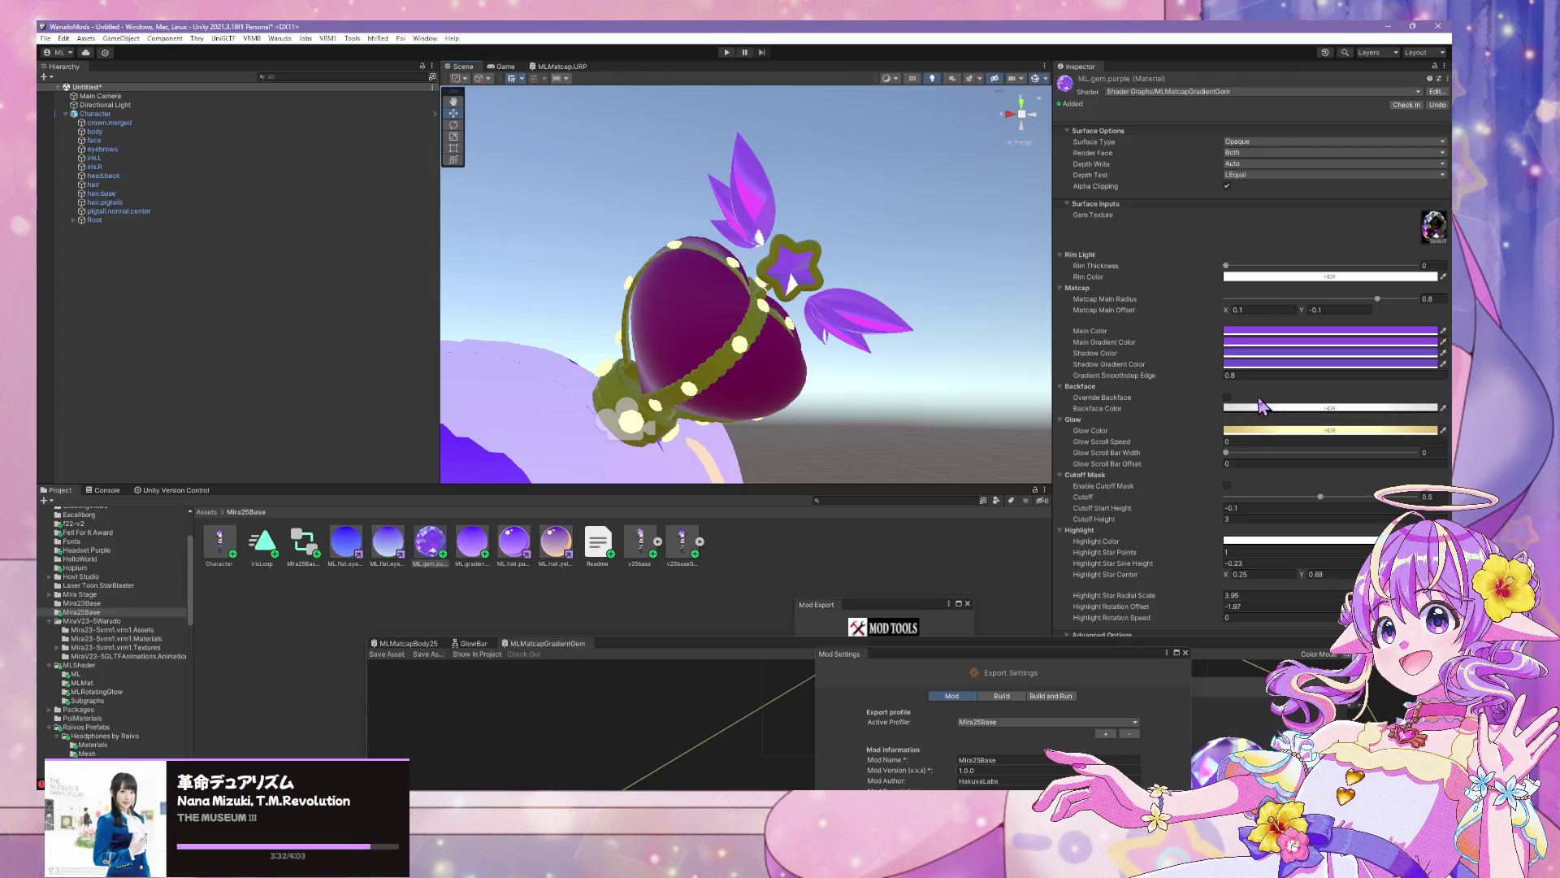
Switch from Unity to the Blender window showing the avatar's head wearing the crown
left_click(762, 756)
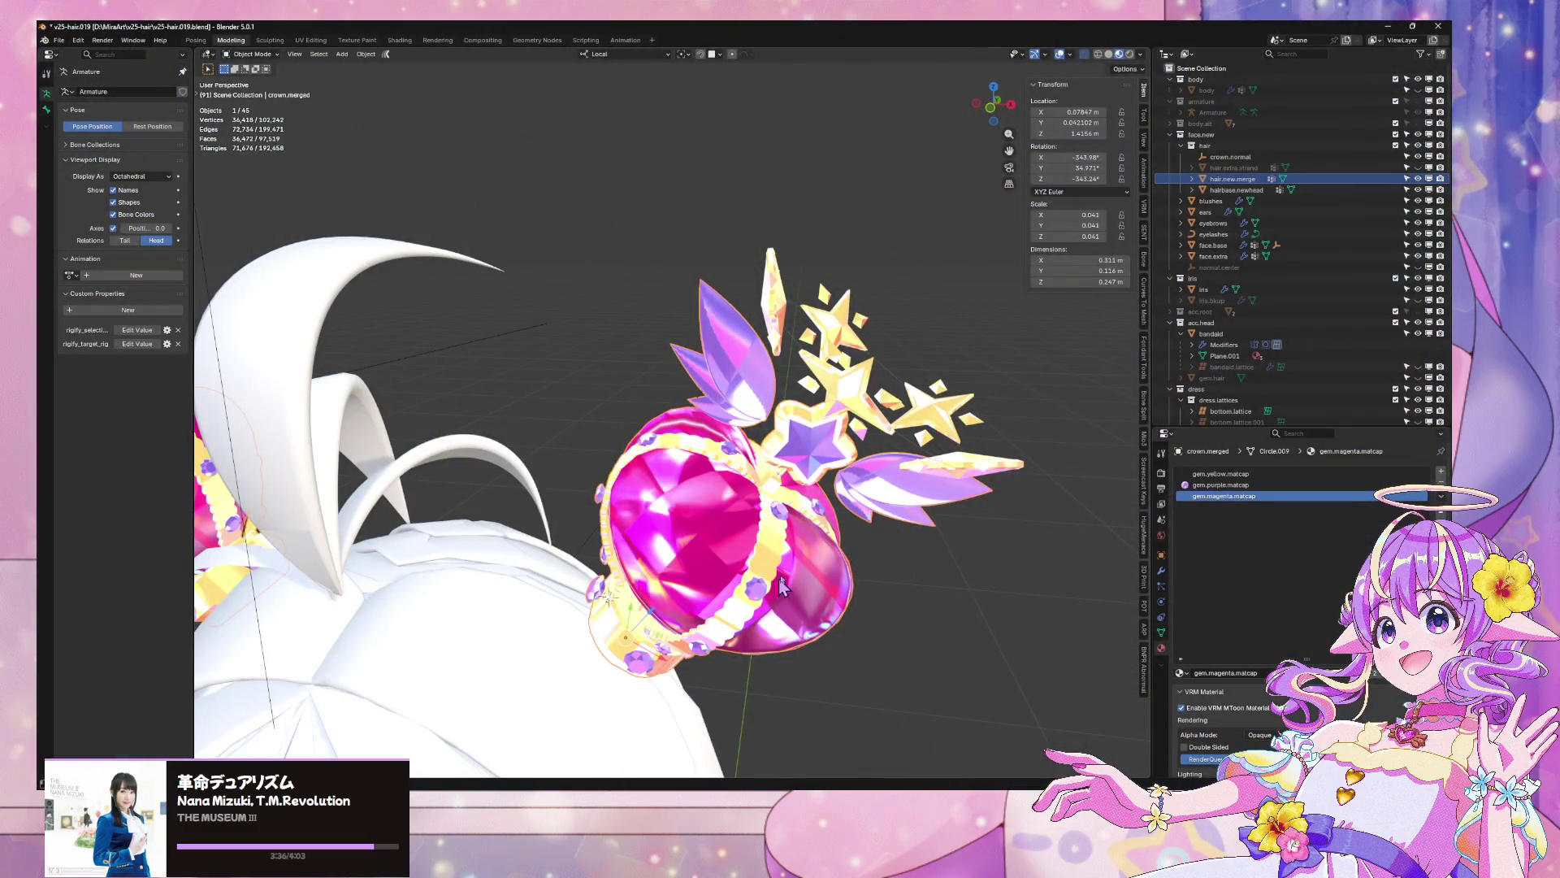
scroll(812, 551, "up", 8)
scroll(807, 692, "down", 5)
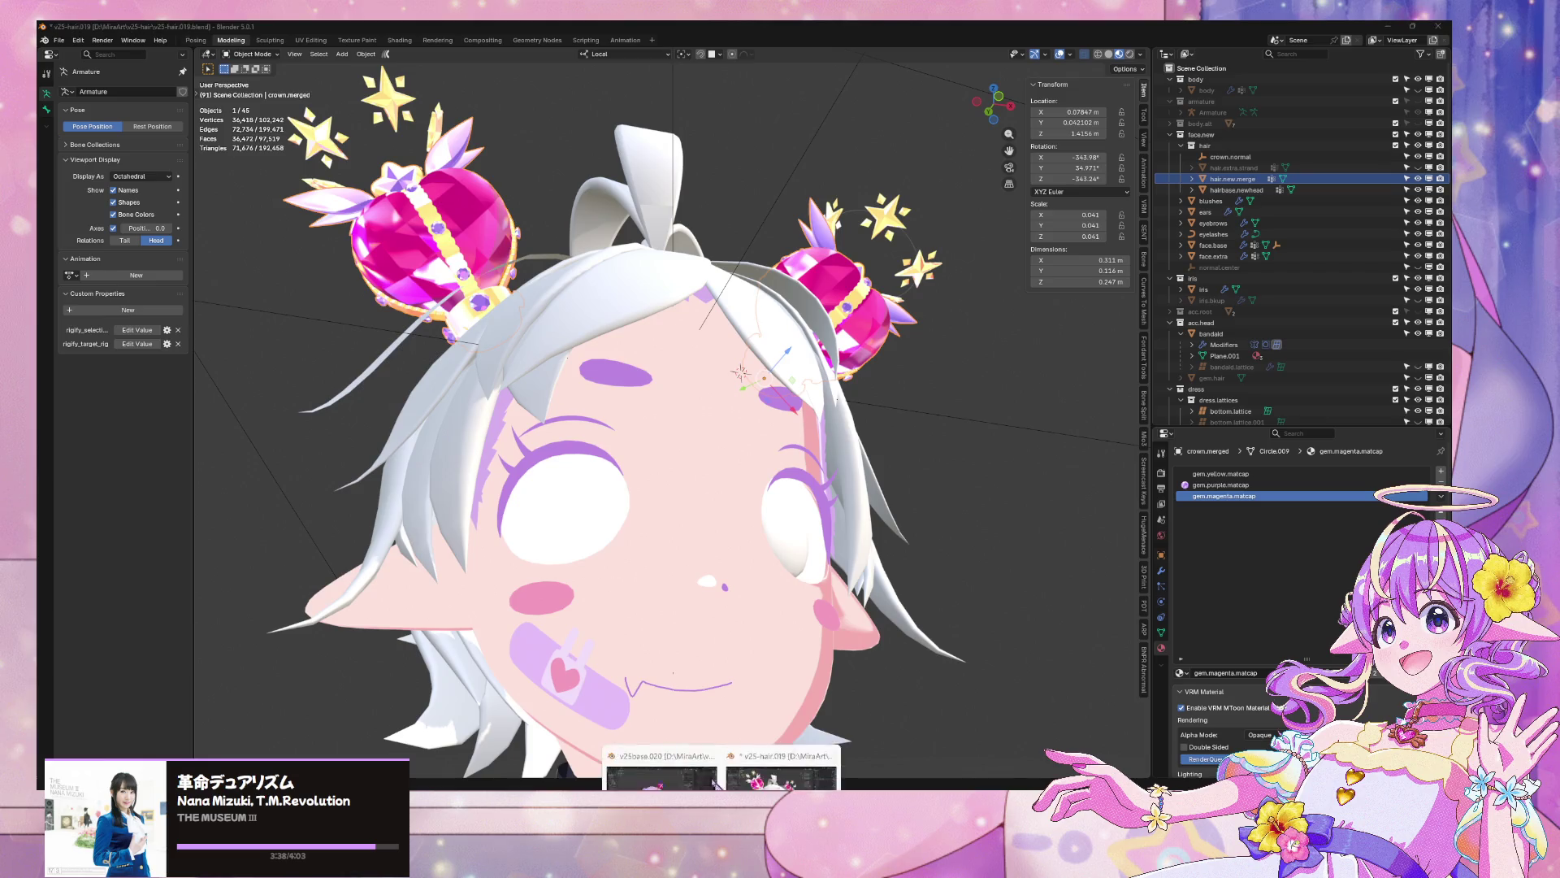
left_click(721, 743)
scroll(794, 230, "up", 3)
left_click(793, 229)
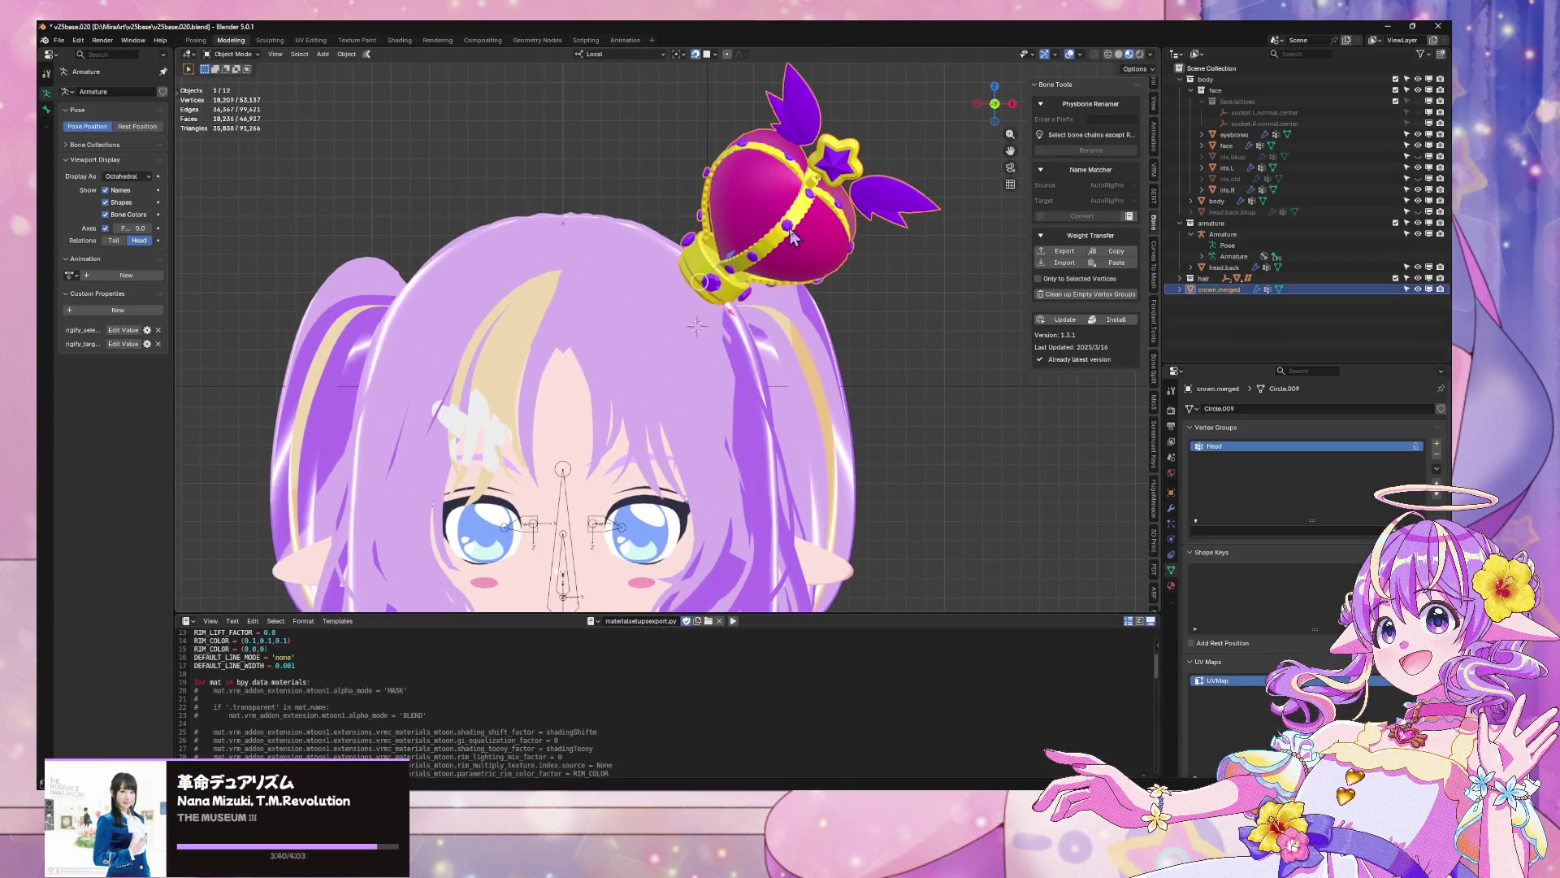
key("Tab")
left_click(1119, 53)
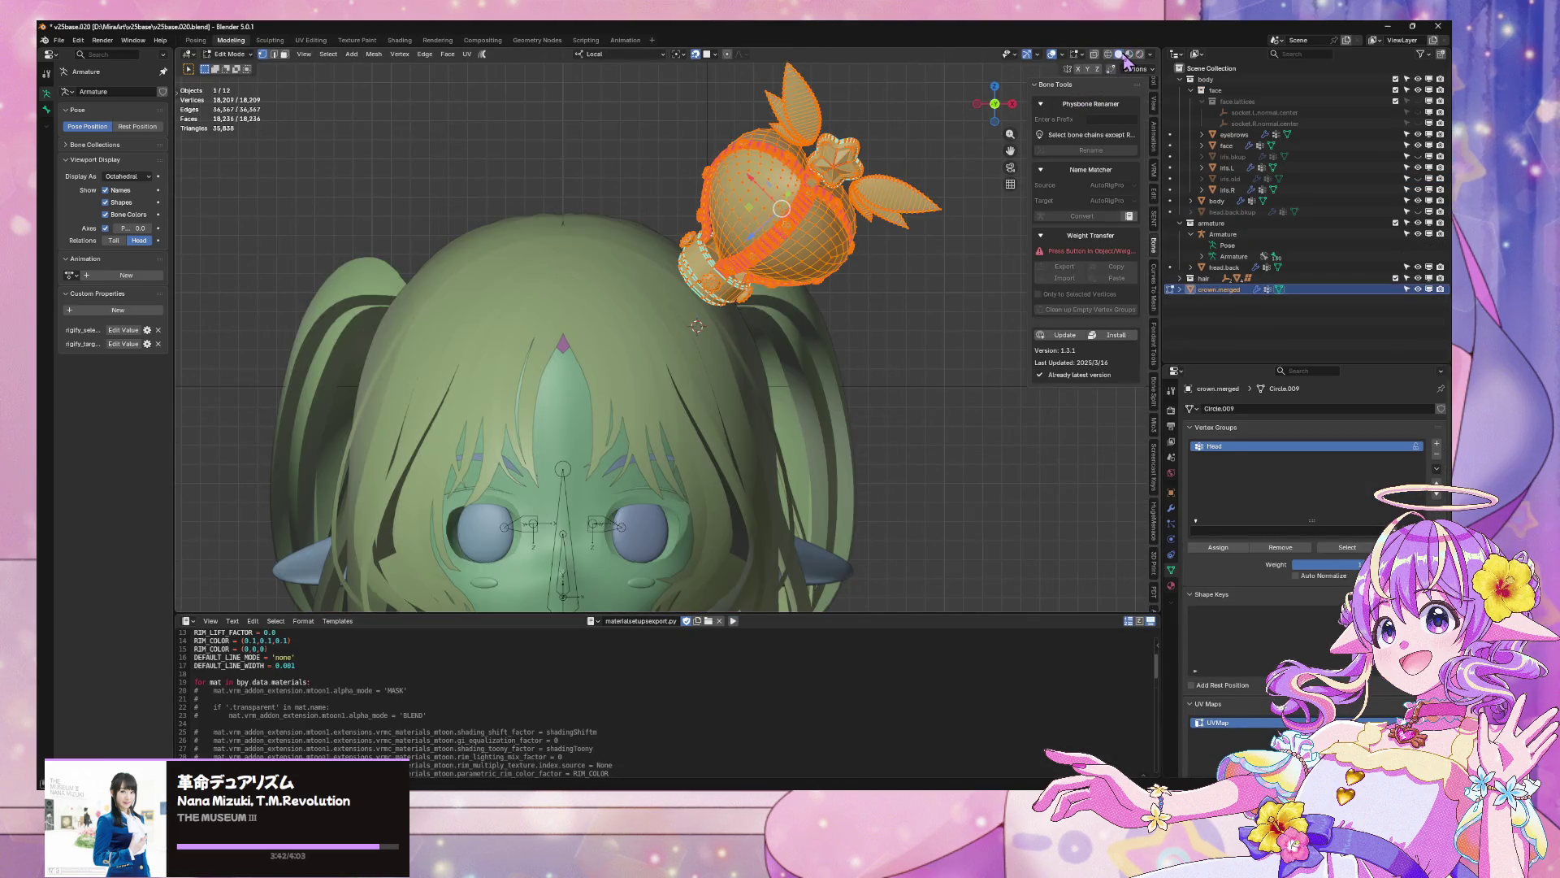
scroll(853, 326, "up", 4)
left_click(1001, 380)
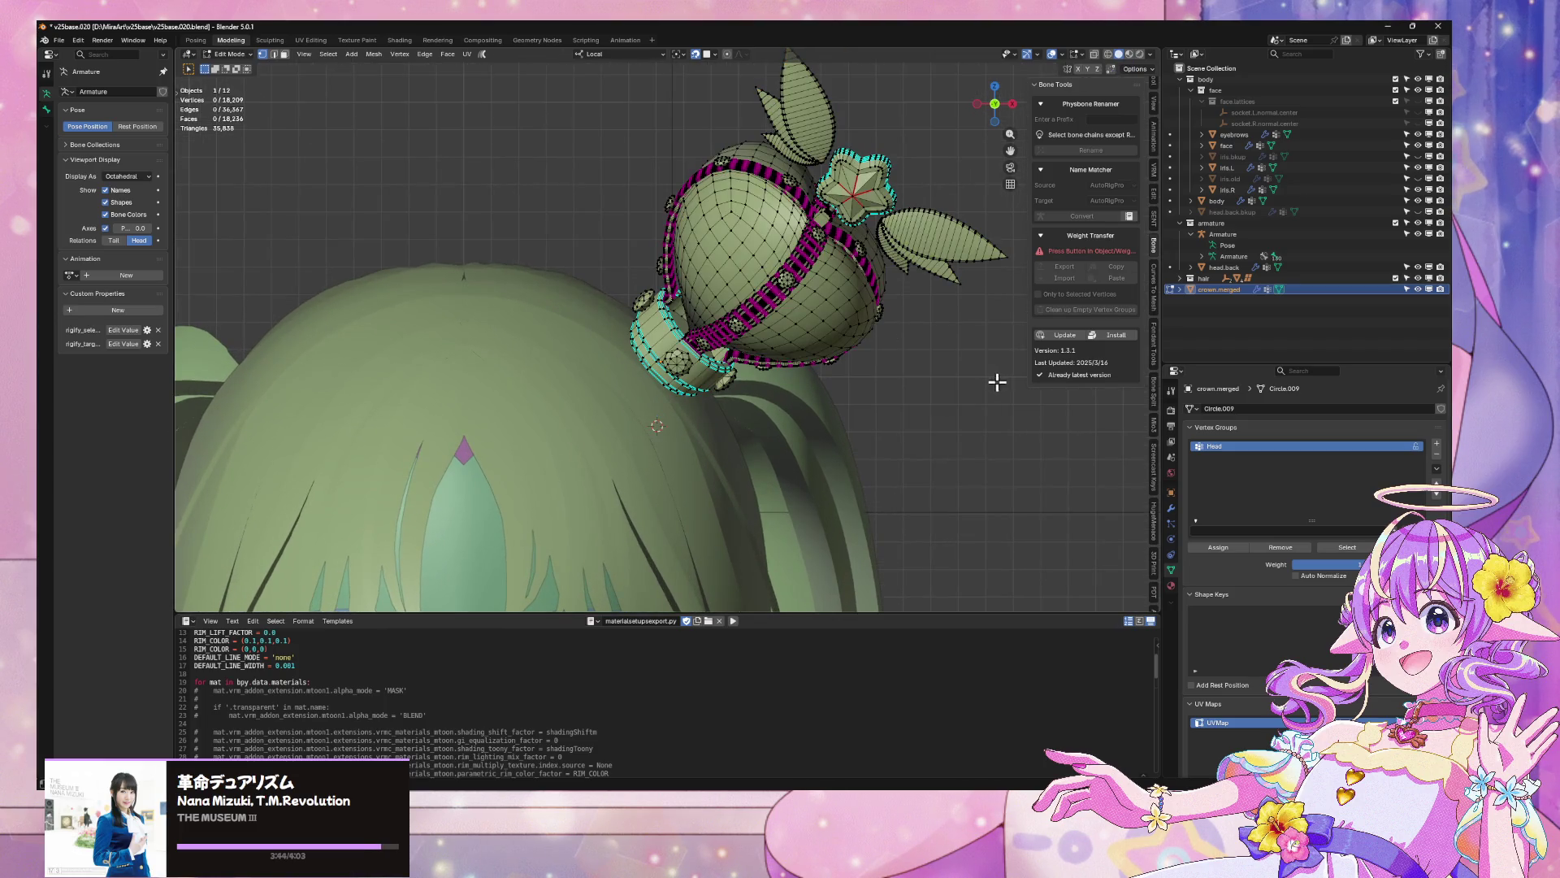
scroll(943, 345, "up", 2)
left_click(1061, 56)
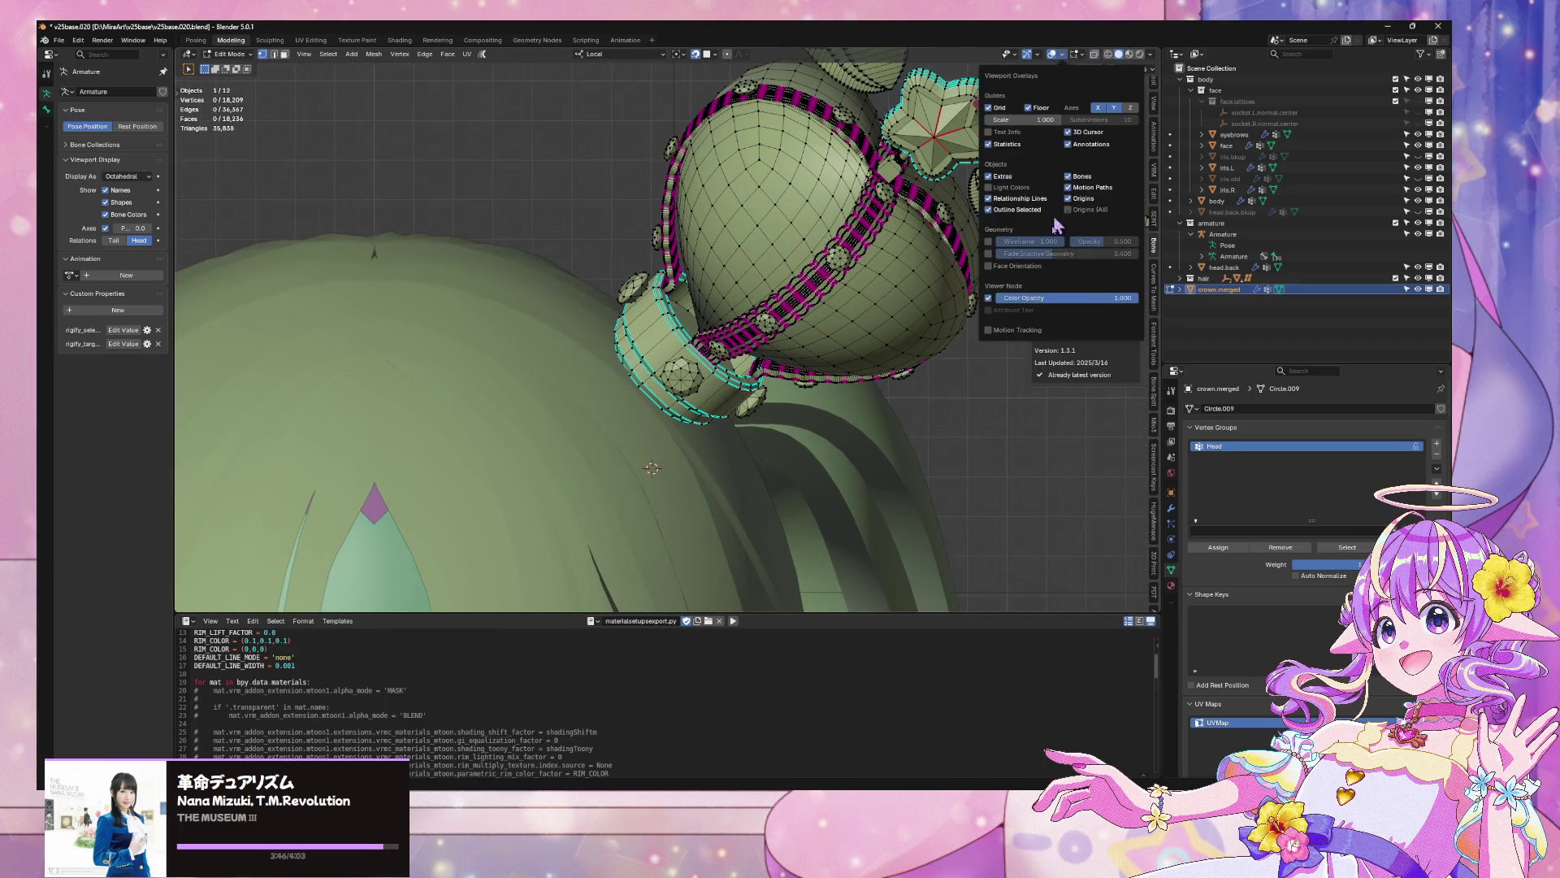
left_click(989, 266)
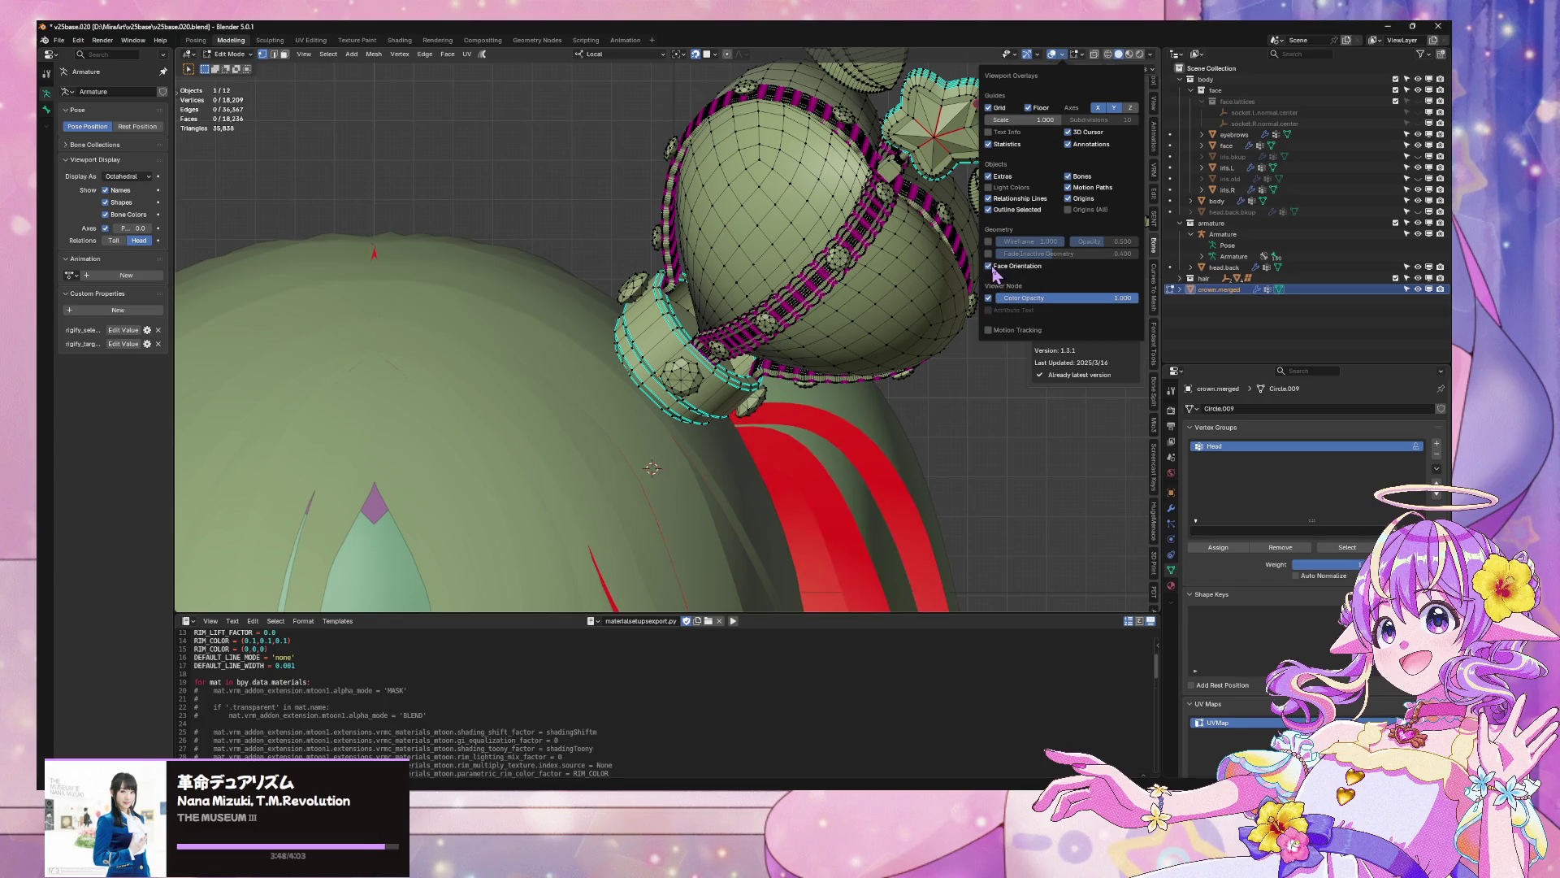
left_click(996, 273)
left_click(996, 273)
left_click(997, 273)
left_click(997, 273)
left_click(999, 273)
left_click(998, 273)
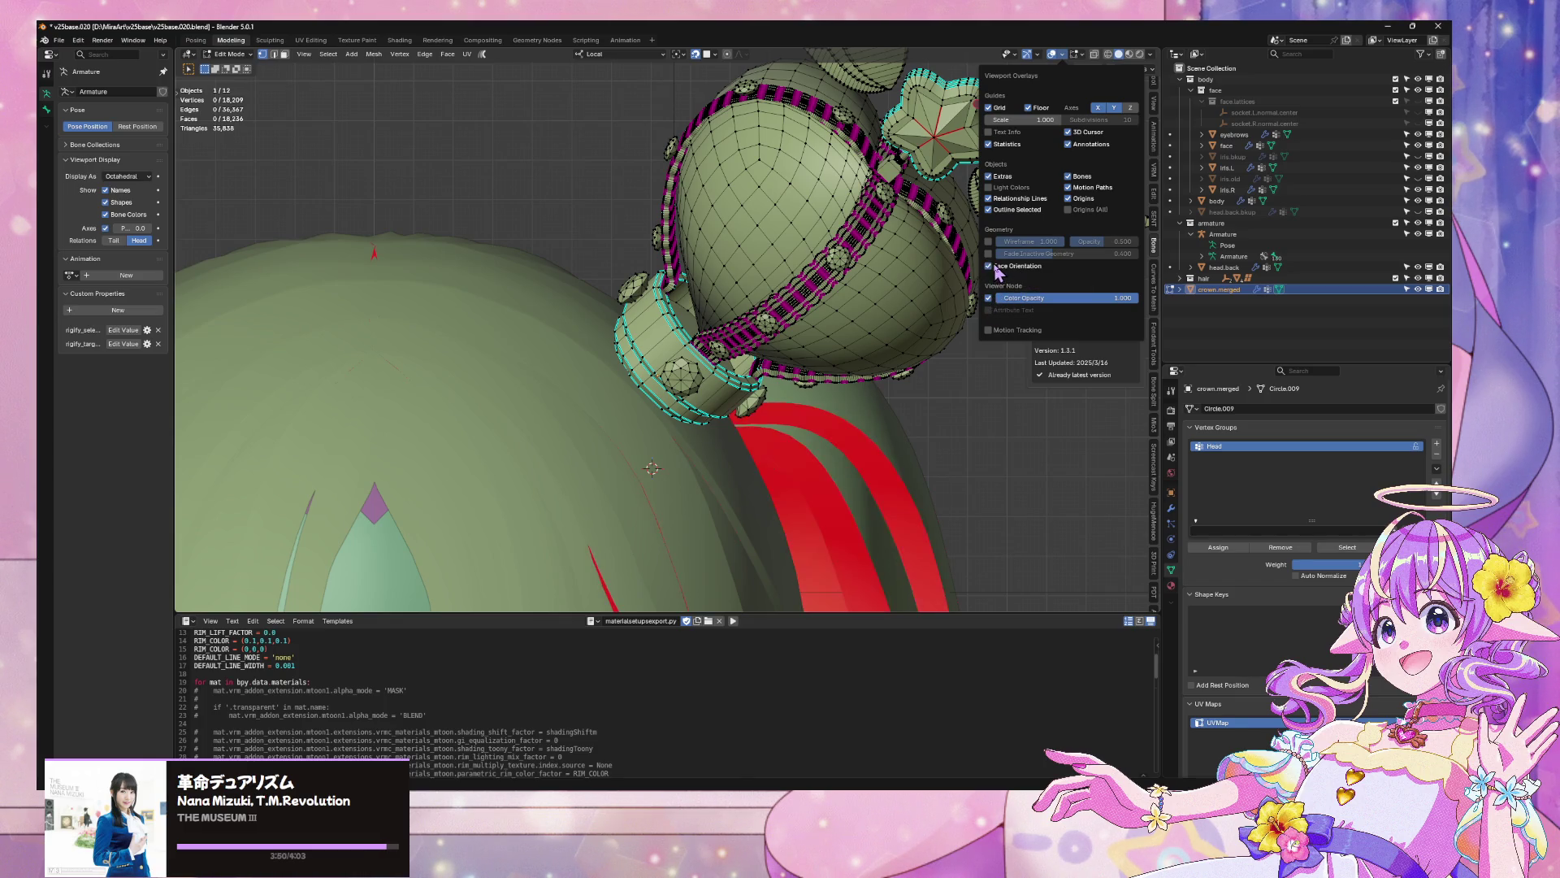
left_click(996, 267)
left_click(995, 267)
left_click(995, 267)
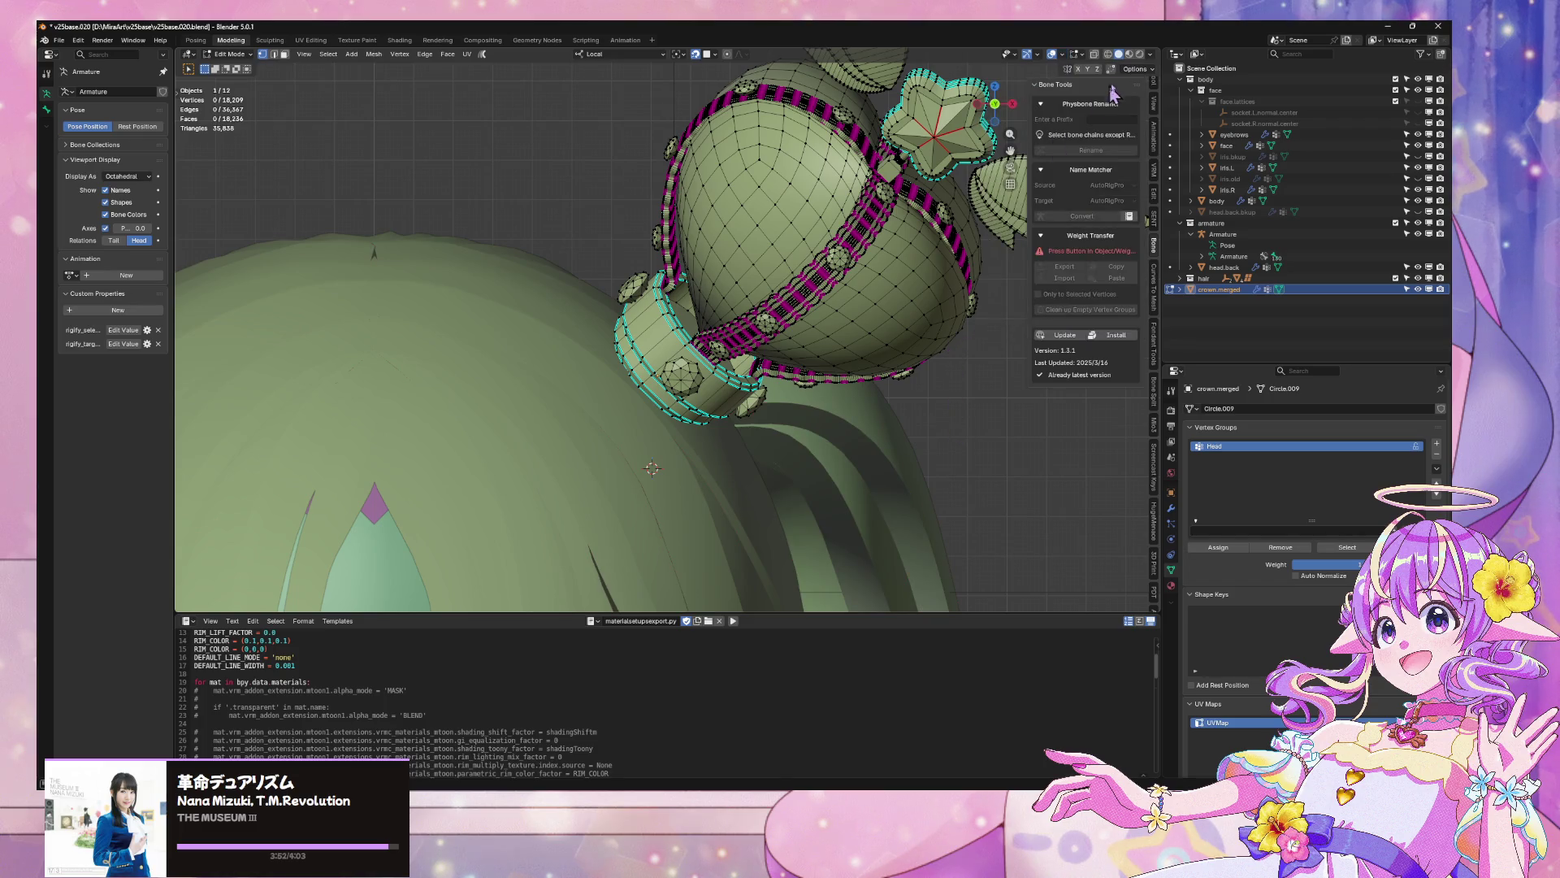
left_click(1129, 54)
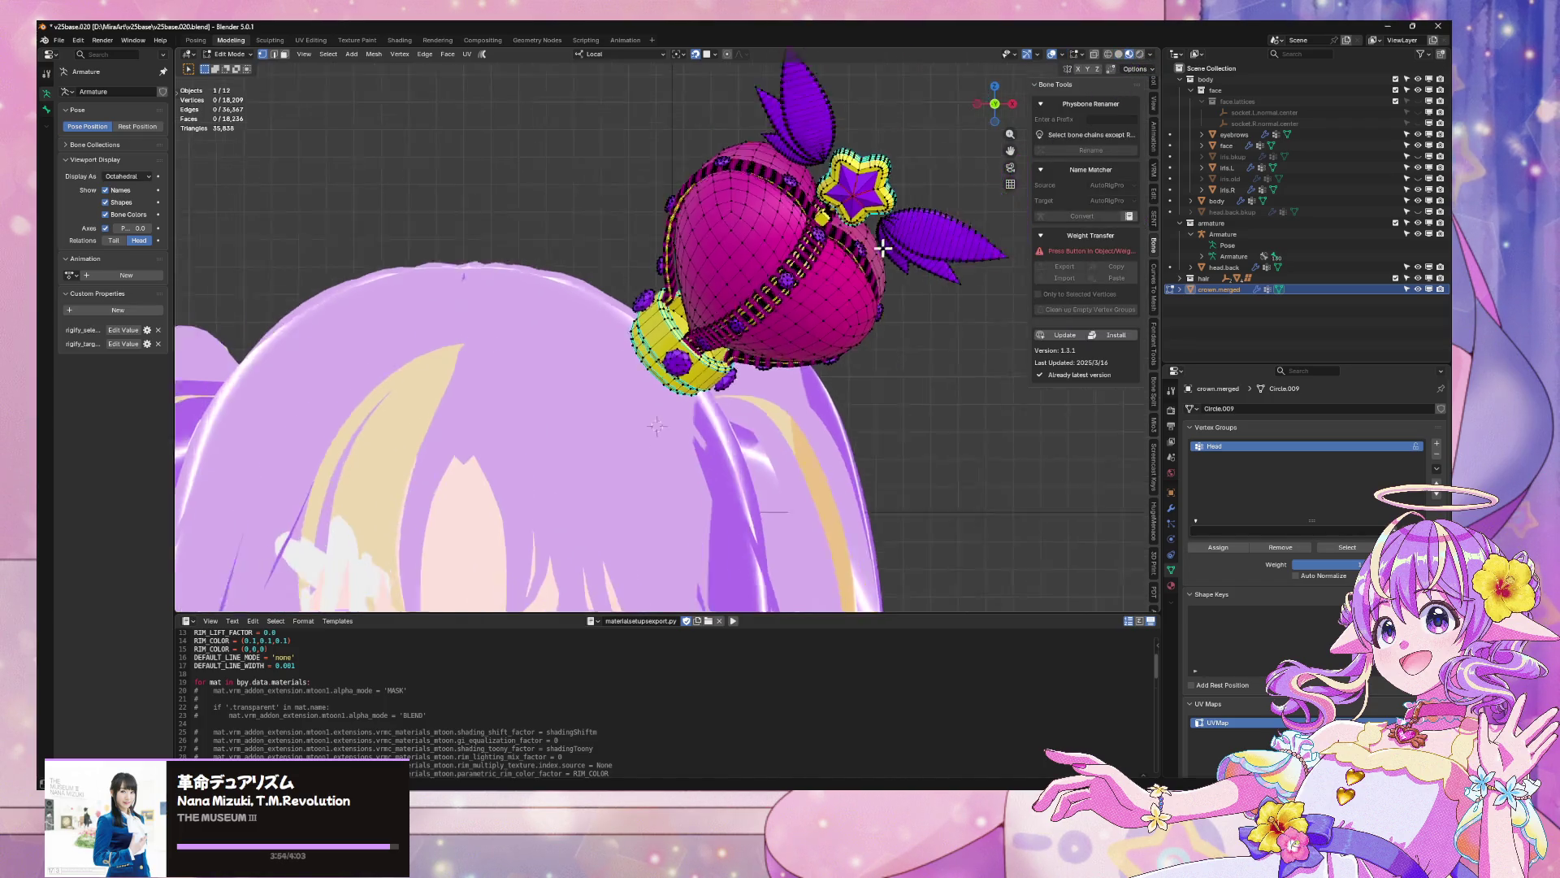
scroll(883, 248, "up", 3)
key("Tab")
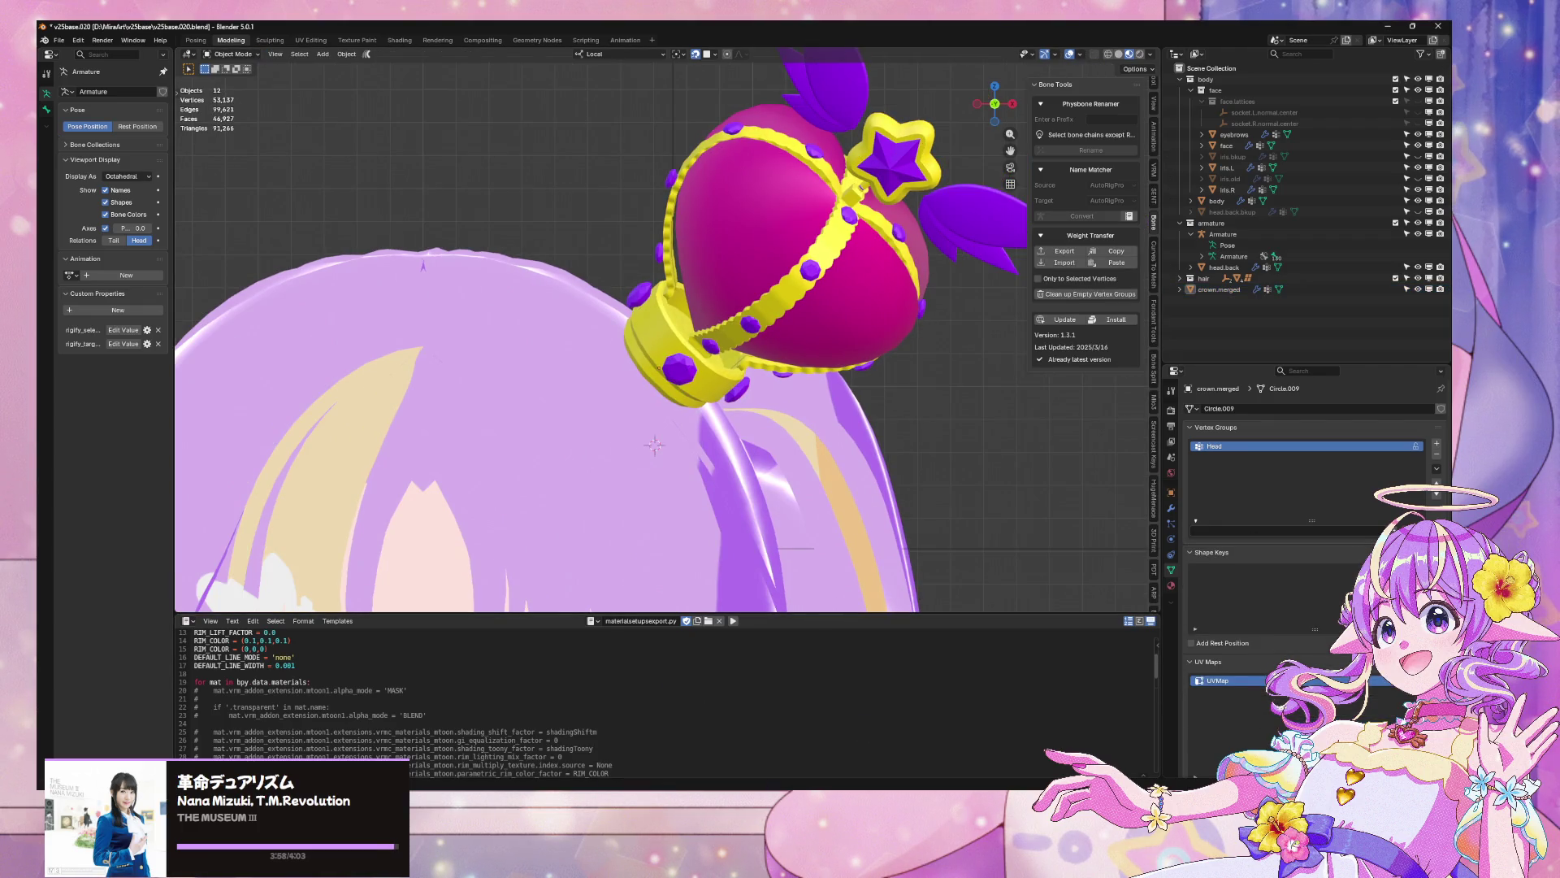
key("alt+Tab")
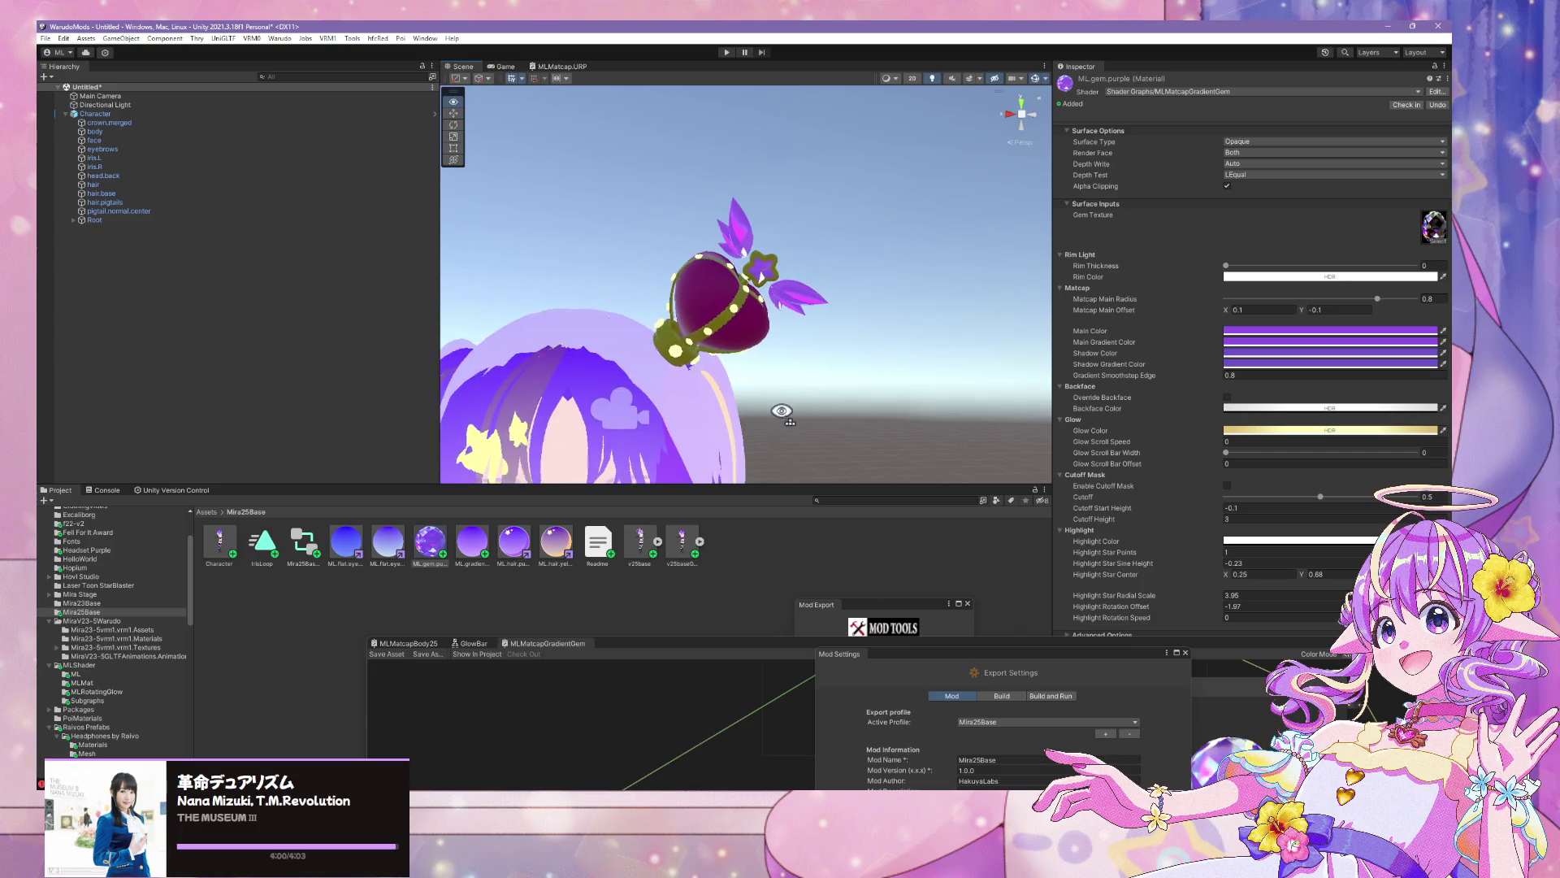
Select the crown and frame it in the Scene view
scroll(782, 414, "down", 5)
scroll(682, 442, "up", 5)
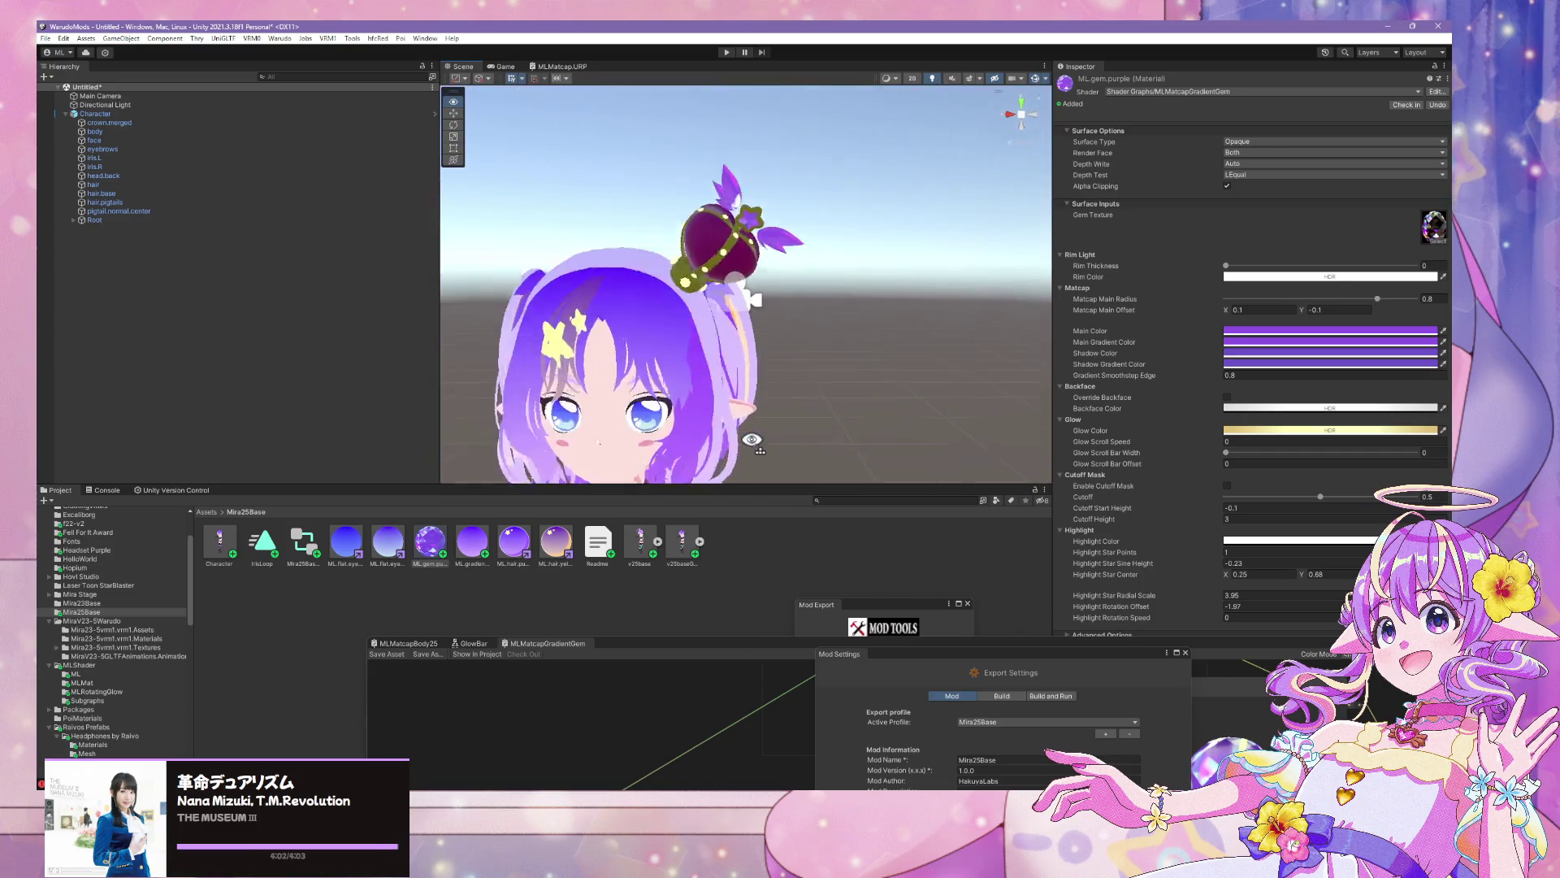
left_click_drag(751, 439, 646, 307)
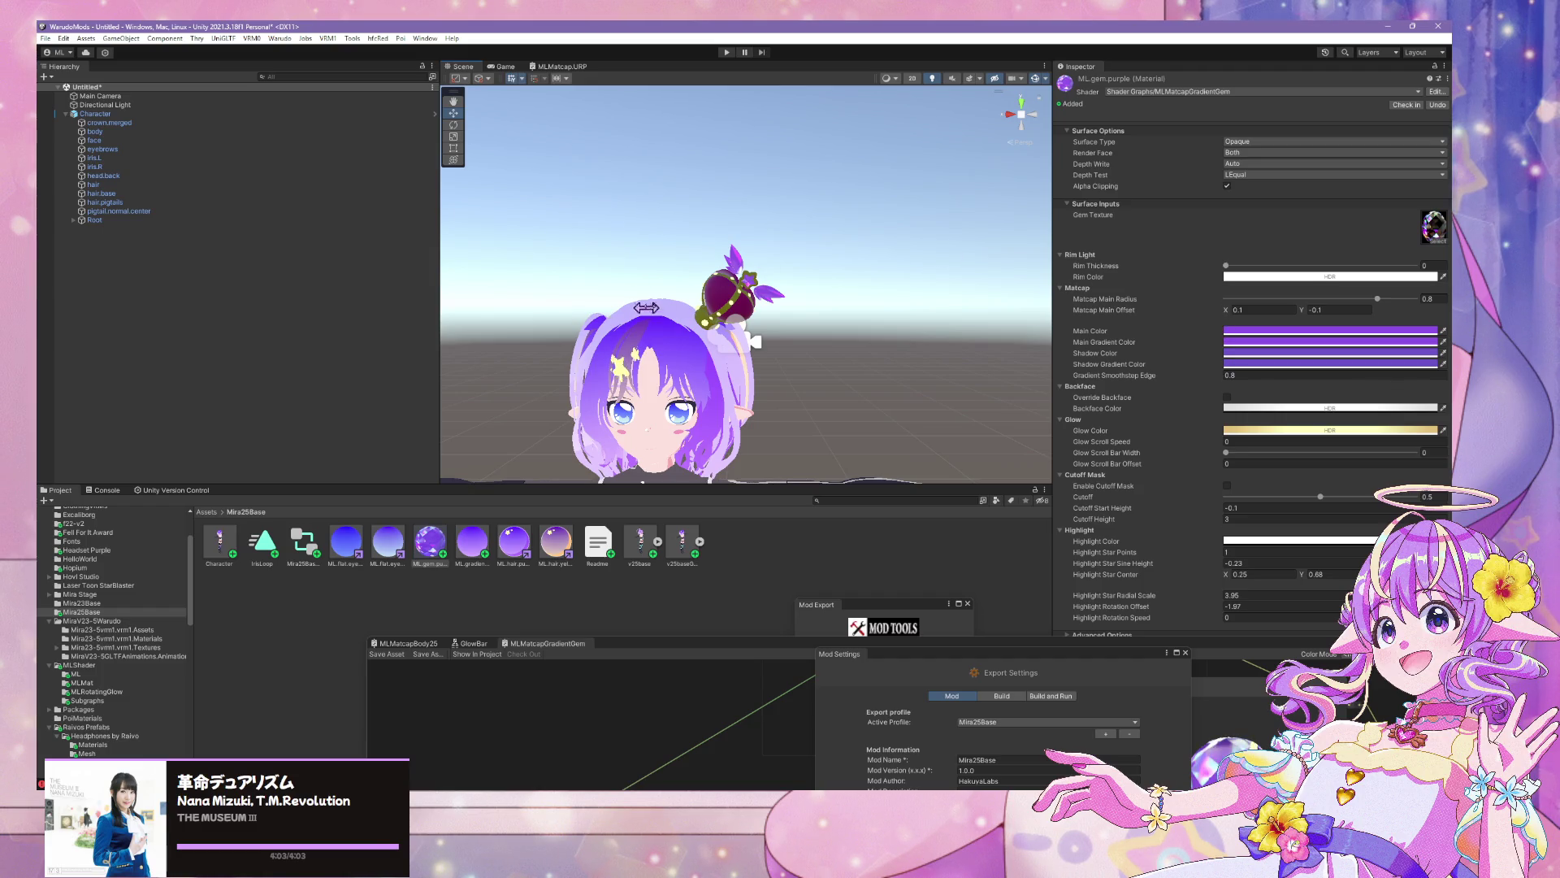
left_click(737, 297)
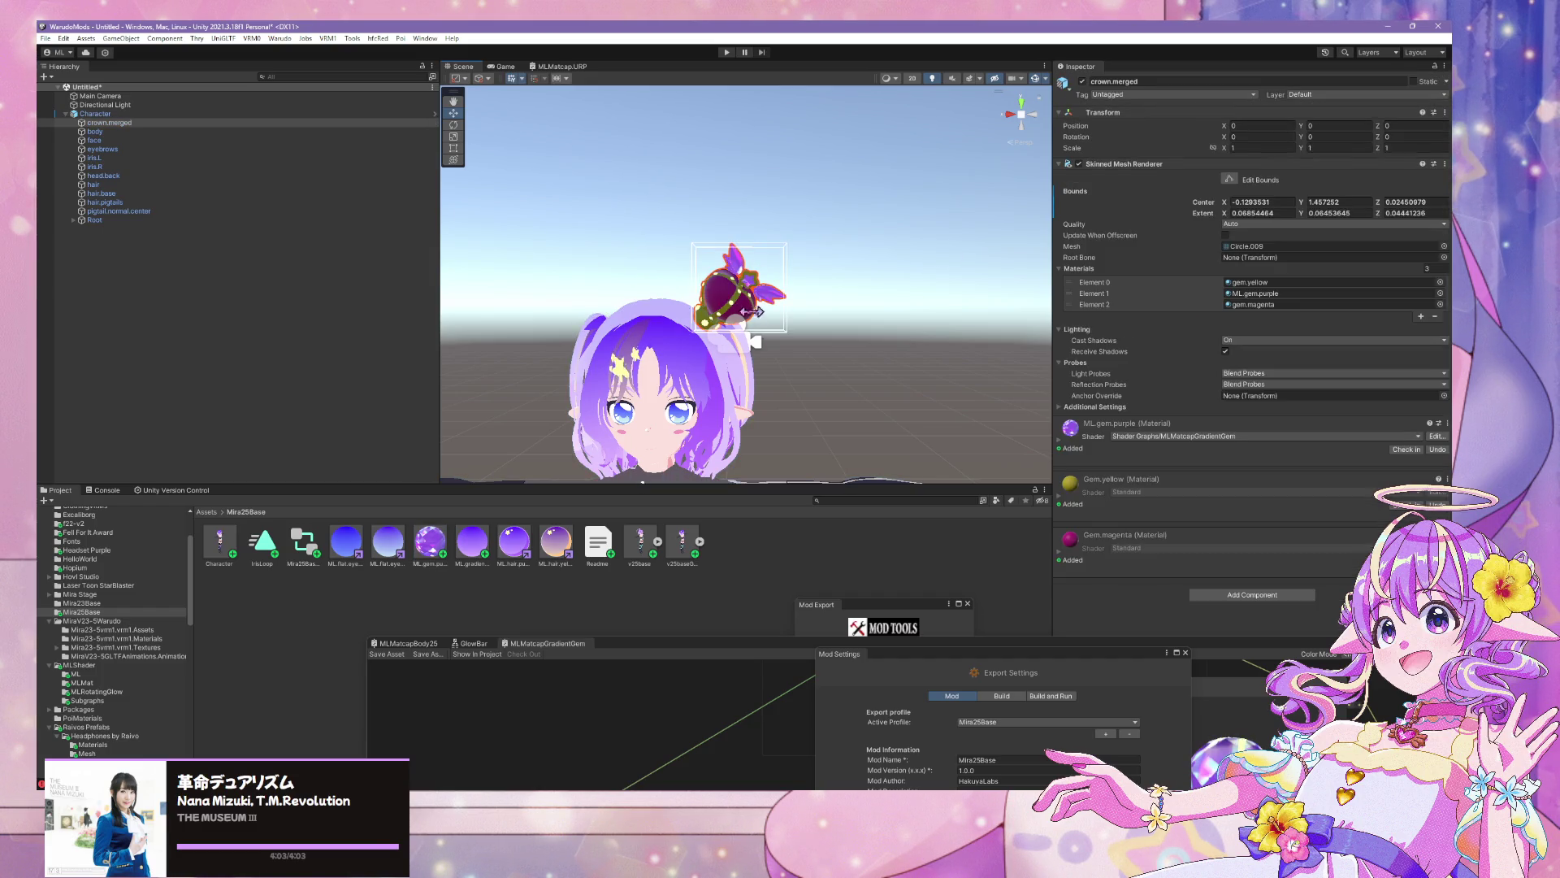
key("f")
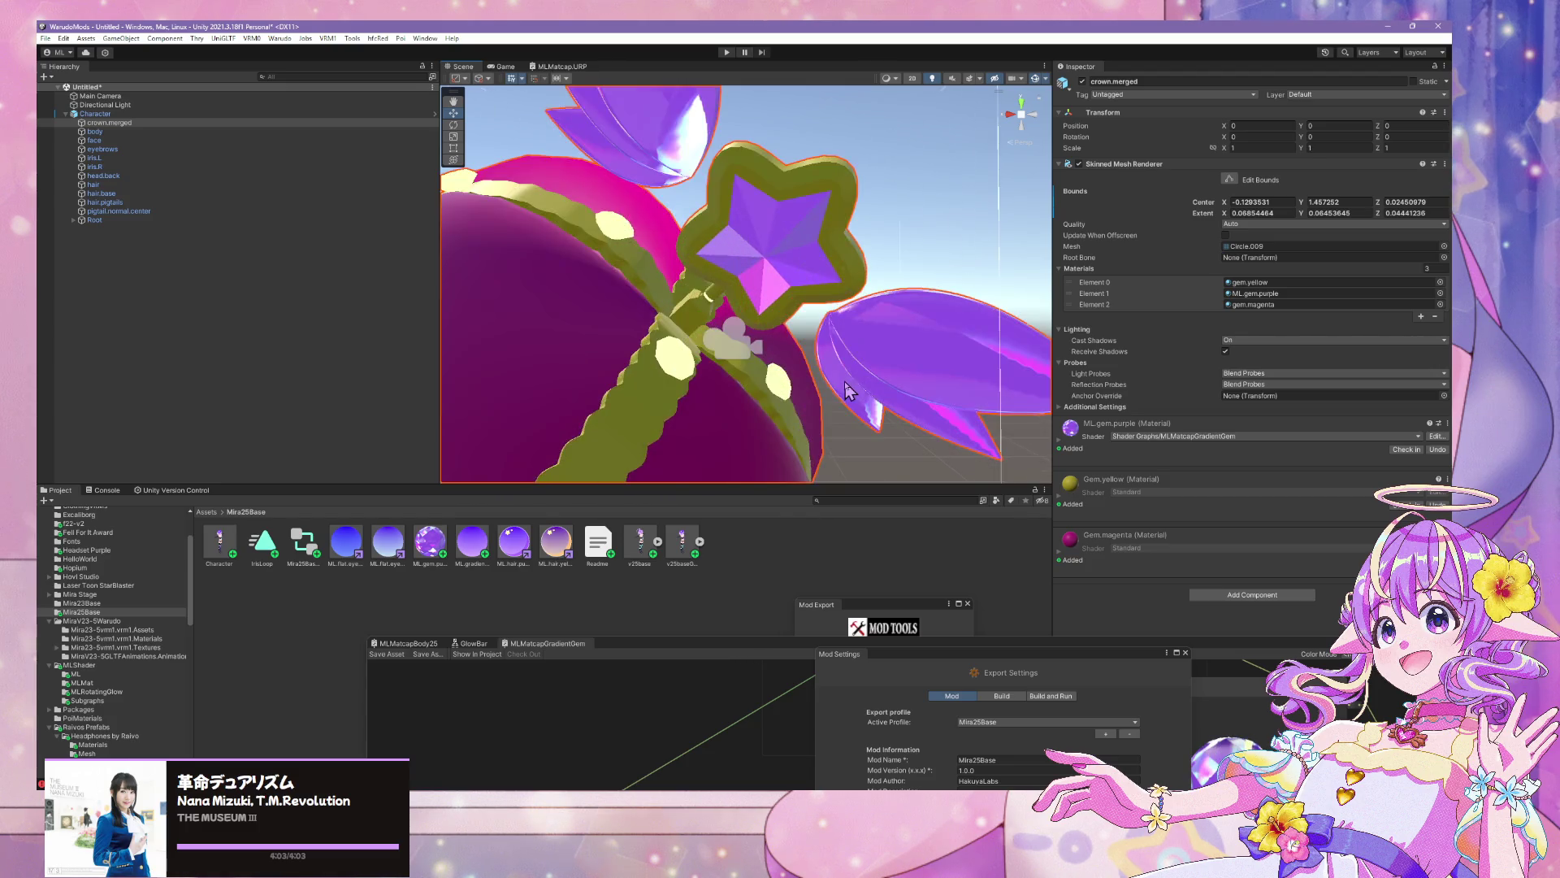
Duplicate ML.gem.purple and rename the copy ML.gem.yellow
scroll(845, 390, "down", 5)
left_click(435, 549)
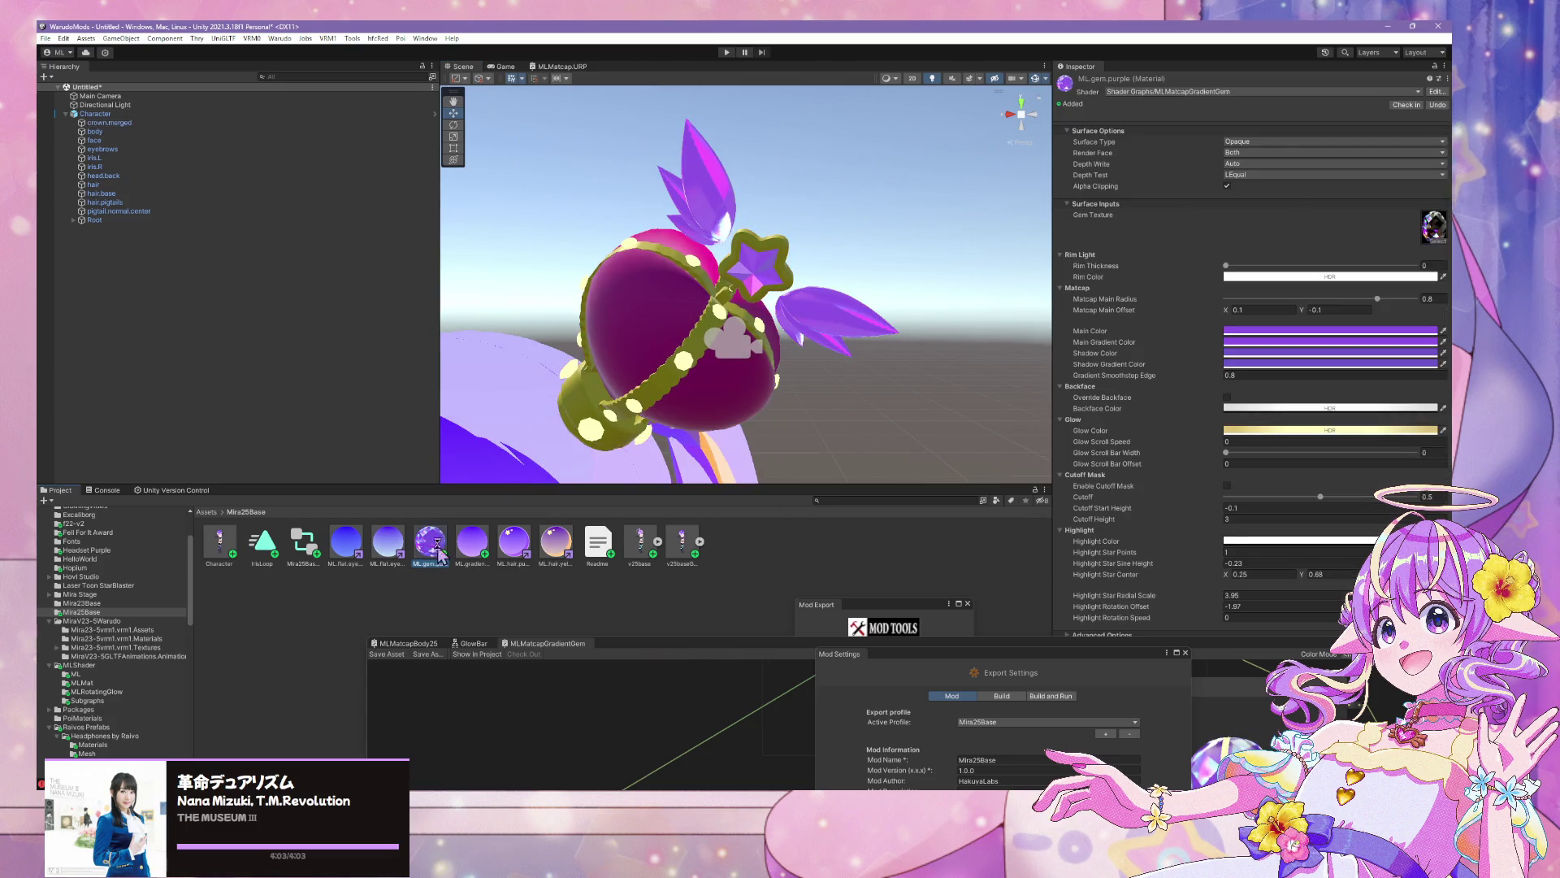
key("ctrl+d")
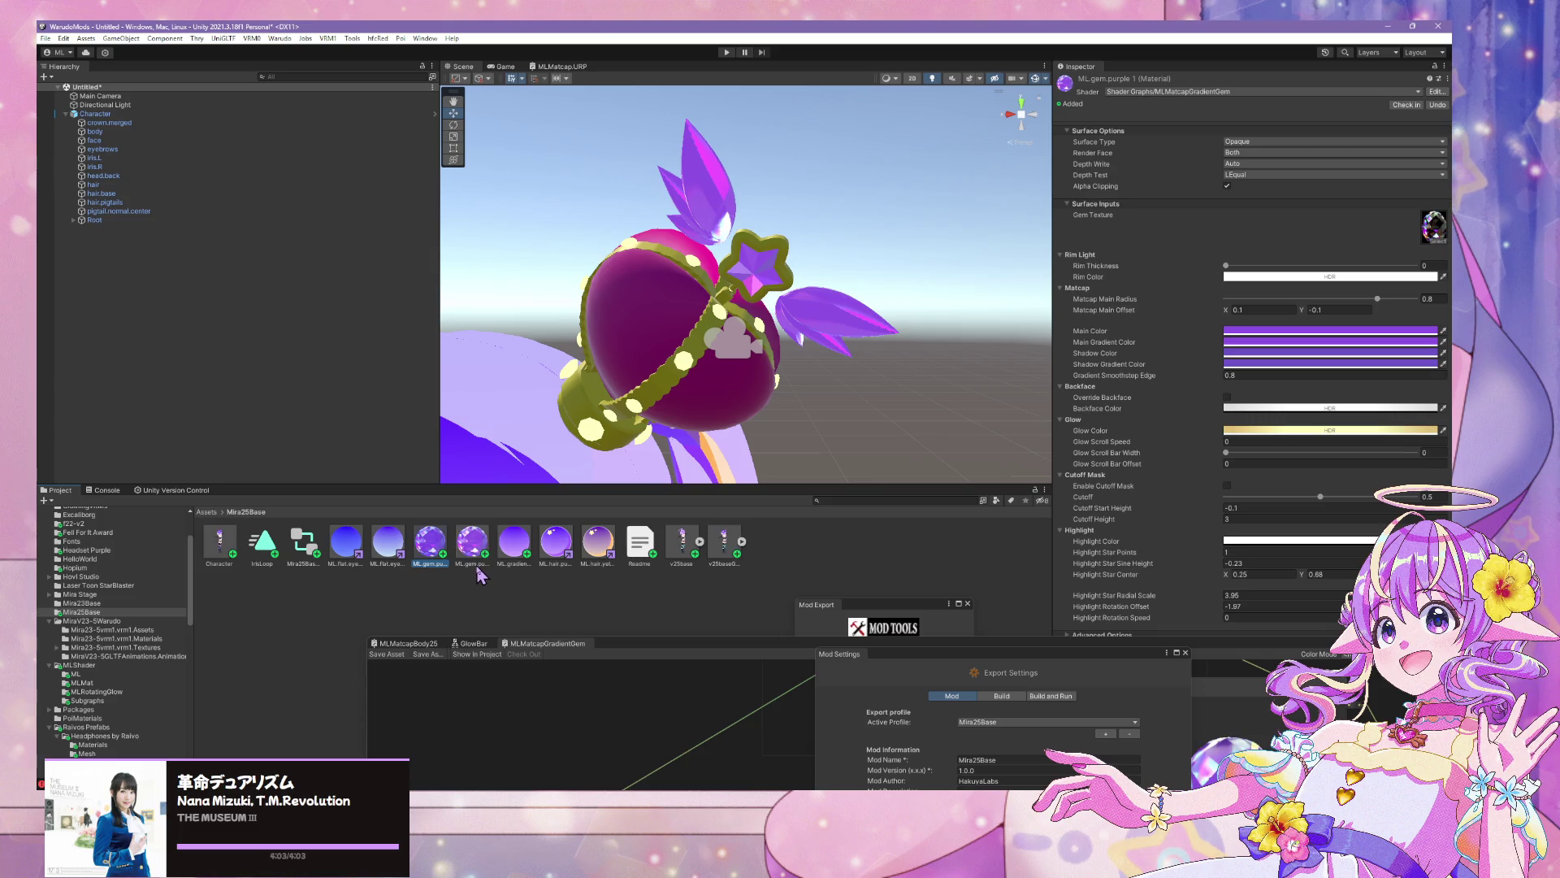
key("F2")
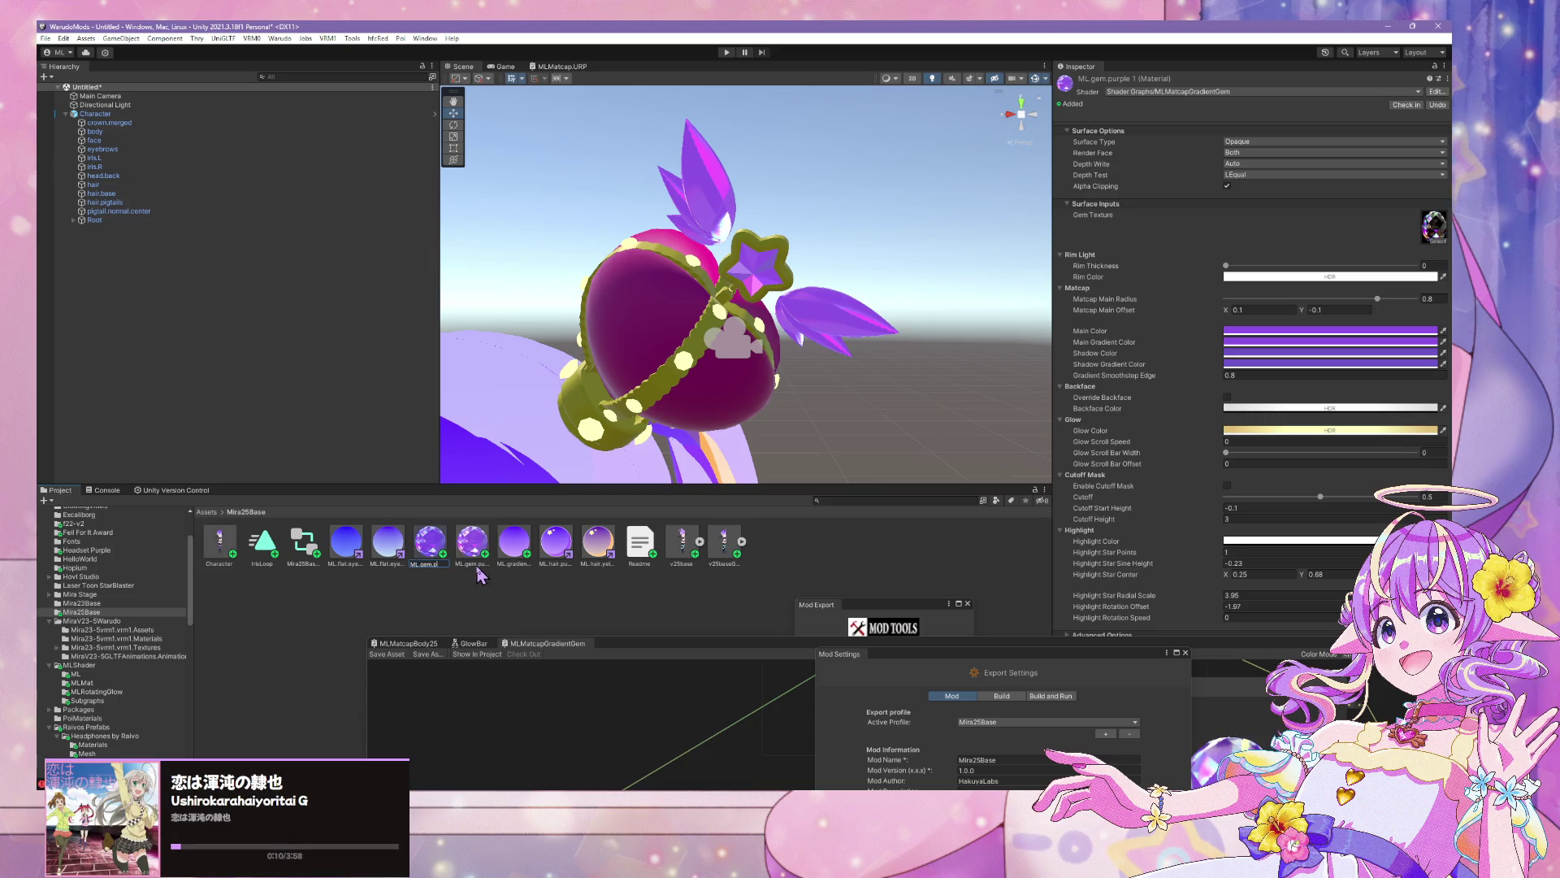
type("low")
key("Return")
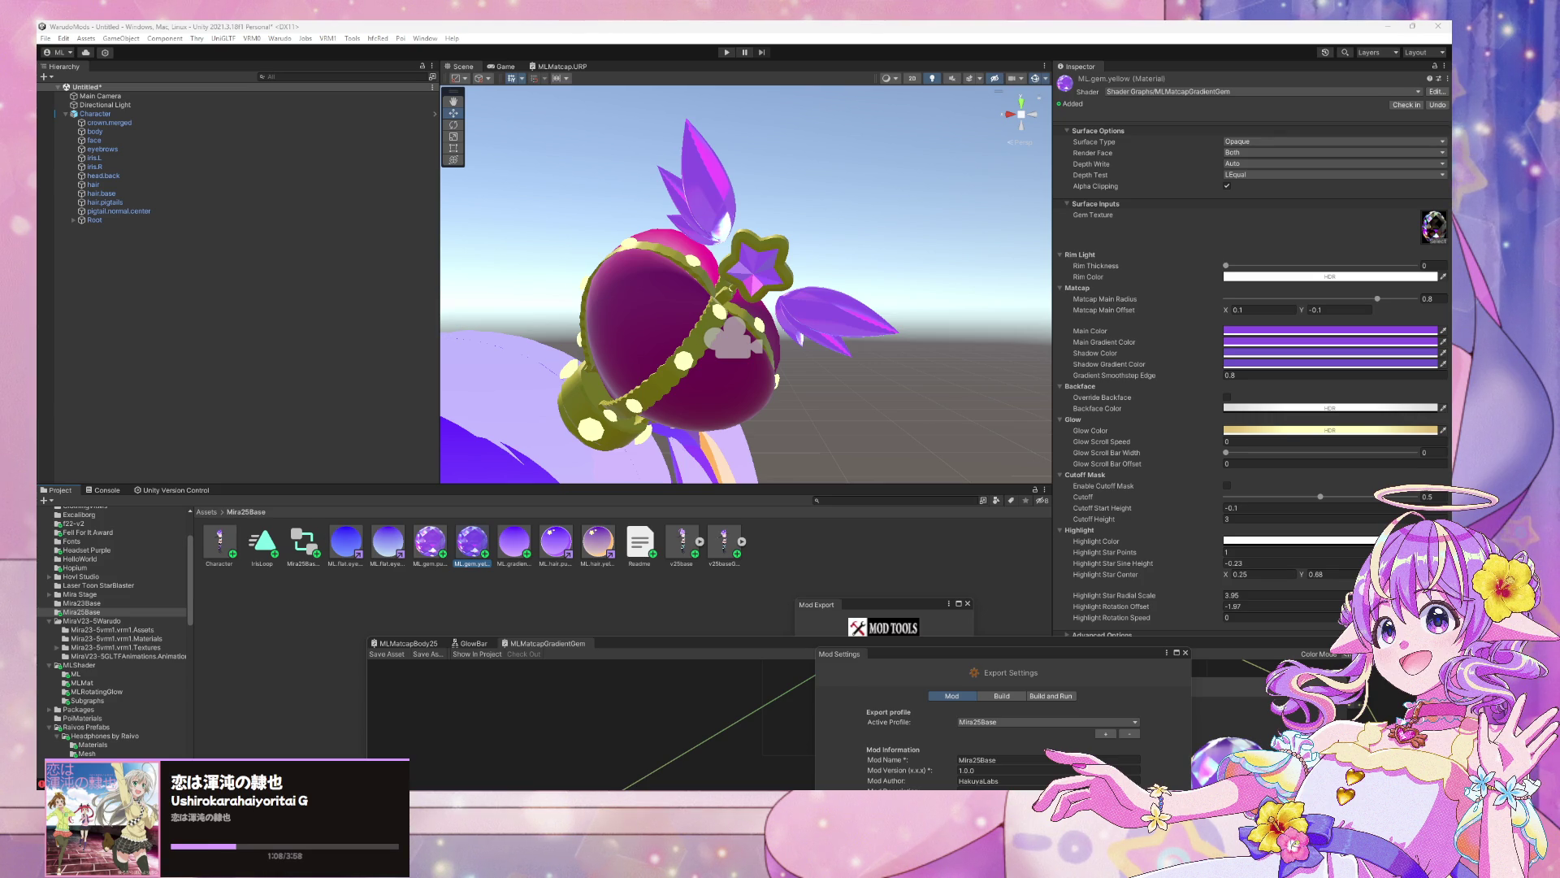
Show the ML.gem.purple material's settings in the Inspector
left_click(424, 549)
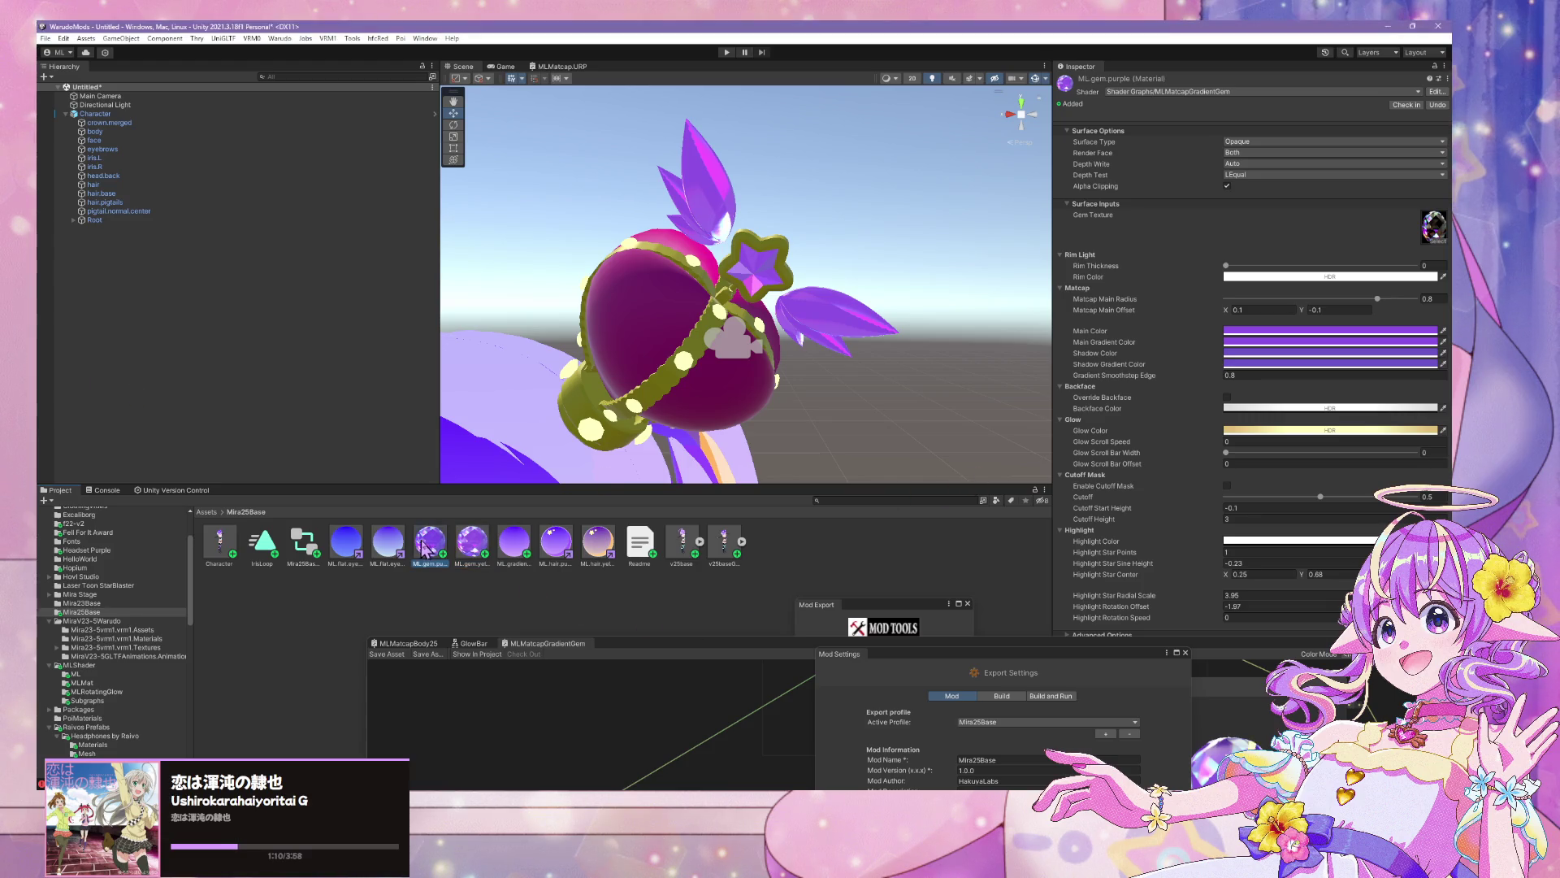
Make ML.gem.yellow's Main Color bright yellow and copy it to Main Gradient Color
left_click(473, 544)
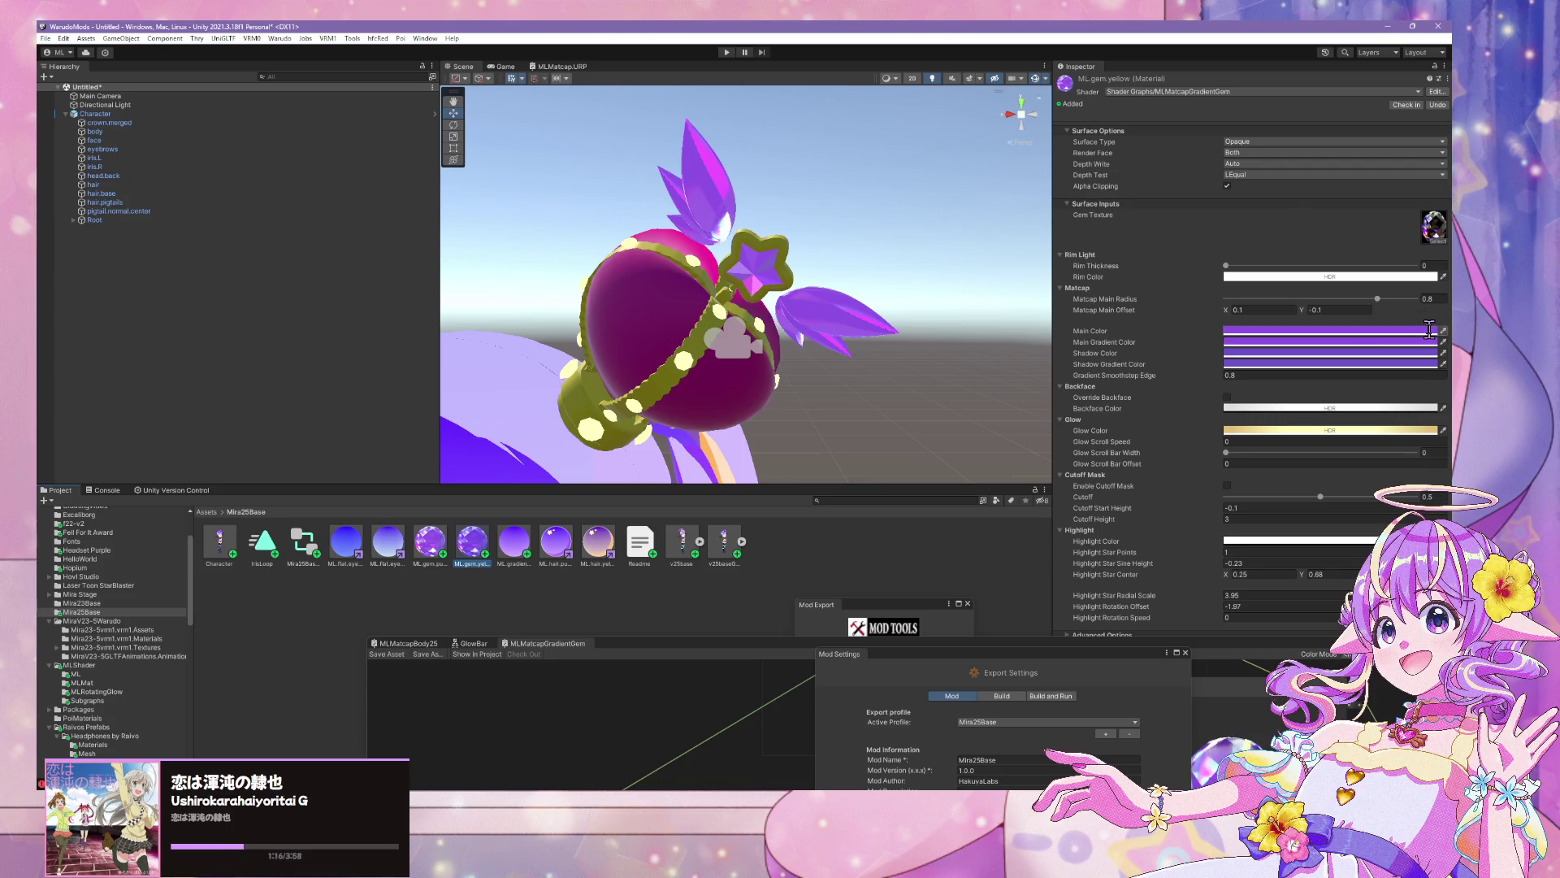
left_click(1428, 330)
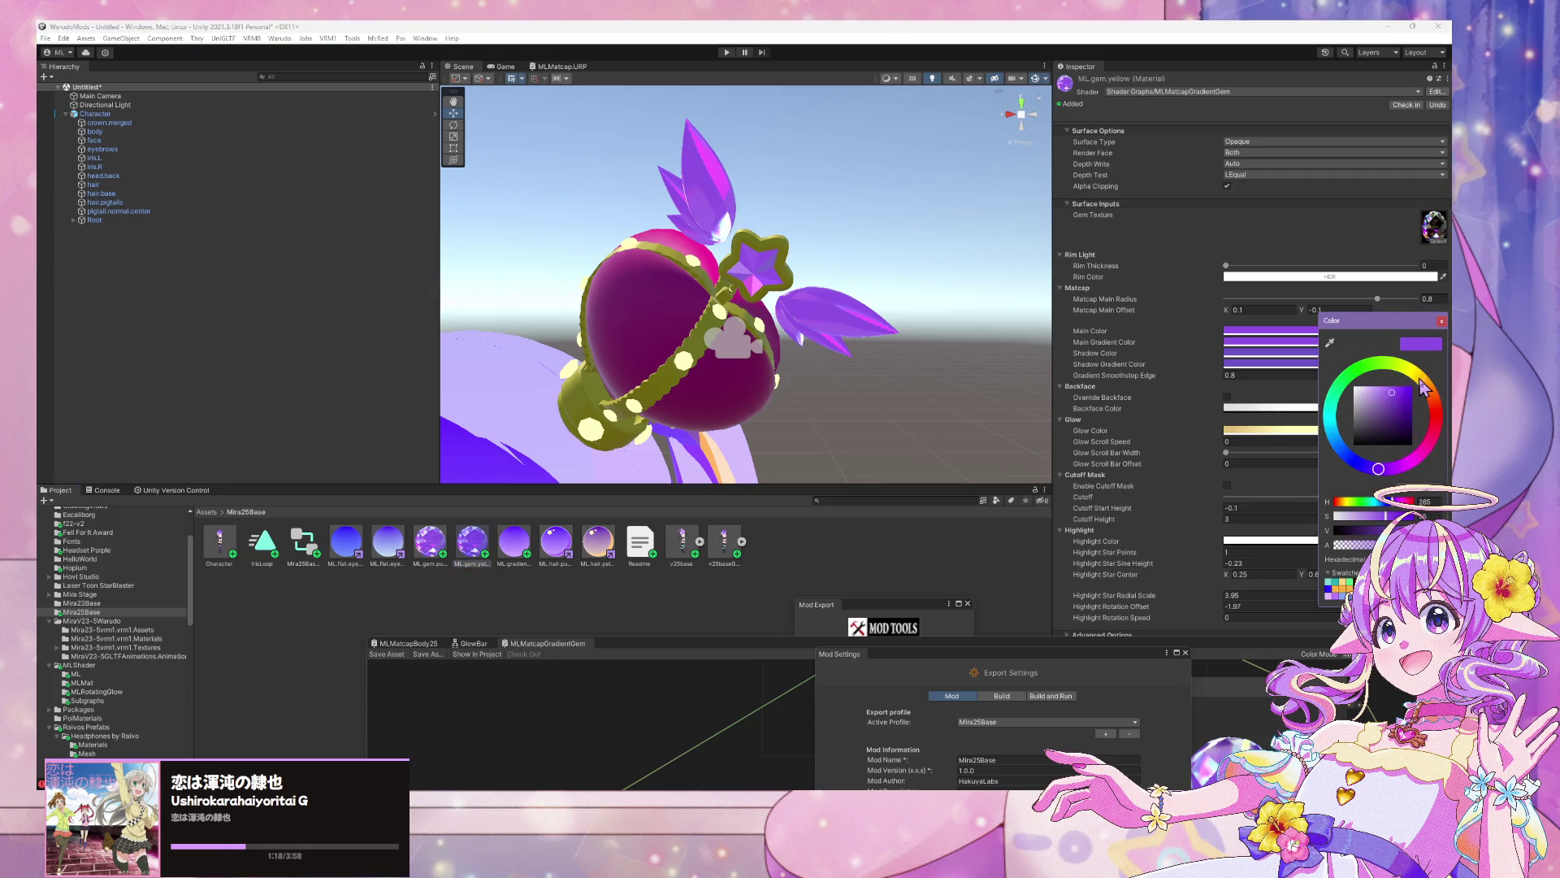
left_click_drag(1422, 387, 1416, 370)
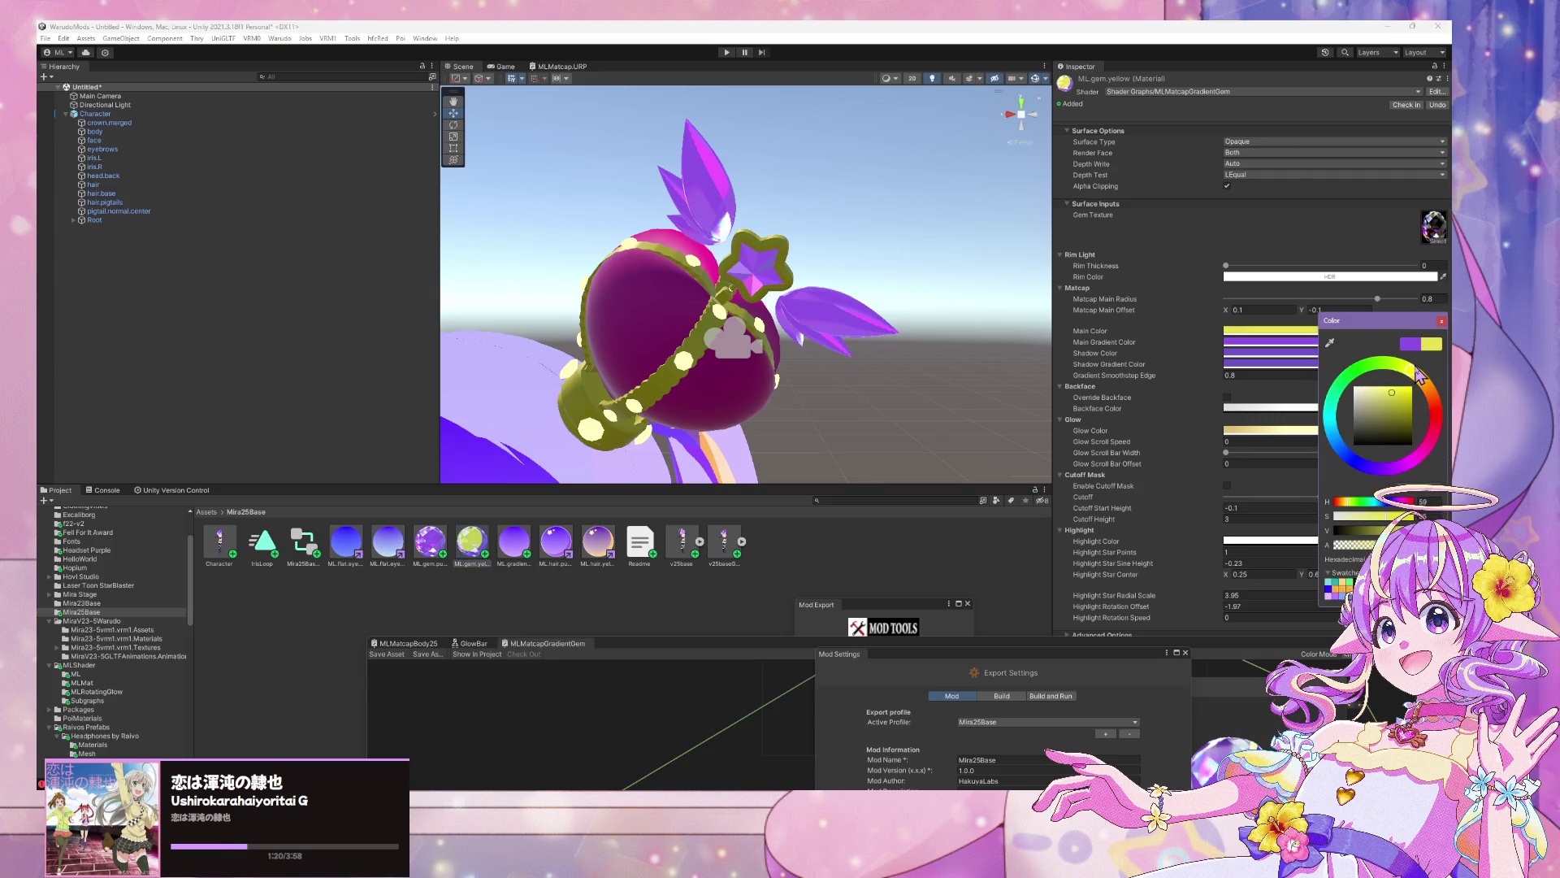
left_click_drag(1387, 441, 1414, 382)
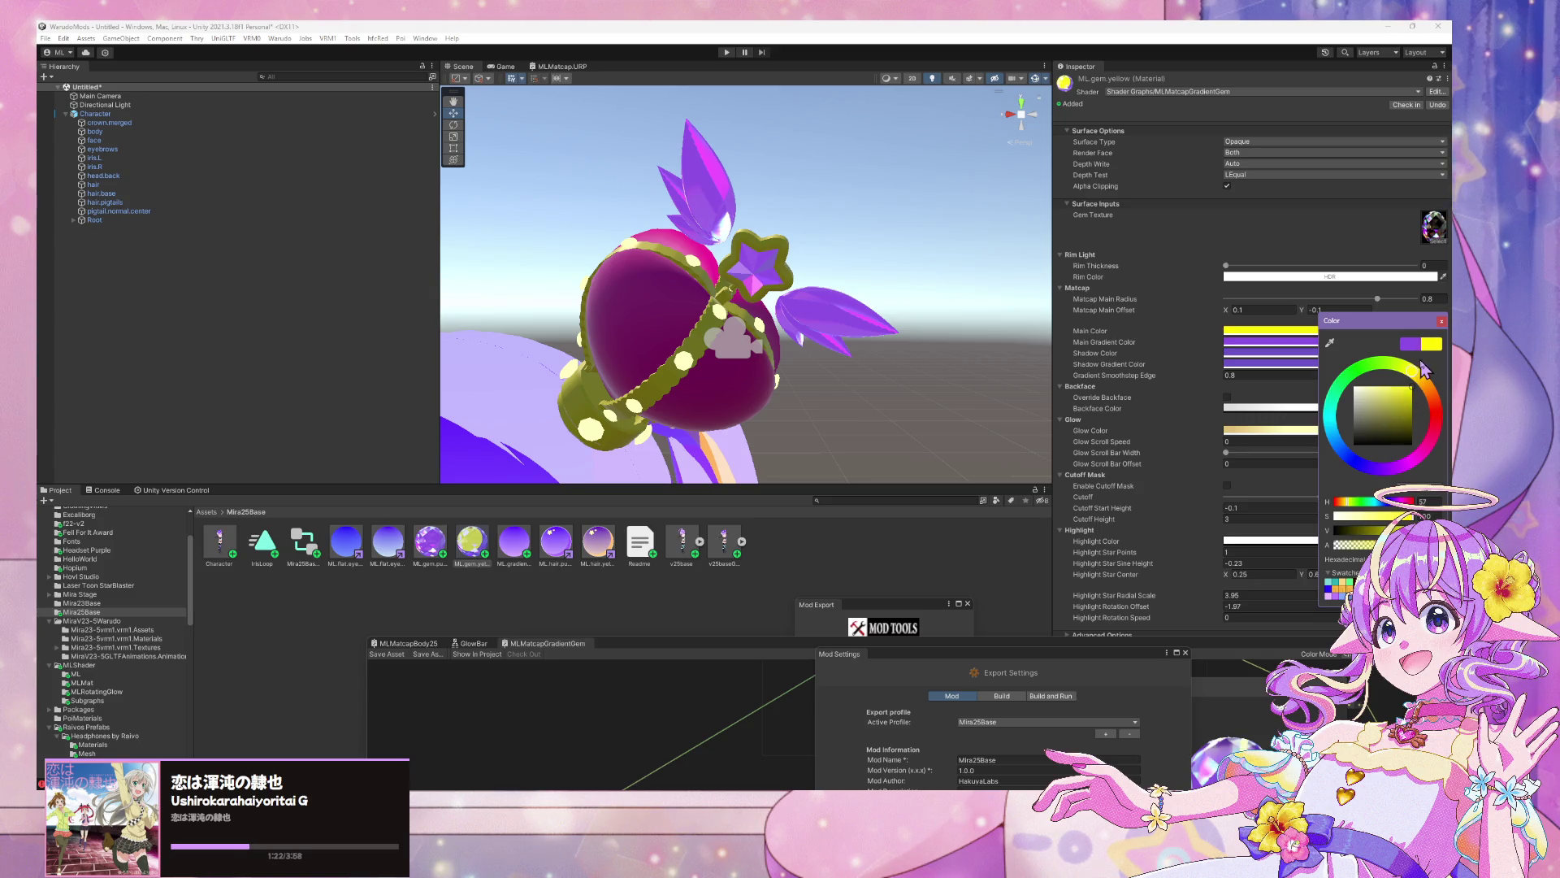
left_click(1269, 342)
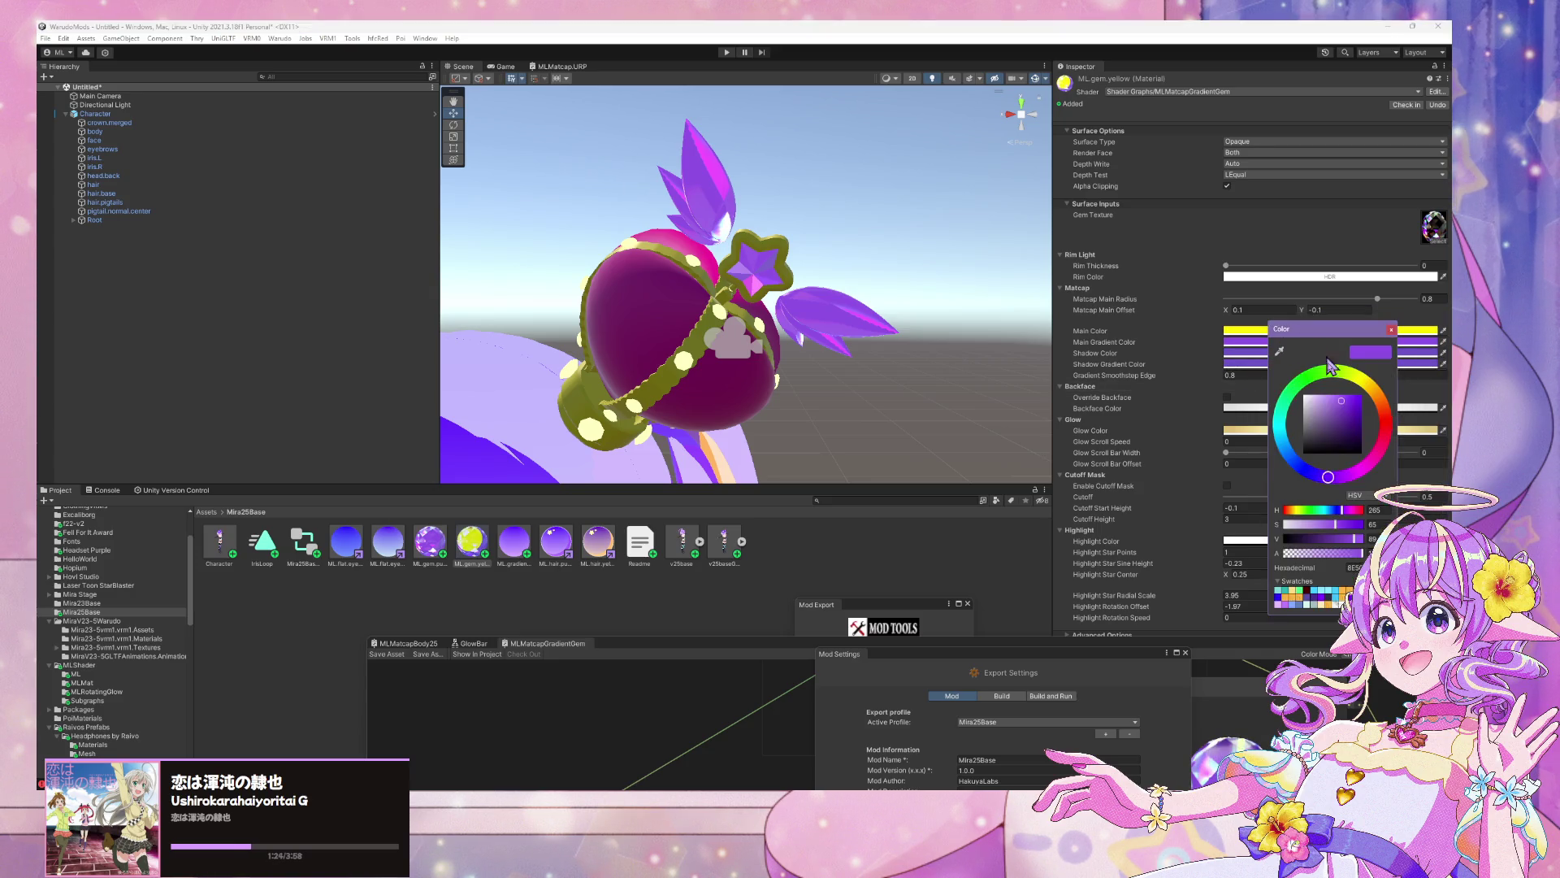
left_click(1443, 341)
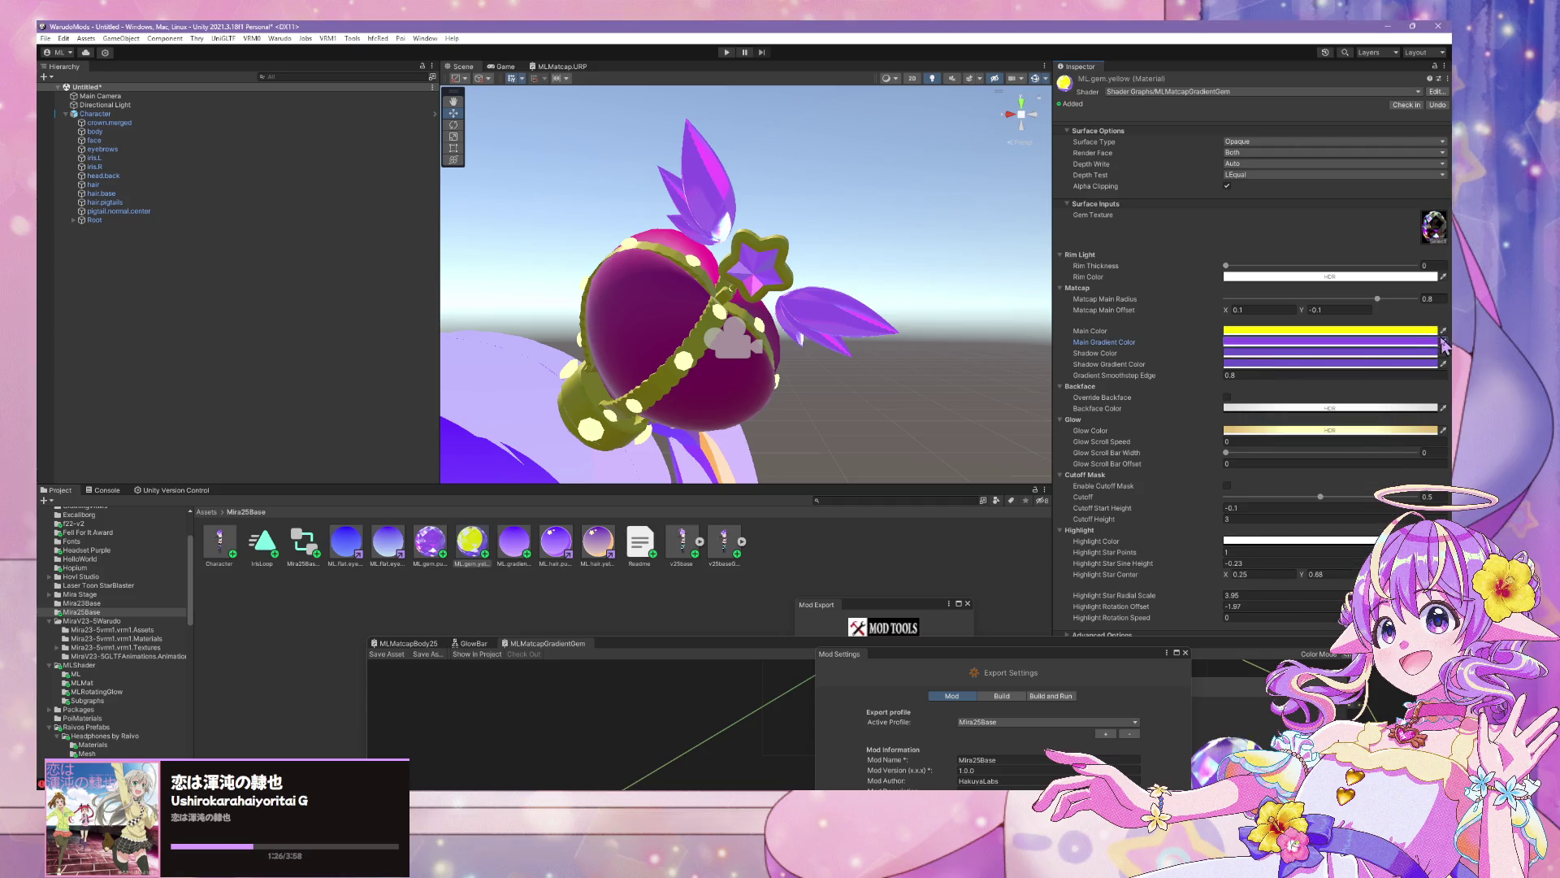
left_click(1430, 331)
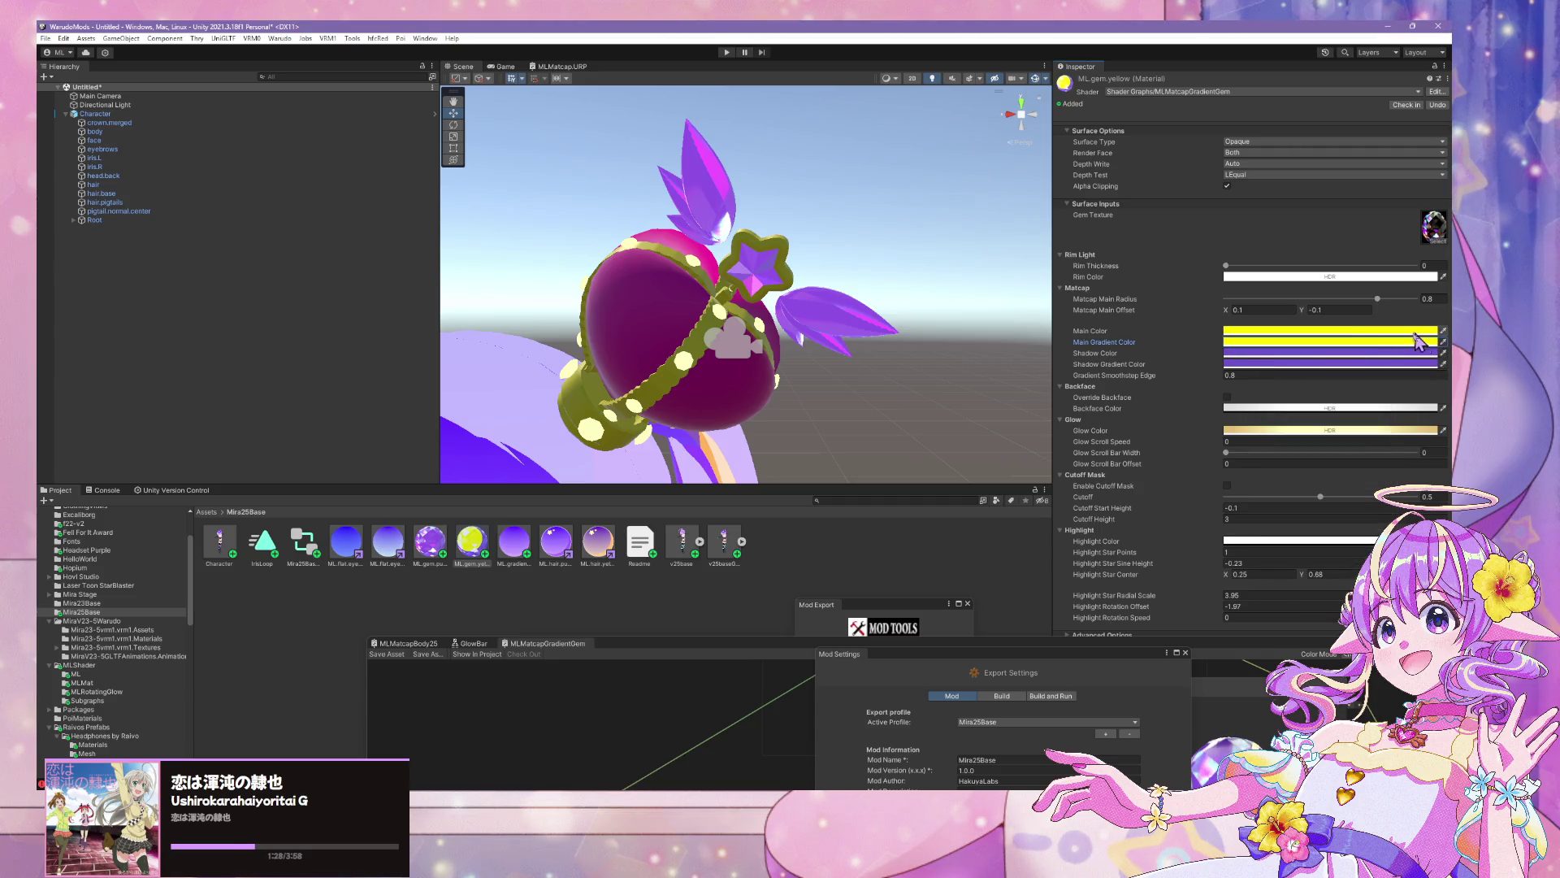
Lower Main Color to pale yellow and match the gradient and shadow colours to it
left_click(1405, 341)
left_click_drag(1418, 384, 1421, 387)
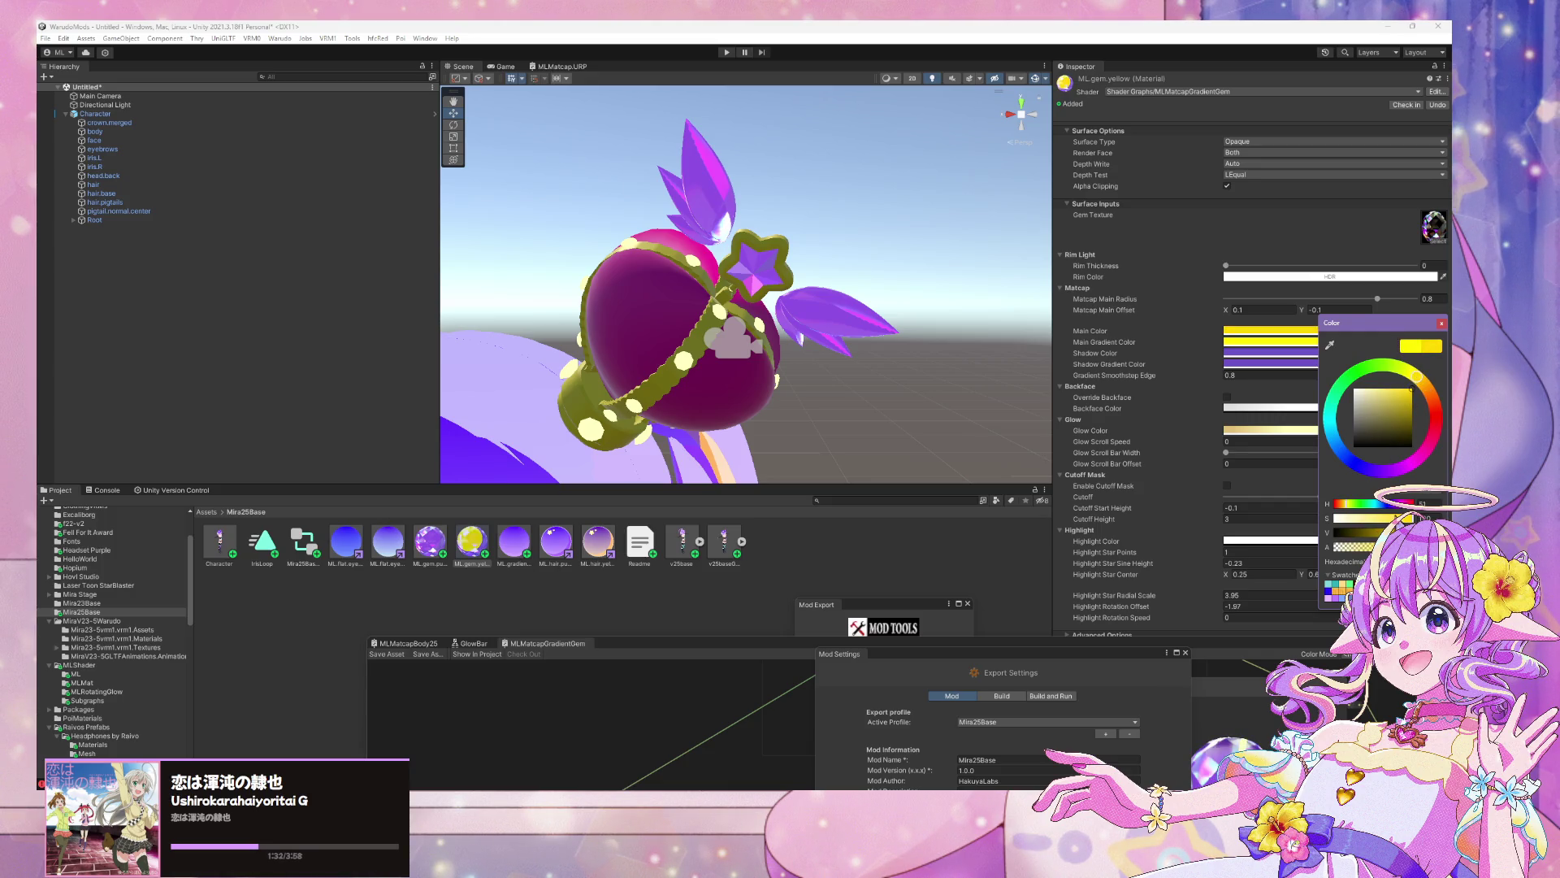
left_click_drag(1428, 517, 1361, 524)
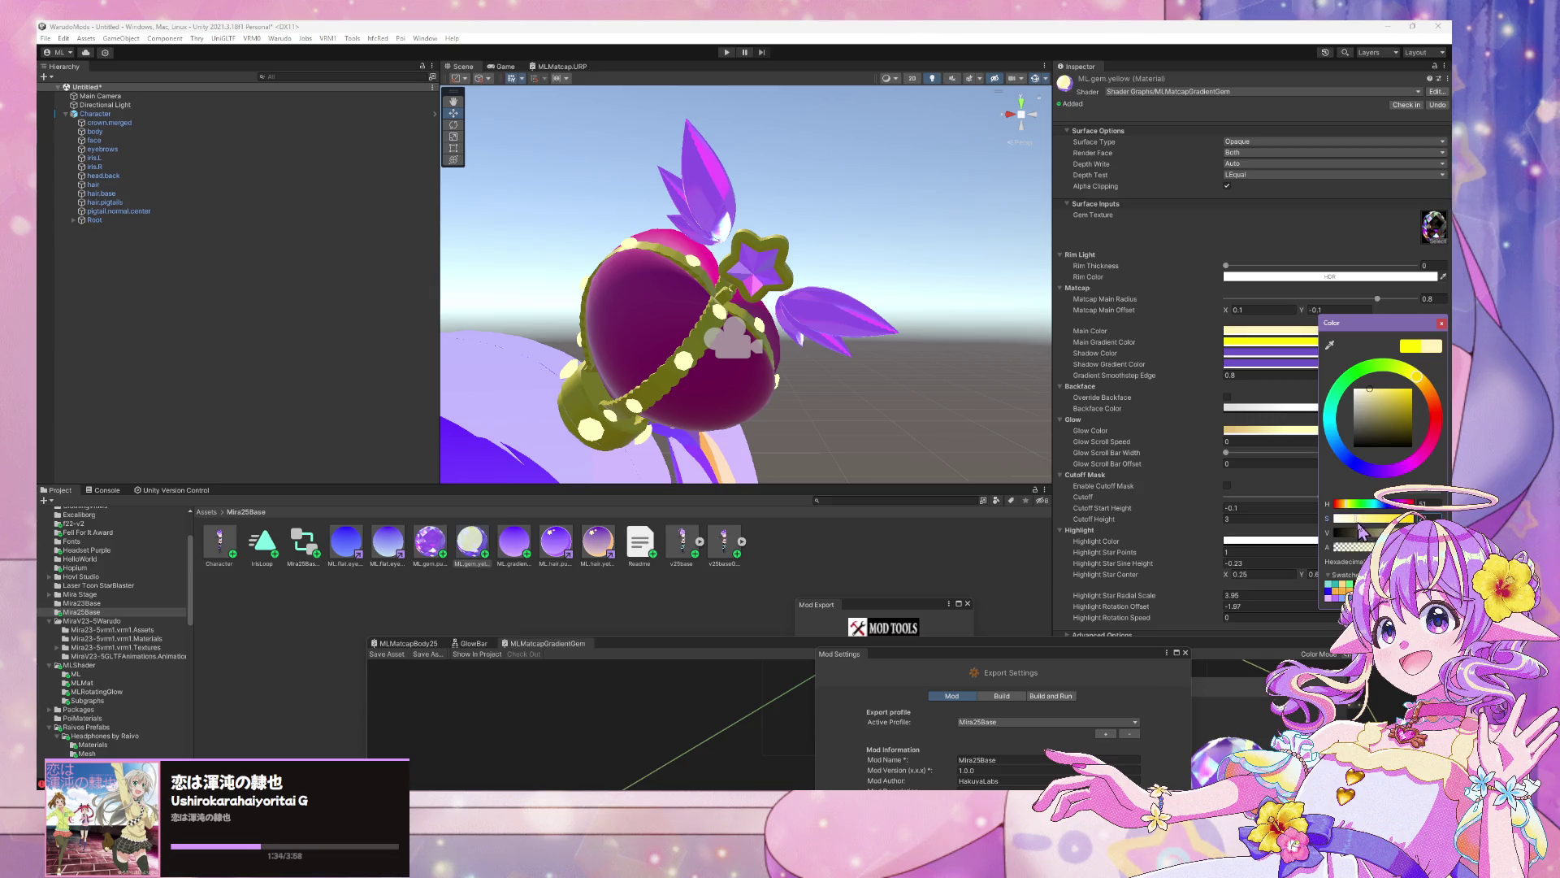
left_click_drag(1381, 331, 1439, 355)
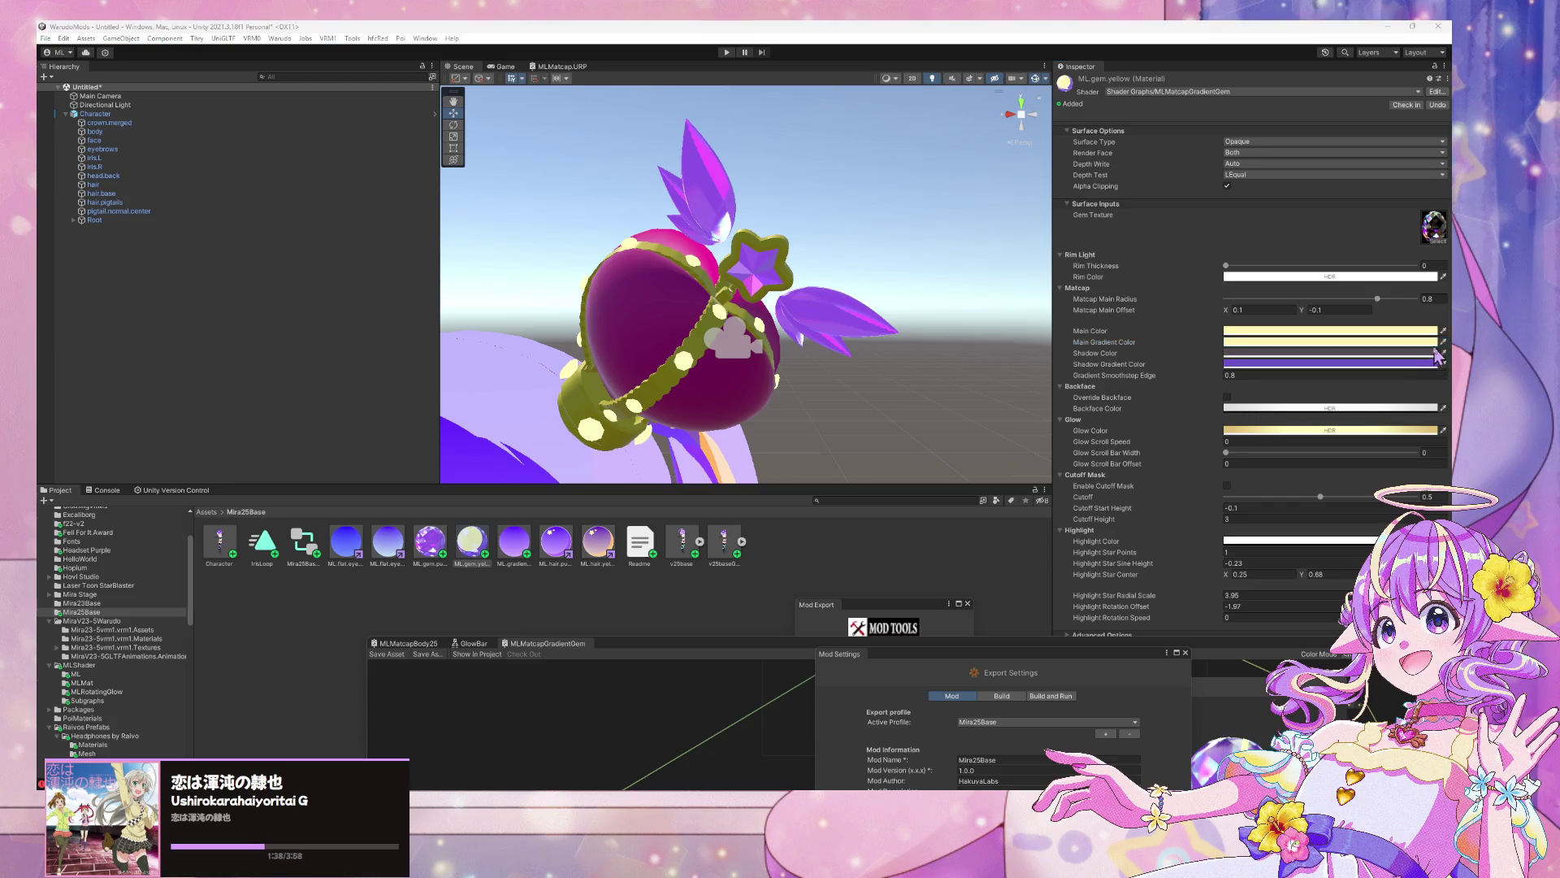
left_click(1437, 354)
left_click_drag(1361, 543, 1371, 543)
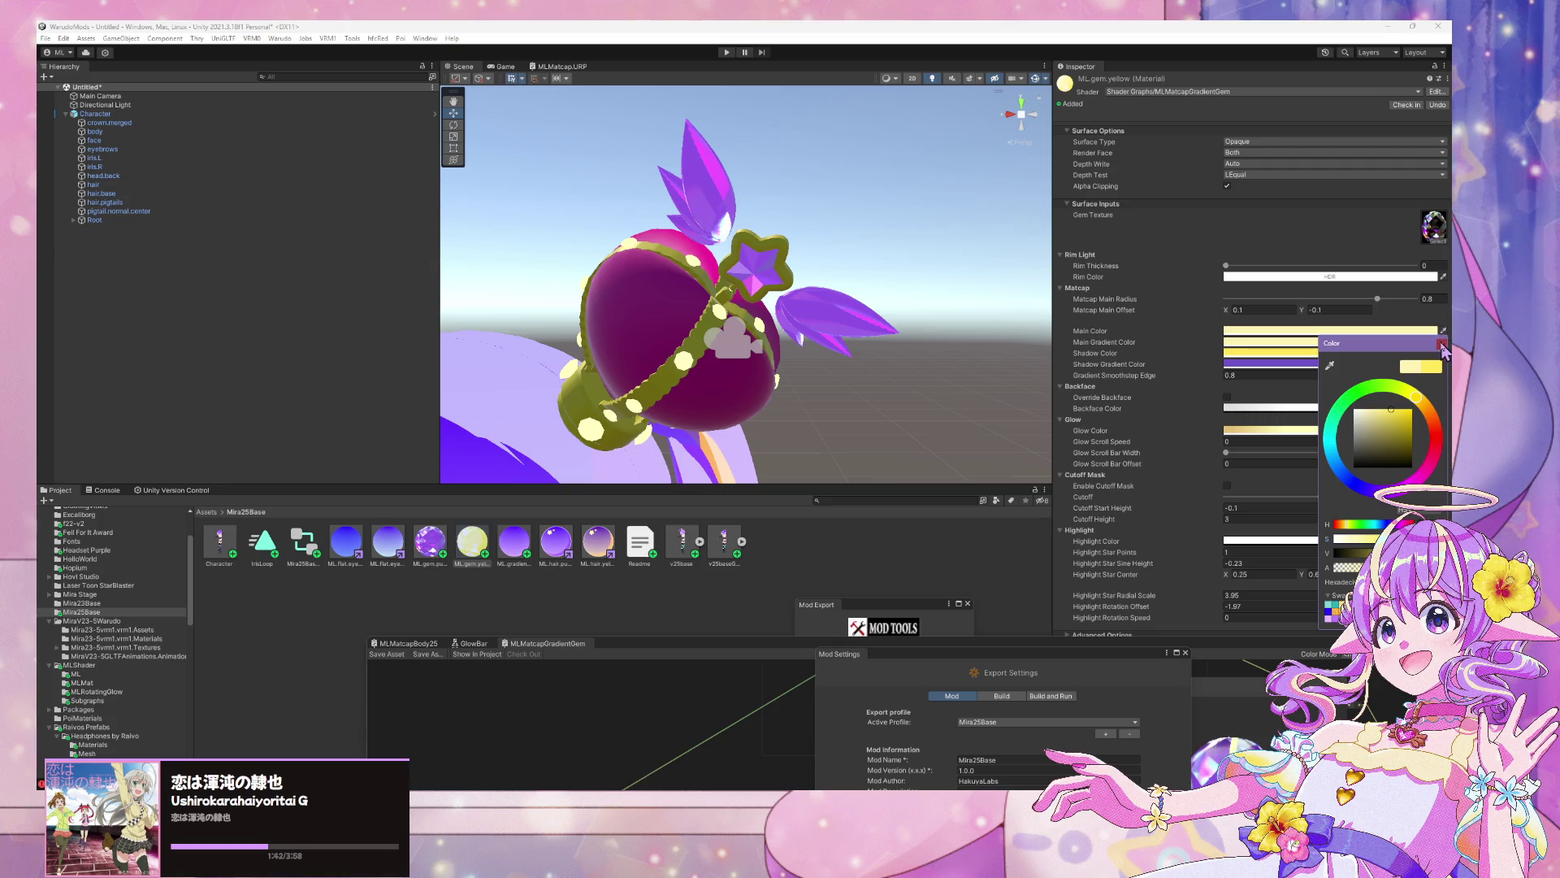
left_click_drag(1438, 330, 1433, 361)
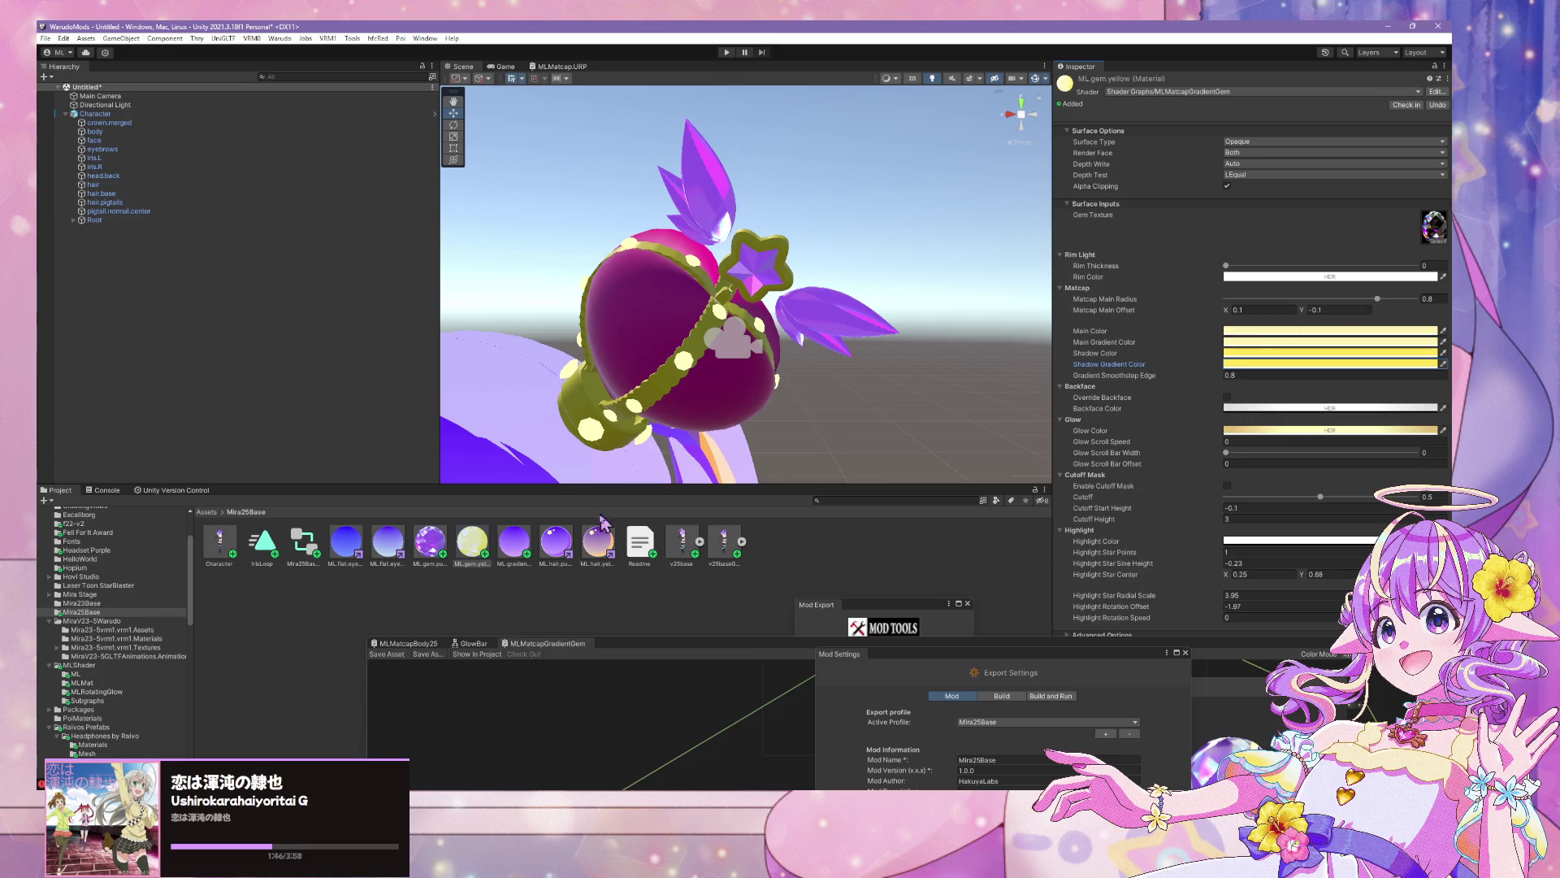
Reselect ML.gem.yellow, then view the ML.hair.yellow 25 material's colours
left_click(470, 555)
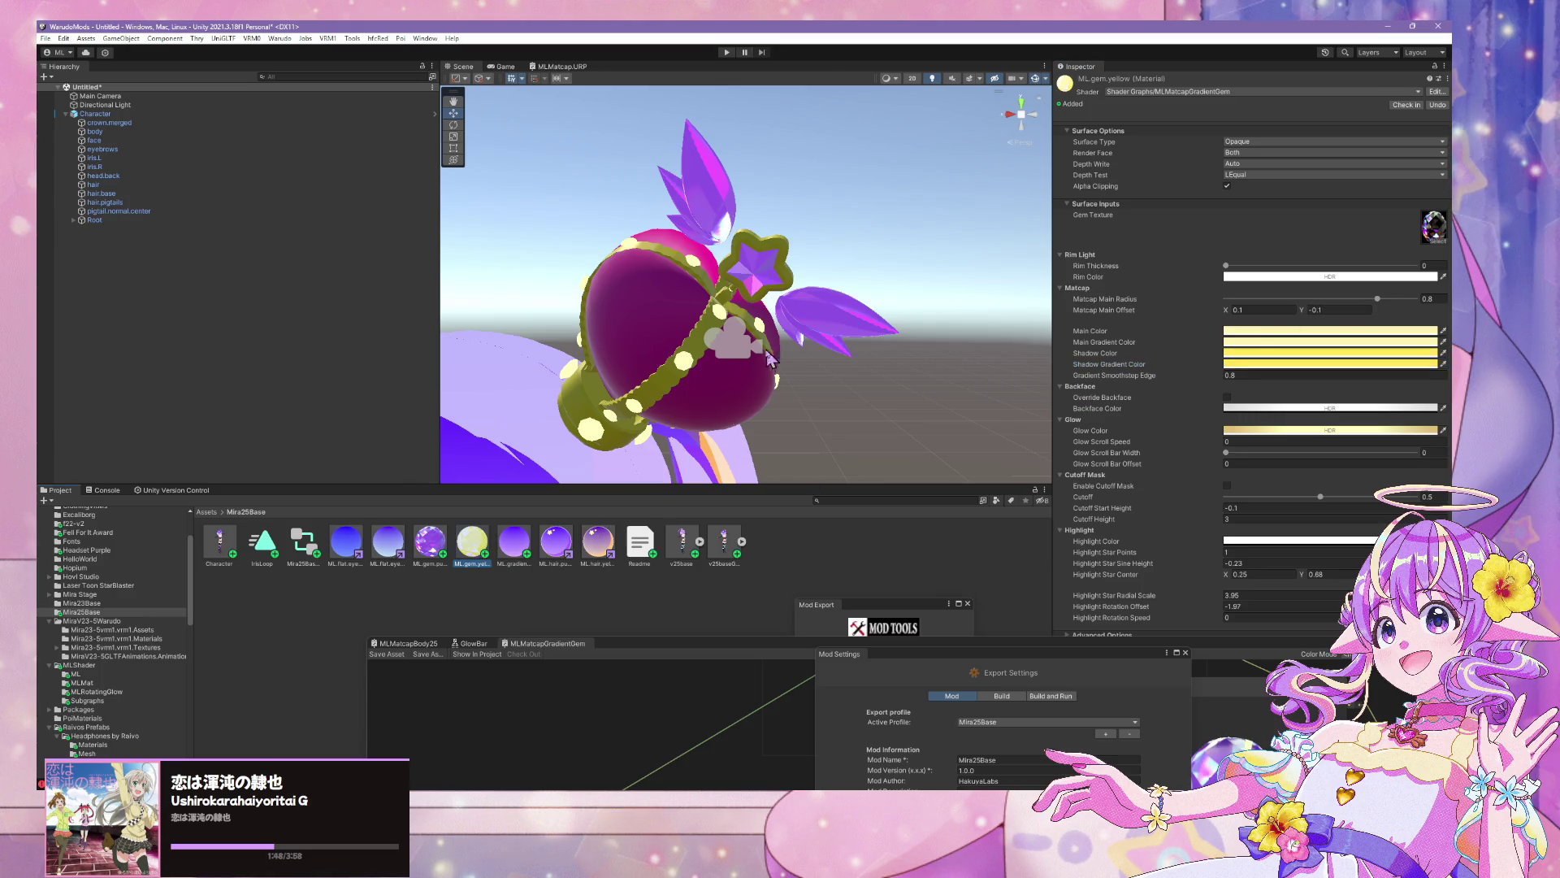
scroll(686, 345, "down", 3)
scroll(687, 345, "up", 2)
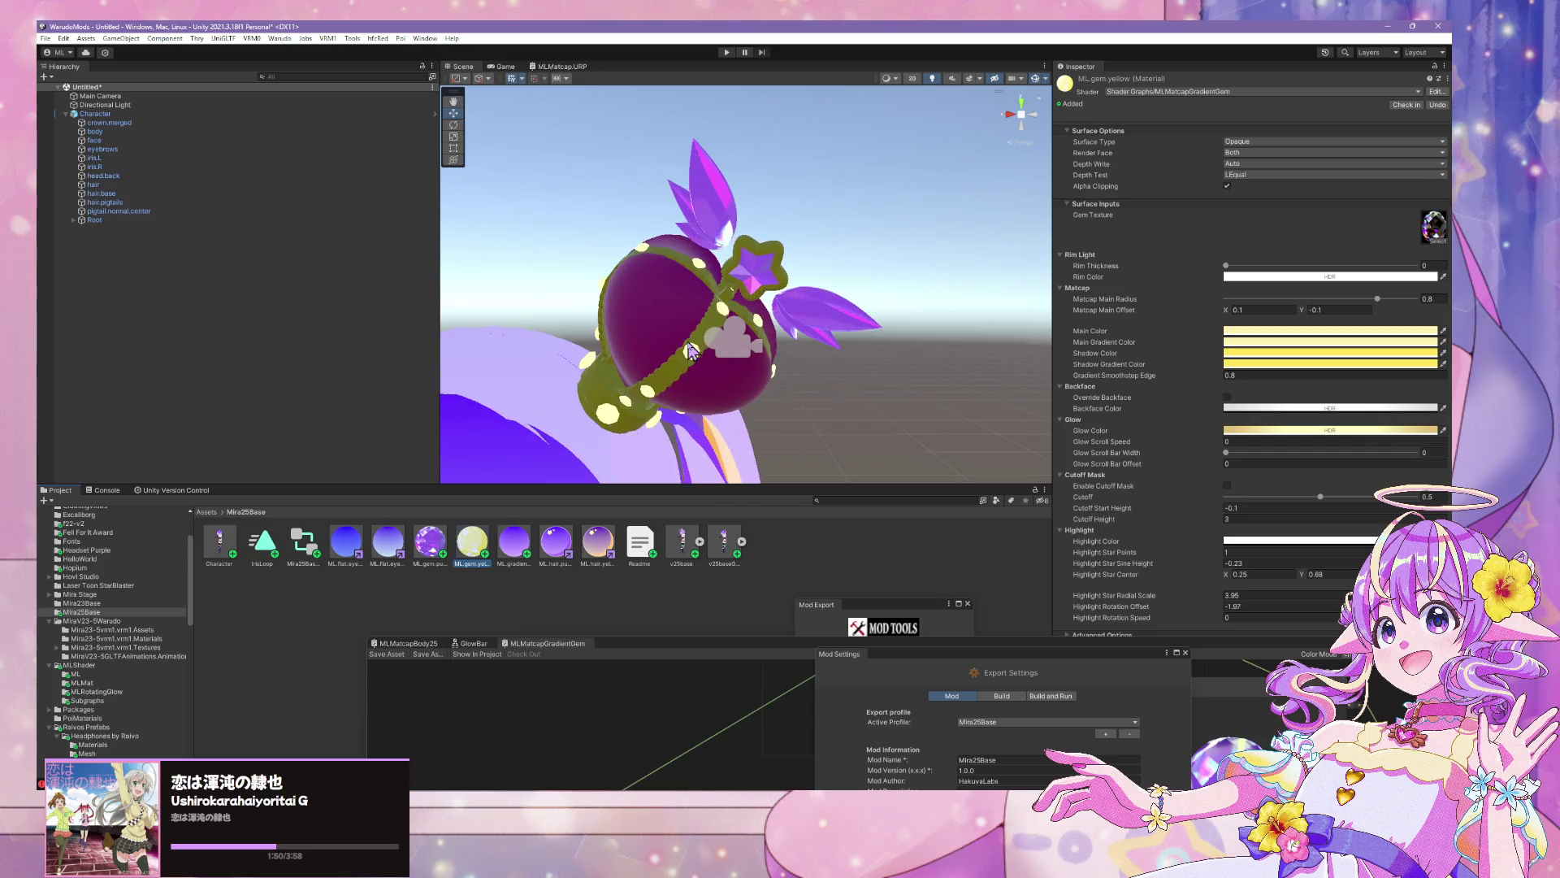
left_click(603, 545)
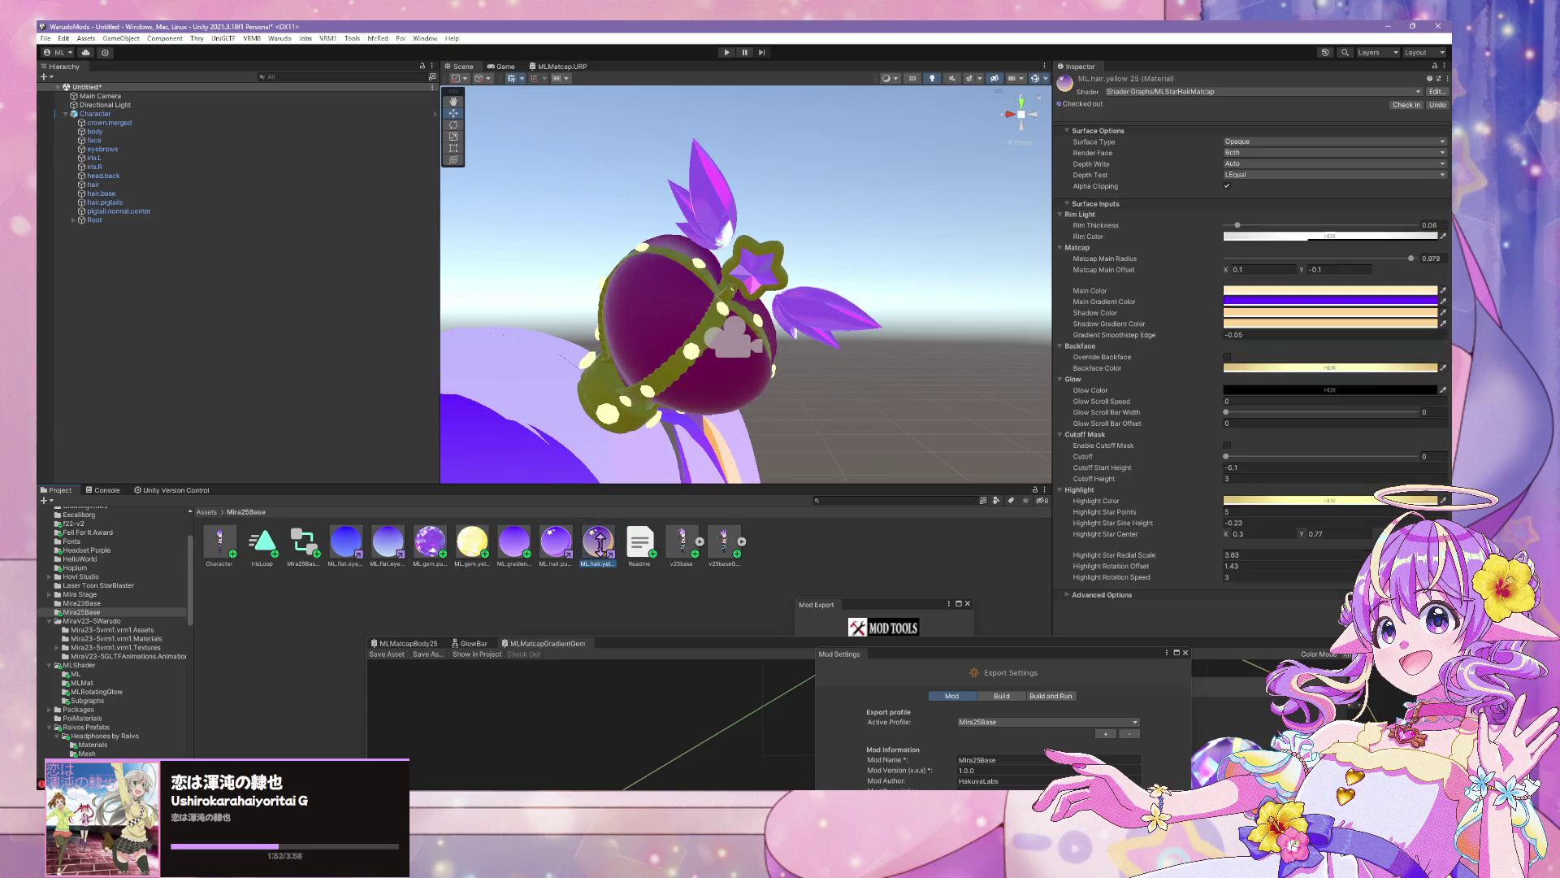
Compare ML.hair.yellow 25's colour hex values with the ML.gem.yellow and ML.gem.purple colours
left_click(1431, 295)
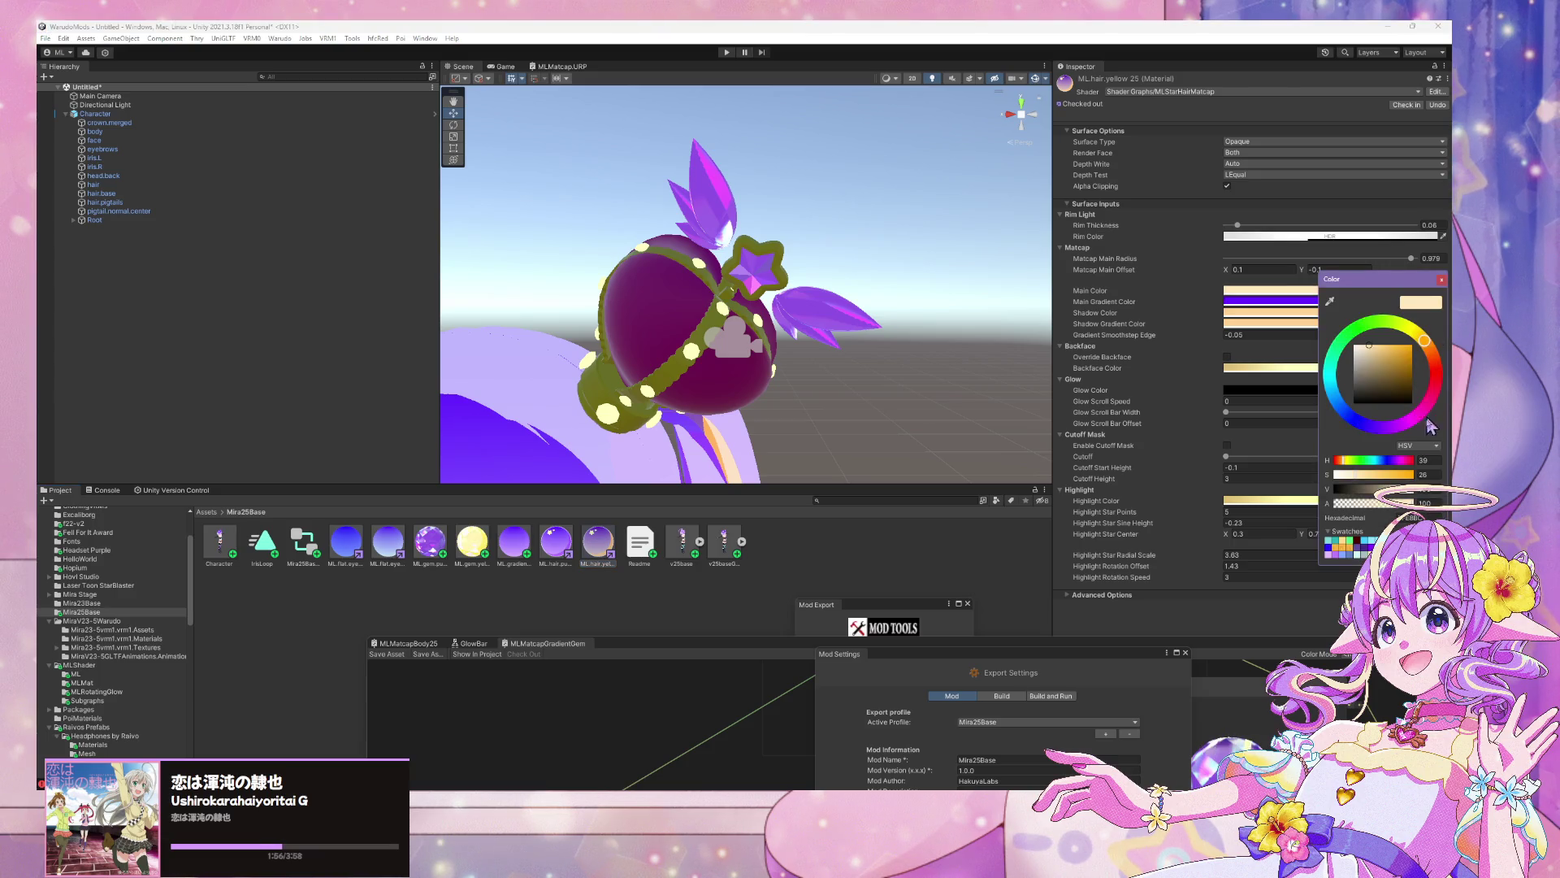
left_click(1418, 517)
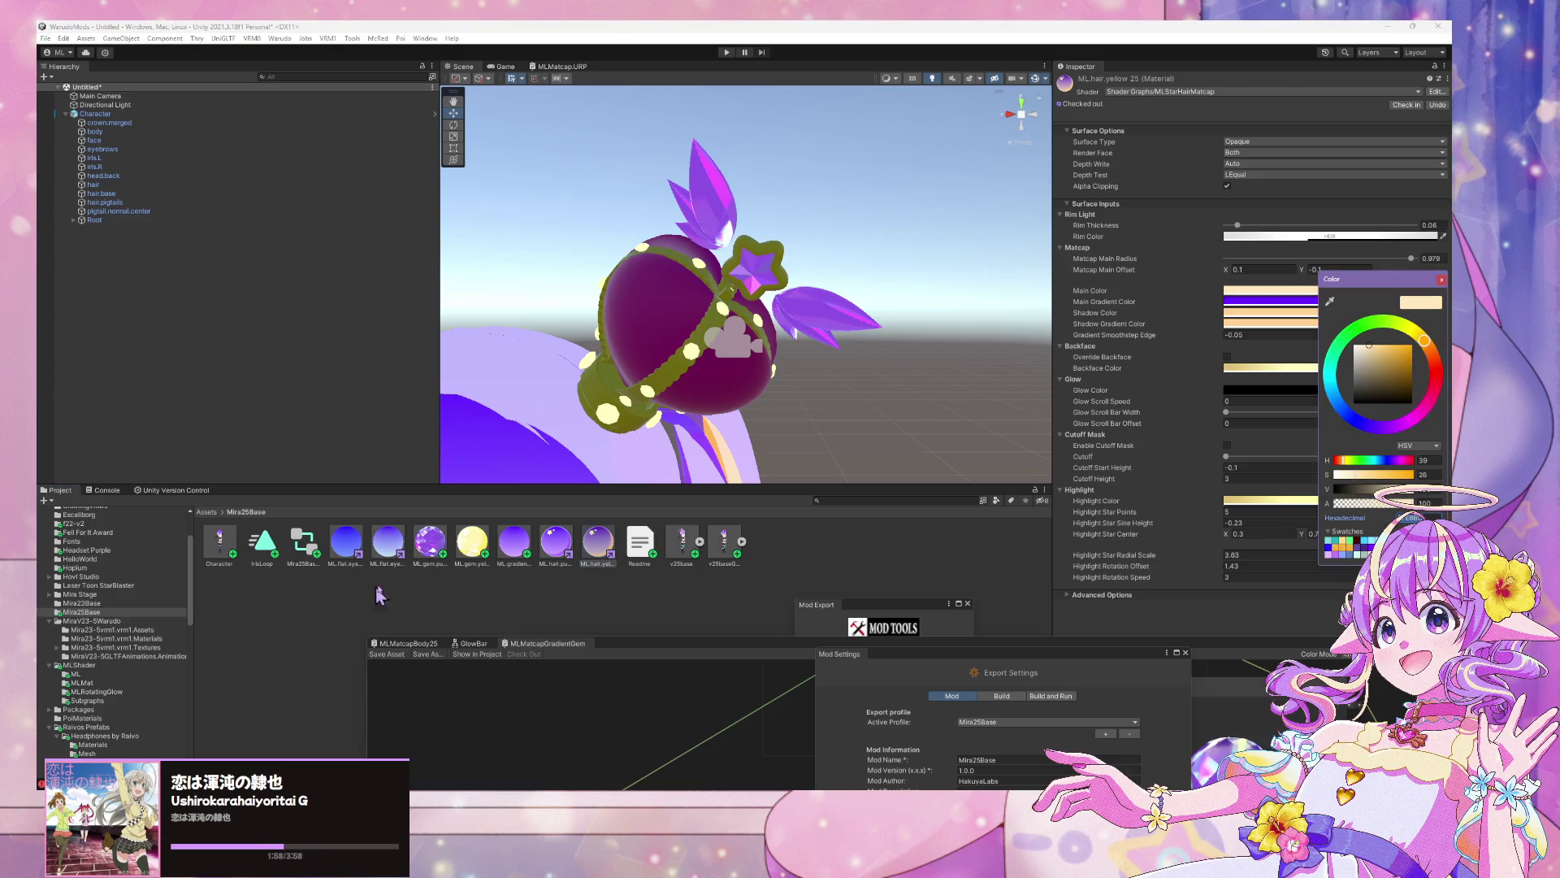
left_click(472, 543)
left_click(1420, 337)
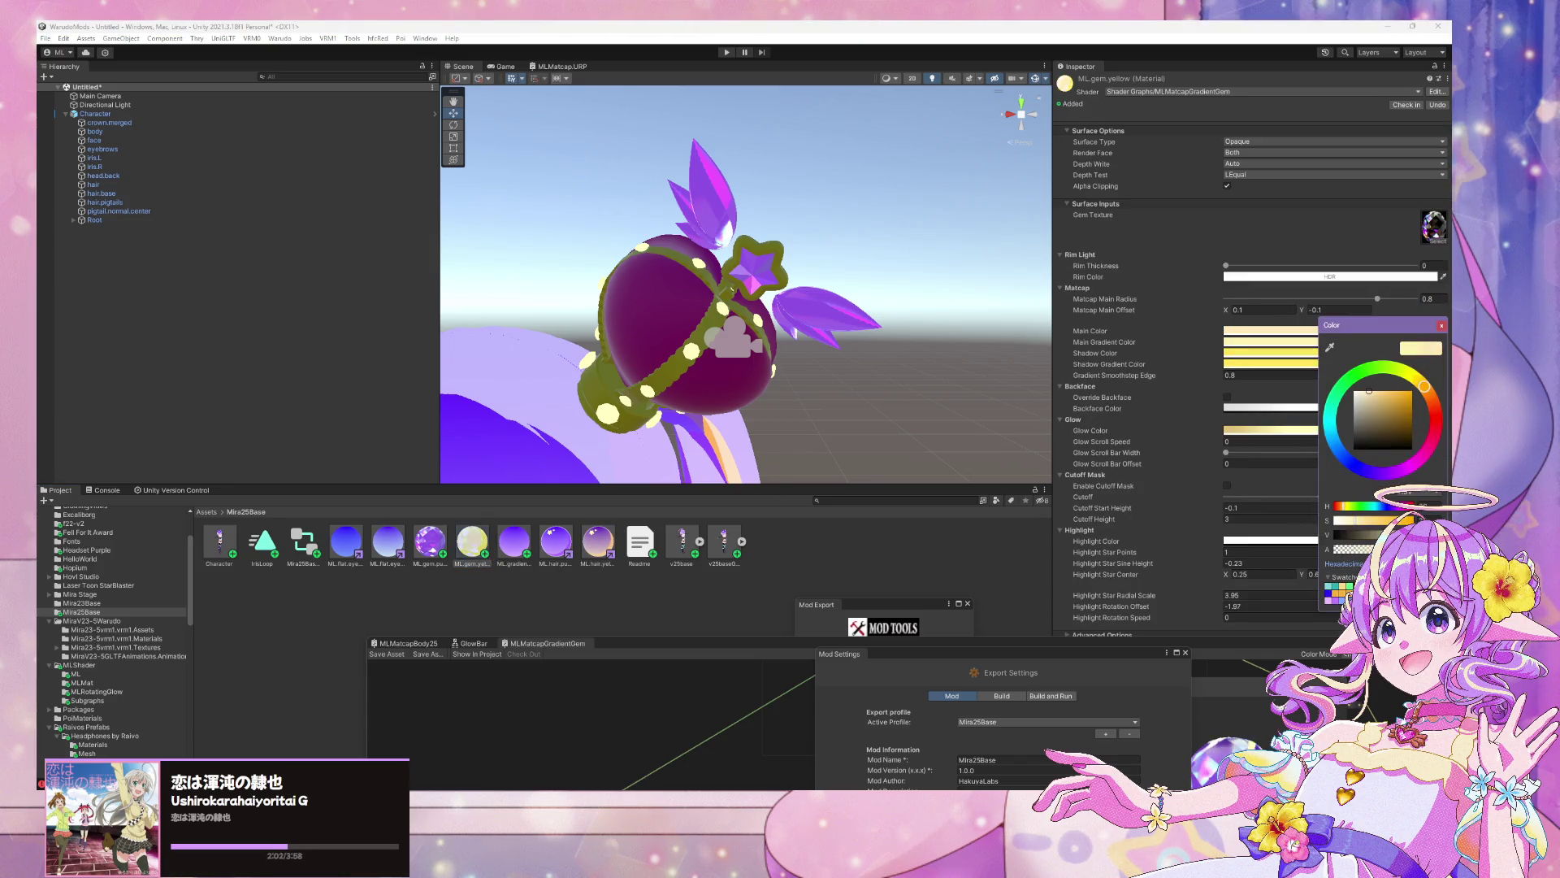
left_click(440, 552)
left_click(465, 549)
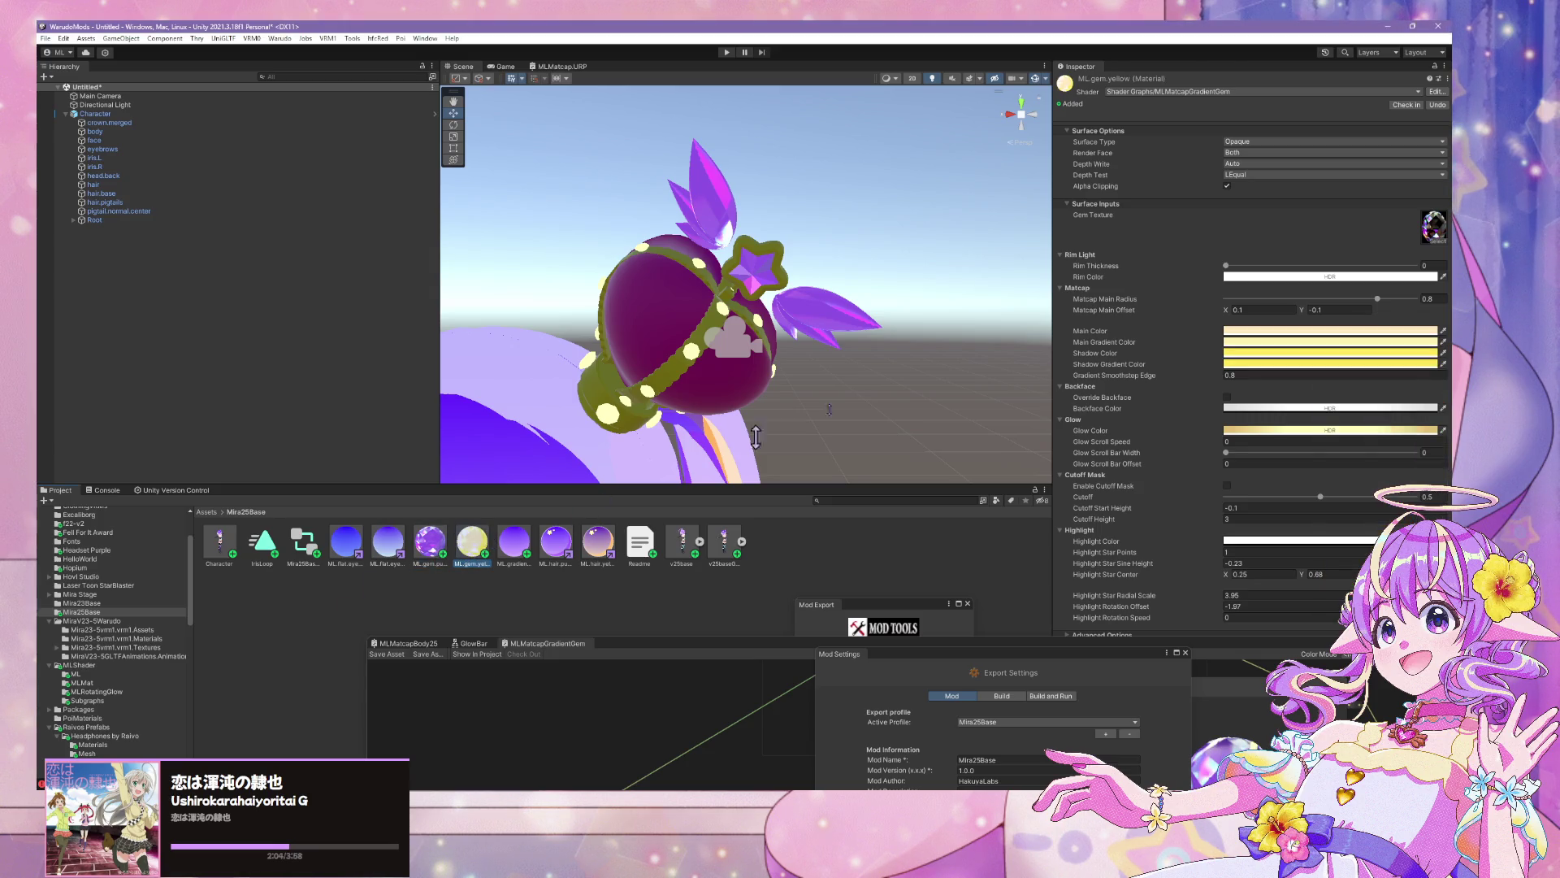
Check the hair shadow colour, then shift ML.gem.yellow's gradient colours to pale orange
left_click(1422, 345)
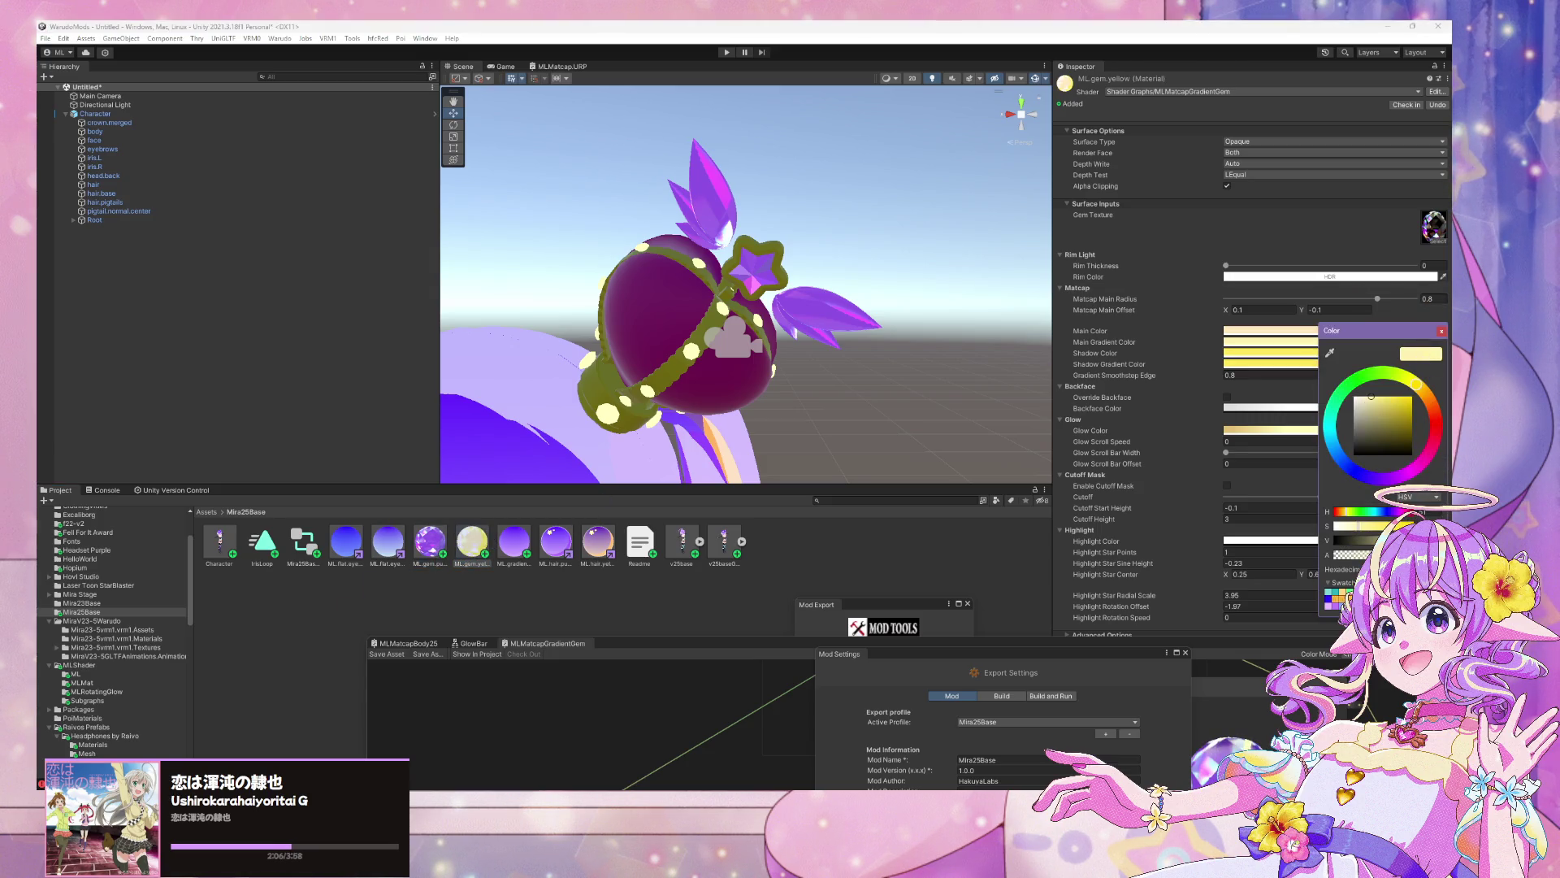
left_click(598, 541)
left_click(1429, 312)
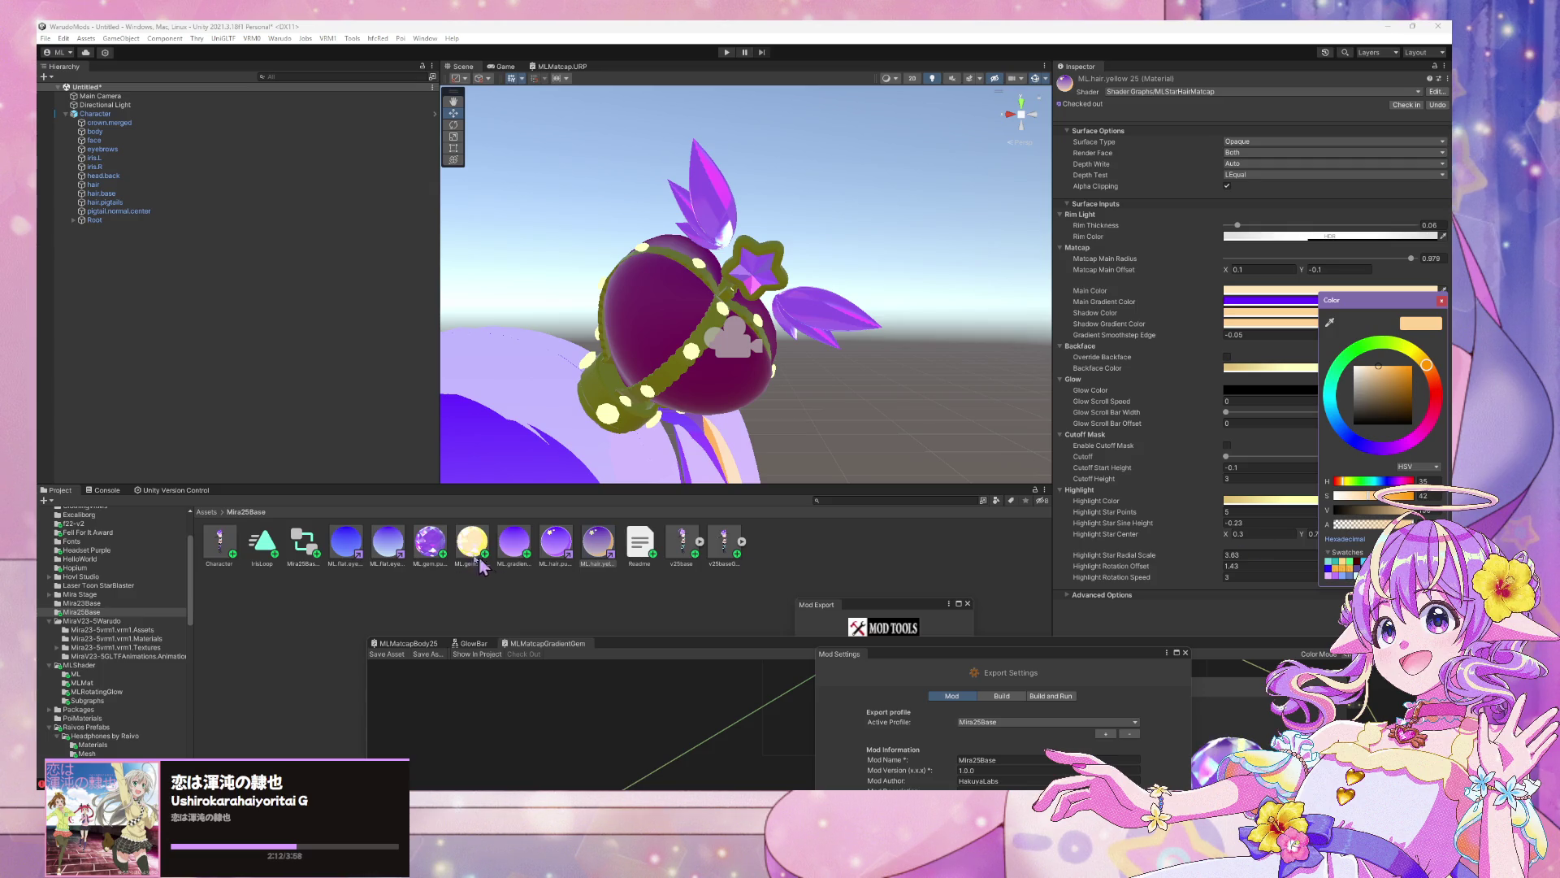
left_click(434, 548)
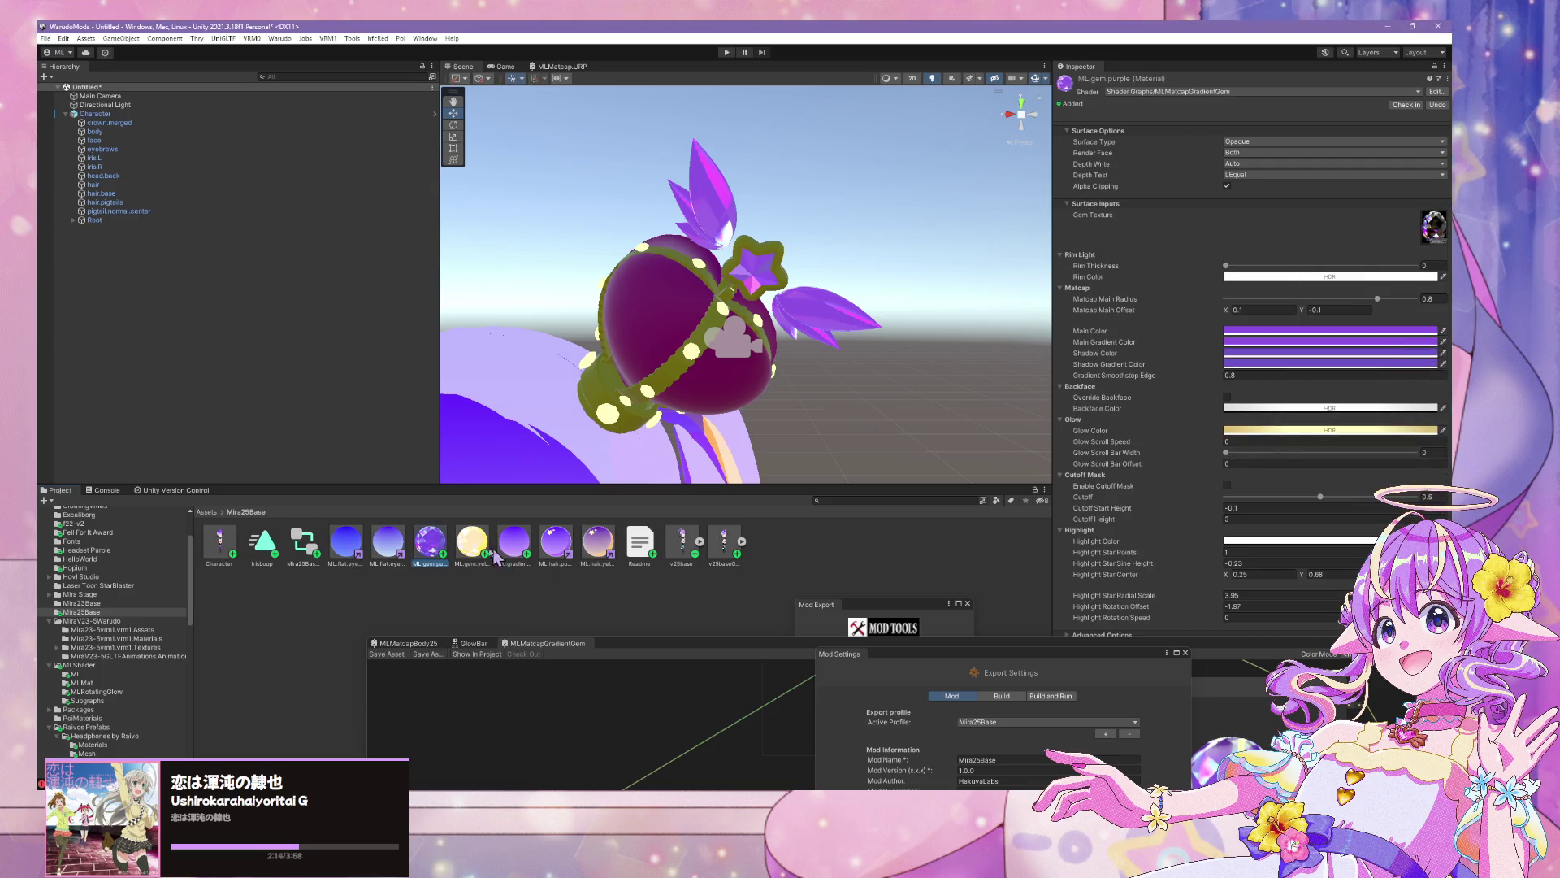
left_click(472, 541)
left_click(1328, 353)
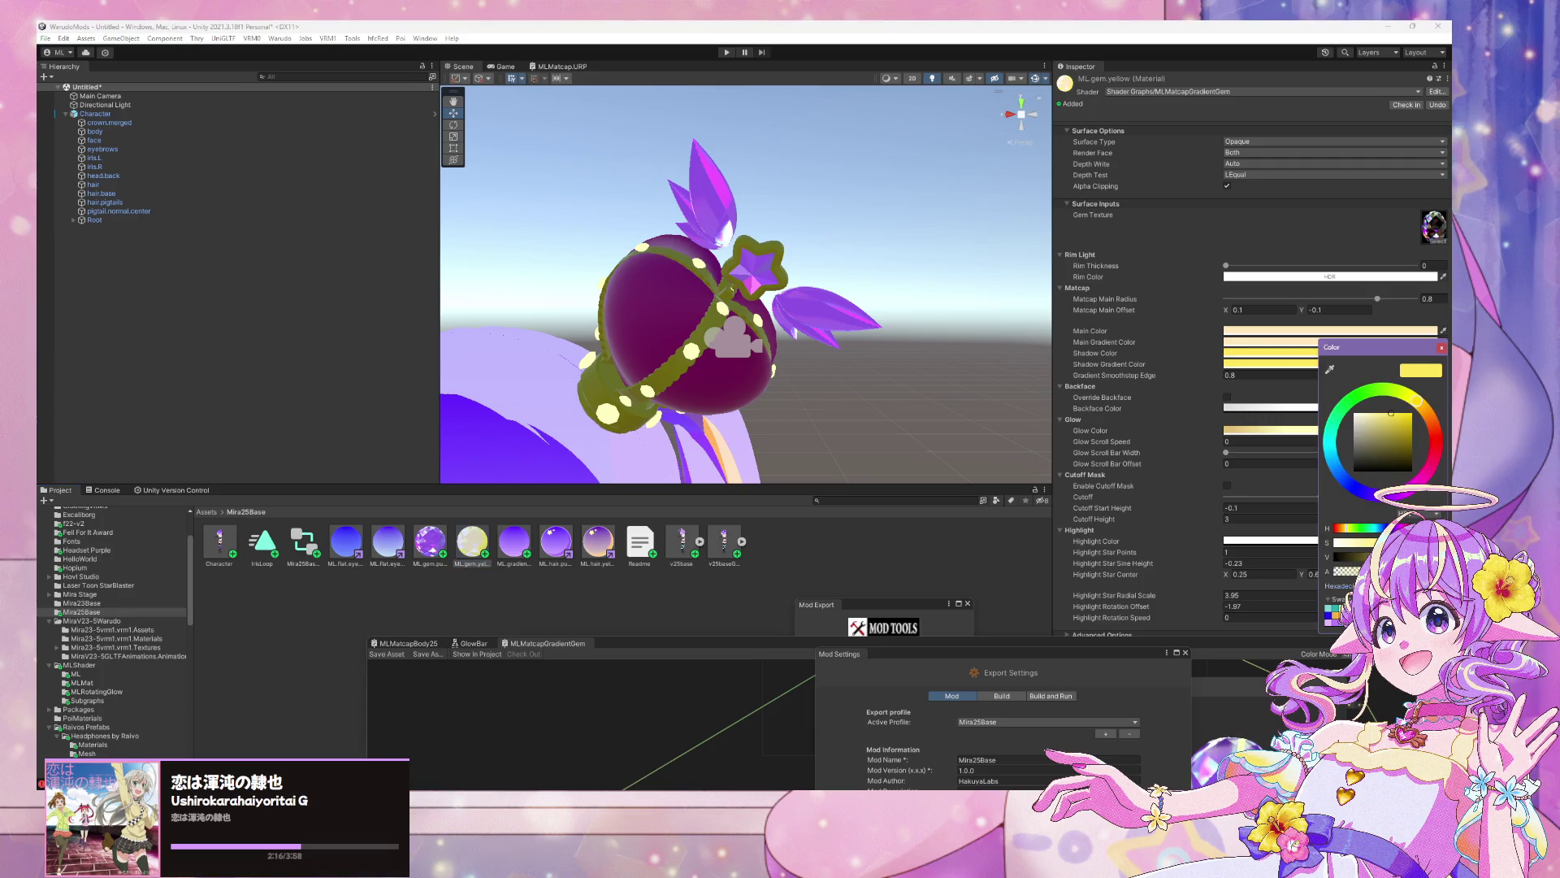
left_click(1274, 359)
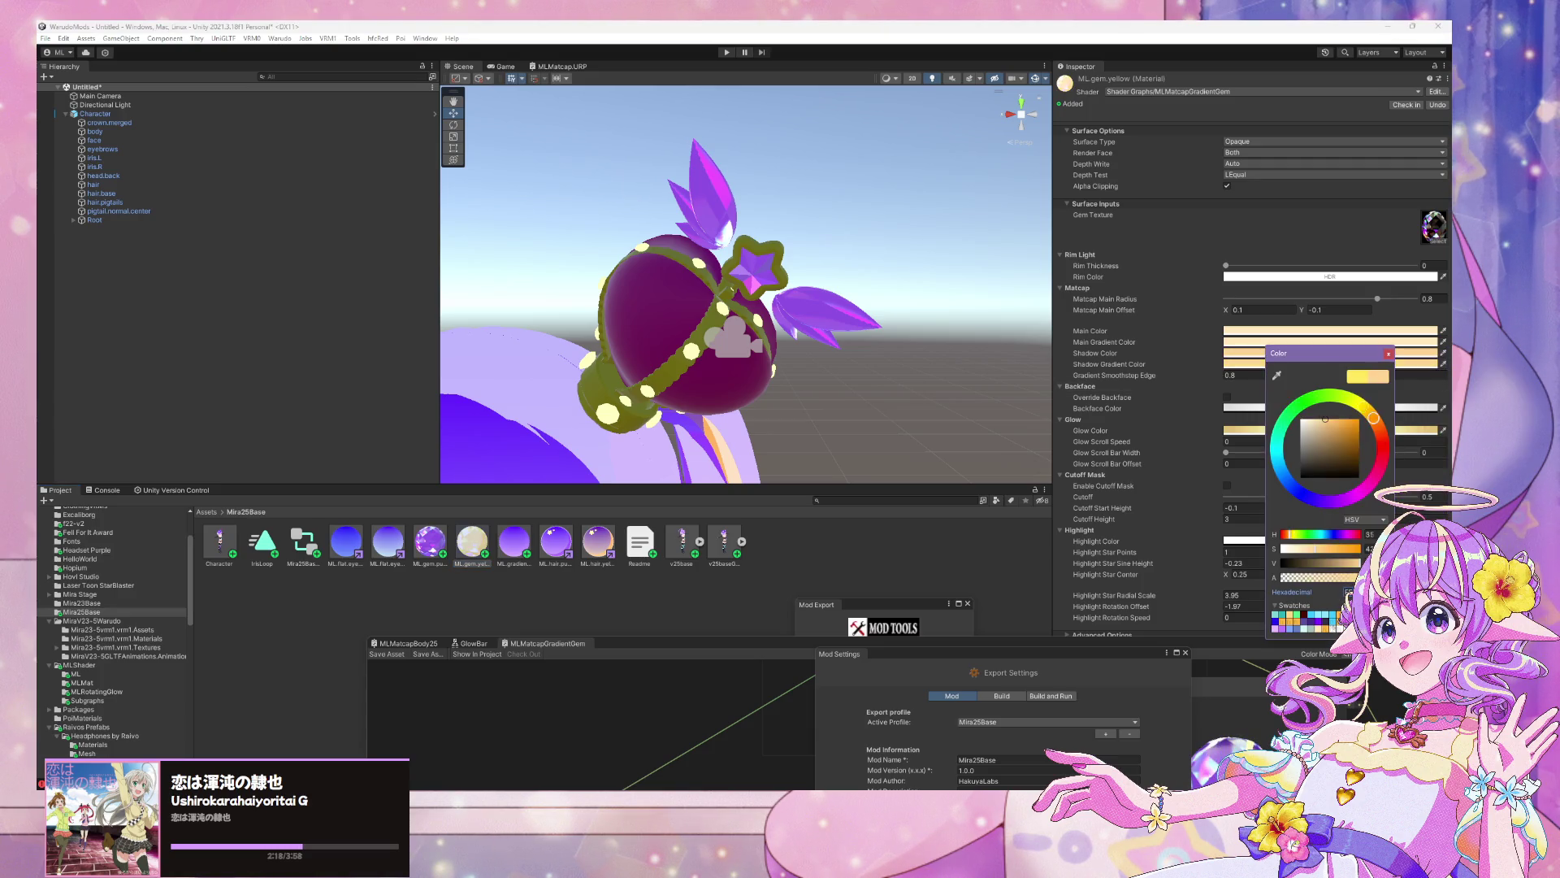
key("Escape")
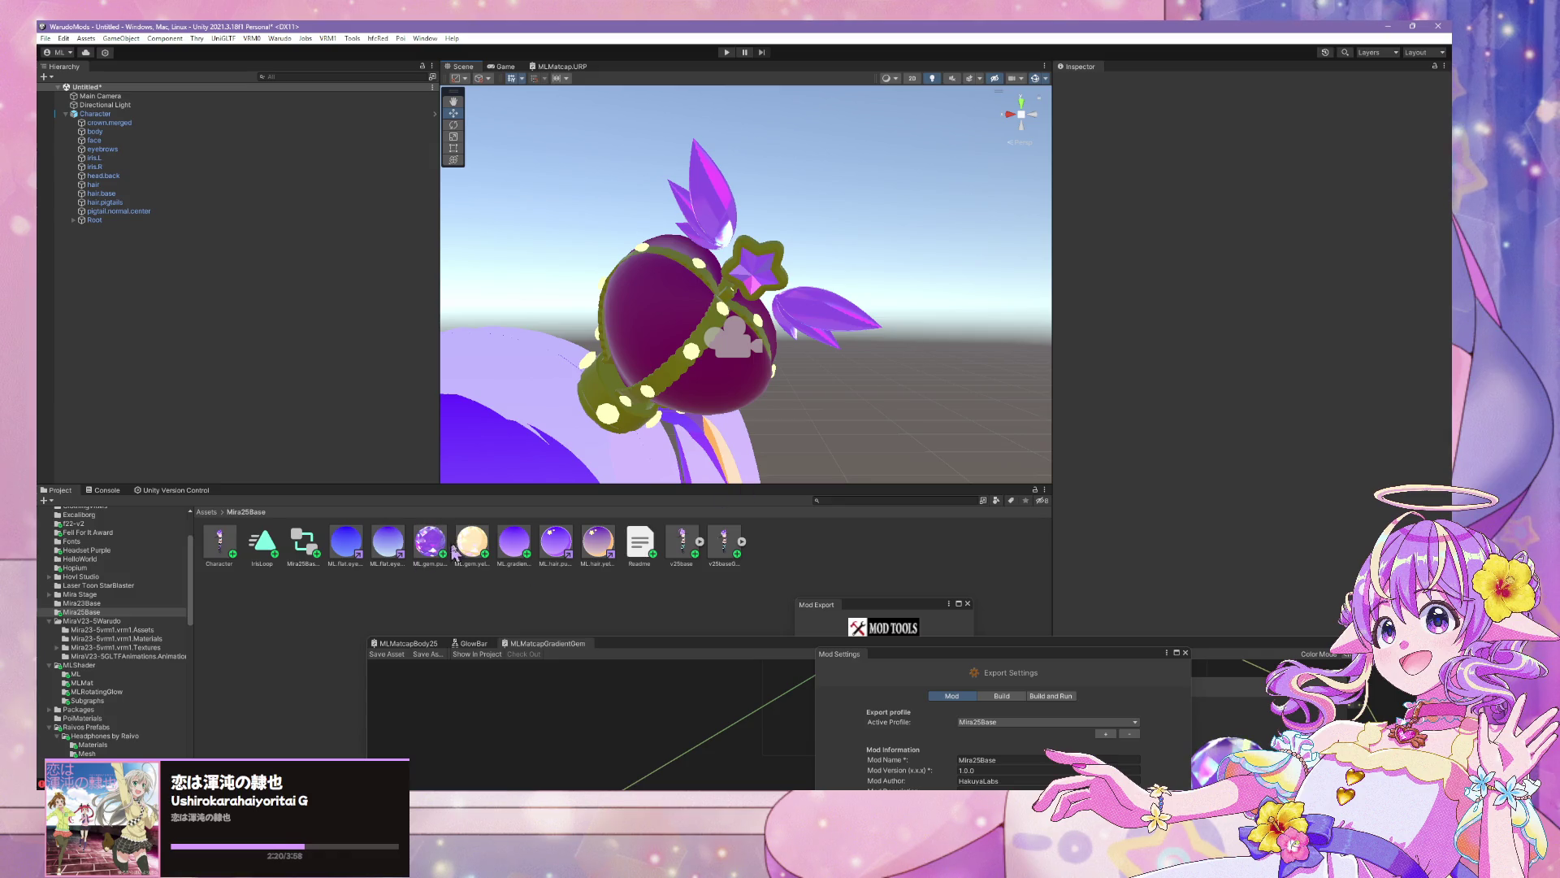
left_click(724, 542)
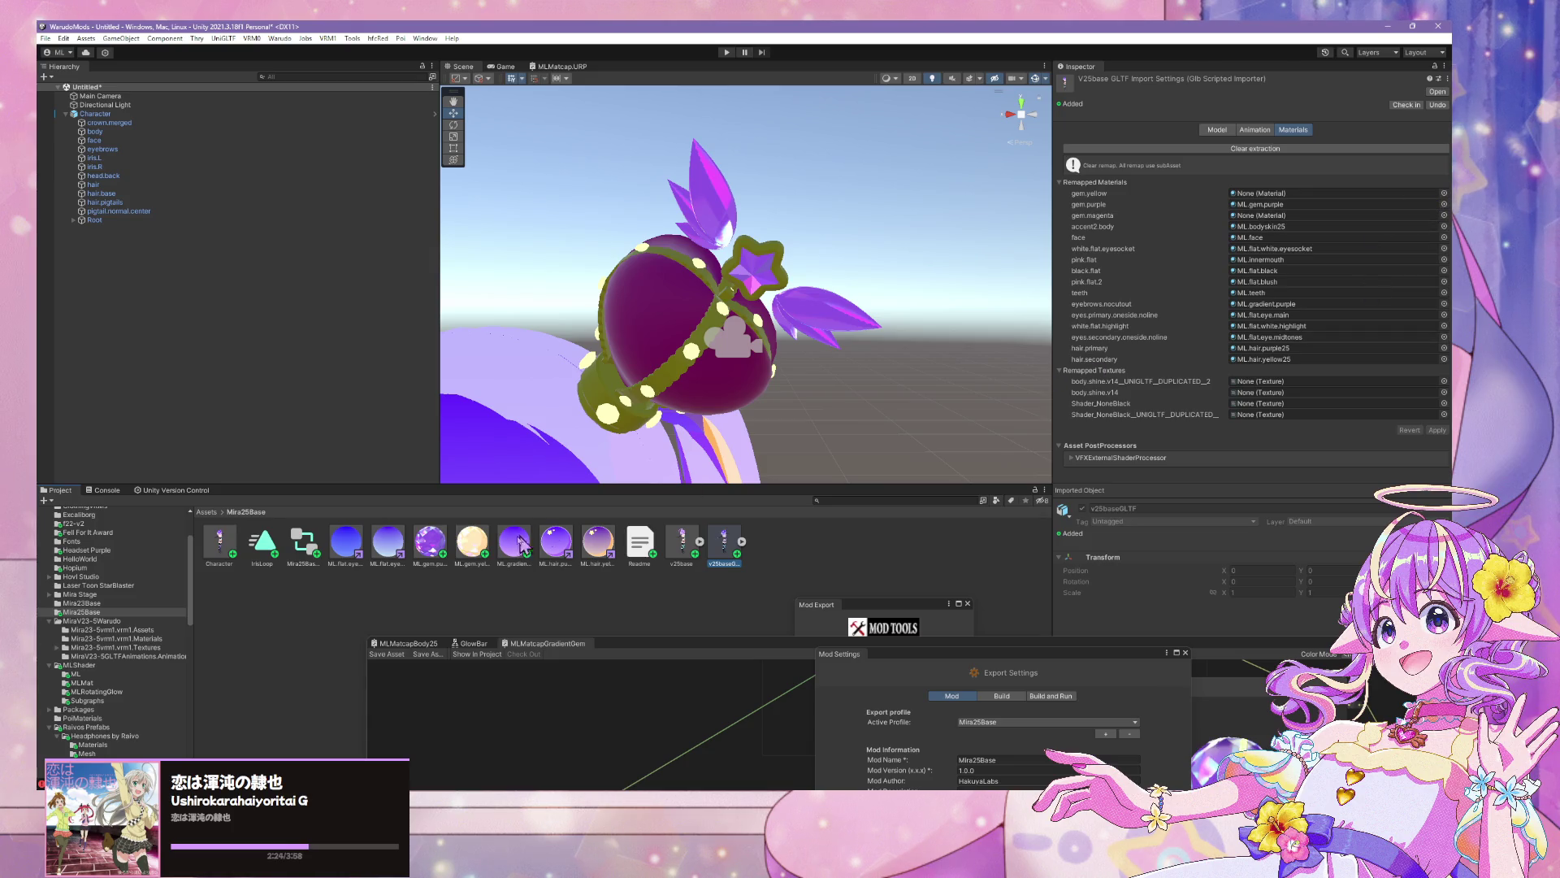
Remap the model's gem.yellow slot to ML.gem.yellow, apply, and inspect the crown
left_click_drag(469, 553, 1264, 194)
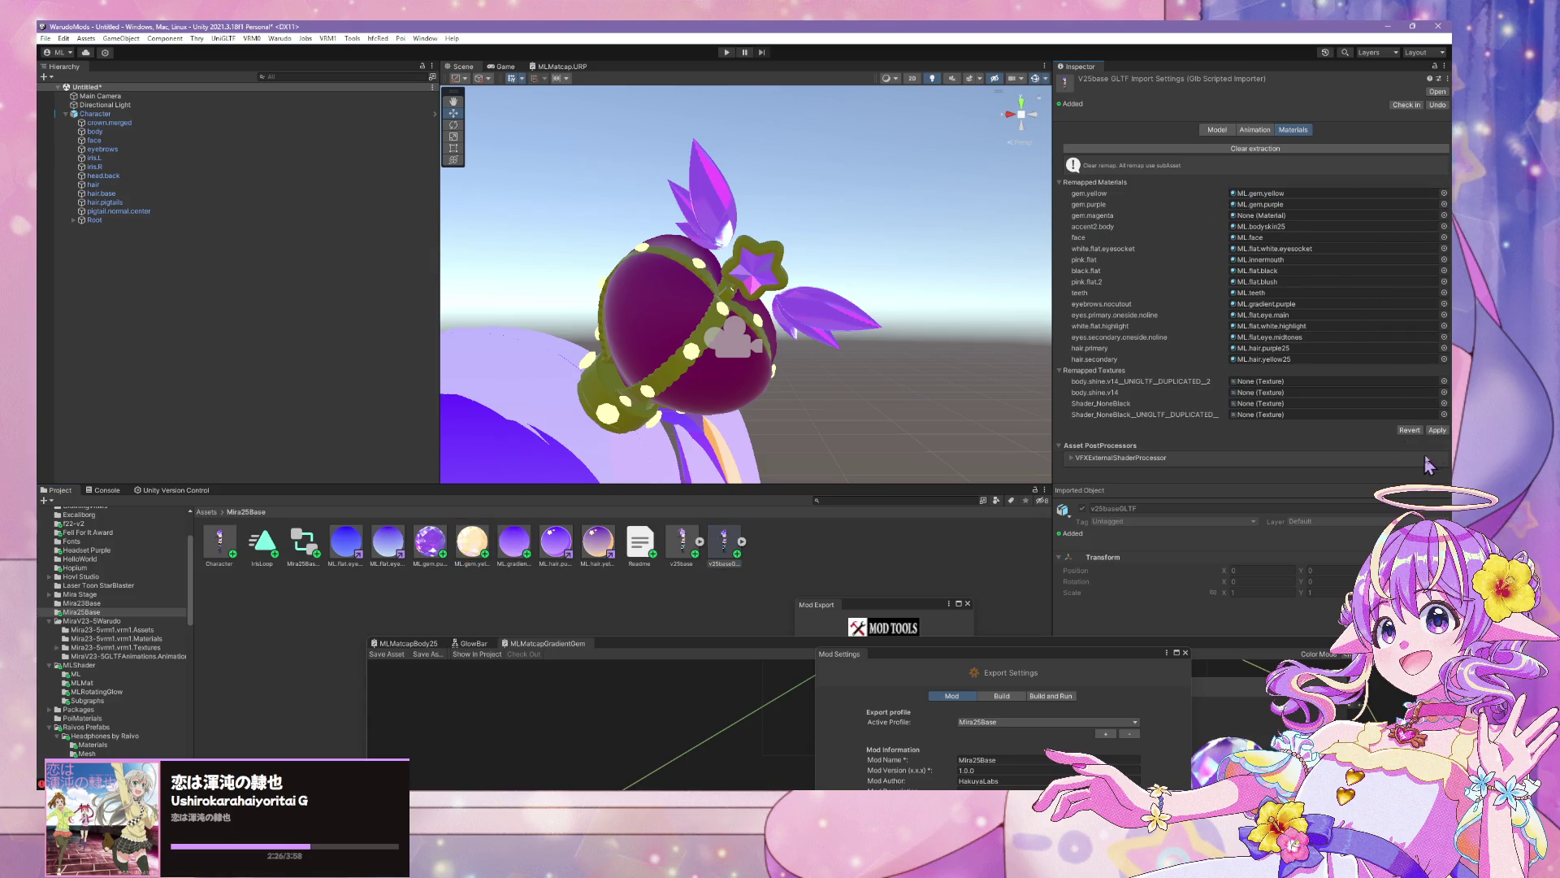
left_click(1437, 430)
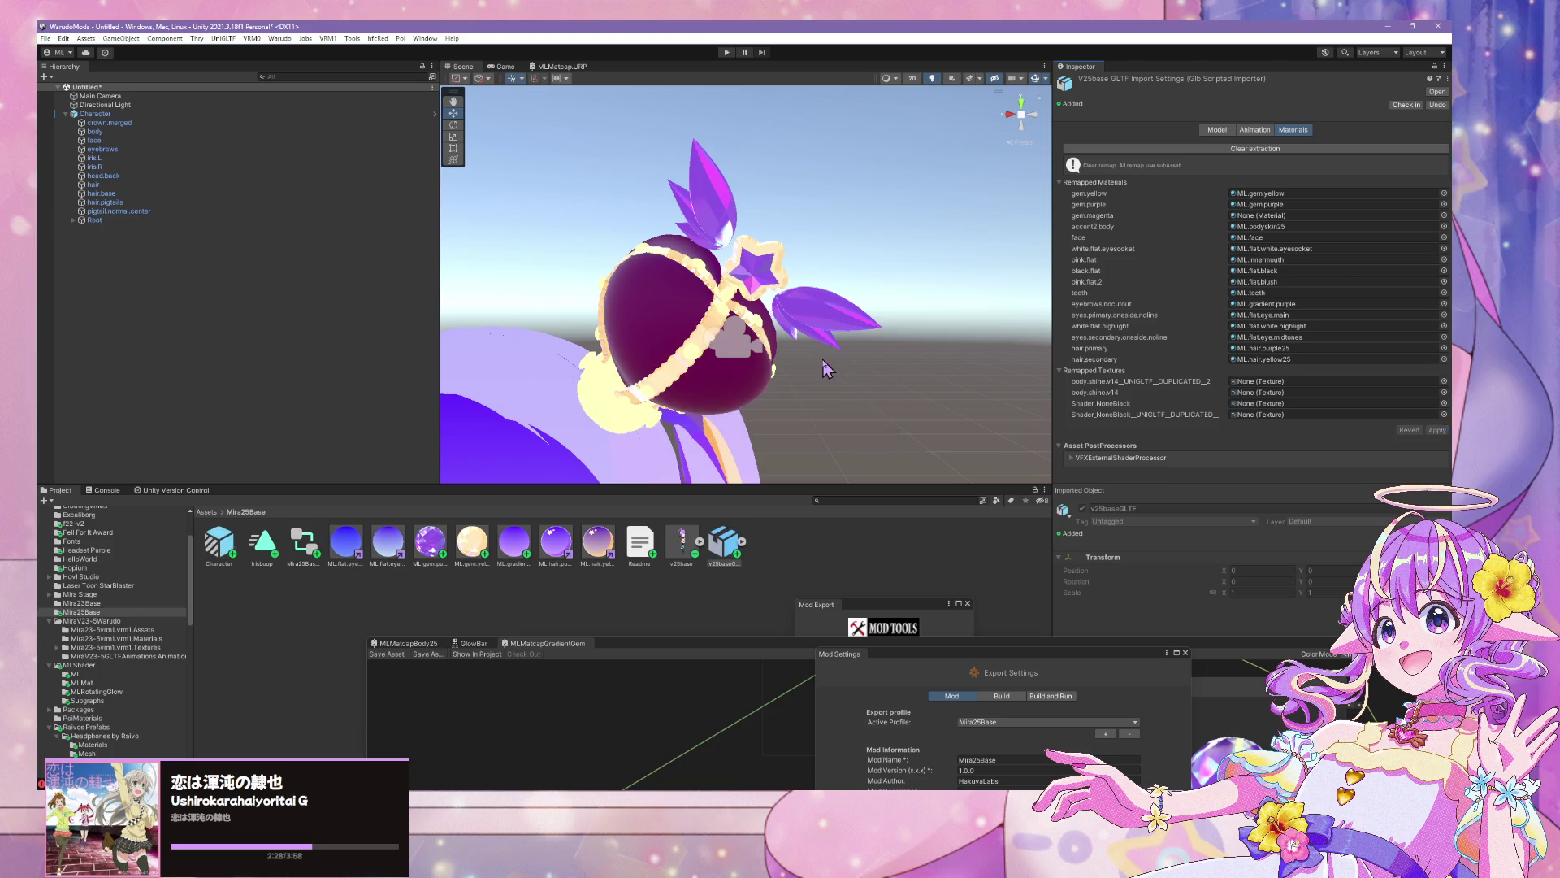
scroll(832, 387, "down", 5)
scroll(802, 373, "up", 5)
left_click_drag(802, 373, 780, 317)
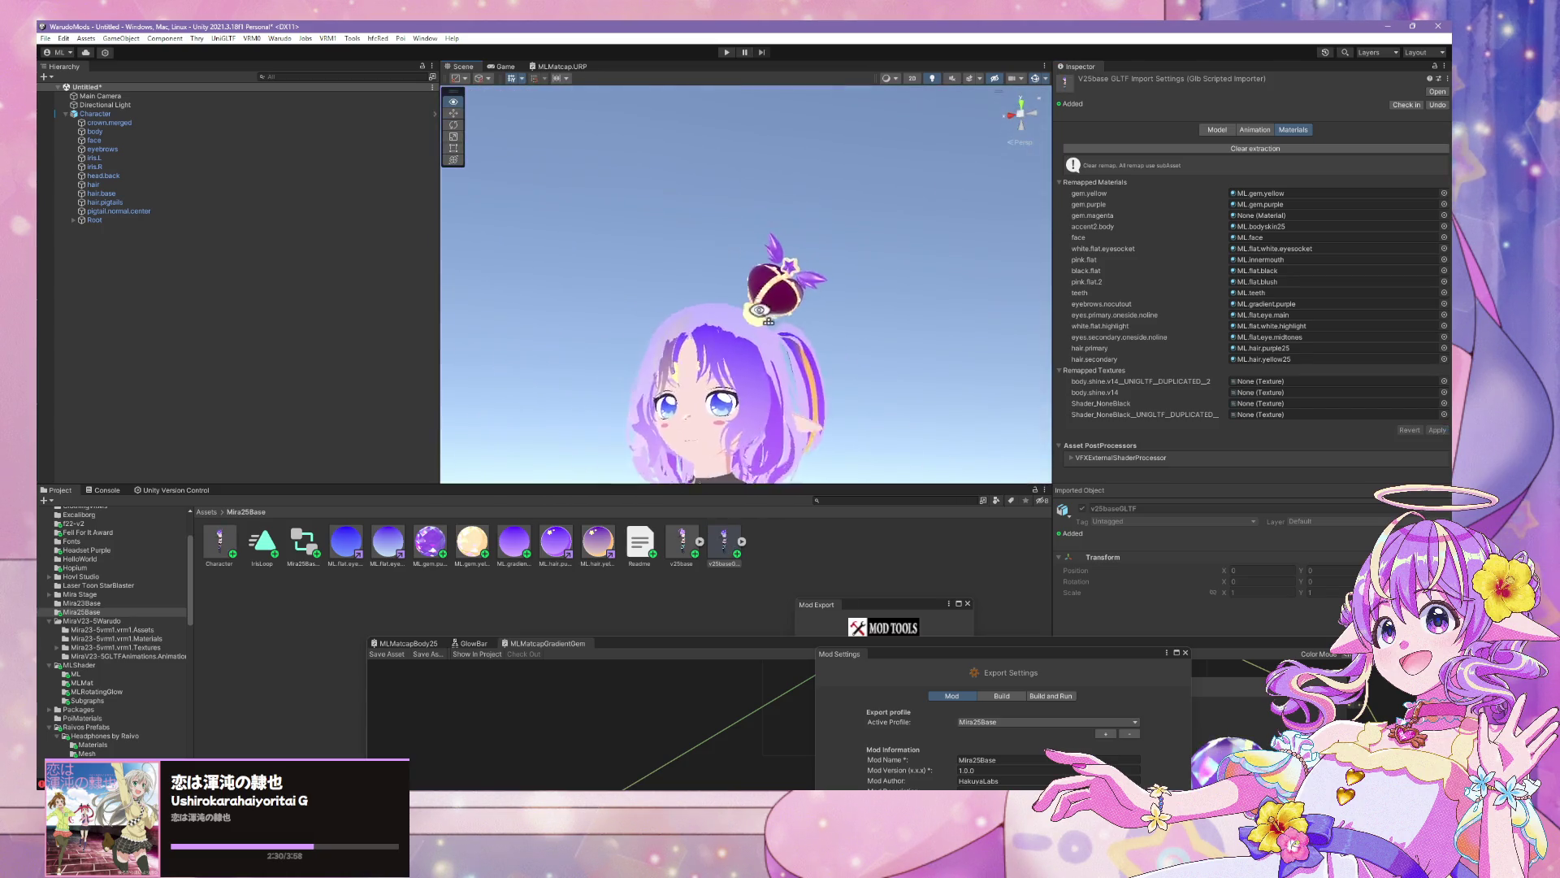
scroll(787, 324, "down", 5)
scroll(787, 323, "up", 7)
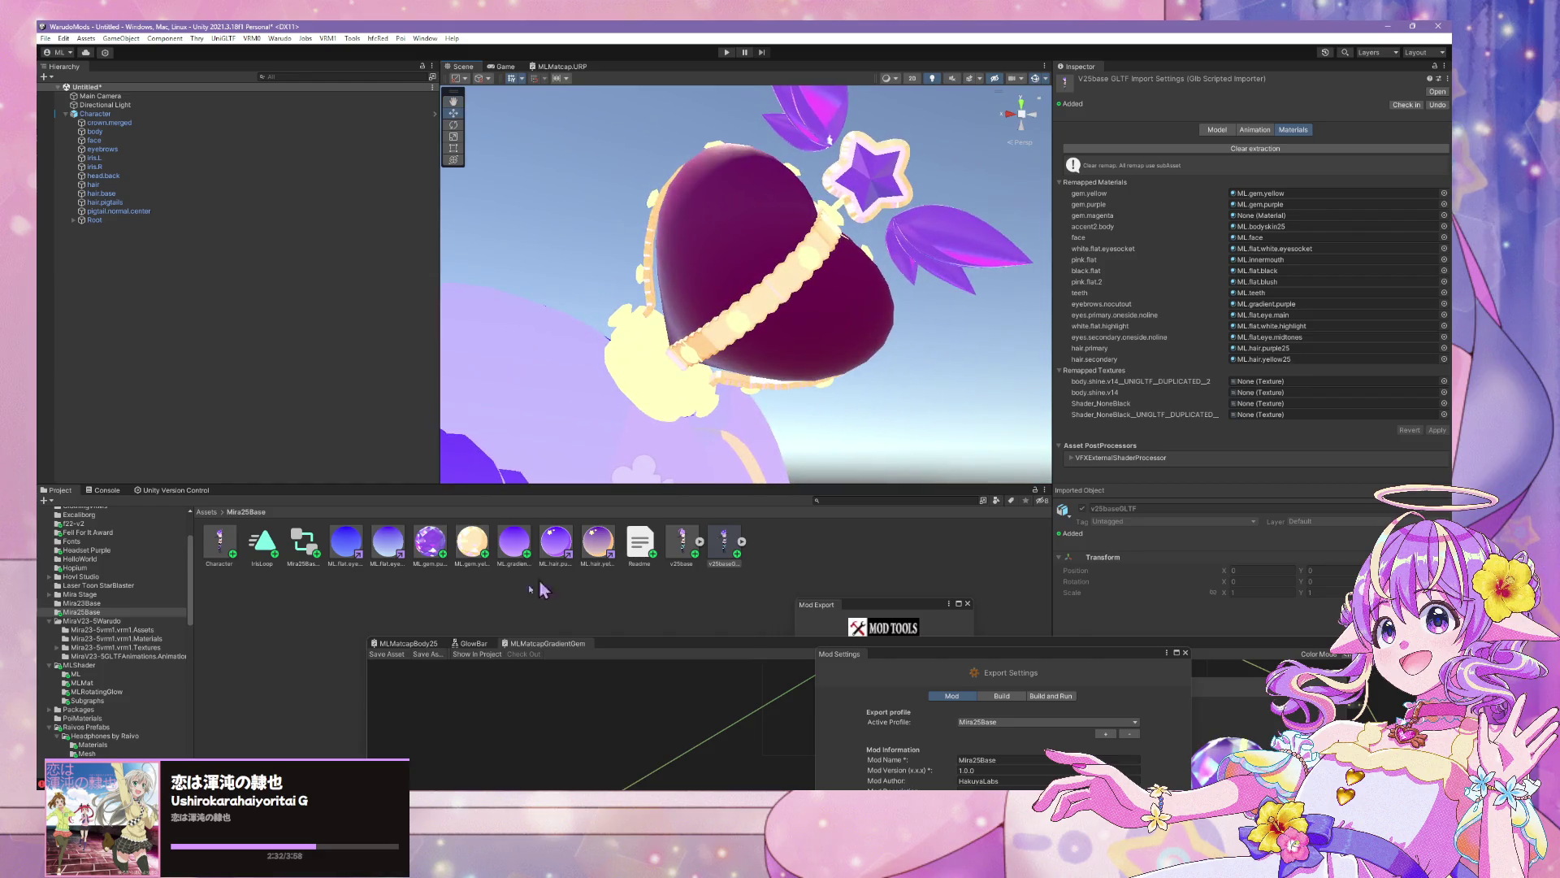
Duplicate ML.gem.yellow and rename the copy ML.gem.magenta
left_click(429, 543)
left_click(473, 542)
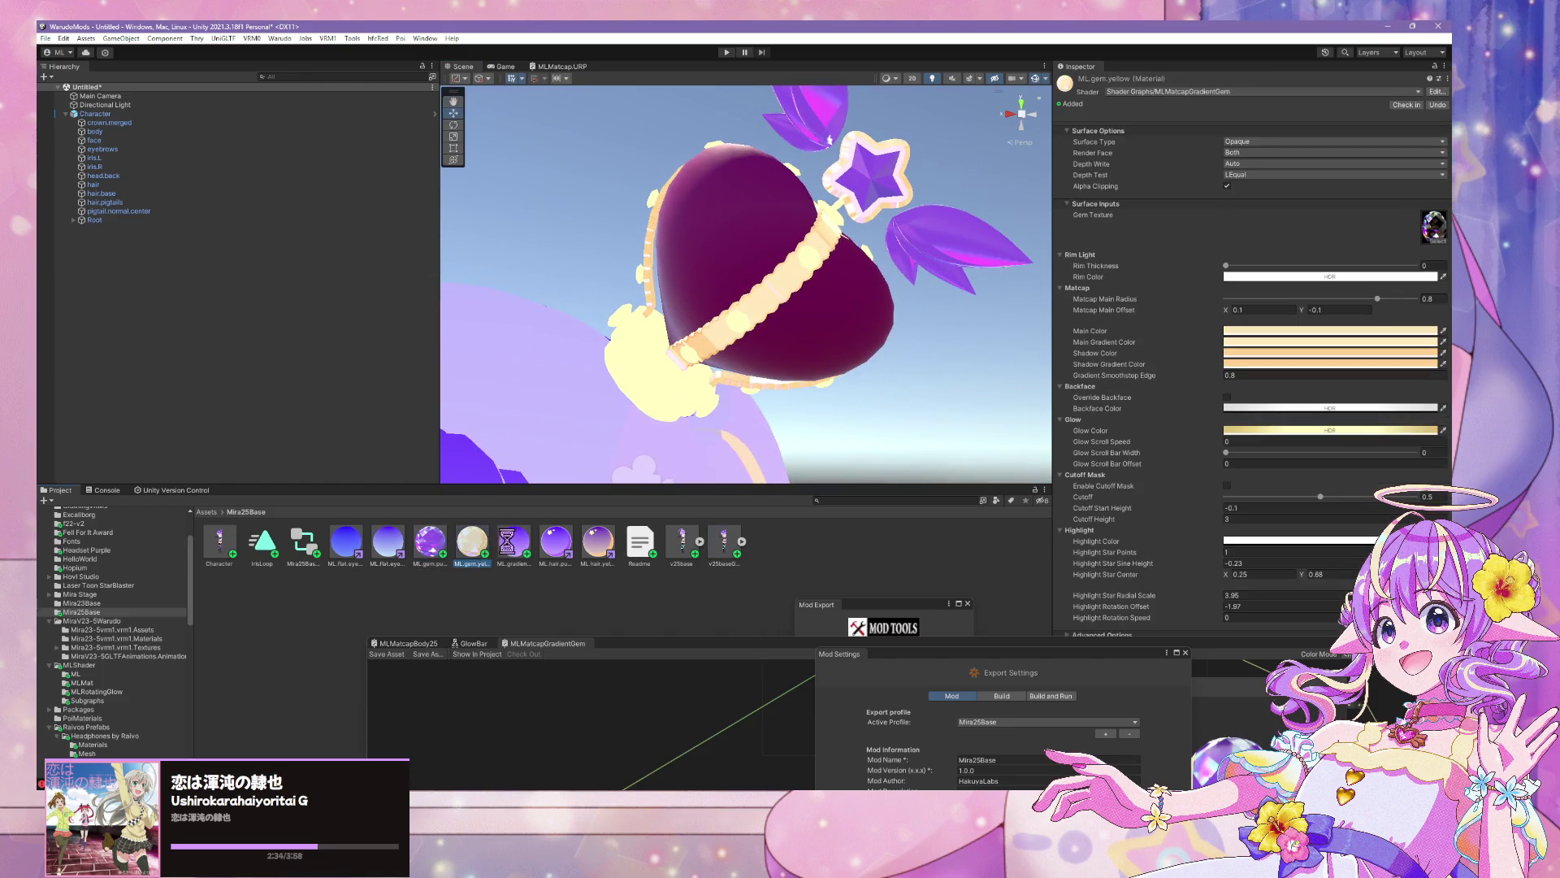
key("ctrl+d")
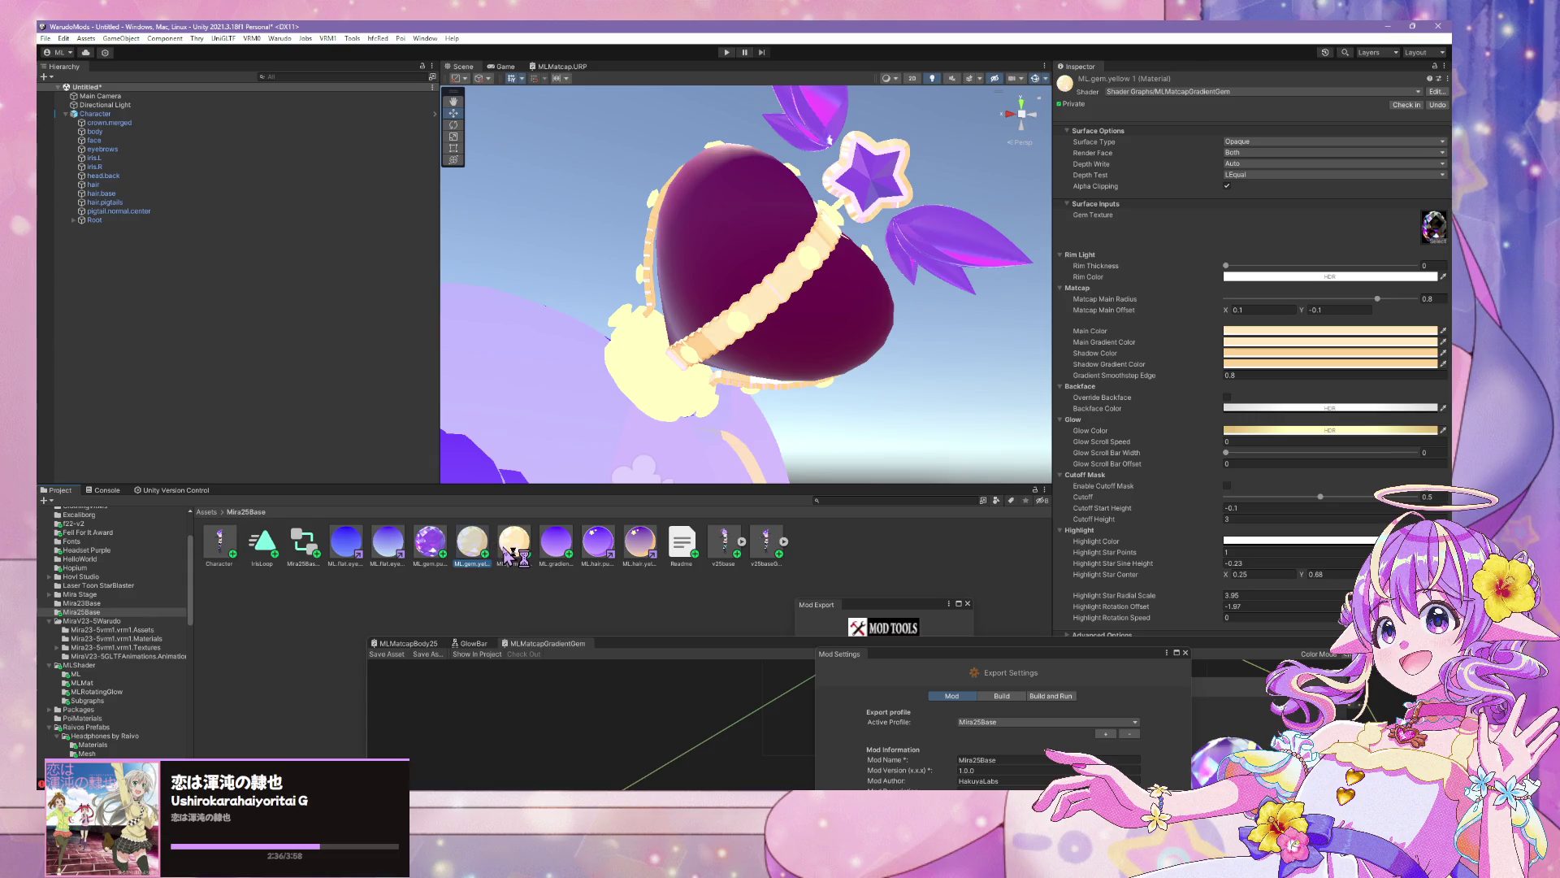
key("BackSpace")
key("BackSpace")
key("BackSpace")
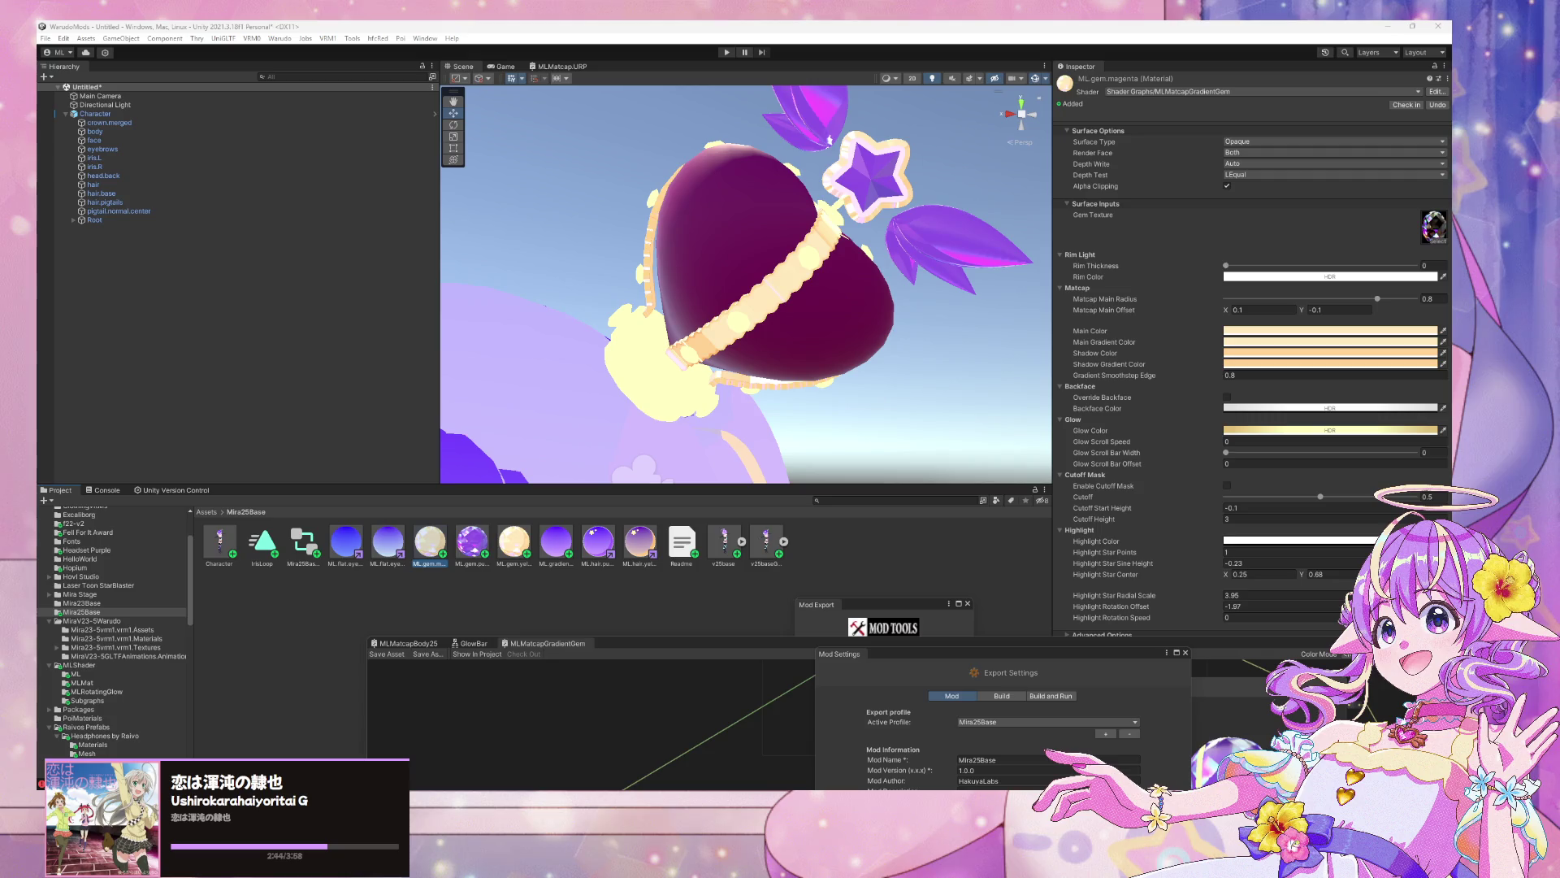
mouse_move(569, 34)
left_mouse_down()
mouse_move(552, 395)
mouse_move(563, 30)
mouse_move(791, 108)
mouse_move(564, 3)
mouse_move(792, 107)
mouse_move(771, 107)
left_mouse_up()
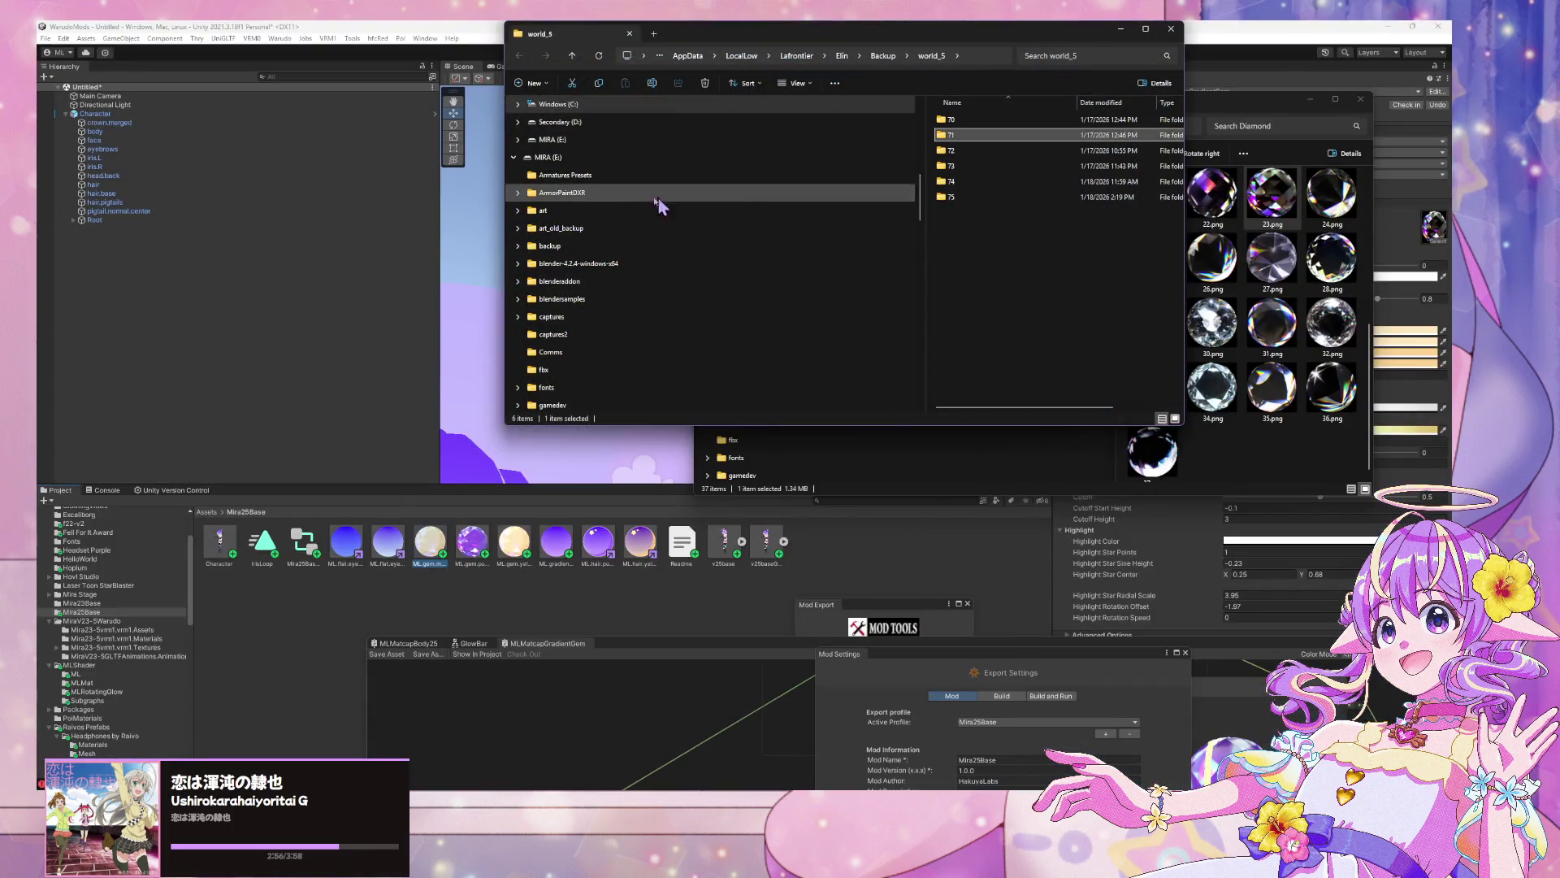
Search the MiraArt folder for 'gem' and open 23magentagem.png in Photos
scroll(630, 189, "up", 5)
left_click(560, 316)
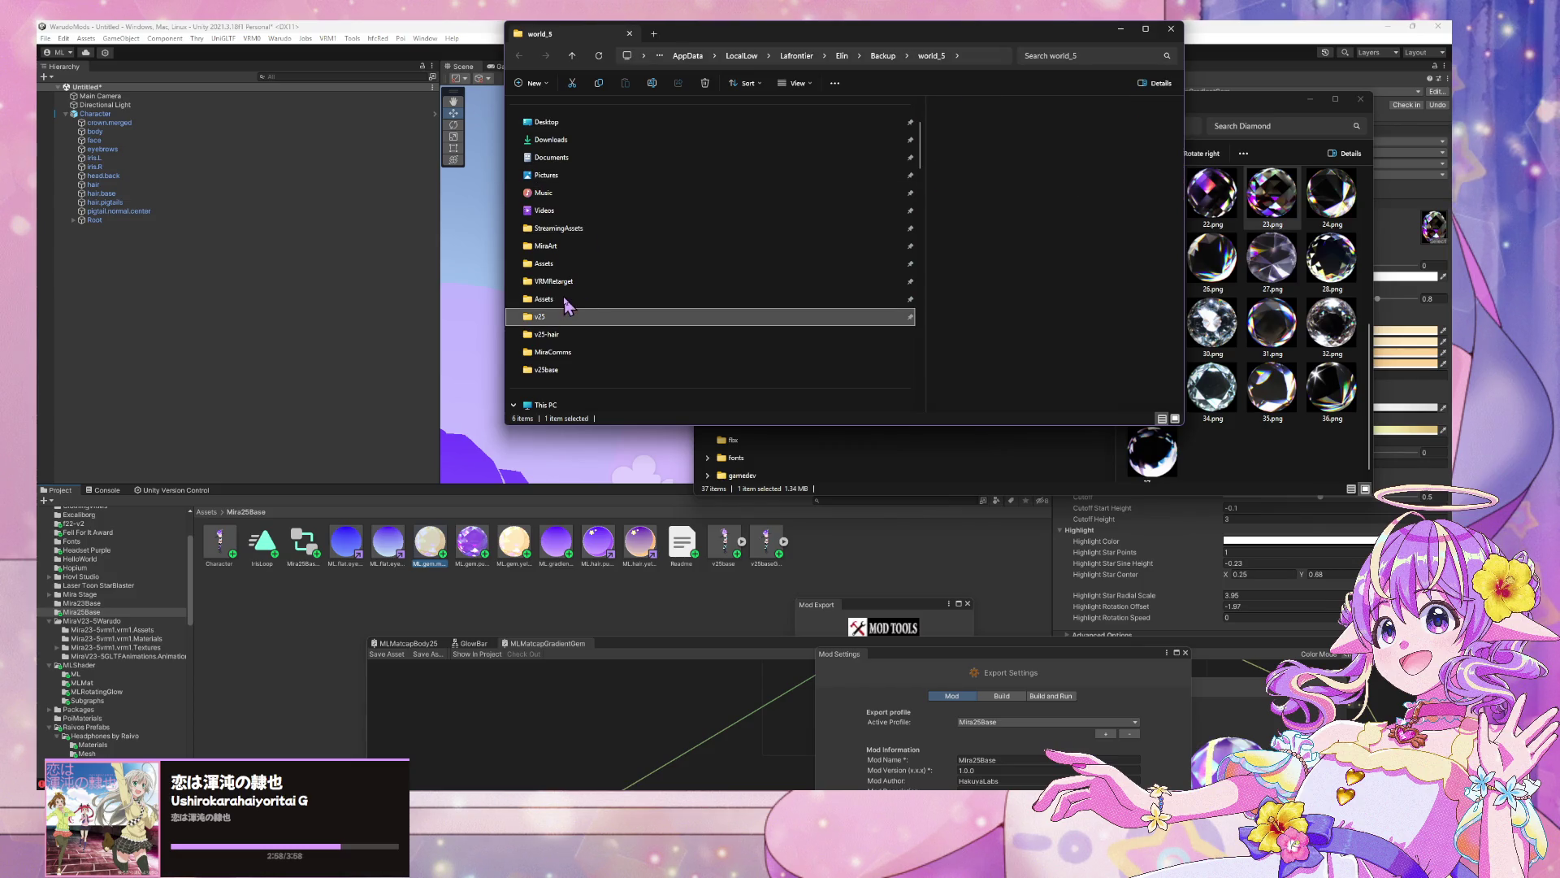
left_click(789, 56)
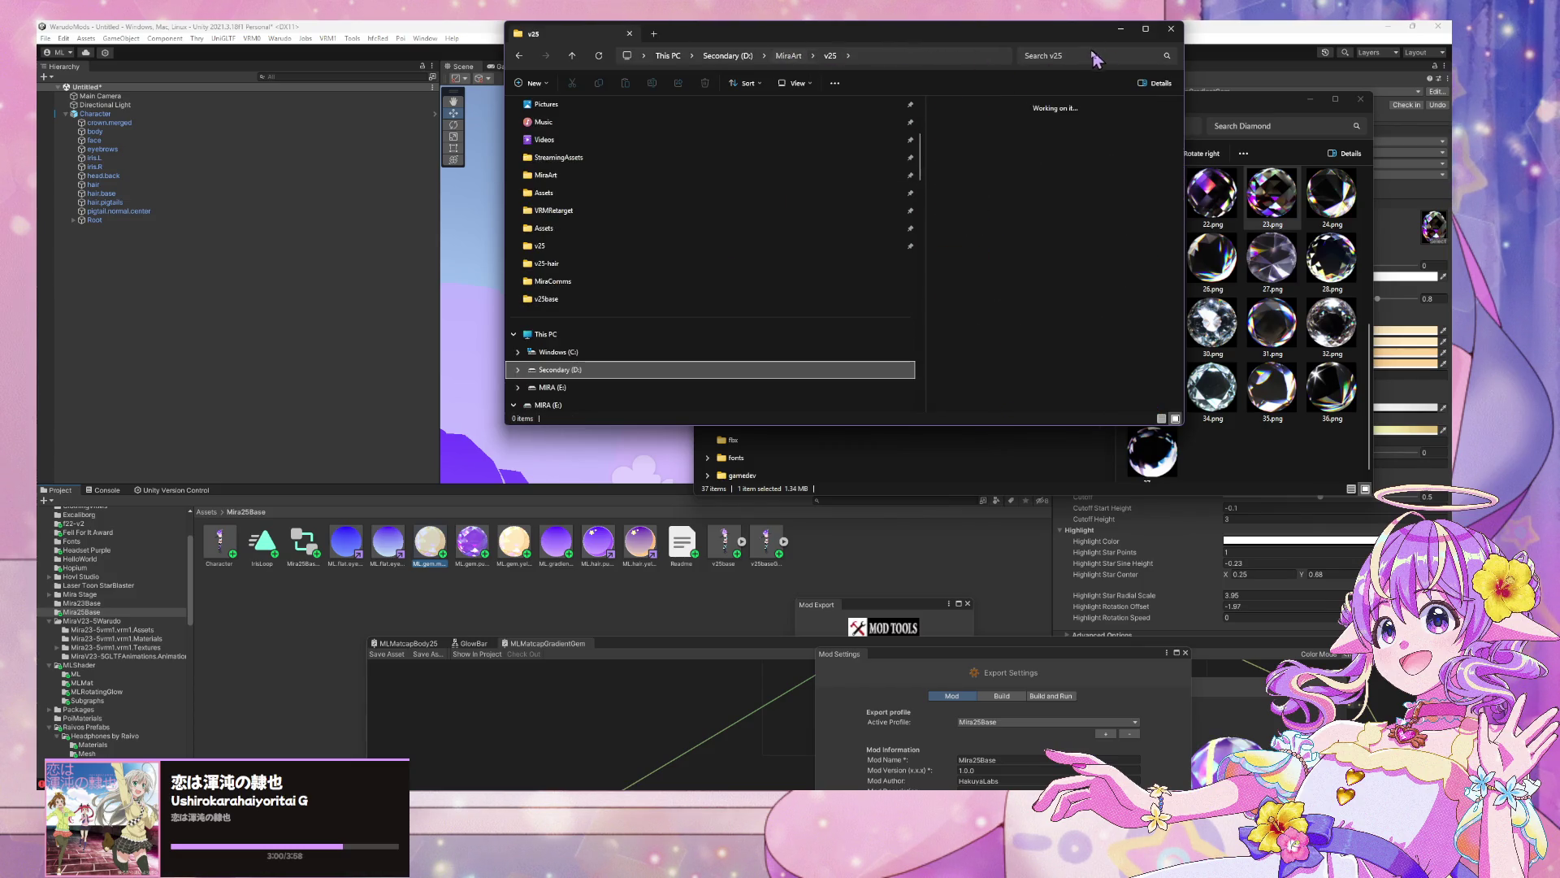
left_click(1065, 56)
type("gem")
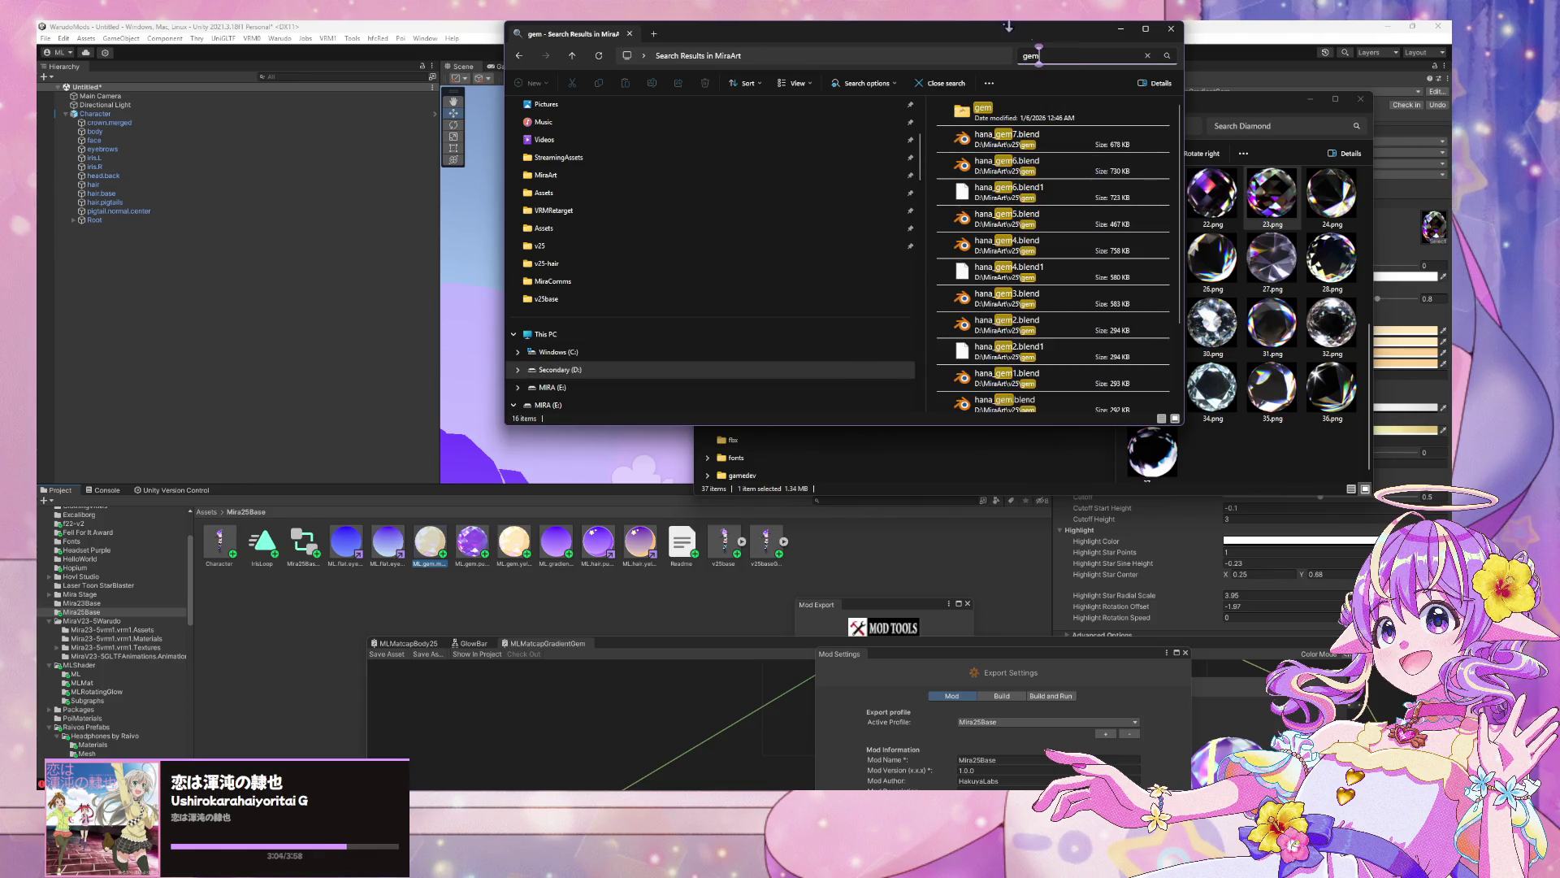
scroll(1086, 265, "down", 3)
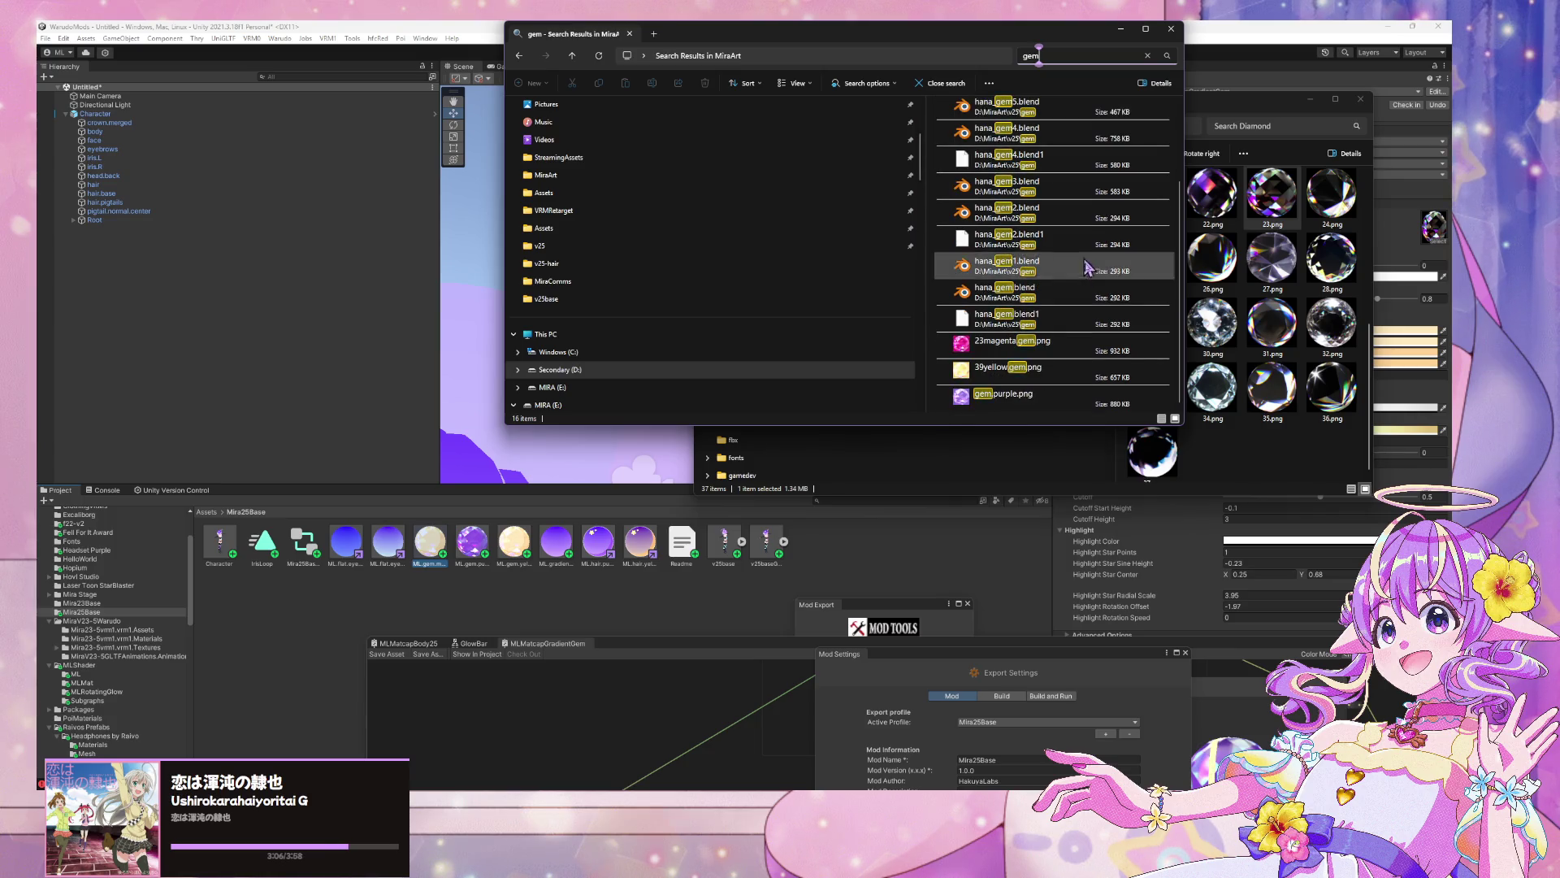
left_click(1042, 350)
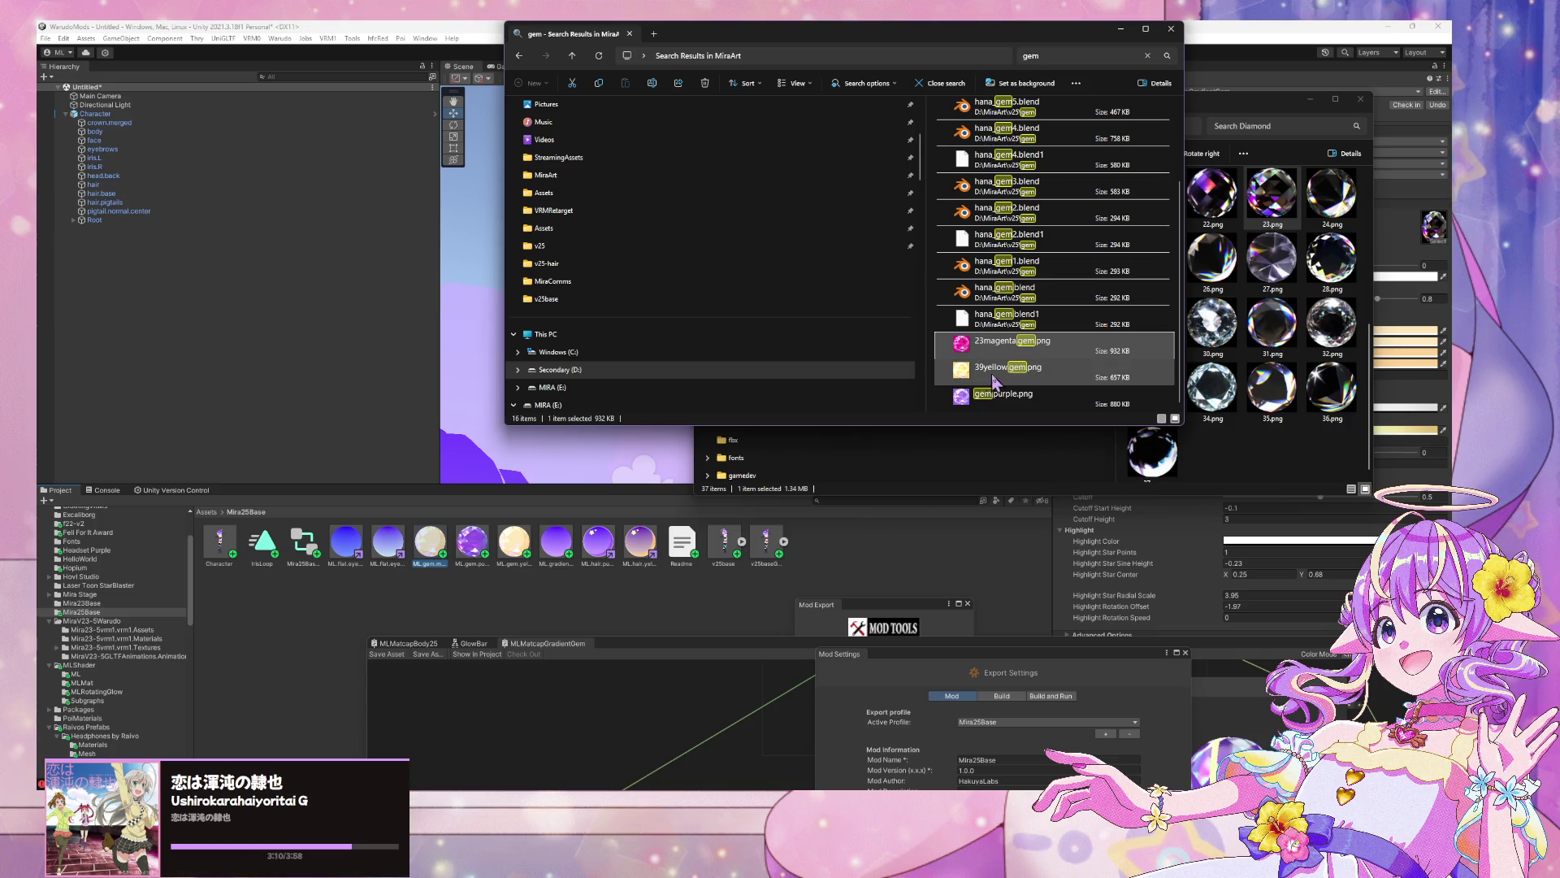
double_click(1011, 355)
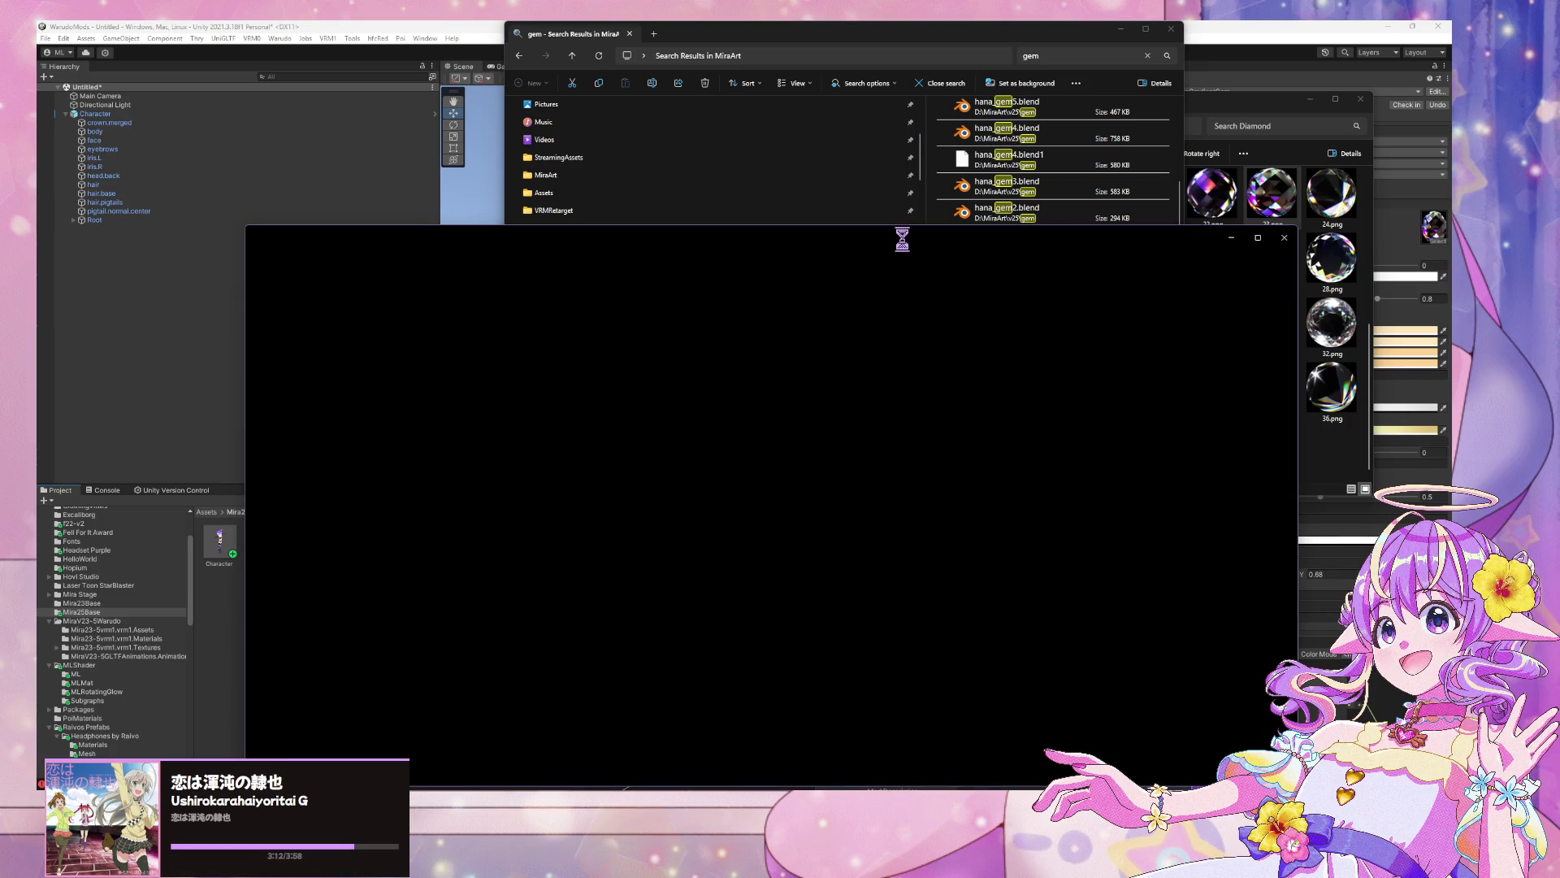
Minimize both Explorer windows, move the magenta gem image aside, and raise the MLMatcapGradientGem graph
left_click(1121, 31)
left_click(1298, 109)
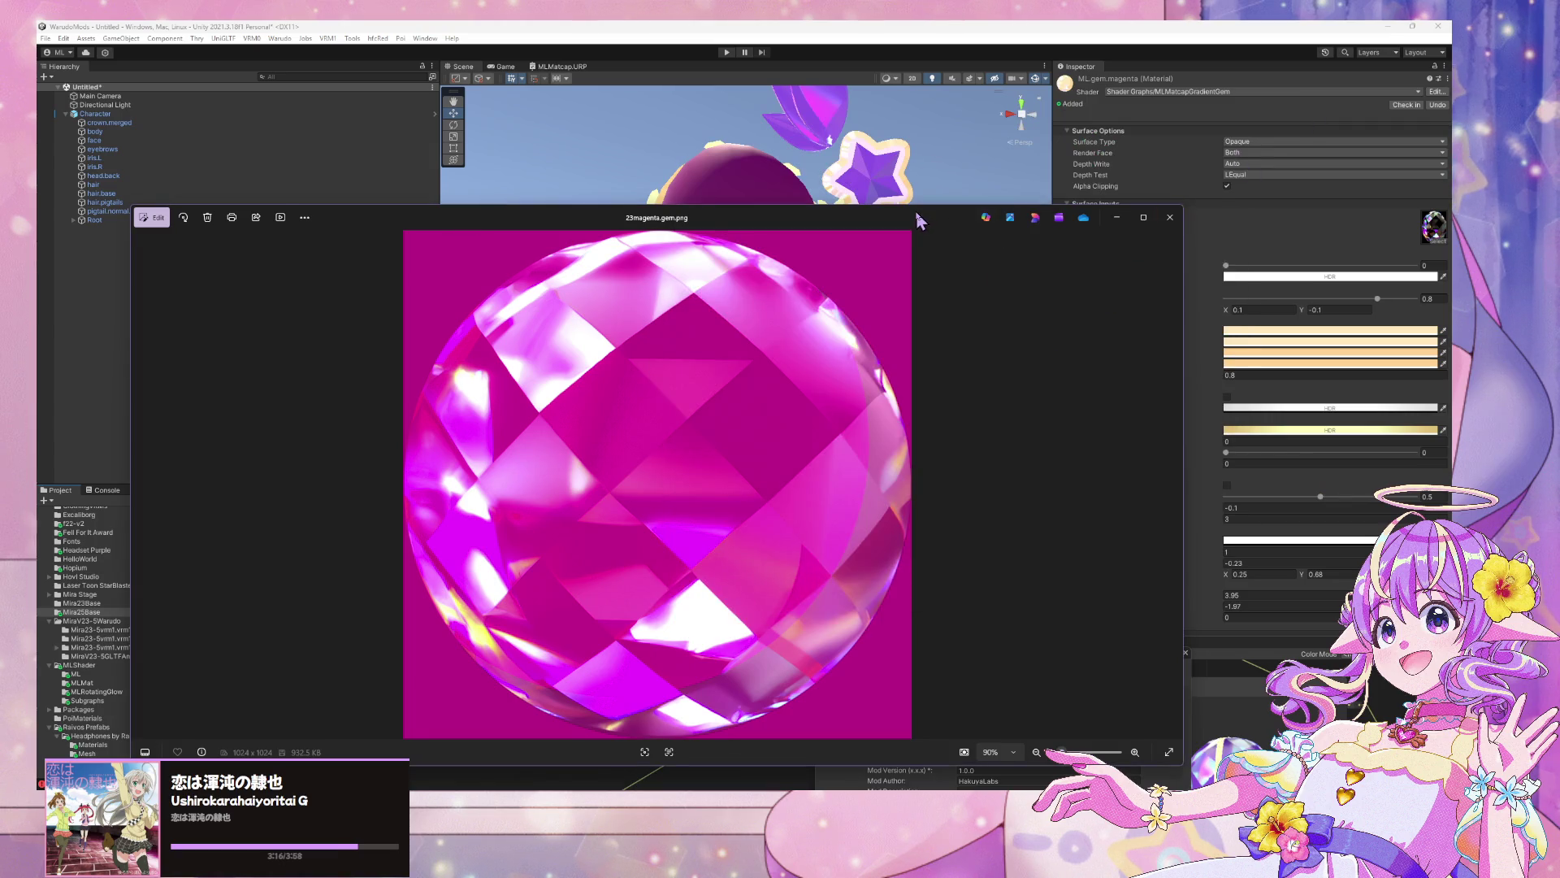
mouse_move(919, 221)
left_mouse_down()
mouse_move(1113, 465)
mouse_move(1107, 246)
mouse_move(995, 673)
mouse_move(870, 569)
mouse_move(823, 219)
left_mouse_up()
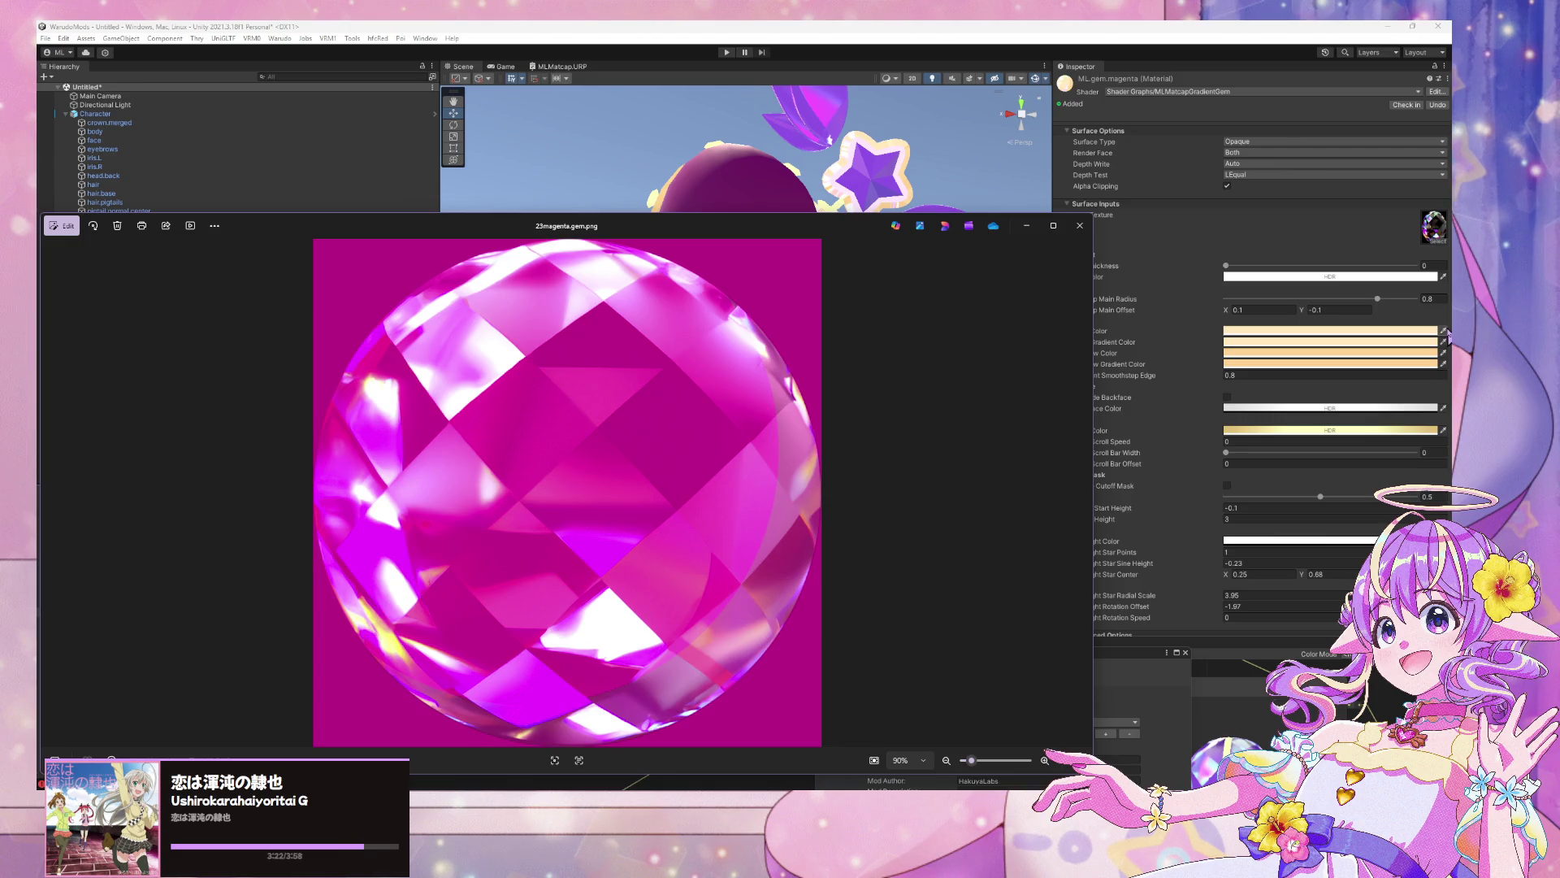
left_click(1444, 332)
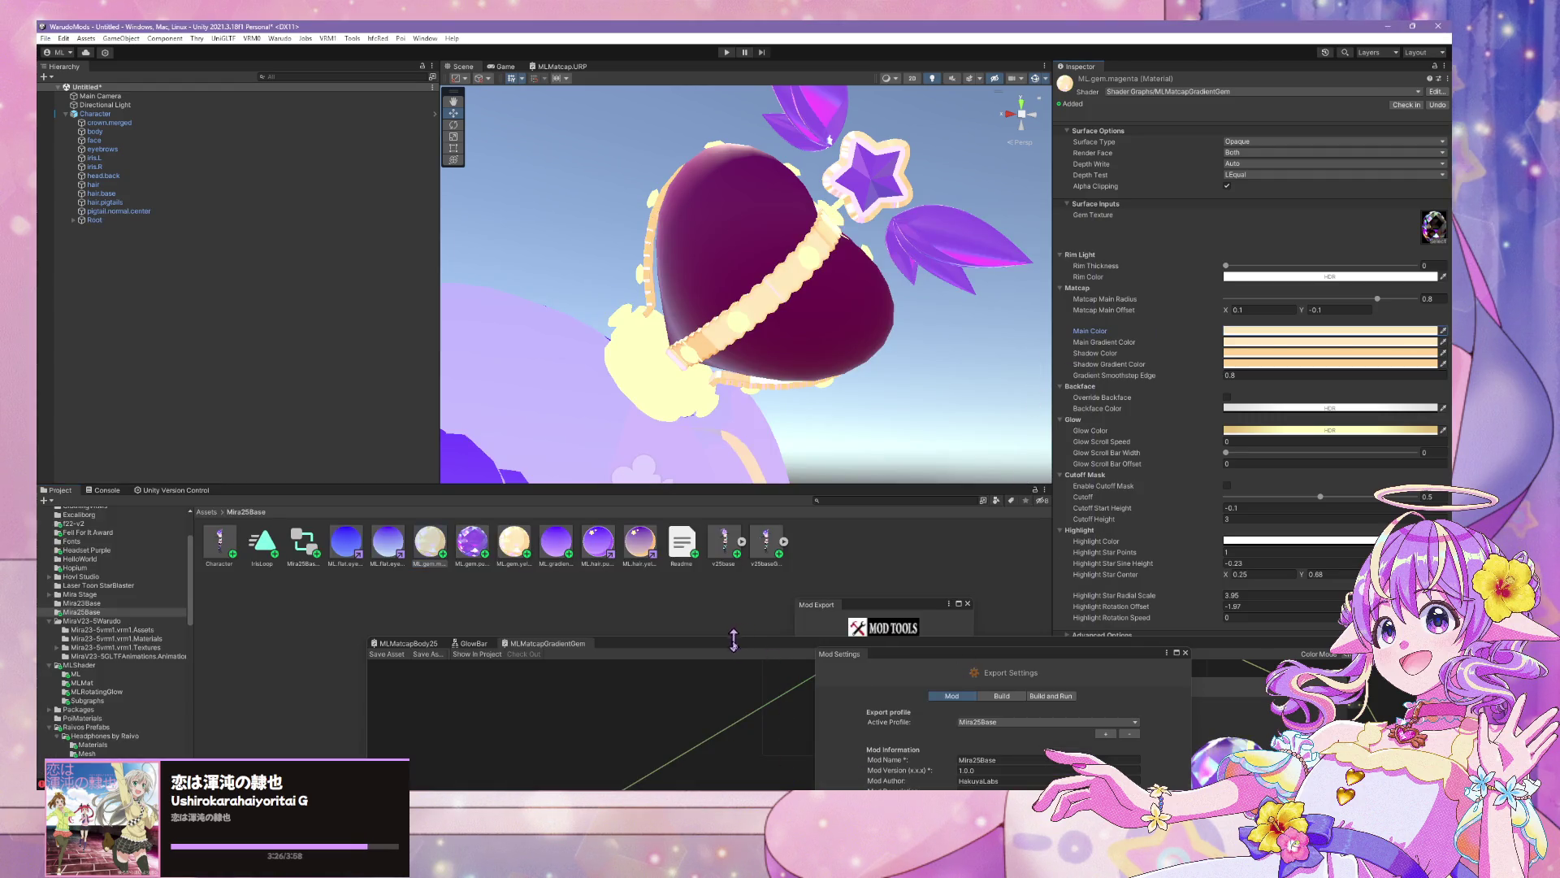
mouse_move(736, 642)
left_mouse_down()
mouse_move(1028, 295)
mouse_move(1144, 187)
left_mouse_up()
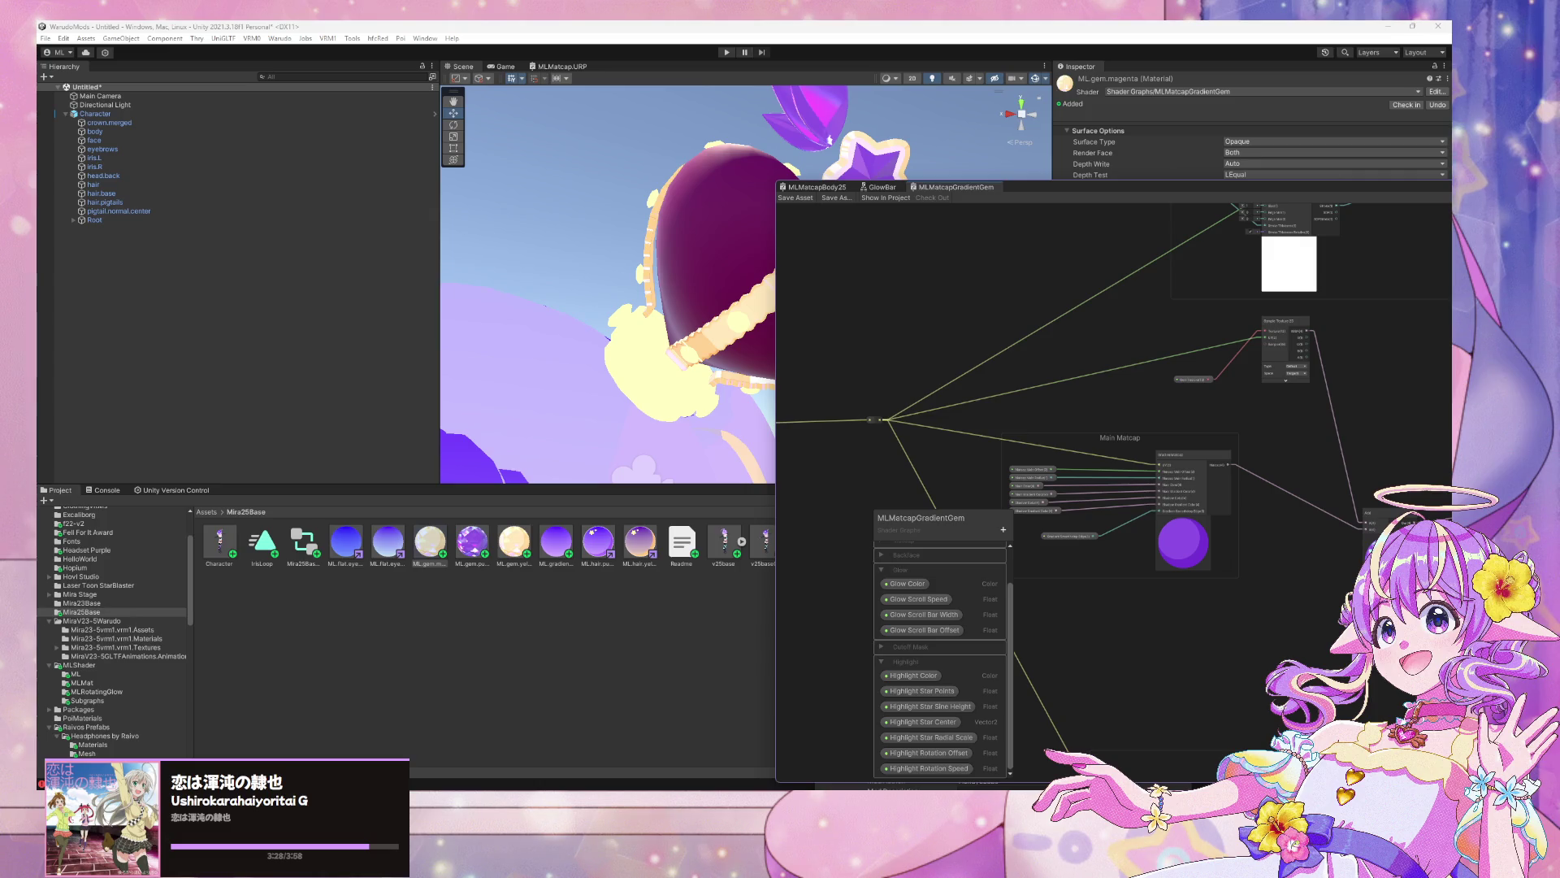
Maximize the gem shader graph, close Mod Settings, and check the magenta reference image
double_click(1092, 197)
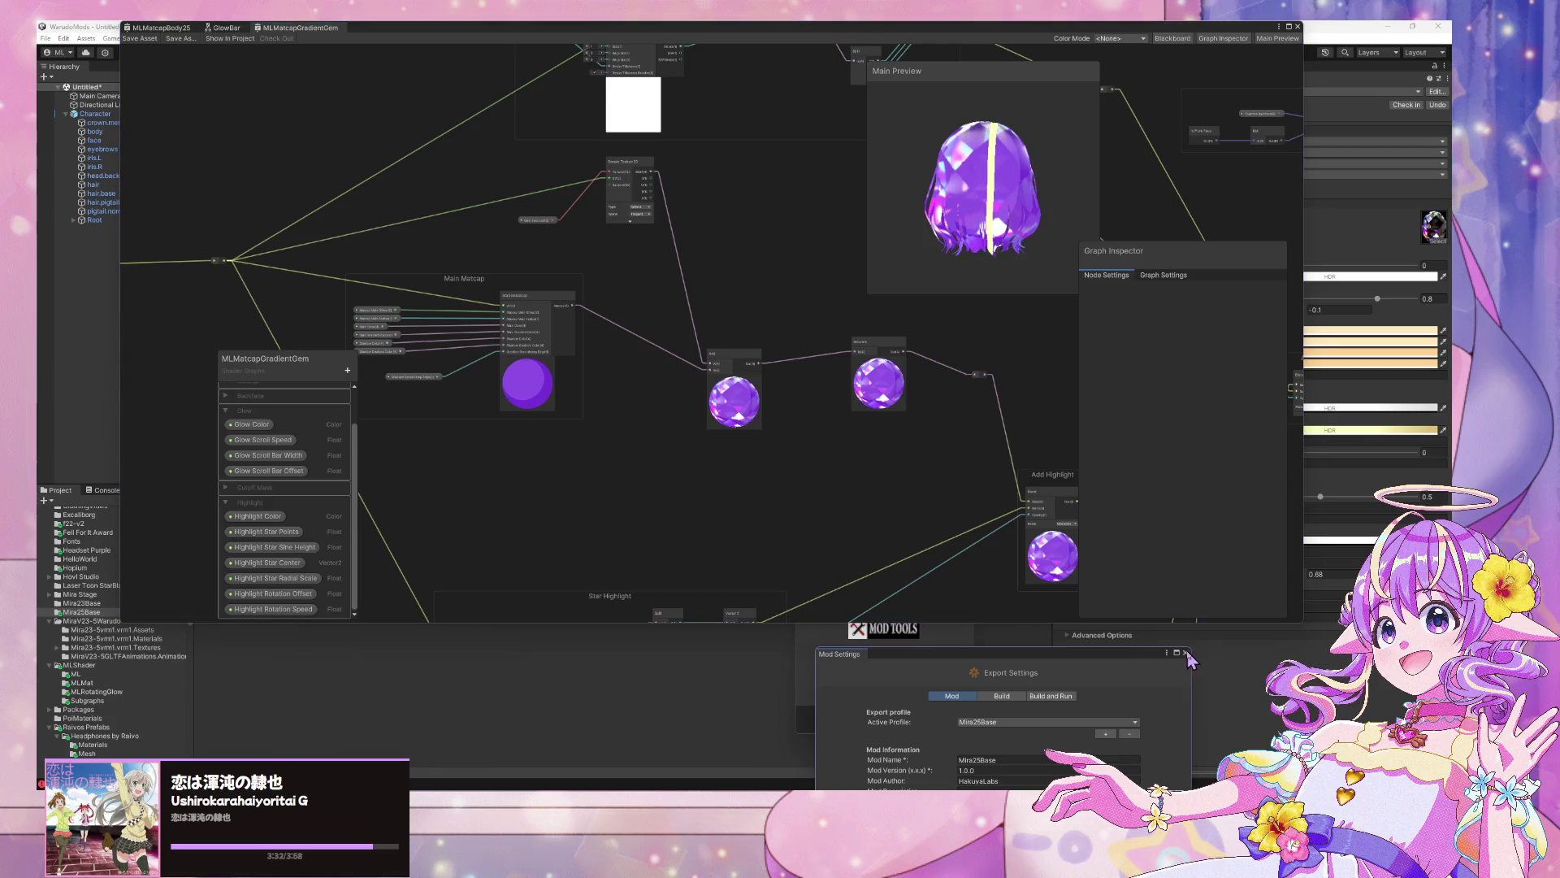
left_click(1186, 654)
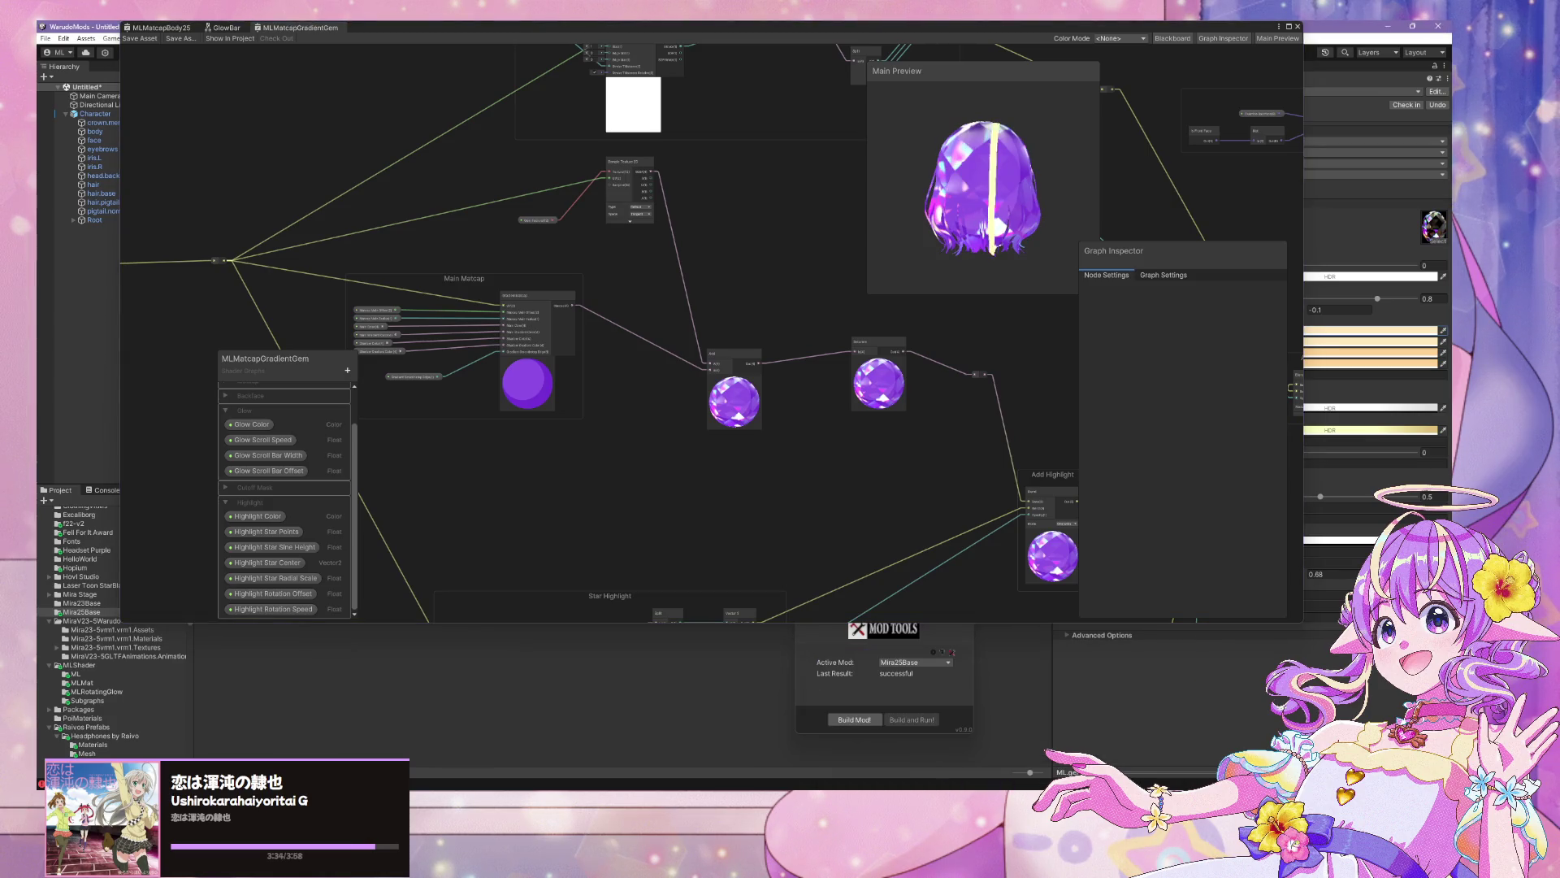
mouse_move(967, 784)
left_click(1037, 744)
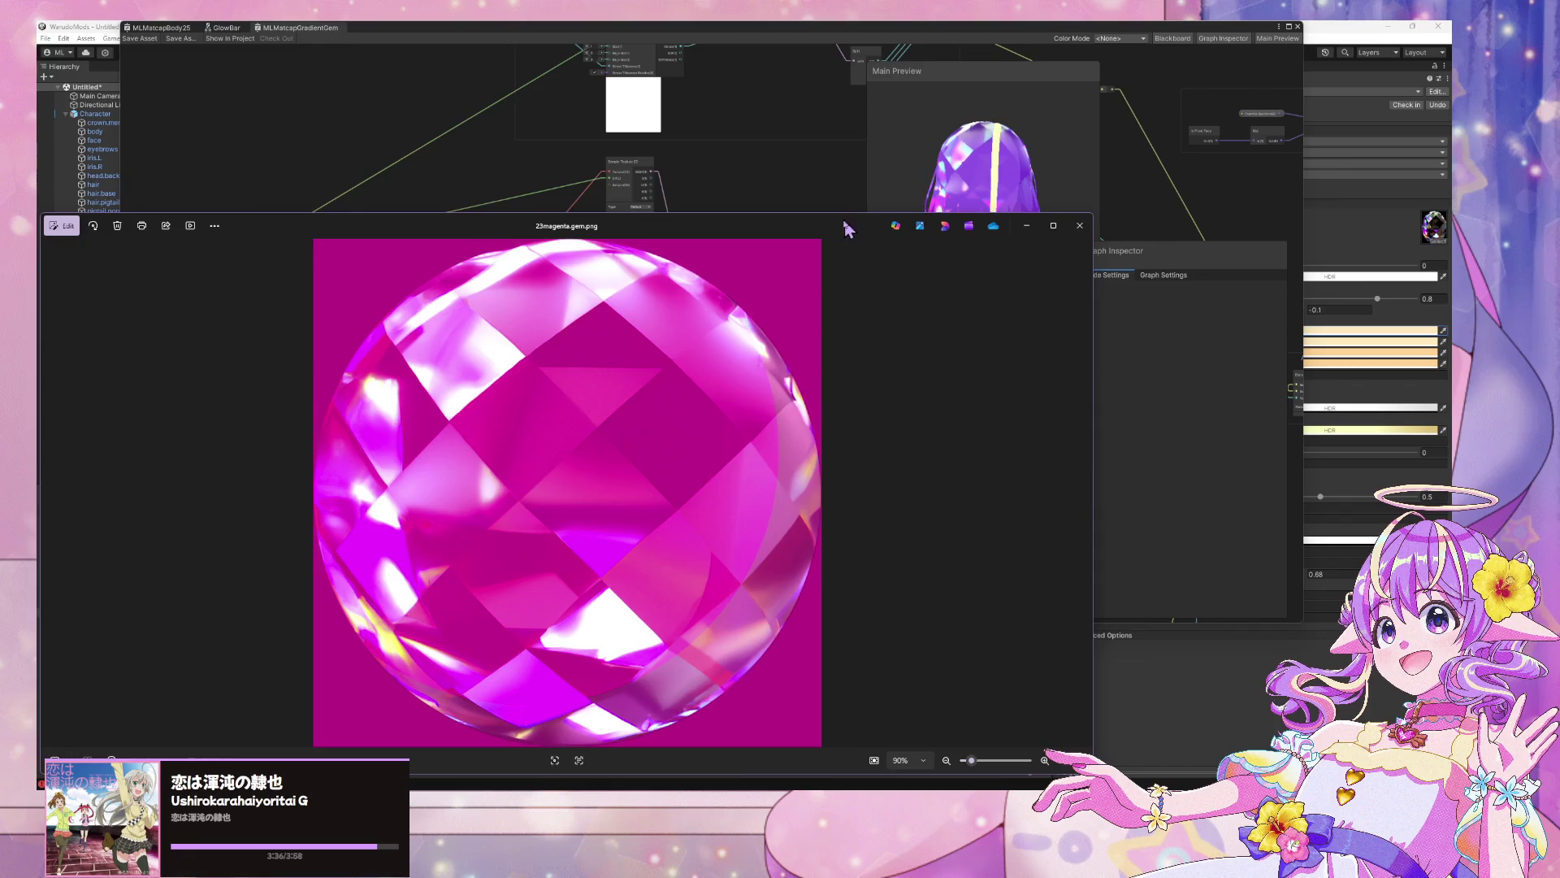
left_click(1116, 342)
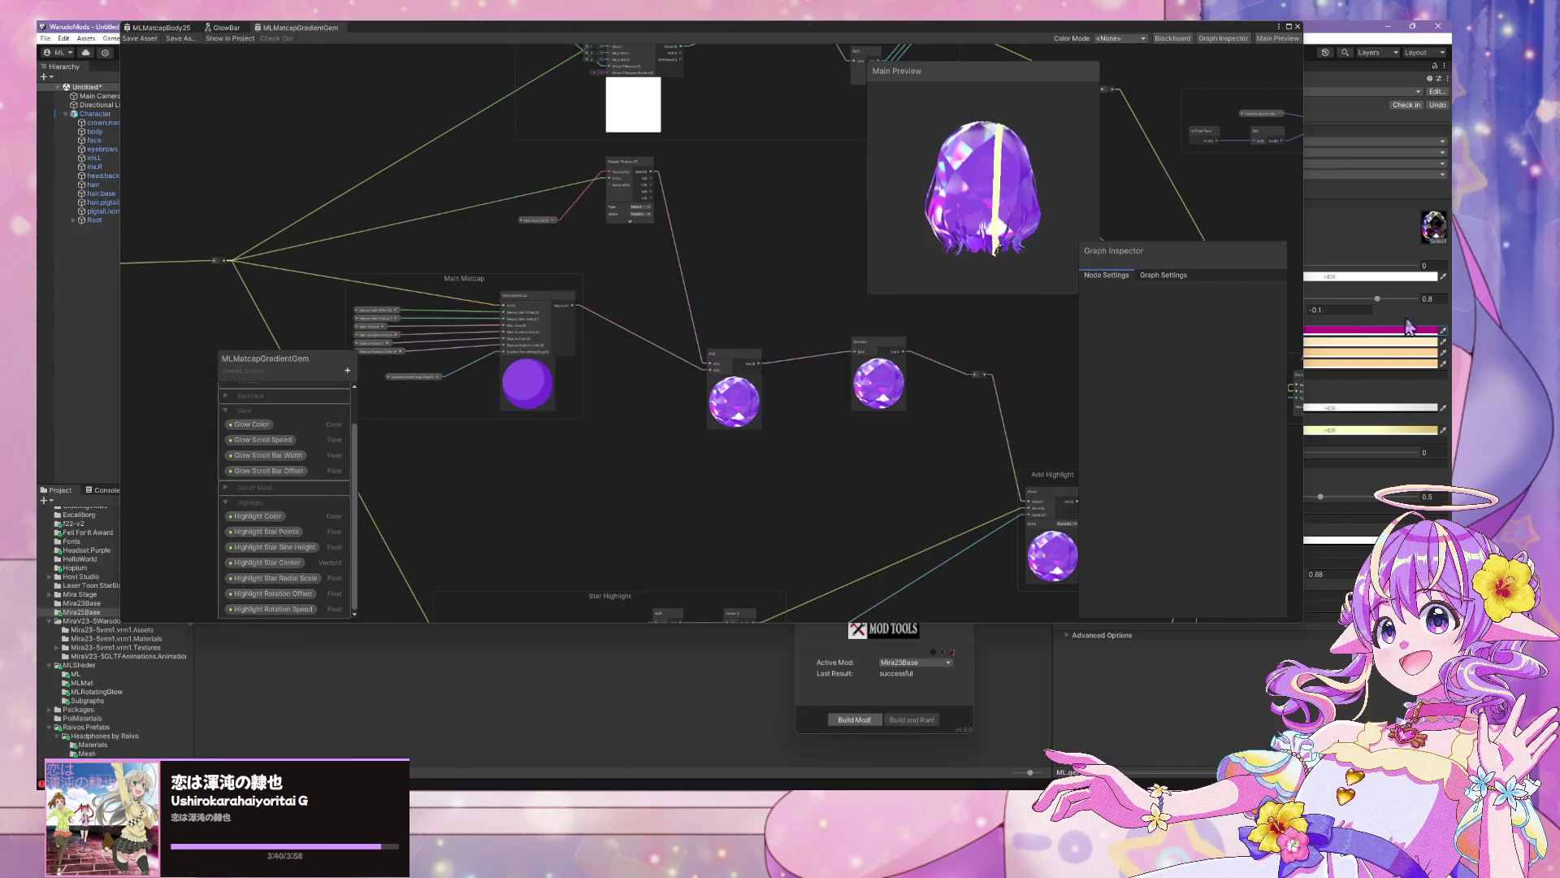
left_click(713, 279)
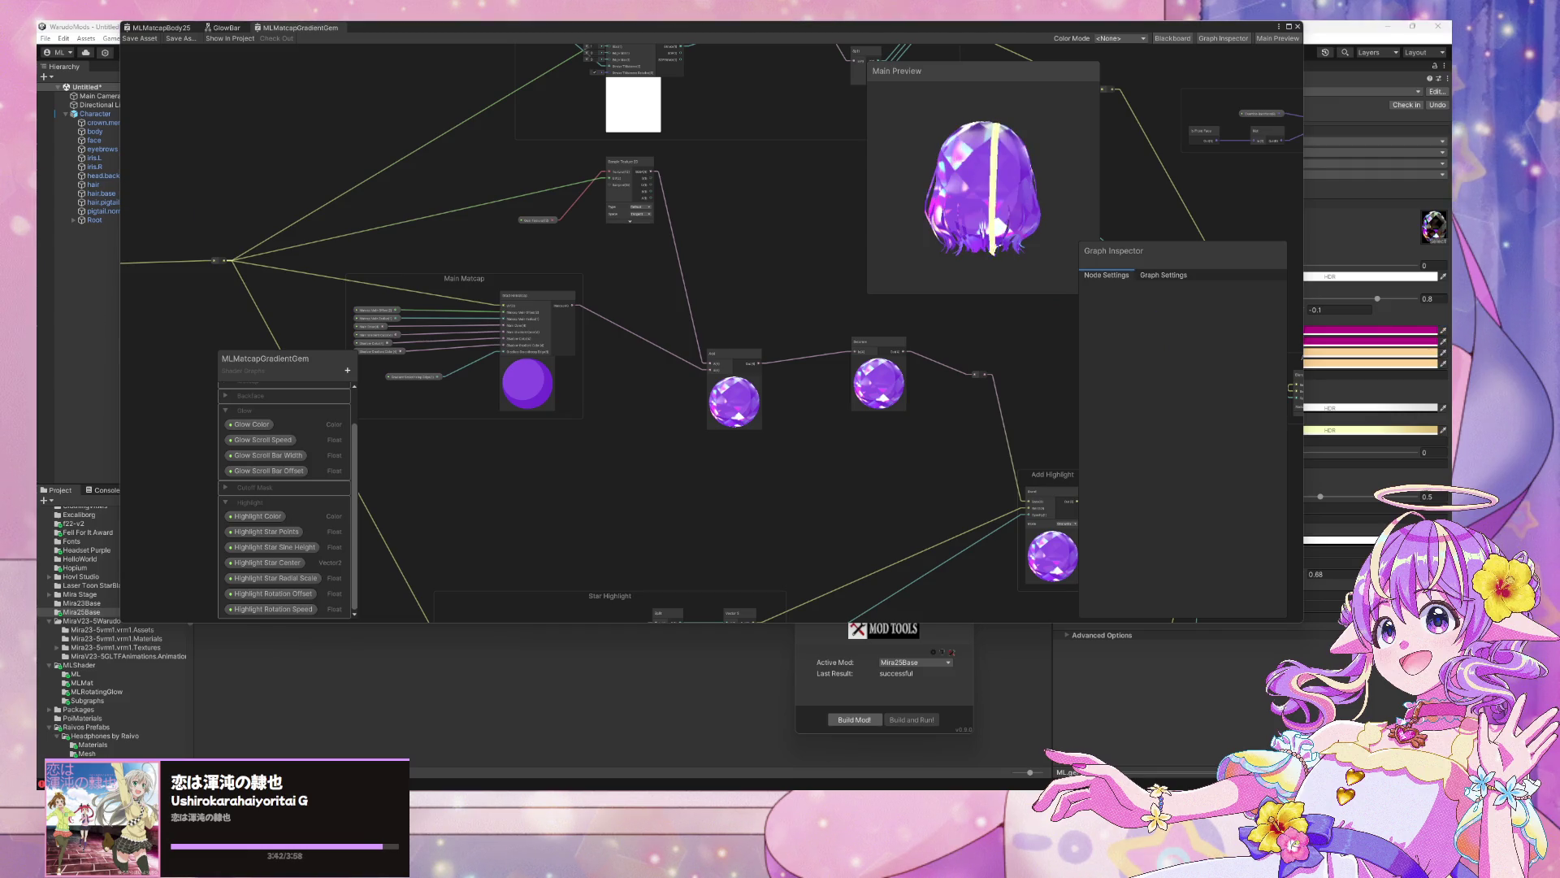
Set ML.gem.magenta's Matcap colour swatches to magenta and dock the shader graph
left_click(1430, 353)
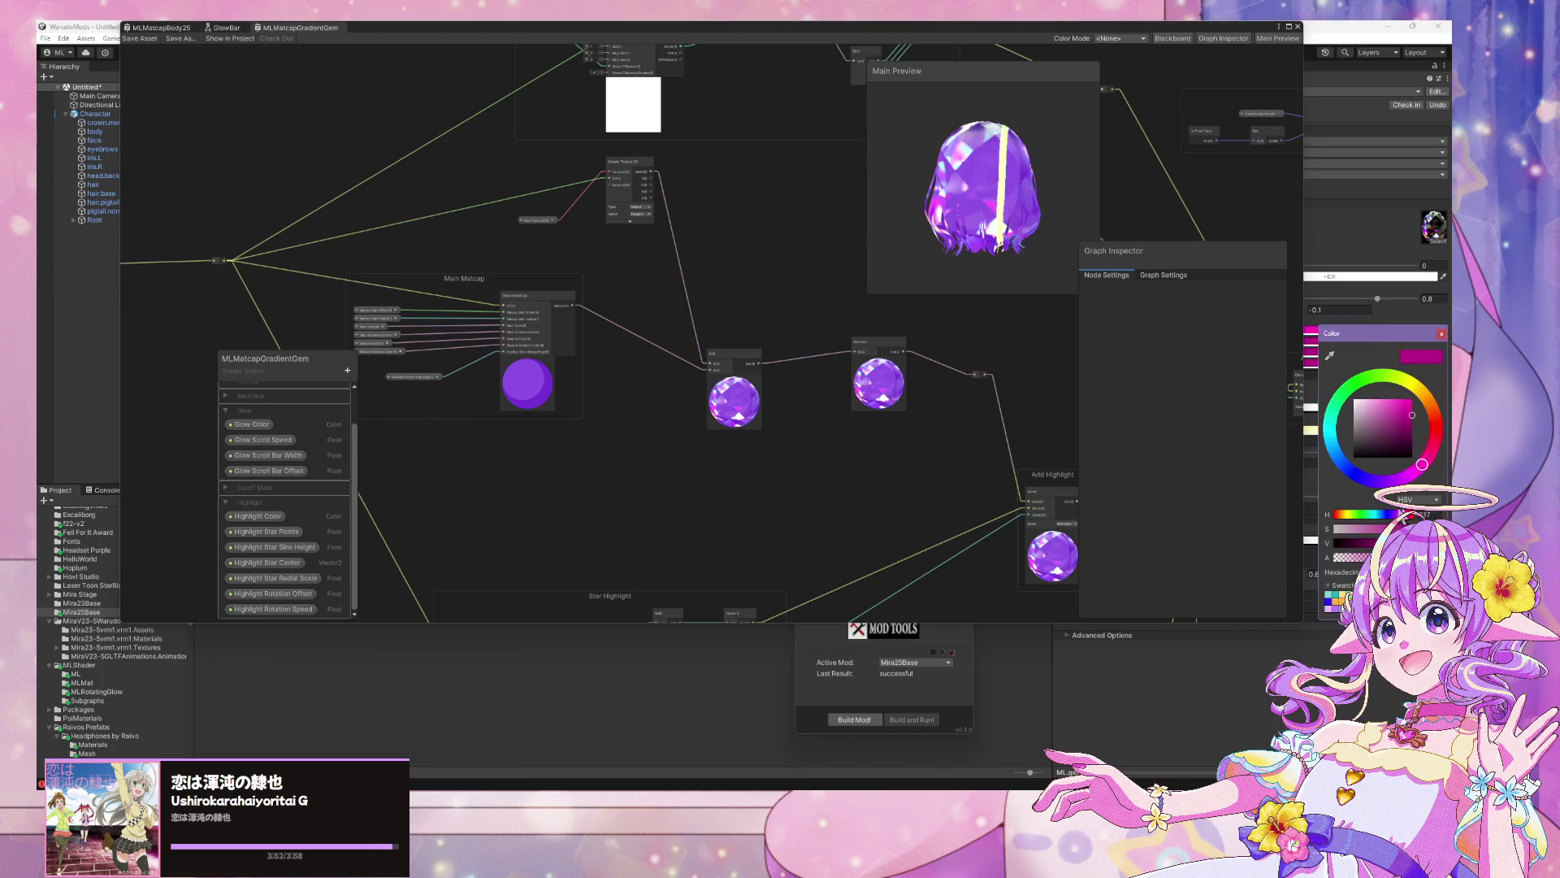
left_click(1441, 334)
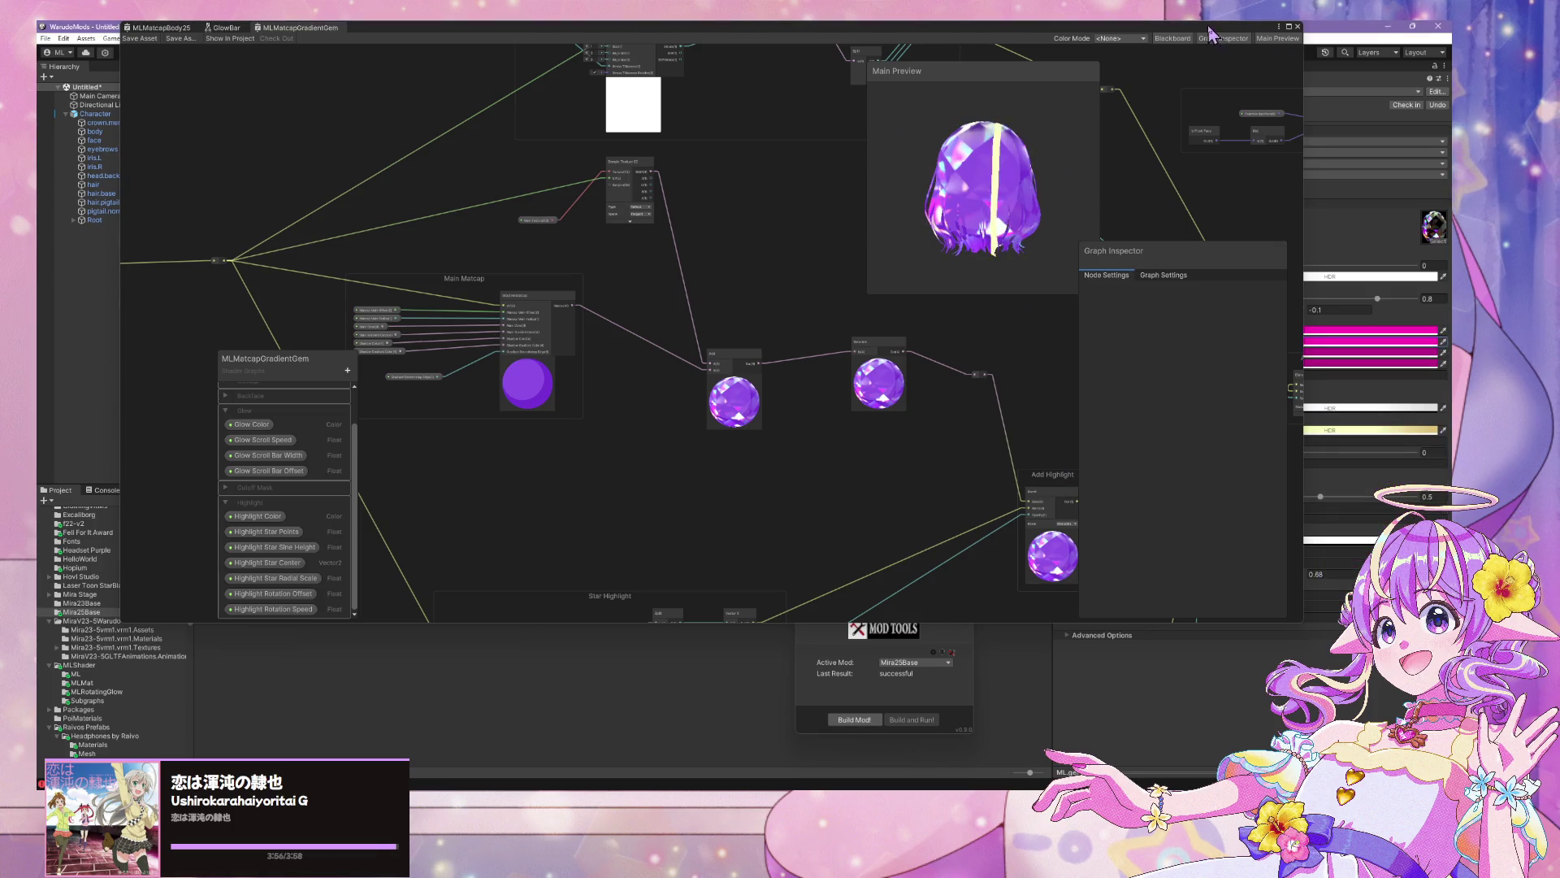
left_click(1289, 27)
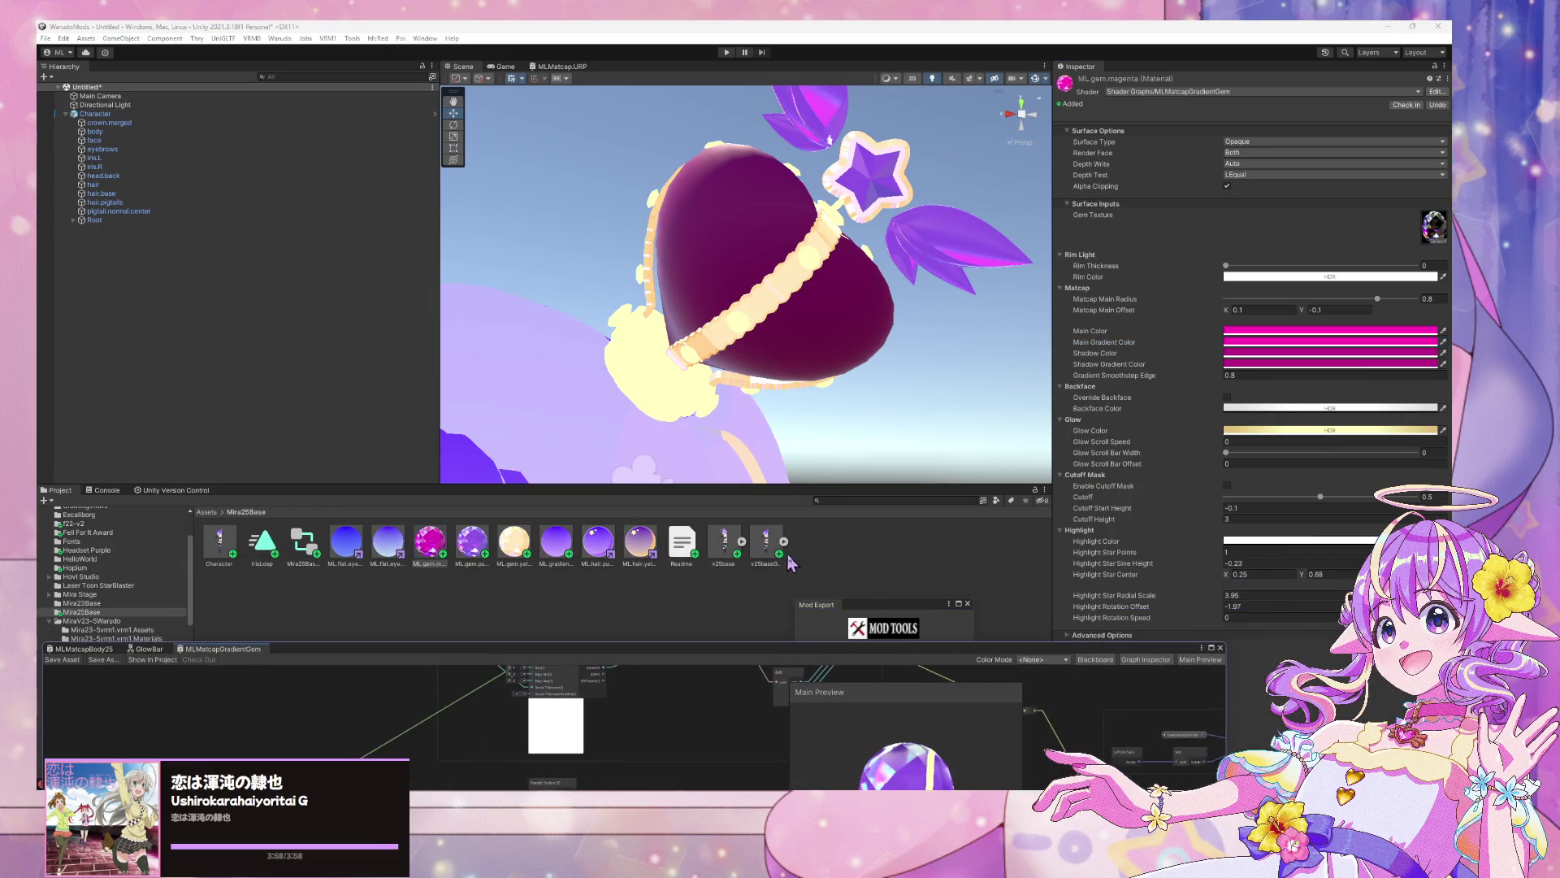
left_click(772, 554)
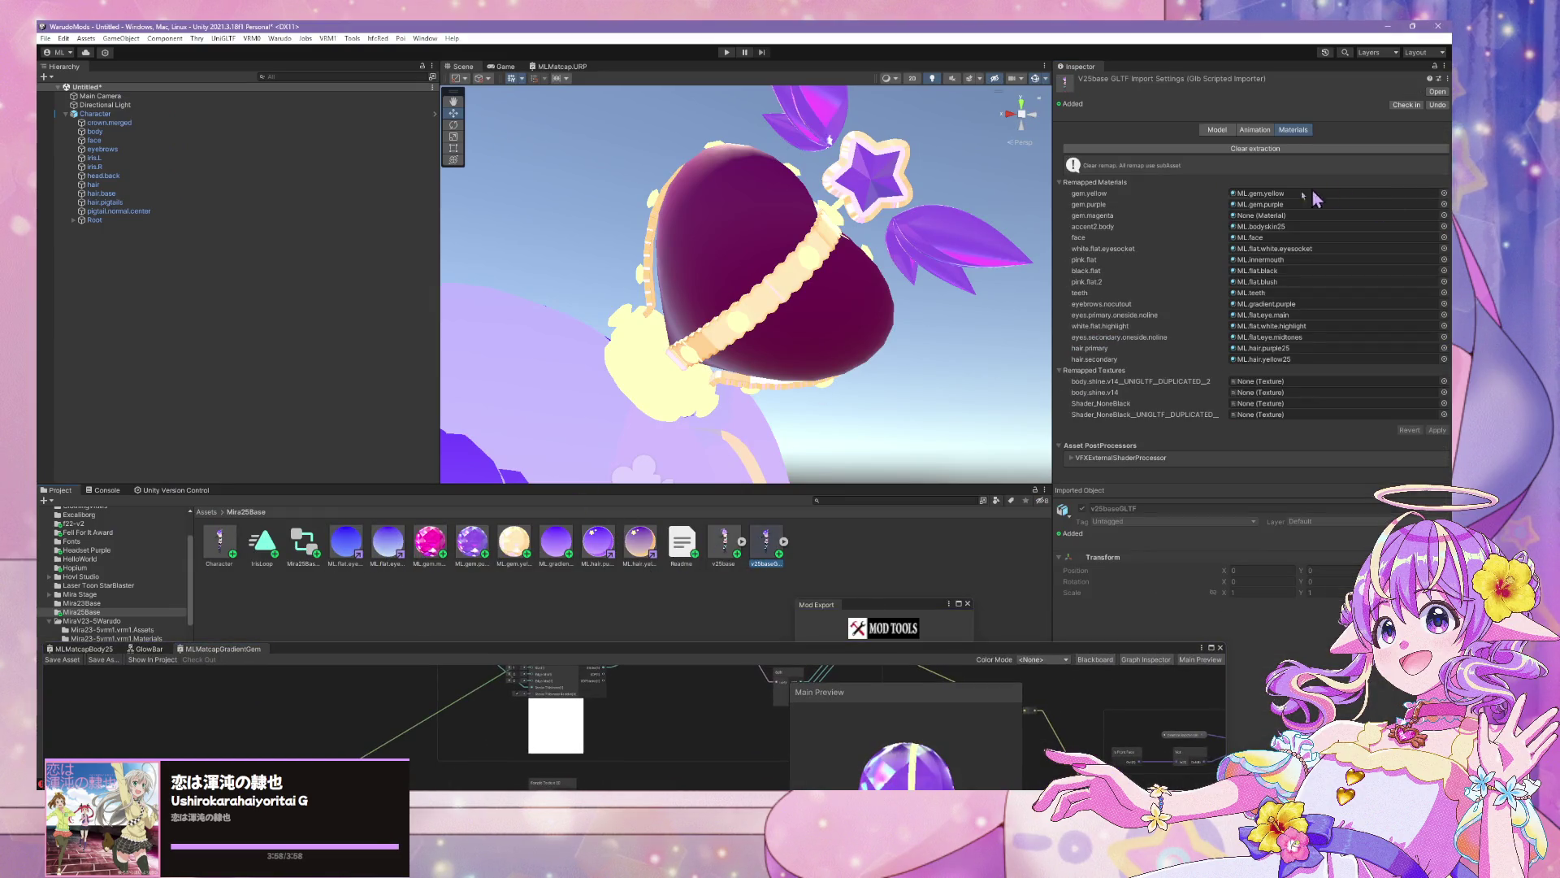
Drag ML.gem.magenta into v25baseGLTF's gem.magenta slot so the heart gem turns magenta
left_click_drag(429, 540, 1287, 217)
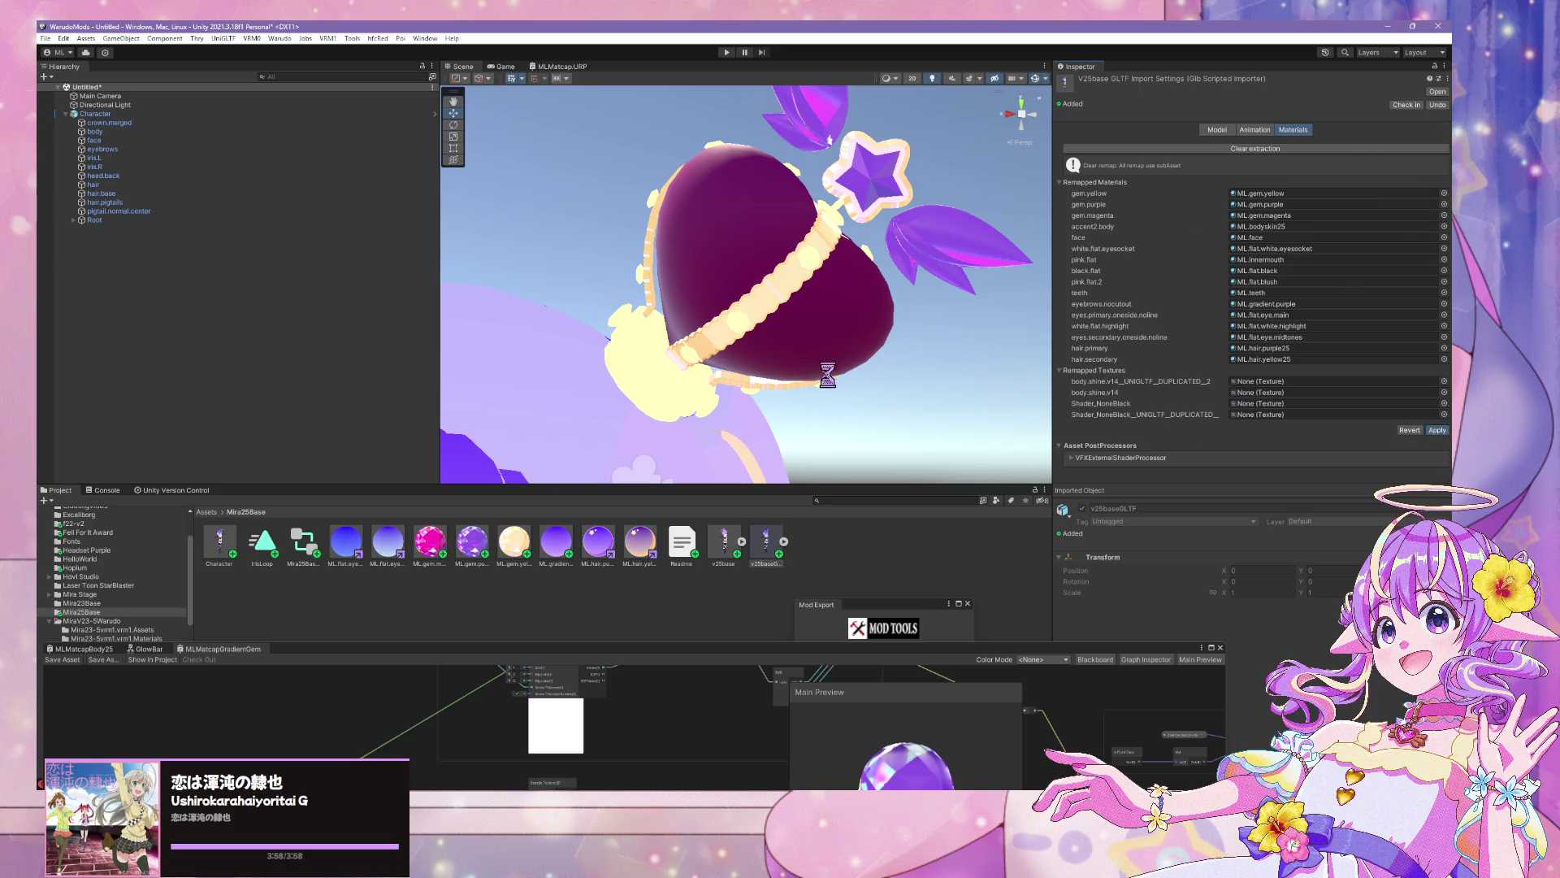
scroll(843, 321, "down", 5)
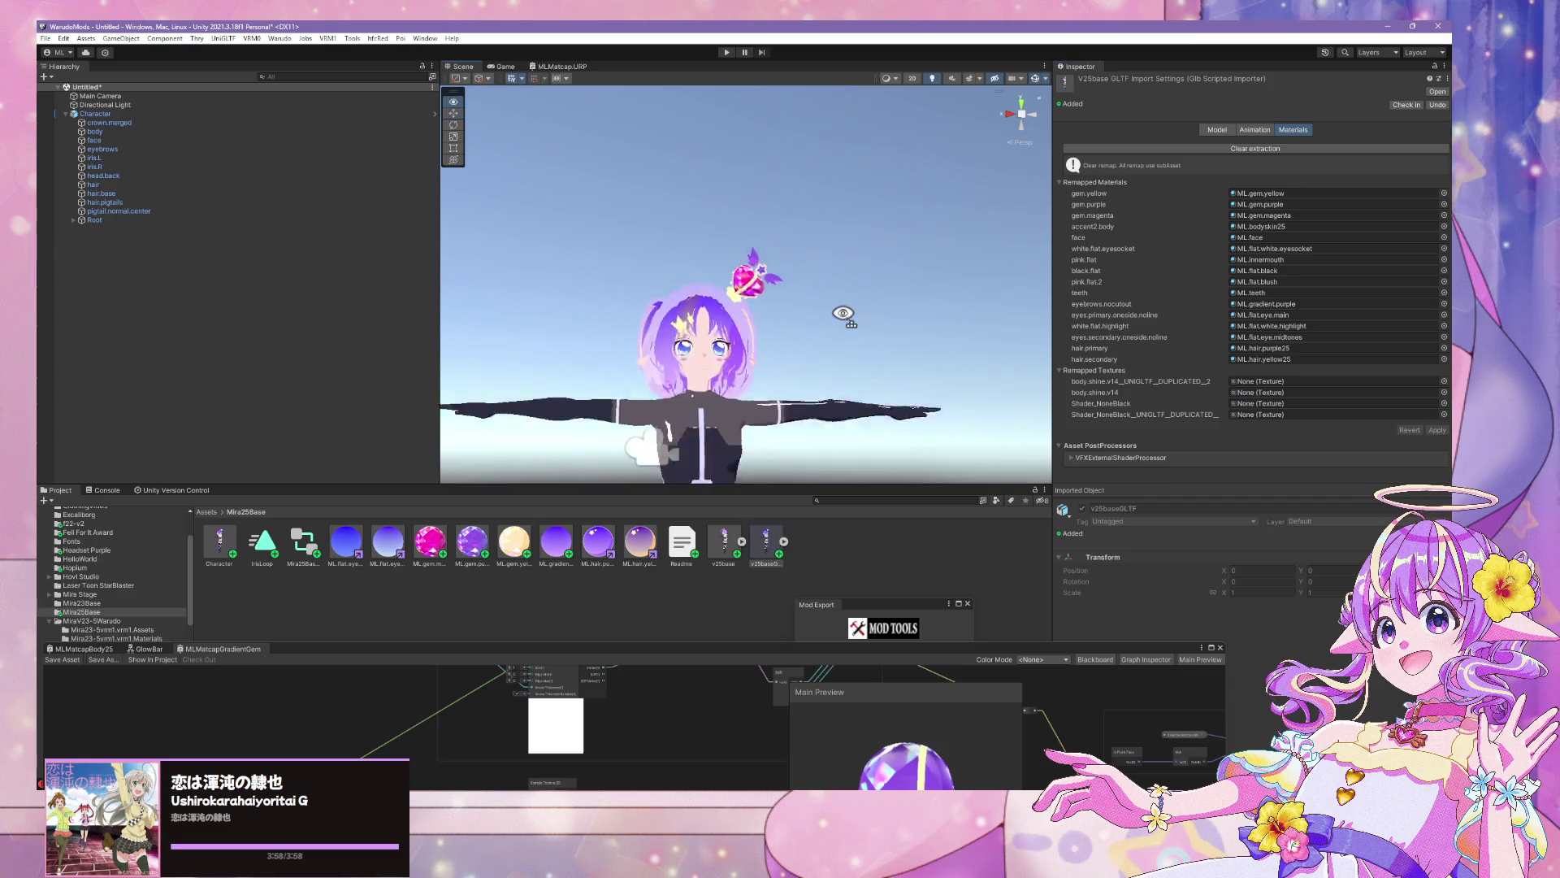
scroll(842, 317, "up", 5)
scroll(842, 315, "down", 2)
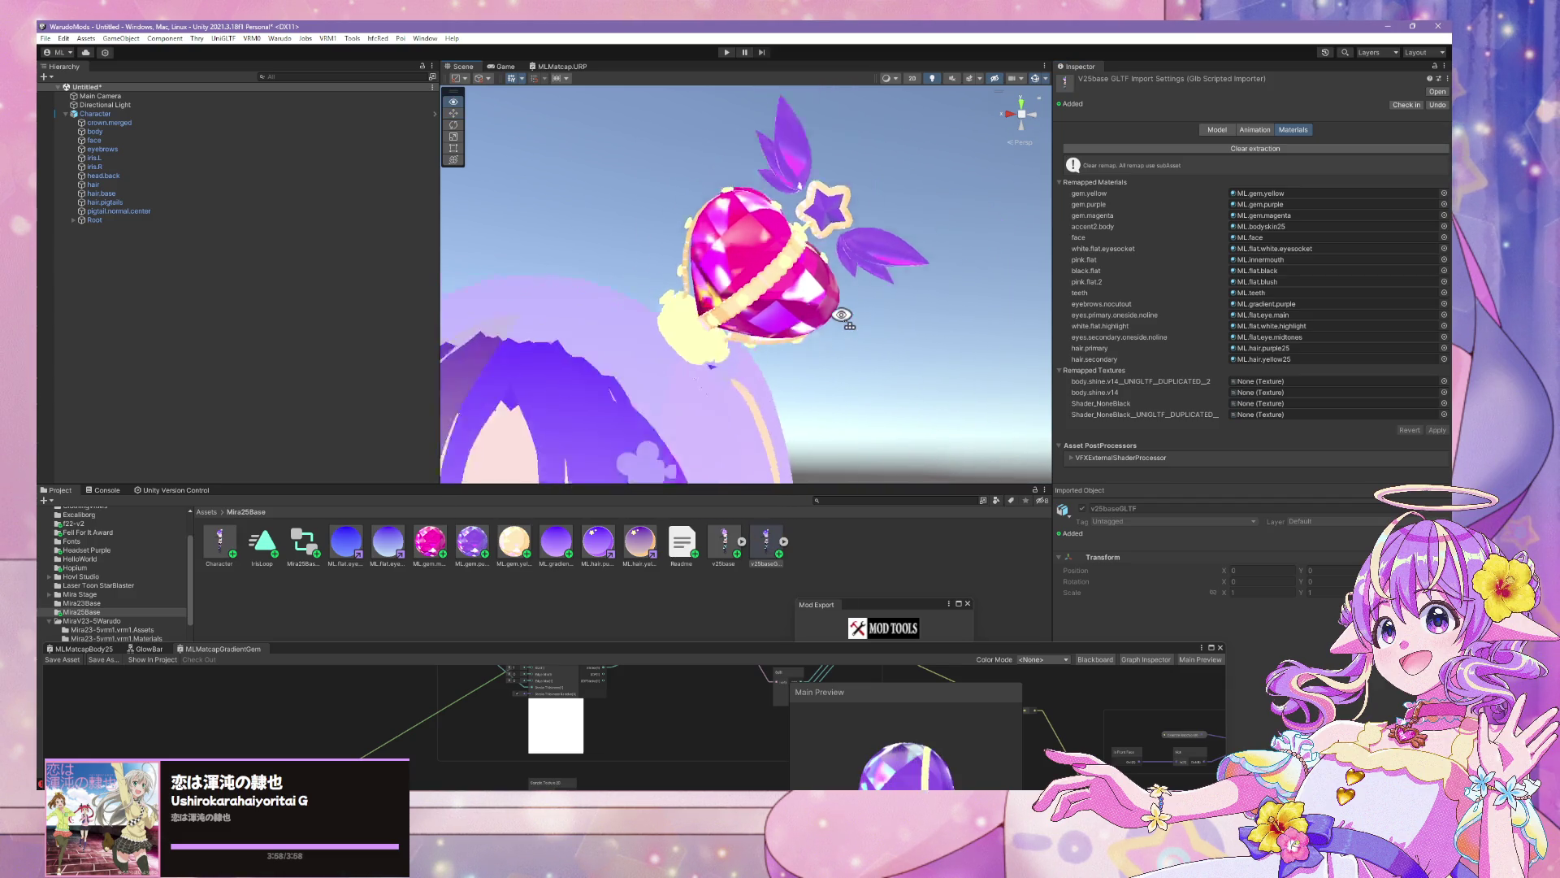
scroll(842, 316, "up", 2)
scroll(842, 315, "down", 5)
scroll(842, 316, "up", 3)
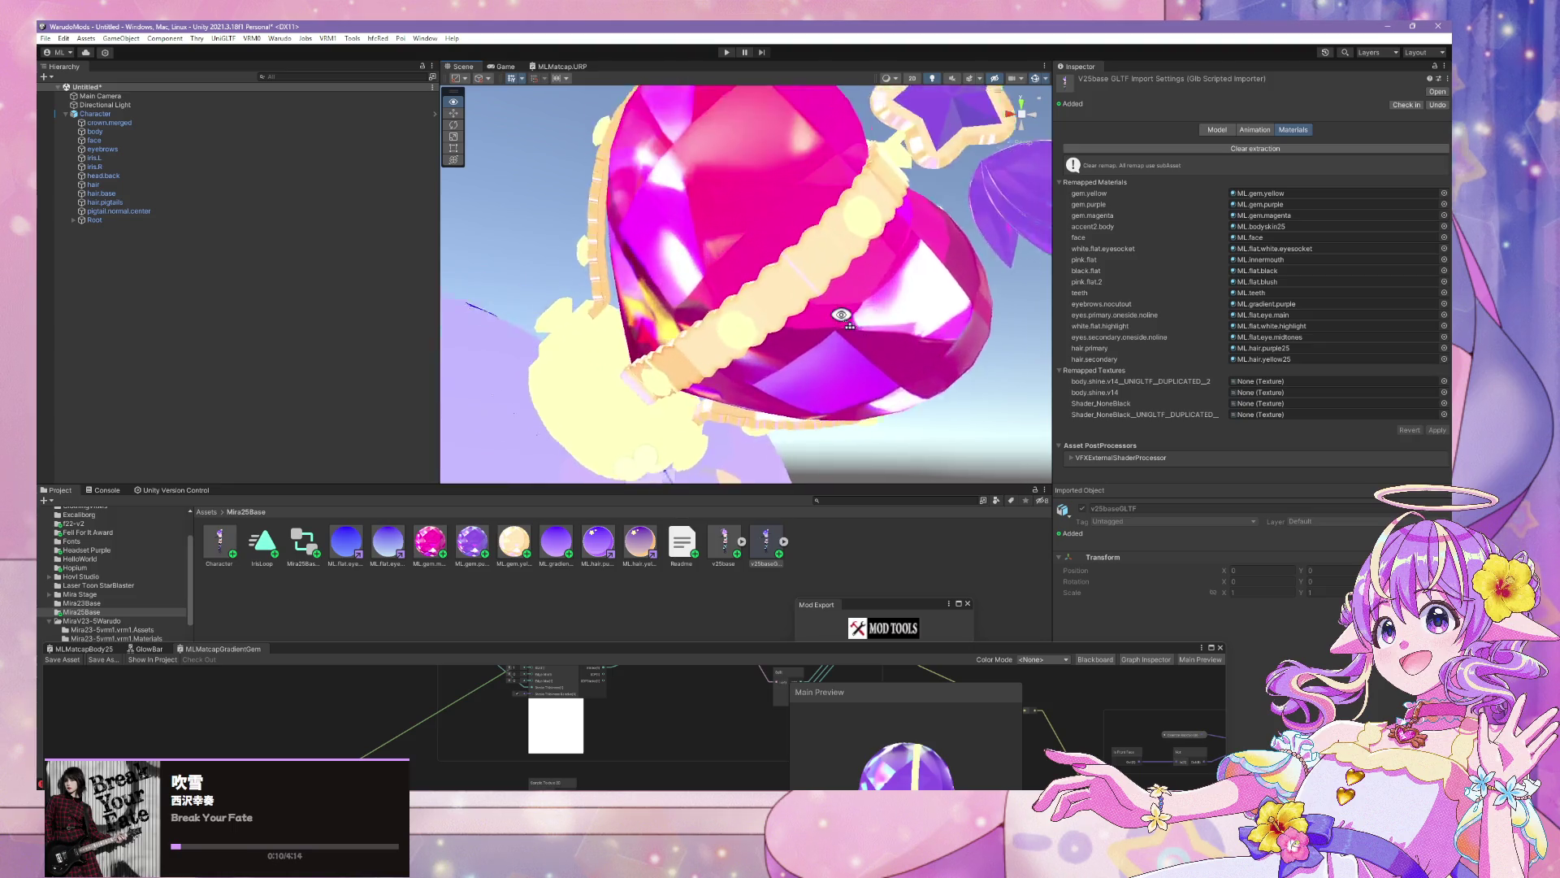
scroll(842, 315, "down", 4)
left_click(471, 540)
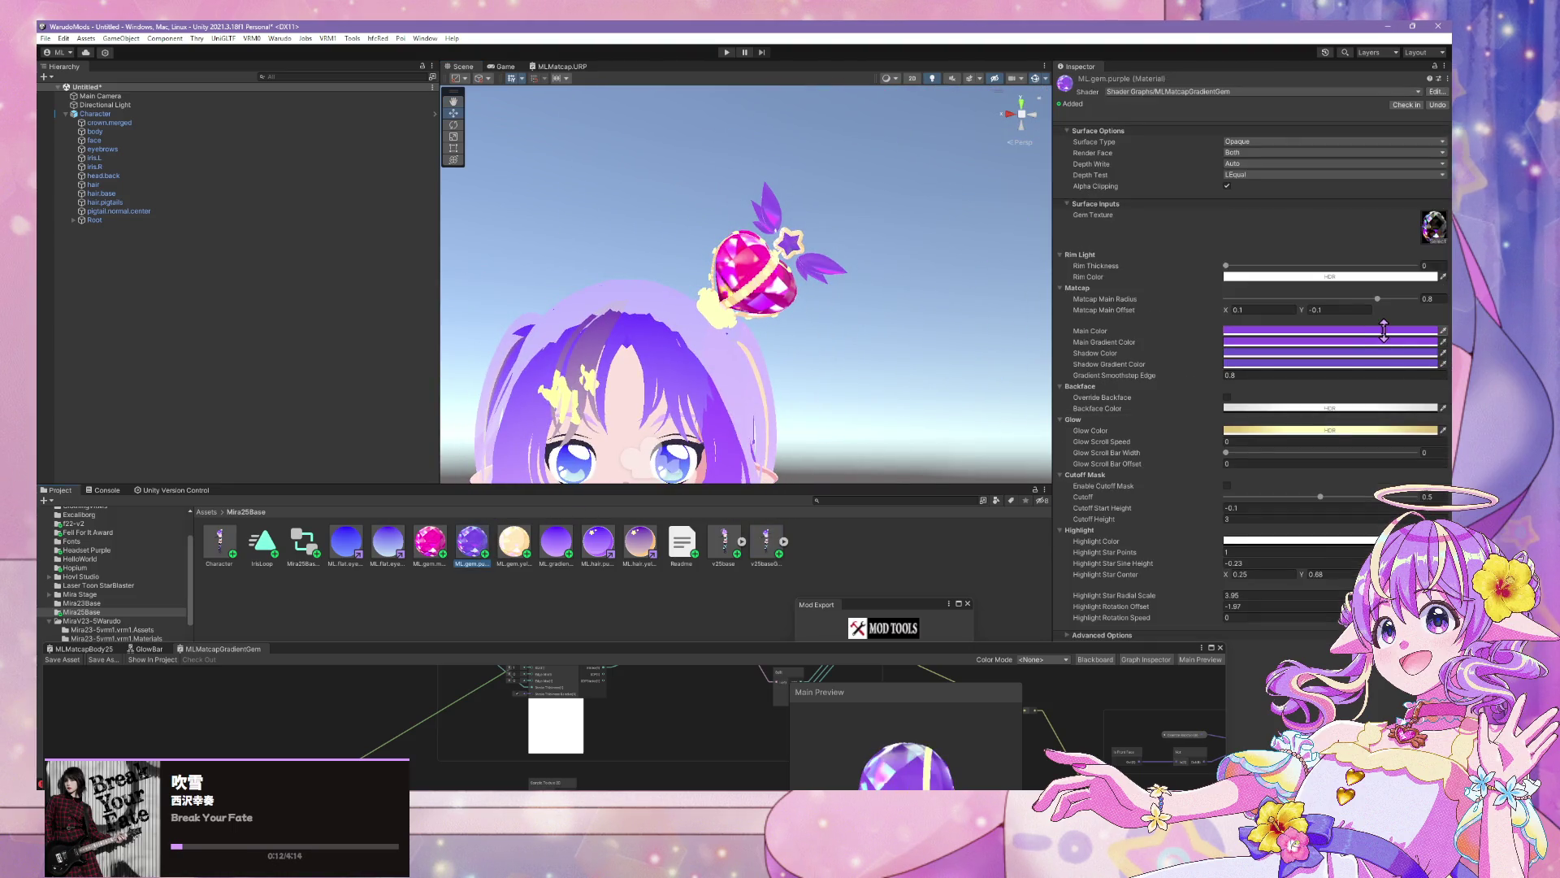
Brighten the purple gem's main gradient colour and adjust its main and shadow colours
left_click(1387, 342)
left_click_drag(1391, 394, 1391, 398)
left_click(1441, 323)
left_click(1382, 331)
left_click(1442, 334)
left_click(1374, 352)
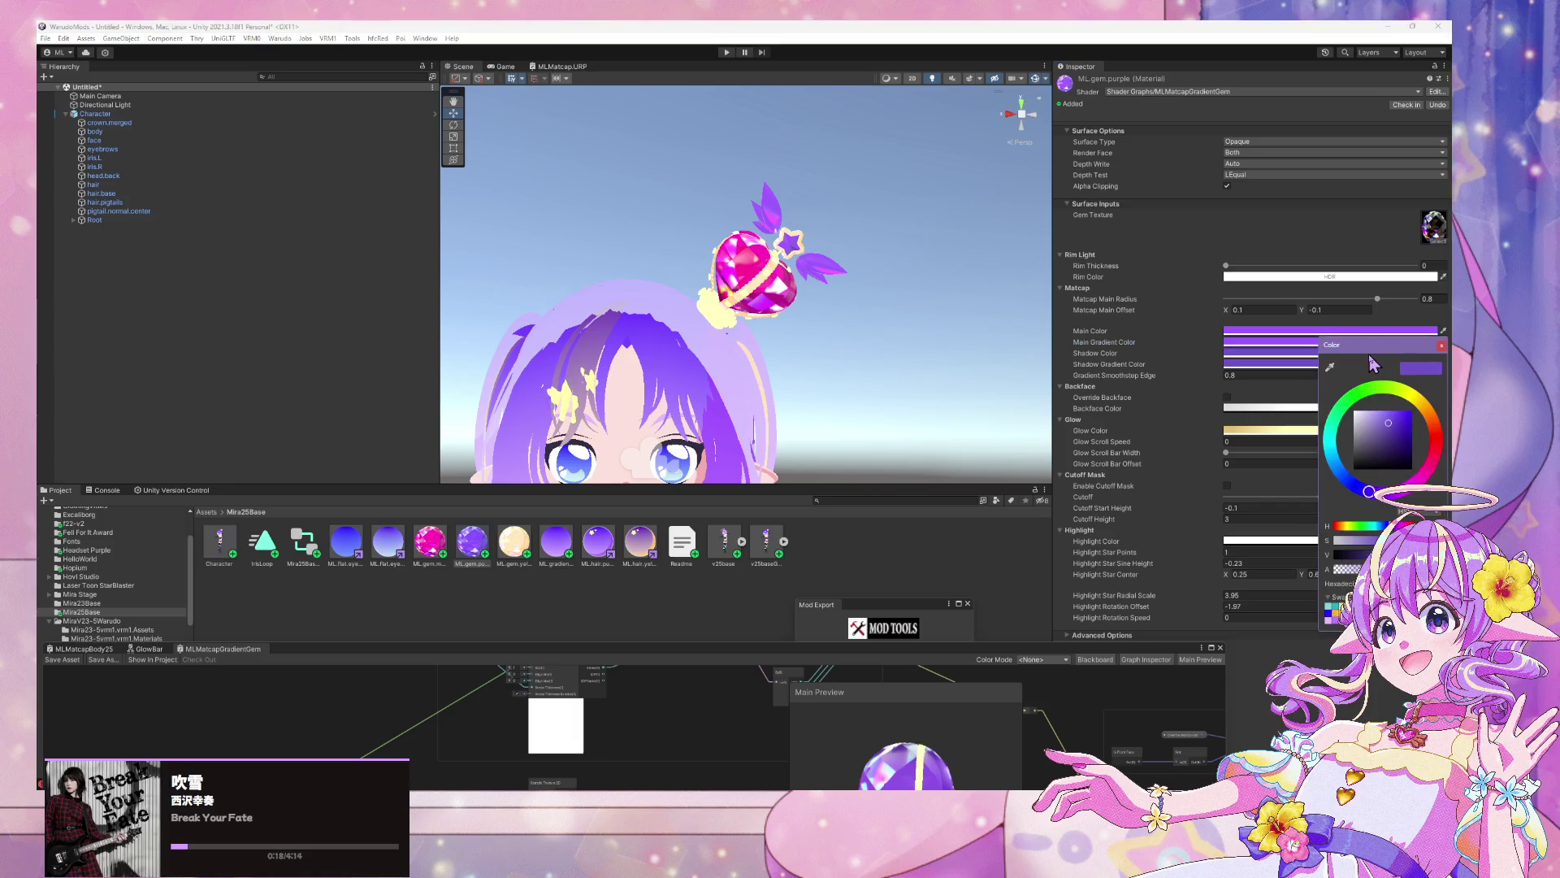
Select ML.gem.yellow and slightly darken its shadow and shadow gradient colours
left_click(1441, 345)
key("Right")
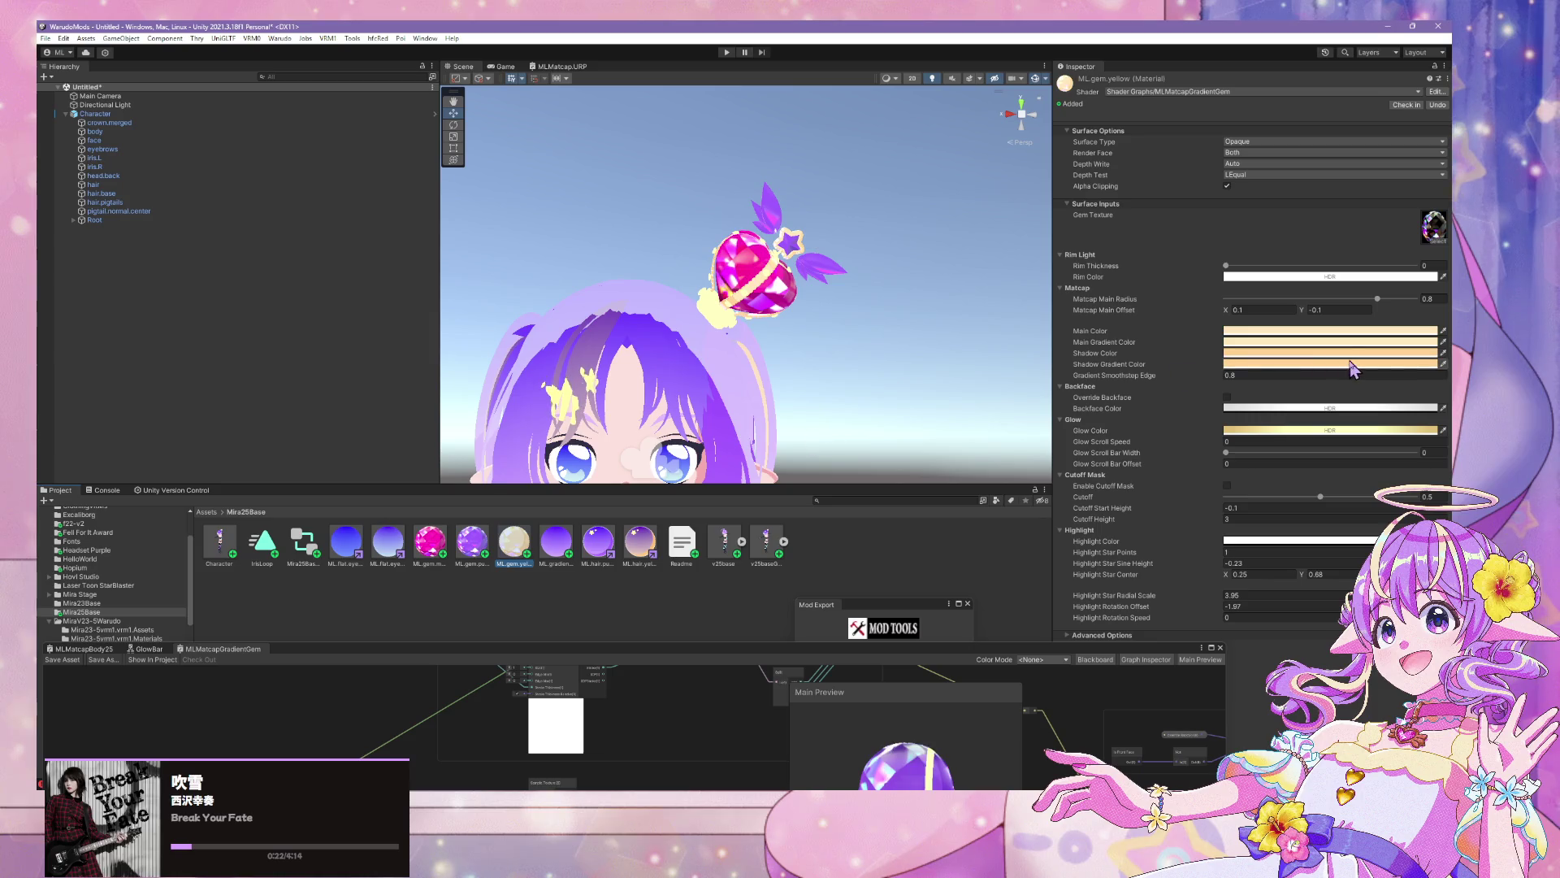
left_click(1353, 364)
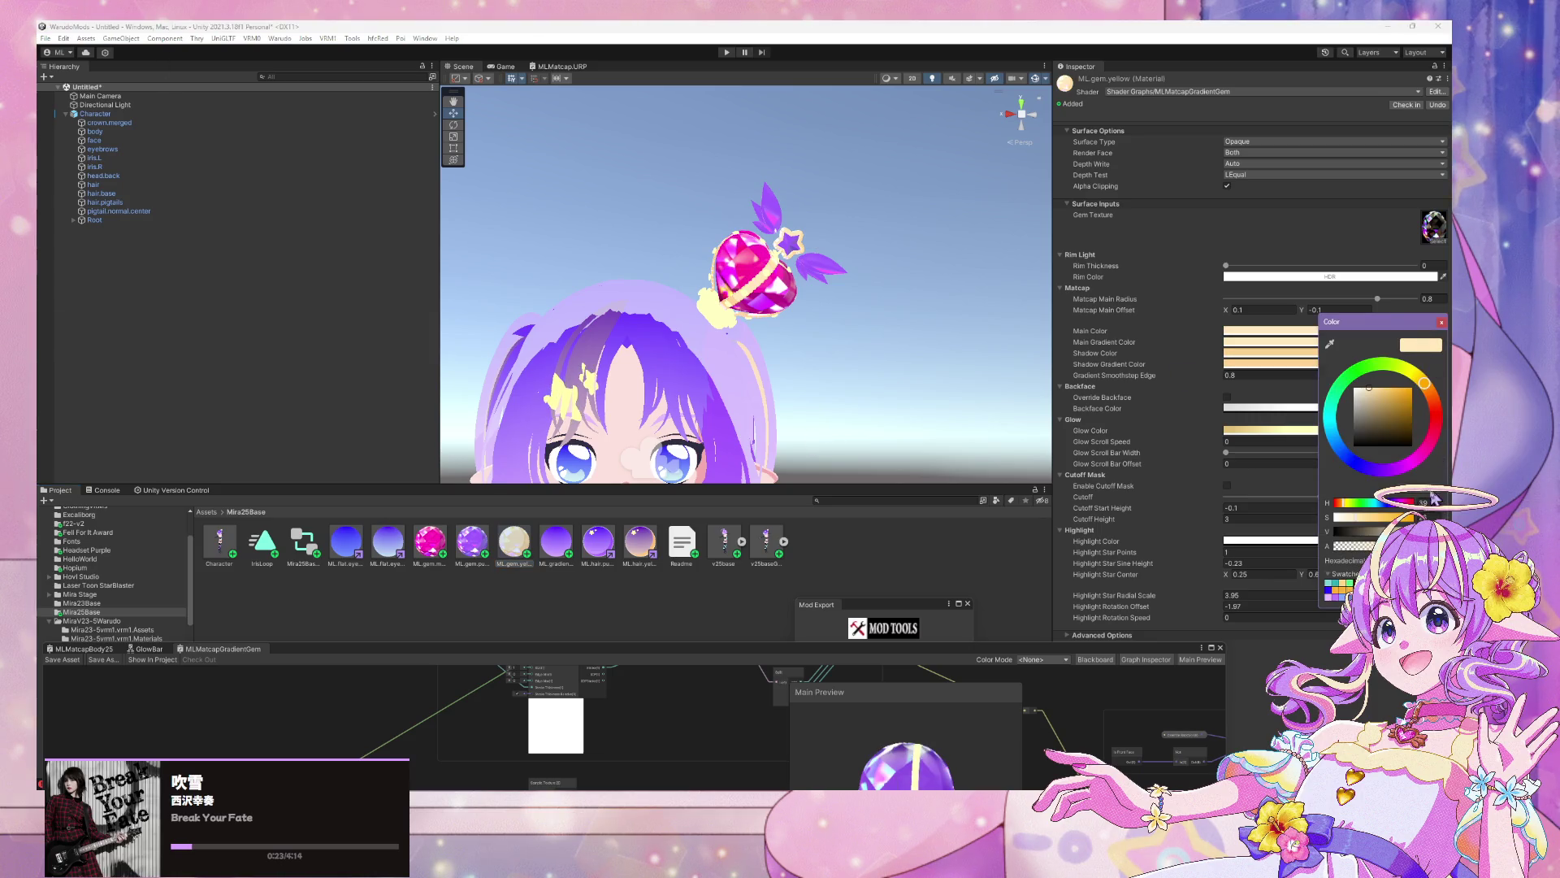
left_click(1443, 322)
left_click(1395, 363)
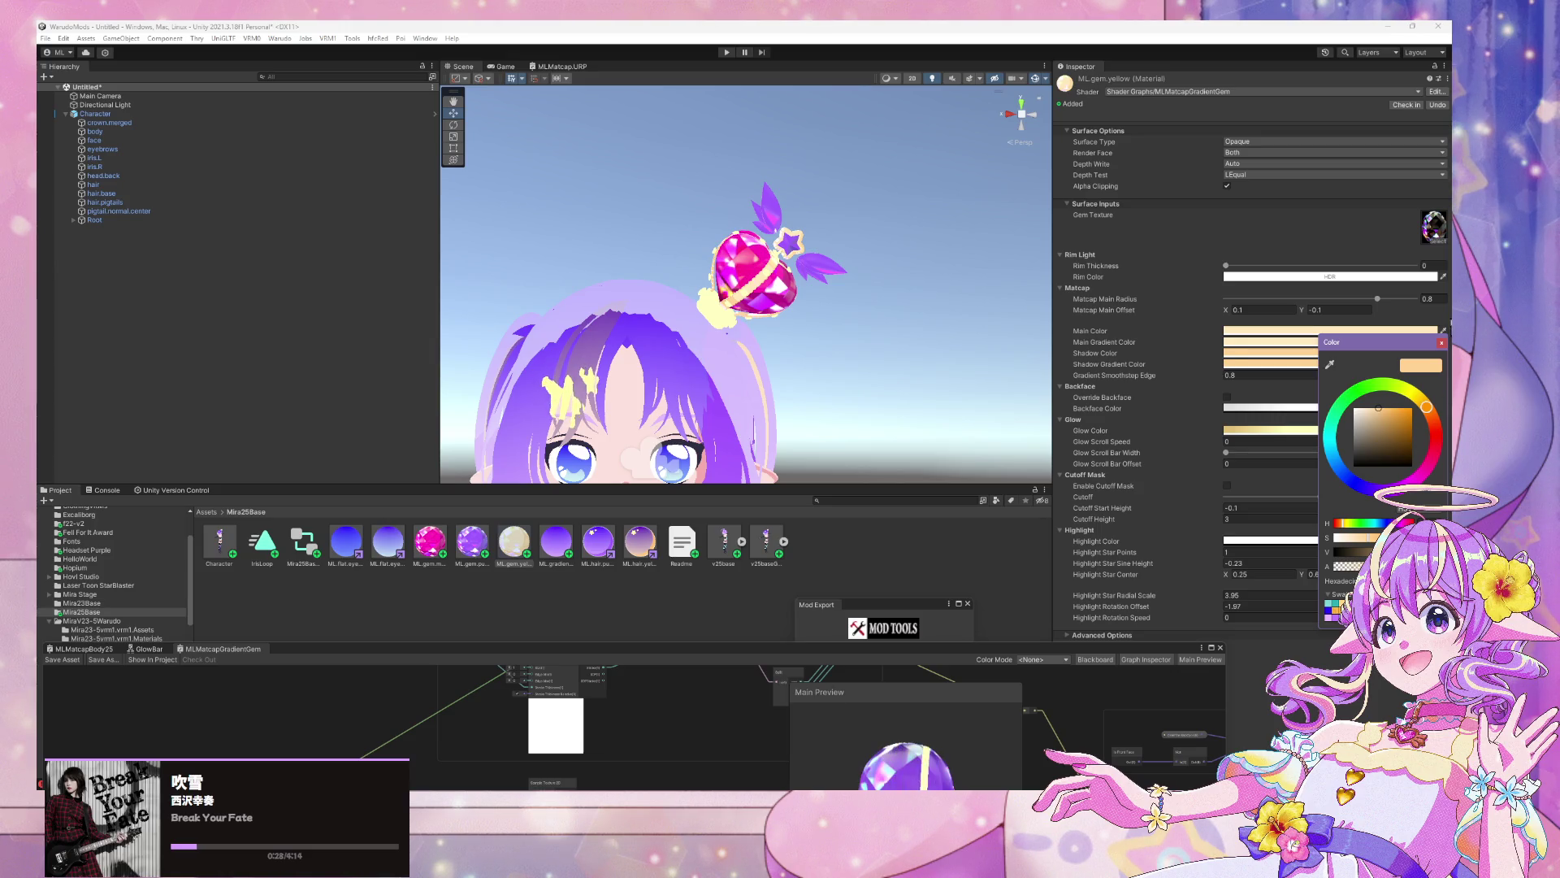
left_click(1442, 342)
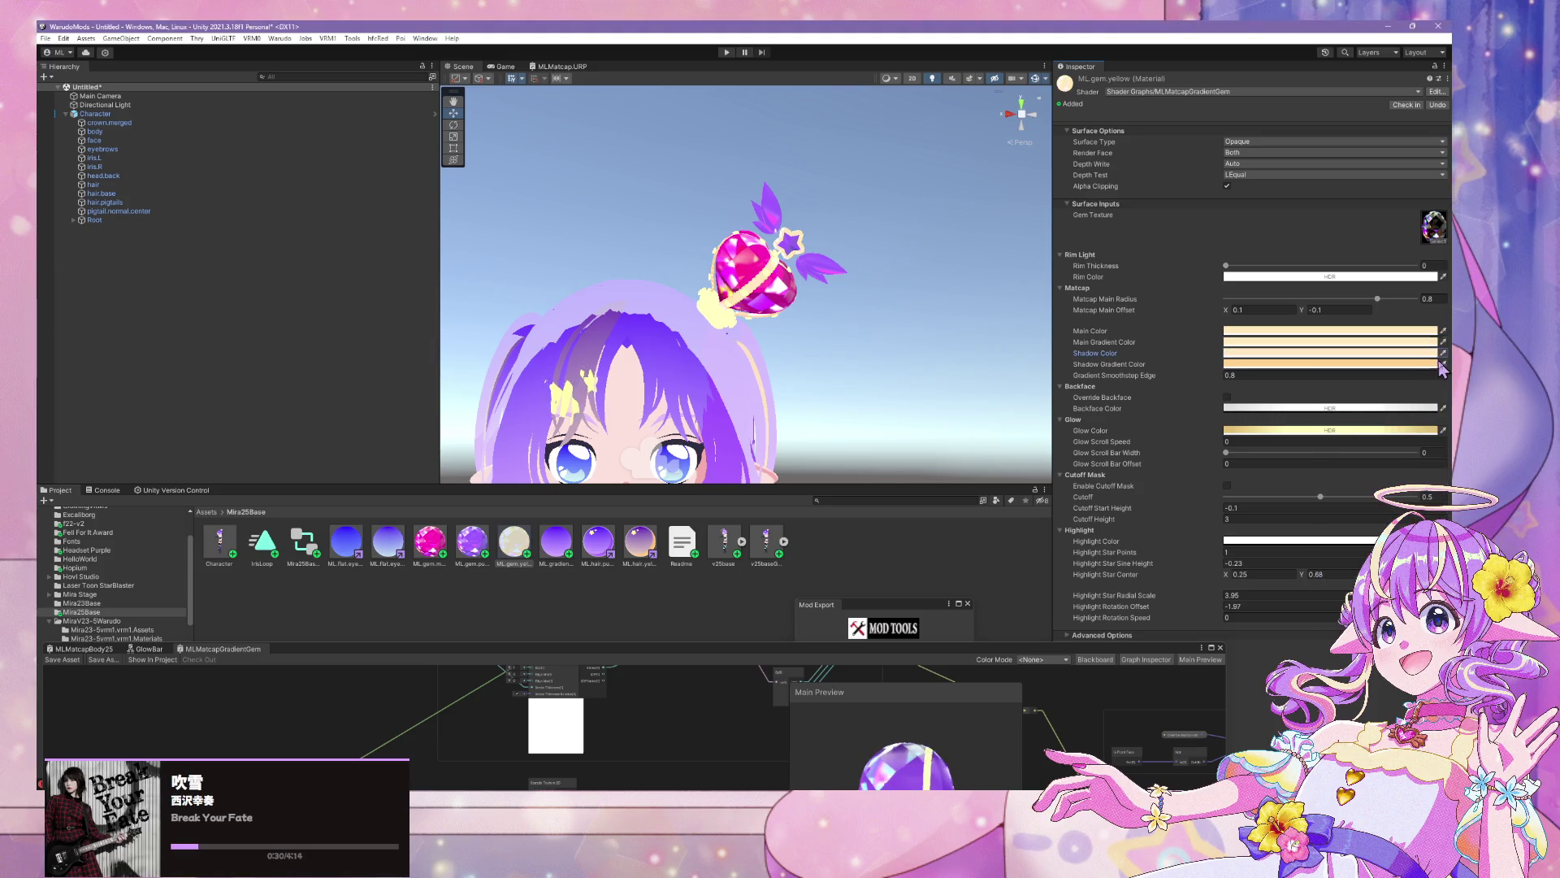
left_click(1434, 351)
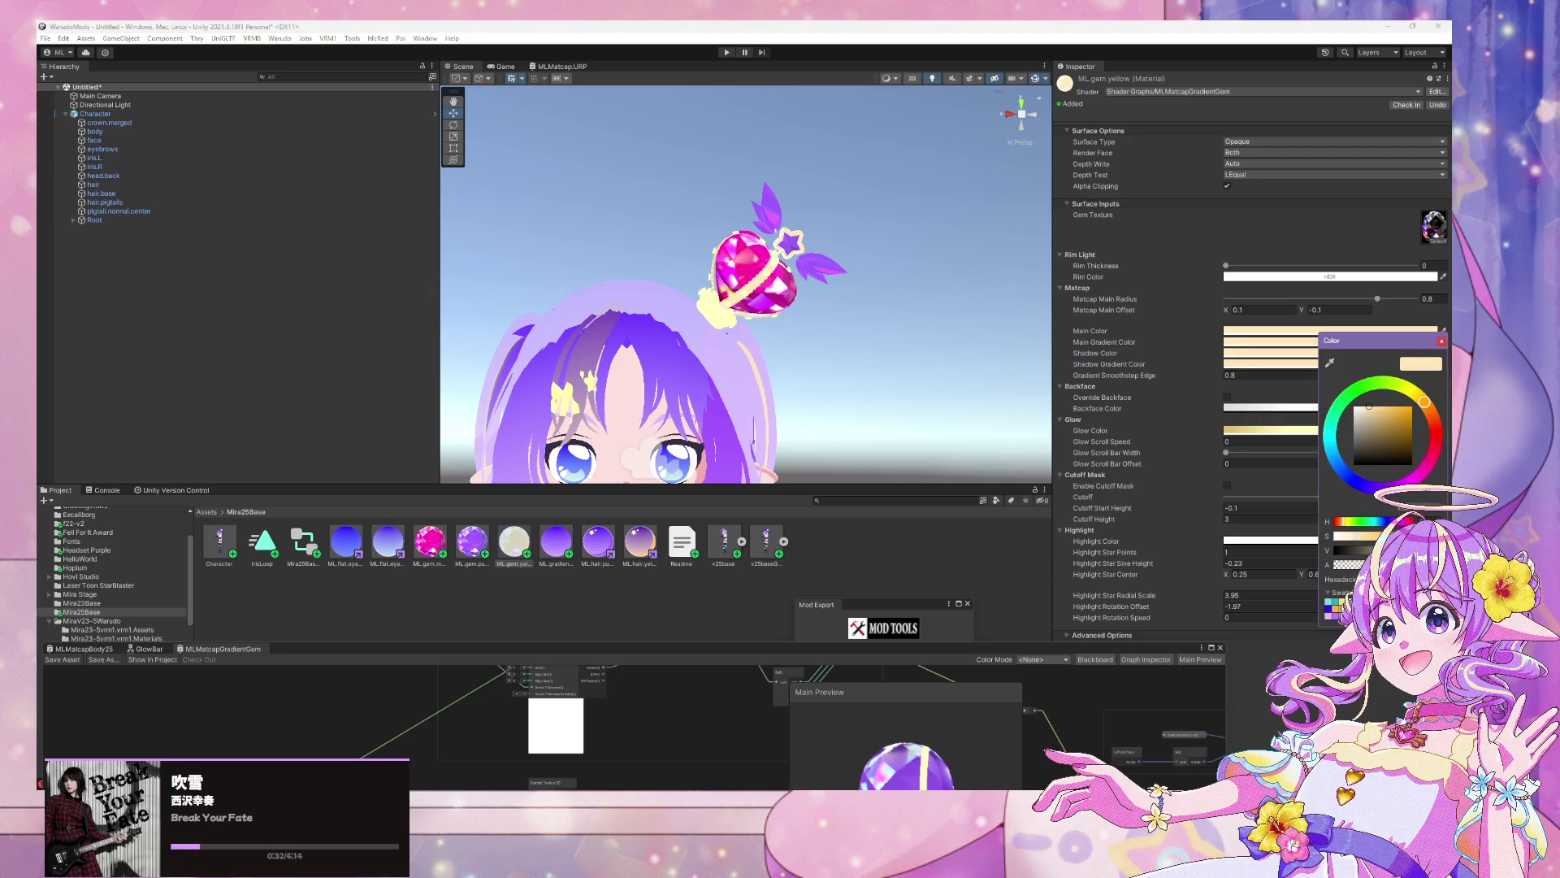
left_click(1369, 415)
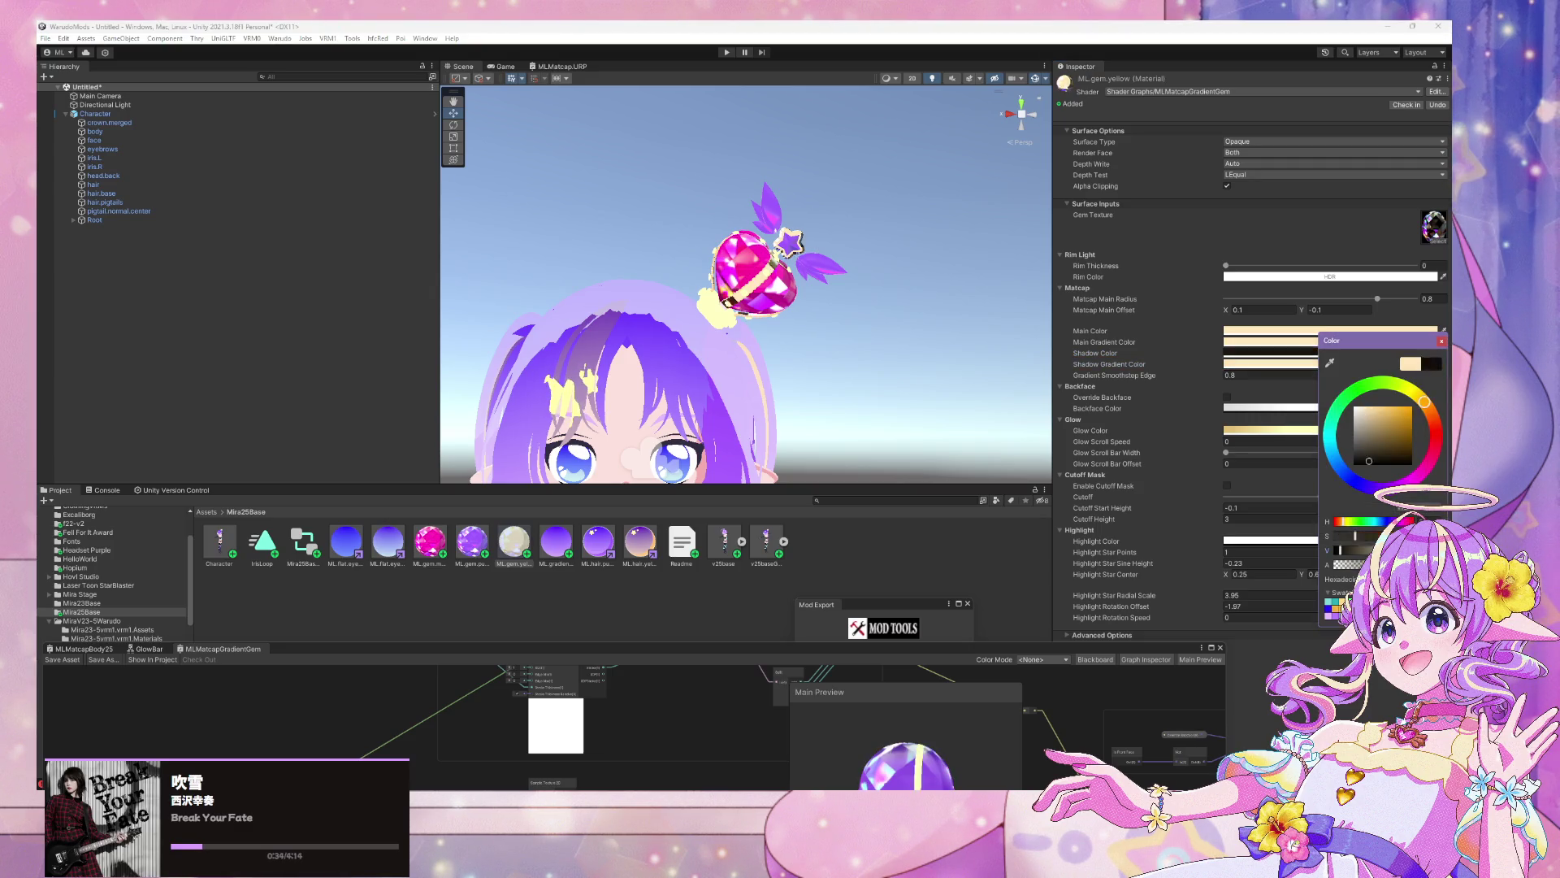
left_click(1441, 342)
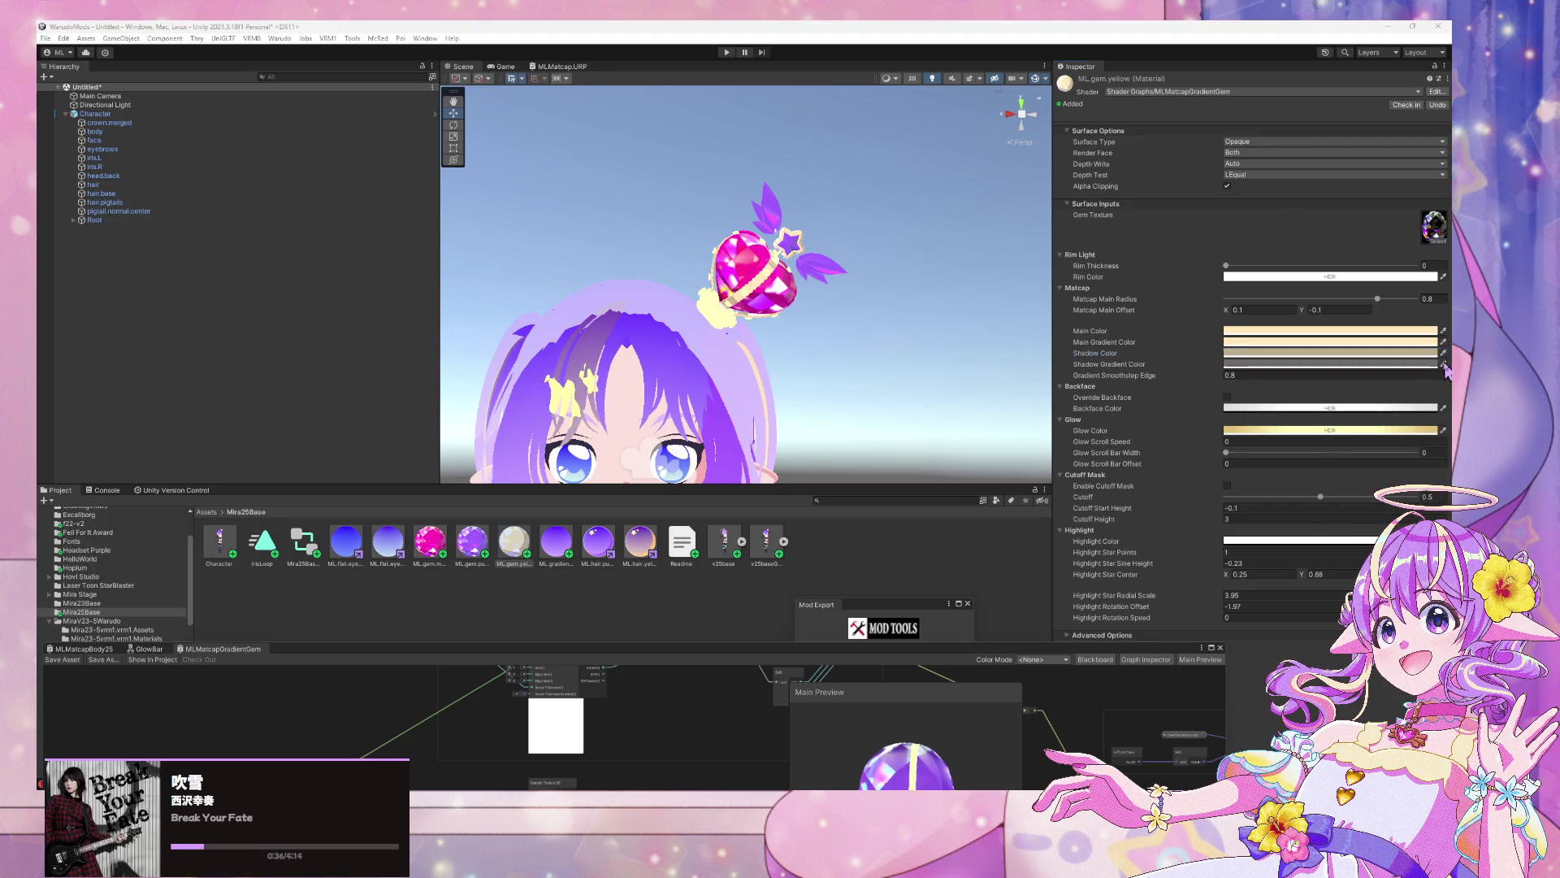
left_click(1433, 360)
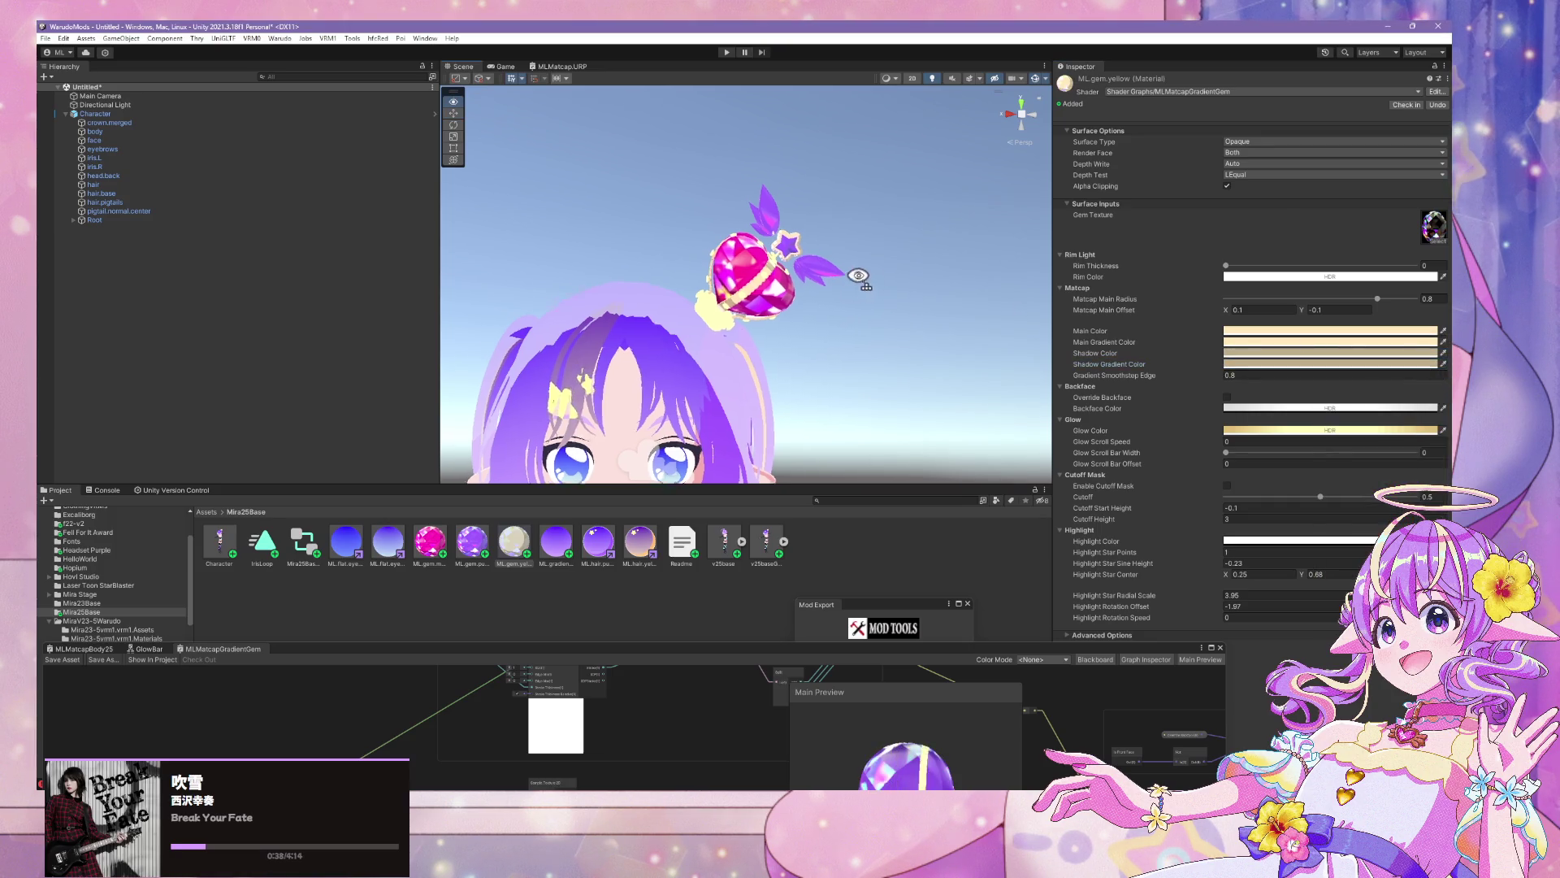
scroll(853, 271, "up", 5)
left_click_drag(853, 271, 781, 269)
scroll(781, 269, "down", 5)
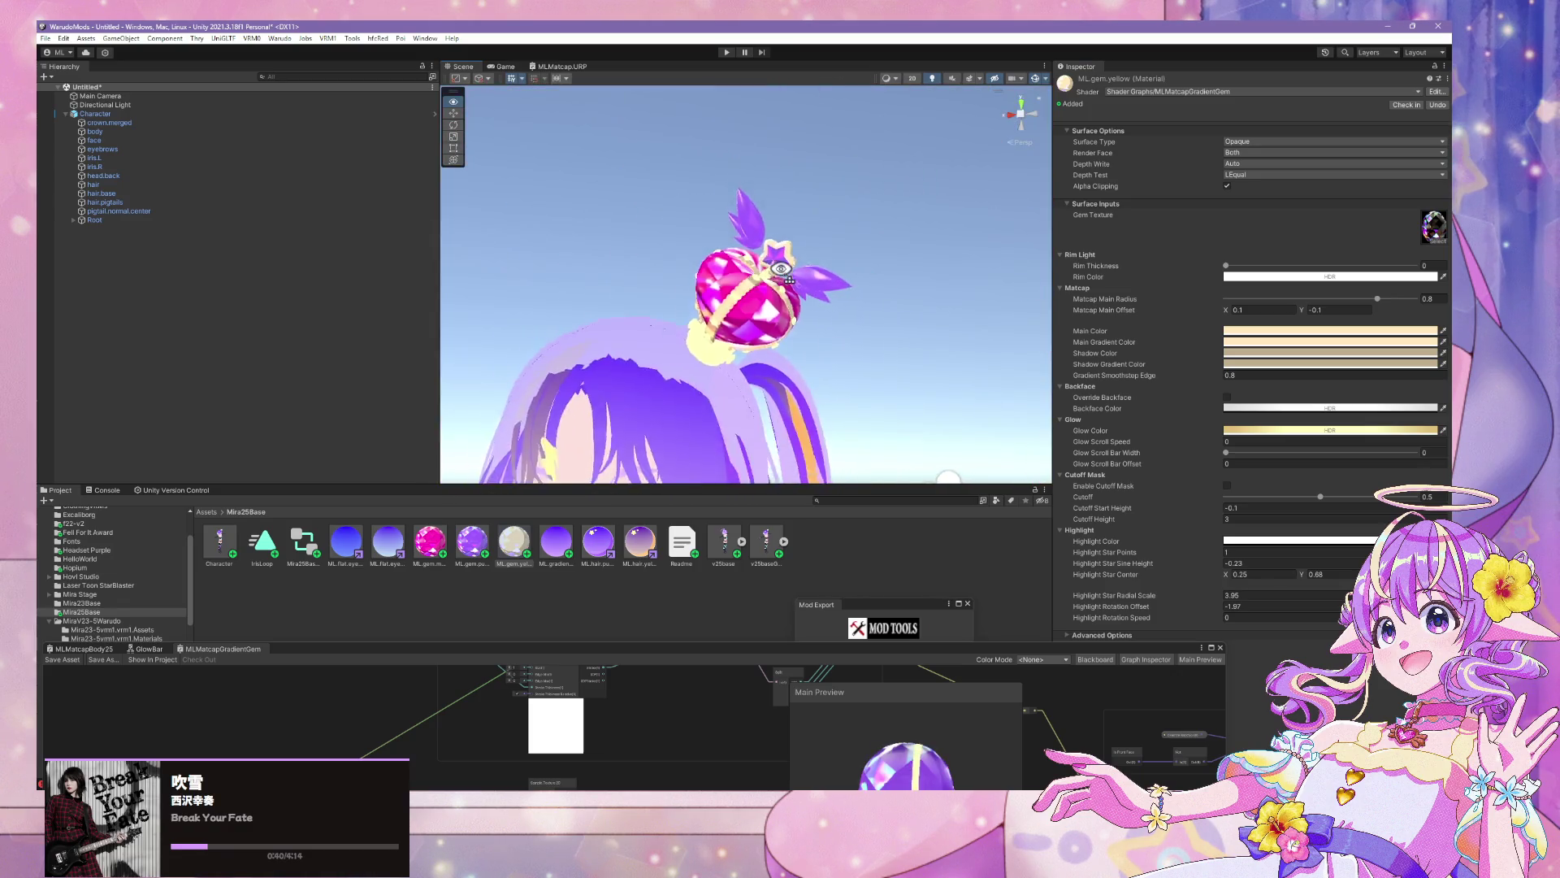
scroll(784, 270, "up", 3)
scroll(786, 271, "down", 5)
scroll(790, 271, "up", 6)
scroll(790, 270, "down", 5)
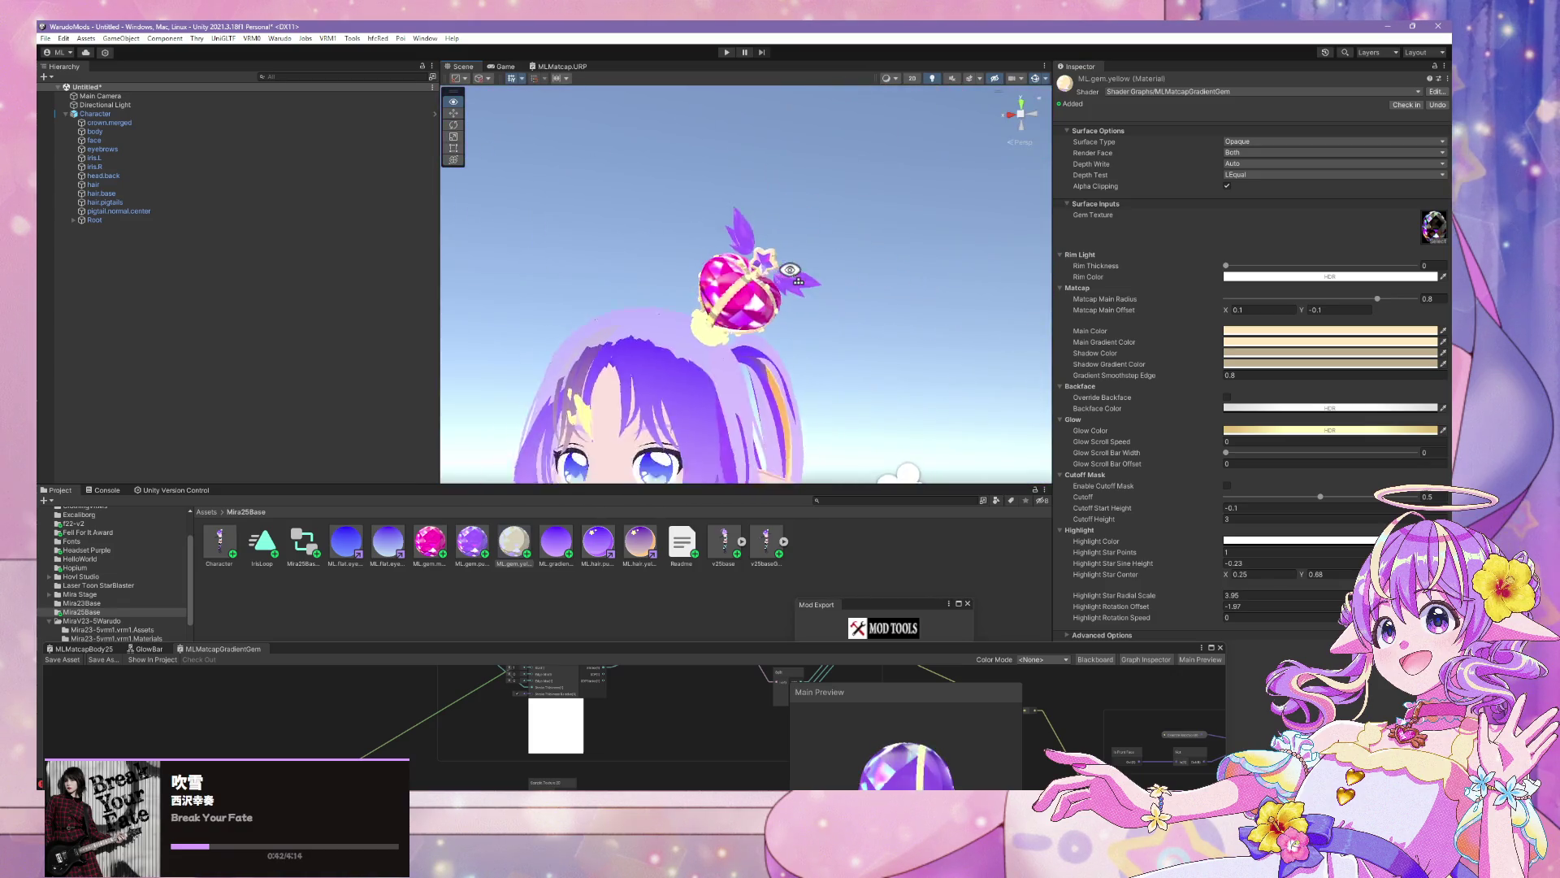
scroll(790, 270, "up", 5)
scroll(790, 270, "down", 5)
scroll(789, 270, "up", 2)
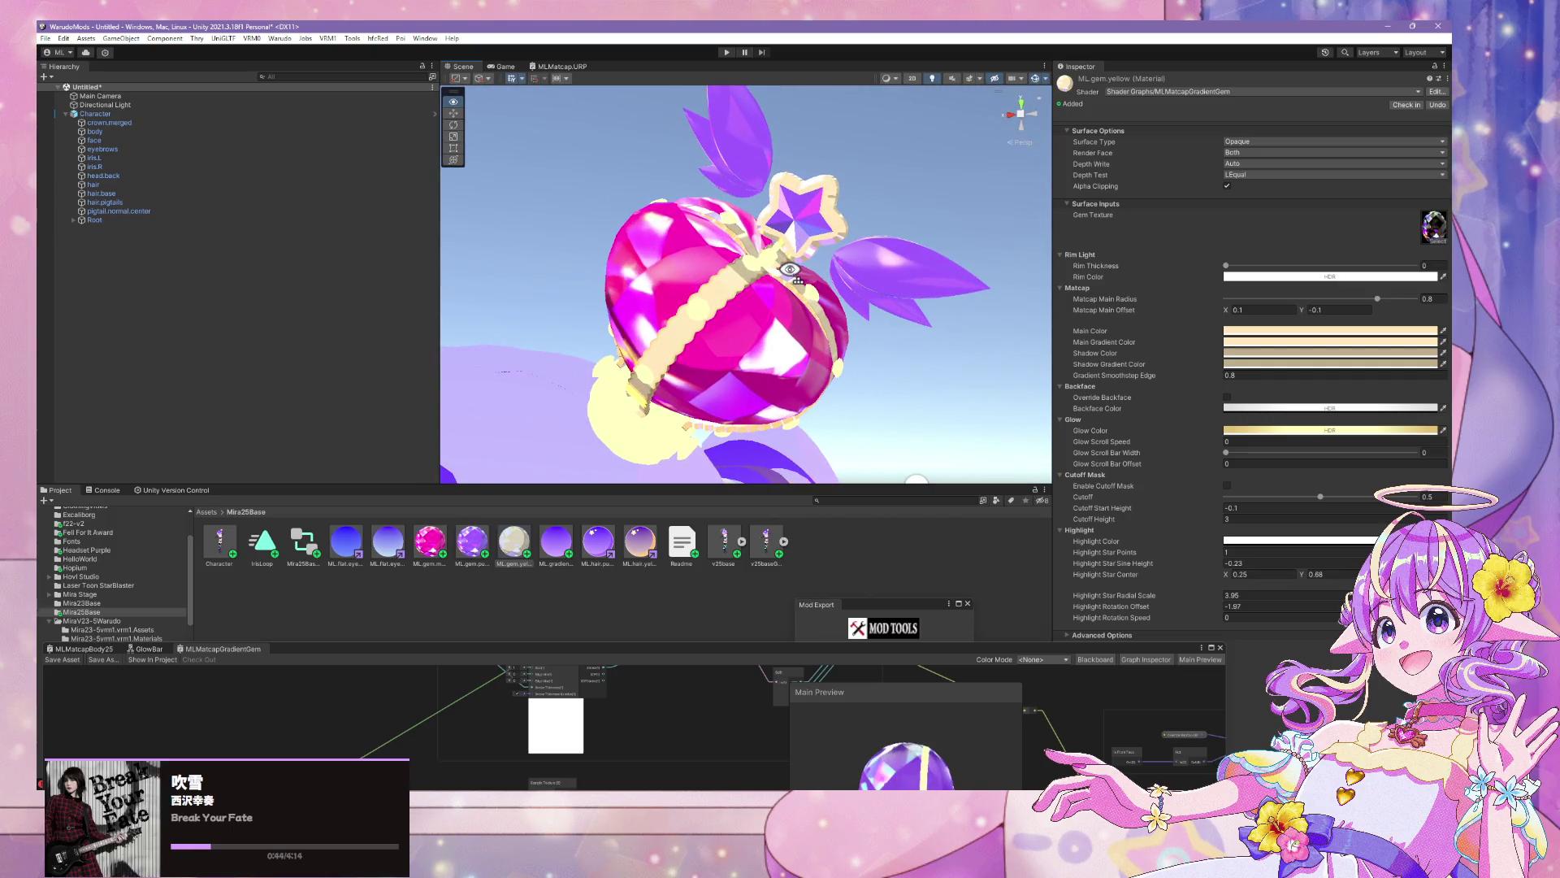
scroll(790, 270, "down", 5)
scroll(789, 269, "up", 6)
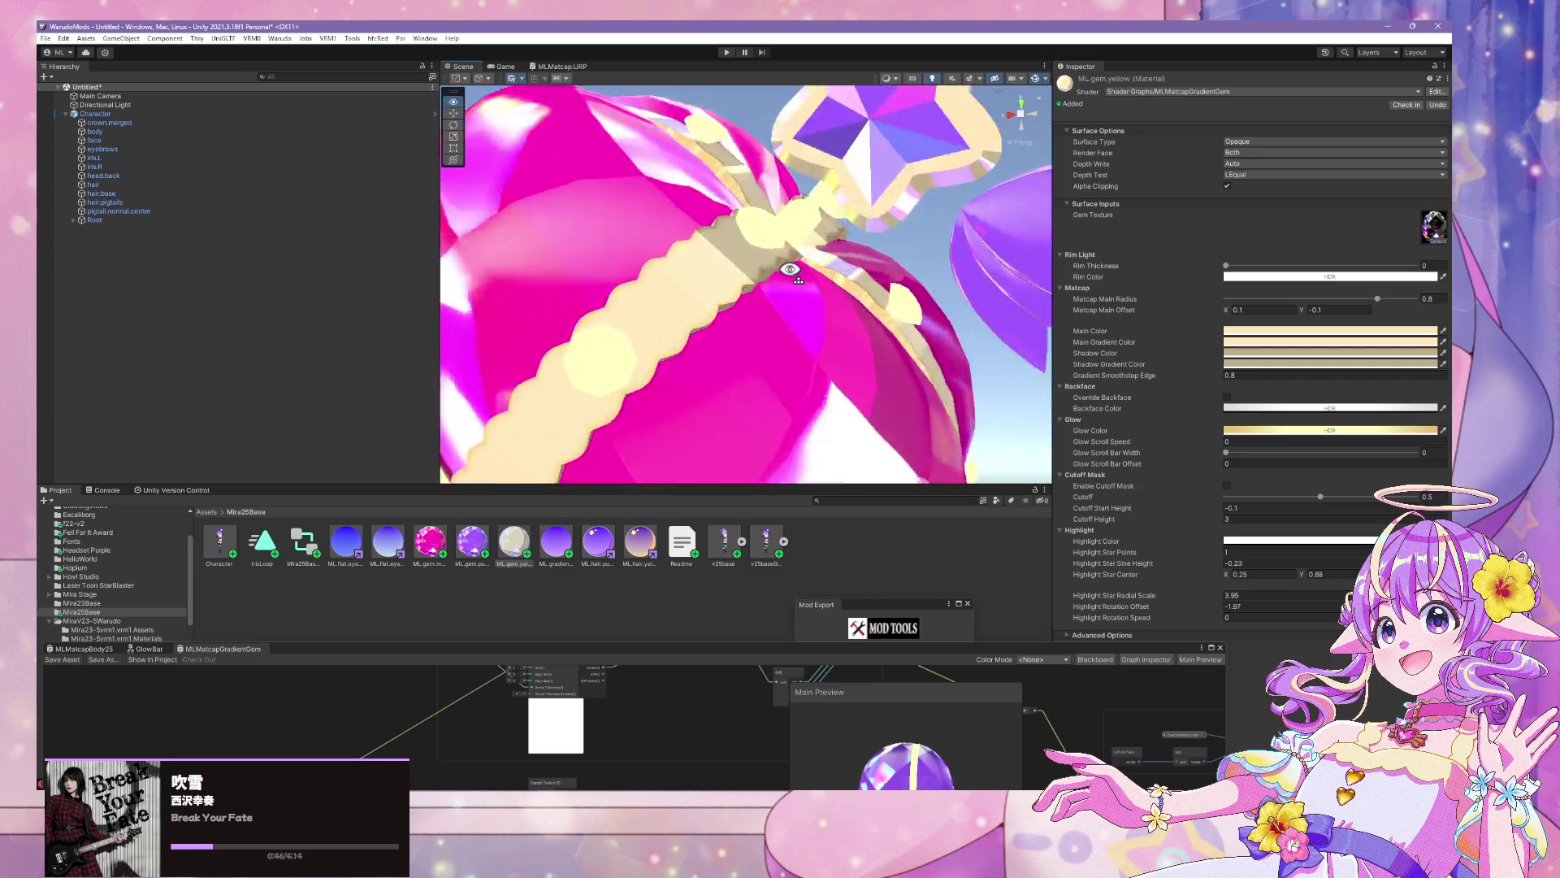
scroll(790, 270, "down", 5)
scroll(790, 270, "up", 4)
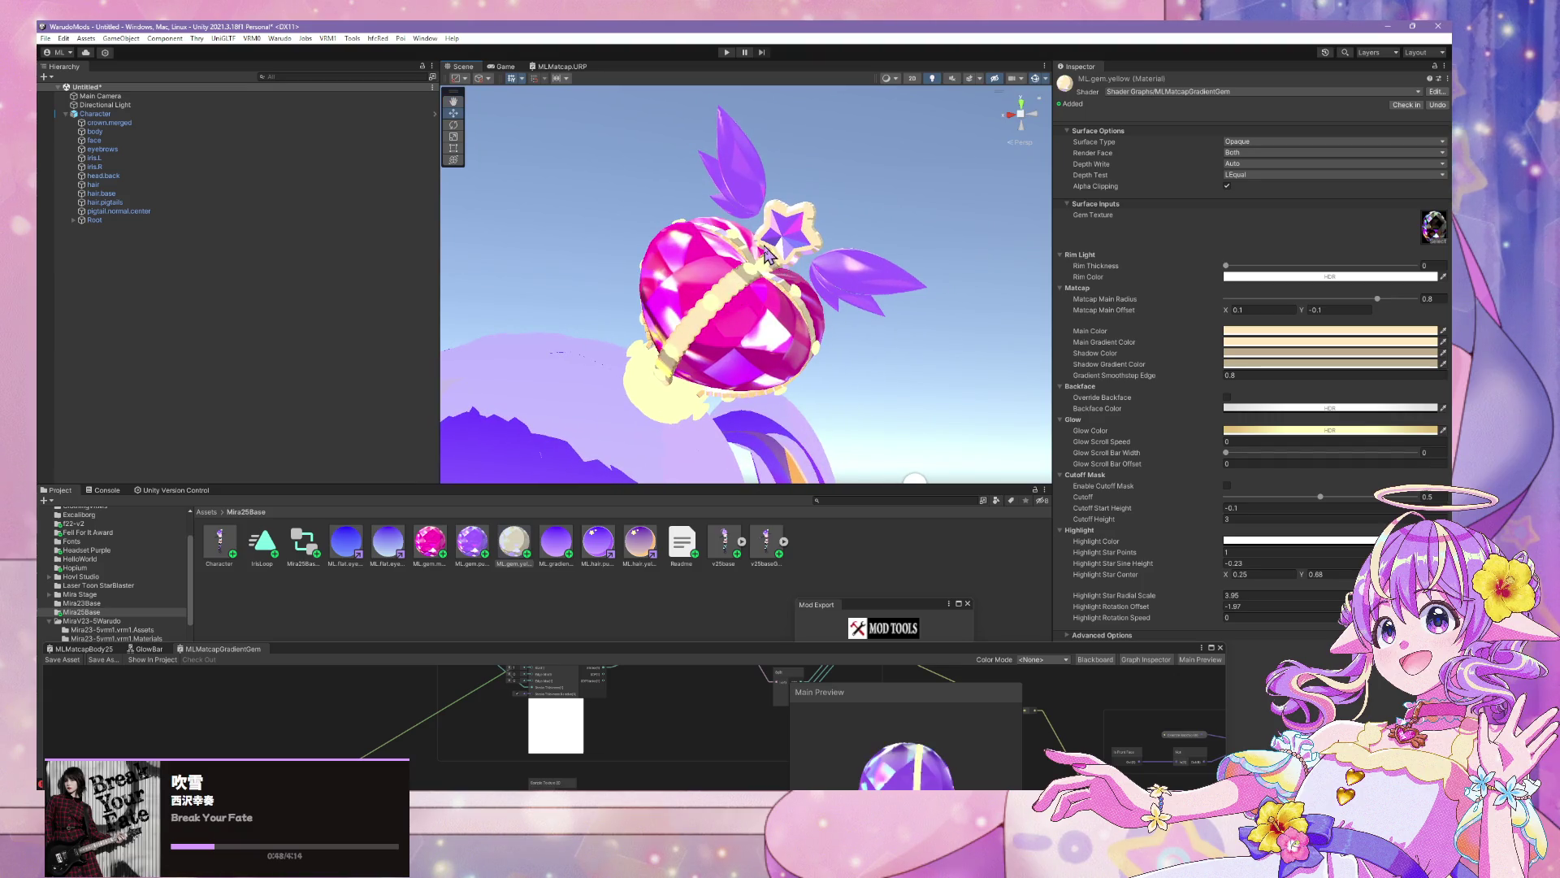
left_click(747, 277)
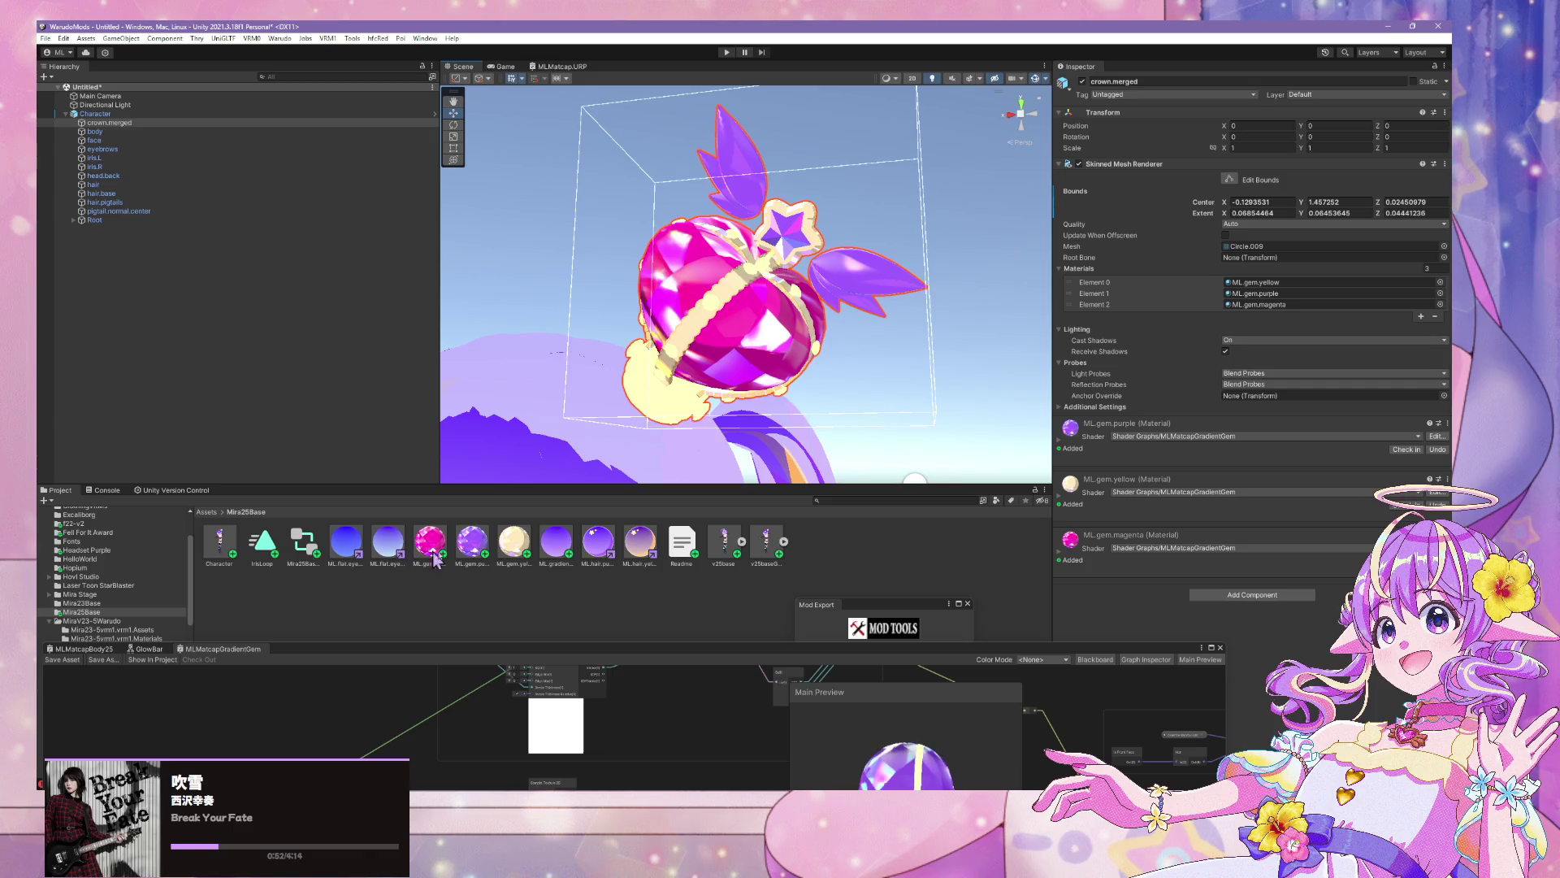
left_click(515, 541)
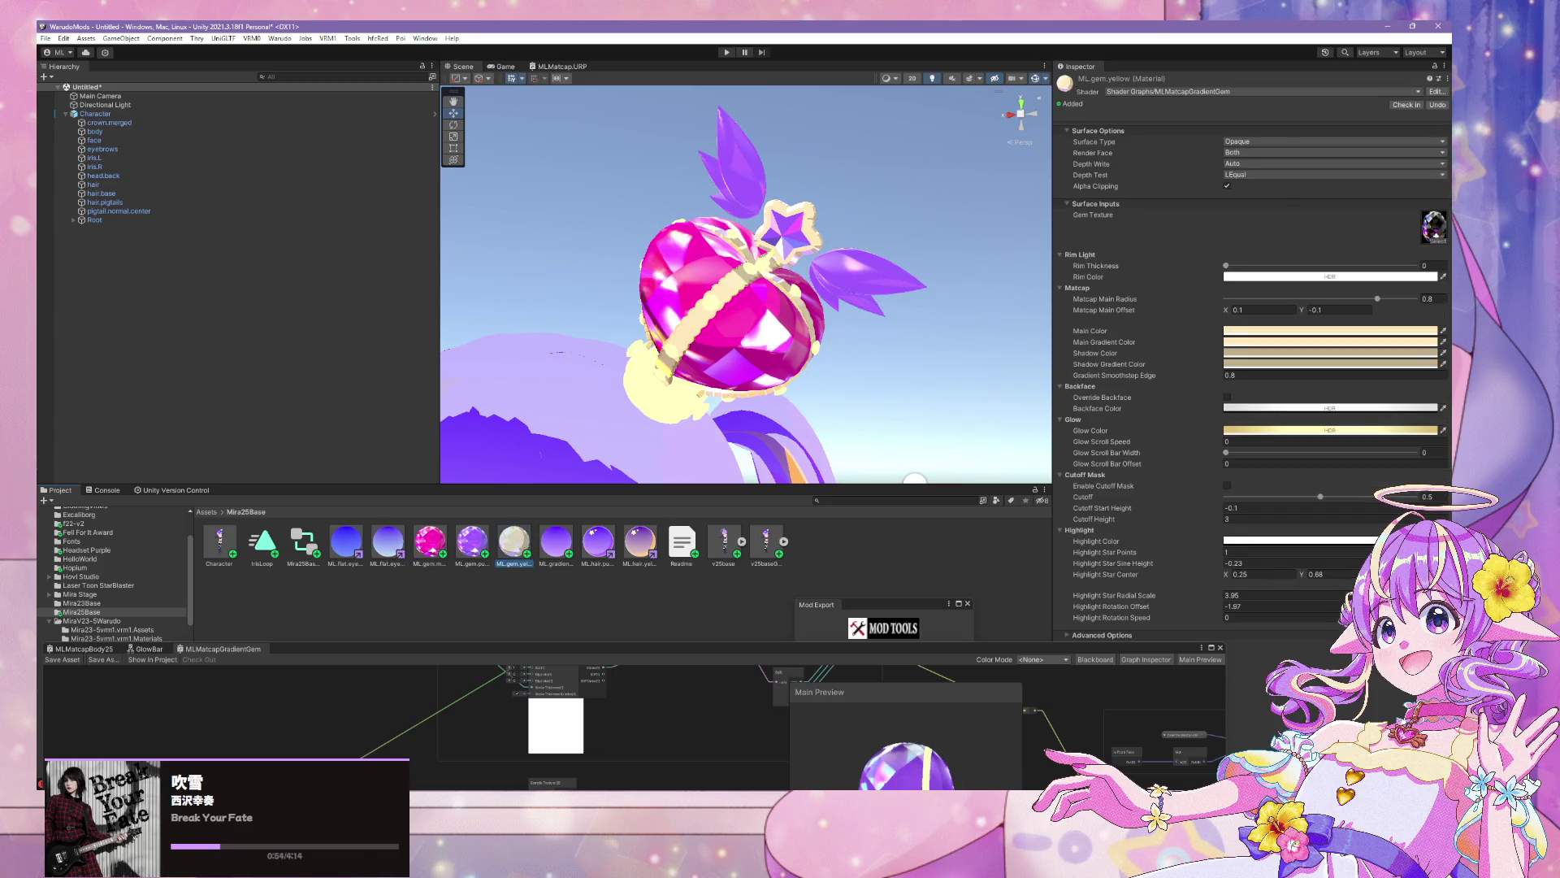
mouse_move(601, 812)
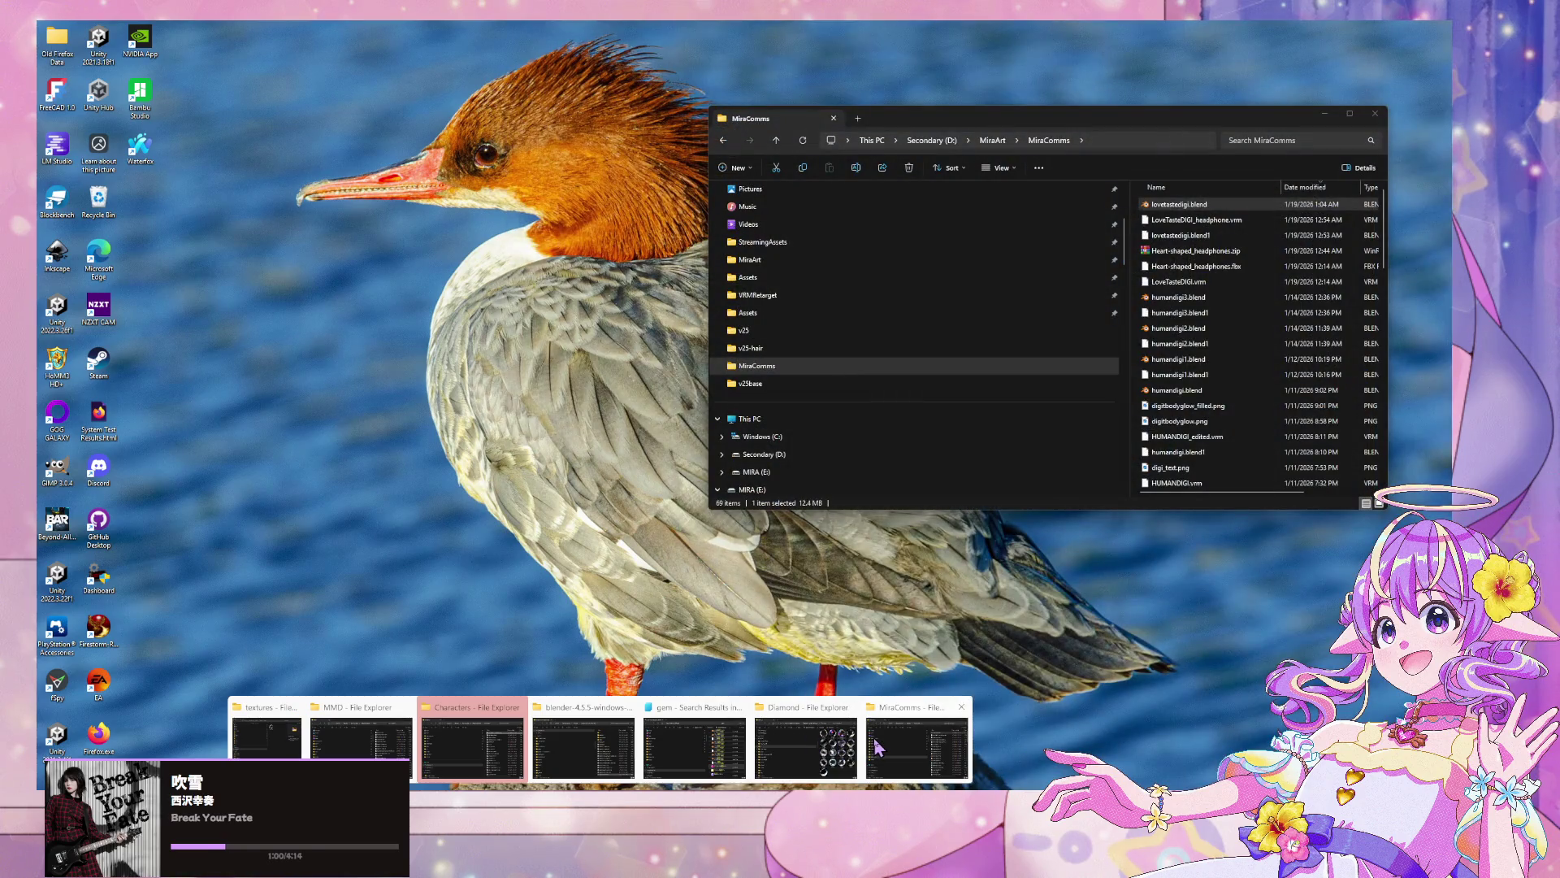
Open 39yellowgem.png from the gem search results and dock the viewer beside Unity's Inspector
left_click(877, 746)
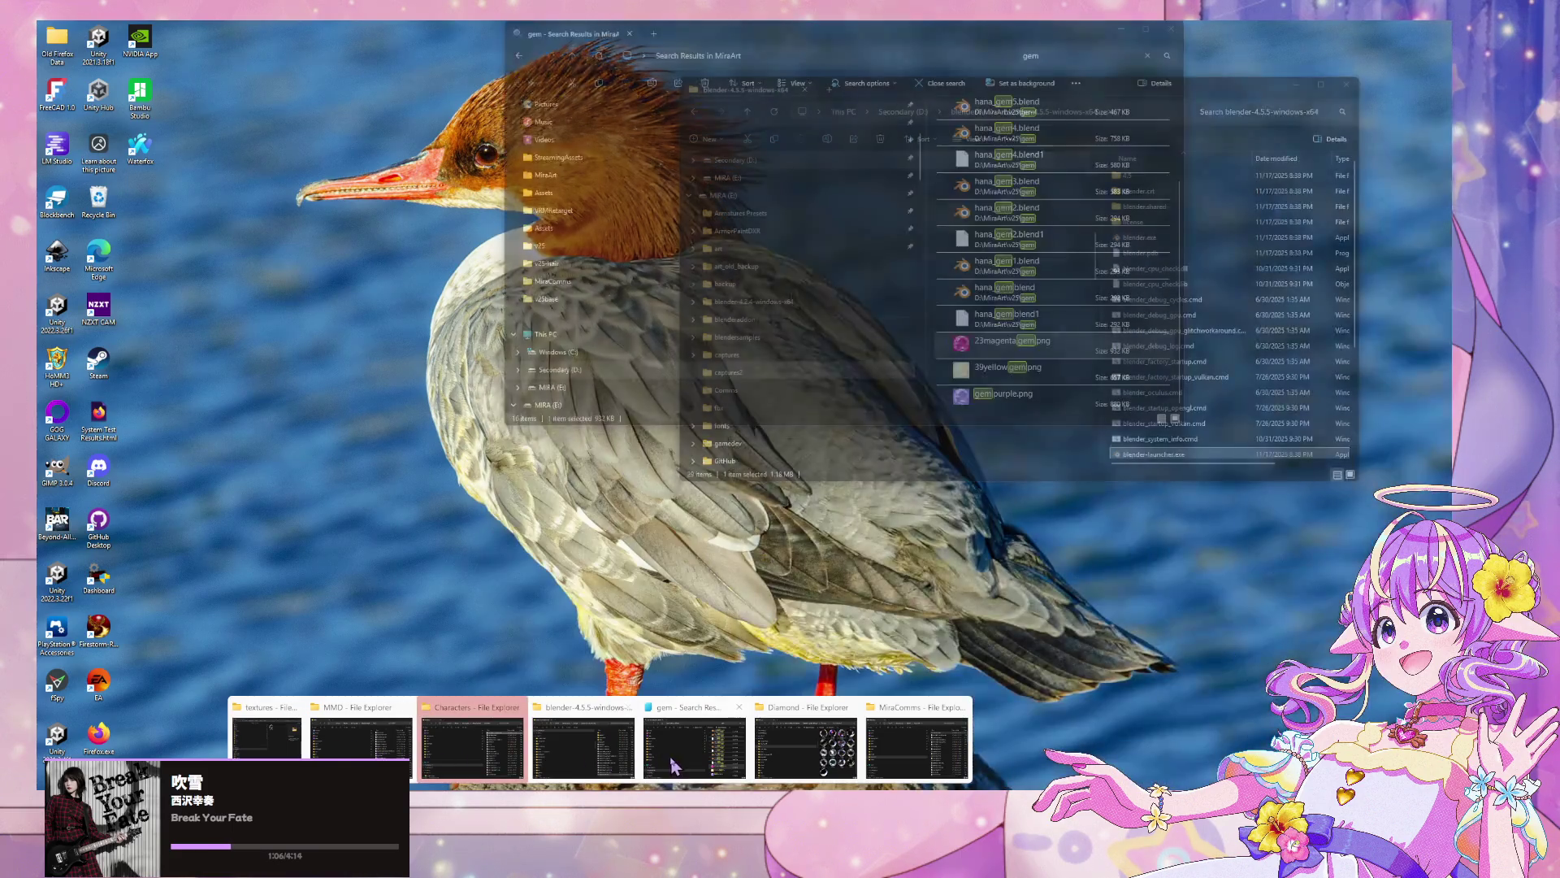
left_click(656, 748)
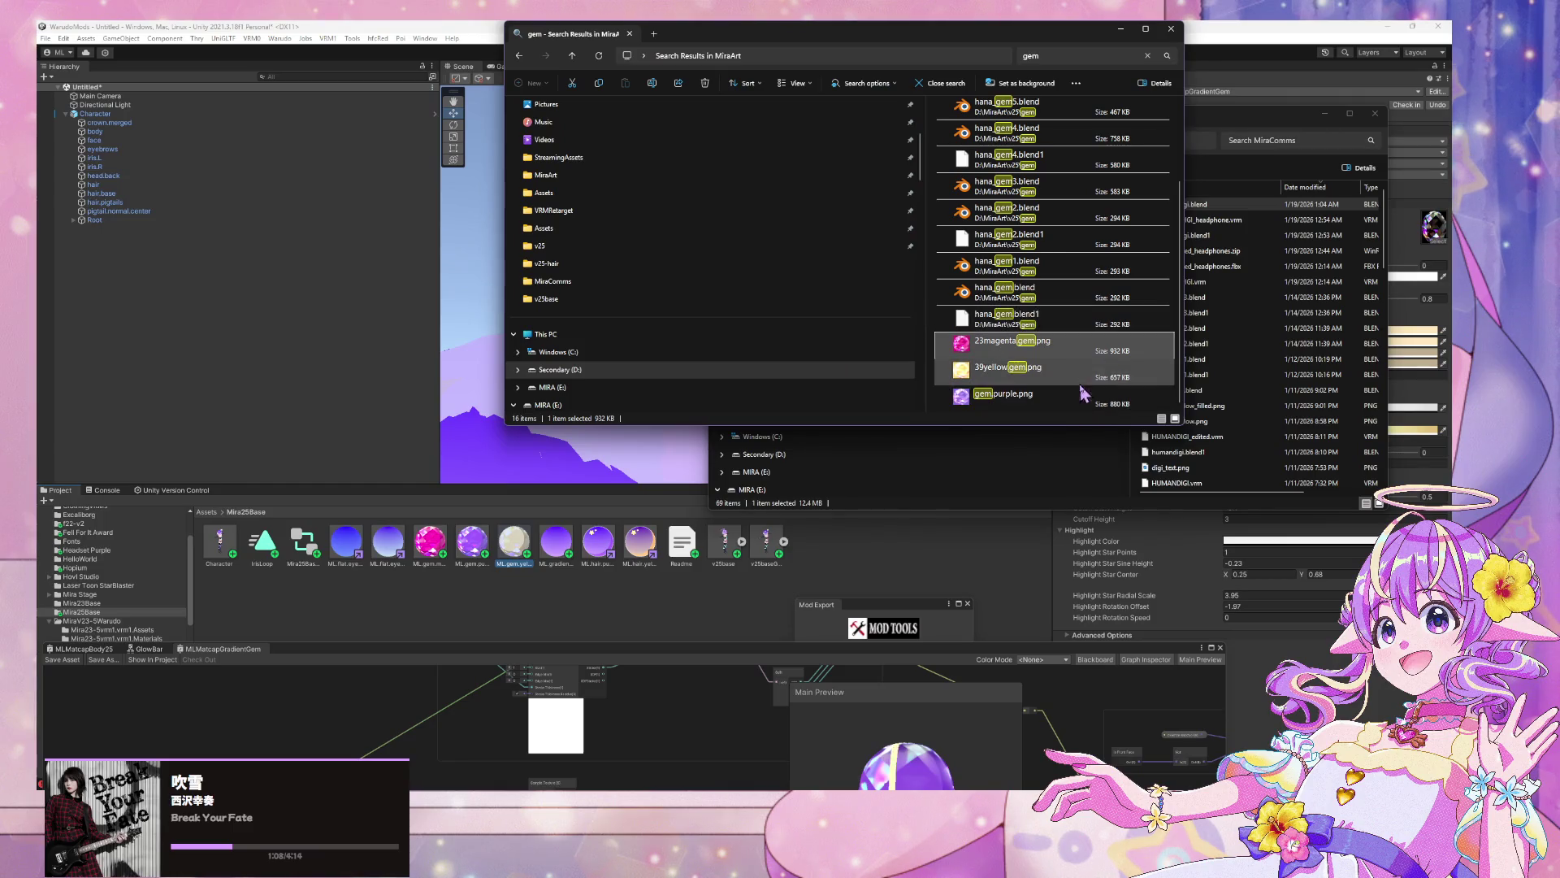
double_click(1016, 372)
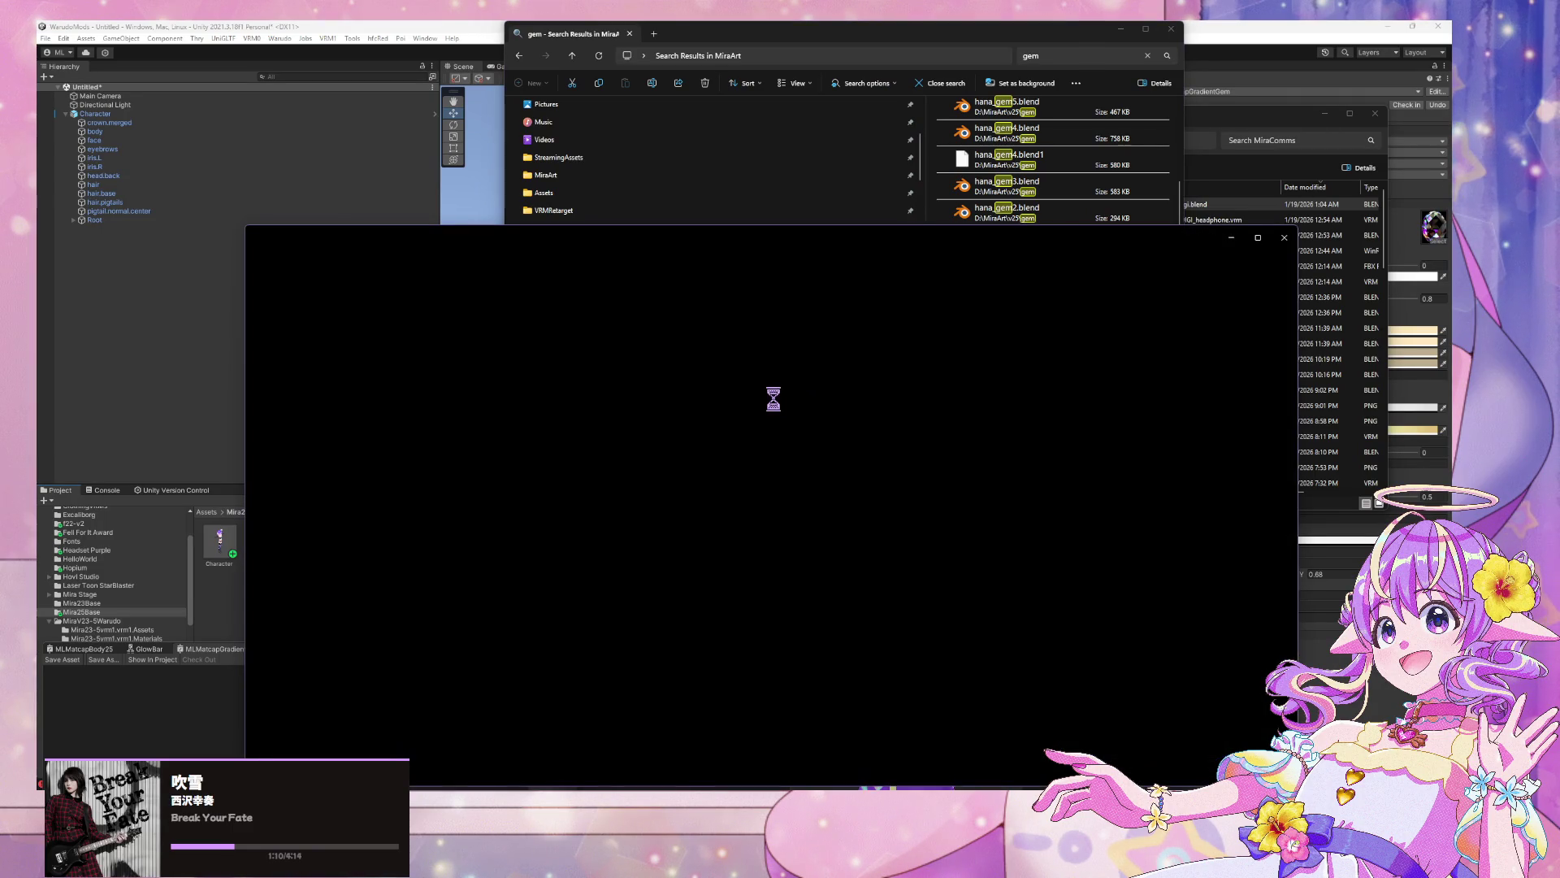
left_click_drag(812, 254, 4, 163)
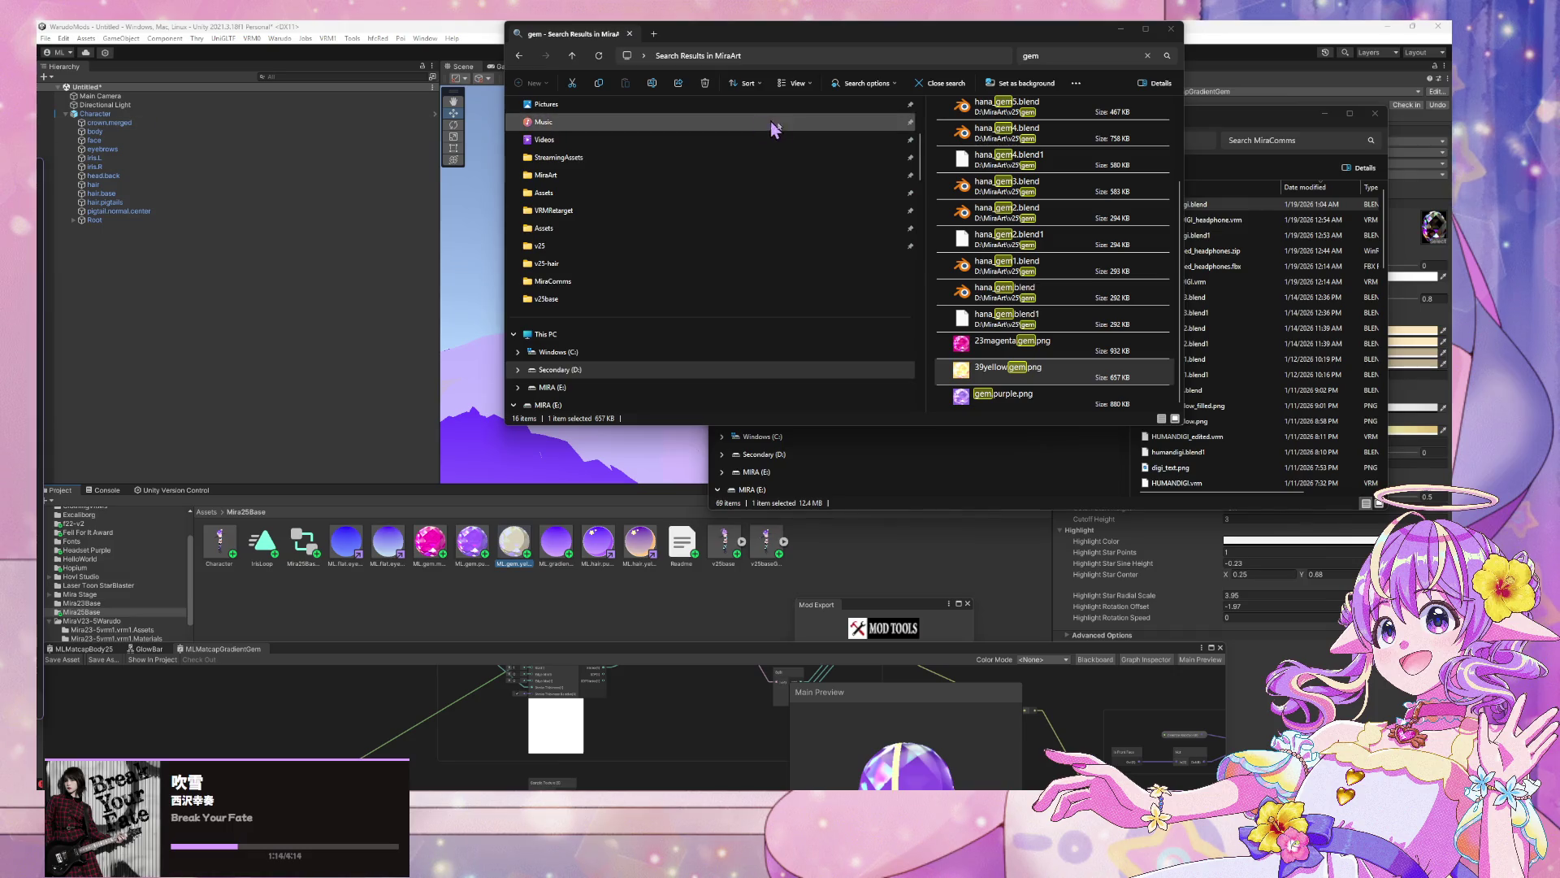
left_click(1120, 29)
left_click(1324, 113)
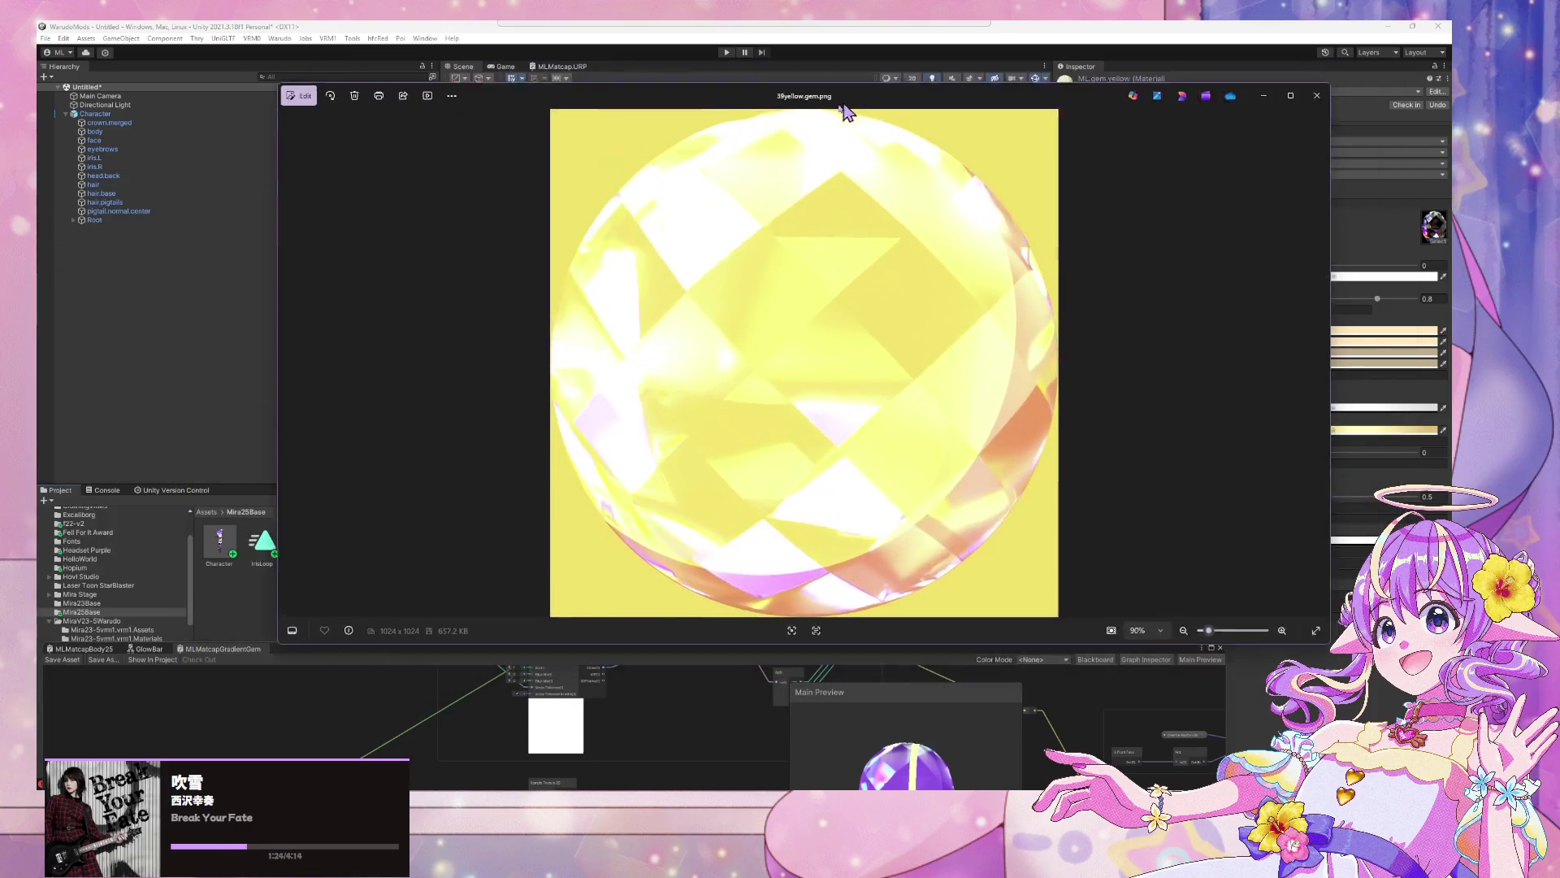
left_click_drag(856, 114, 534, 114)
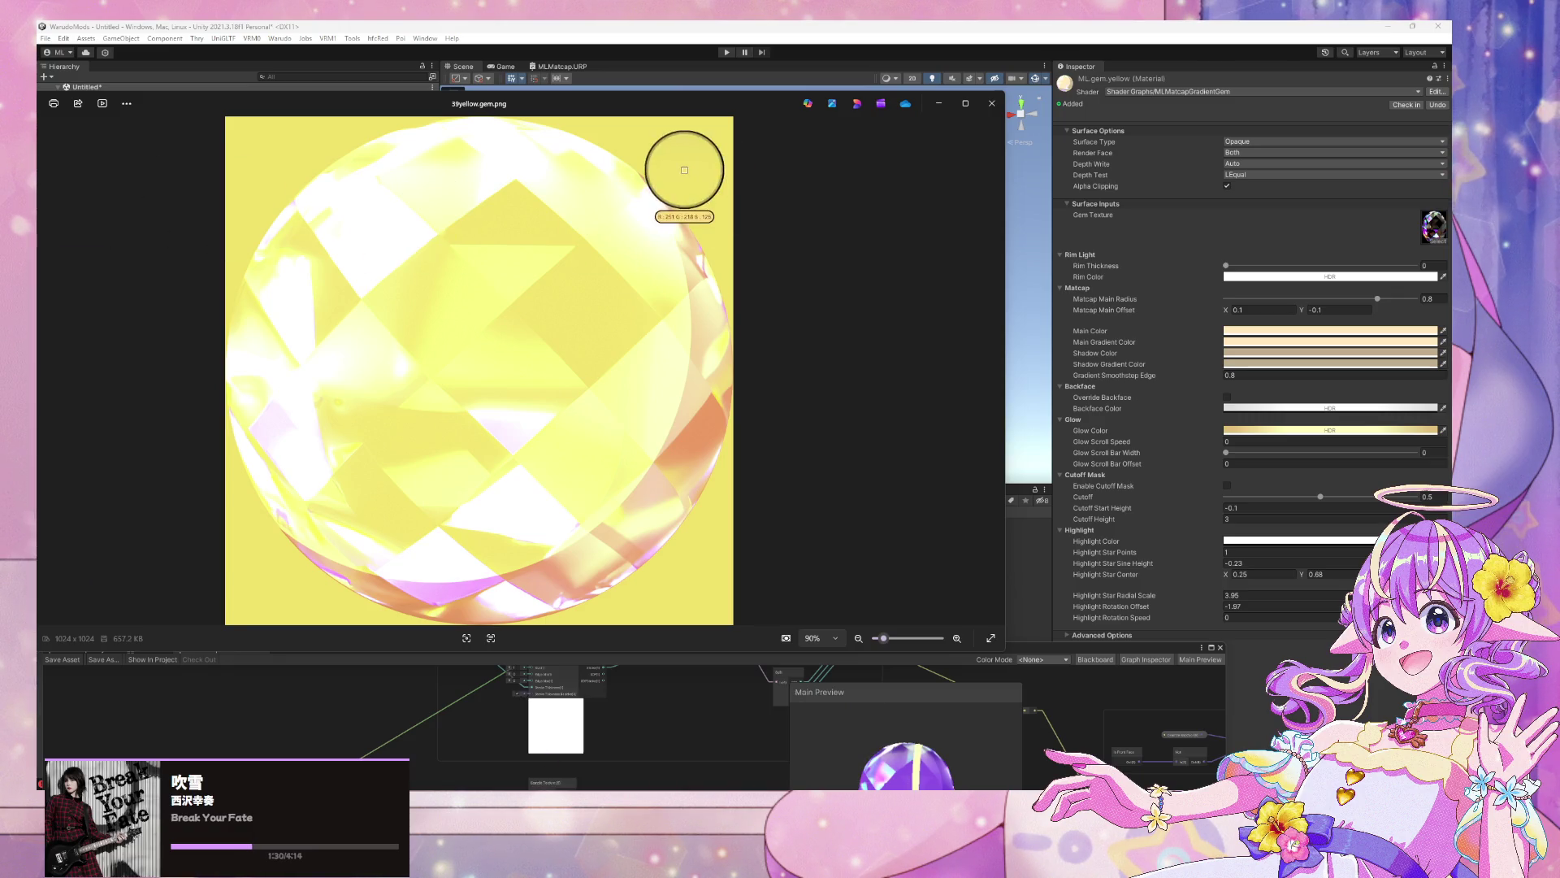
Warm the yellow gem's main gradient hue and paste a hex value into its main colour
left_click(1418, 342)
left_click_drag(1430, 501, 1437, 501)
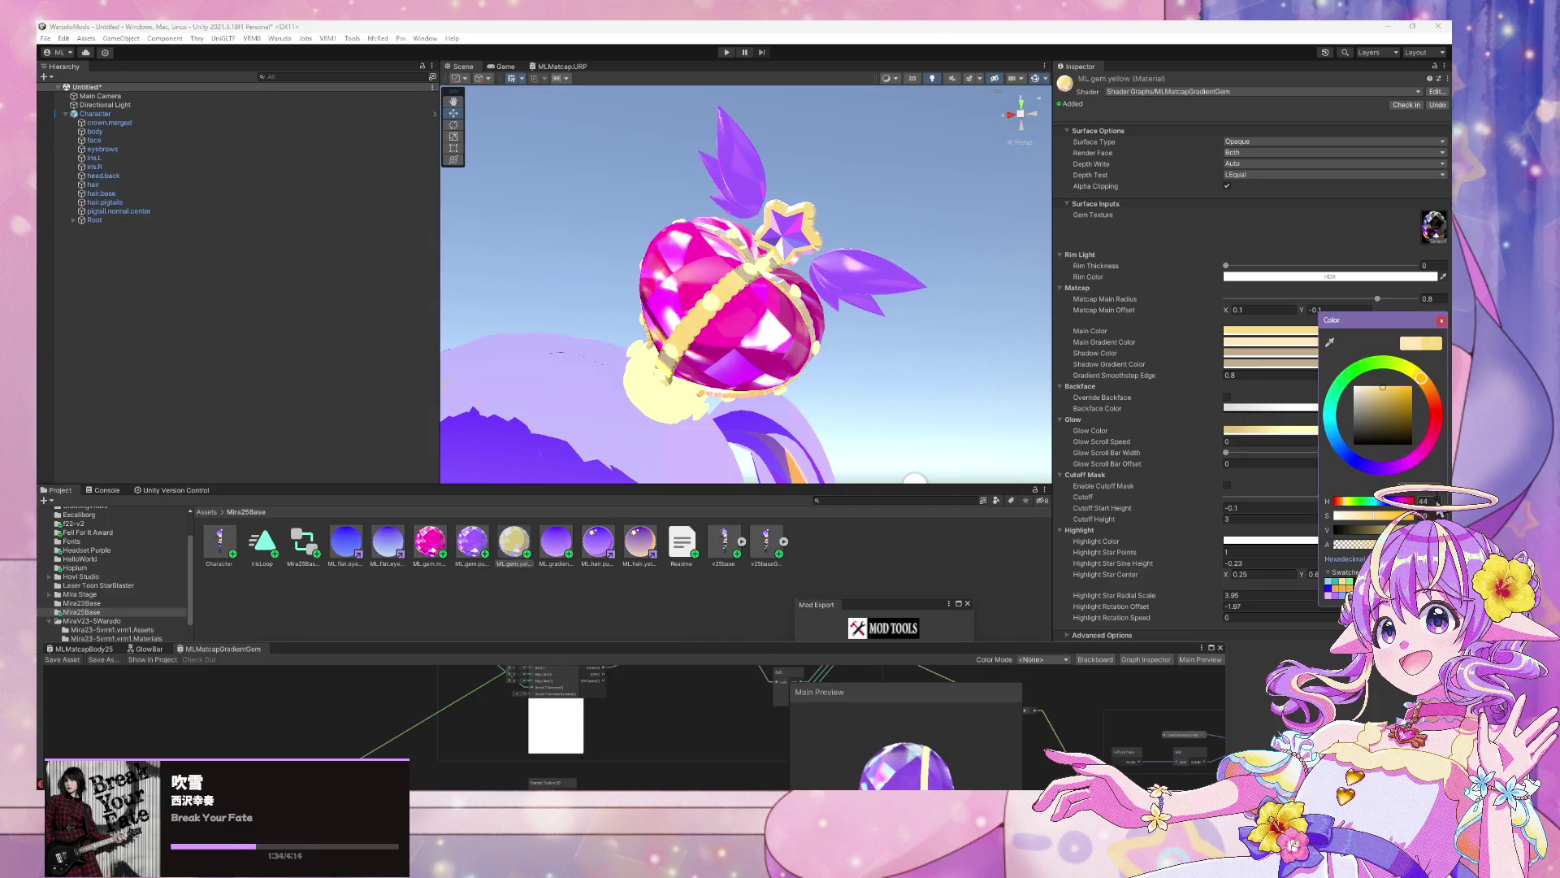
left_click(1441, 320)
left_click(1378, 331)
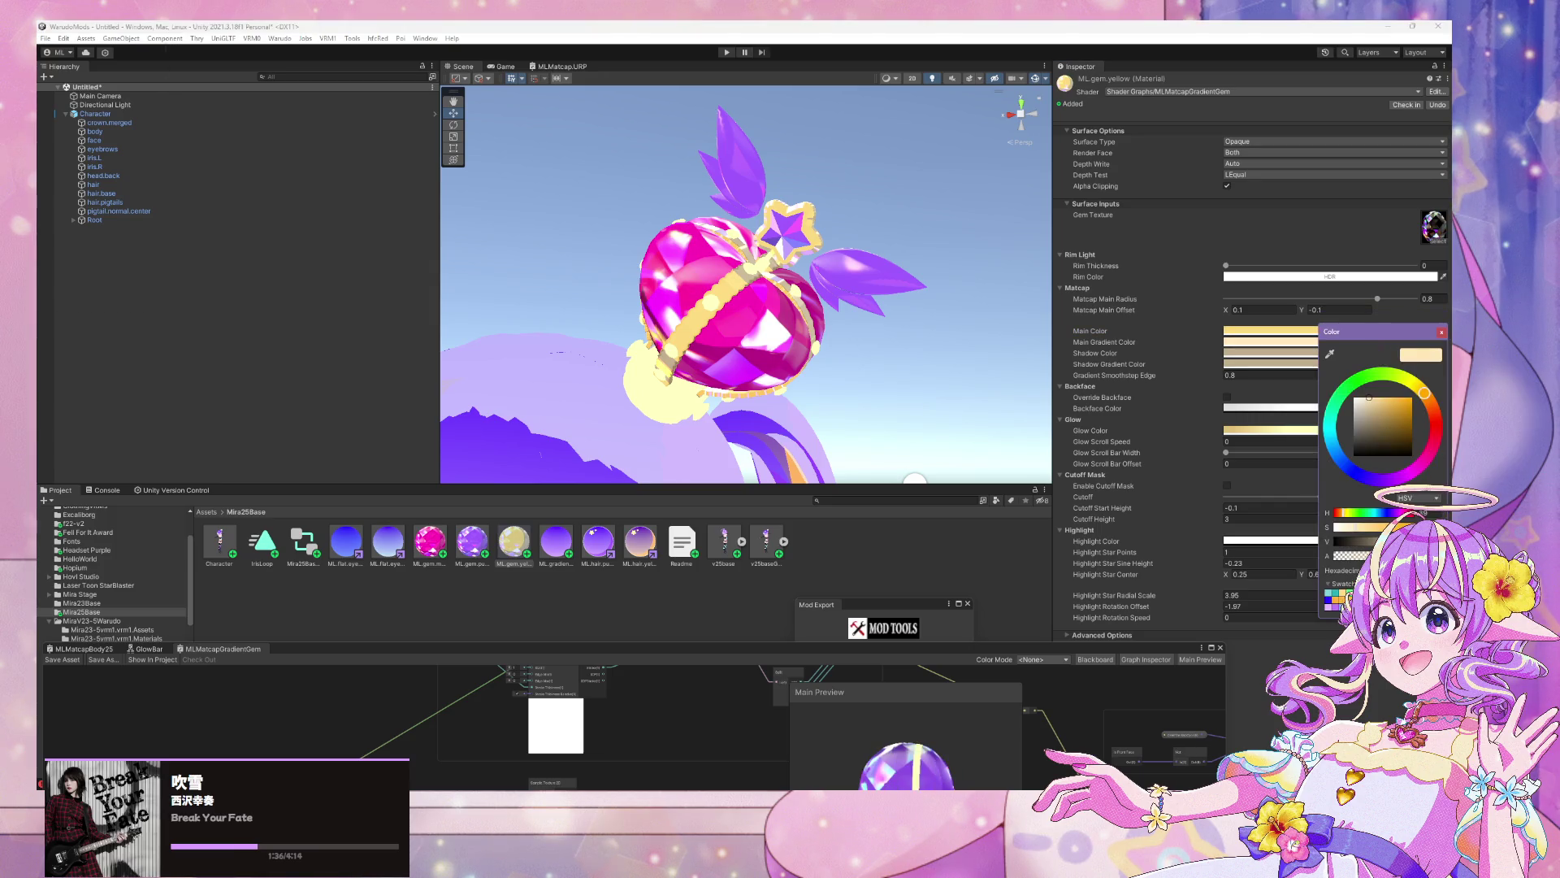
left_click(1397, 570)
key("ctrl+v")
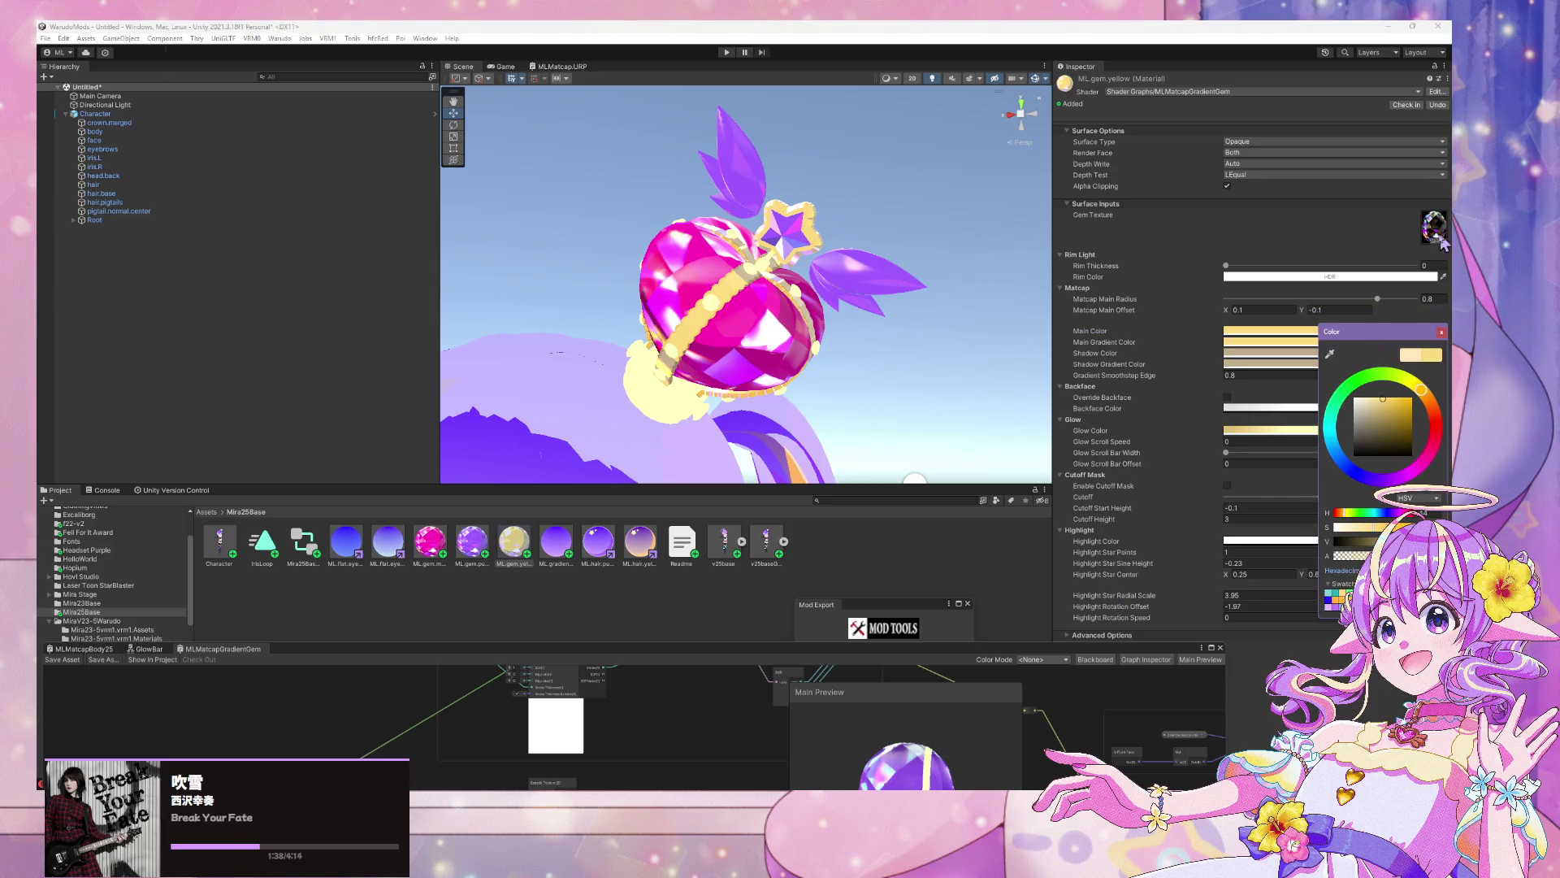
left_click(1068, 670)
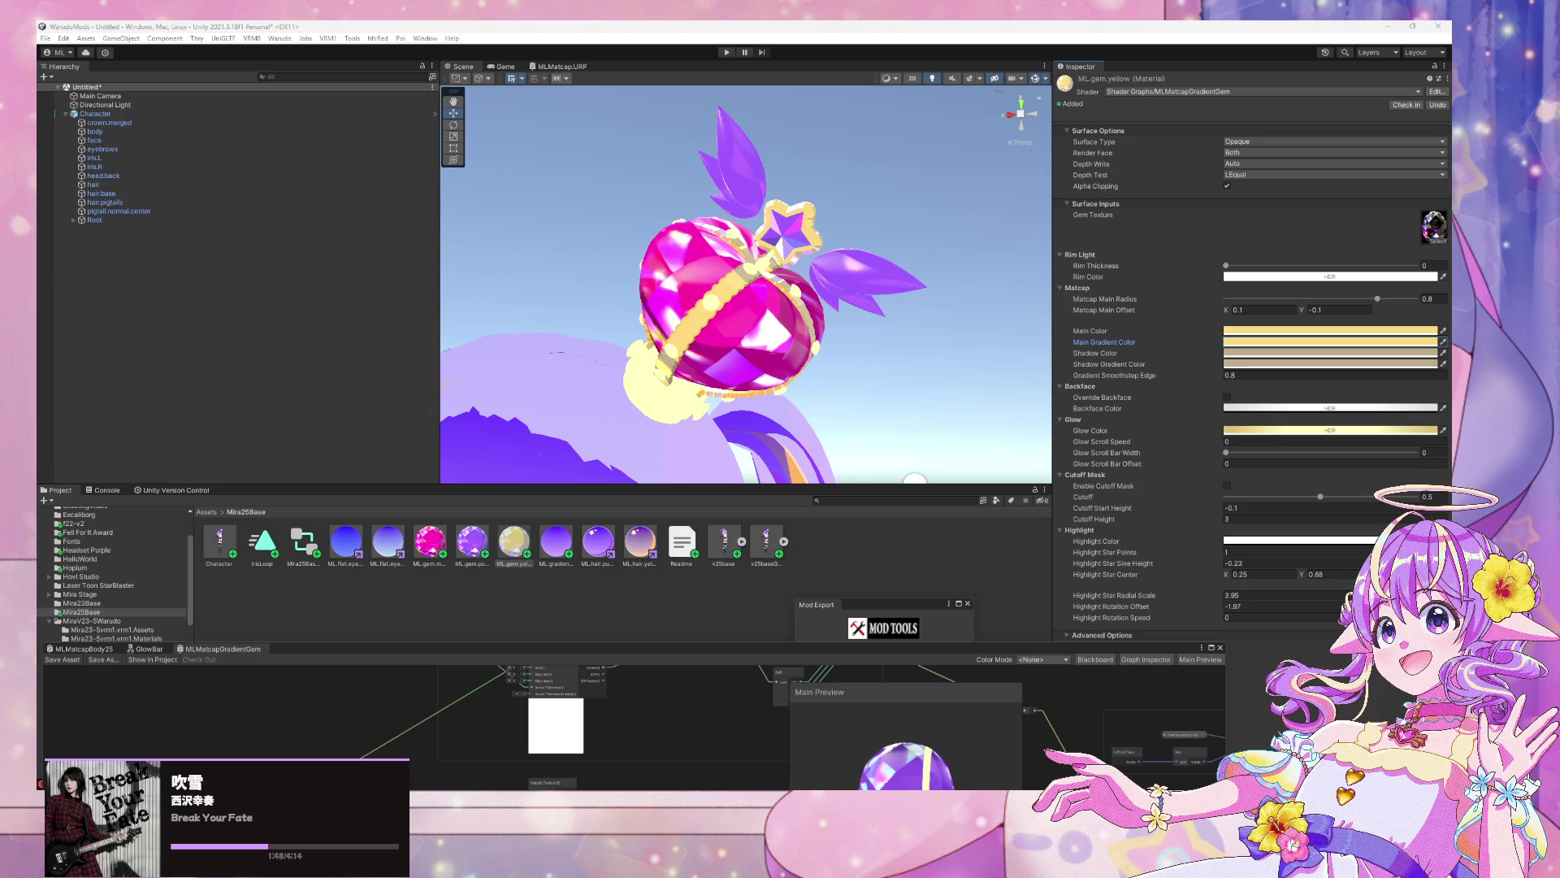
Bring the gem search results window back up
mouse_move(599, 800)
mouse_move(891, 748)
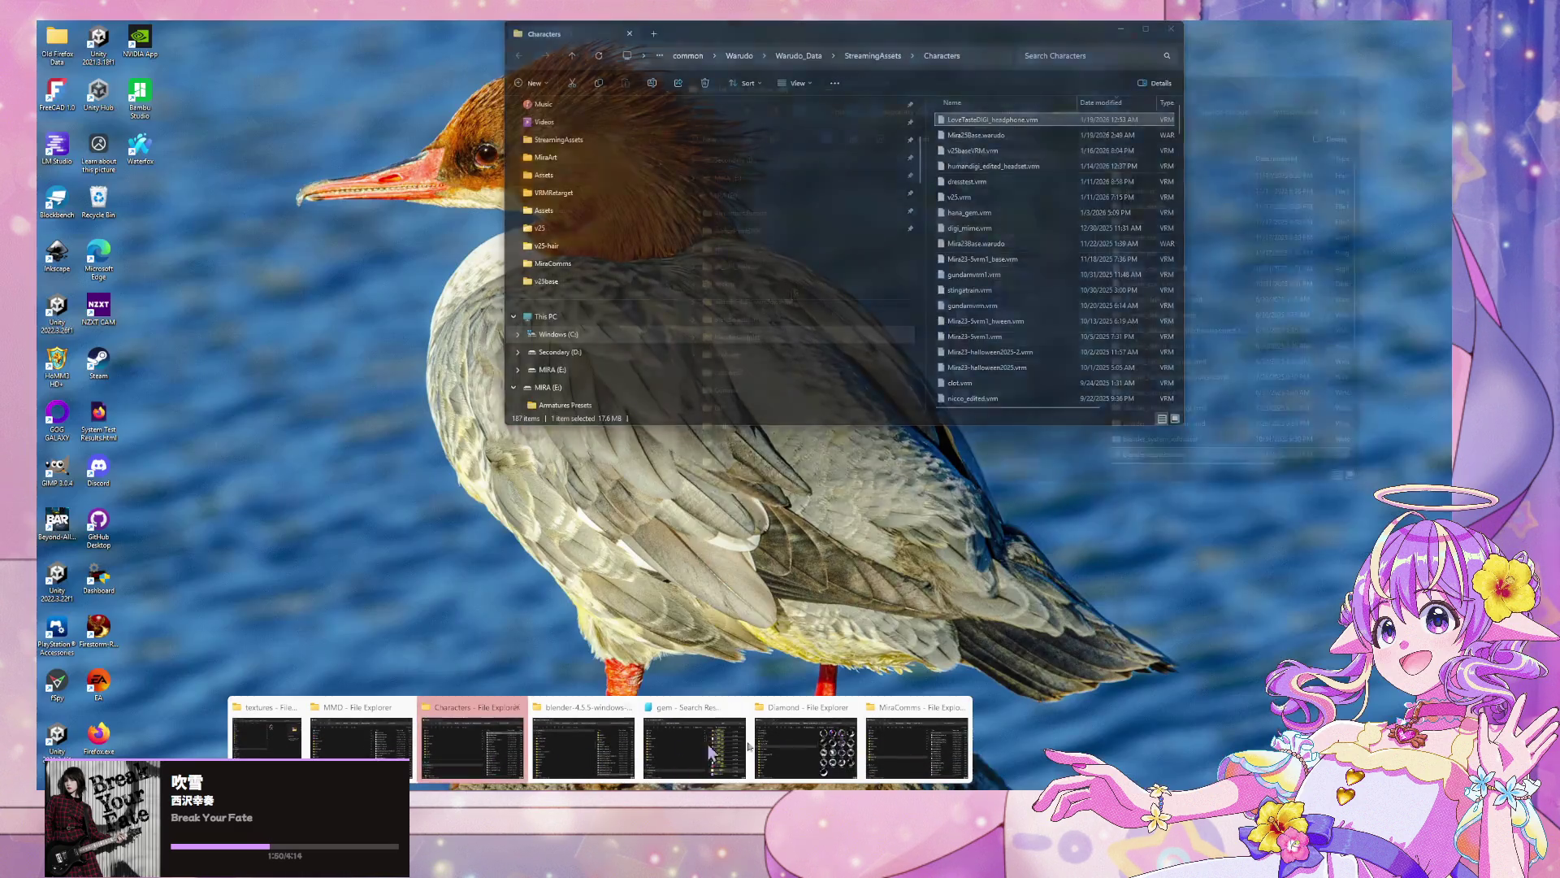
left_click(694, 743)
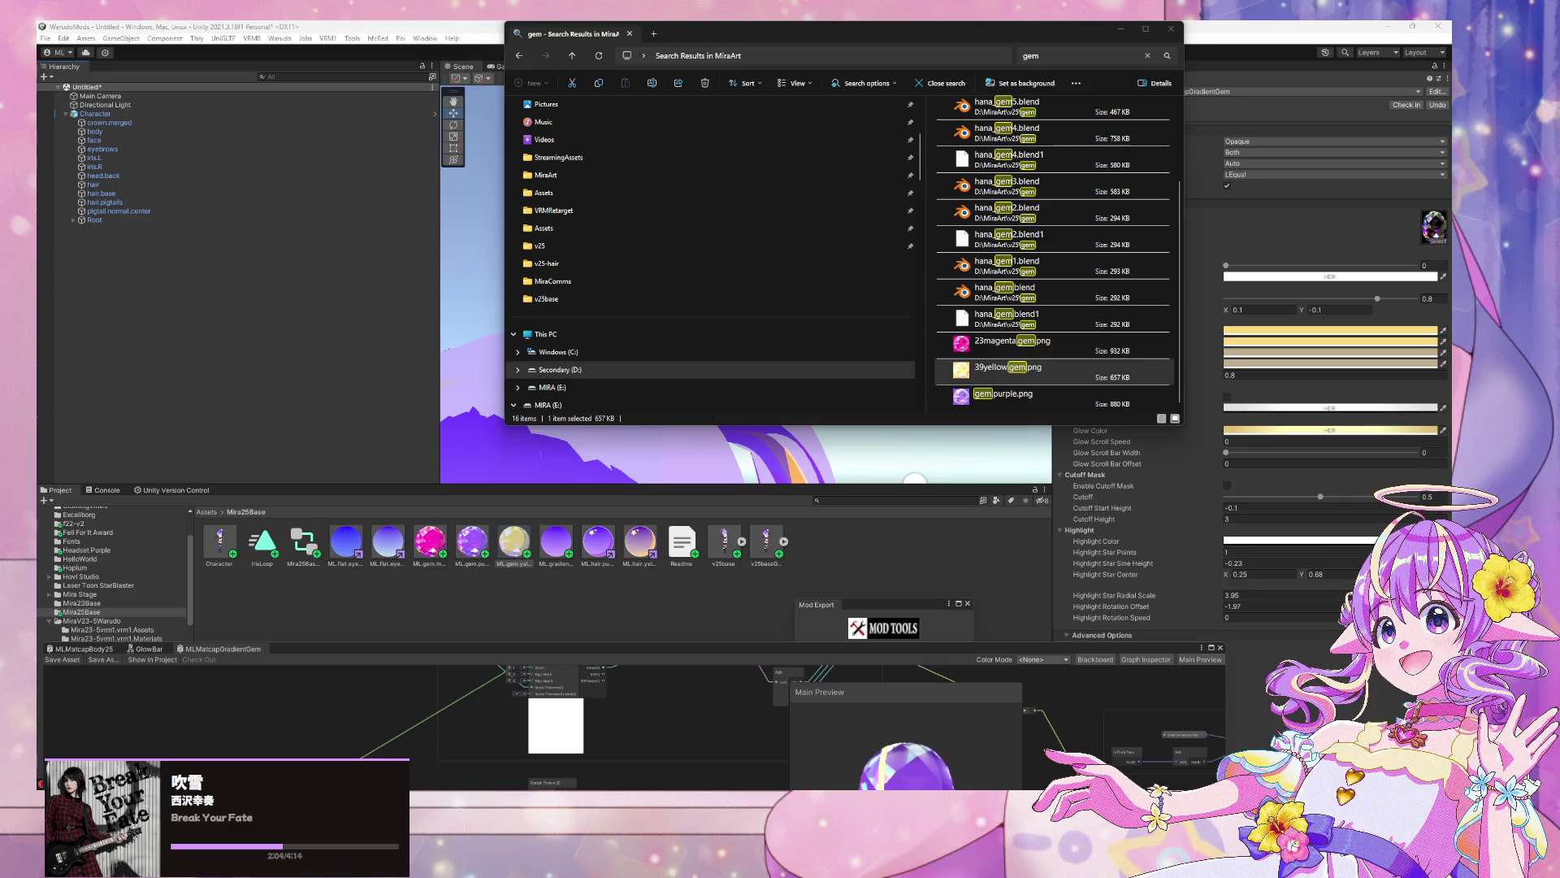
Set the yellow gem's shadow gradient colour to peach-orange and inspect the crown close up
left_click(1344, 360)
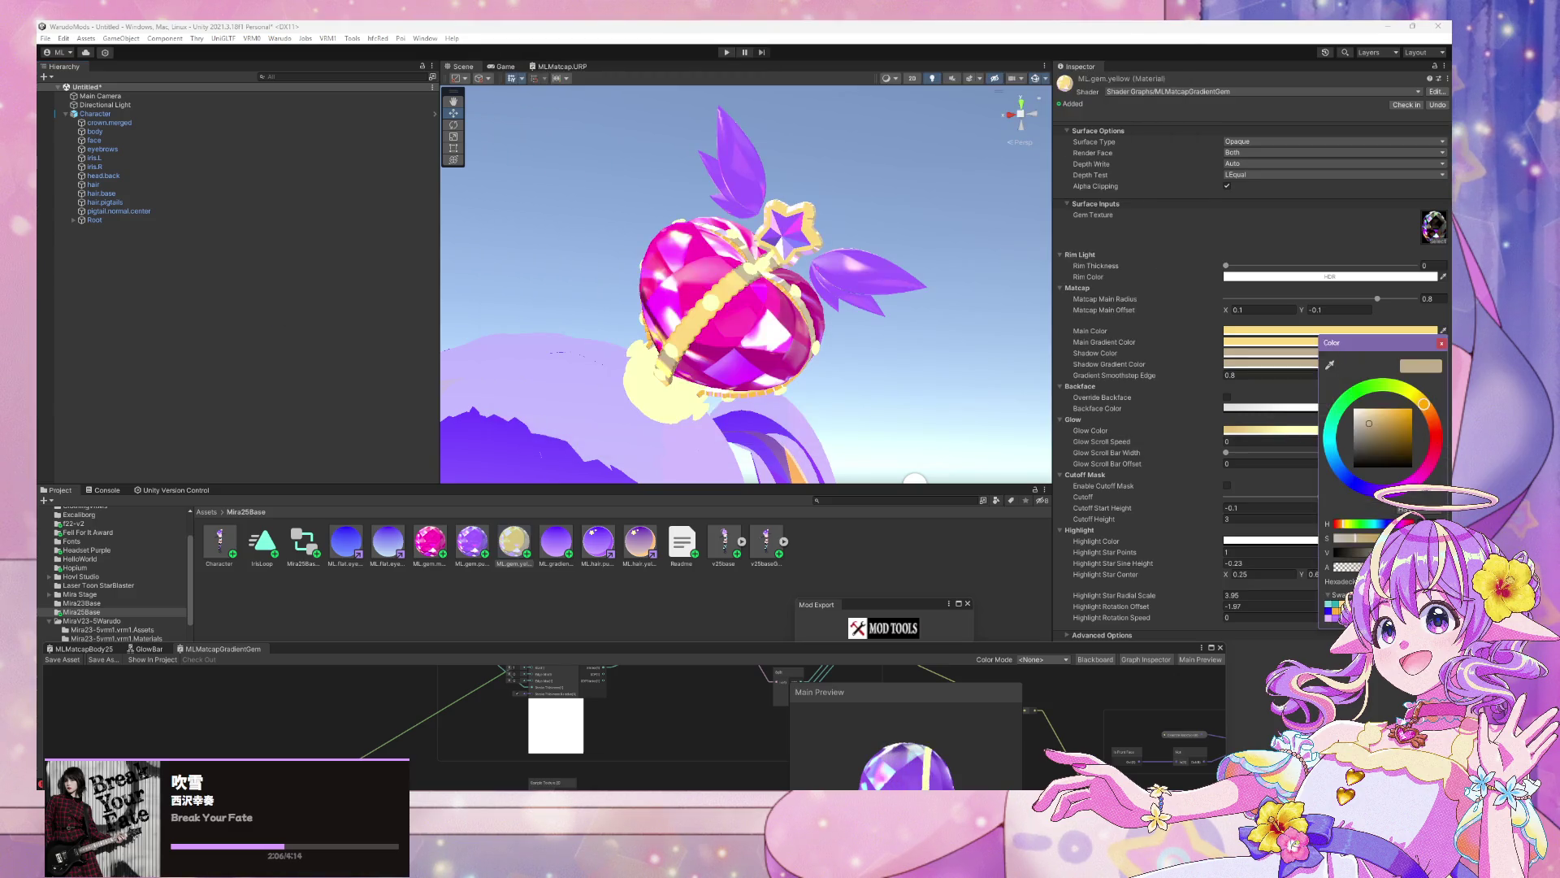
left_click(1364, 342)
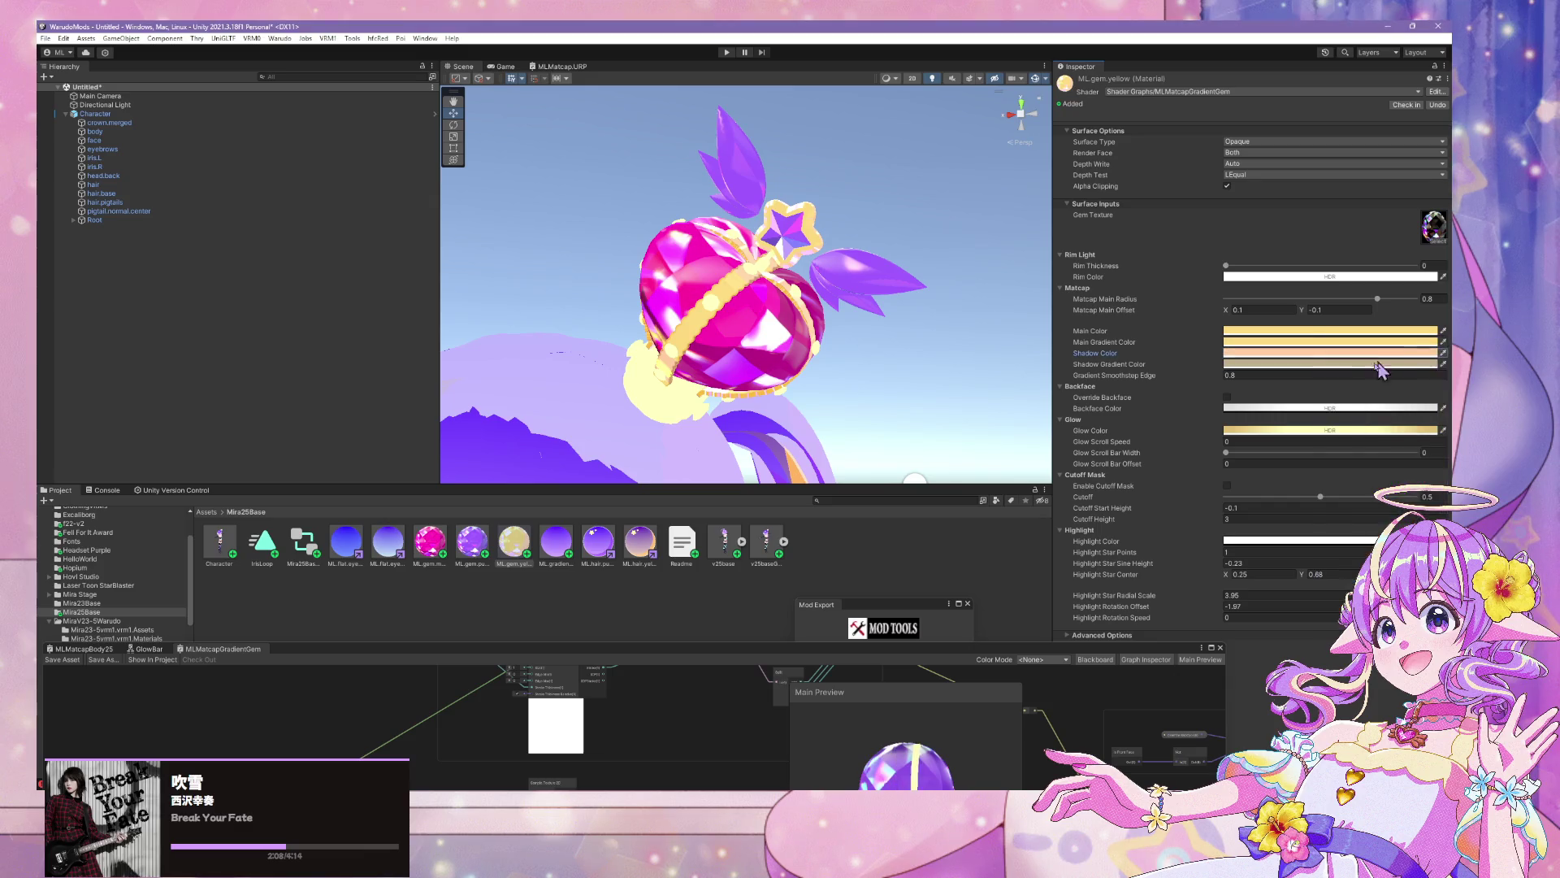
left_click_drag(1424, 418, 1430, 426)
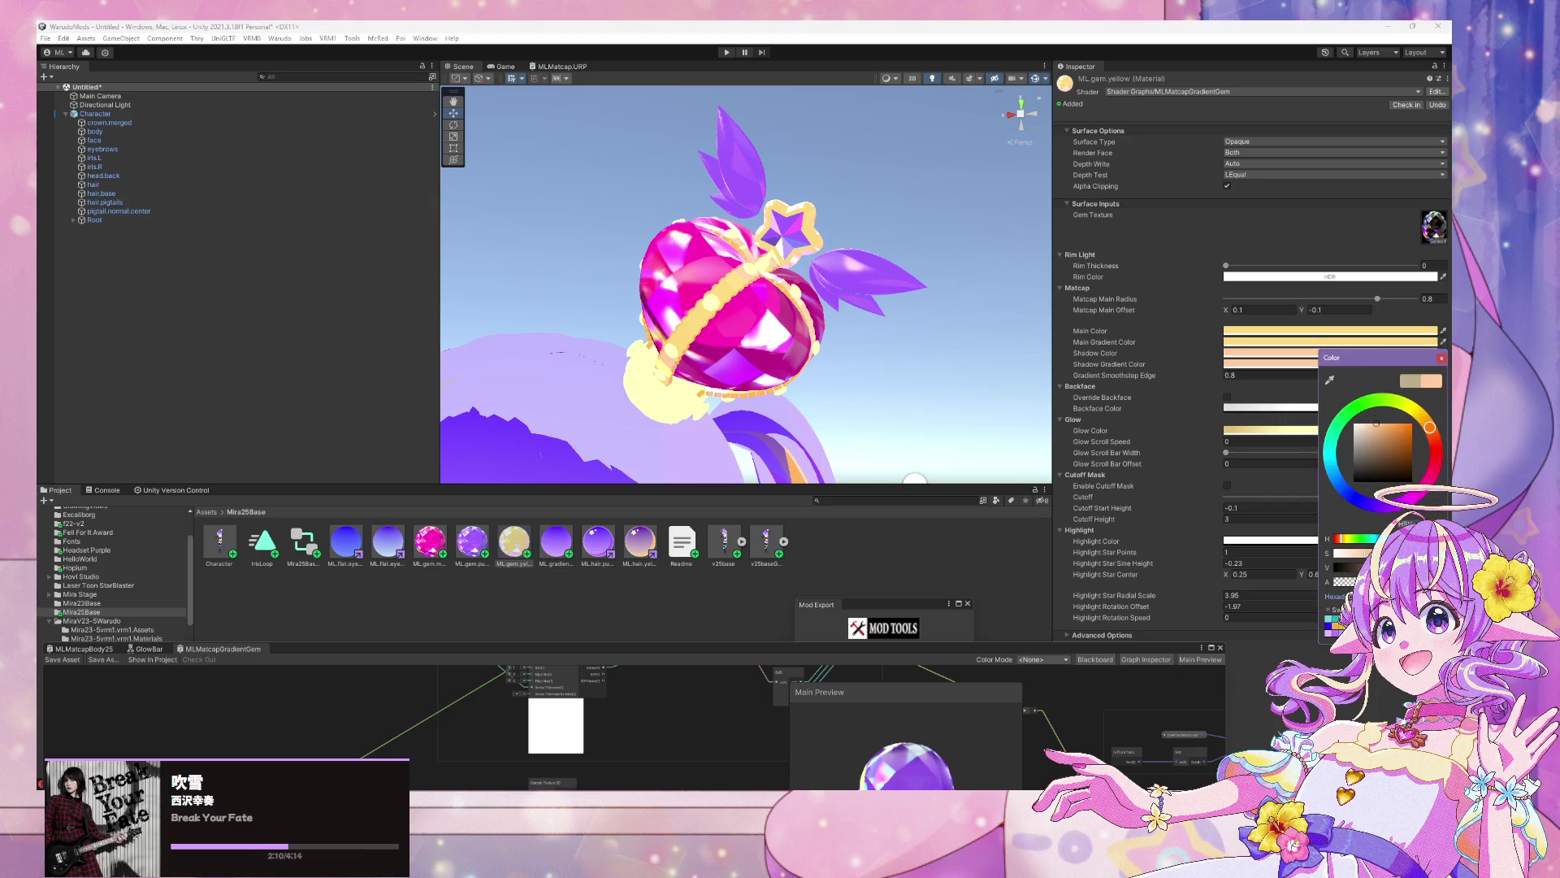
left_click(1441, 359)
mouse_move(824, 376)
left_mouse_down()
mouse_move(981, 390)
mouse_move(933, 418)
mouse_move(975, 358)
mouse_move(1000, 388)
mouse_move(707, 406)
mouse_move(815, 410)
mouse_move(731, 439)
mouse_move(910, 431)
mouse_move(870, 427)
mouse_move(884, 419)
mouse_move(784, 436)
mouse_move(910, 439)
left_mouse_up()
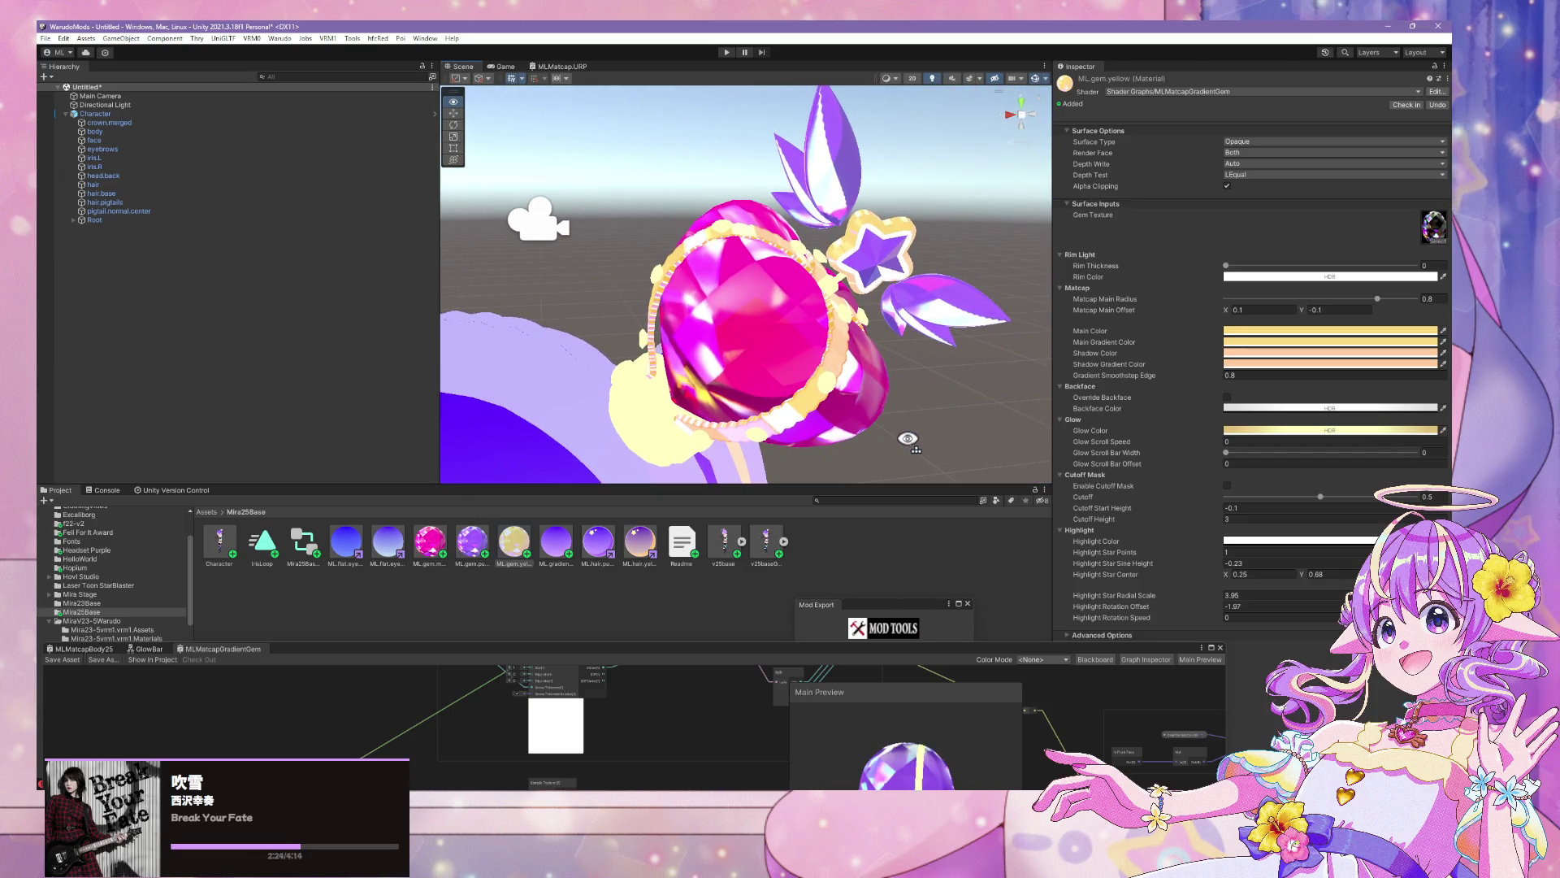
Open ML.gem.purple, shift its main gradient toward purple and set the shadow gradient to dark purple
left_click(472, 543)
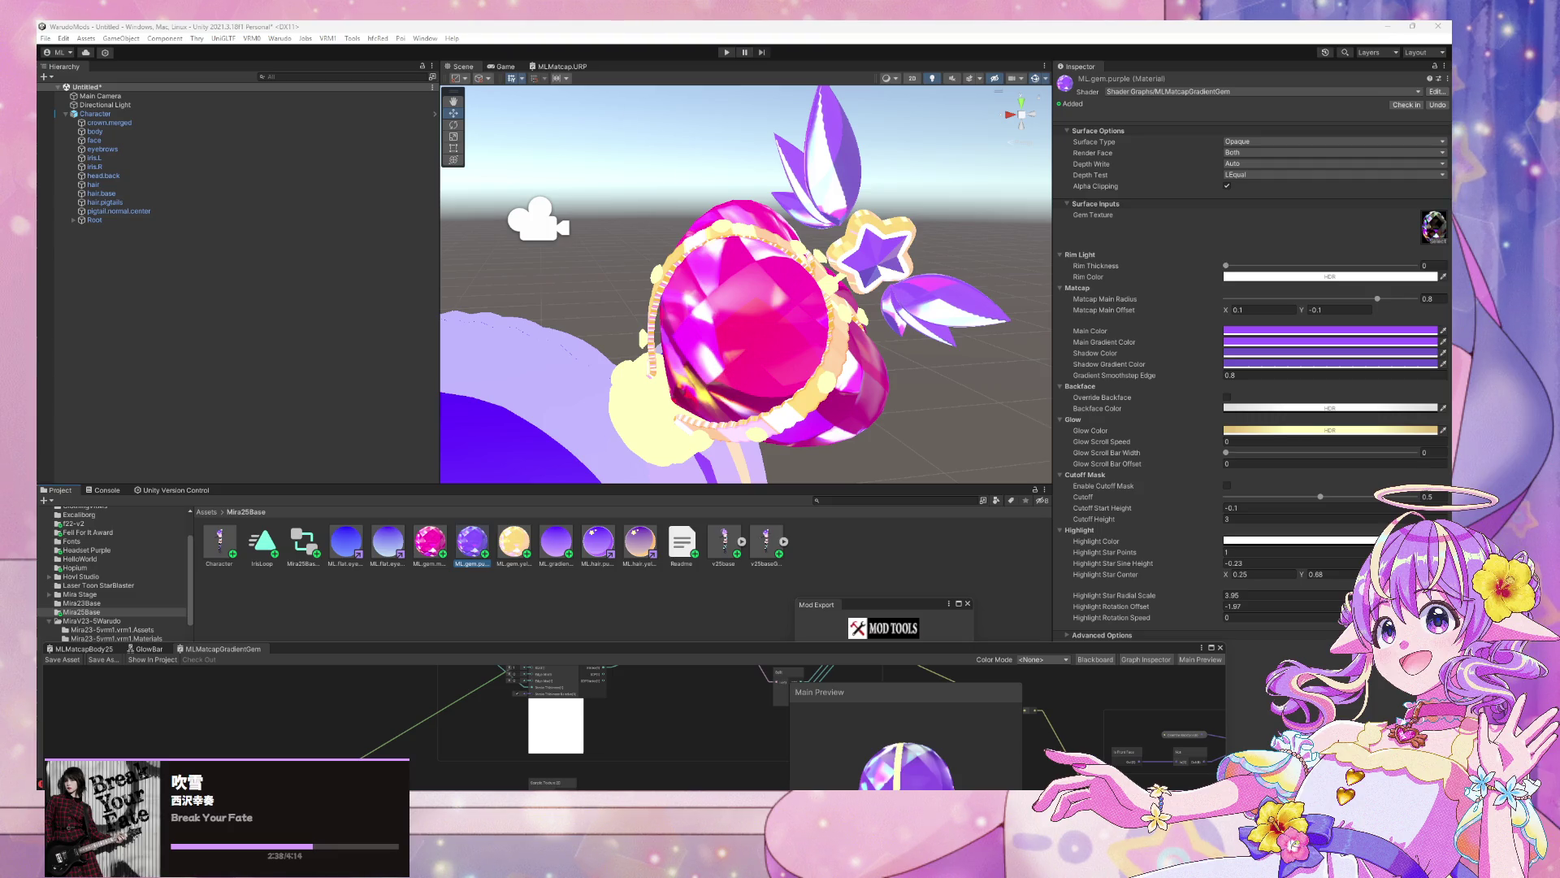
left_click(1373, 330)
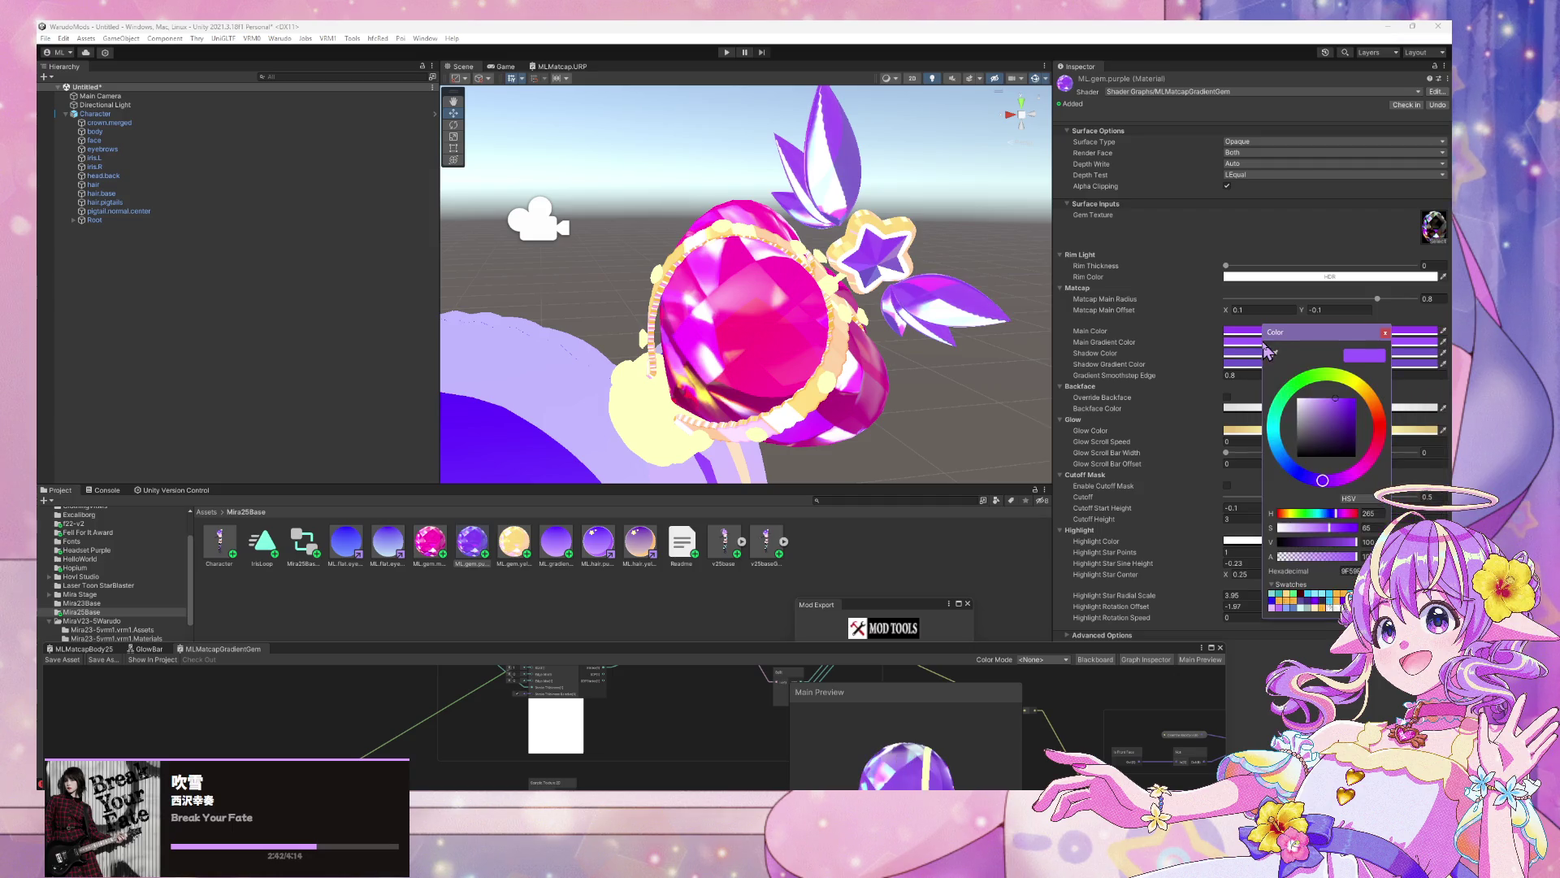
left_click(1385, 333)
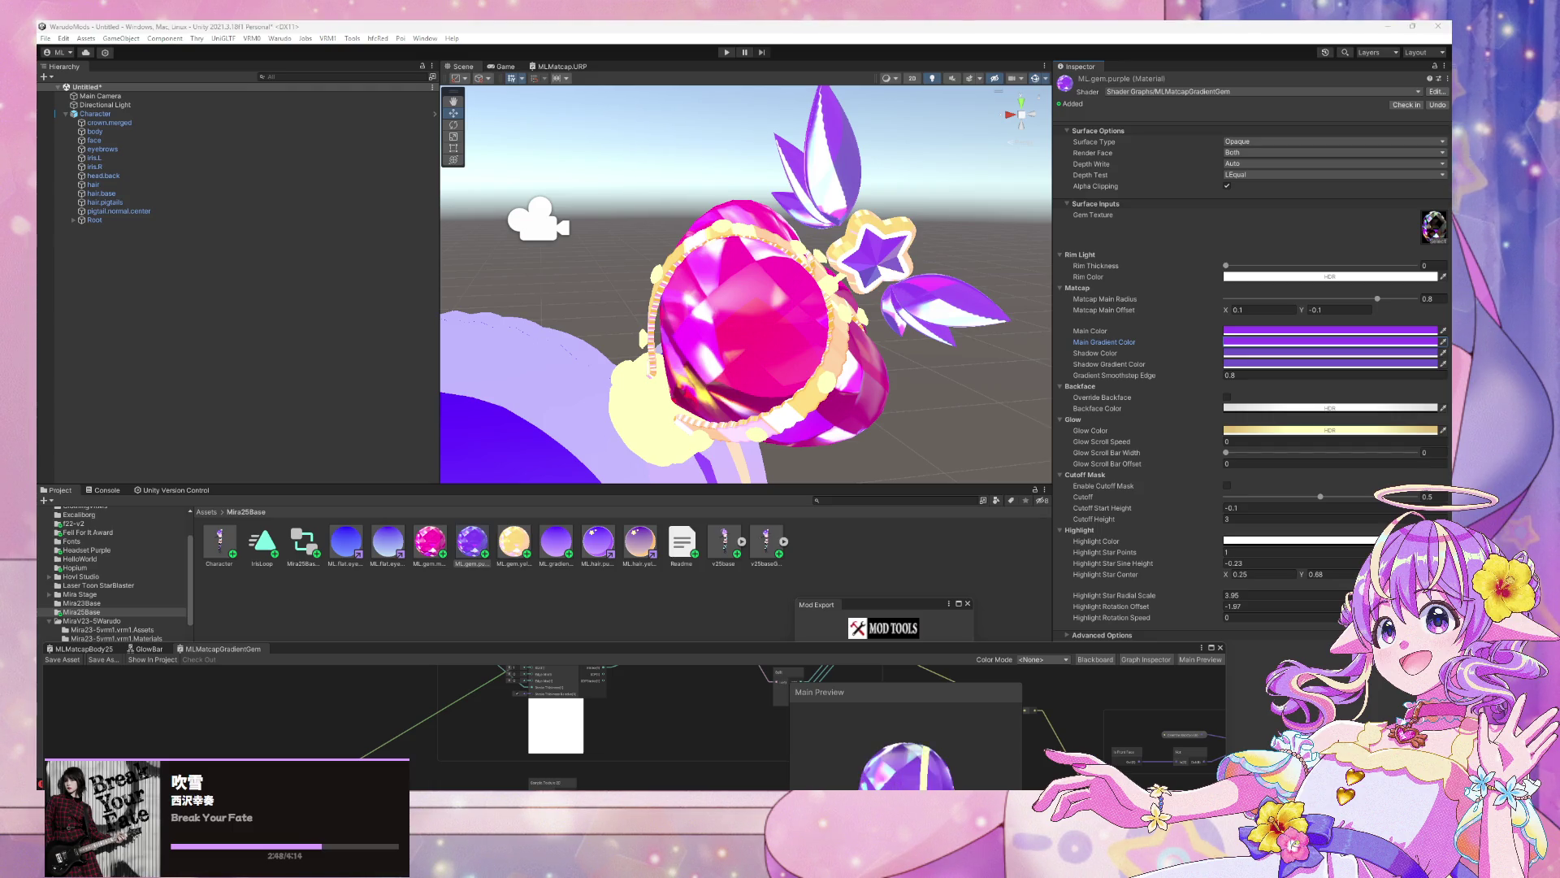
left_click(1397, 342)
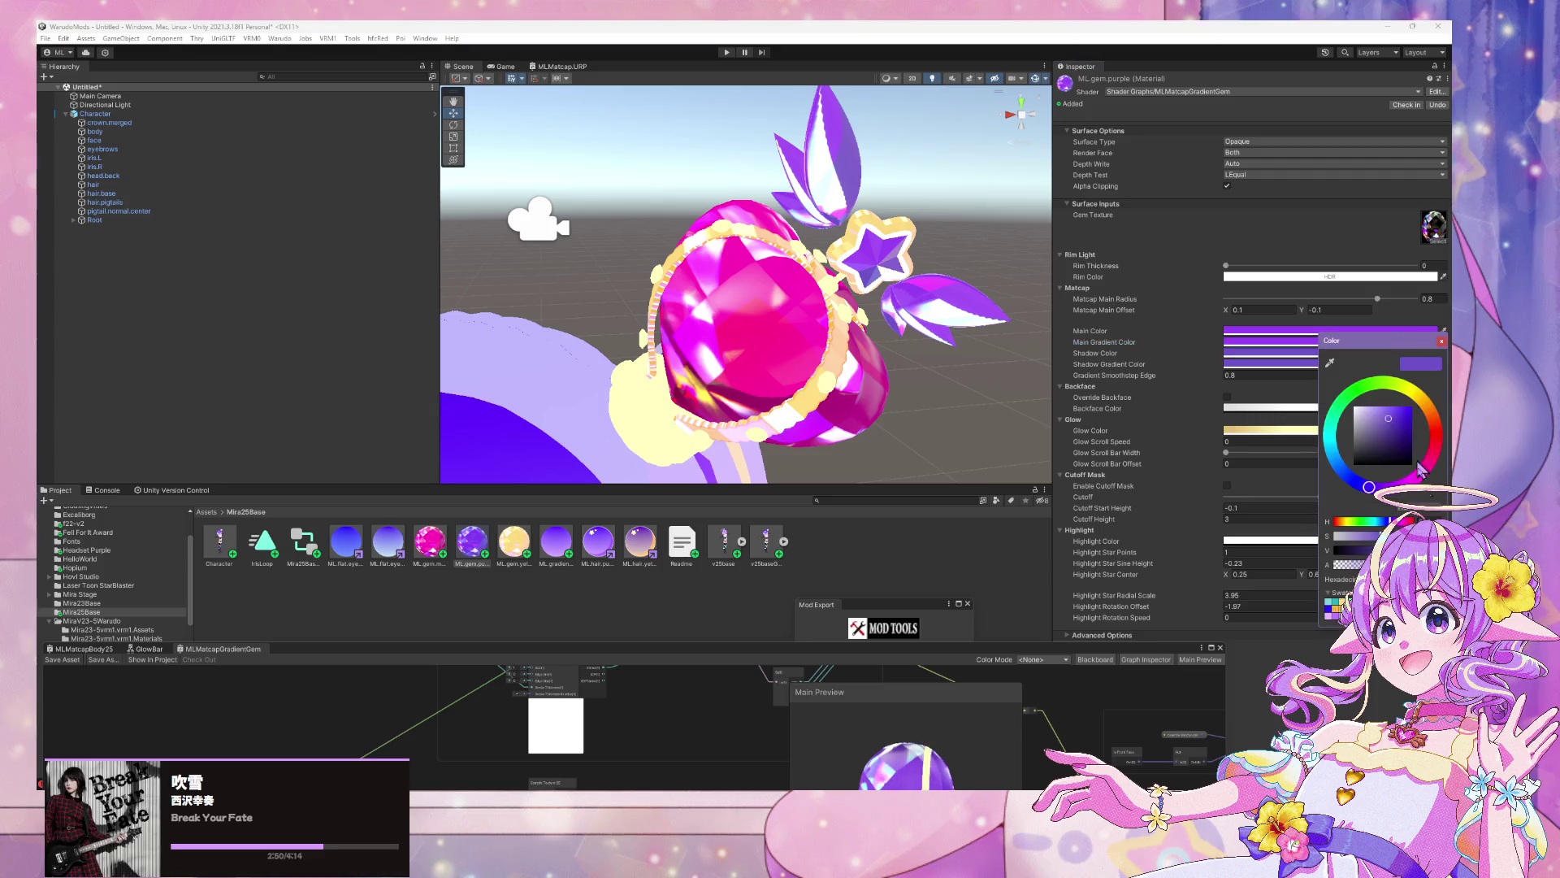
left_click_drag(1369, 486, 1393, 488)
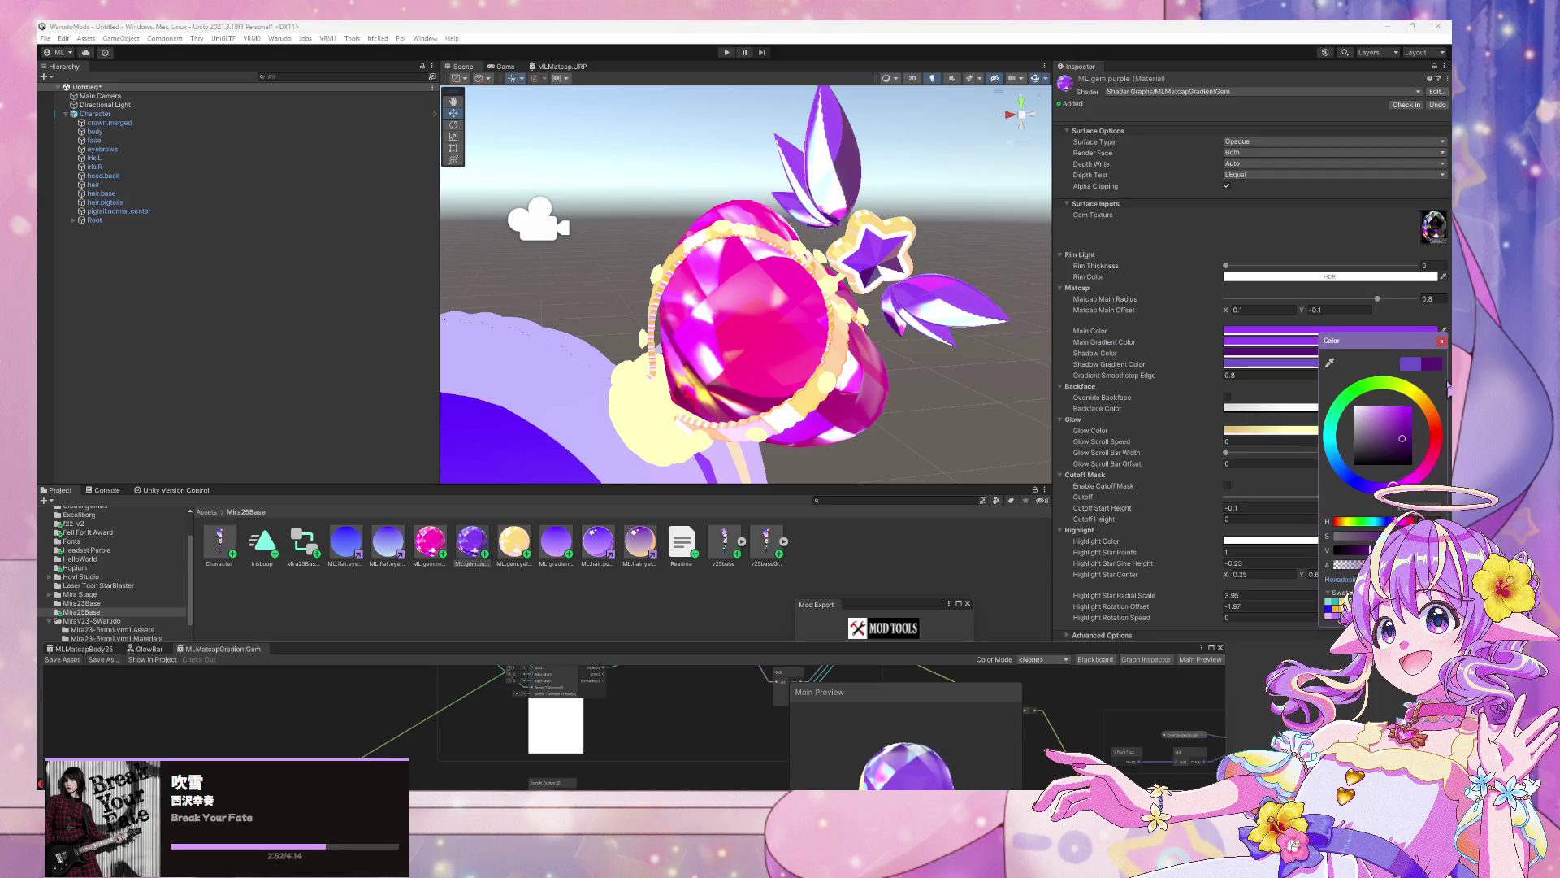
left_click(1441, 342)
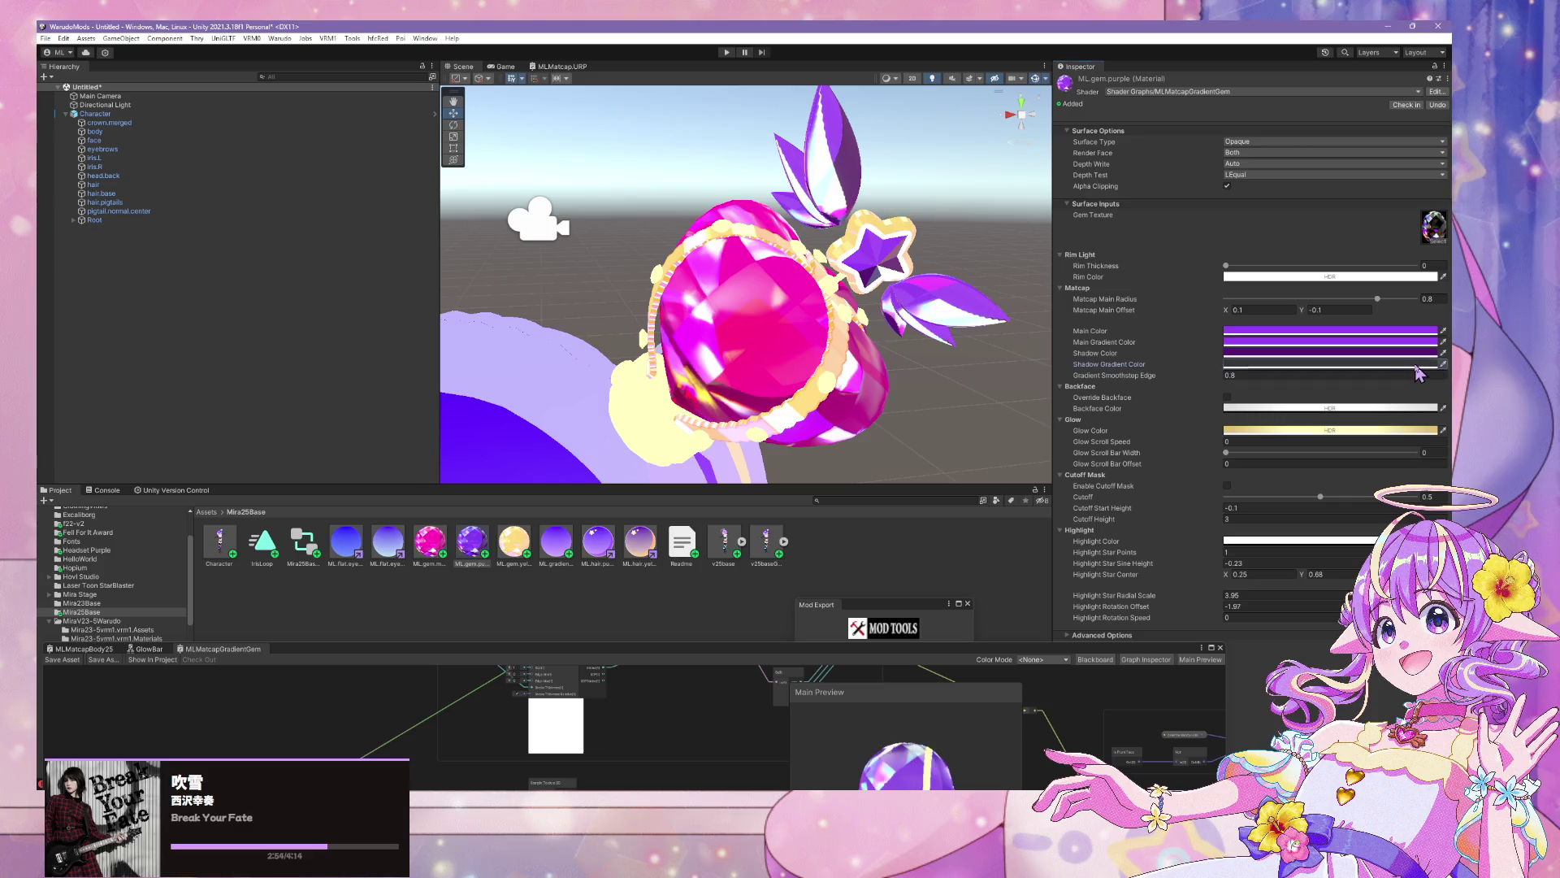
left_click(1414, 364)
left_click(1401, 455)
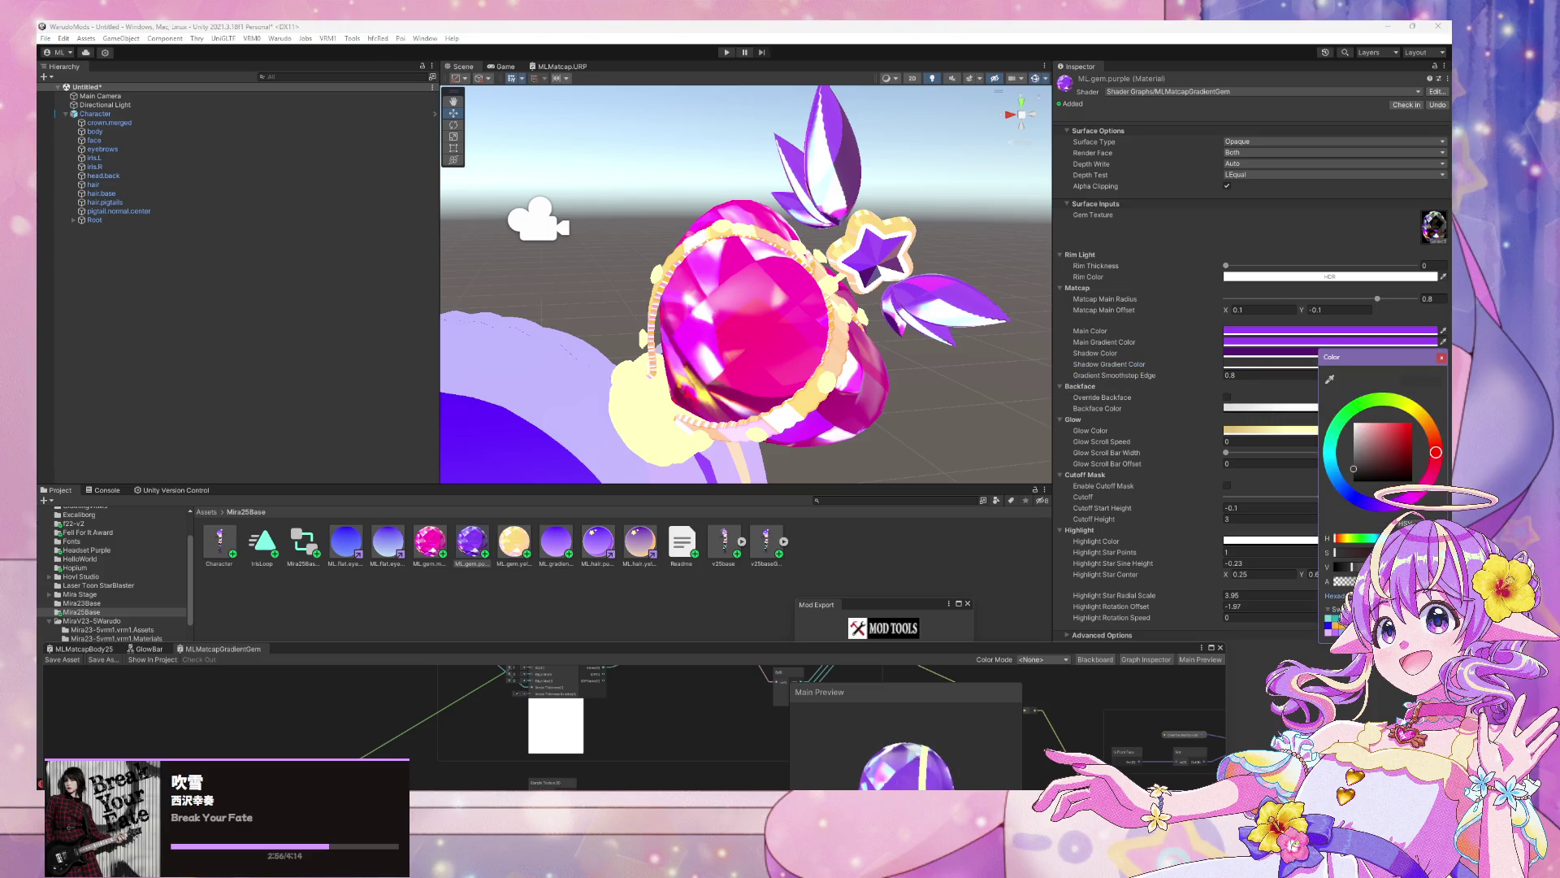
left_click(1441, 356)
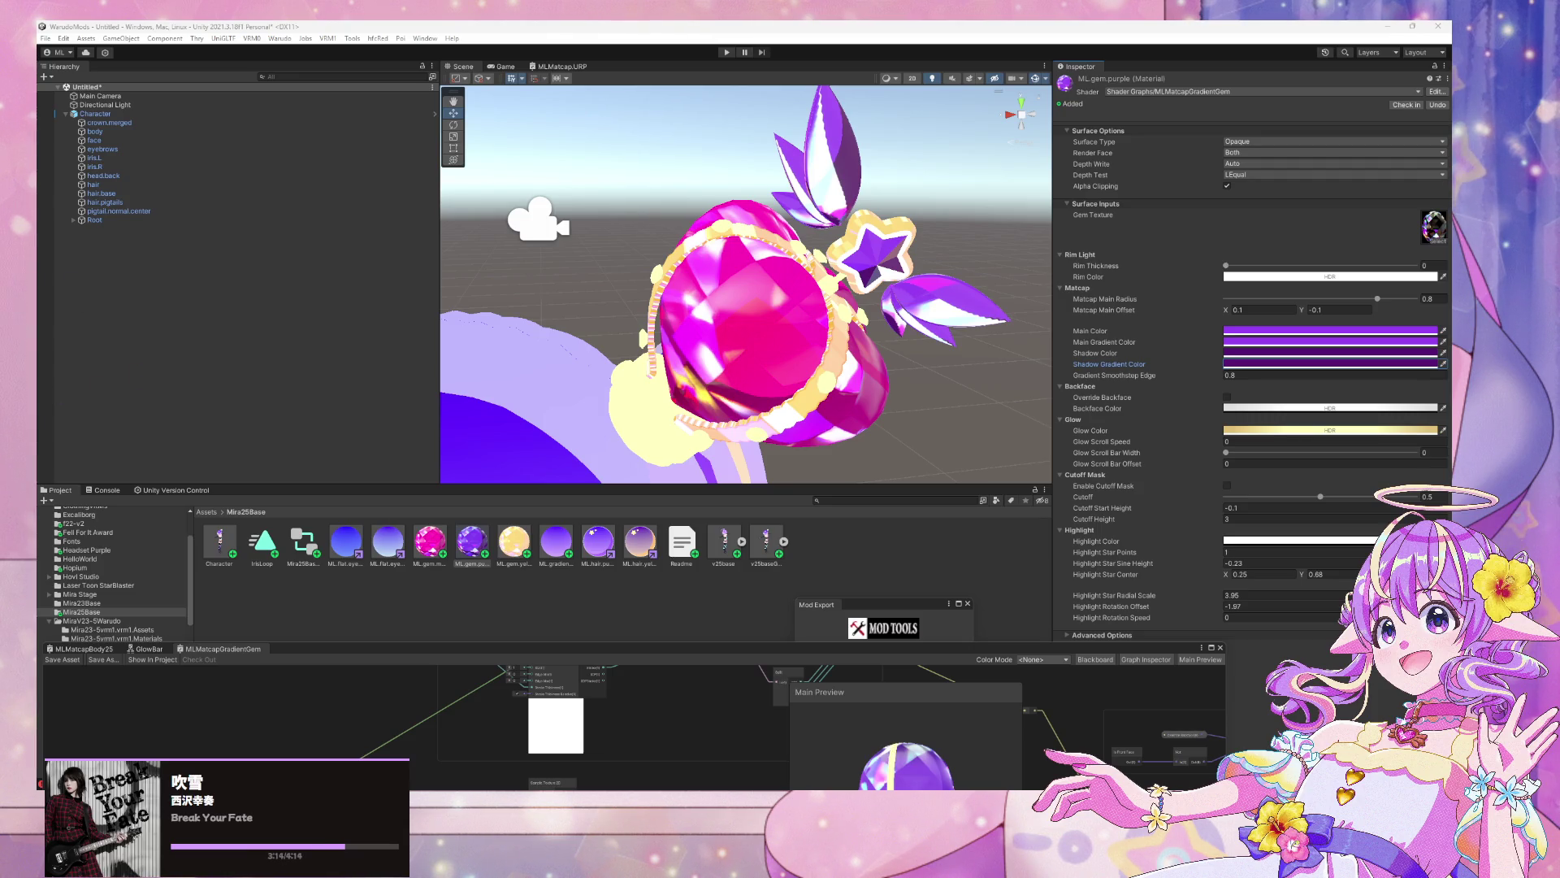
Refine the purple gem's main, main gradient and shadow gradient colours again
left_click(1267, 331)
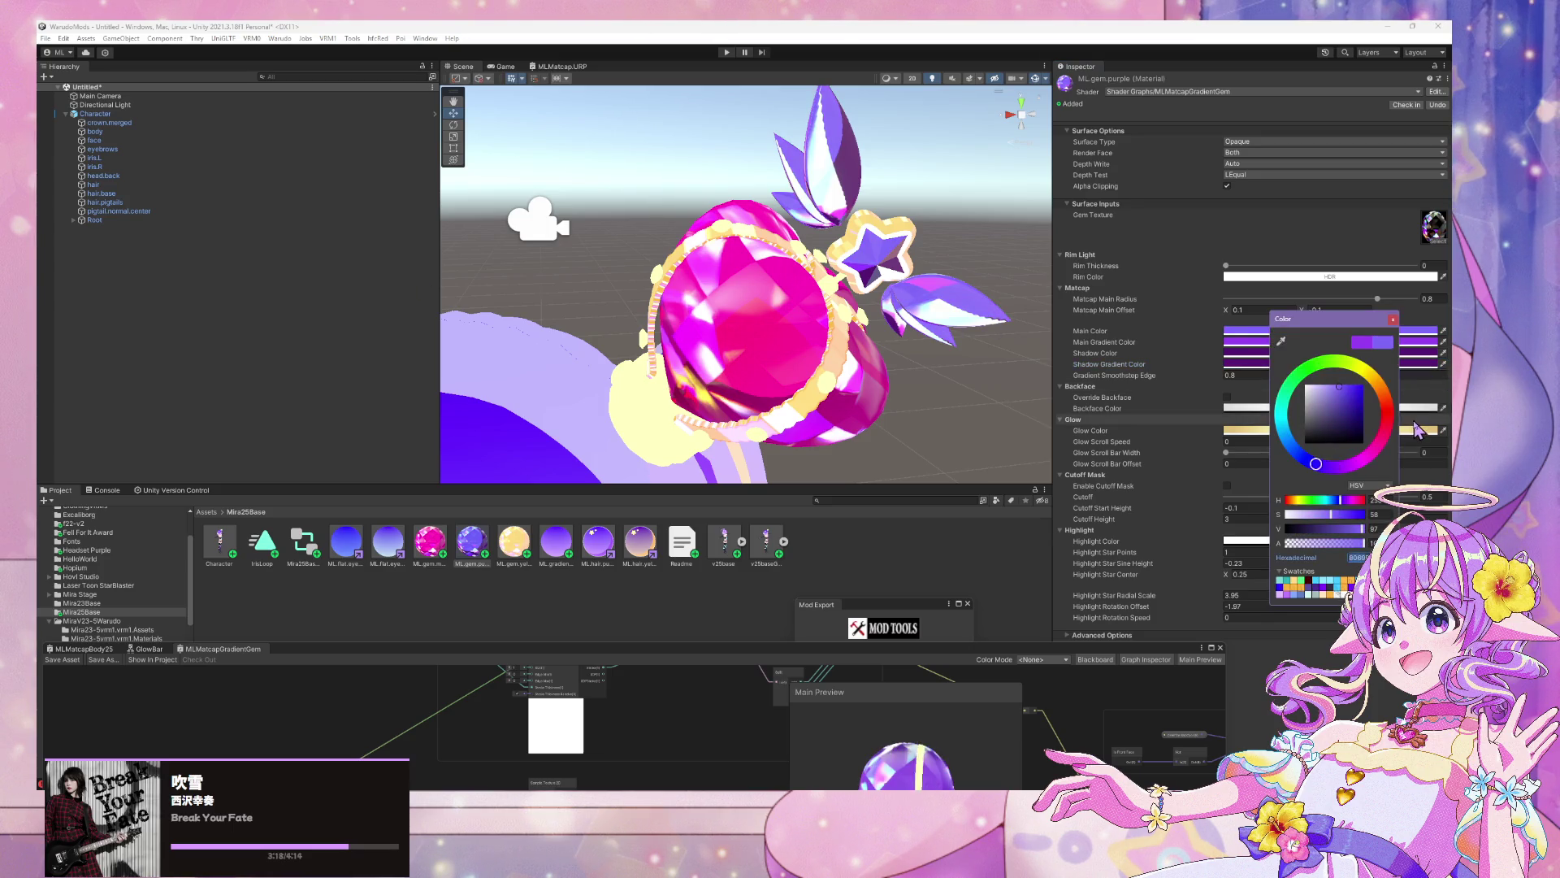
left_click(1399, 344)
left_click(1400, 344)
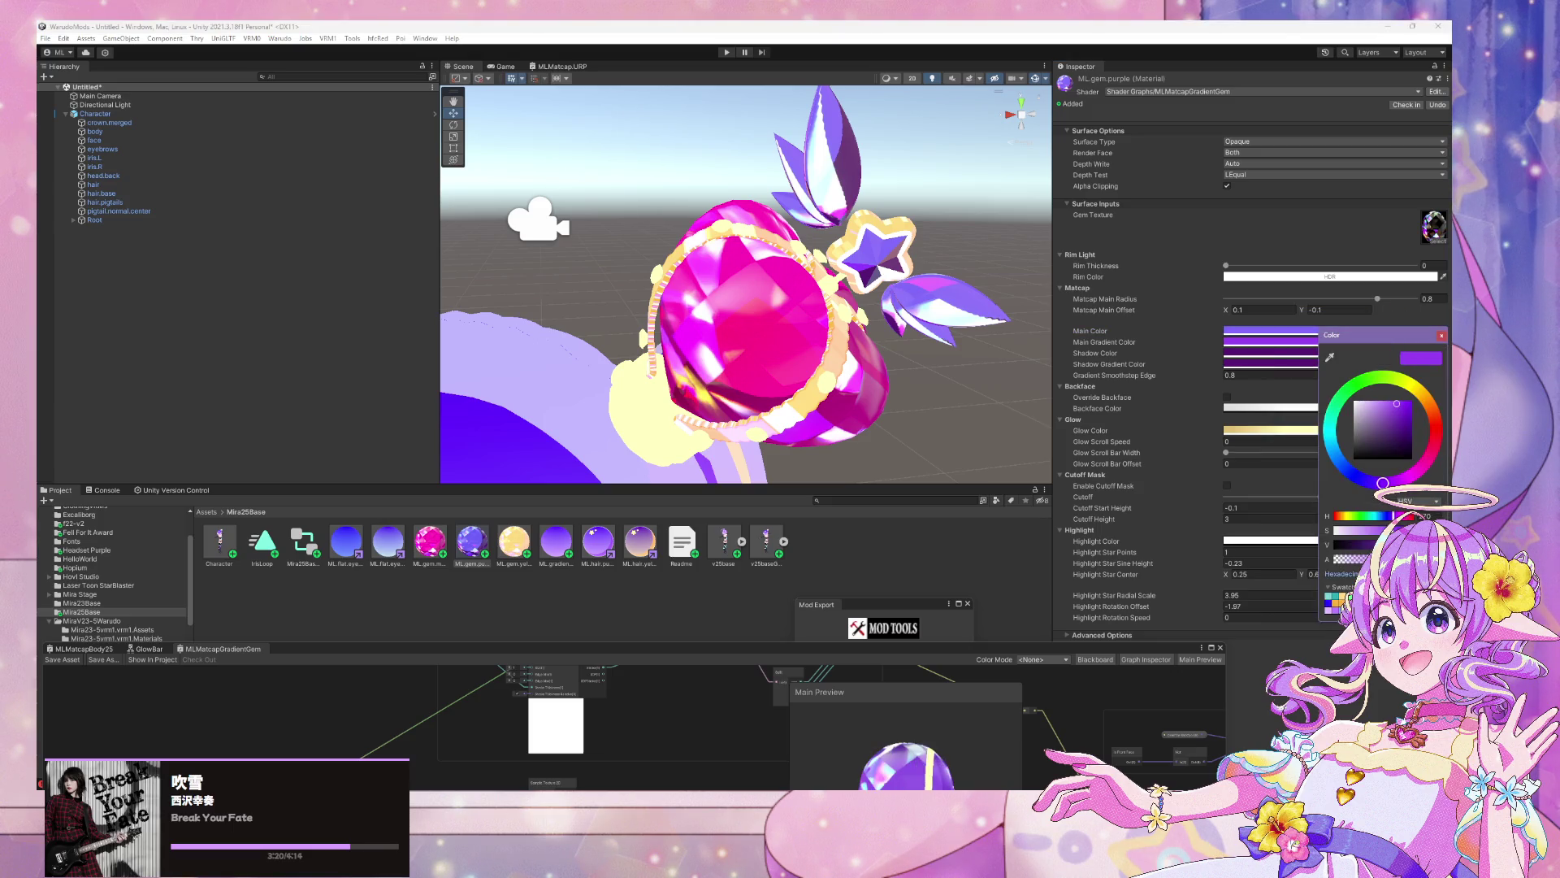
left_click(1441, 335)
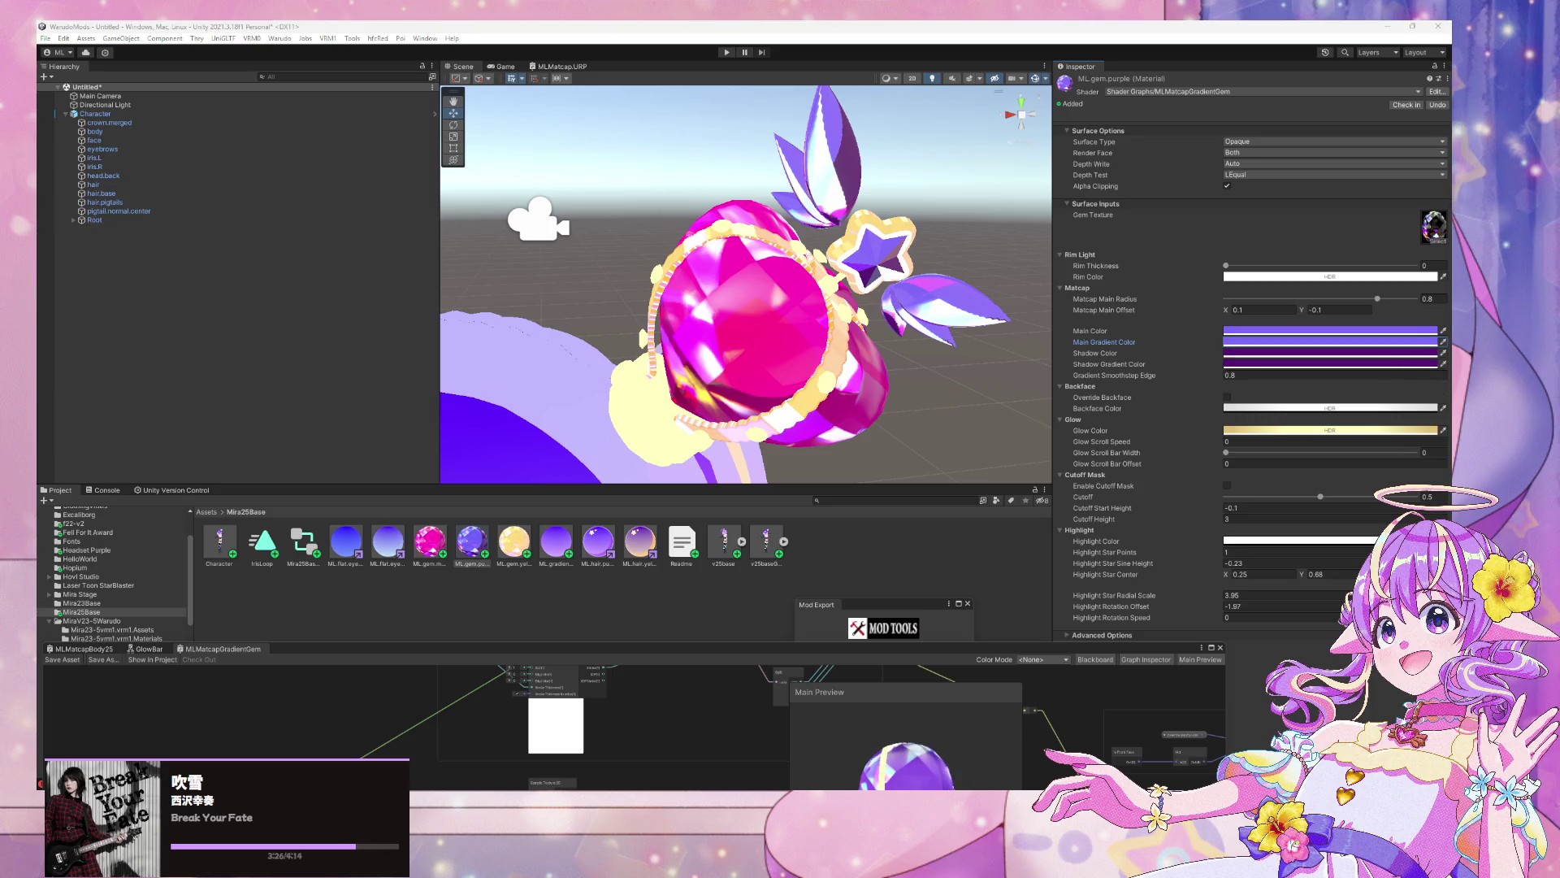
left_click(1395, 341)
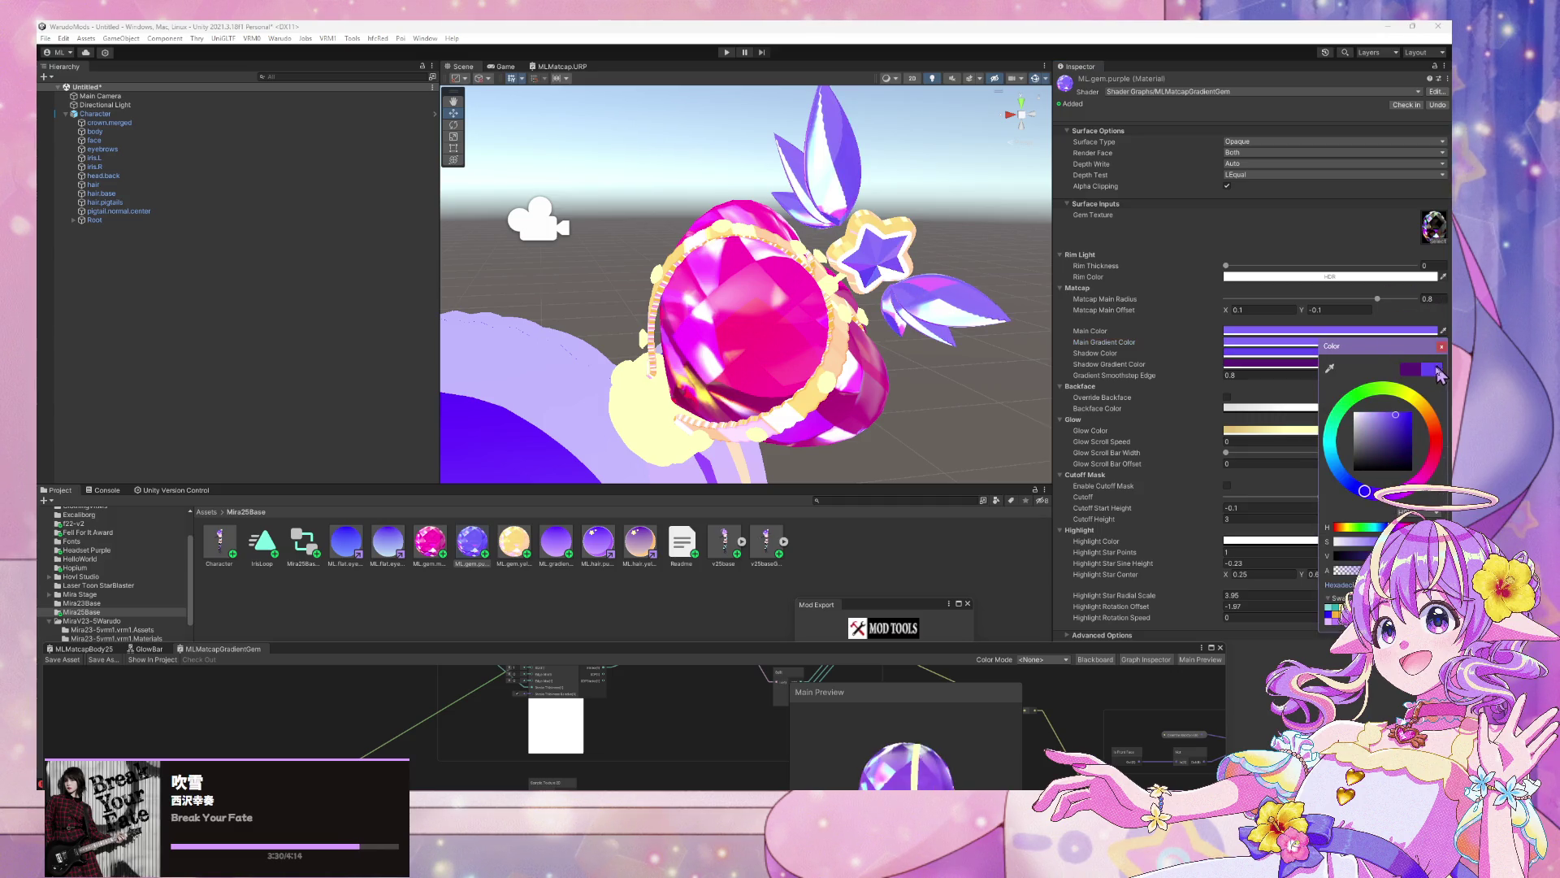
left_click(1442, 346)
left_click(1375, 365)
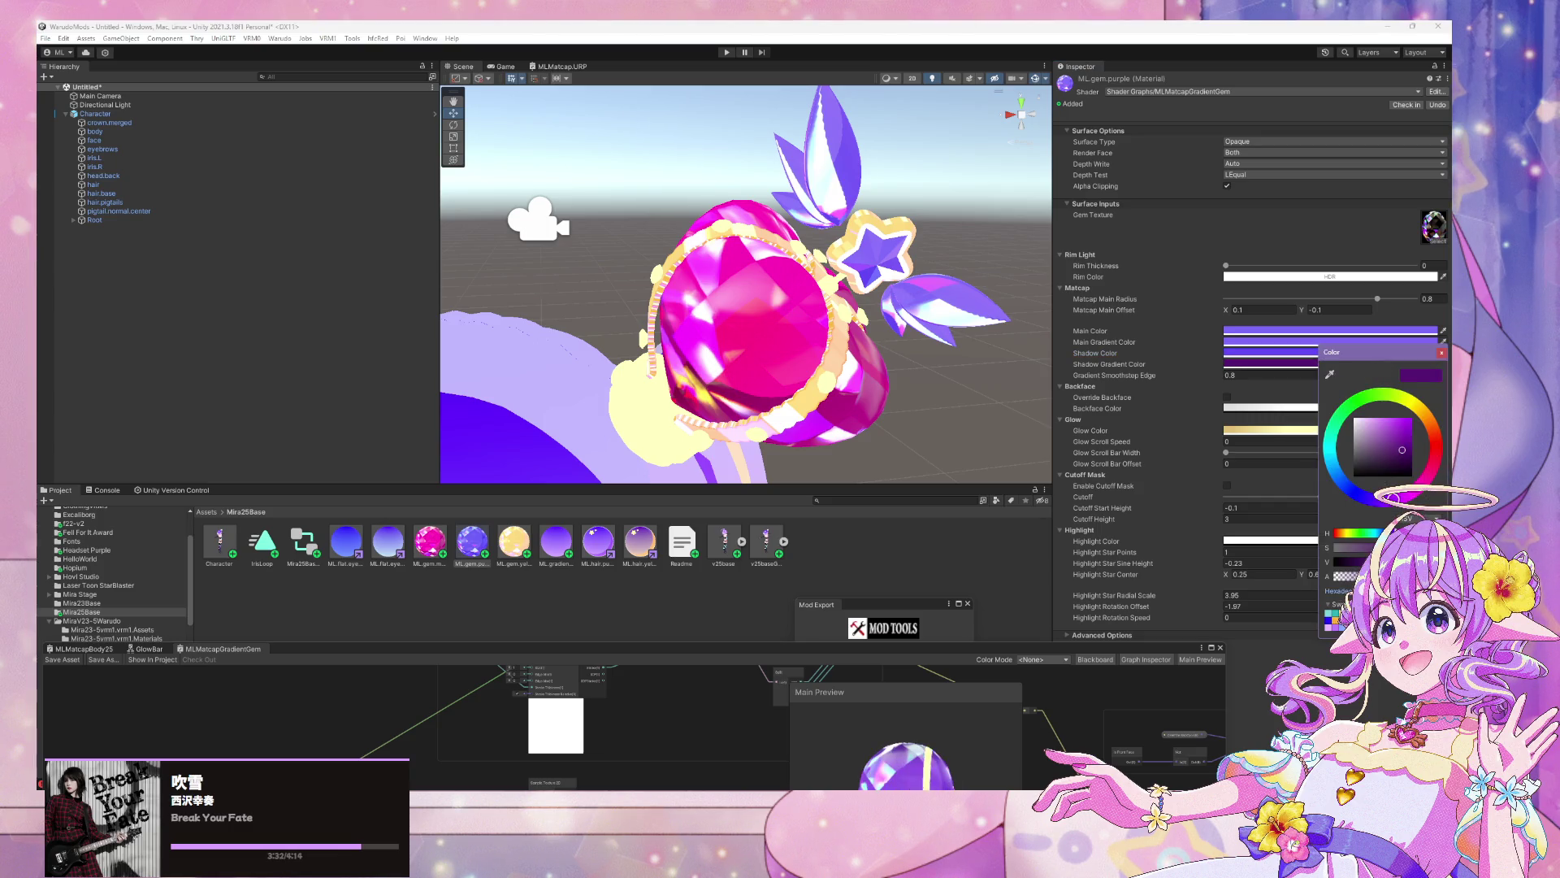
left_click(1441, 353)
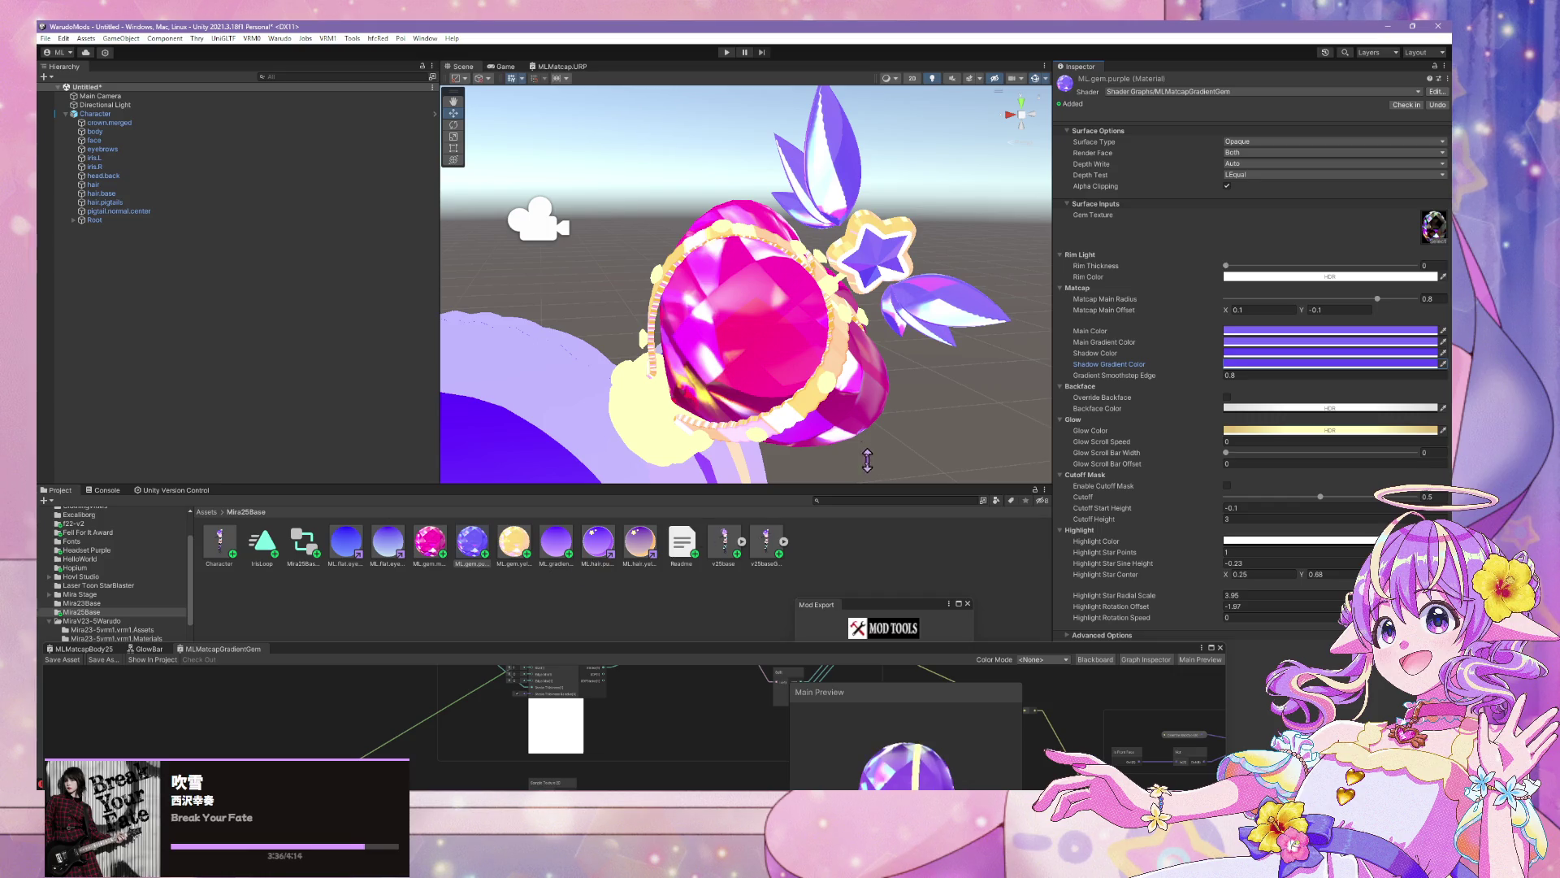
Zoom out and back in on the crown, then select the ML.gem.yellow material
scroll(836, 428, "down", 5)
scroll(845, 427, "up", 5)
scroll(861, 423, "down", 4)
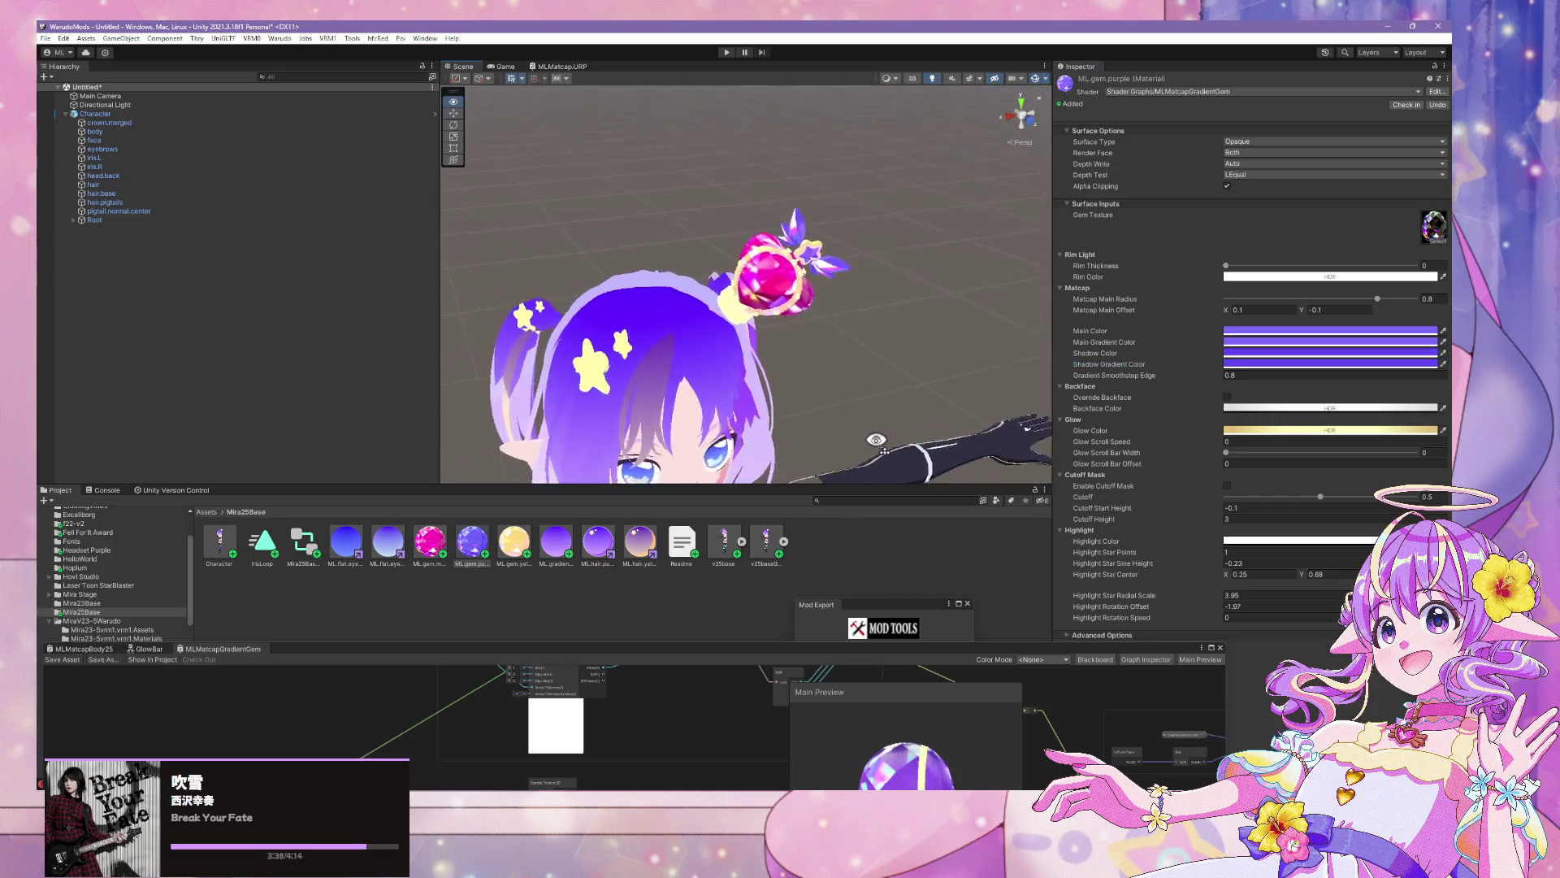
scroll(874, 406, "up", 5)
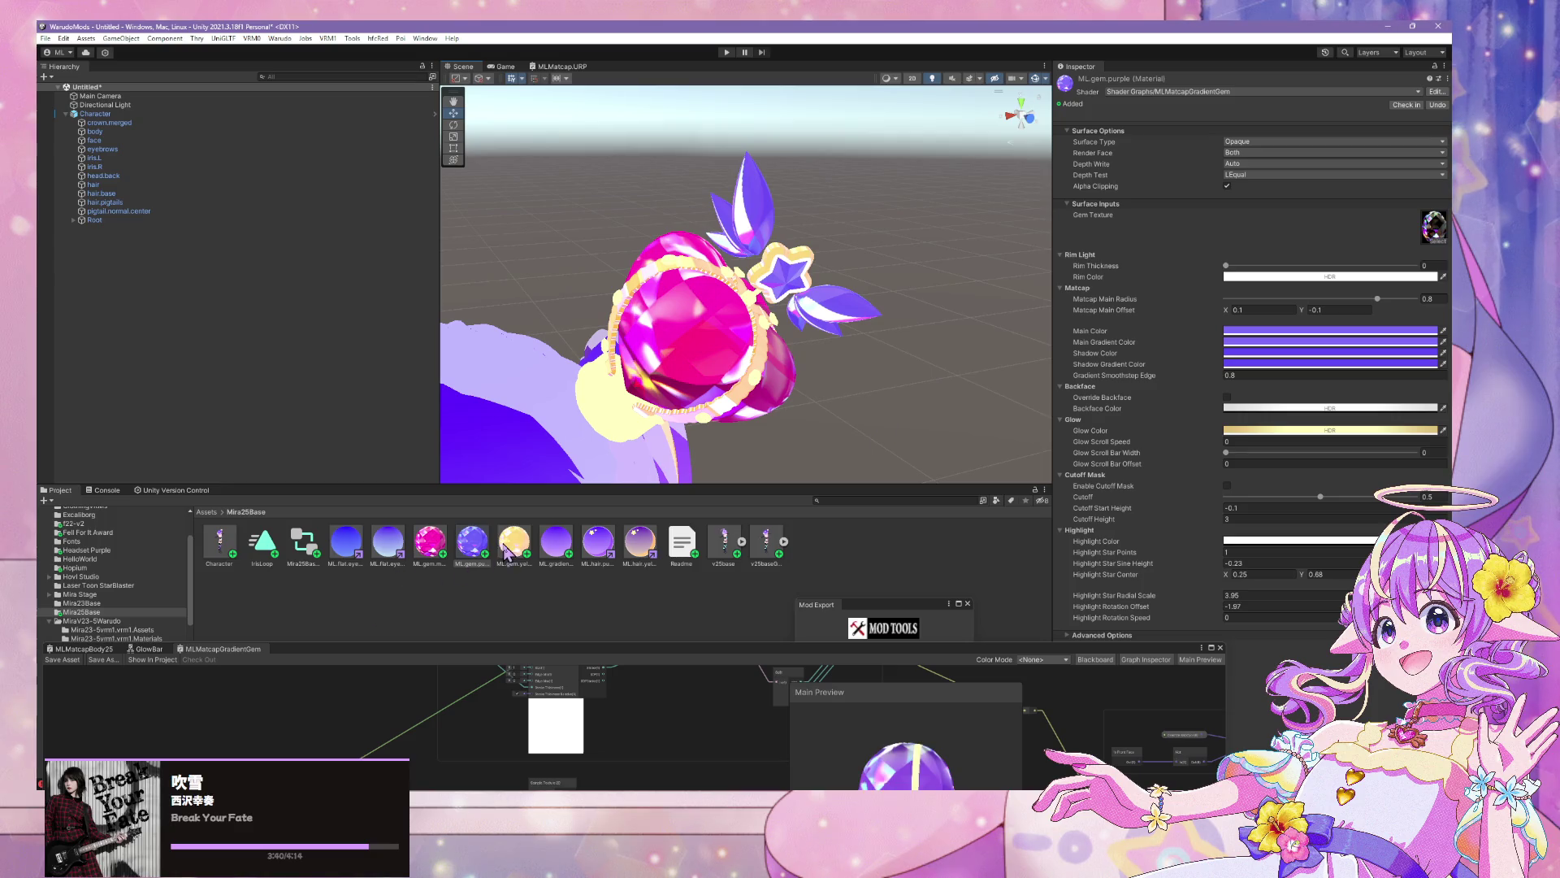
left_click(513, 542)
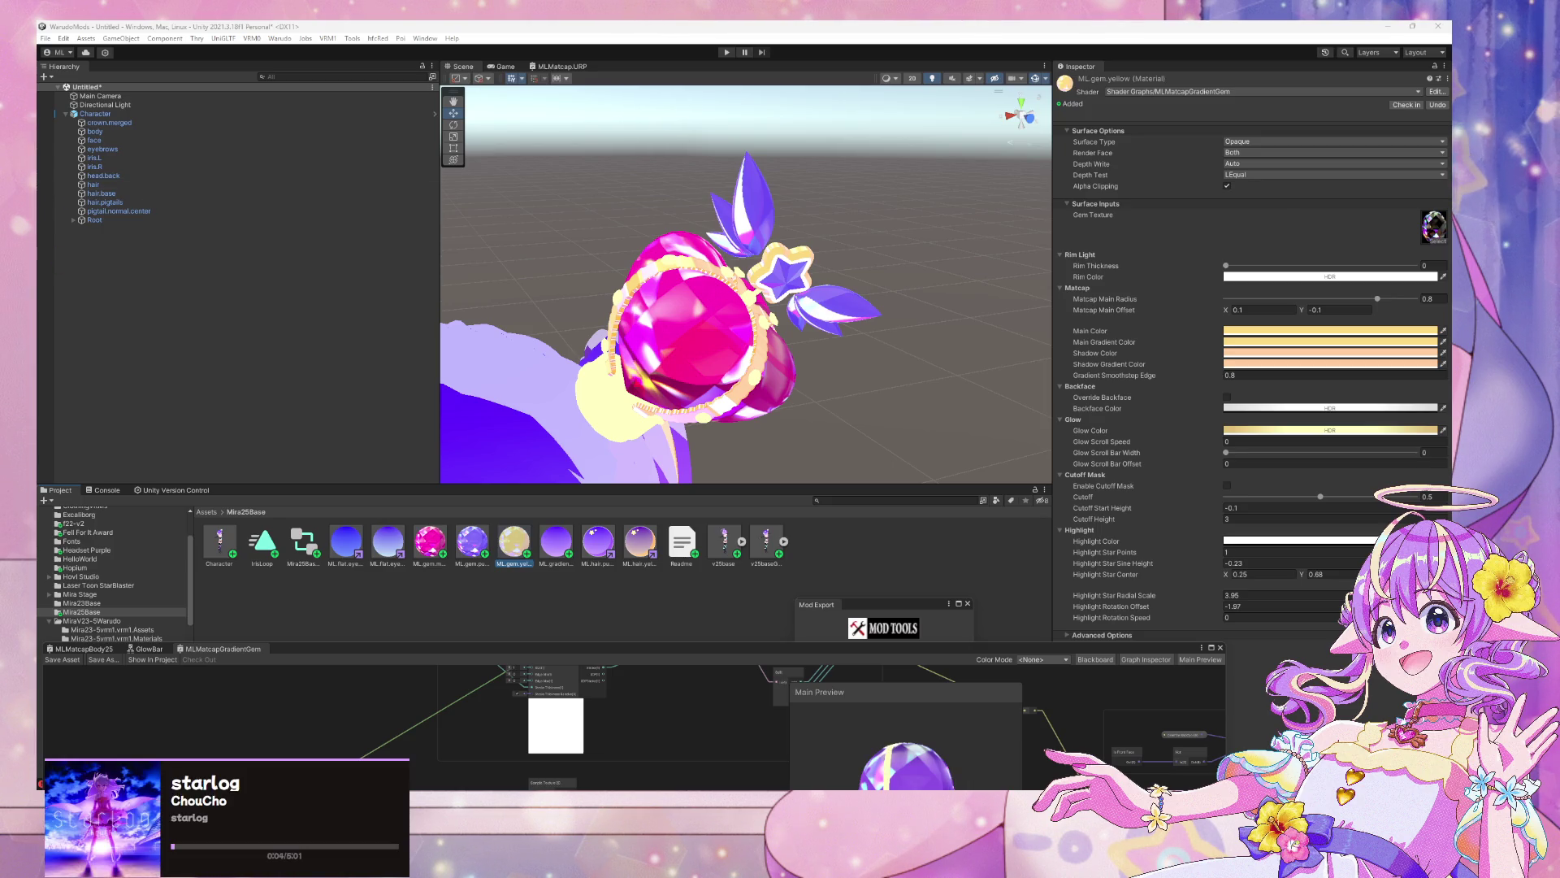
Adjust the yellow gem's main, main gradient and shadow gradient colours
left_click(1373, 334)
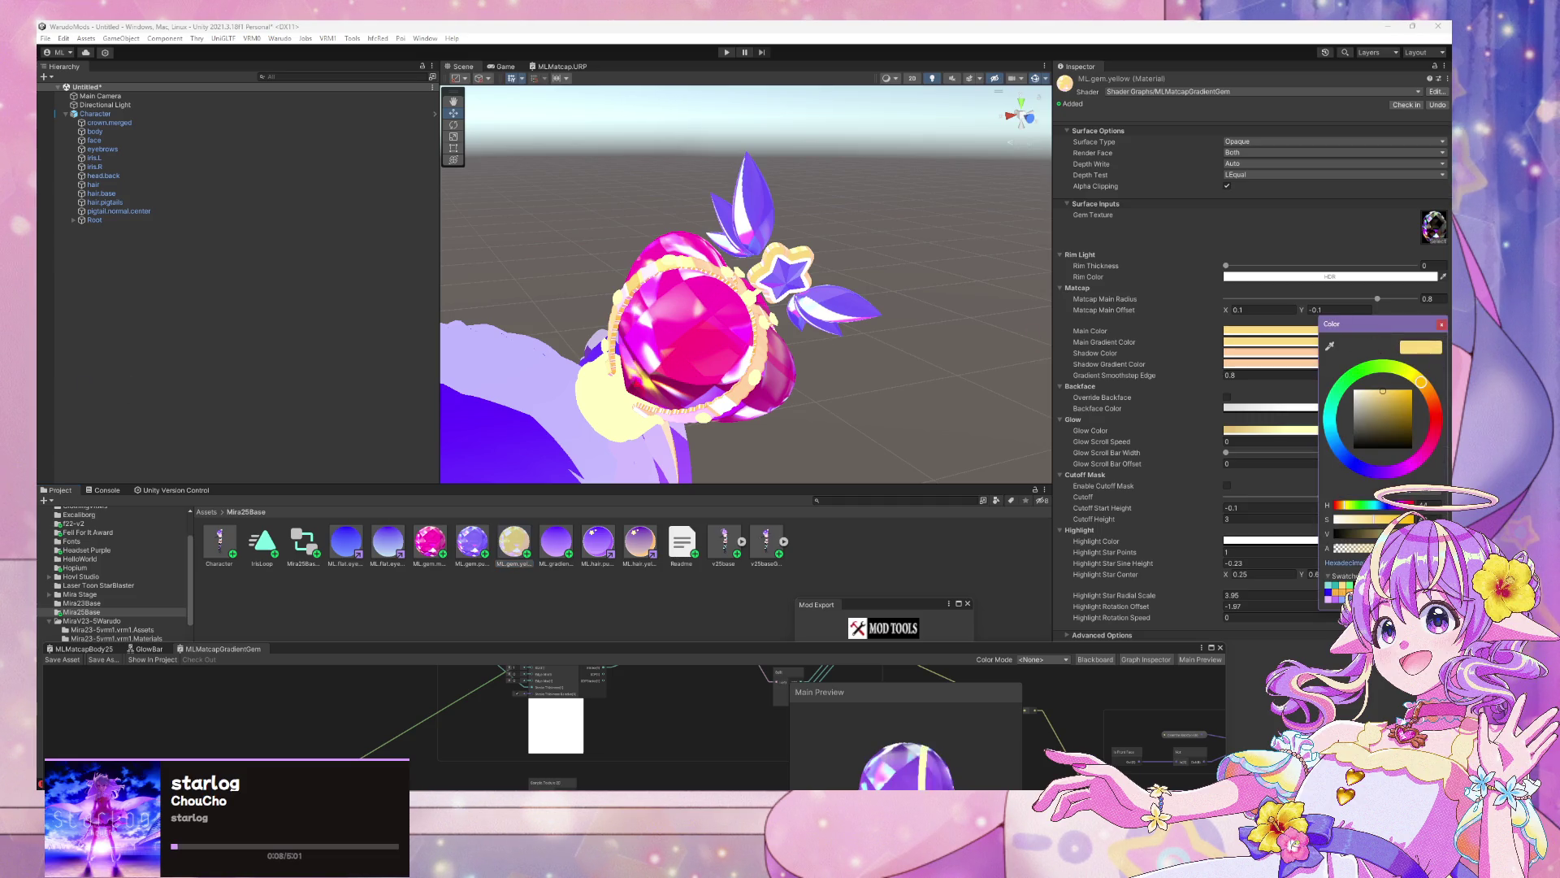
key("Escape")
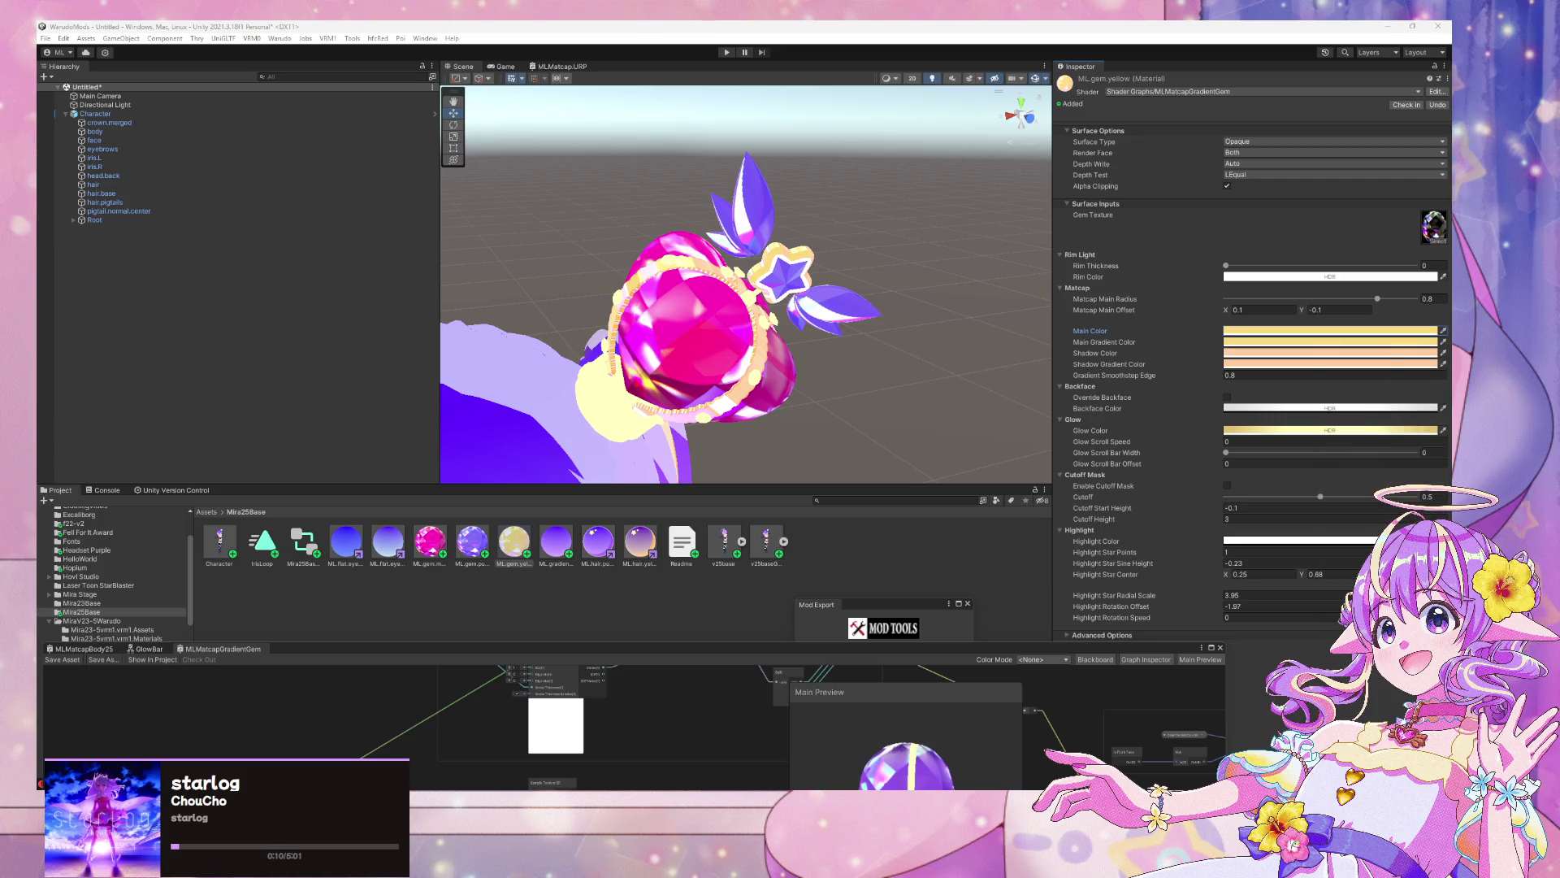
left_click(1329, 342)
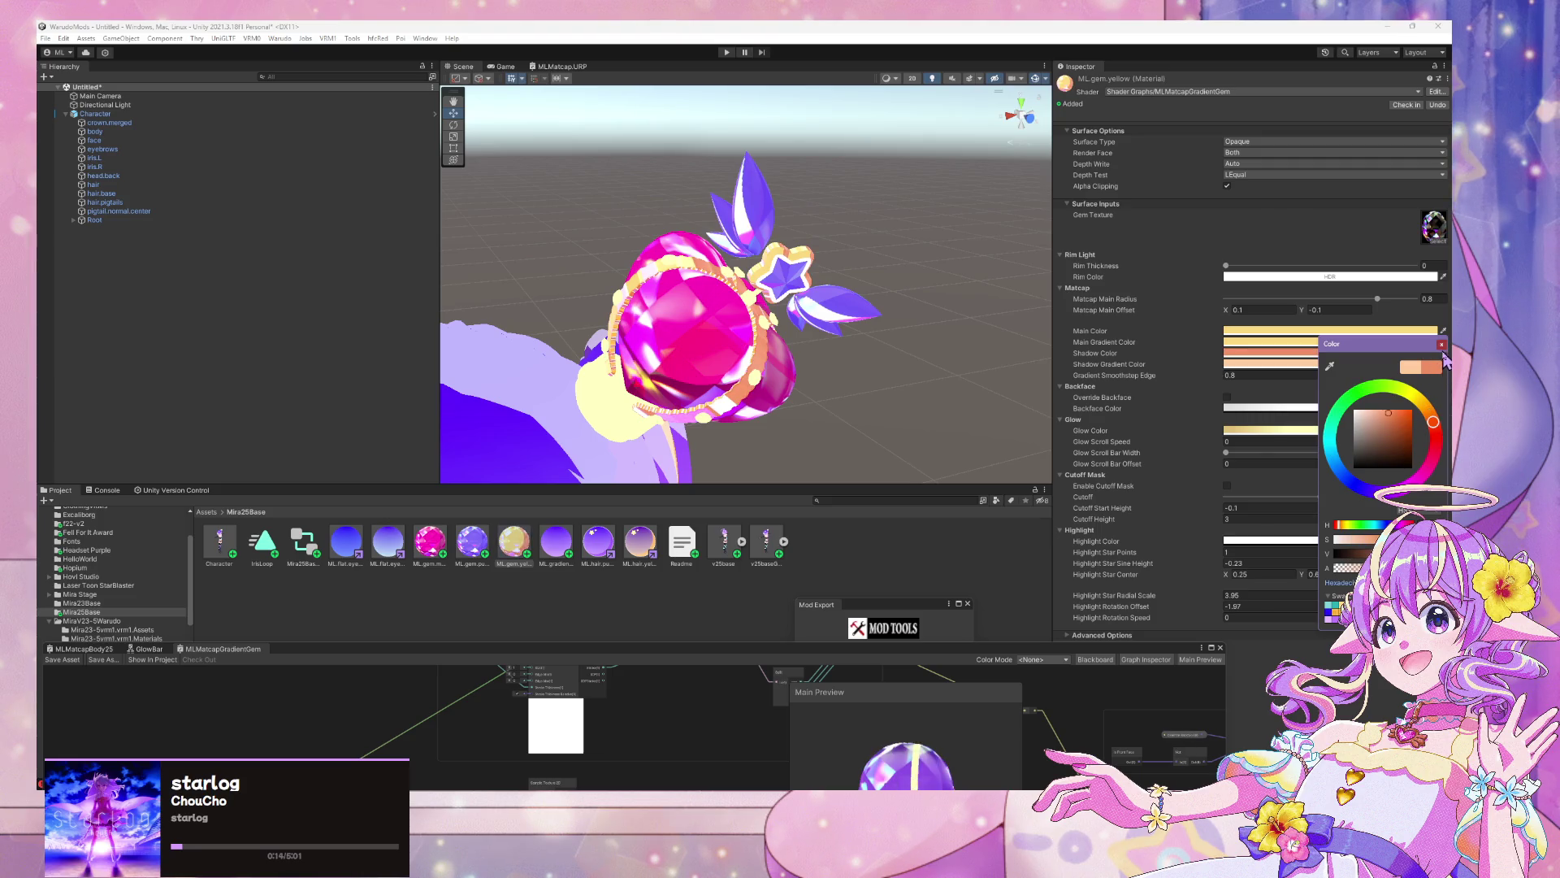
left_click(1438, 372)
left_click(1434, 365)
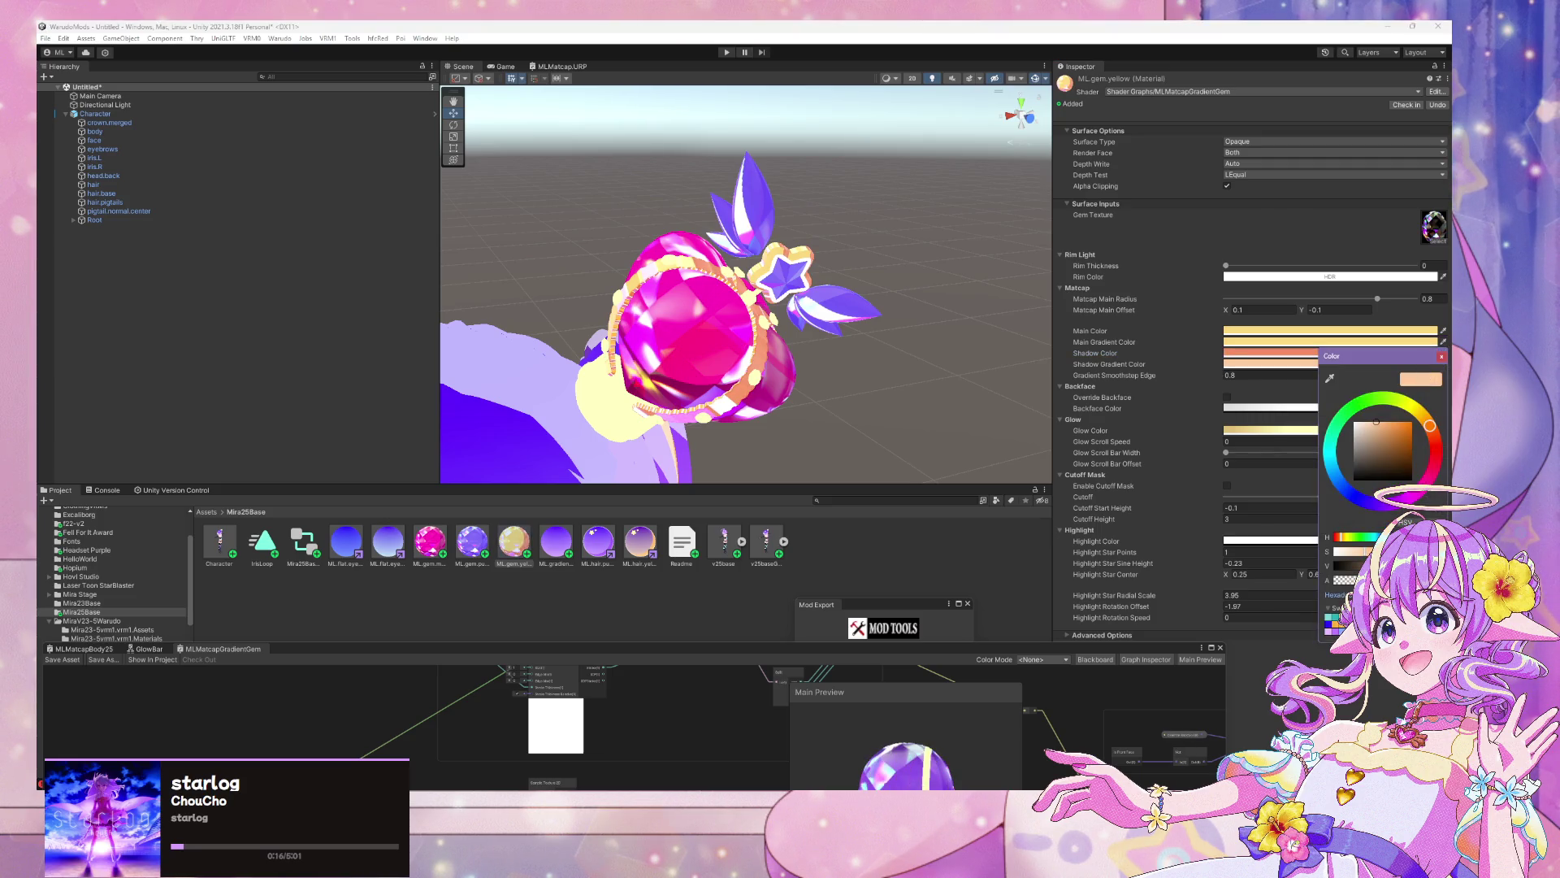
Orbit and zoom the Scene view to look the finished crown over
mouse_move(893, 374)
left_mouse_down()
mouse_move(795, 382)
mouse_move(727, 349)
mouse_move(680, 352)
mouse_move(663, 287)
left_mouse_up()
scroll(664, 287, "down", 2)
scroll(664, 287, "up", 2)
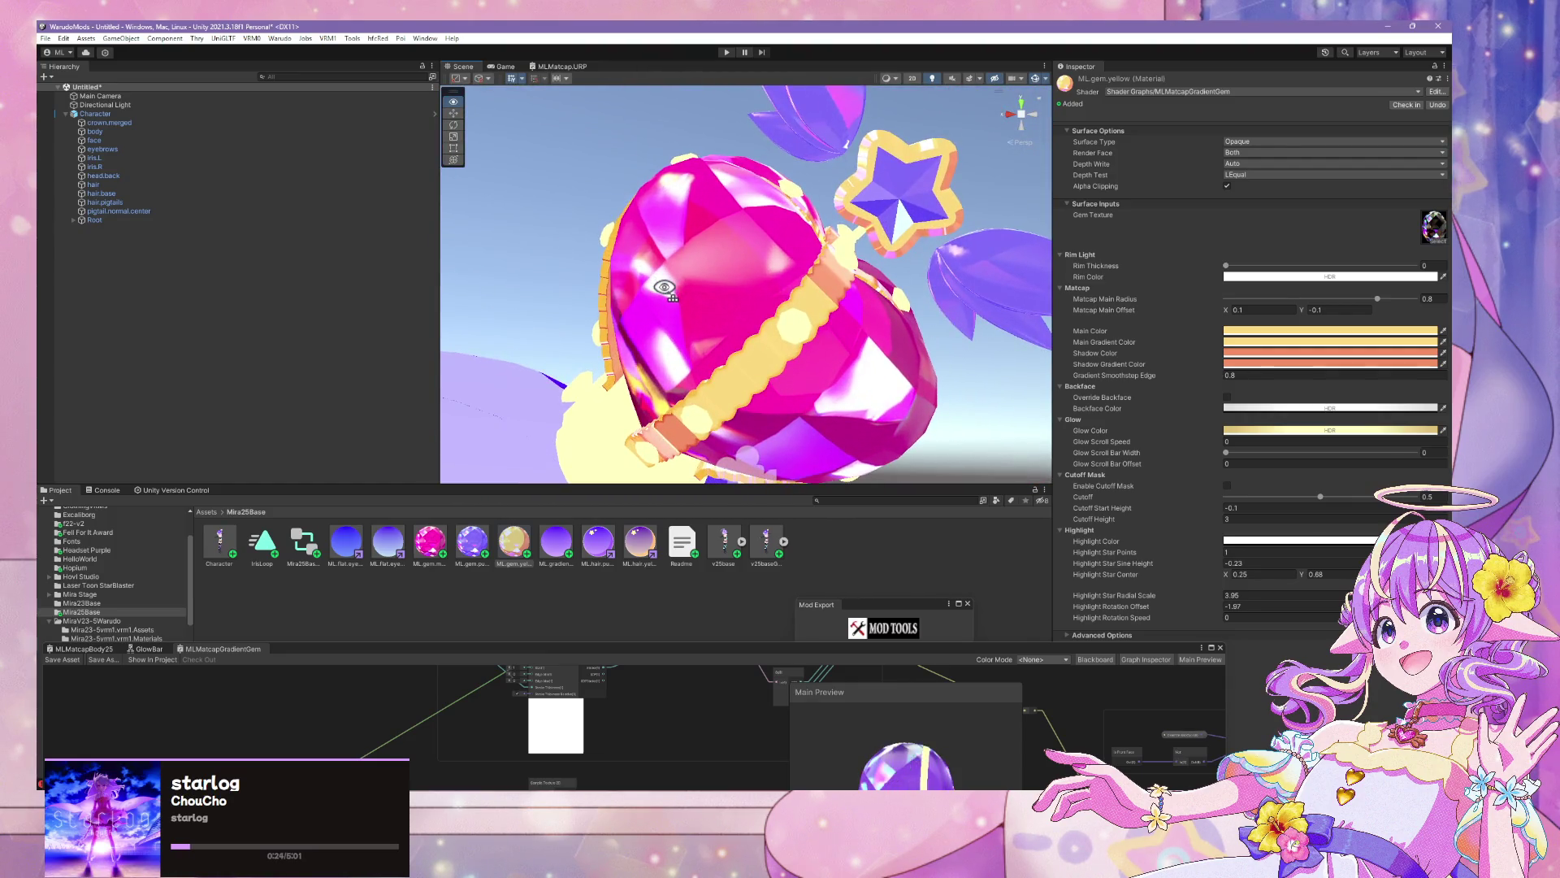
scroll(664, 287, "down", 5)
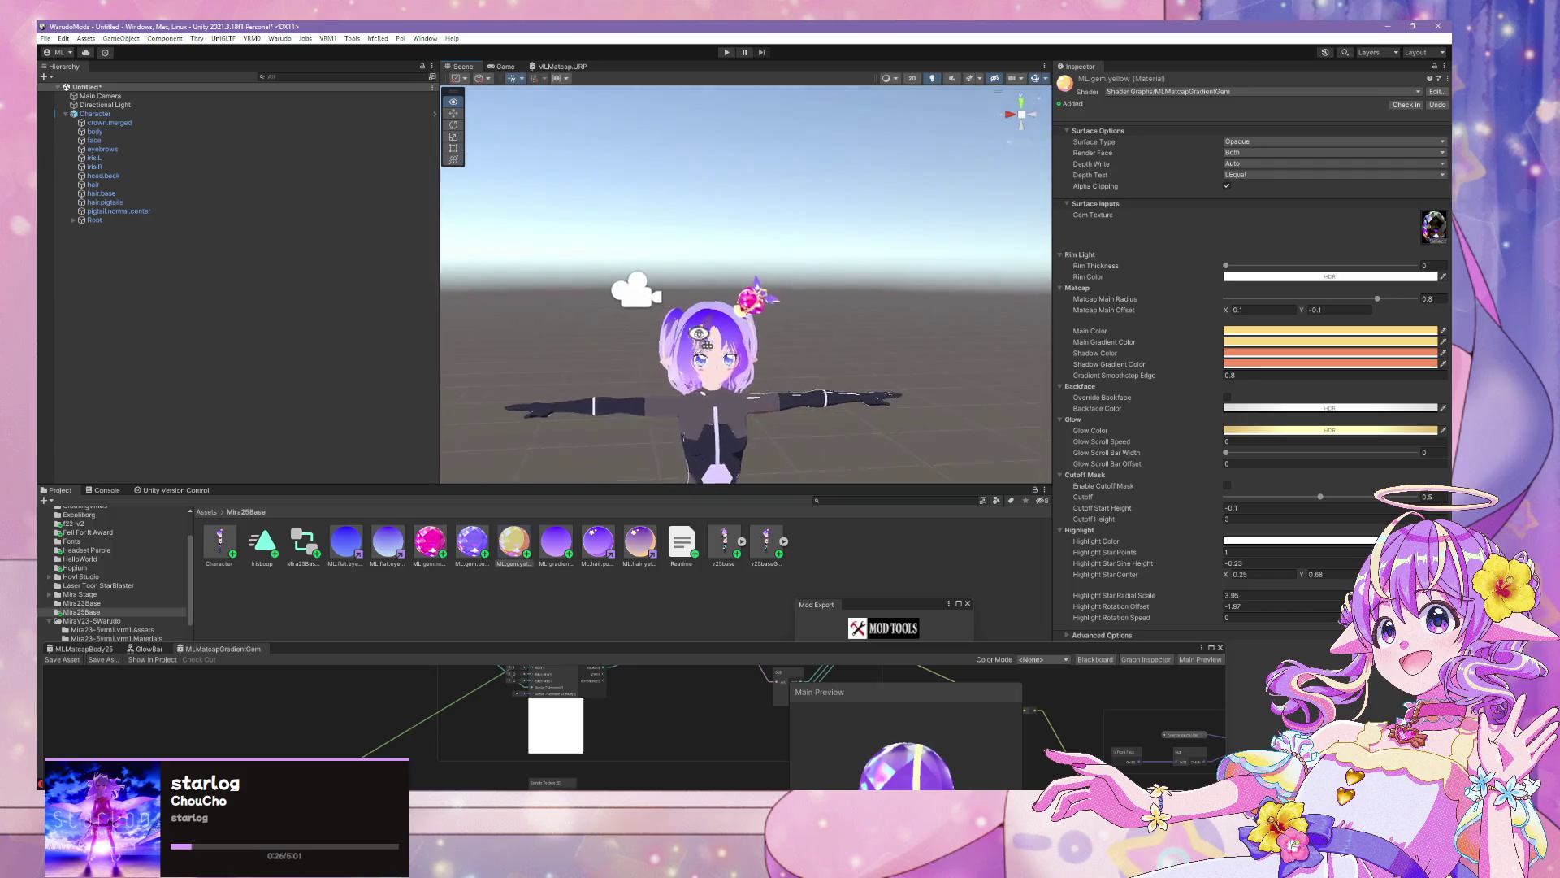
scroll(637, 289, "up", 5)
mouse_move(695, 336)
left_mouse_down()
mouse_move(661, 320)
mouse_move(689, 336)
left_mouse_up()
scroll(689, 337, "up", 3)
scroll(699, 342, "down", 5)
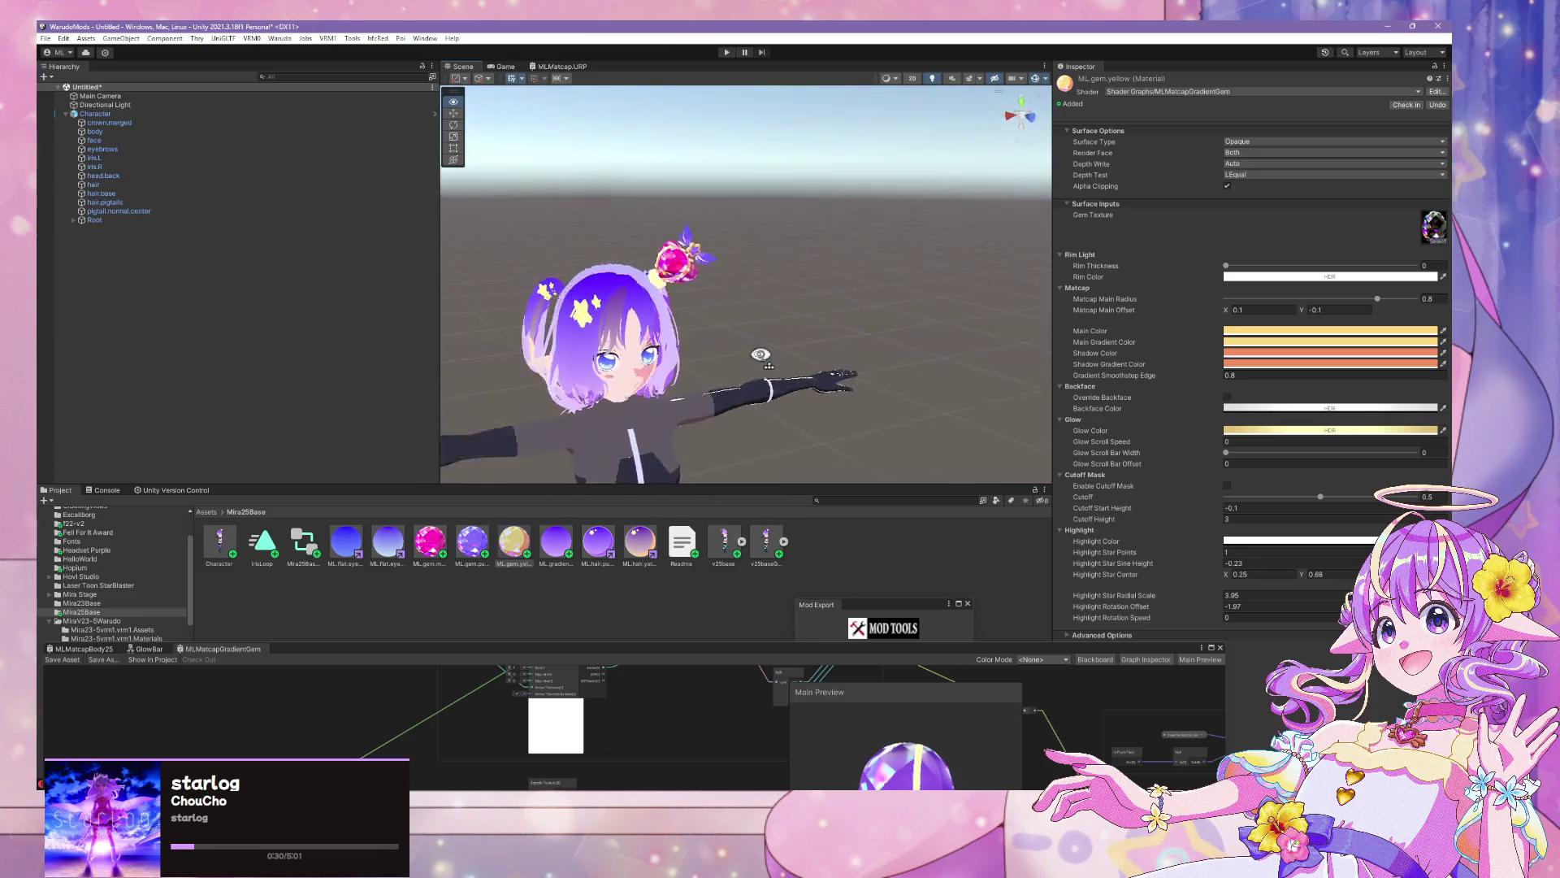
scroll(732, 350, "up", 3)
scroll(732, 349, "up", 3)
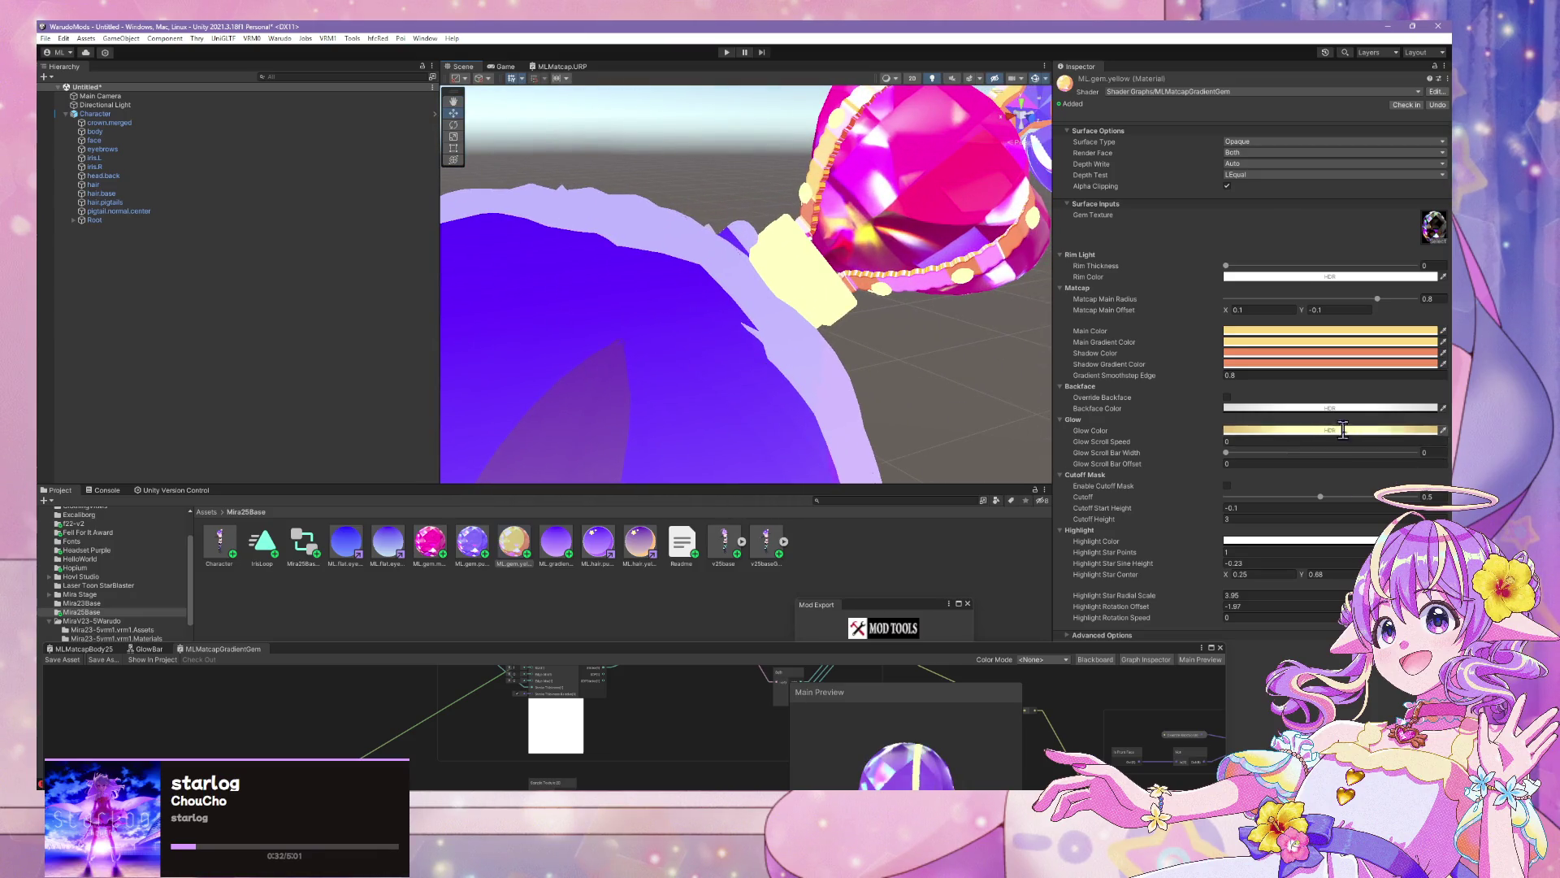
Set the yellow gem's rim colour to black
left_click(1227, 452)
left_click(1225, 486)
left_click(1261, 277)
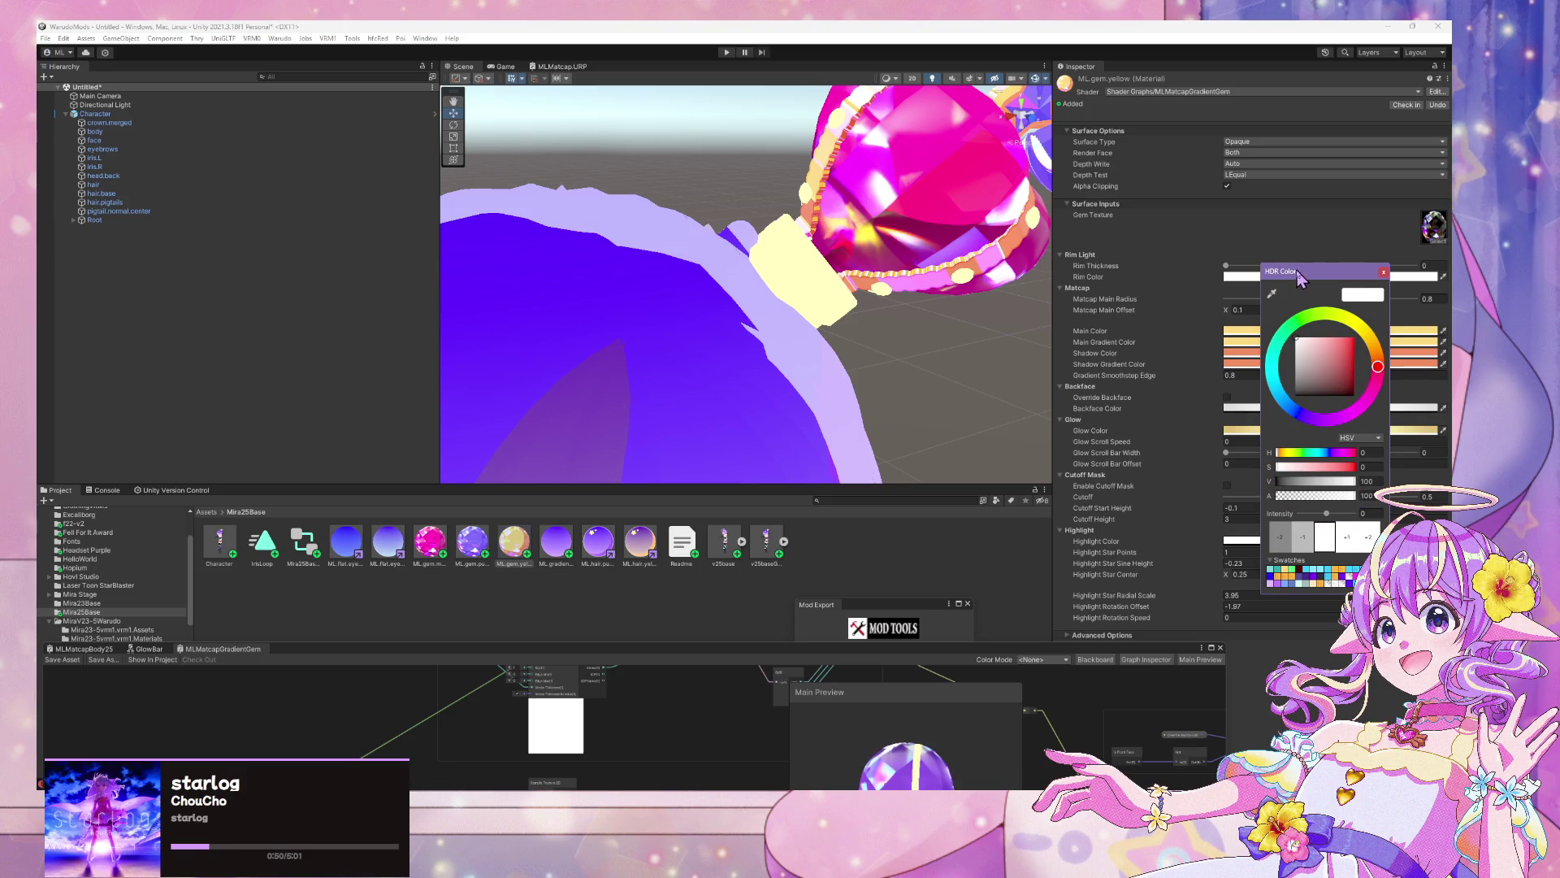
left_click_drag(1295, 270, 1088, 251)
left_click(1088, 376)
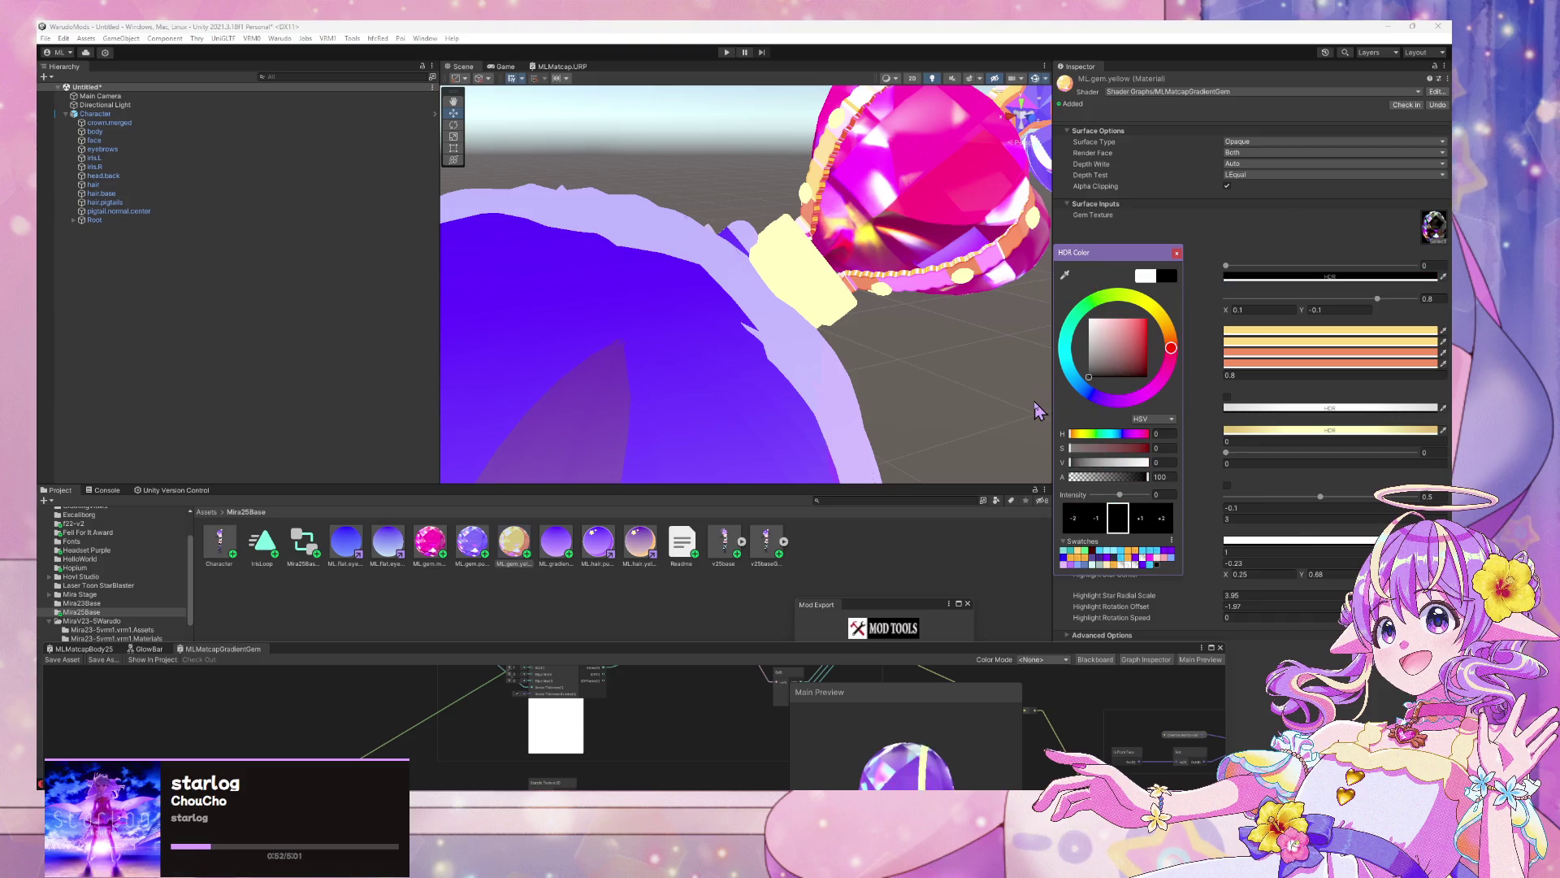
mouse_move(1121, 258)
left_mouse_down()
mouse_move(1028, 261)
mouse_move(974, 373)
mouse_move(935, 316)
mouse_move(961, 311)
left_mouse_up()
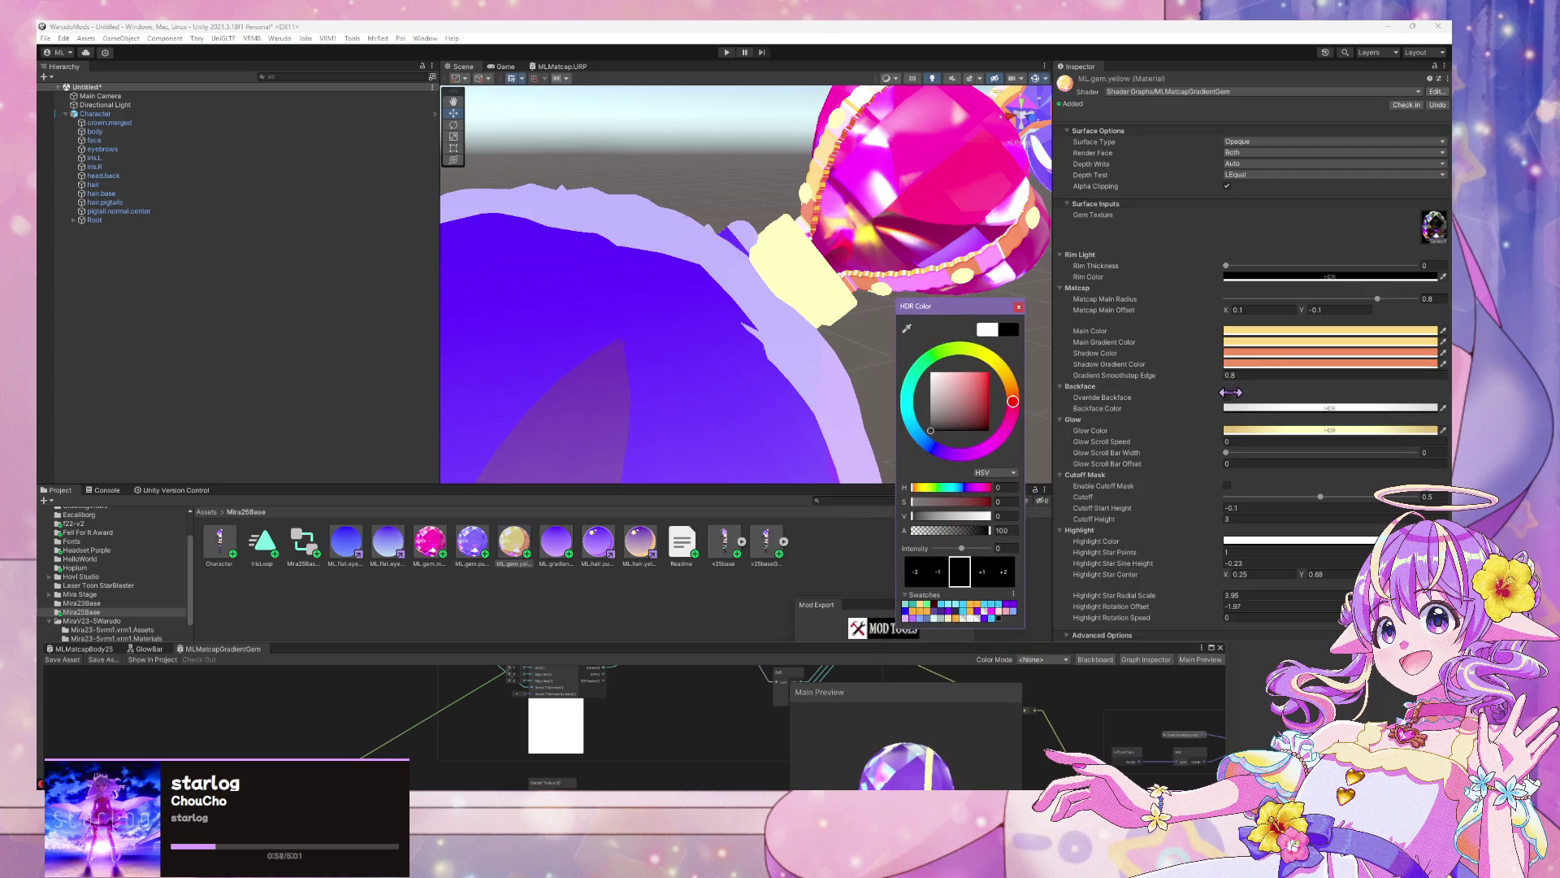
left_click(1226, 395)
Make the yellow gem's glow colour black and drag Glow Scroll Bar Width to 0
left_click(1272, 430)
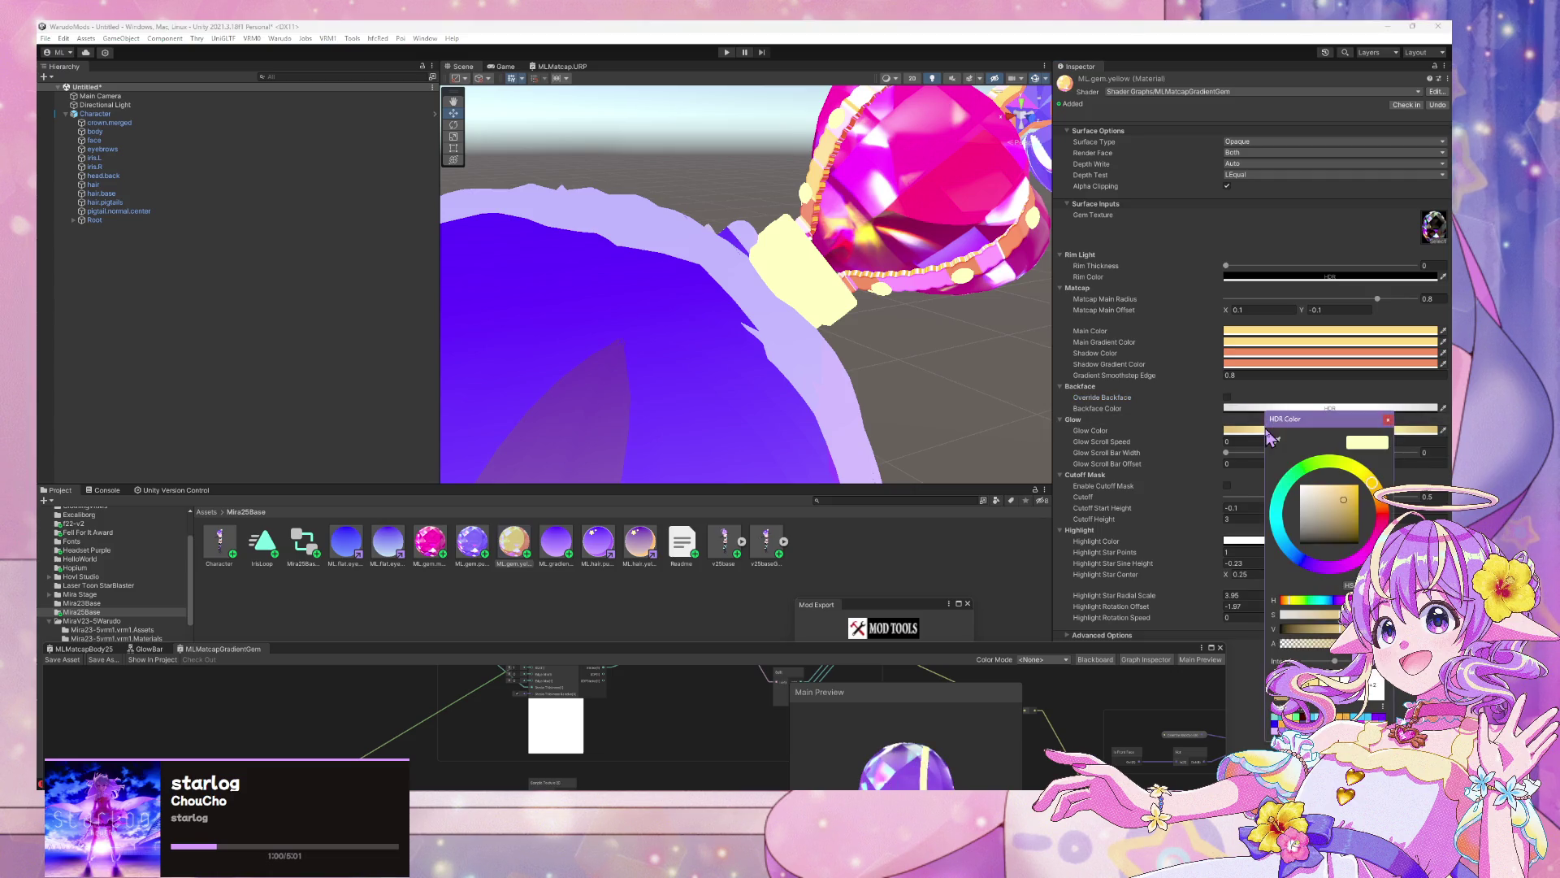
mouse_move(1316, 499)
left_mouse_down()
mouse_move(1276, 586)
mouse_move(1320, 628)
mouse_move(1280, 628)
left_mouse_up()
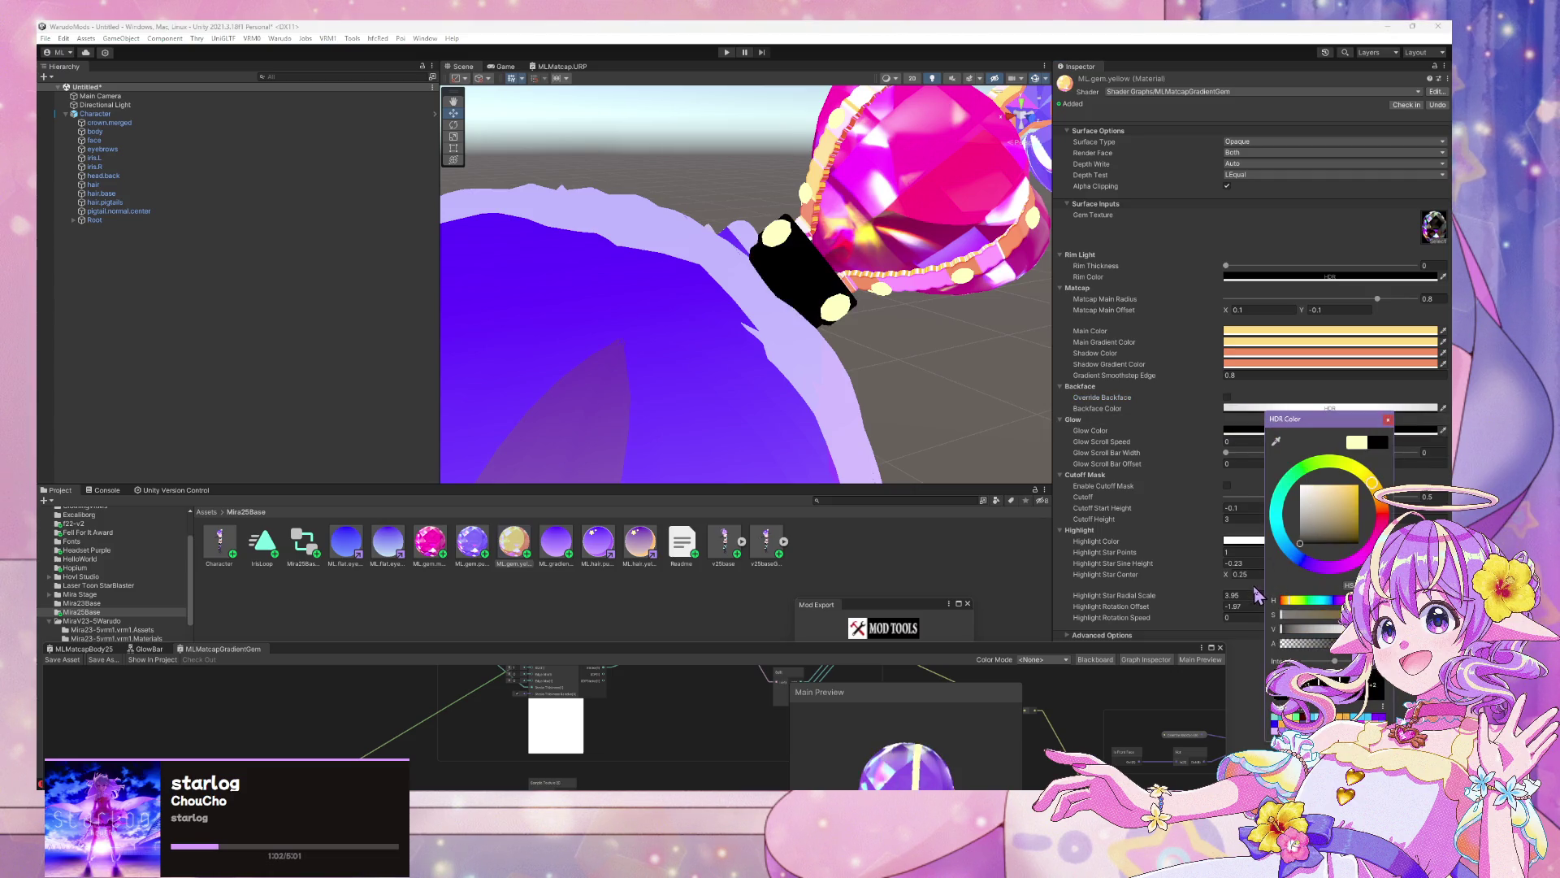
left_click(1388, 421)
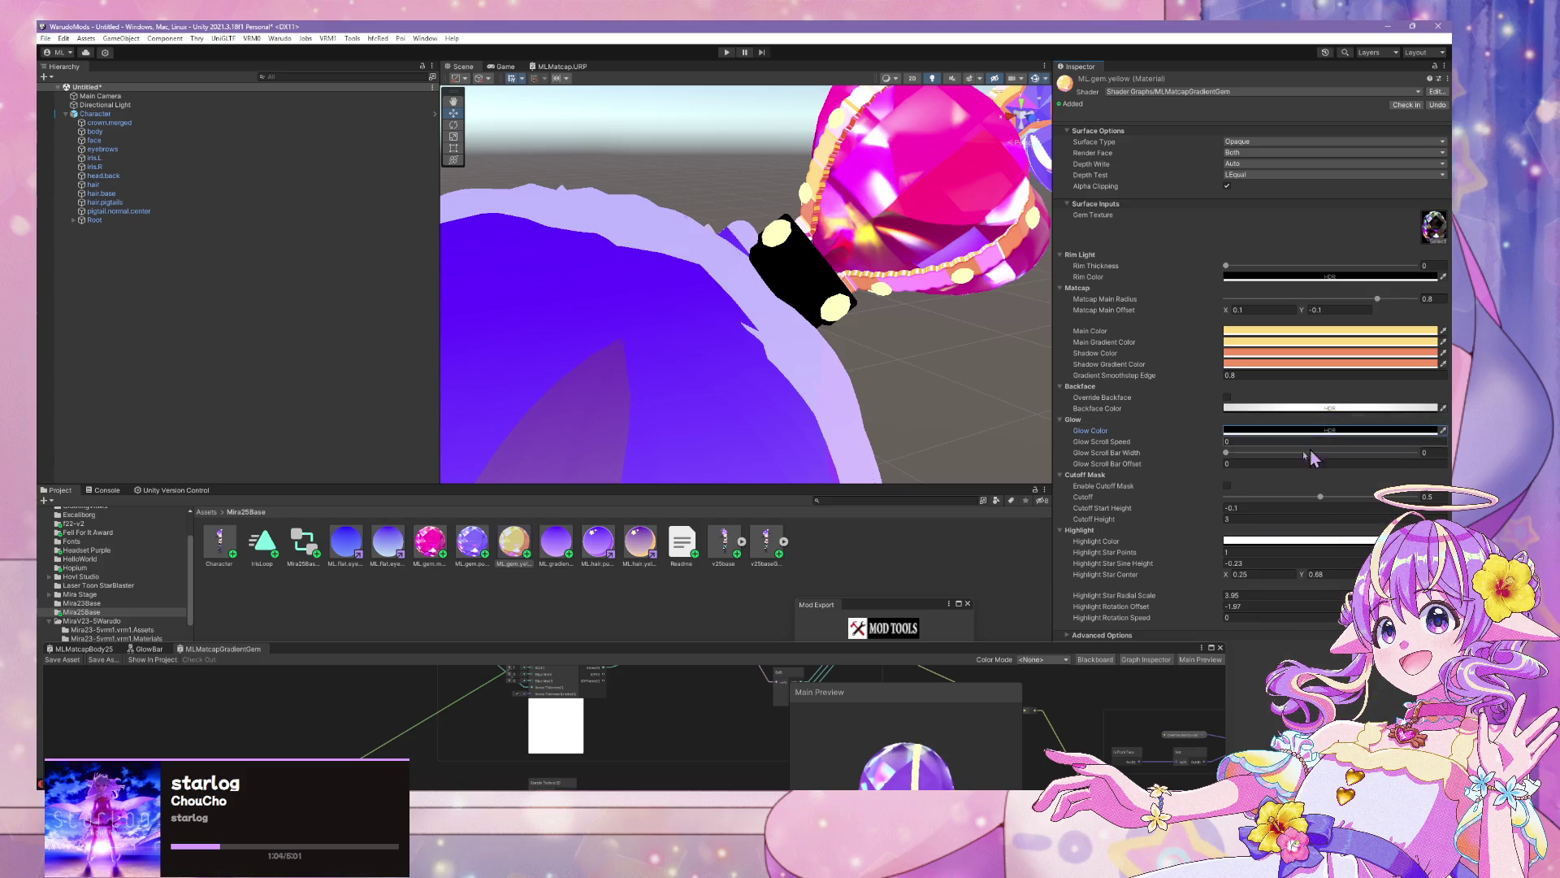
mouse_move(1225, 453)
left_mouse_down()
mouse_move(1384, 476)
mouse_move(1158, 467)
left_mouse_up()
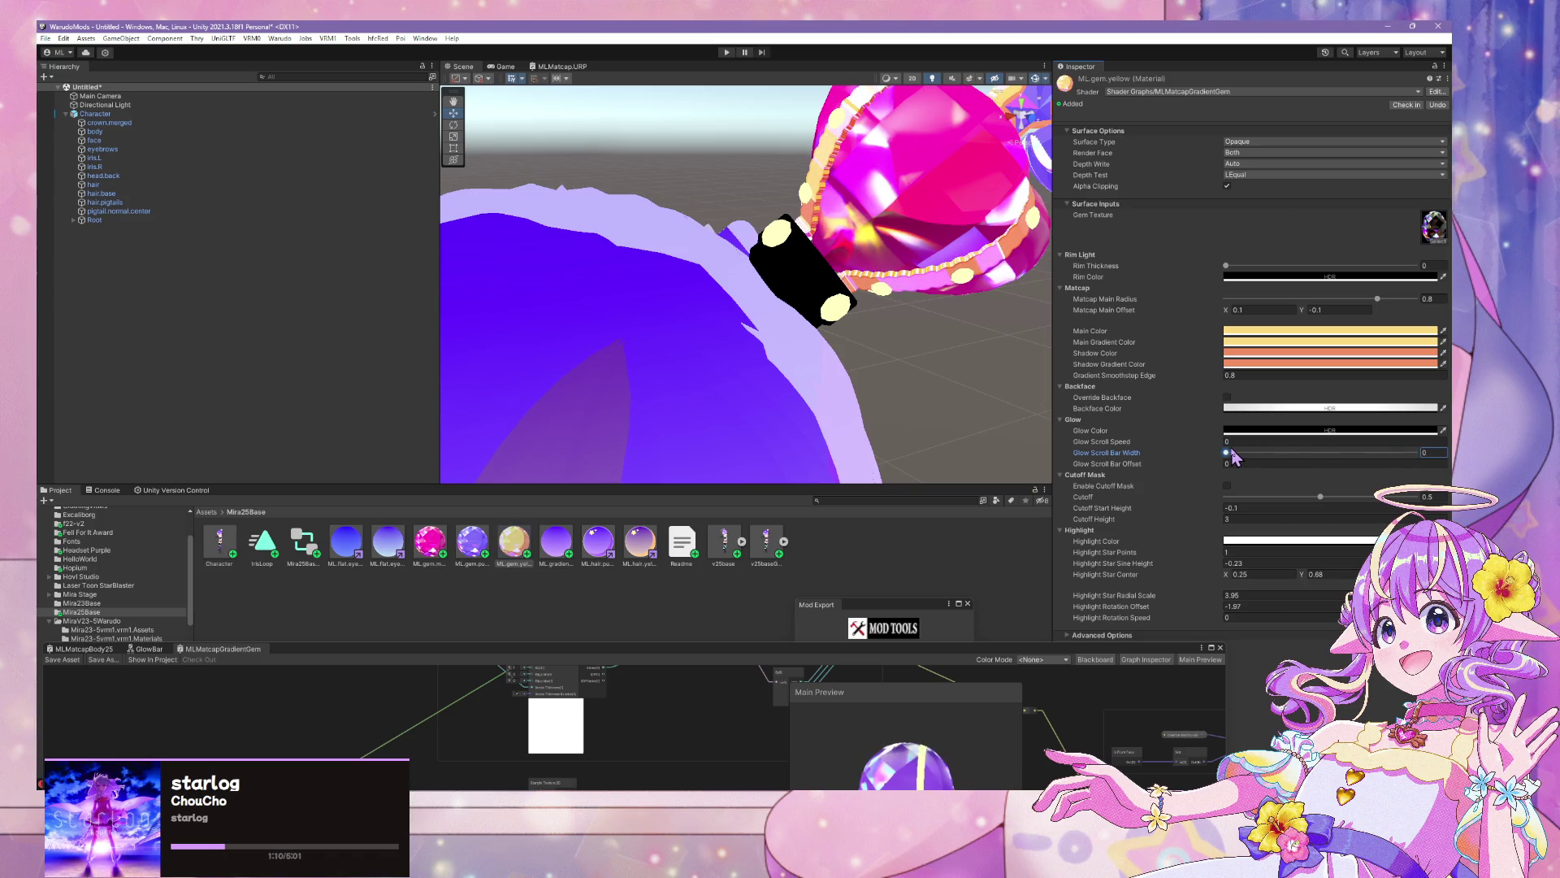
Select the ML.gem.purple material
left_click(479, 542)
left_click(449, 543)
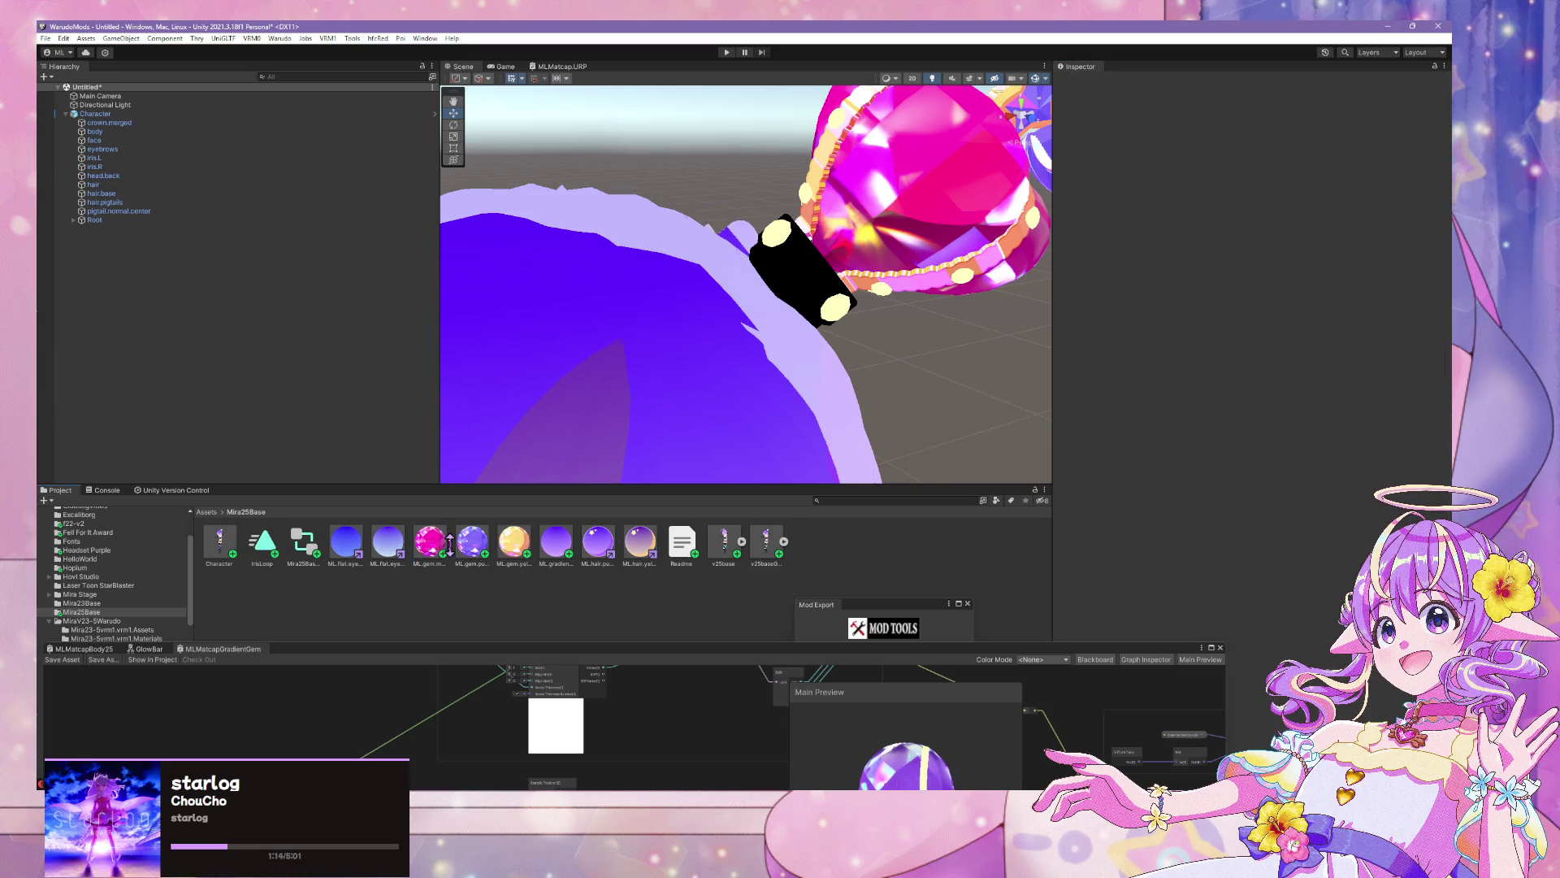
left_click(465, 543)
left_click(511, 543)
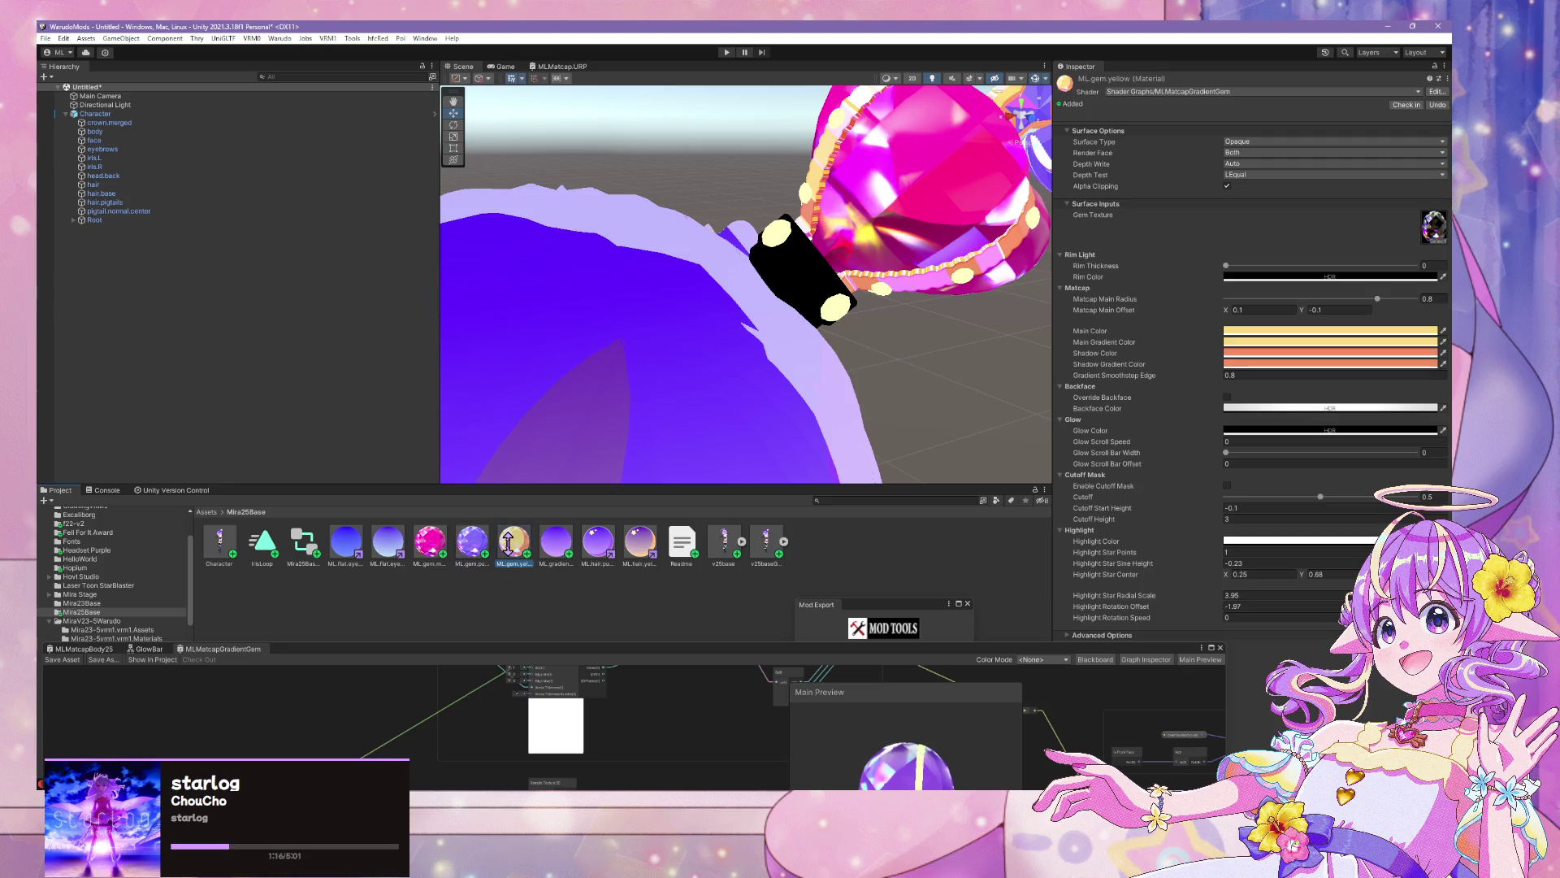
left_click(470, 543)
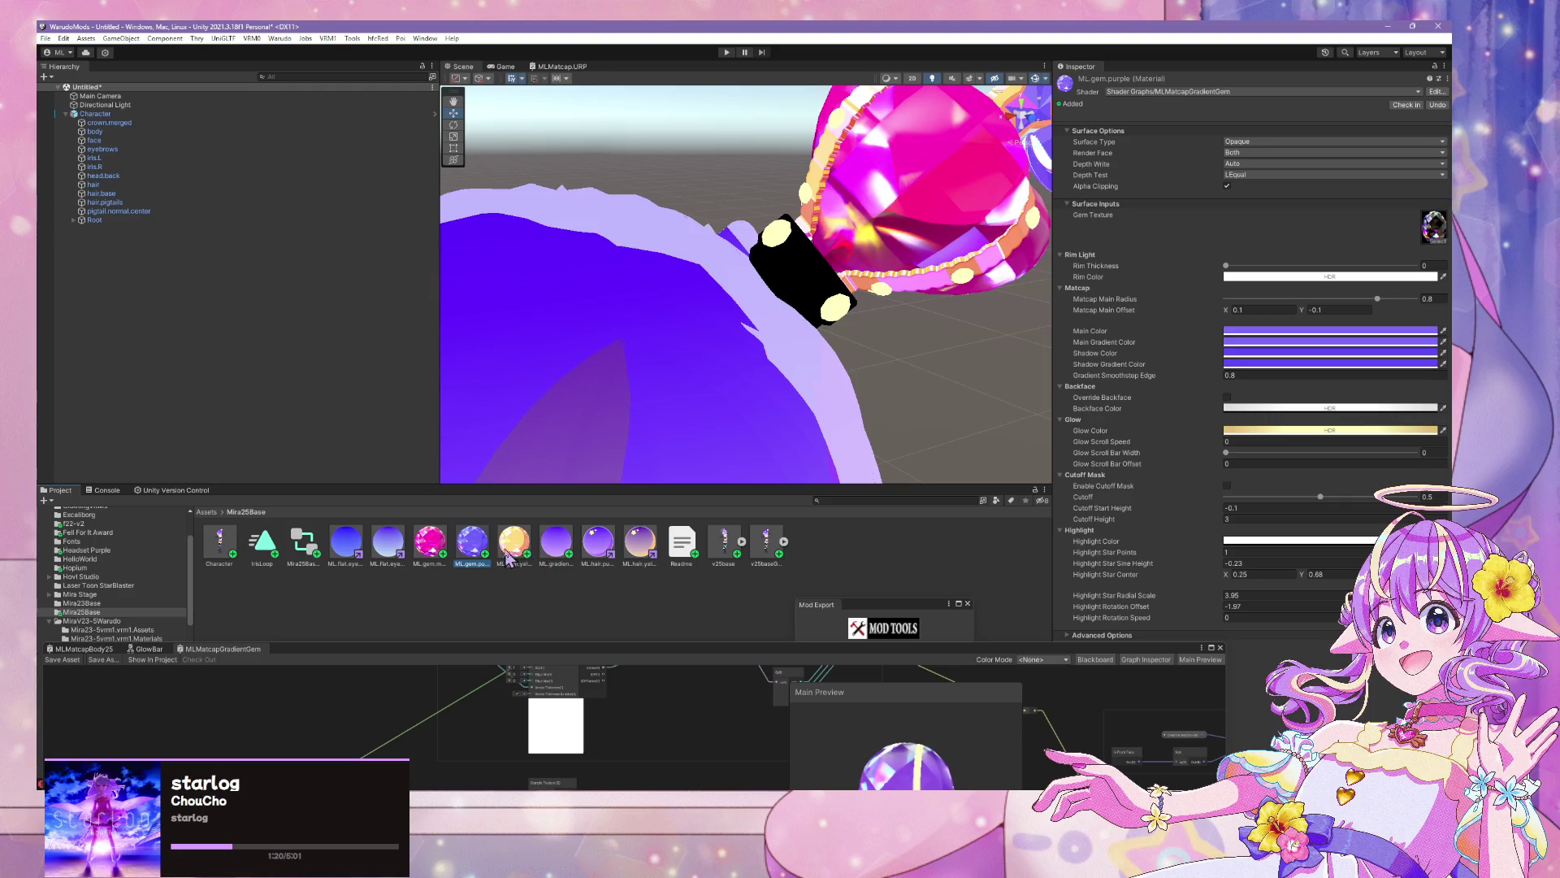
Switch between the purple and yellow gem materials, sampling pale yellow for the backface colour
left_click(1330, 430)
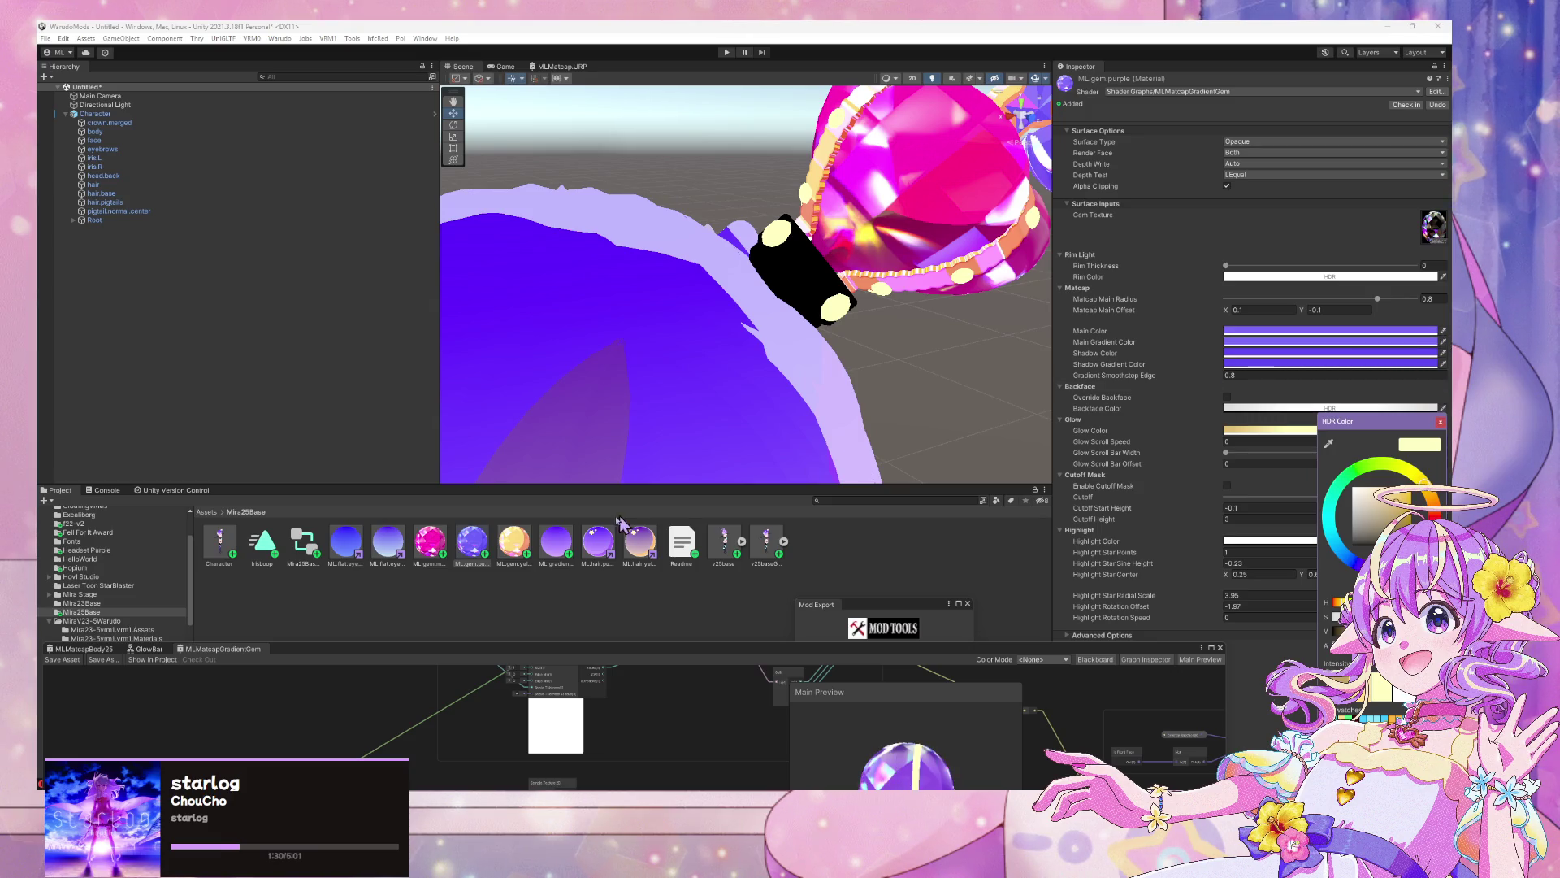
left_click(501, 555)
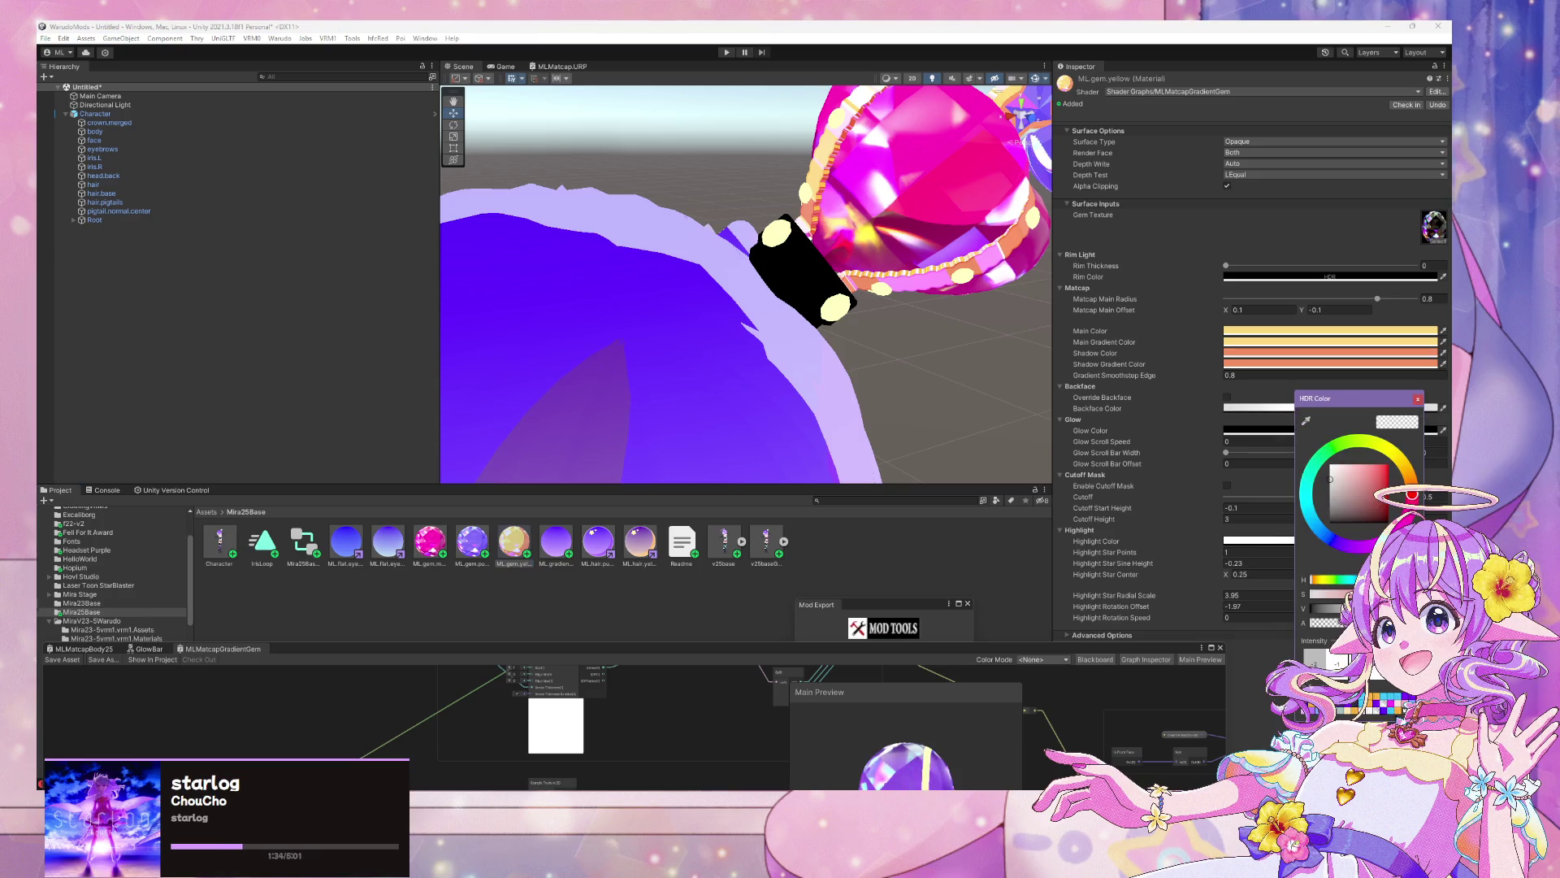
left_click(1381, 331)
left_click(1417, 399)
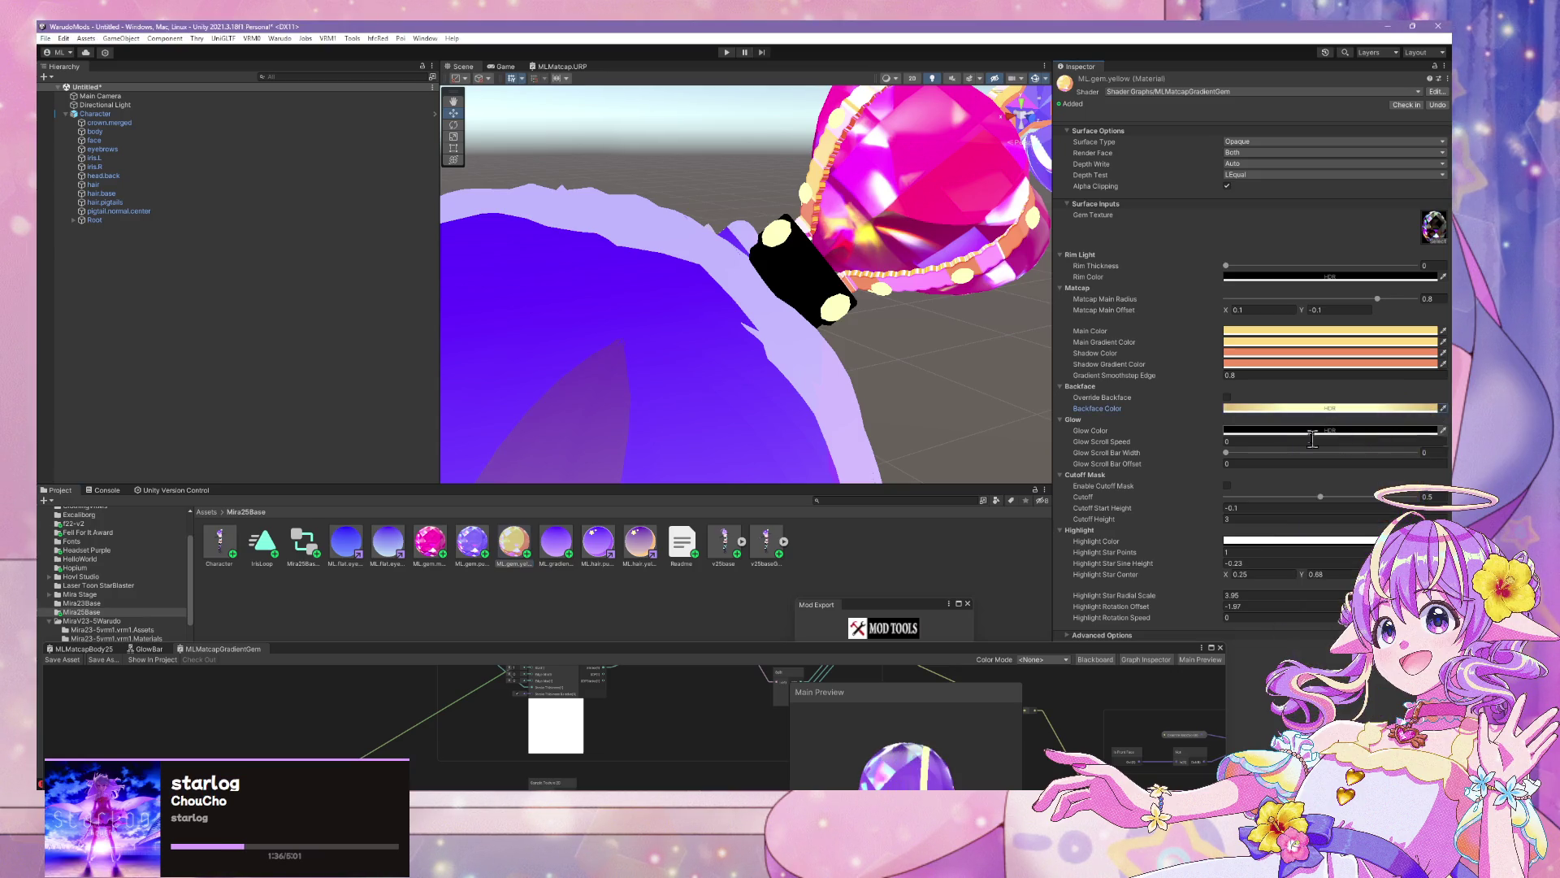
left_click(475, 556)
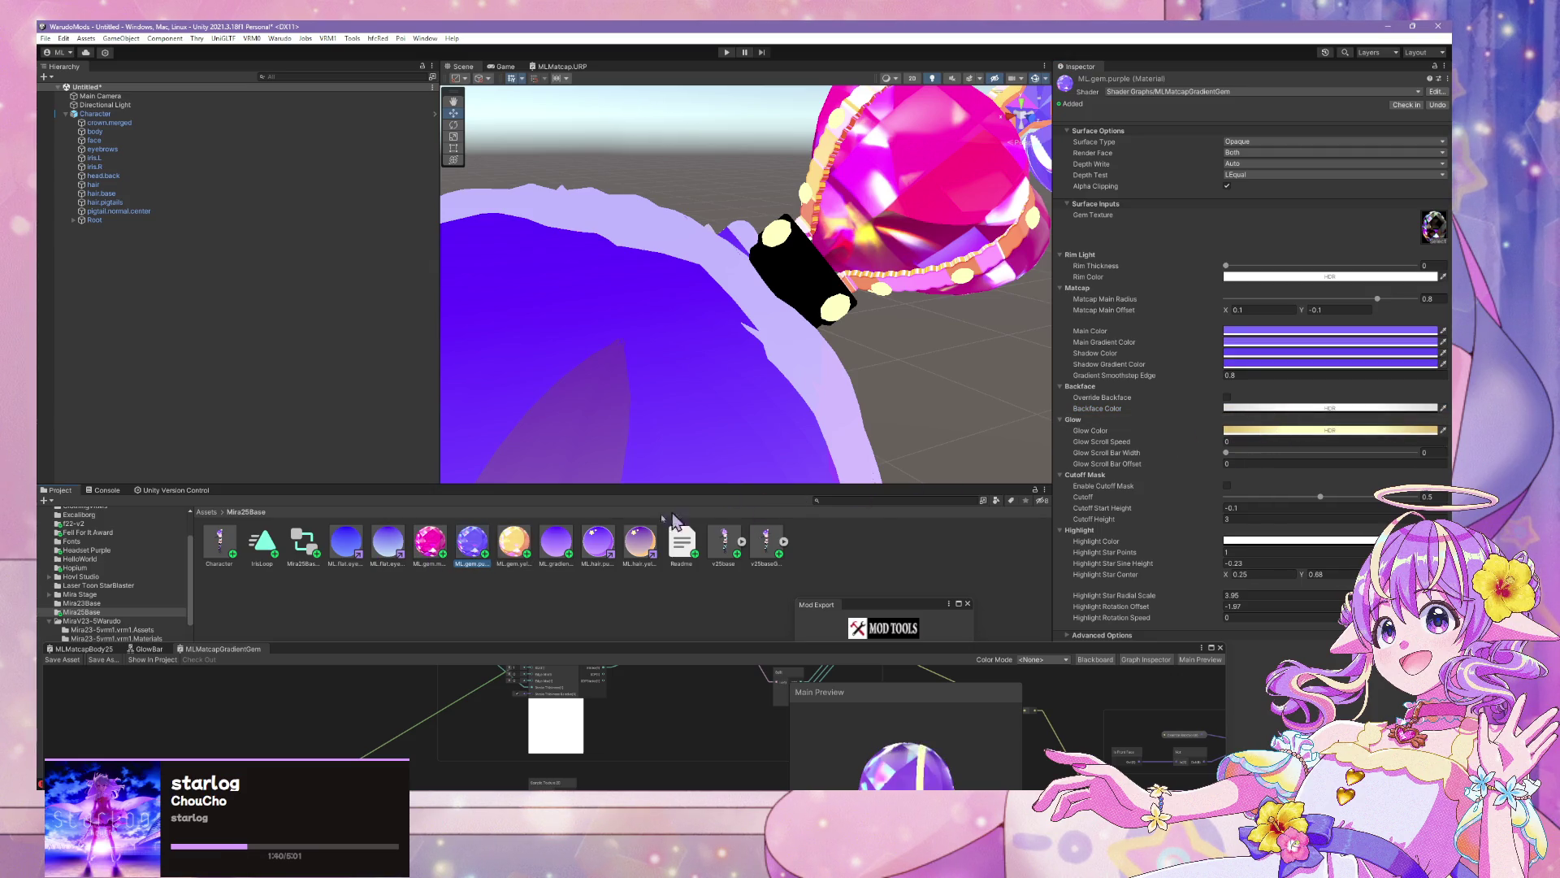
Set ML.gem.yellow's backface colour to near-white and its glow colour to pale yellow
left_click(1291, 408)
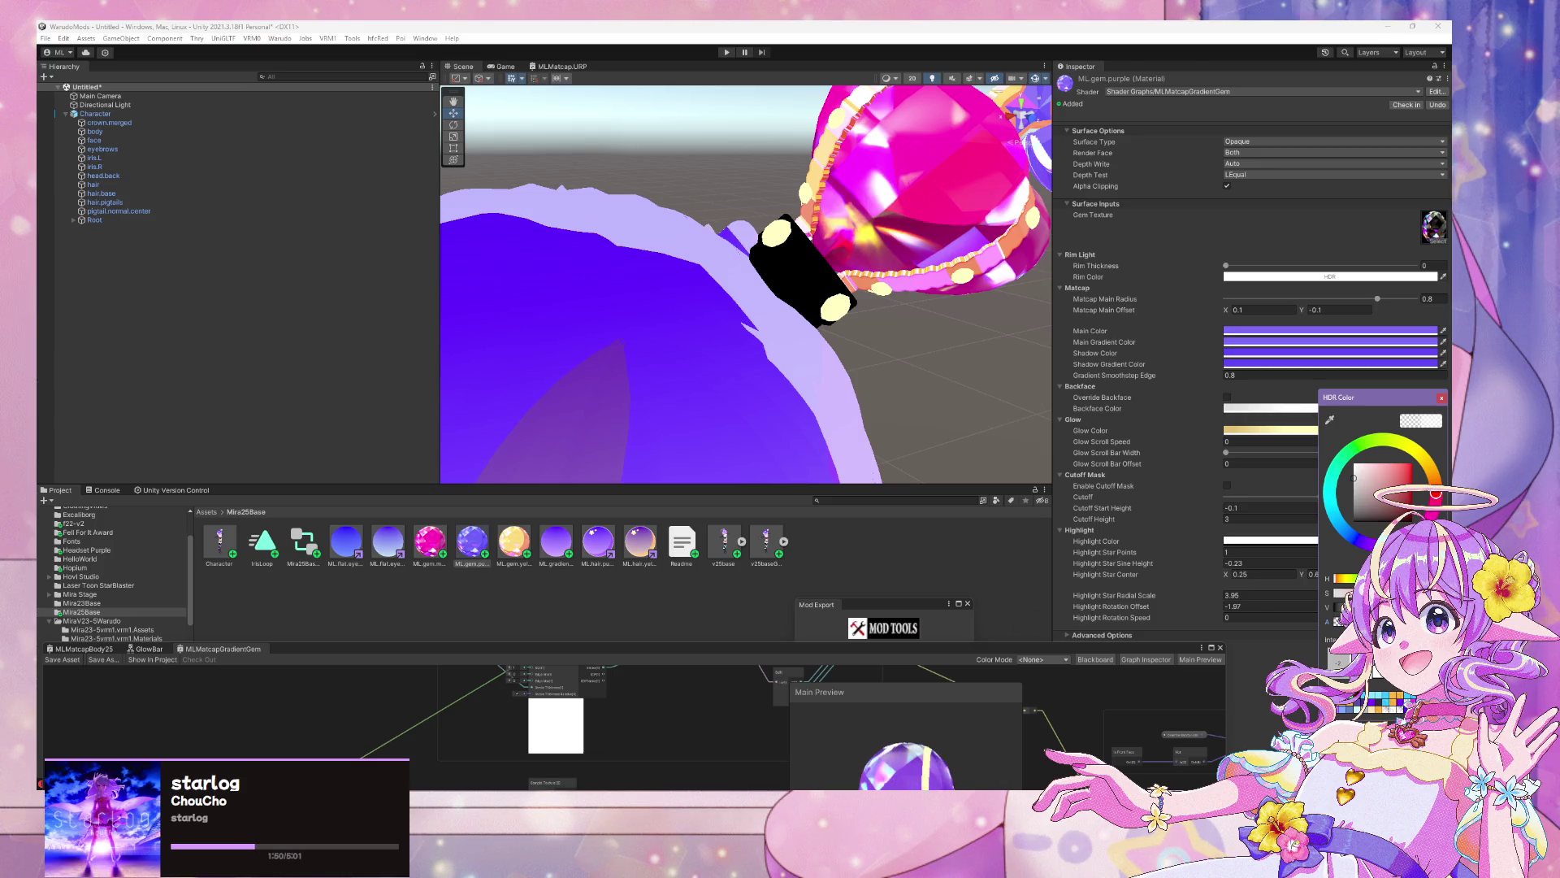
left_click(504, 557)
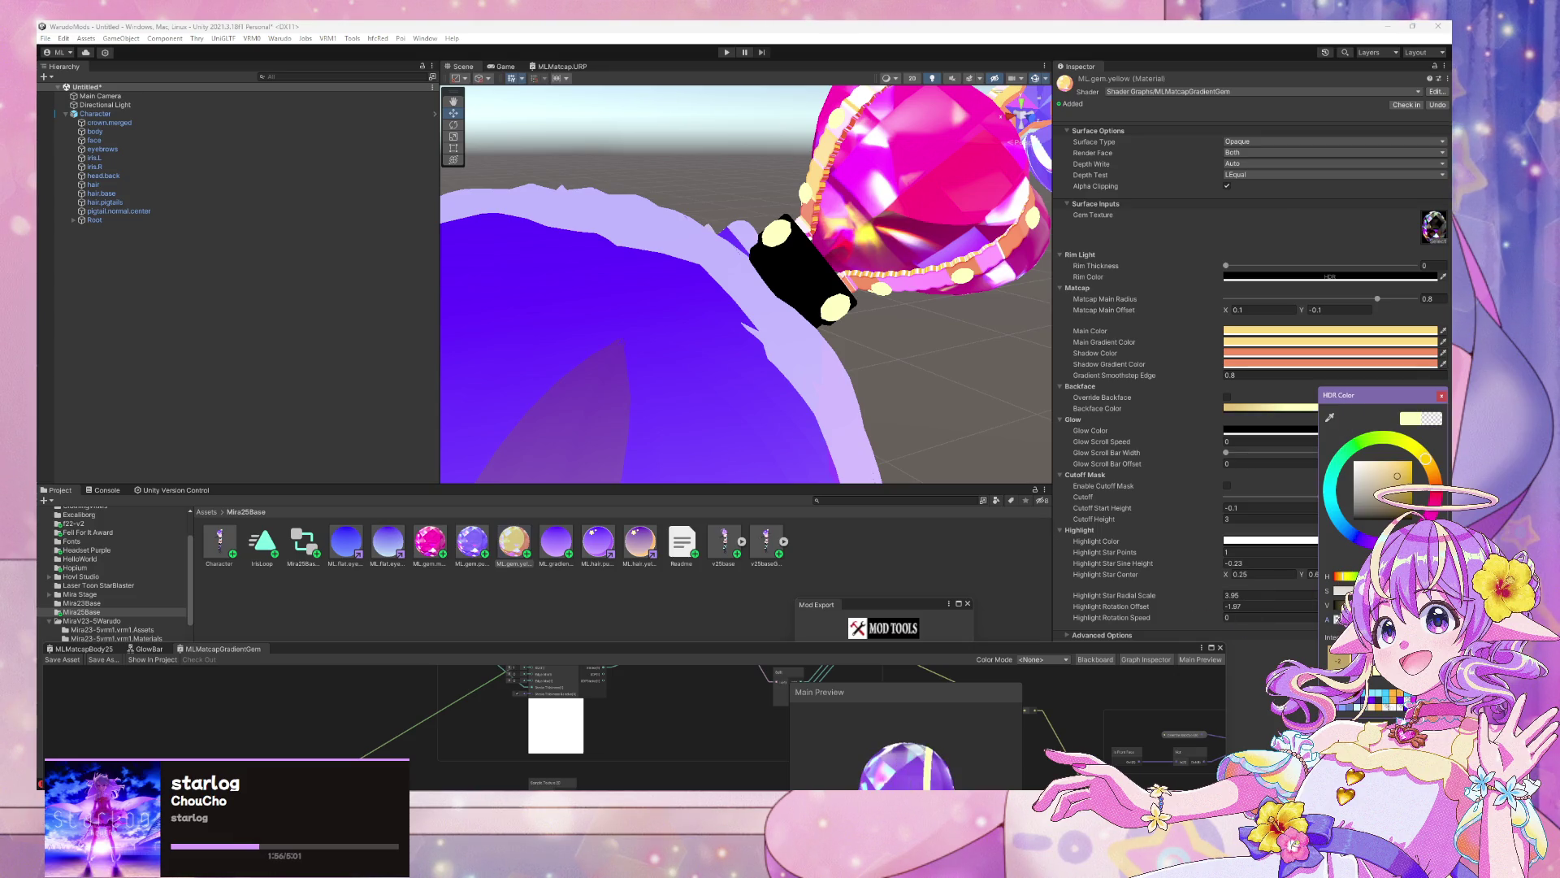
mouse_move(1425, 458)
left_mouse_down()
mouse_move(1436, 492)
mouse_move(1354, 476)
left_mouse_up()
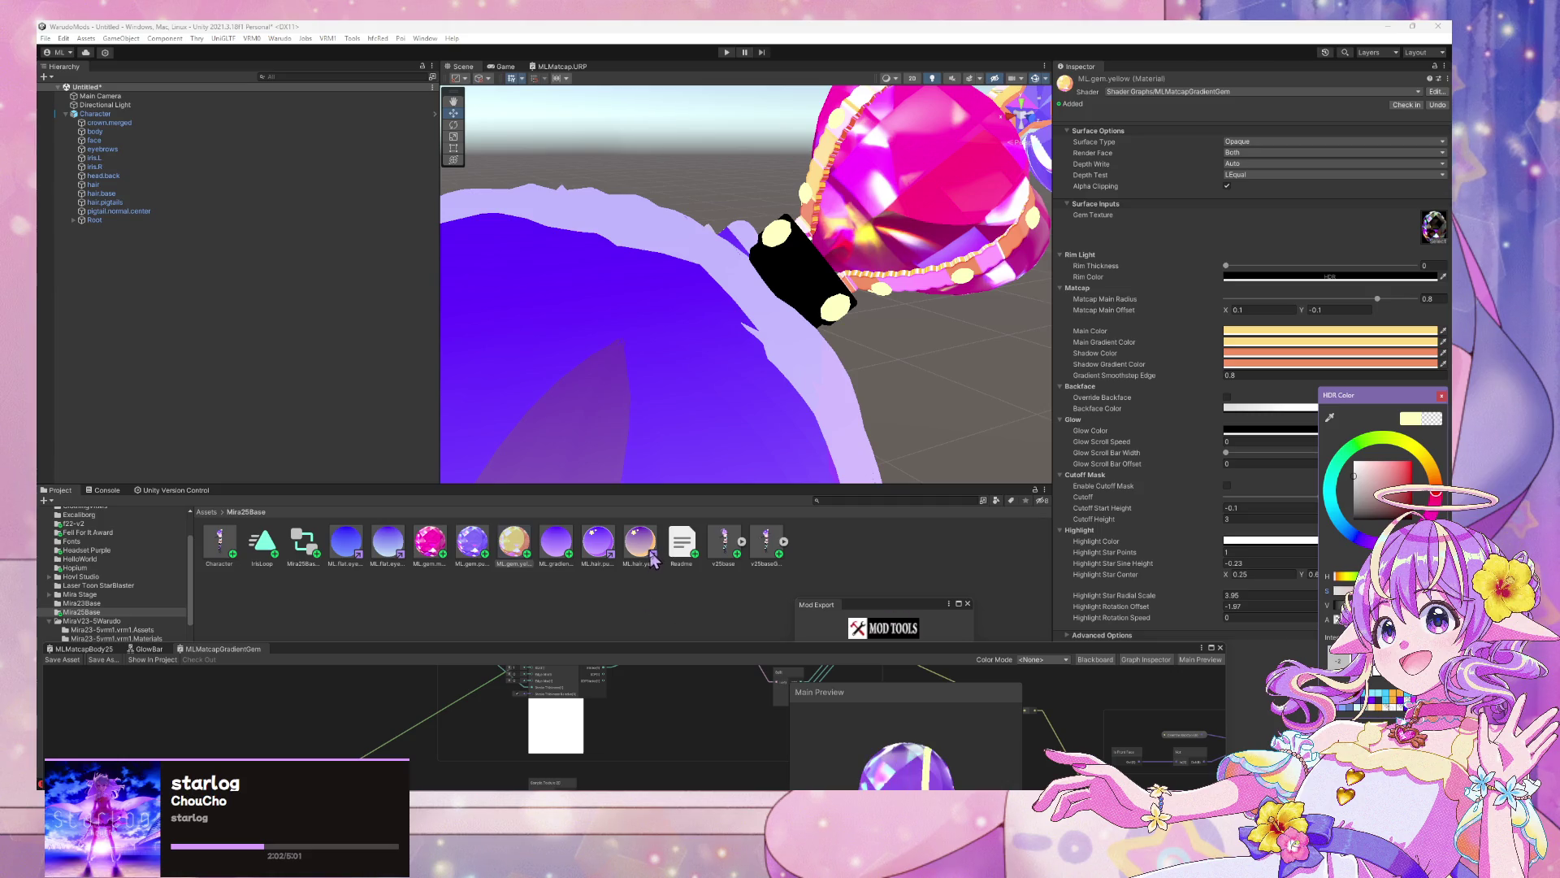
left_click(1441, 396)
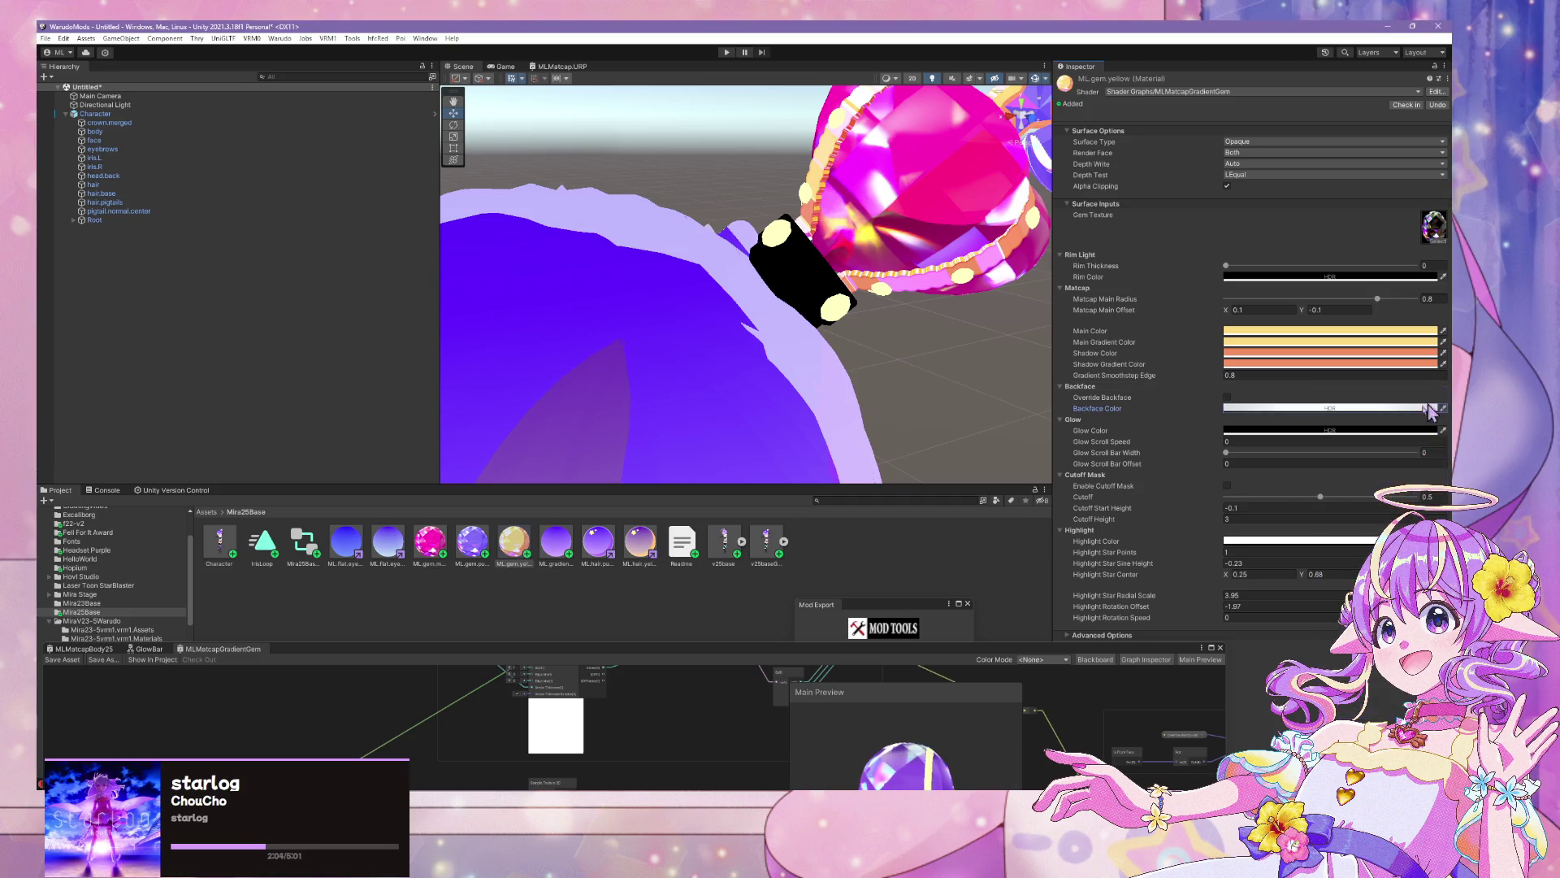
left_click(1349, 431)
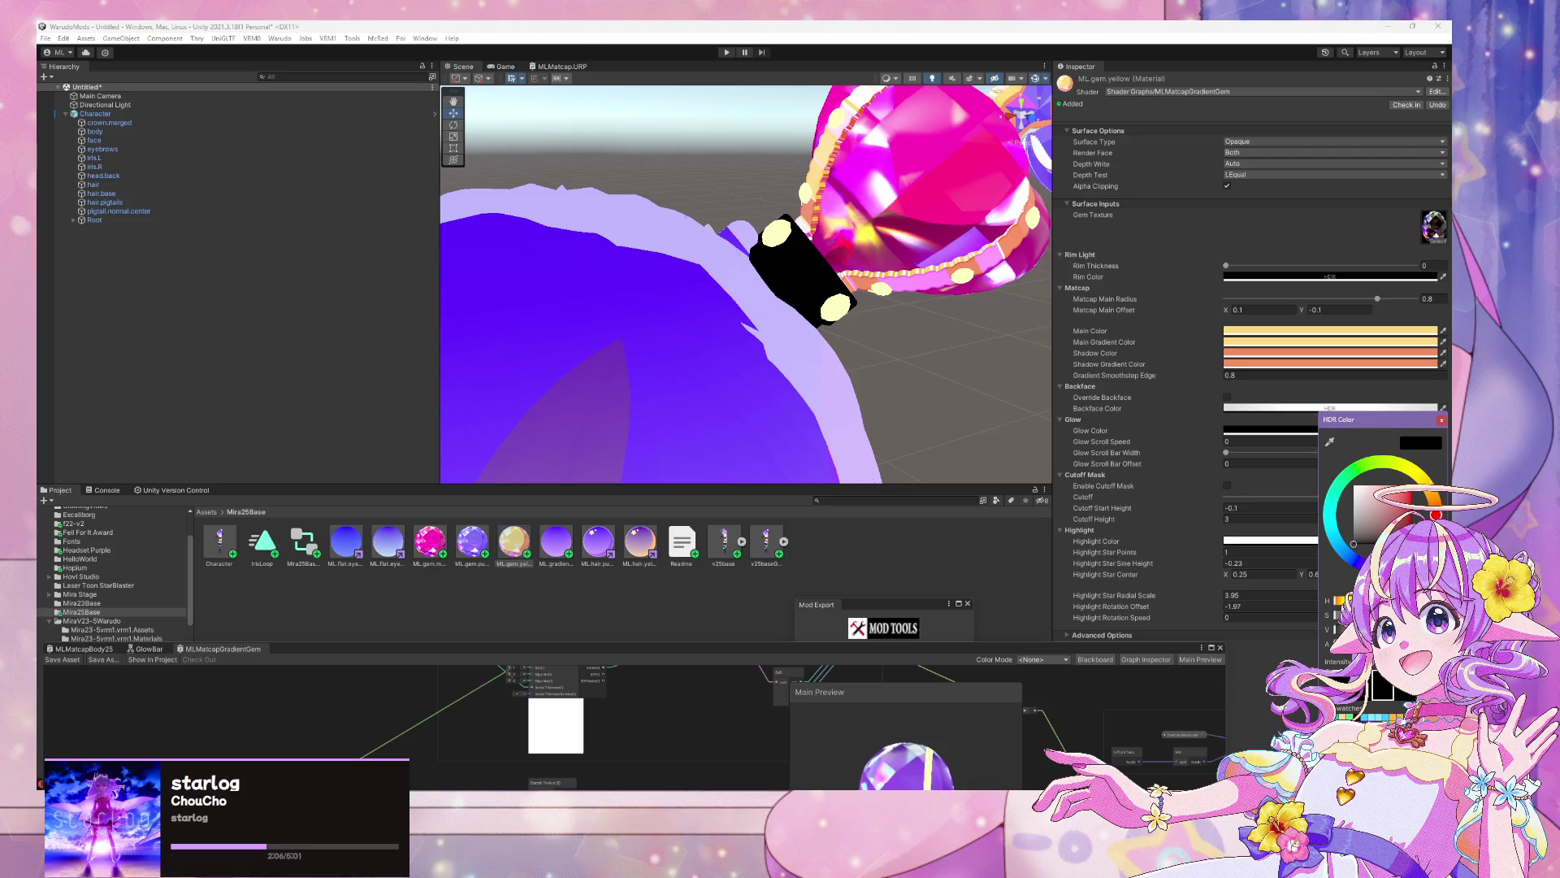
left_click(1373, 716)
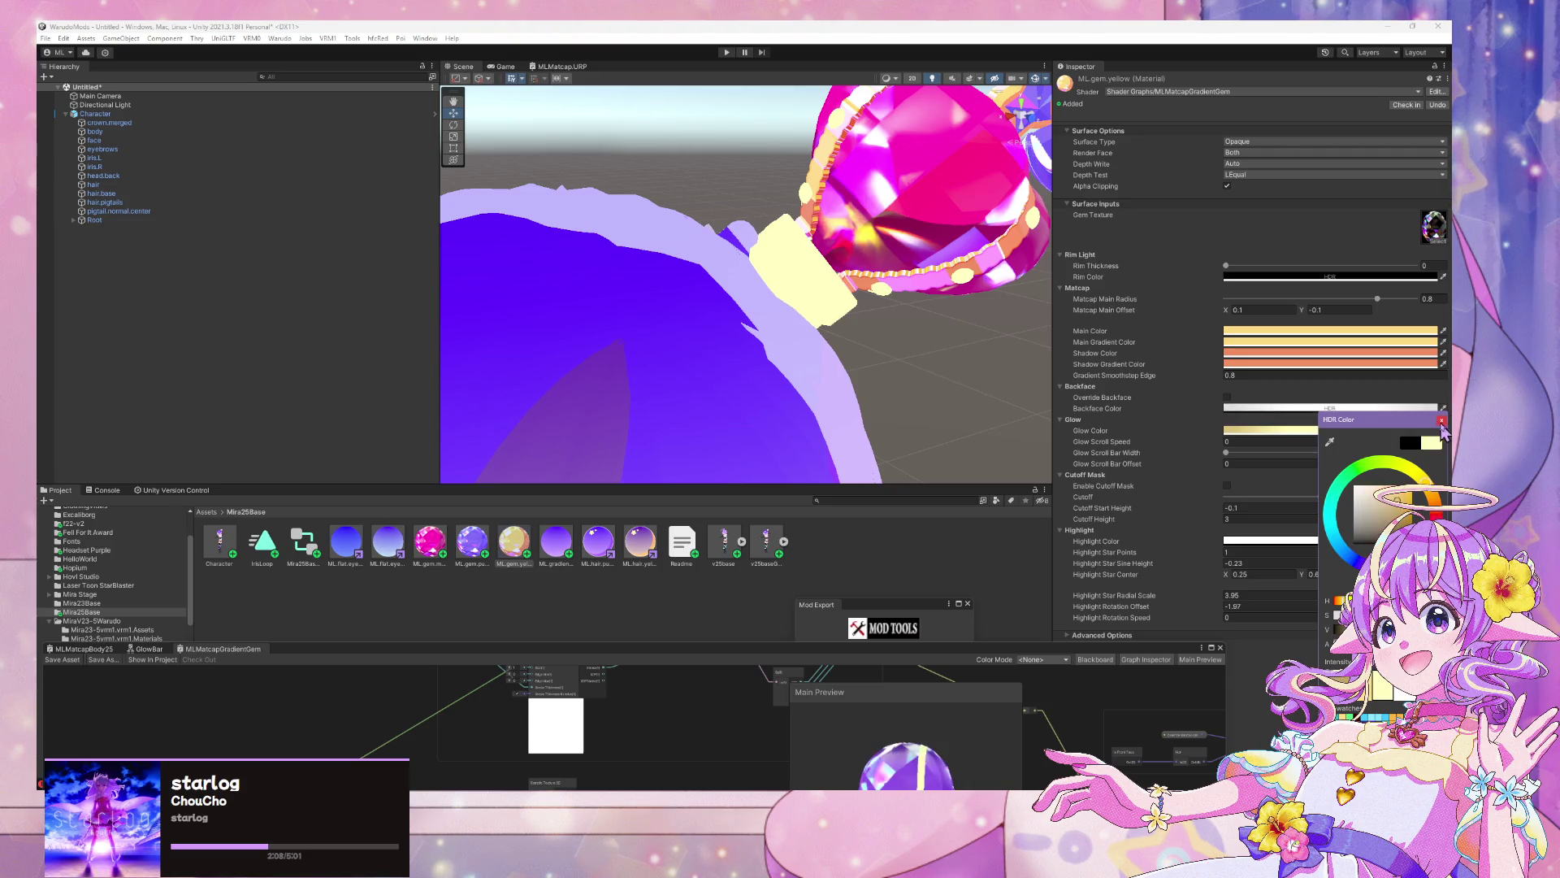
Drag Glow Scroll Bar Width to about 0.377 and set Glow Scroll Speed to 1.110
left_click(1442, 421)
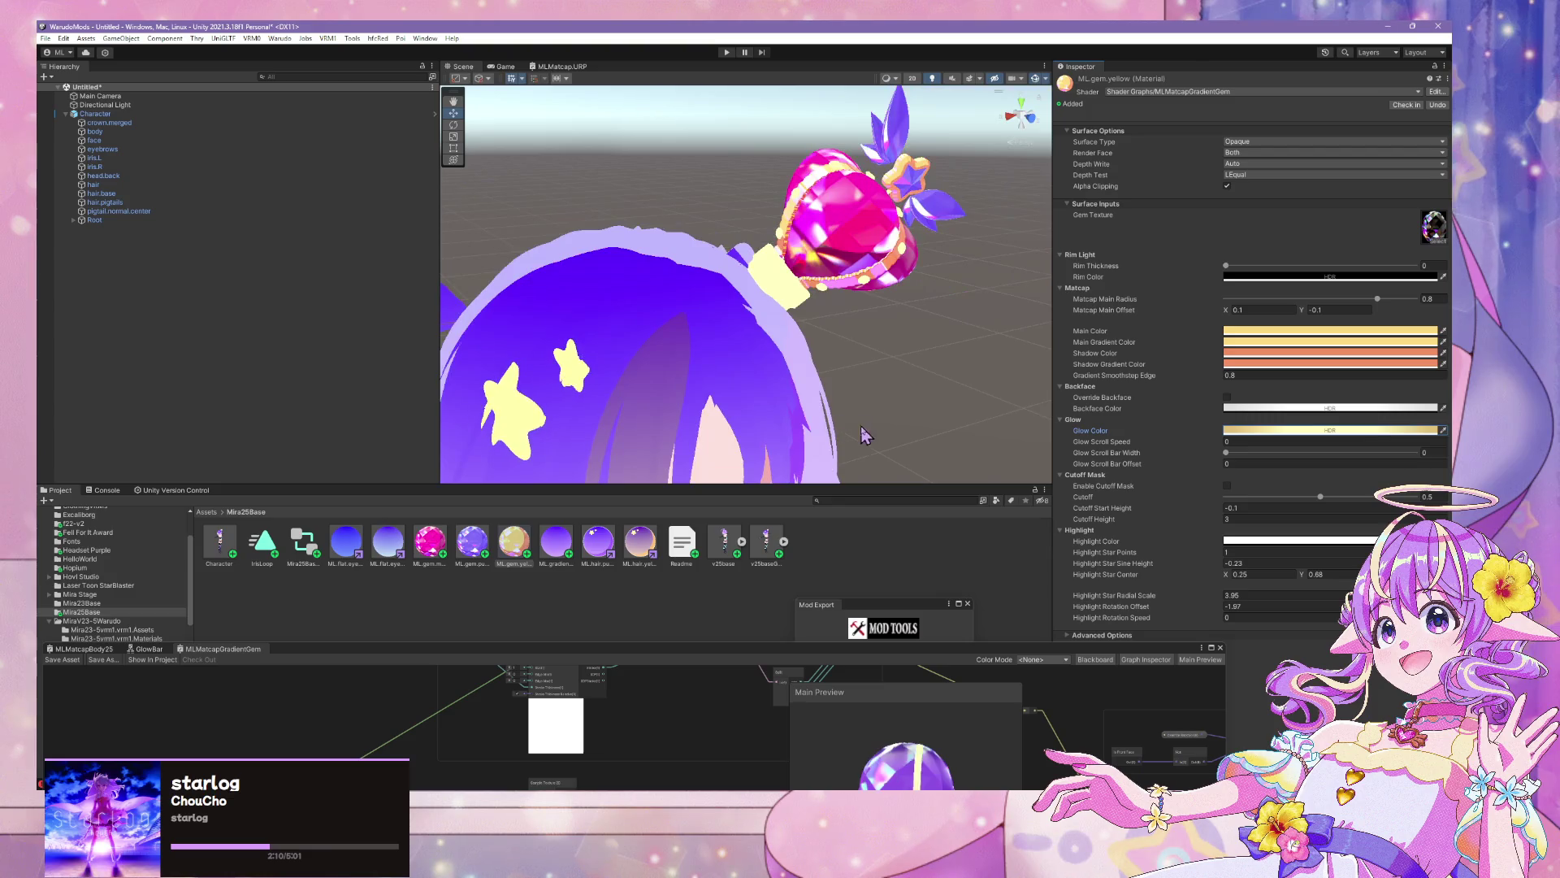
mouse_move(1225, 452)
left_mouse_down()
mouse_move(1297, 452)
mouse_move(1020, 436)
left_mouse_up()
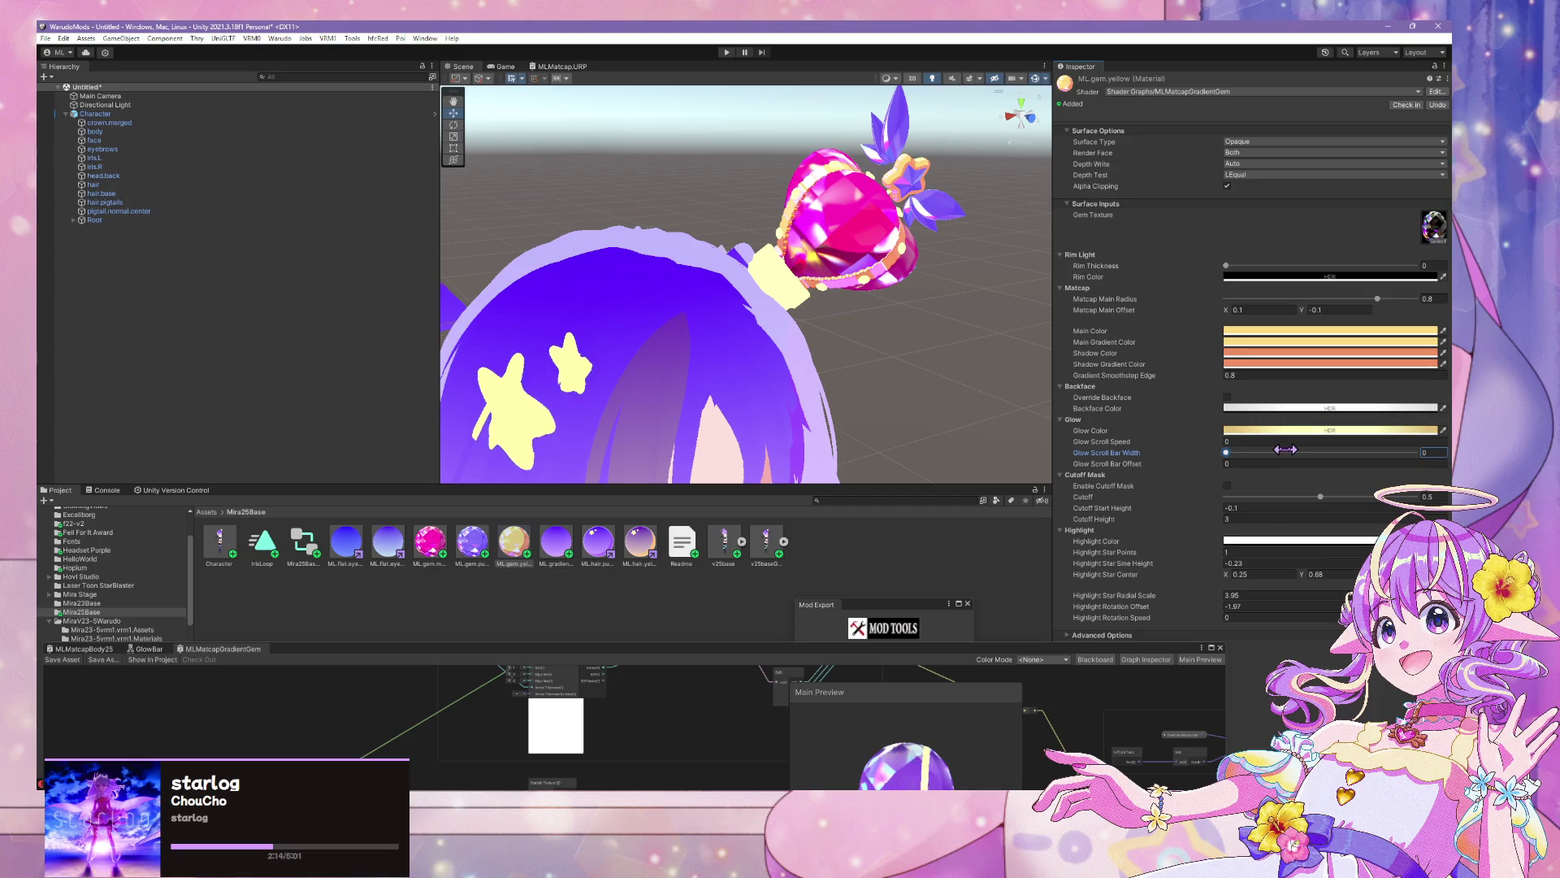
left_click(1243, 442)
type("1")
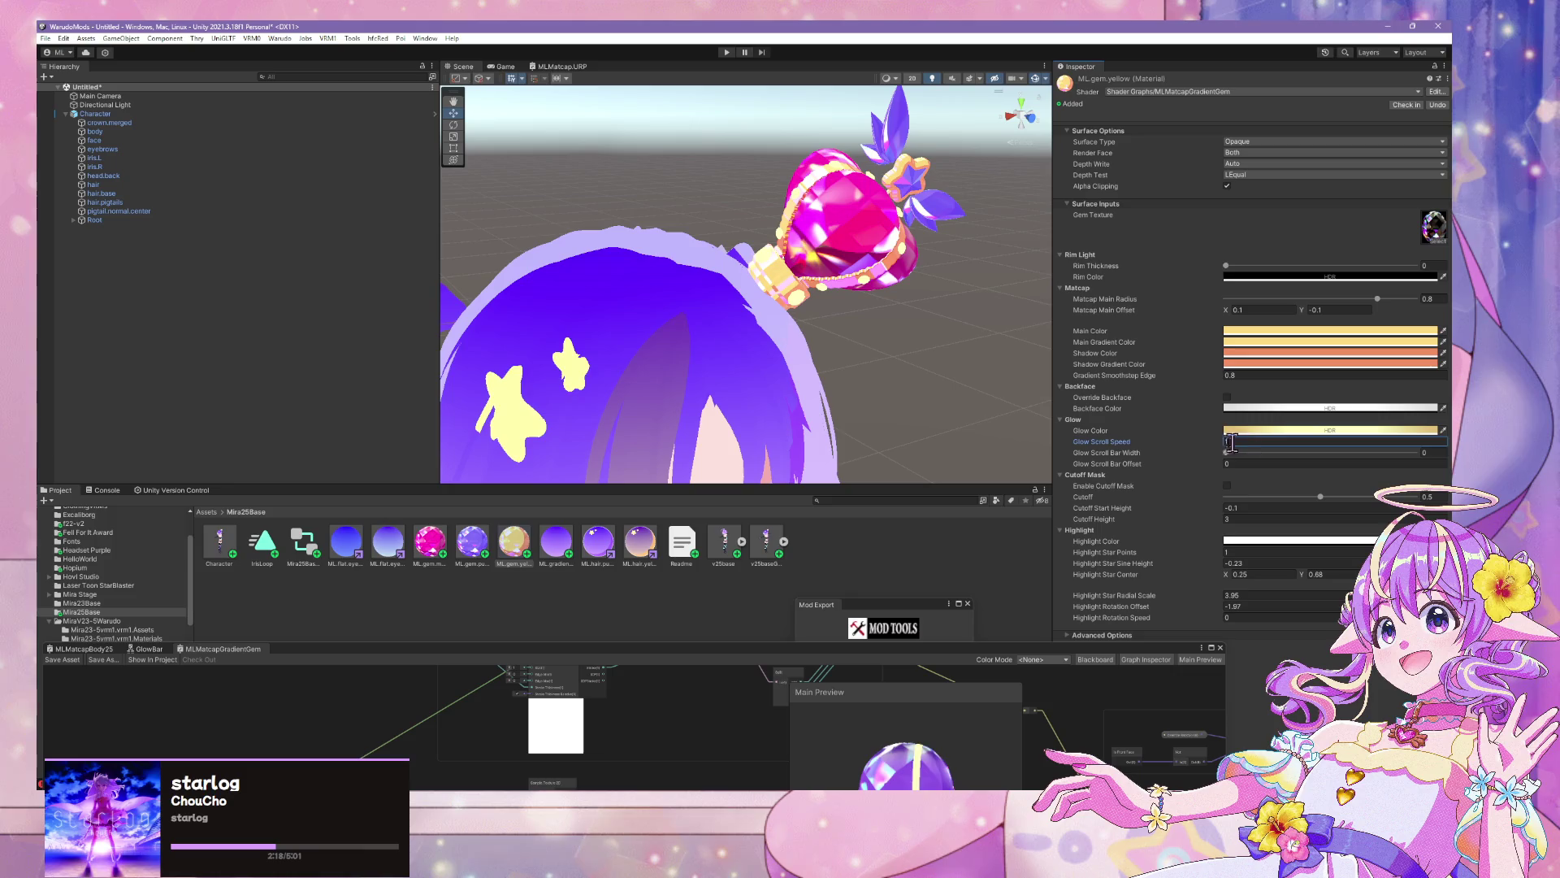
type(".110")
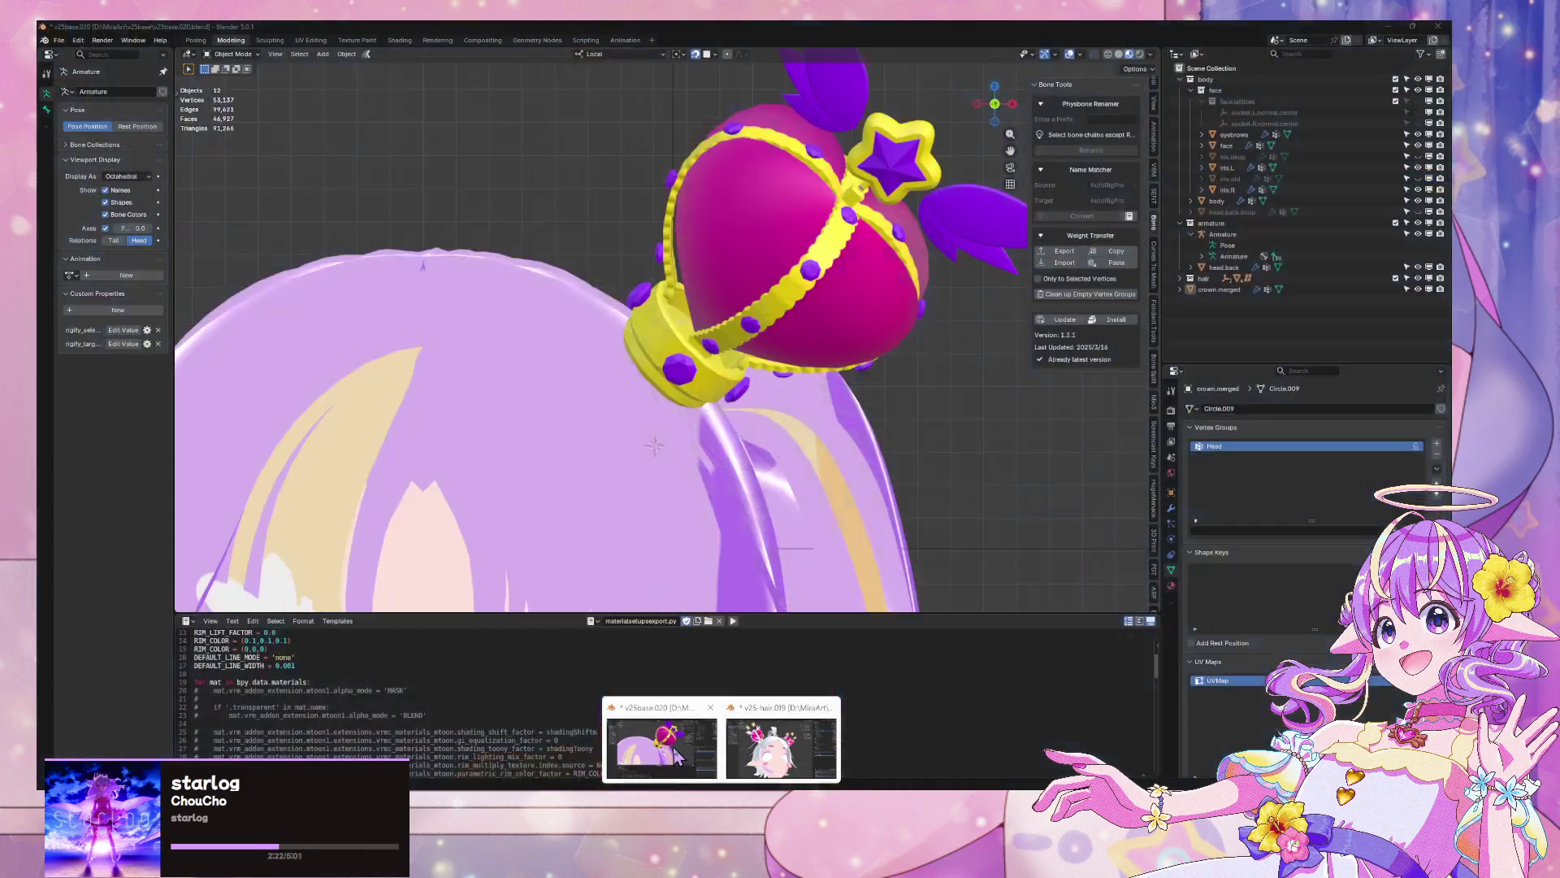
In Blender, duplicate the crown object and place the copy beside the original
left_click(674, 755)
scroll(869, 467, "down", 8)
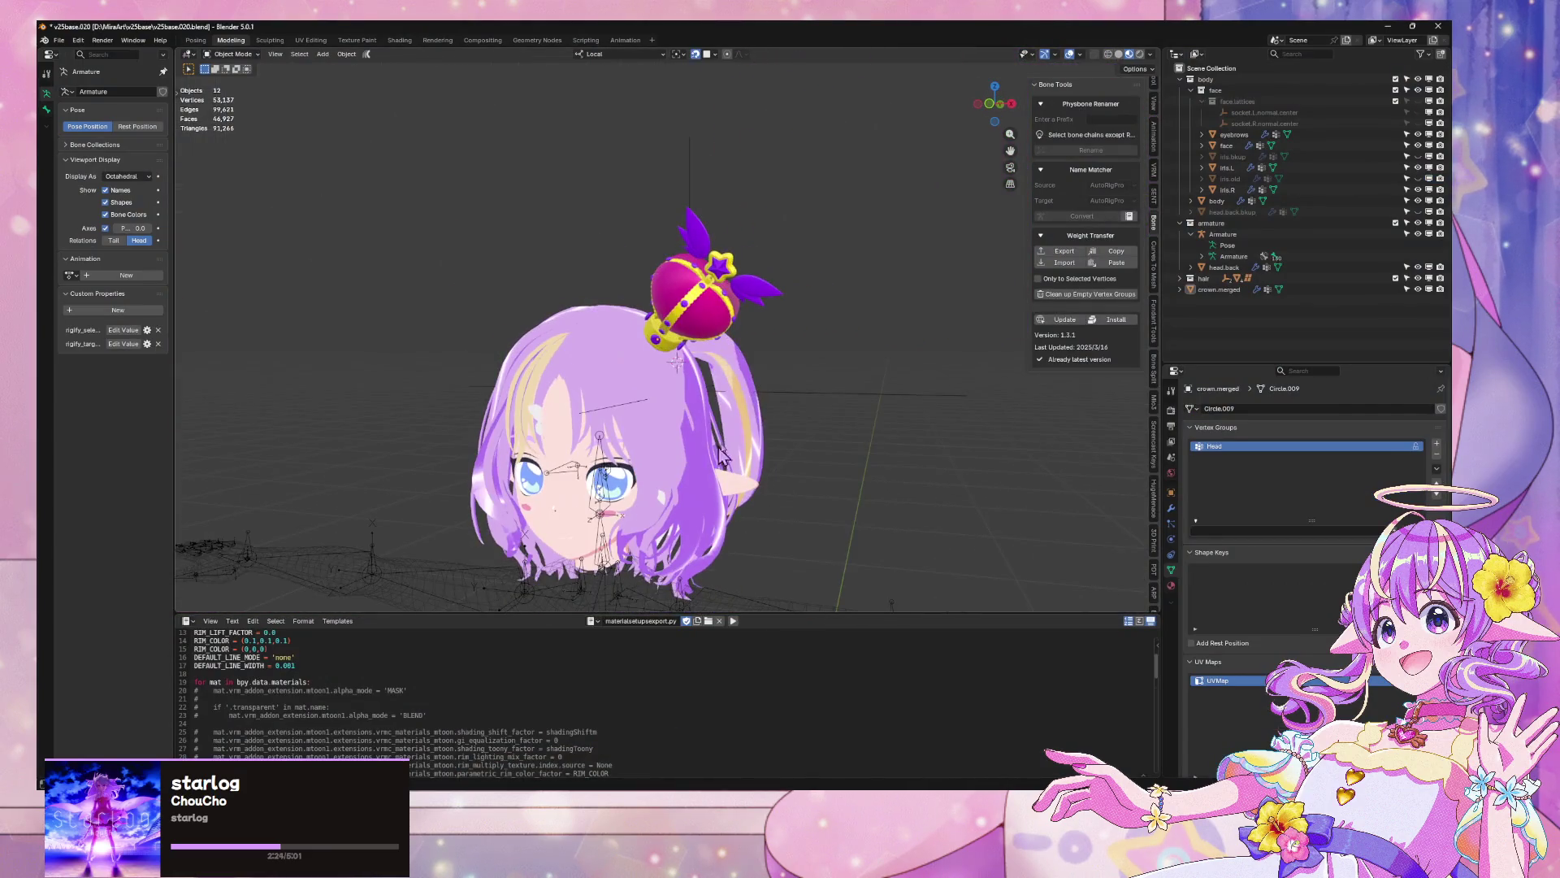
left_click(720, 345)
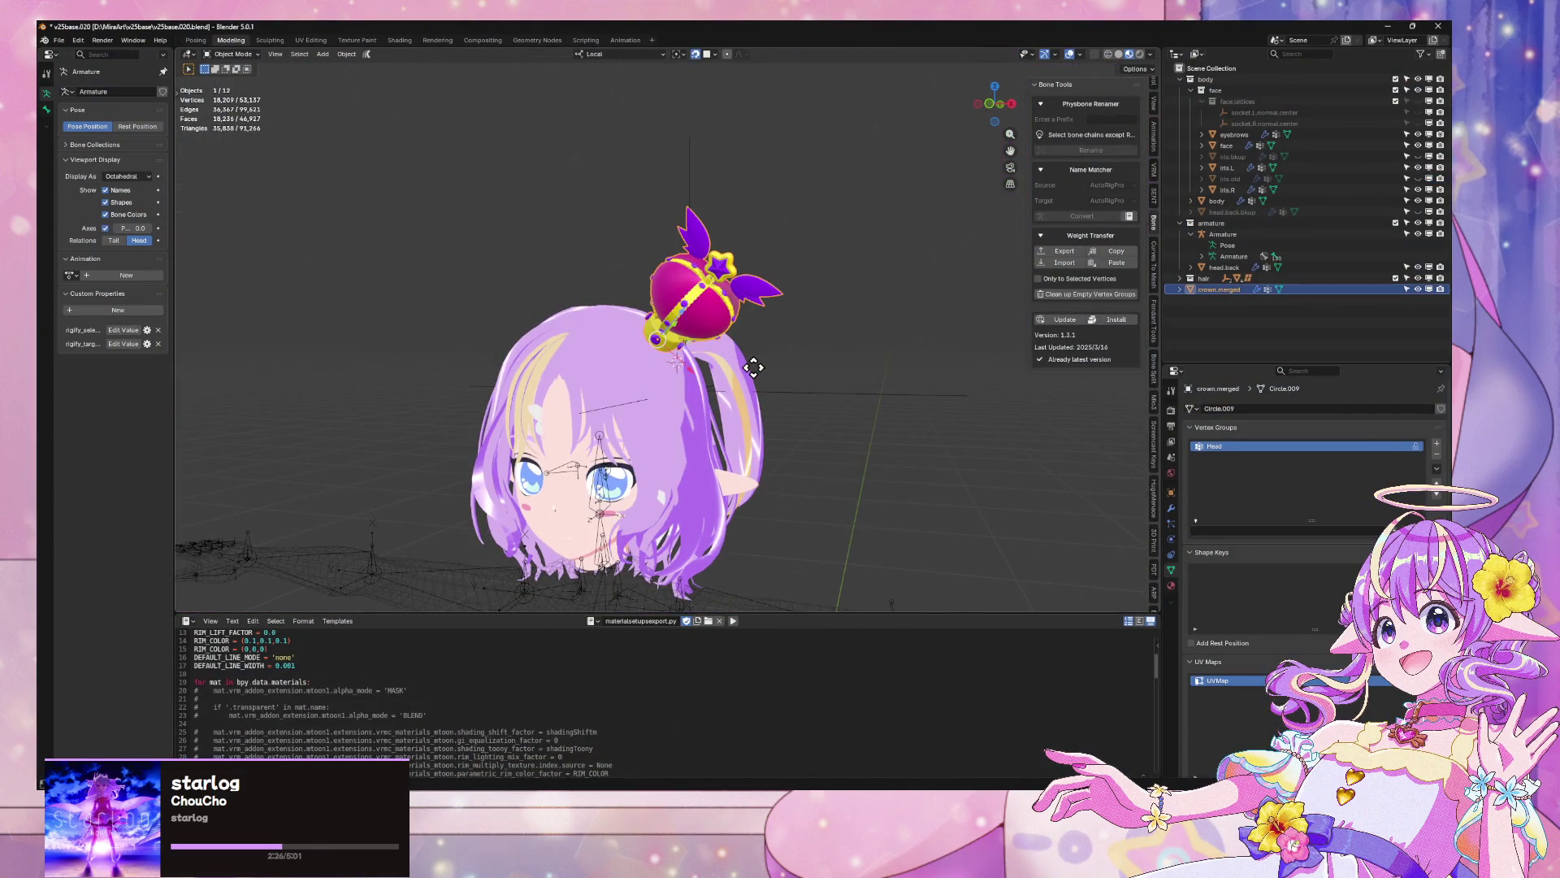
key("alt+d")
key("Escape")
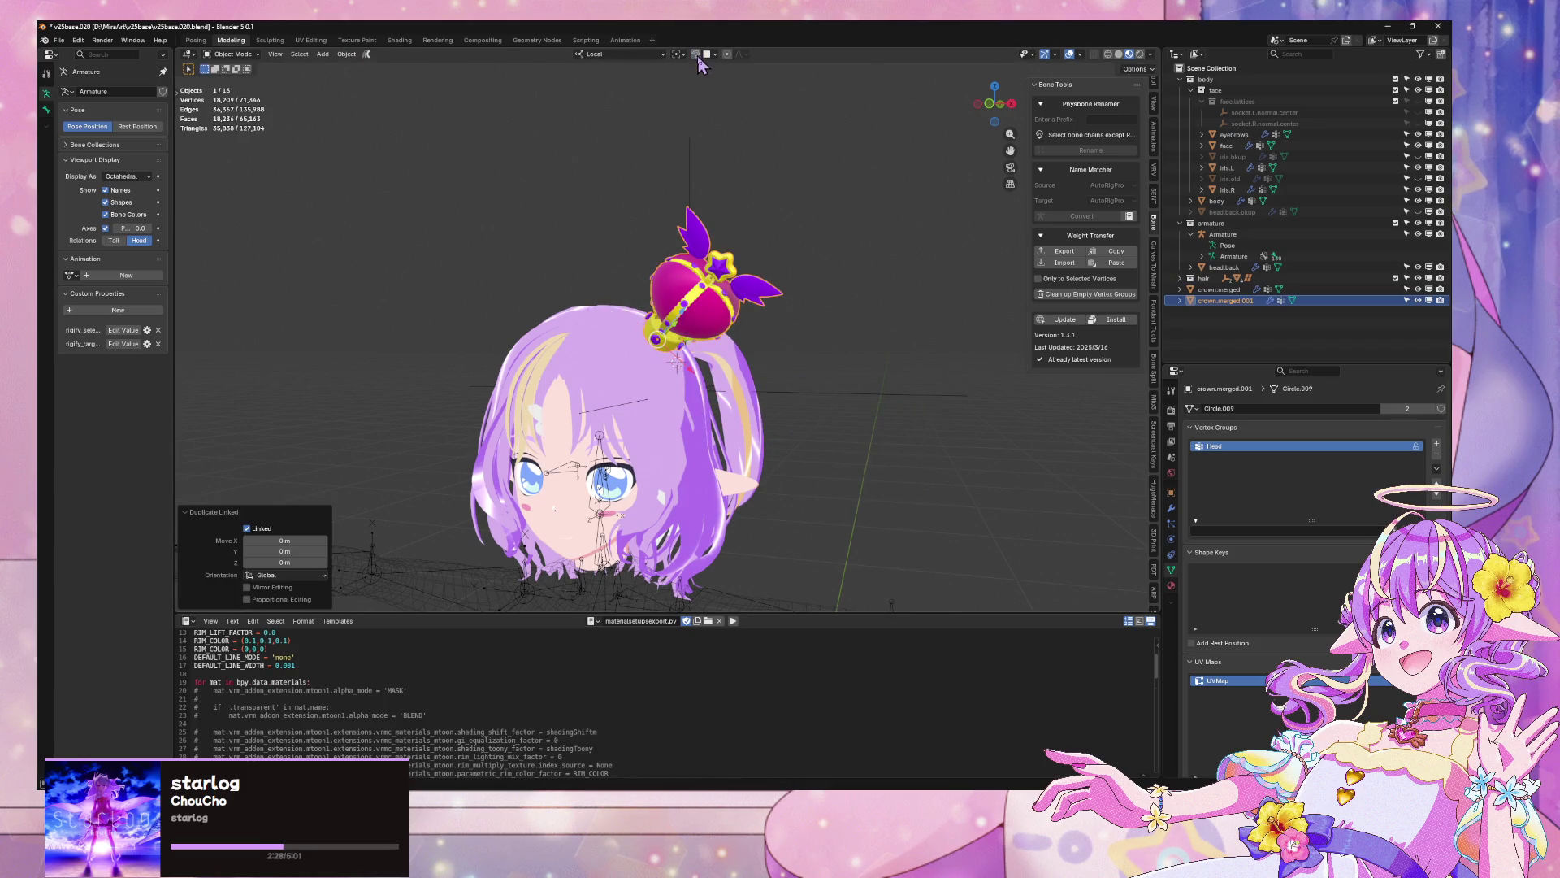
key("g")
left_click(983, 268)
Clear the duplicate crown's rotation and shift it along X in front view
key("alt+r")
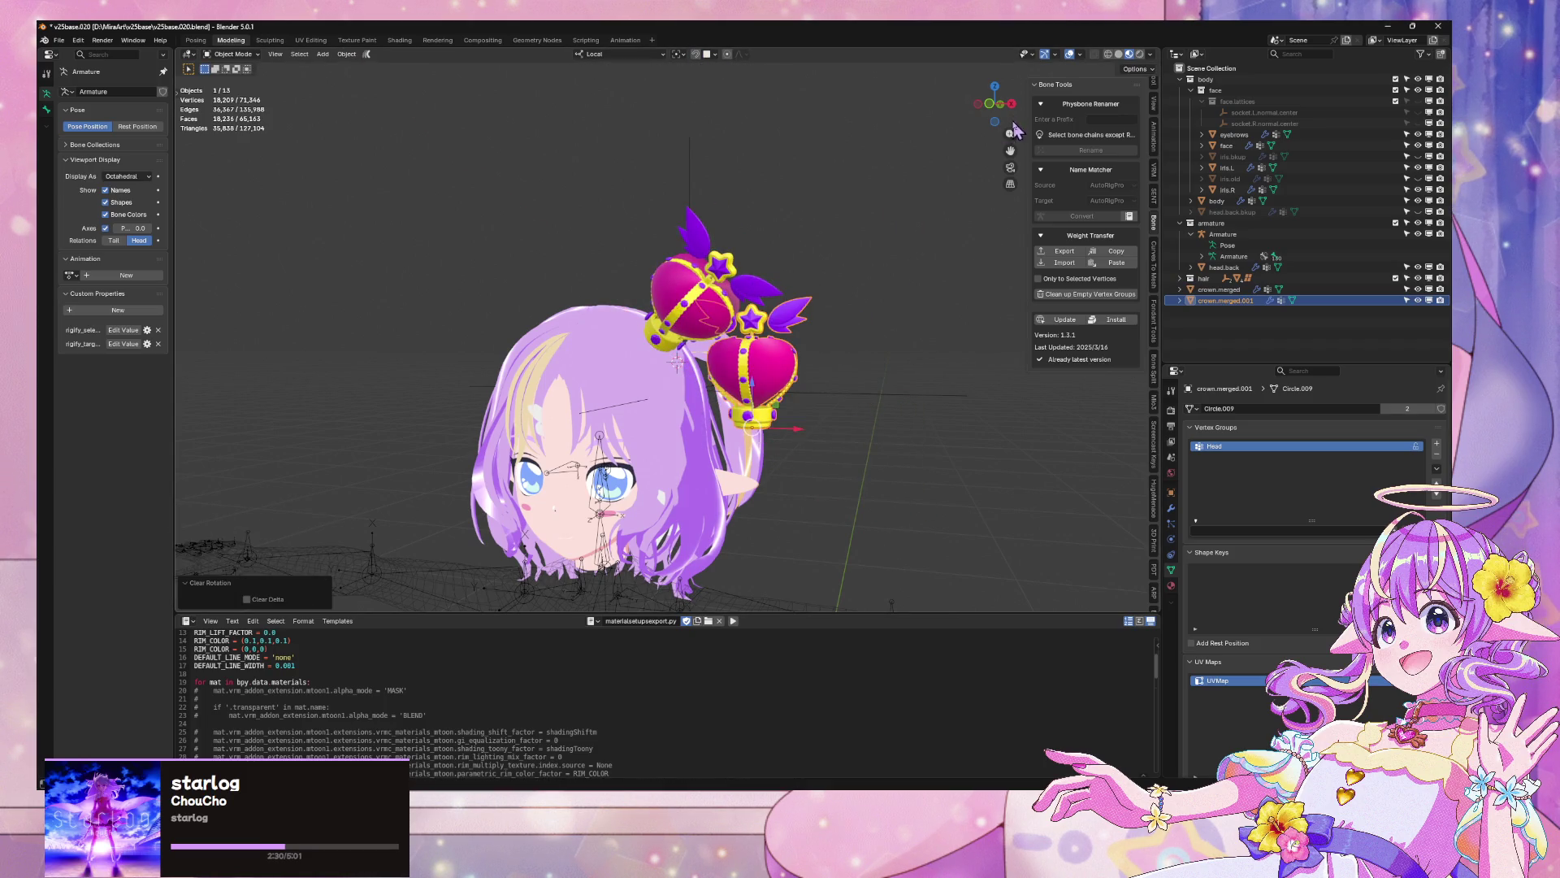
key("KP_1")
key("g")
key("x")
left_click(1032, 260)
left_click(994, 106)
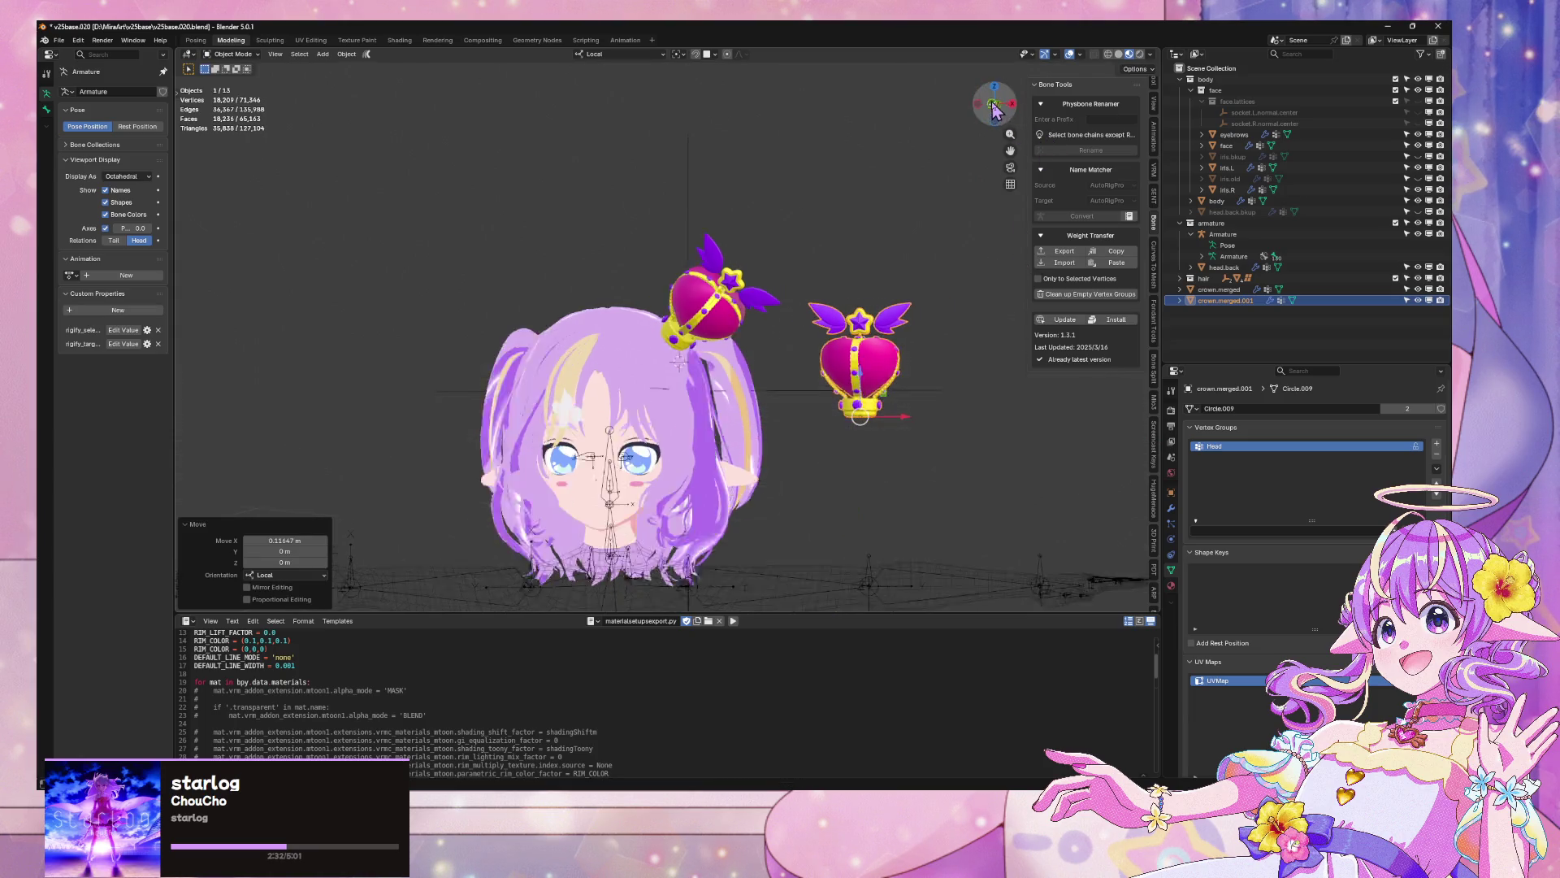
scroll(899, 325, "up", 4)
Project the duplicate crown's UVs from the front view, fitted to bounds
key("Tab")
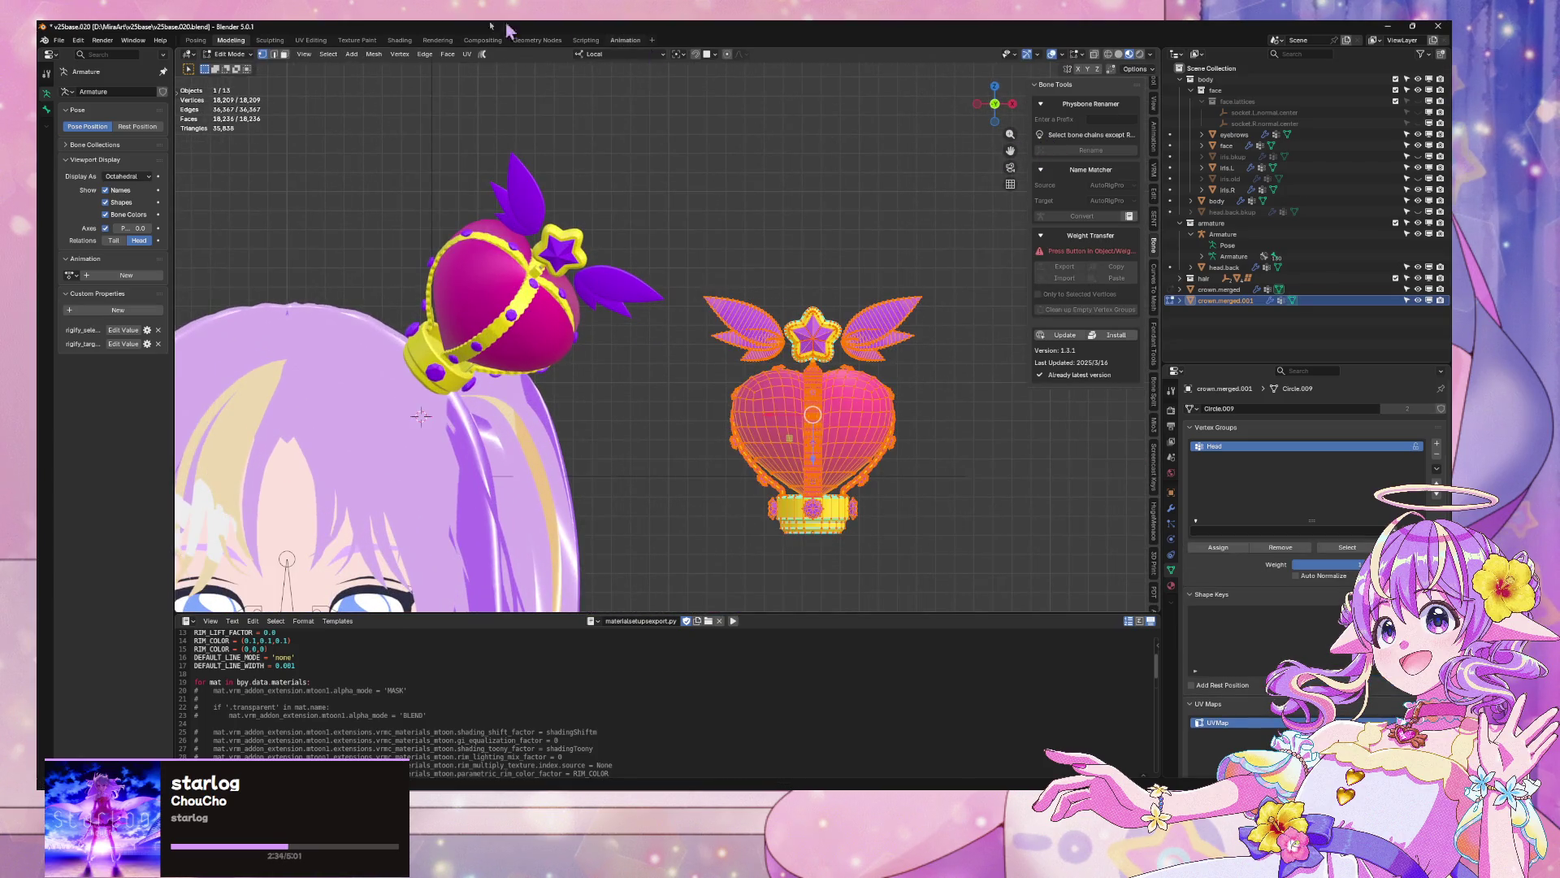
left_click(467, 54)
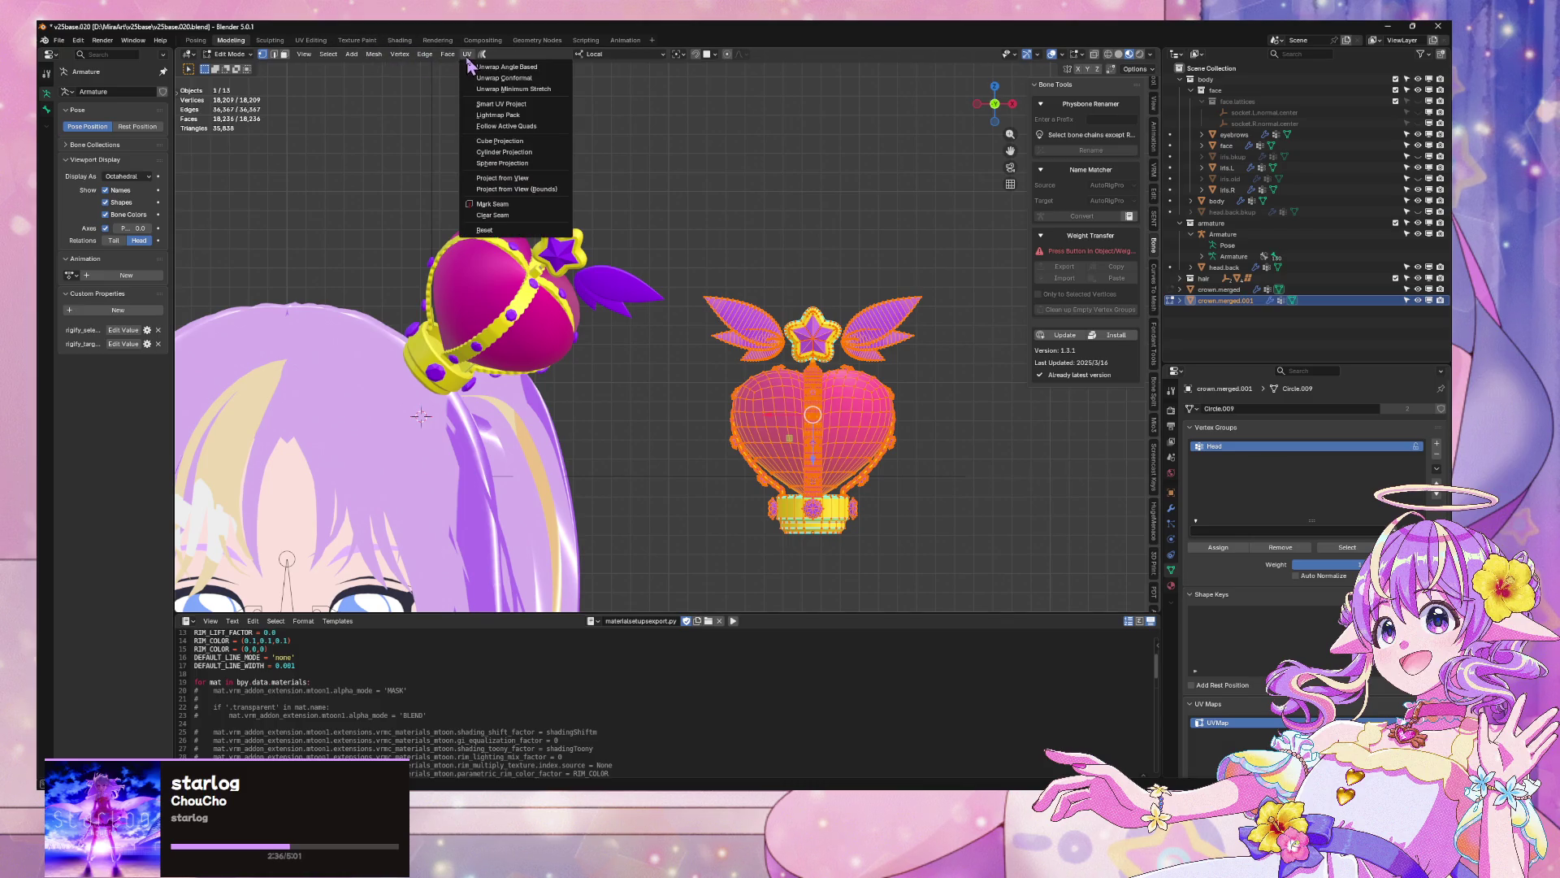
left_click(541, 191)
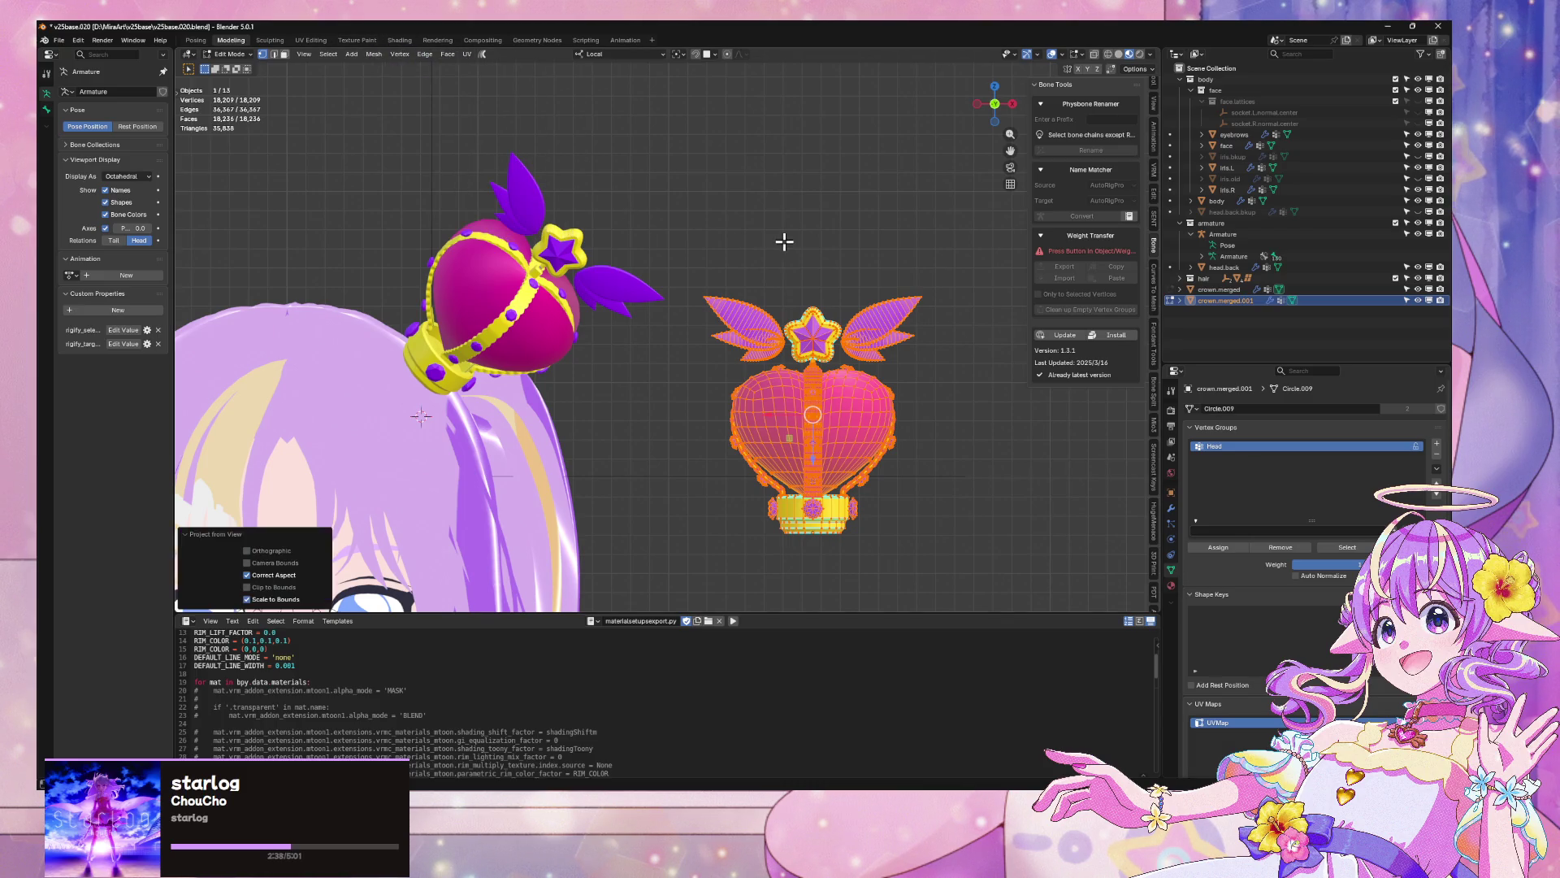
key("Tab")
Delete the duplicate crown, save v25base.020.blend and switch back to Unity
key("Delete")
scroll(740, 253, "up", 1)
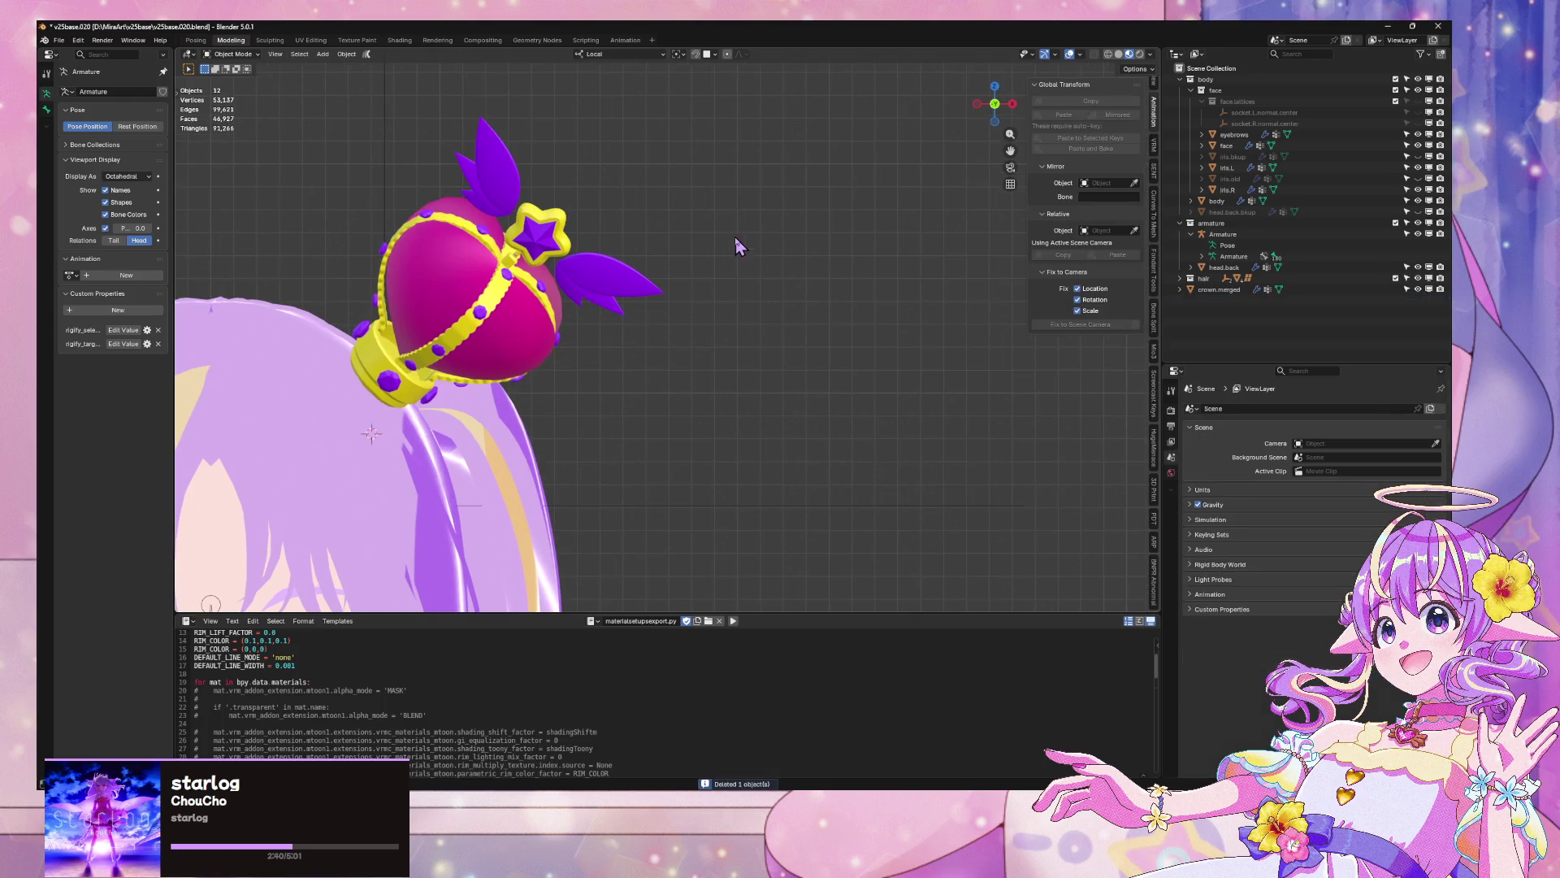
key("ctrl+s")
left_click(63, 40)
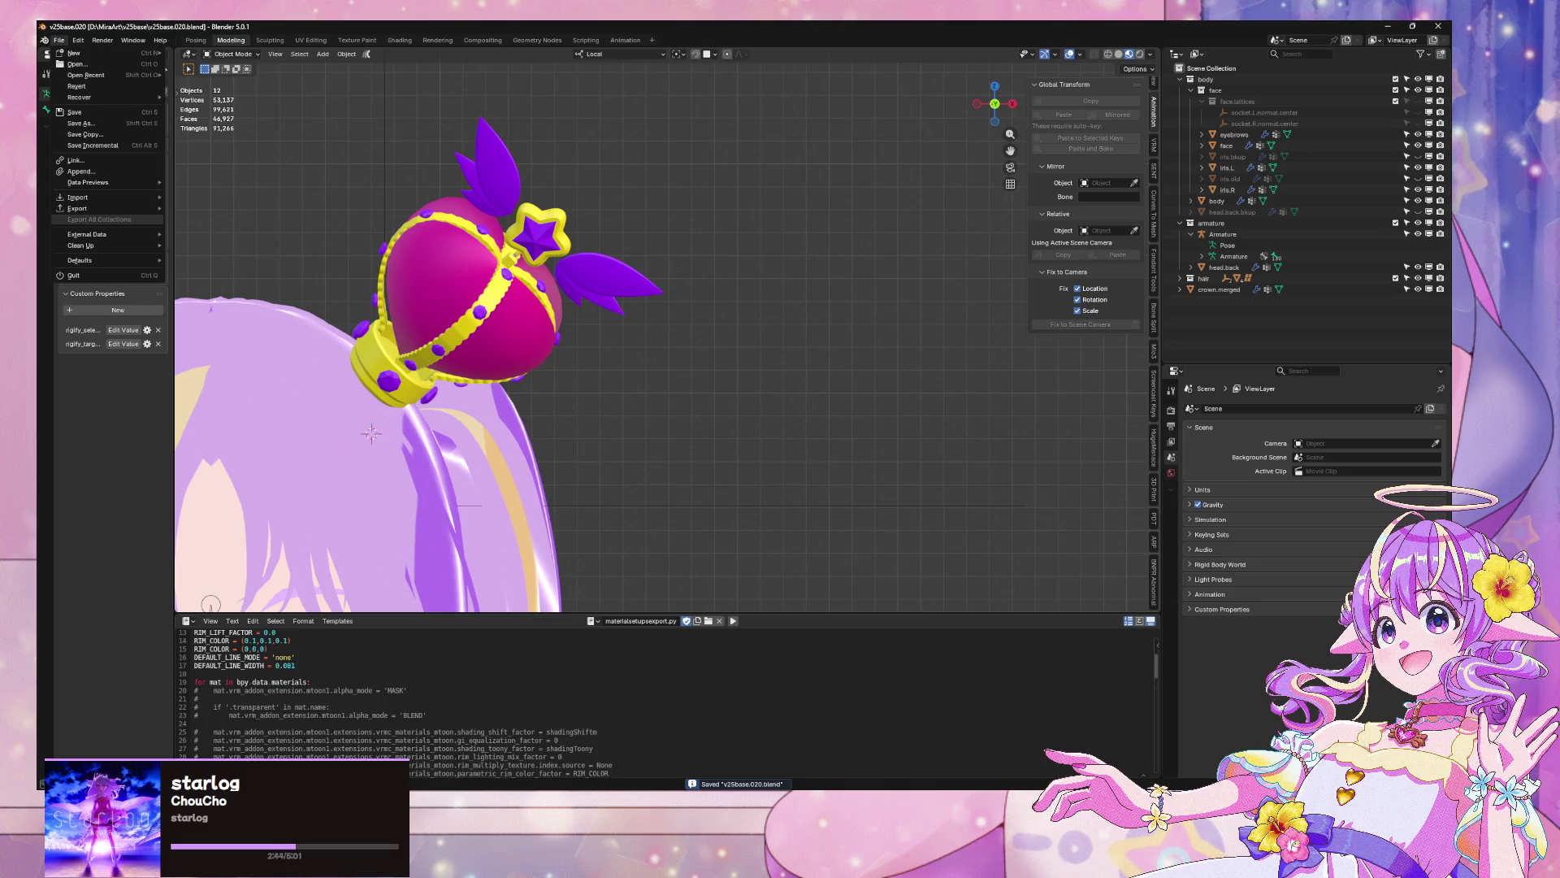
key("alt+Tab")
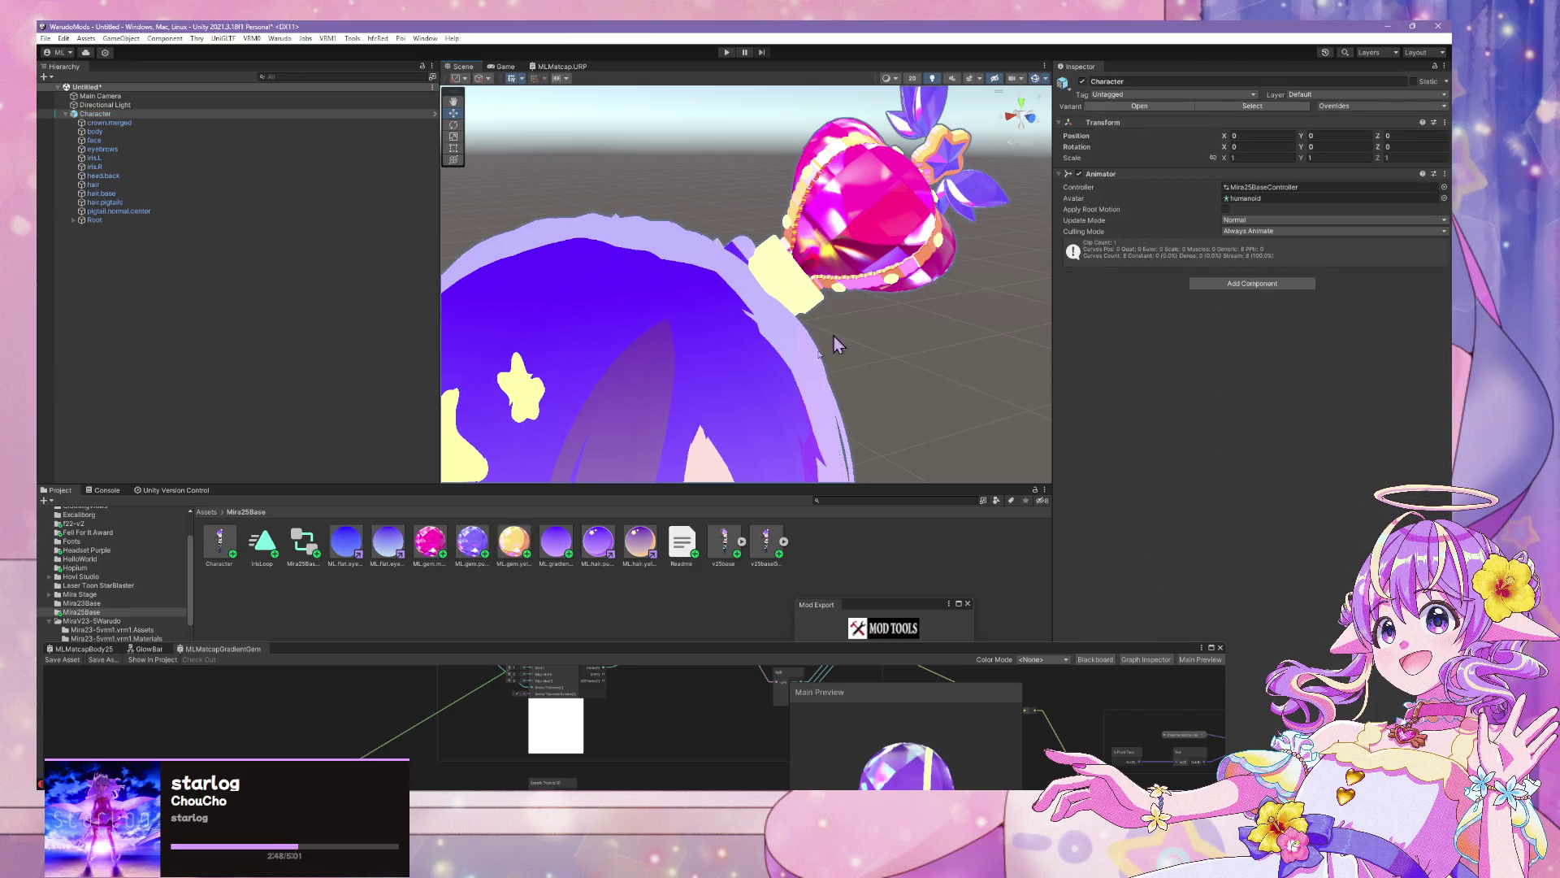
Make the glow colours of ML.gem.purple and ML.gem.yellow partly transparent, checking ML.gem.magenta too
left_click(472, 542)
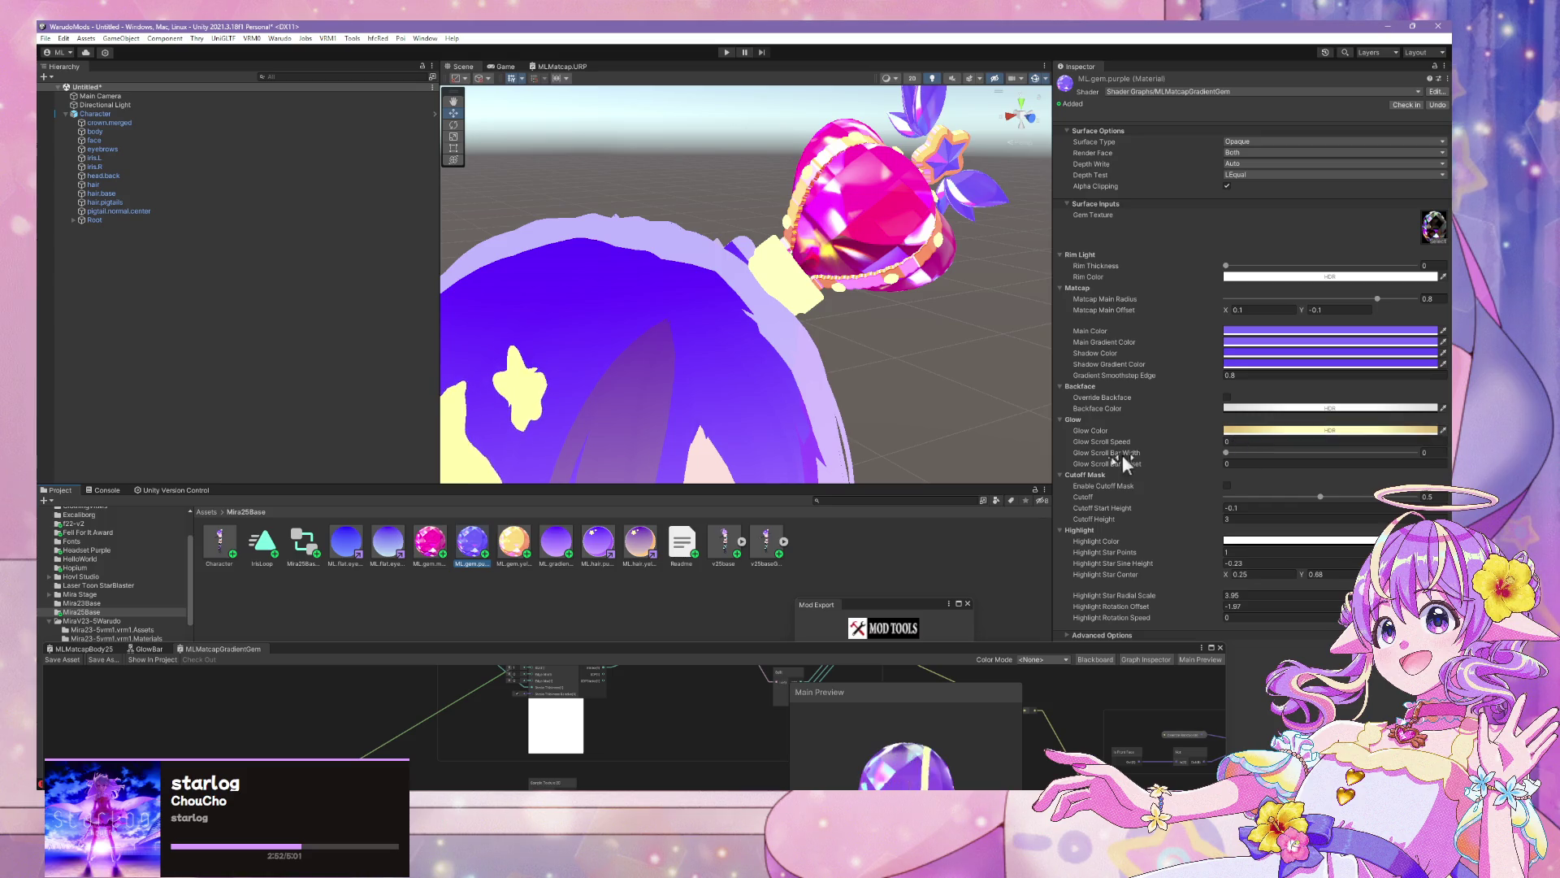
left_click(1250, 430)
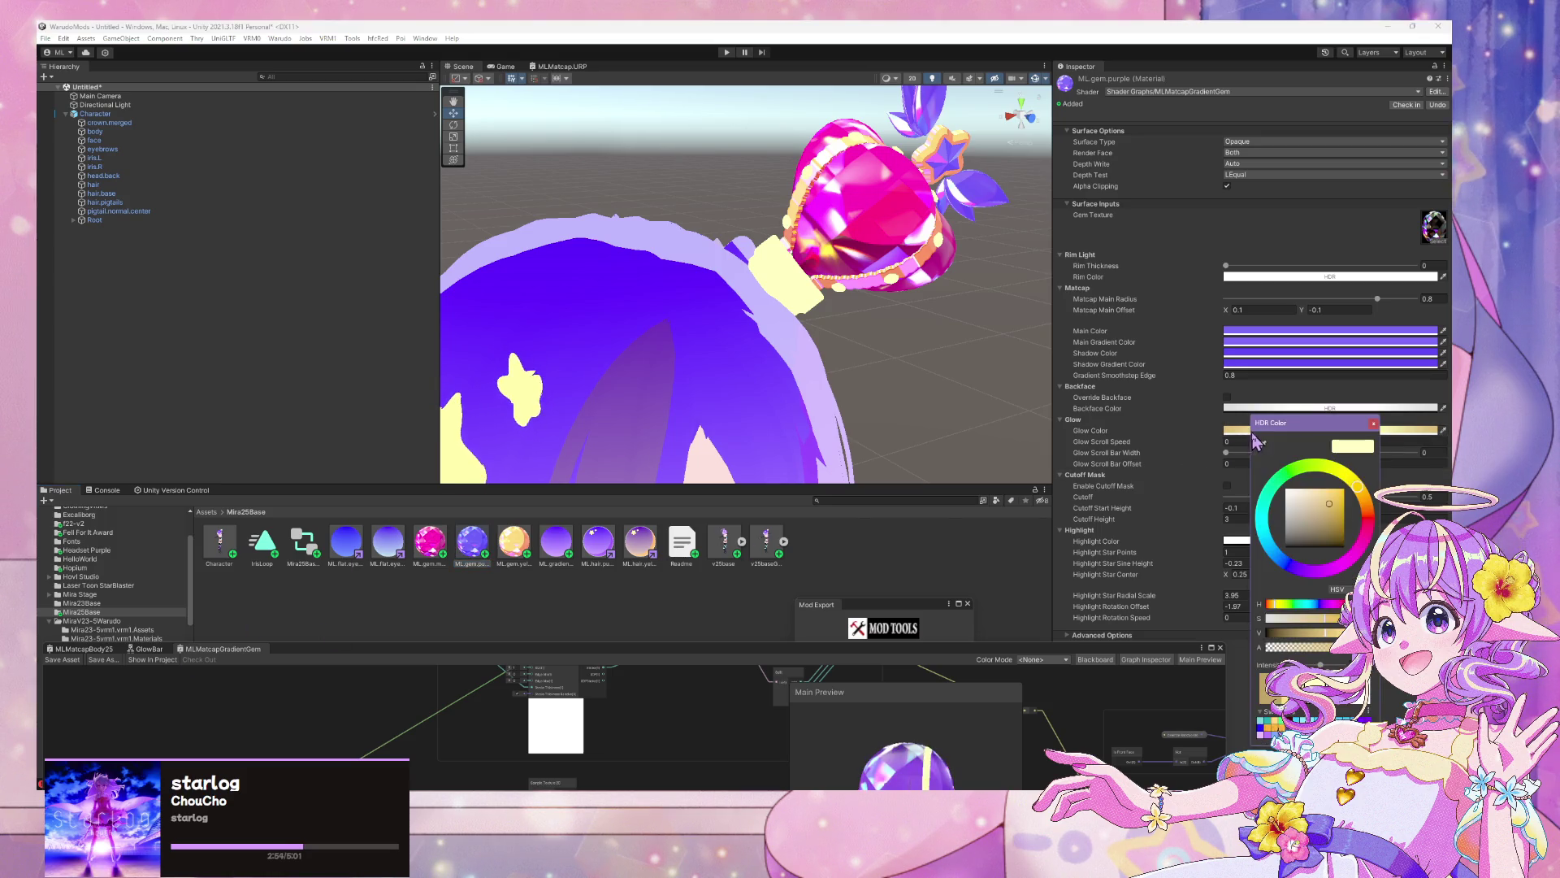
left_click_drag(1334, 648, 1161, 650)
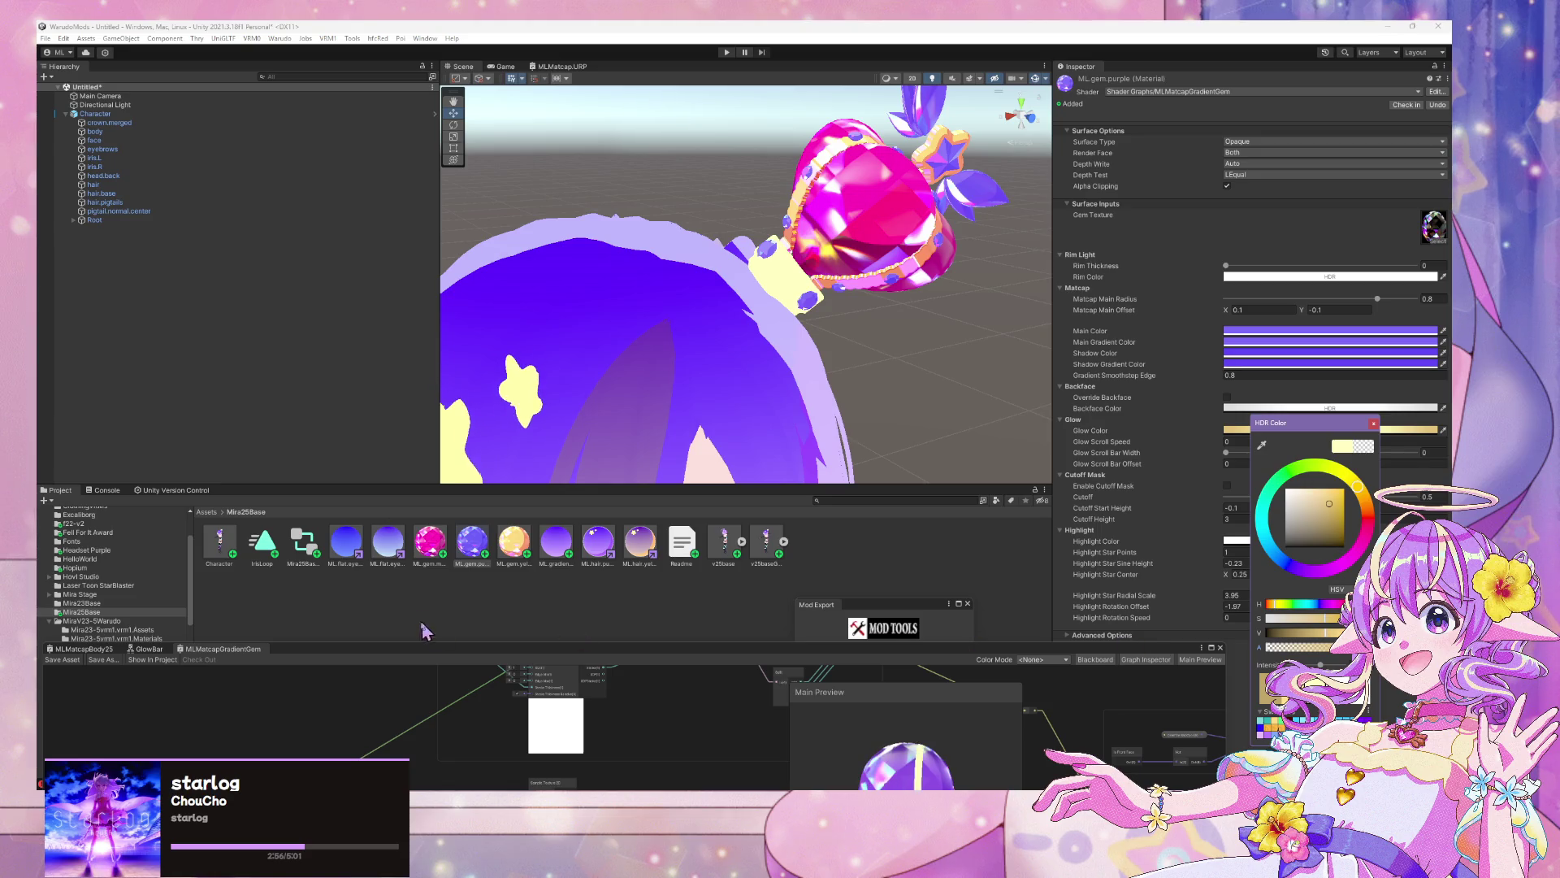
left_click(443, 553)
left_click(1280, 431)
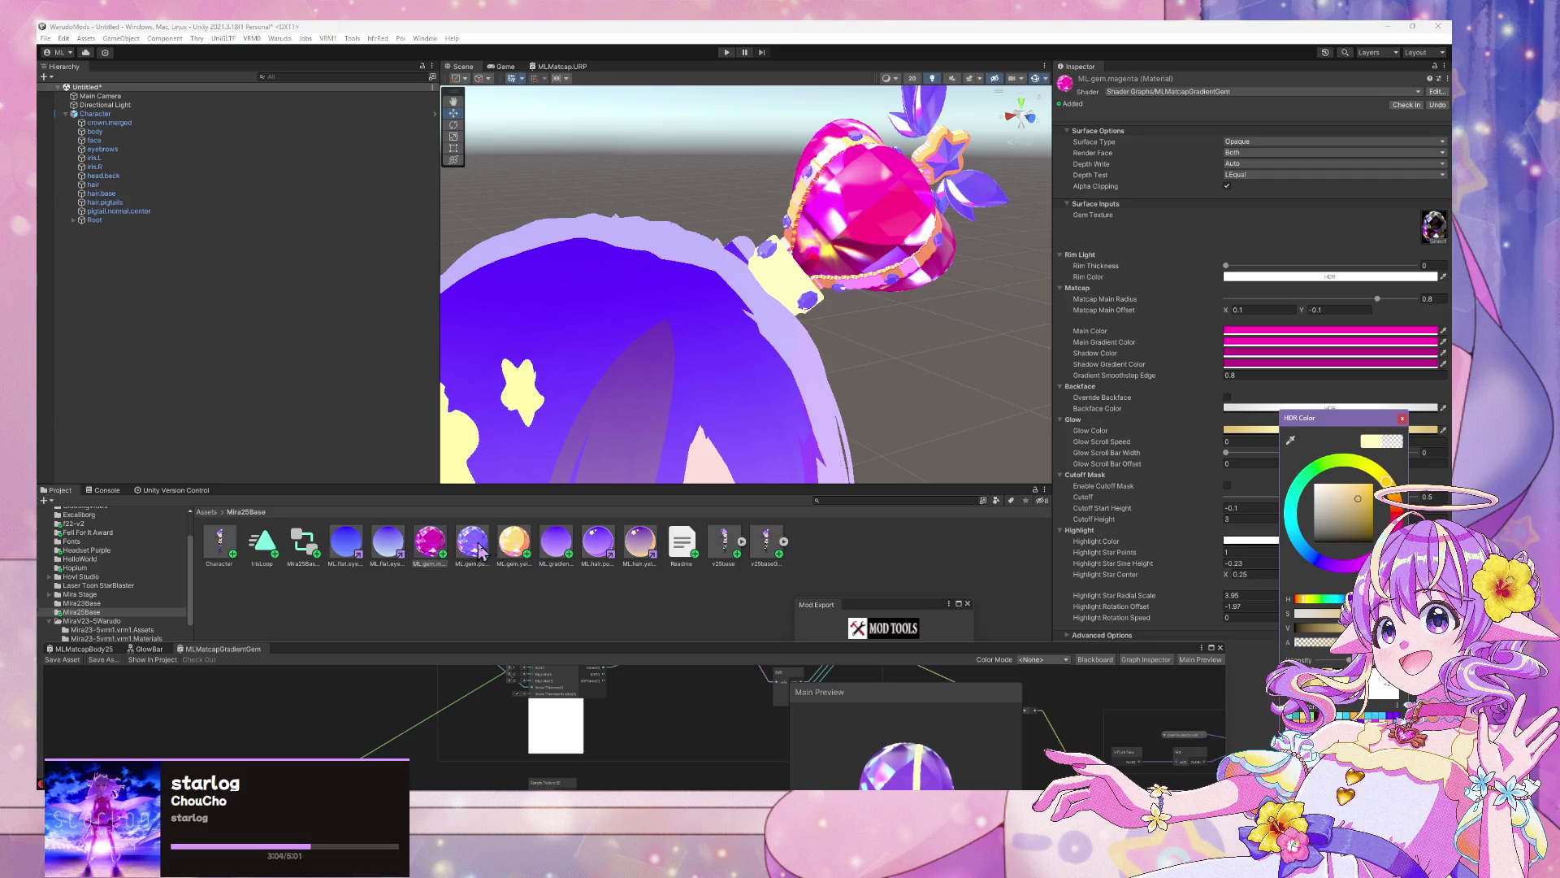
left_click(513, 542)
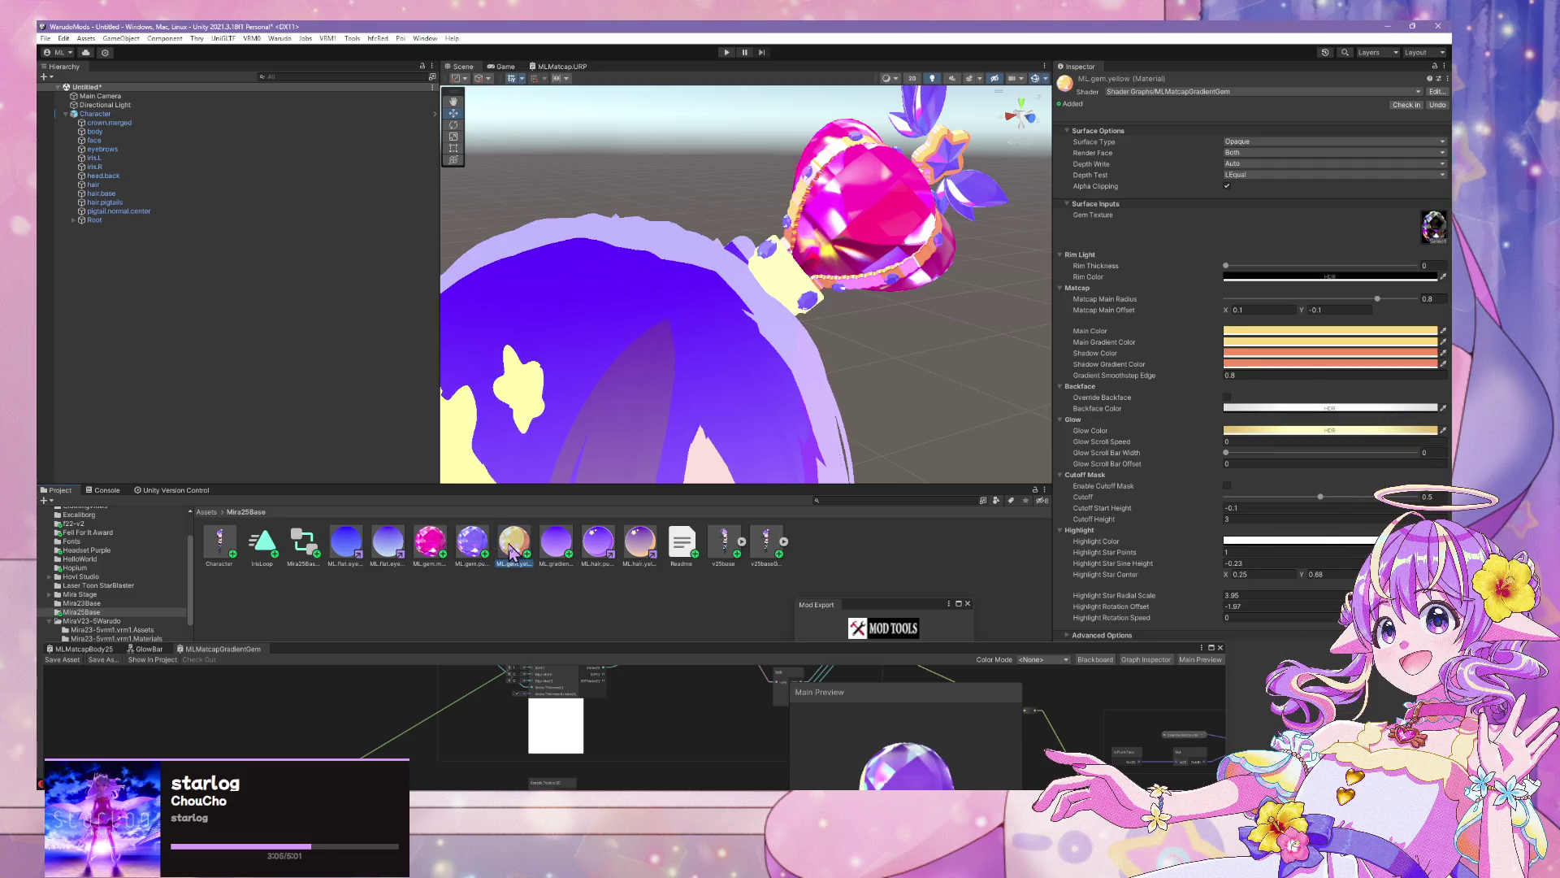
left_click(1325, 432)
left_click_drag(1381, 649, 1227, 657)
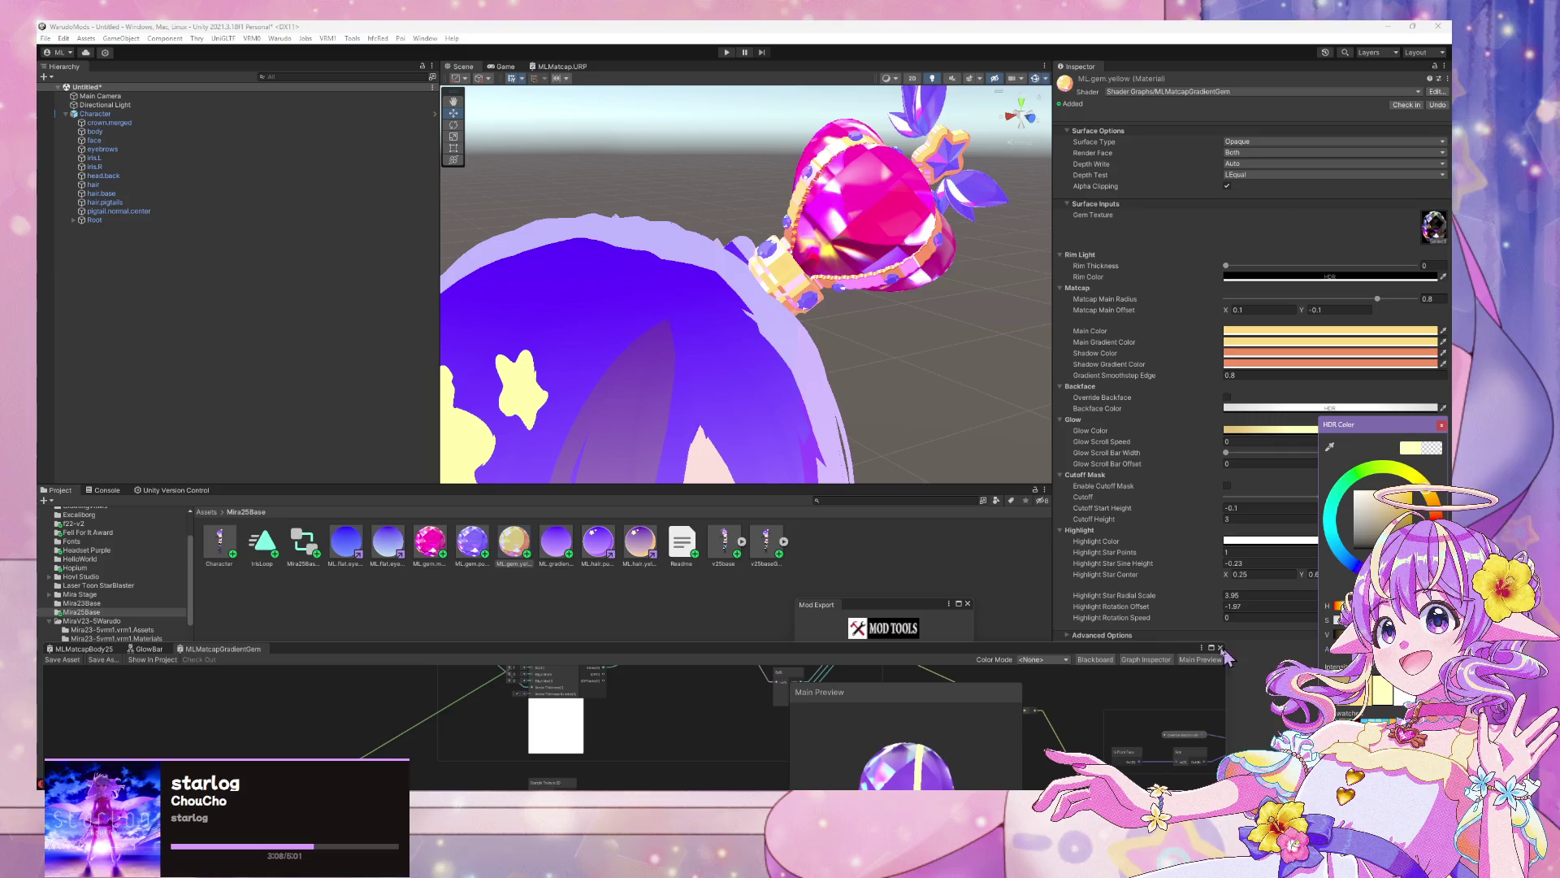
left_click(1442, 425)
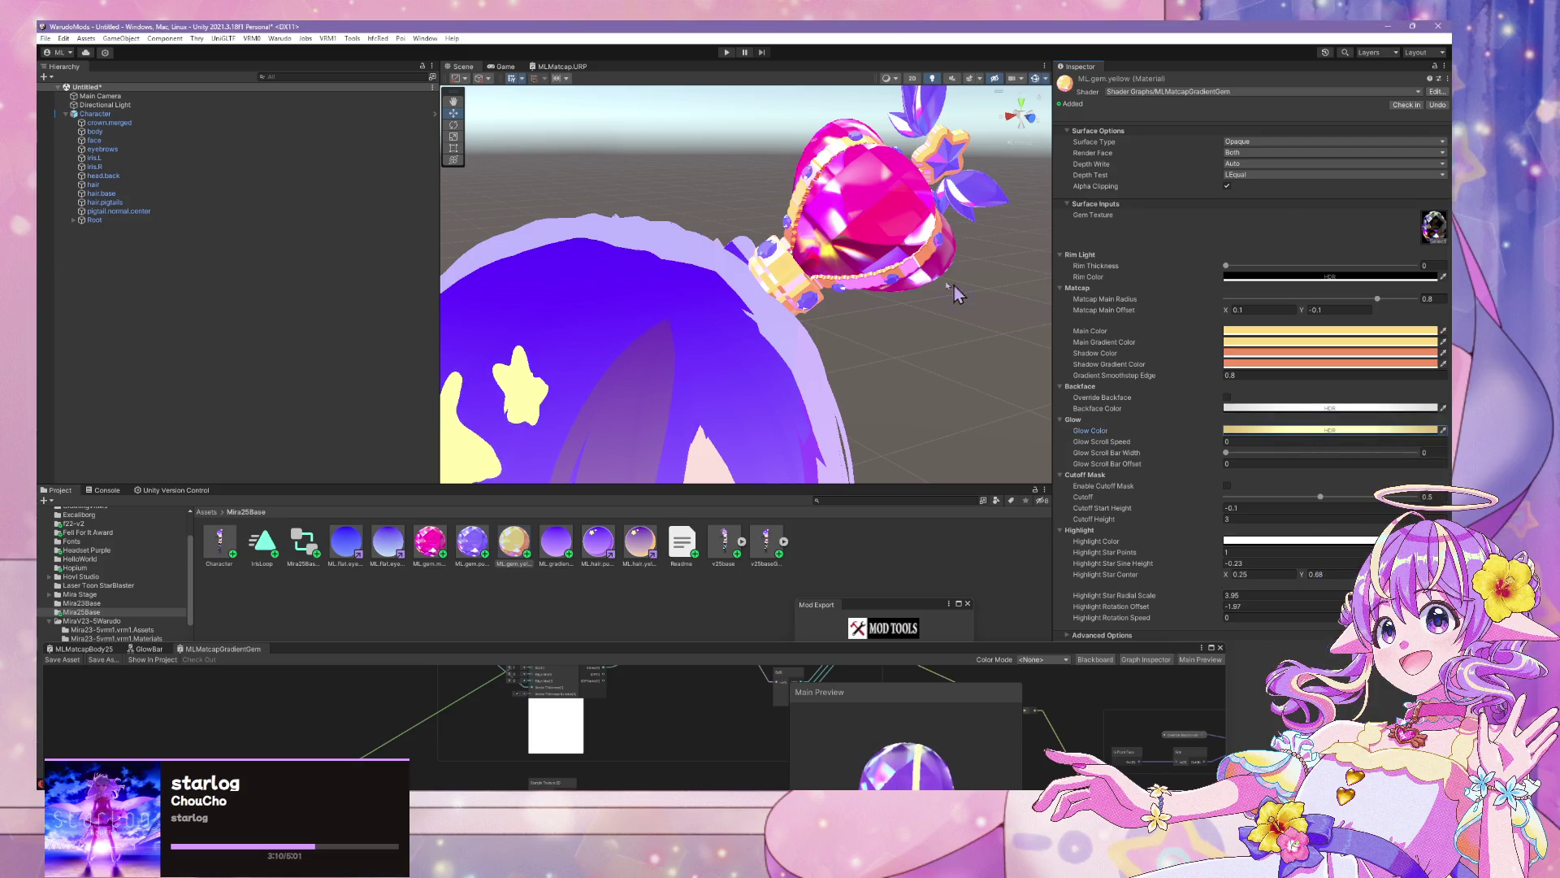
Zoom and tilt the Scene view to frame the crown on the avatar's face, then deselect
scroll(746, 284, "down", 5)
scroll(670, 265, "up", 8)
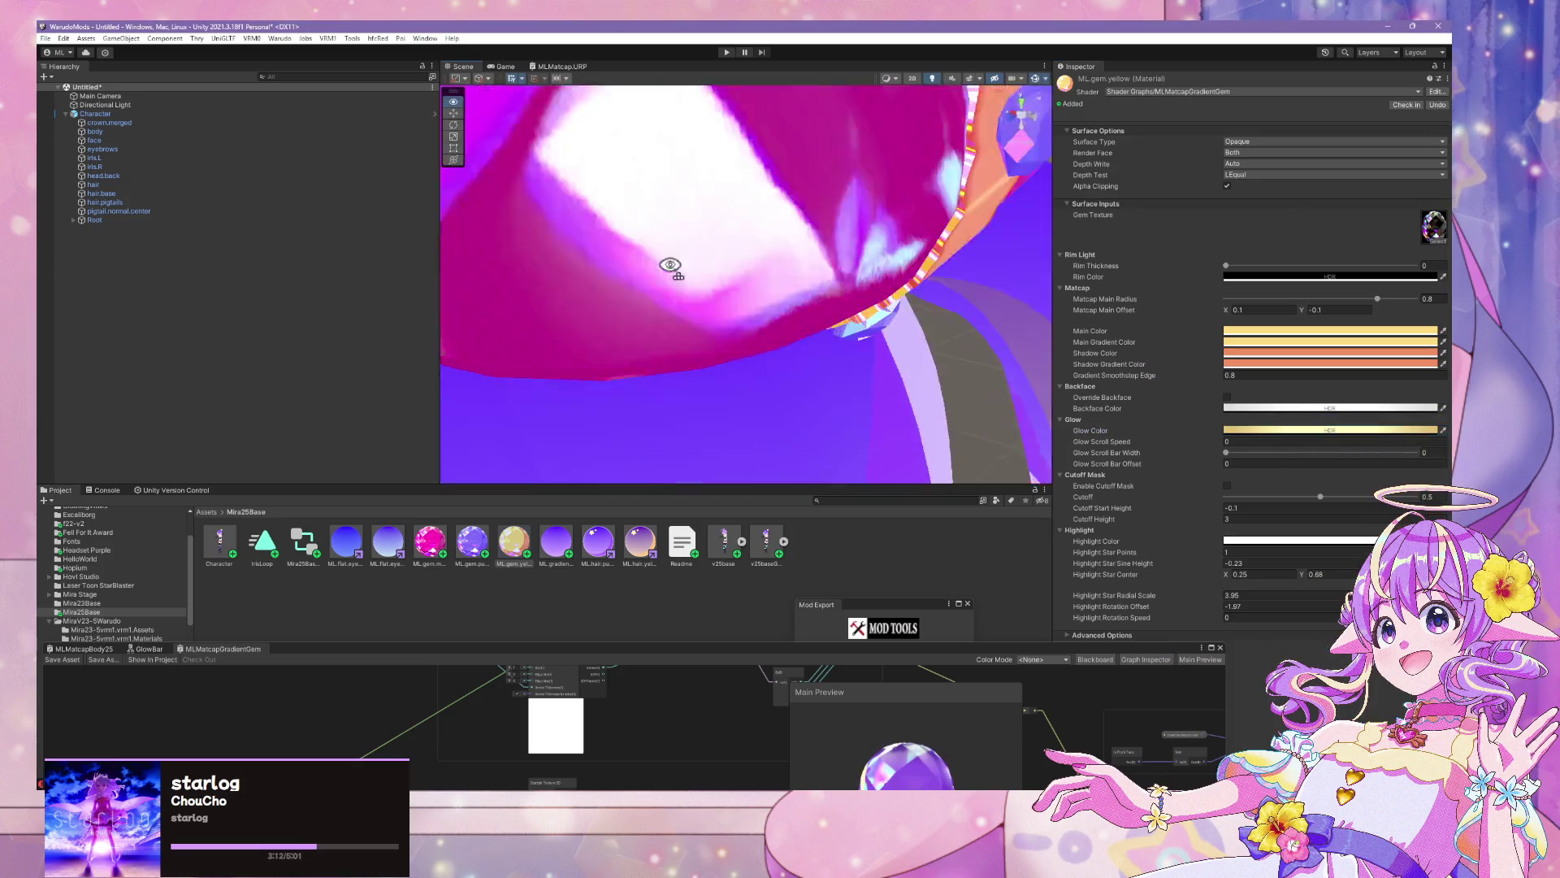
scroll(669, 265, "down", 5)
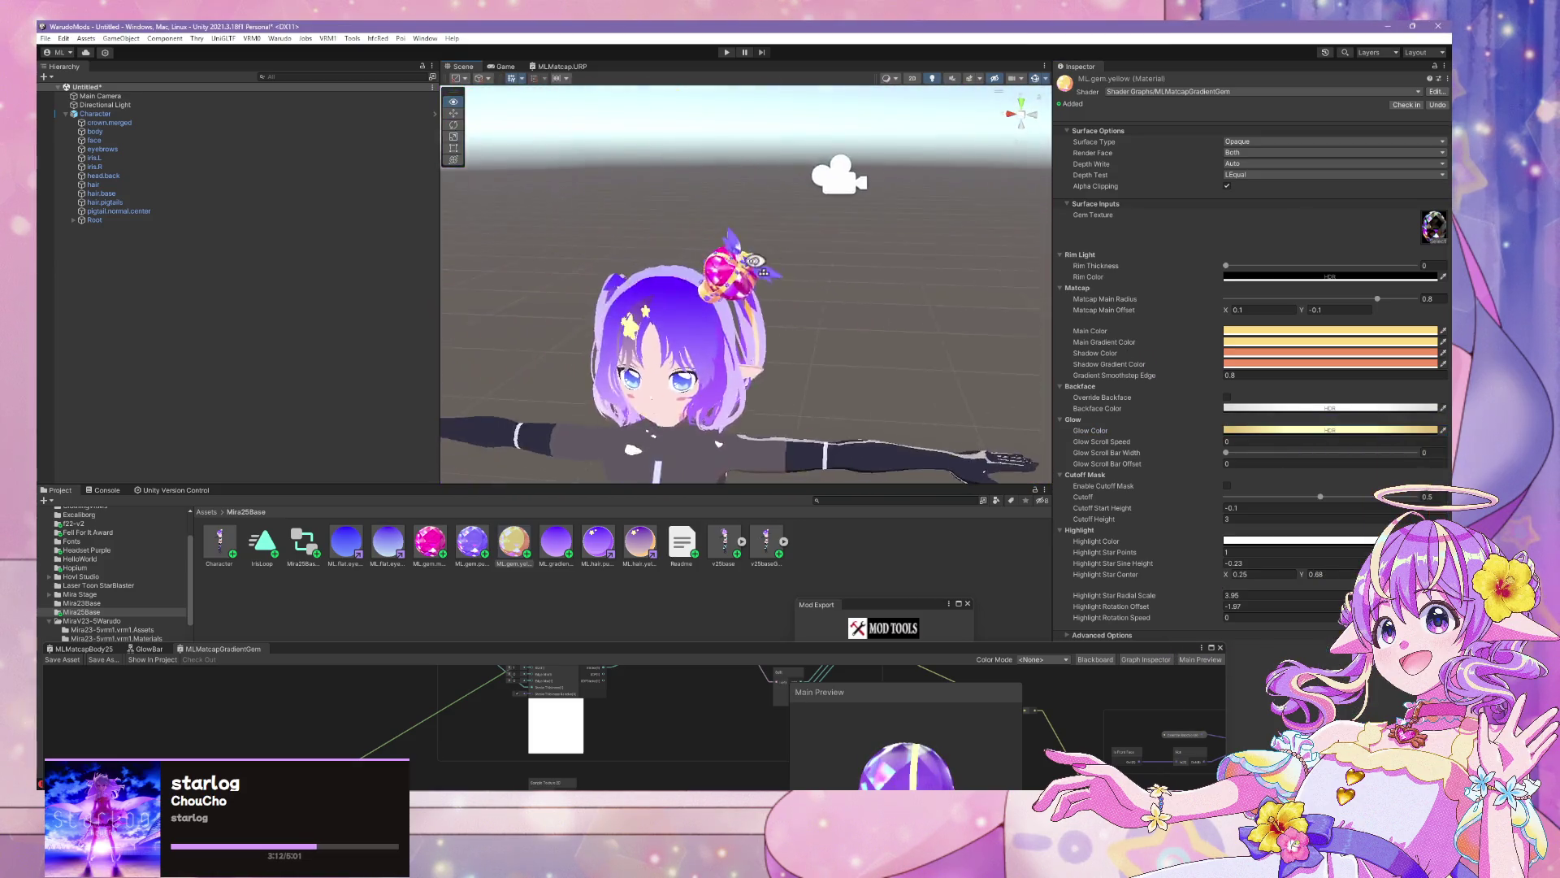
scroll(811, 216, "up", 10)
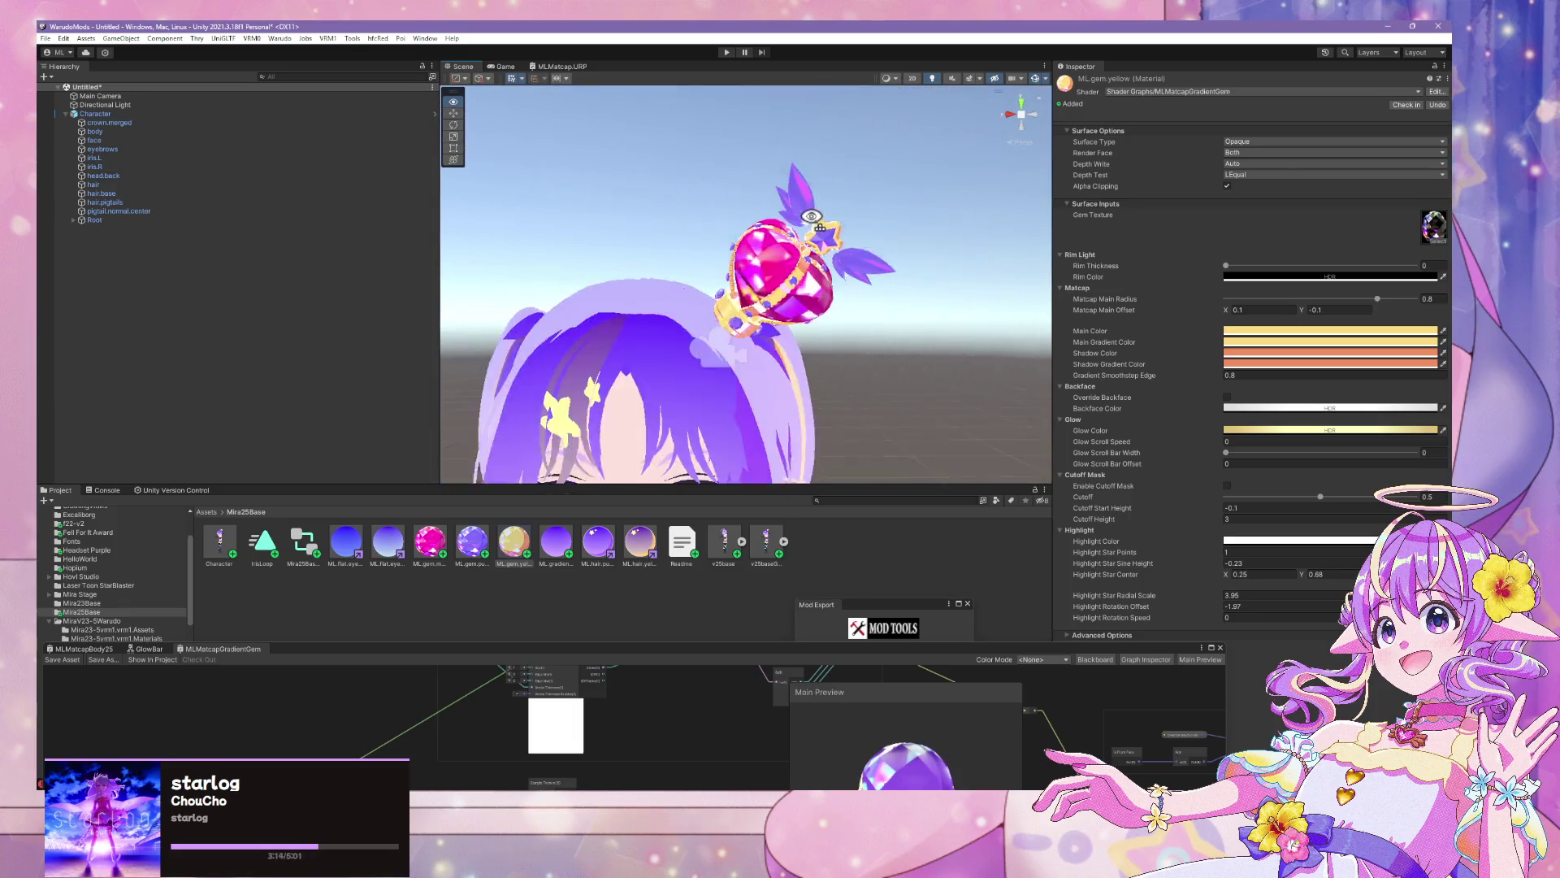
scroll(811, 216, "down", 5)
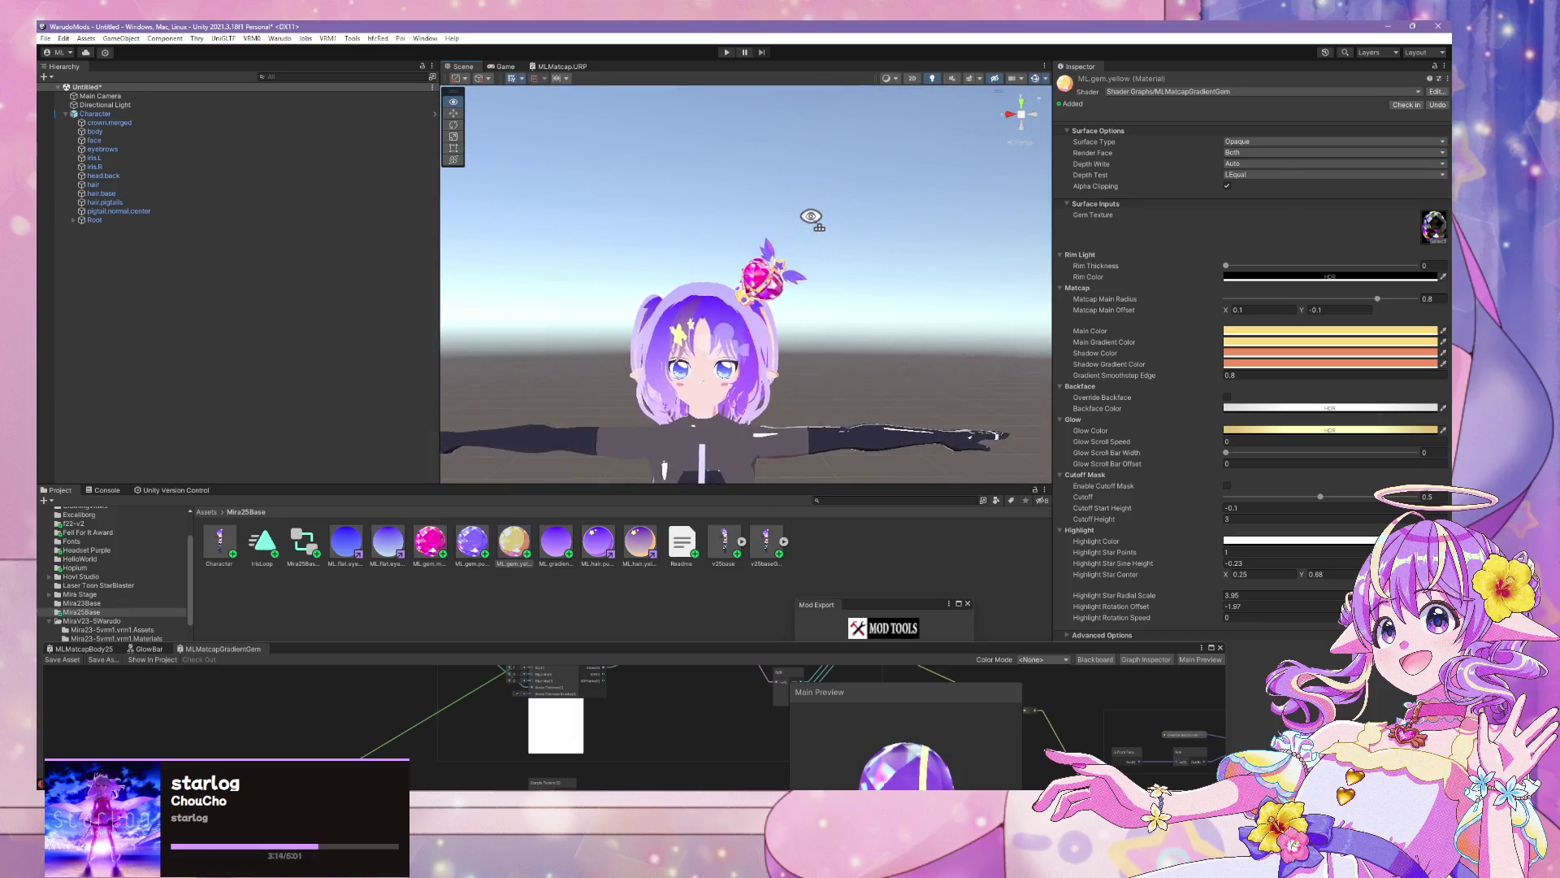
scroll(808, 216, "up", 5)
left_click_drag(811, 216, 825, 266)
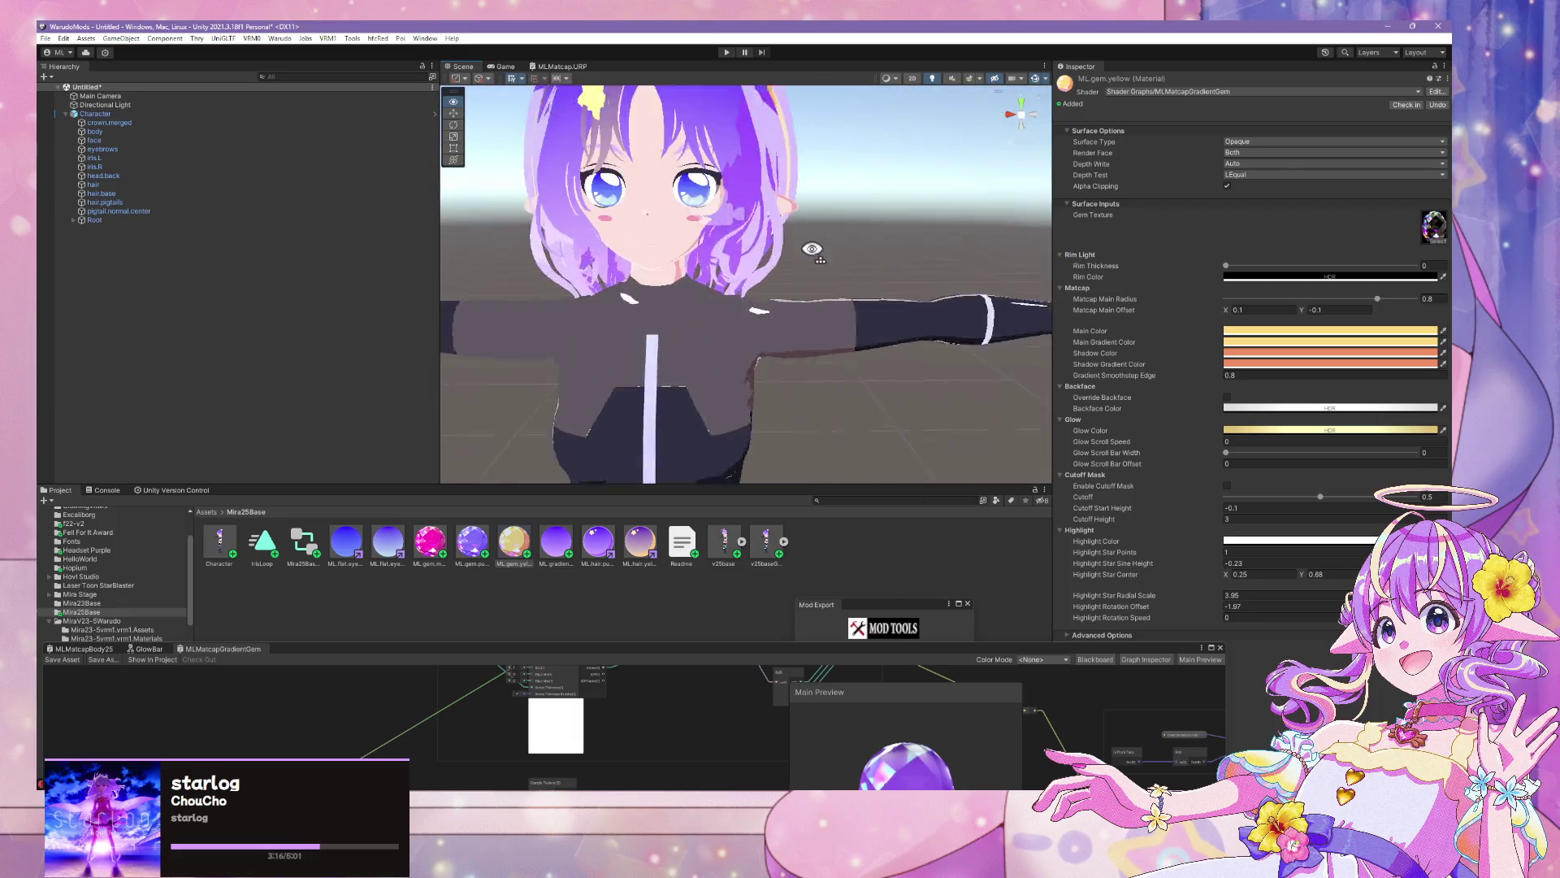
scroll(812, 249, "down", 5)
scroll(812, 250, "up", 5)
left_click(915, 352)
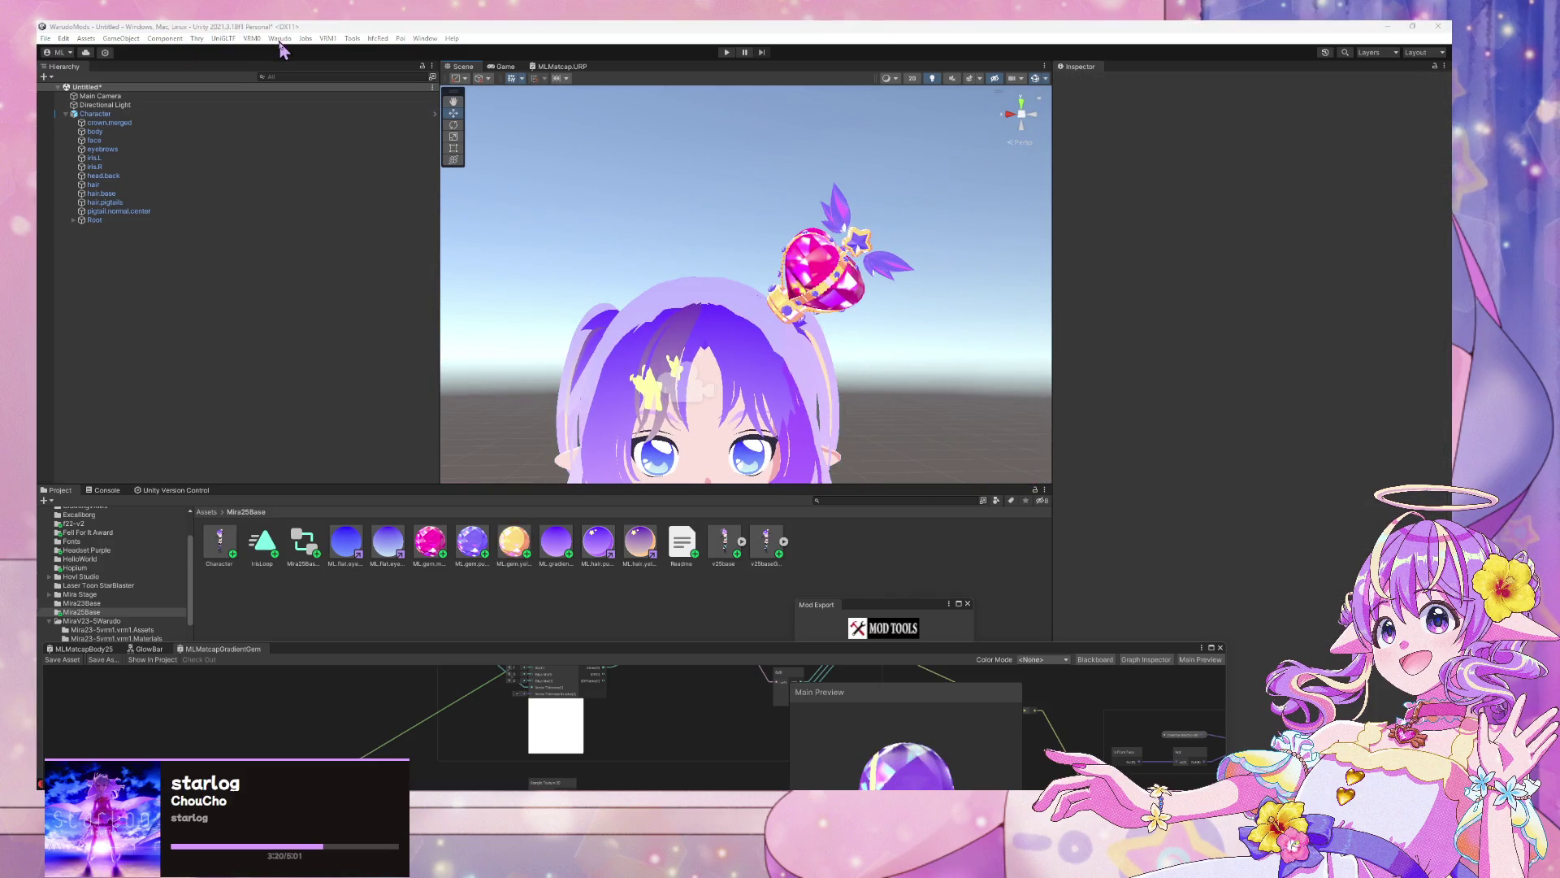
Skip the scene save, build the avatar with Warudo > Build Mod, then close the Warudo preview
key("ctrl+s")
left_click(1414, 517)
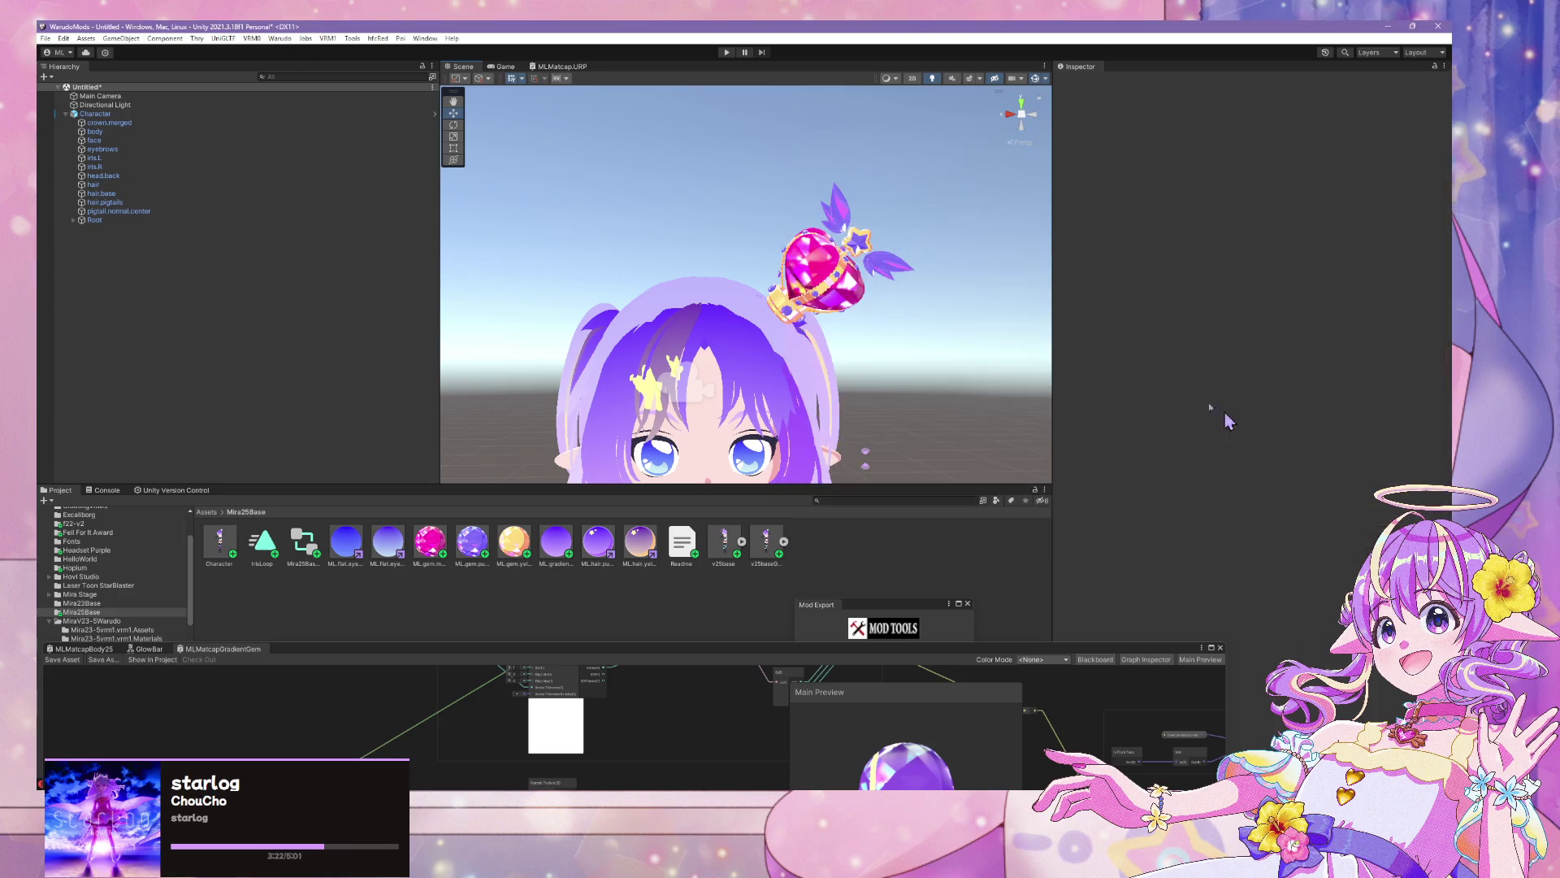
left_click(280, 38)
left_click(290, 108)
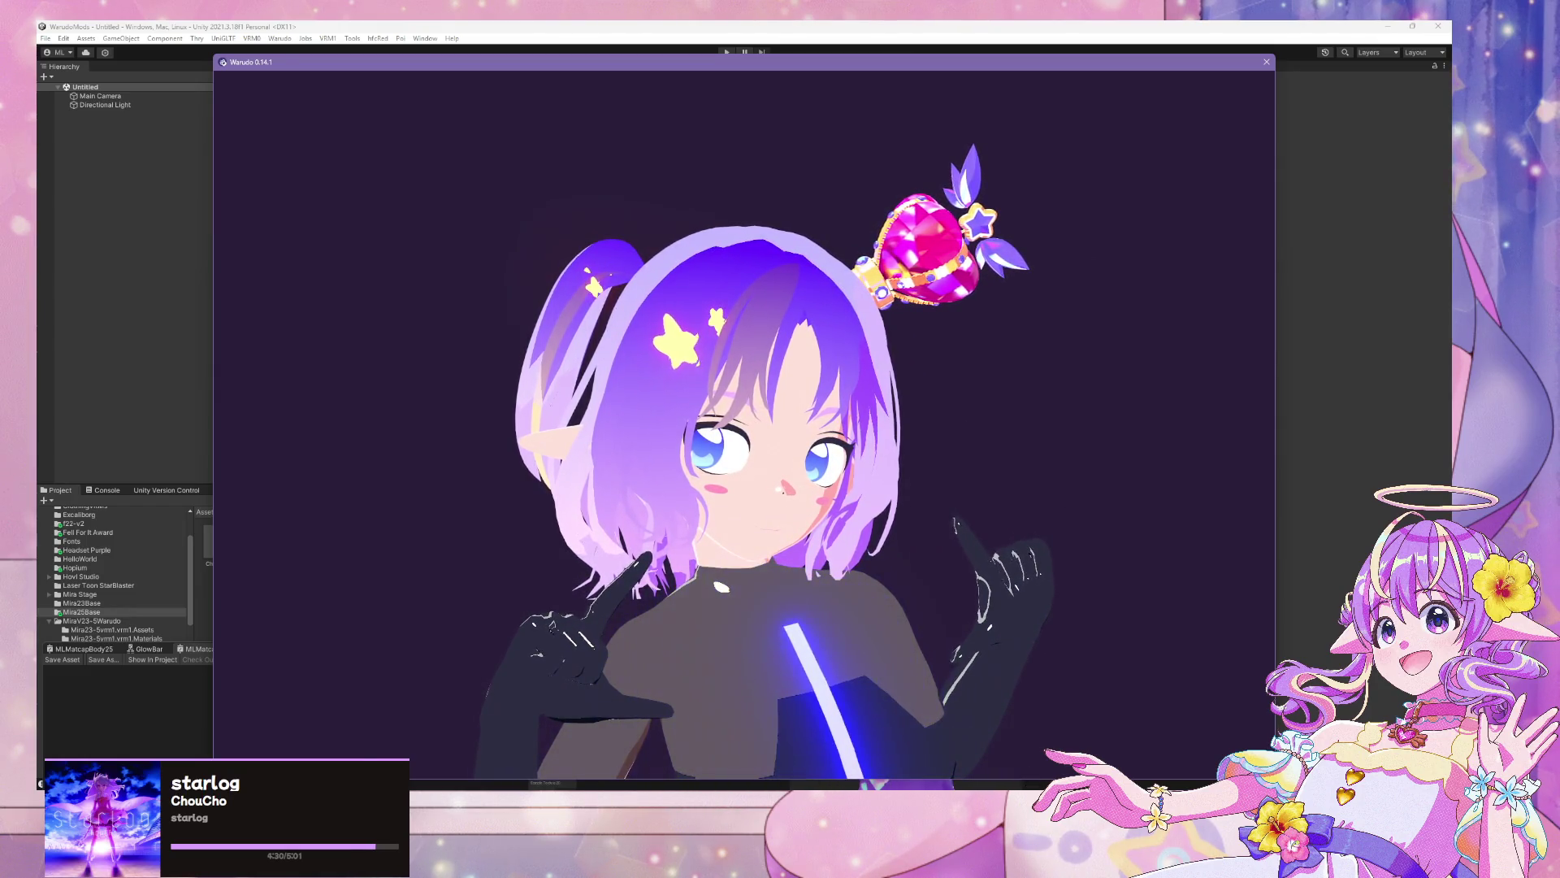
key("alt+F4")
left_click(446, 555)
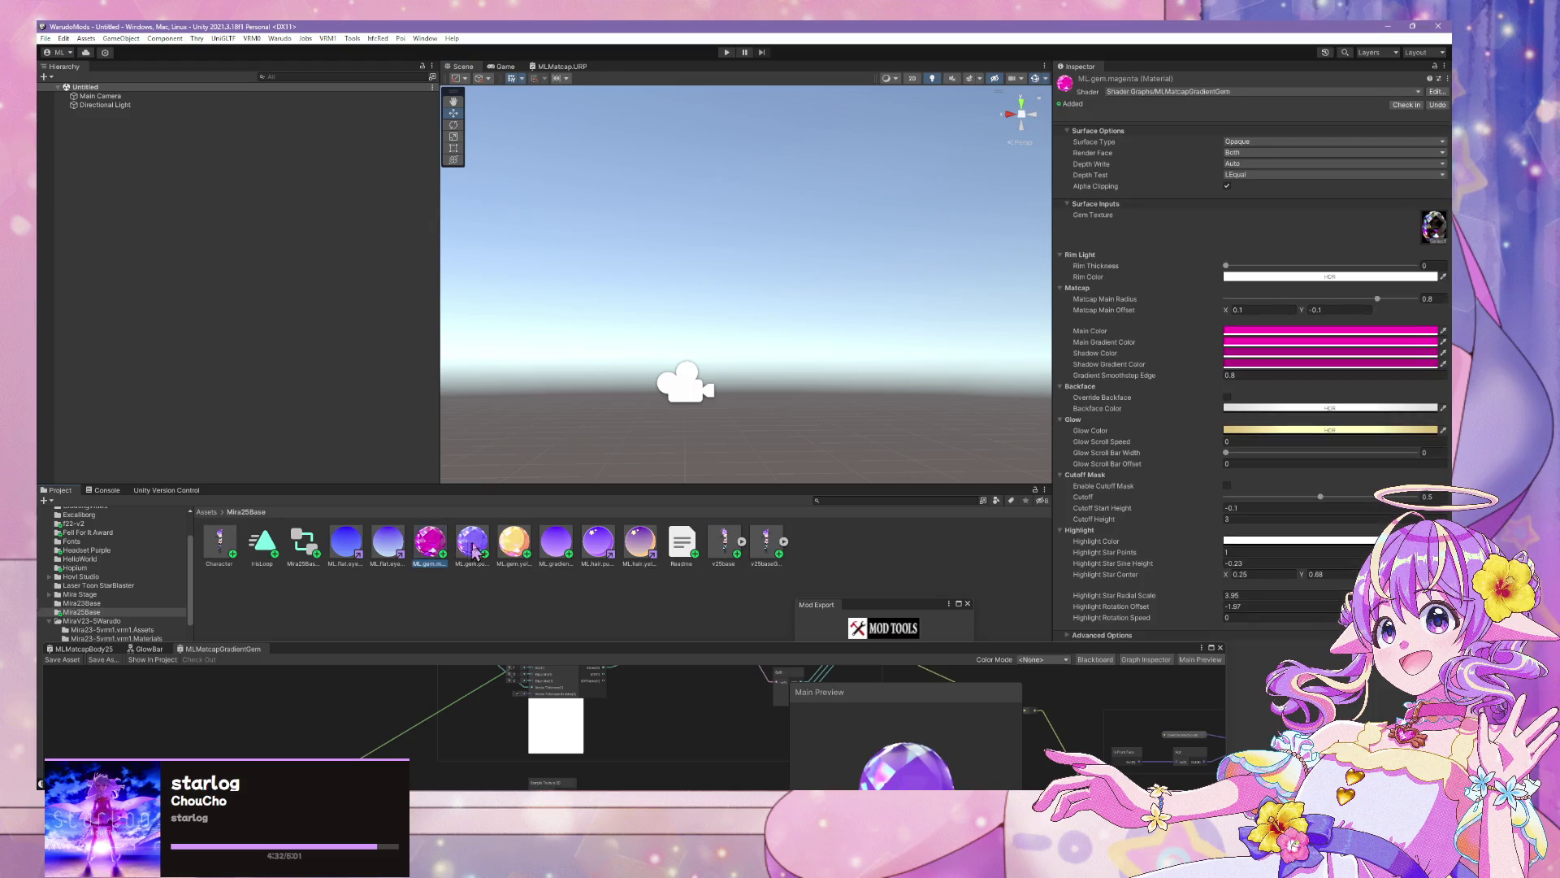
Select all three gem materials and view their Backface and Highlight colours without changing them
left_click(514, 543, "shift")
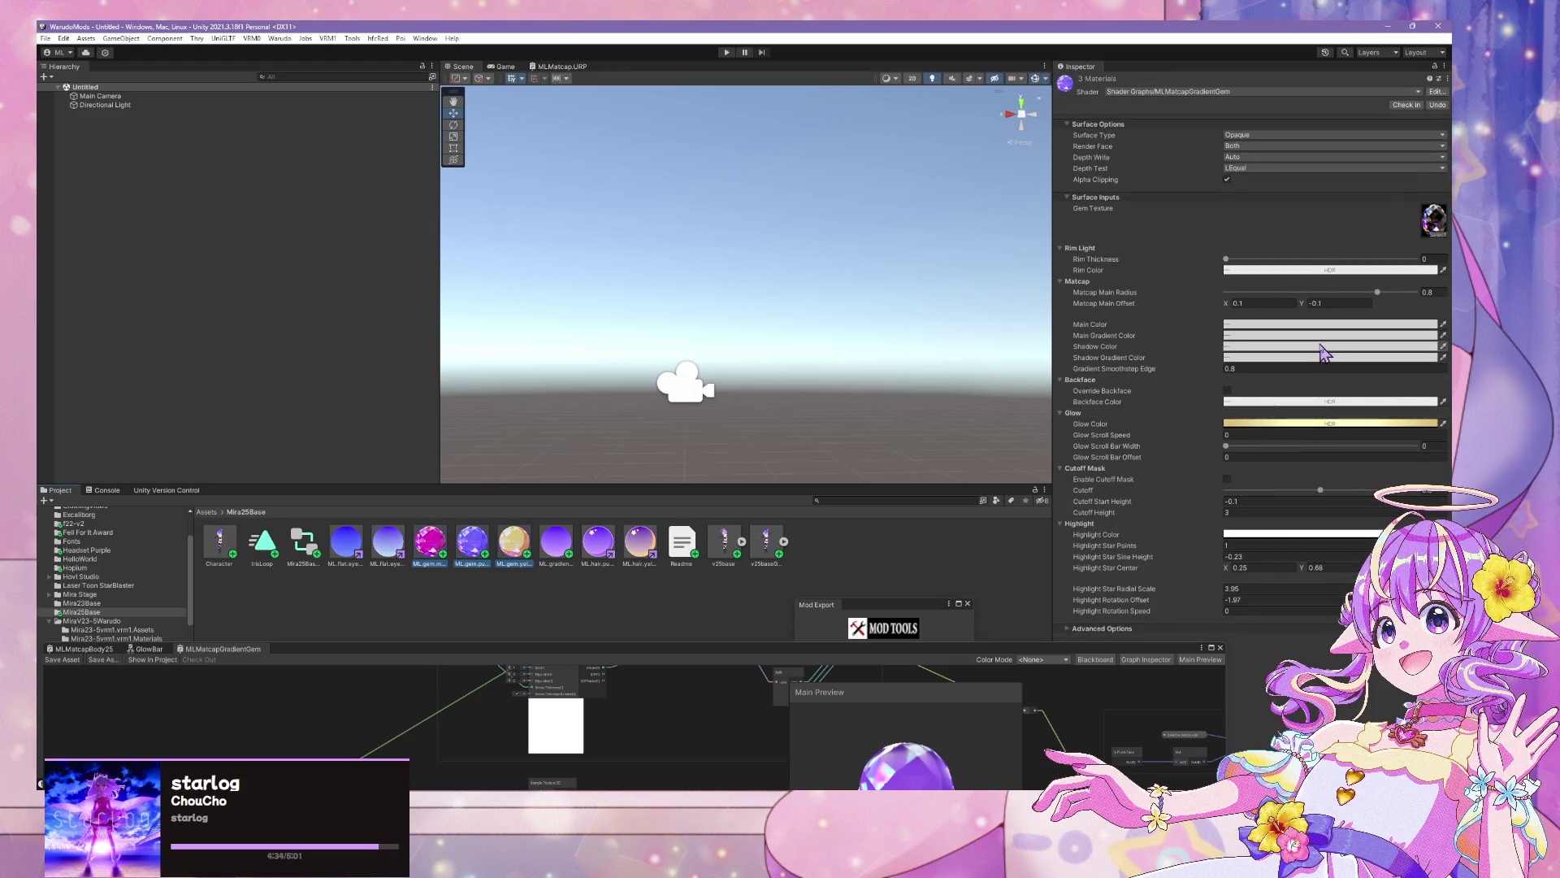
left_click(1282, 402)
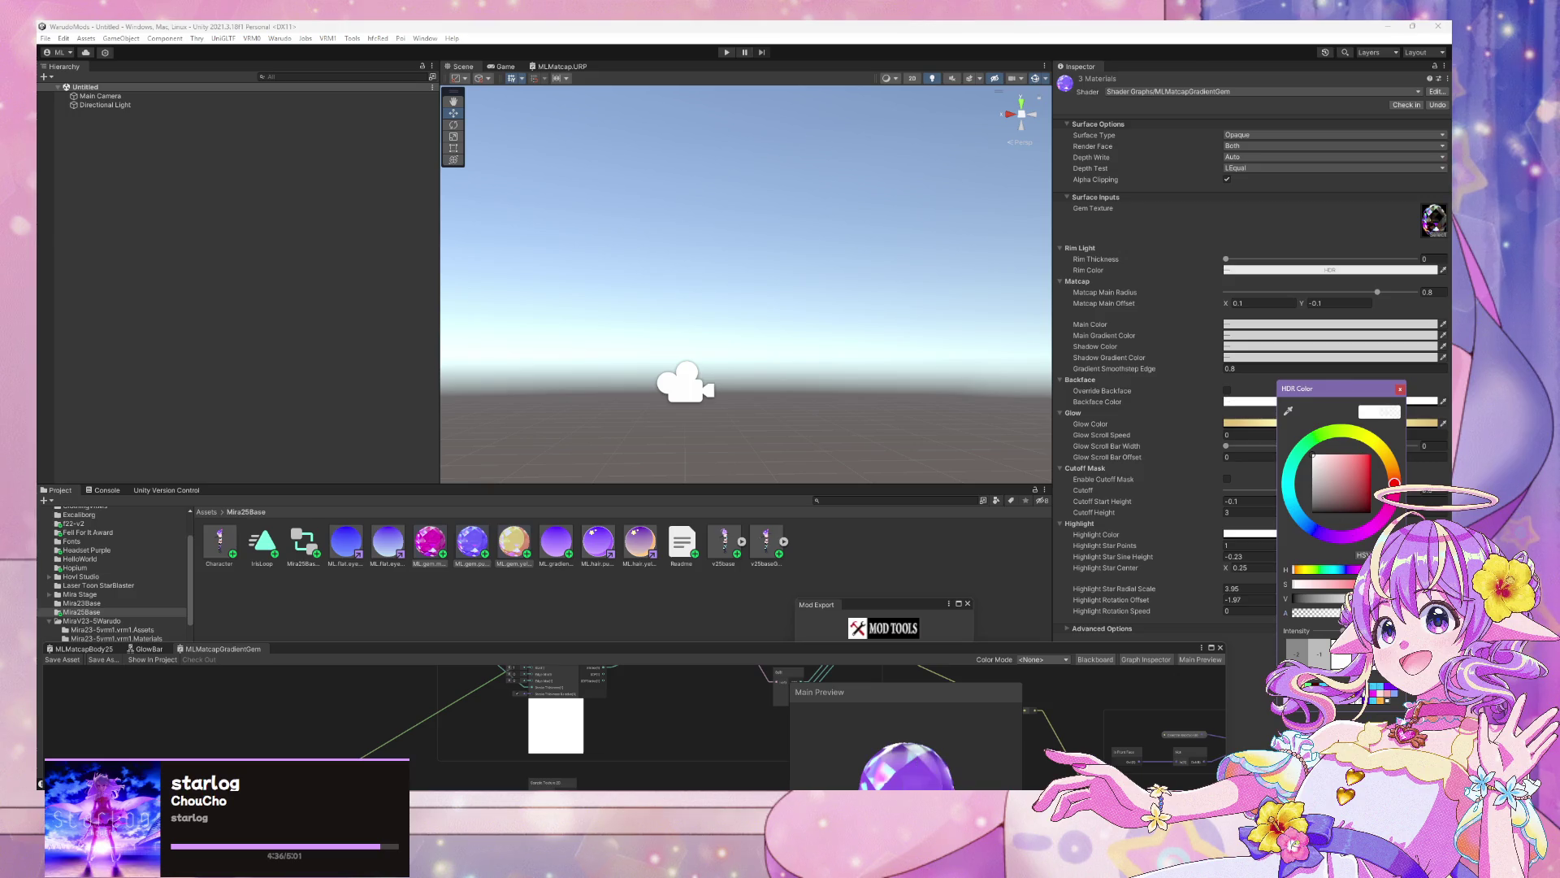
left_click(1400, 390)
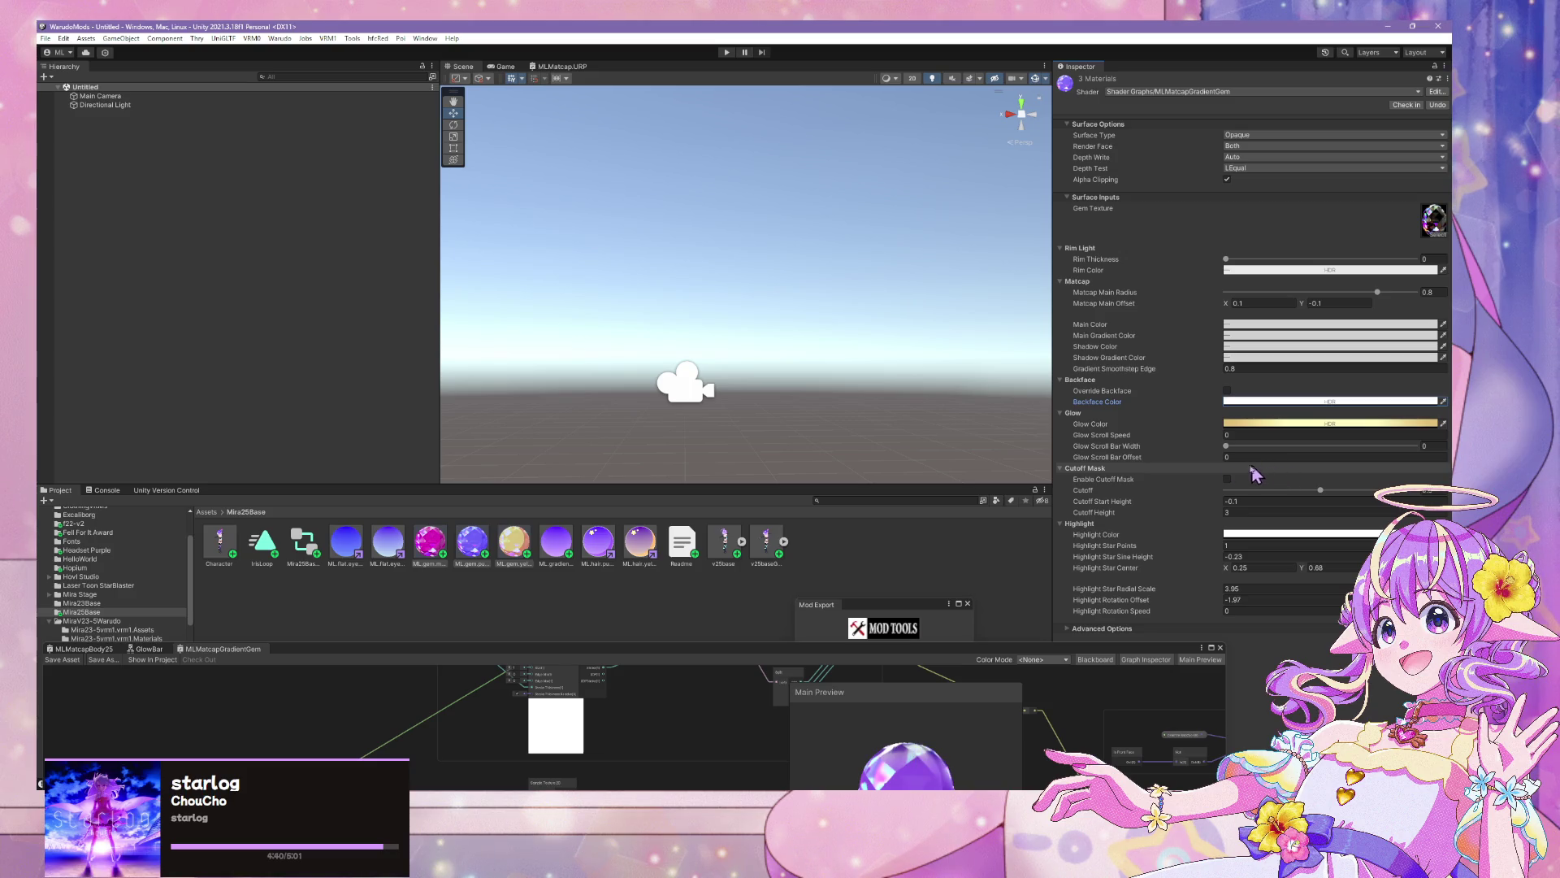
left_click_drag(823, 400, 833, 434)
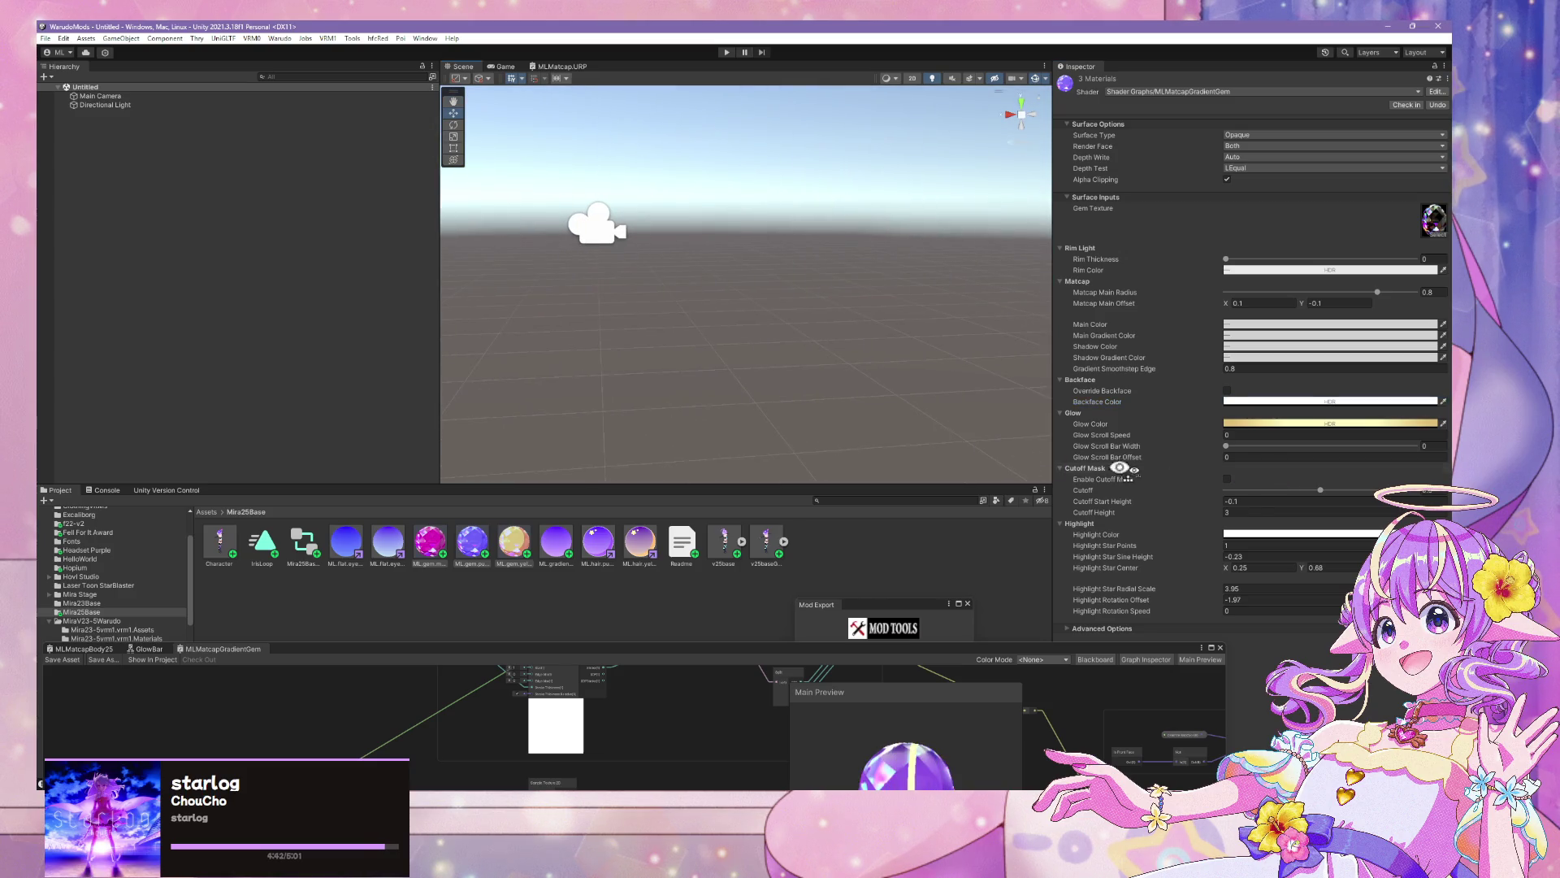
left_click(1274, 533)
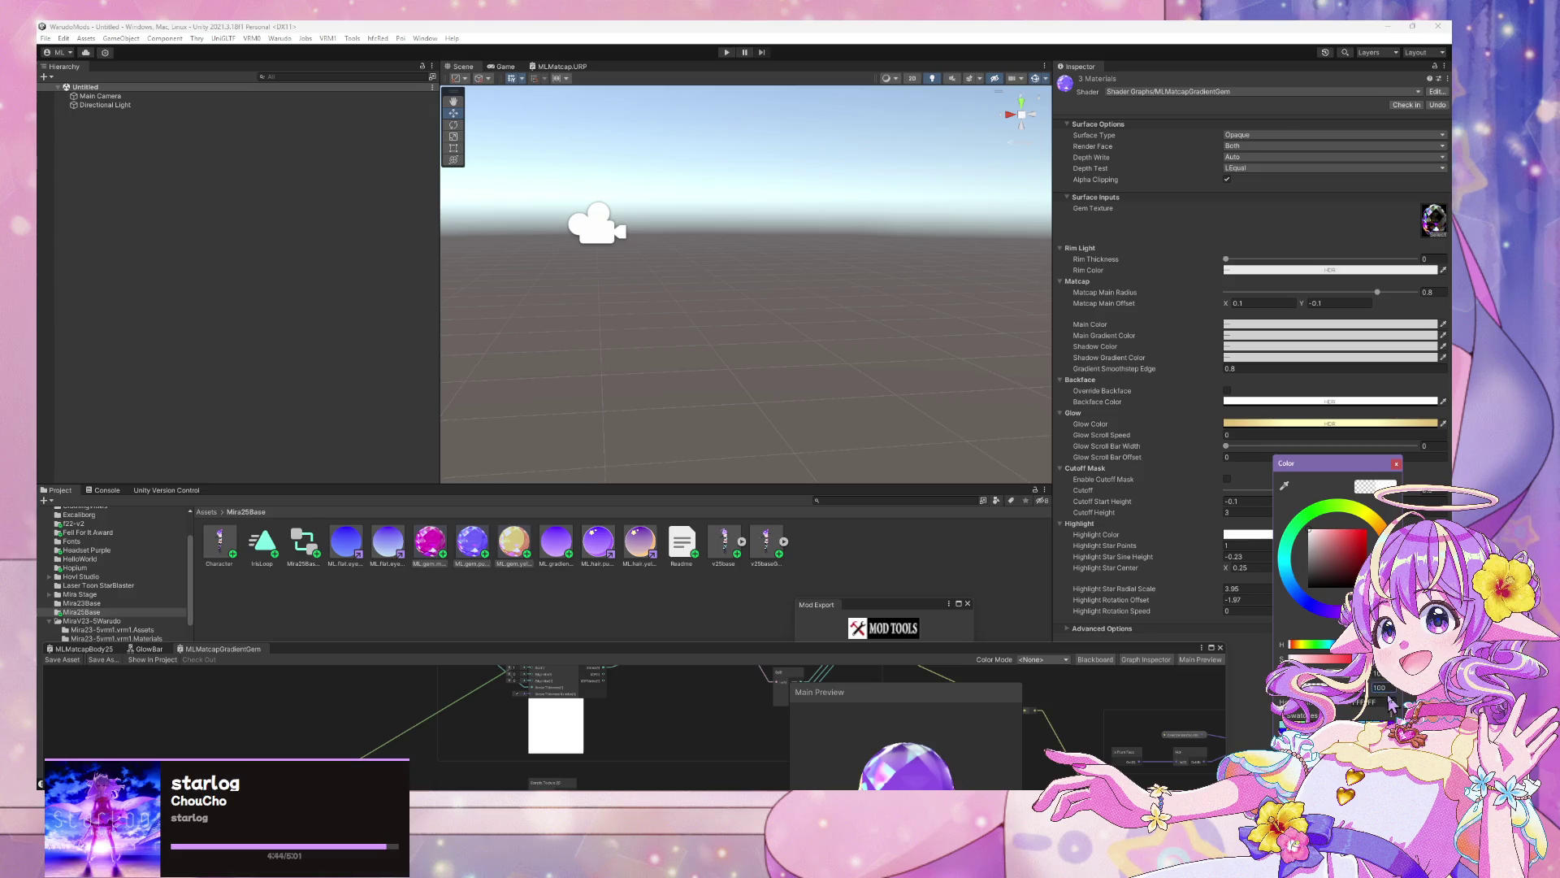
left_click(1396, 464)
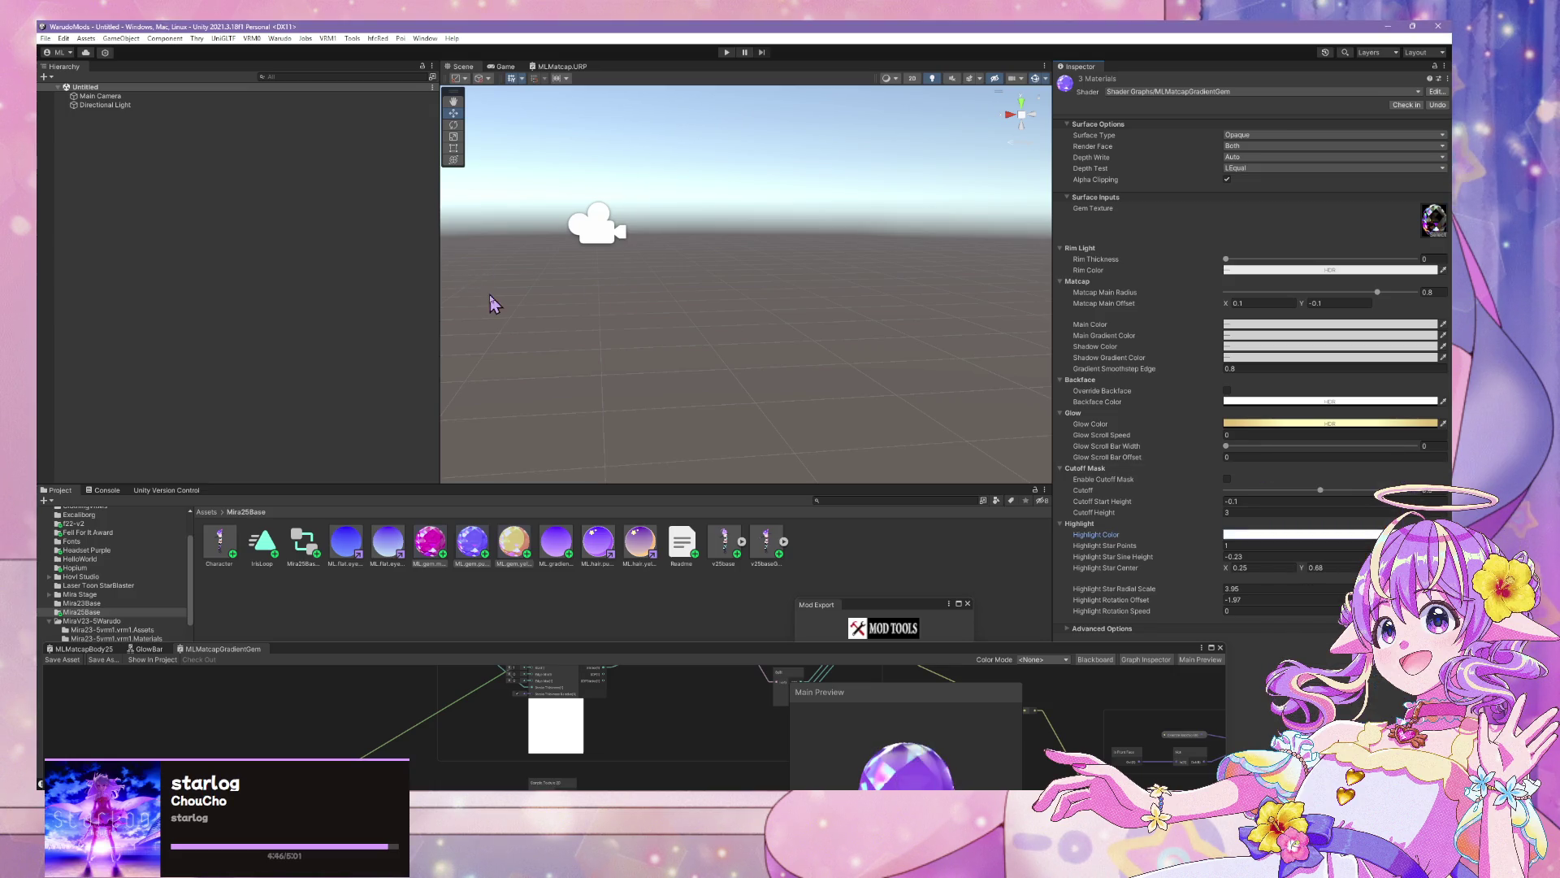
Drag the Character prefab into the scene and frame it in the view
left_click_drag(219, 542, 251, 341)
key("f")
mouse_move(756, 309)
left_mouse_down()
mouse_move(754, 246)
mouse_move(754, 325)
left_mouse_up()
scroll(731, 285, "up", 3)
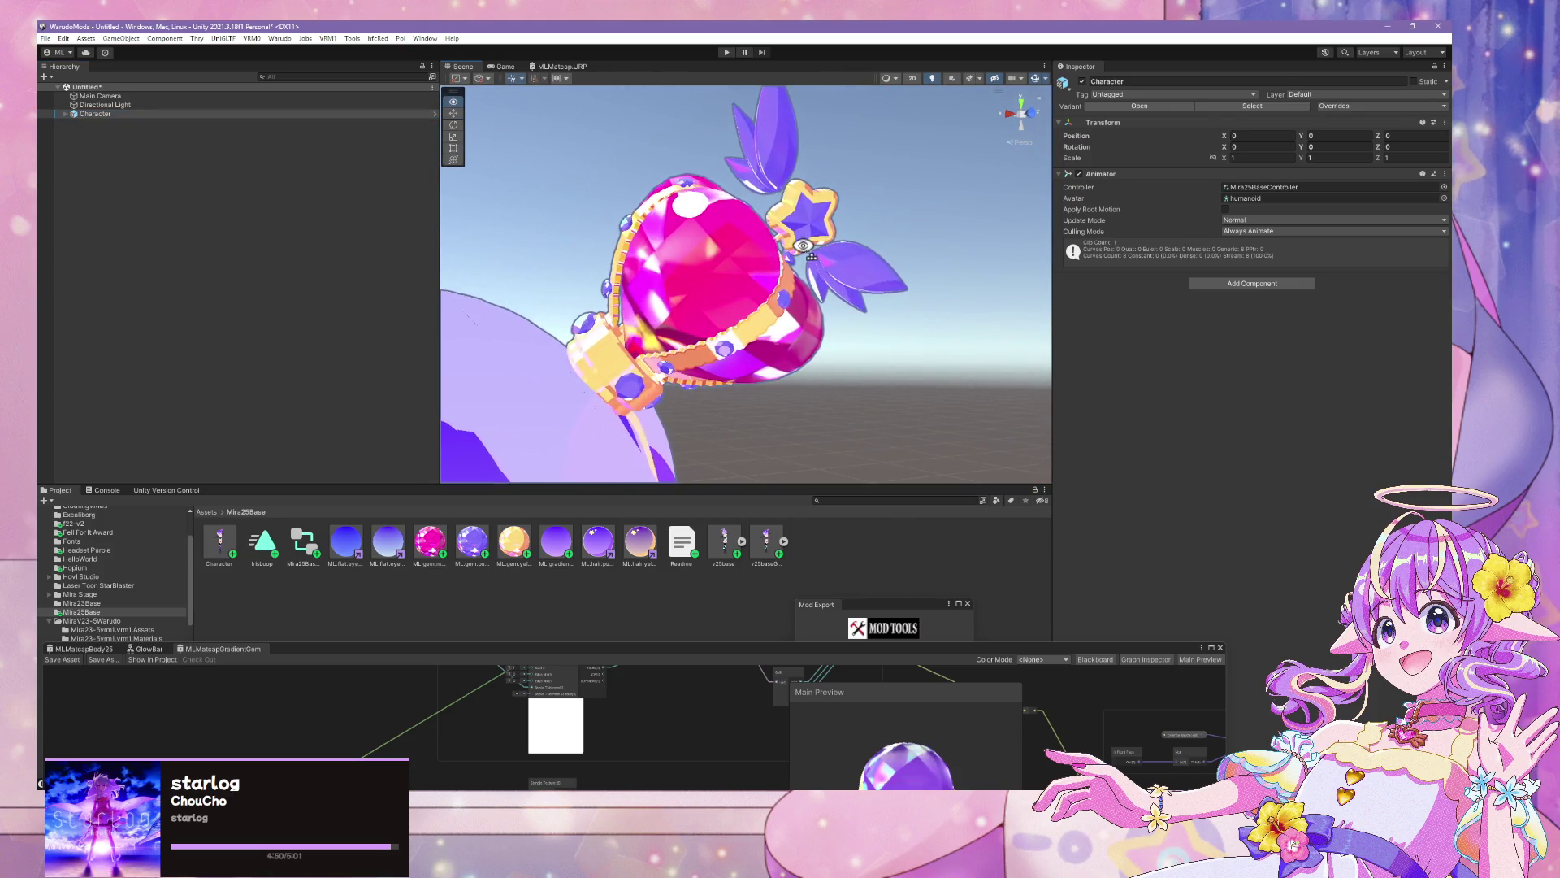
Set the three gems' highlight to 5 star points, sine height -0.17, centre 0.31, 0.59
left_click(439, 552)
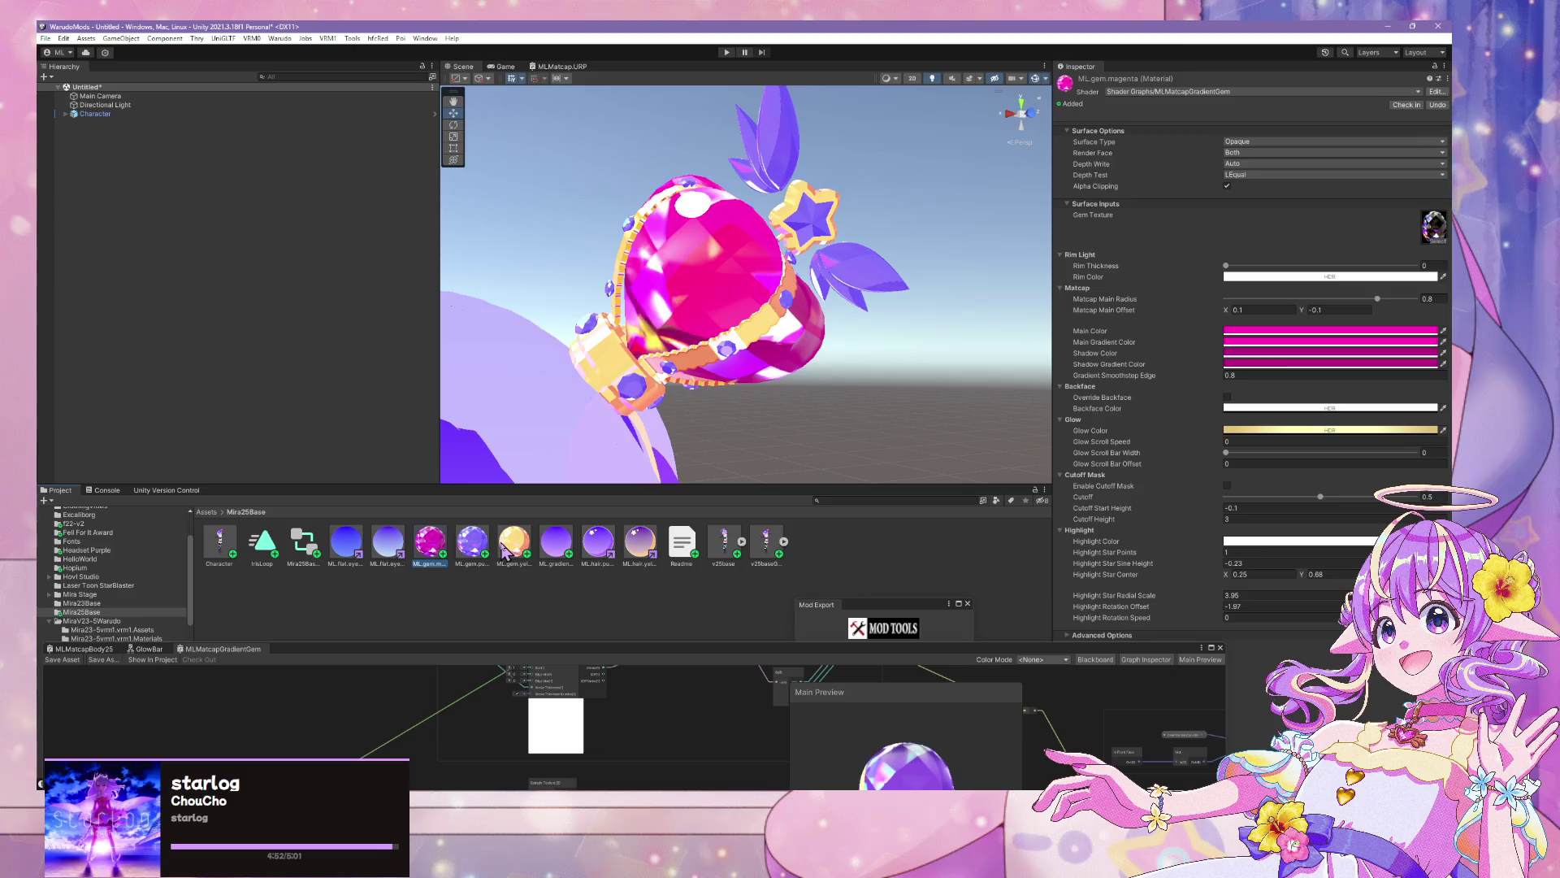
left_click(512, 548, "shift")
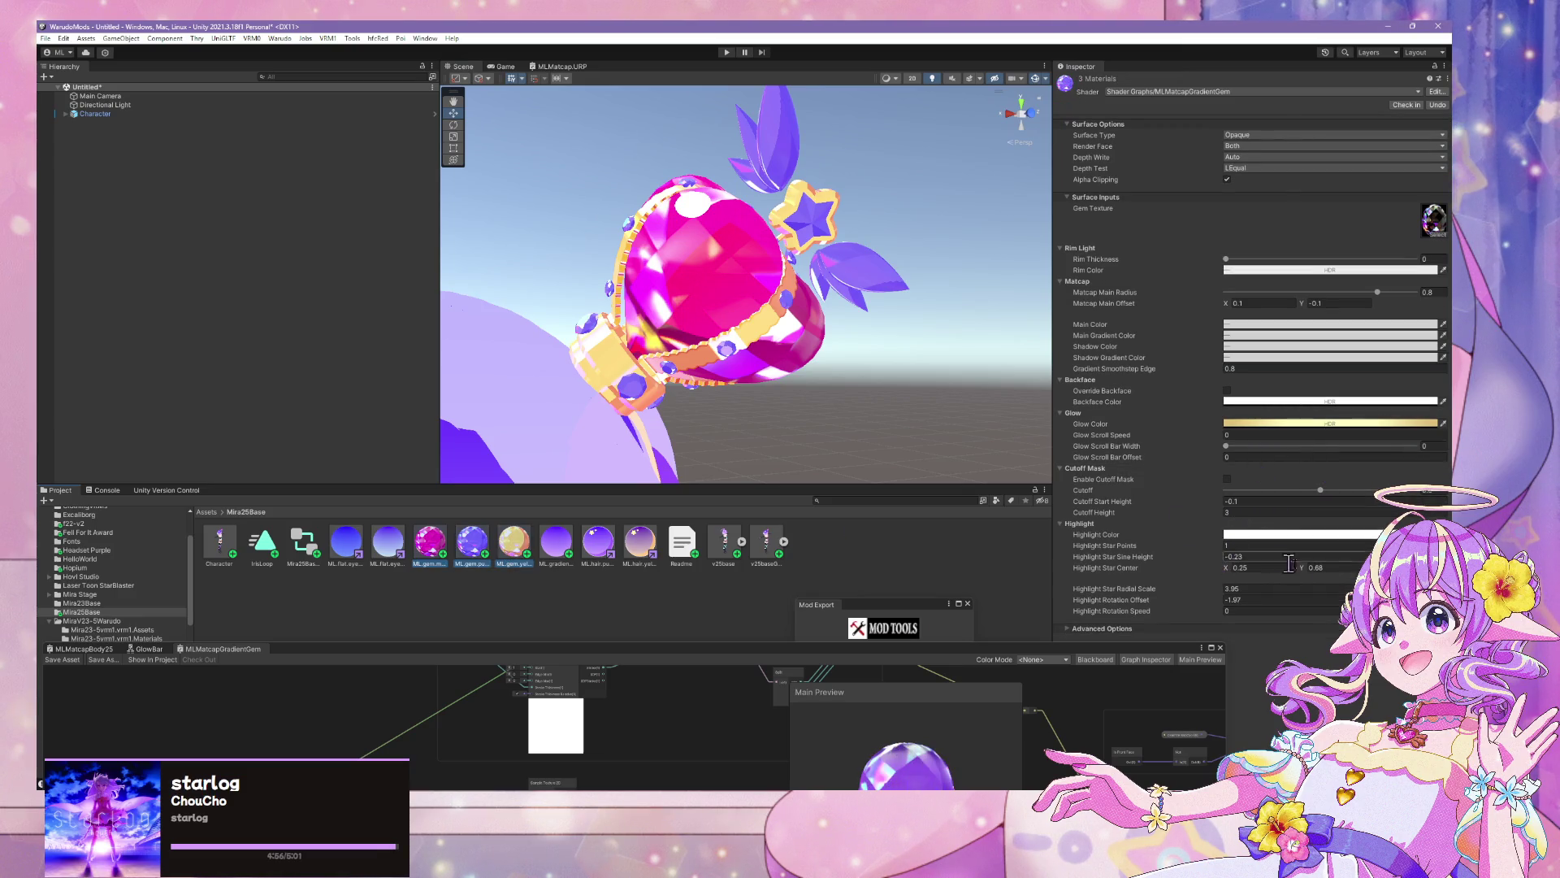
left_click(1220, 545)
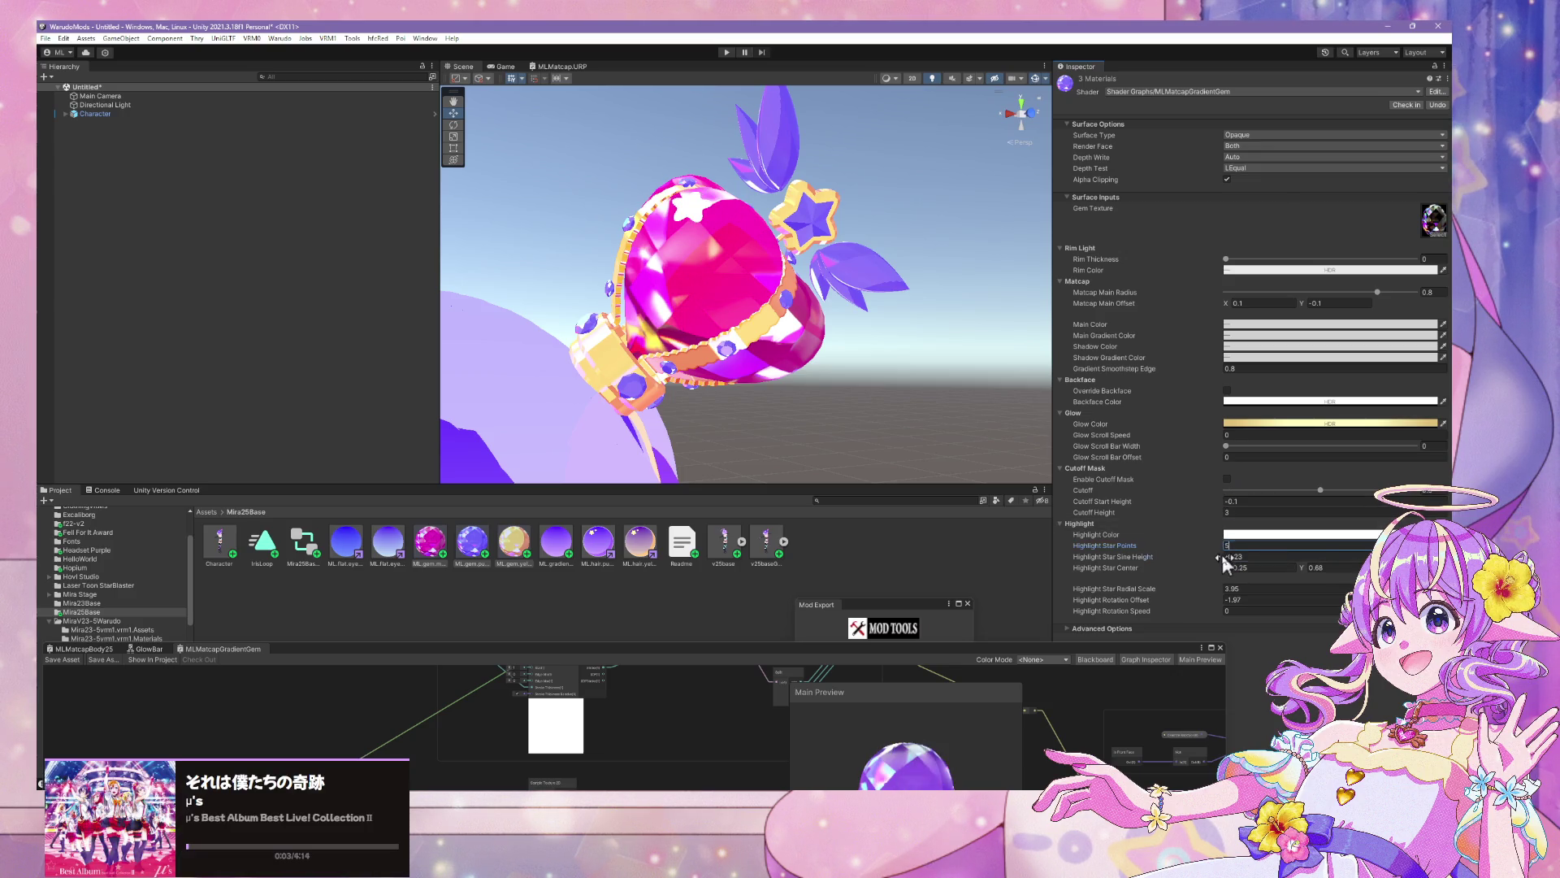
mouse_move(1222, 554)
left_mouse_down()
mouse_move(1232, 571)
mouse_move(1306, 568)
left_mouse_up()
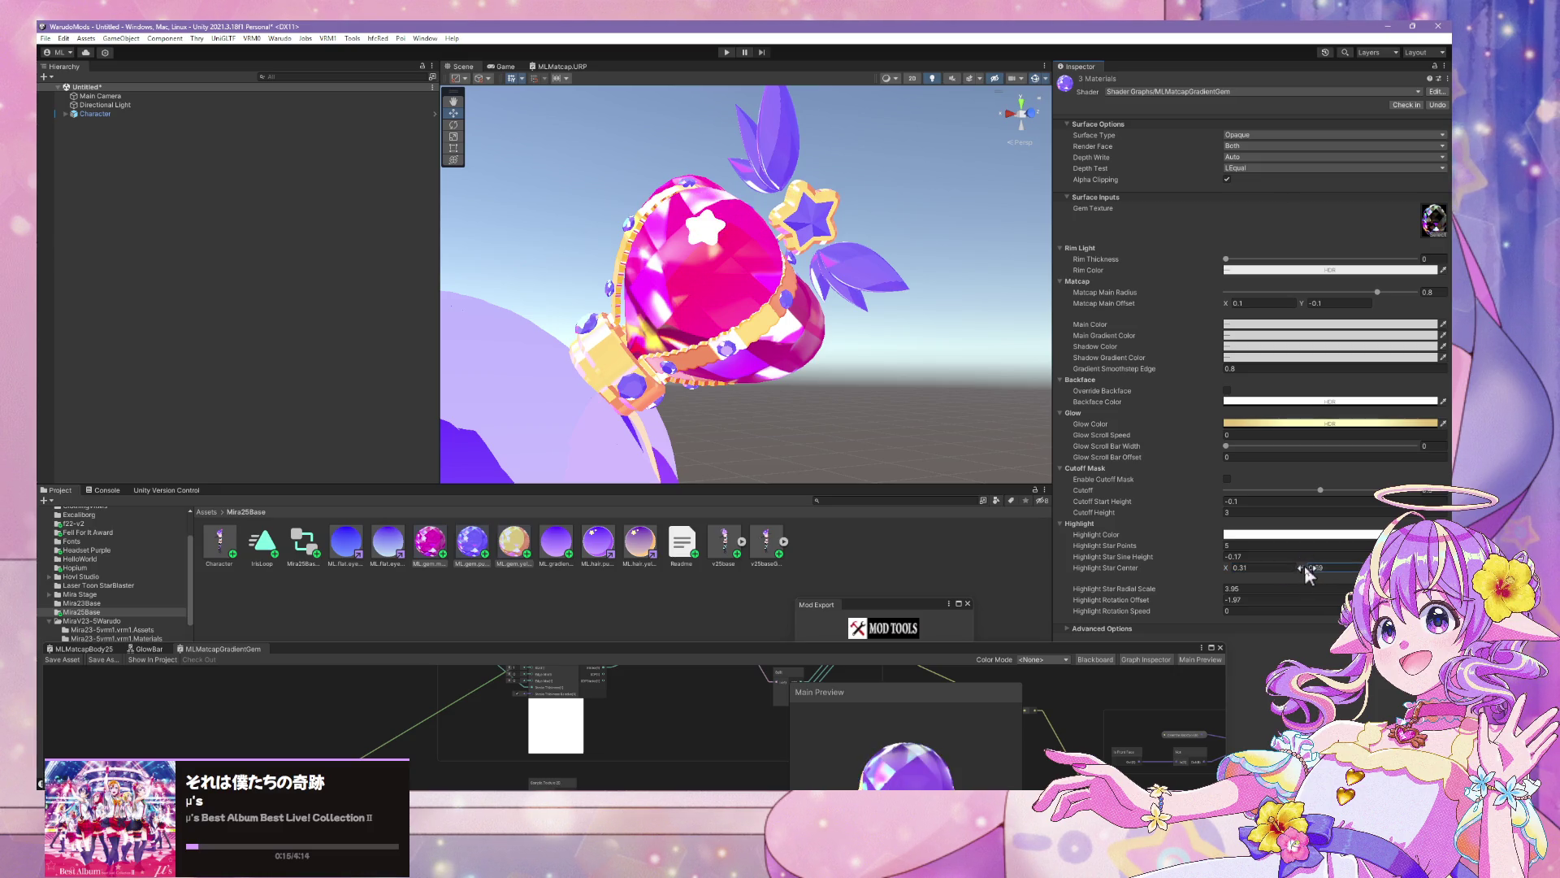
scroll(926, 427, "down", 5)
left_click_drag(930, 425, 940, 398)
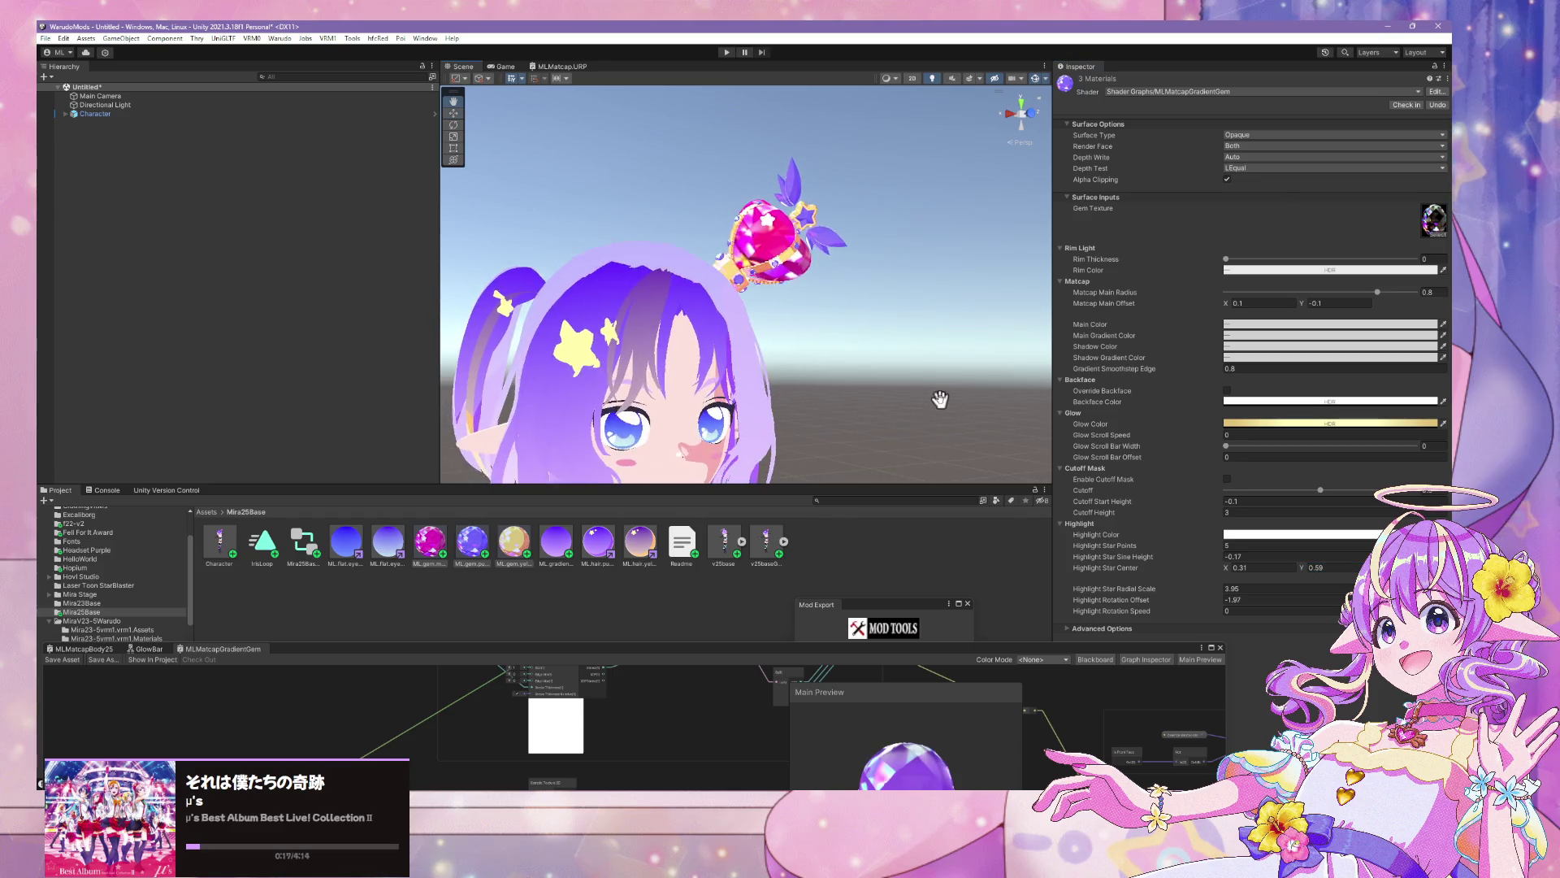
Enter 1 for the gems' Highlight Star Points and check the round highlight on the heart gem
scroll(940, 397, "up", 3)
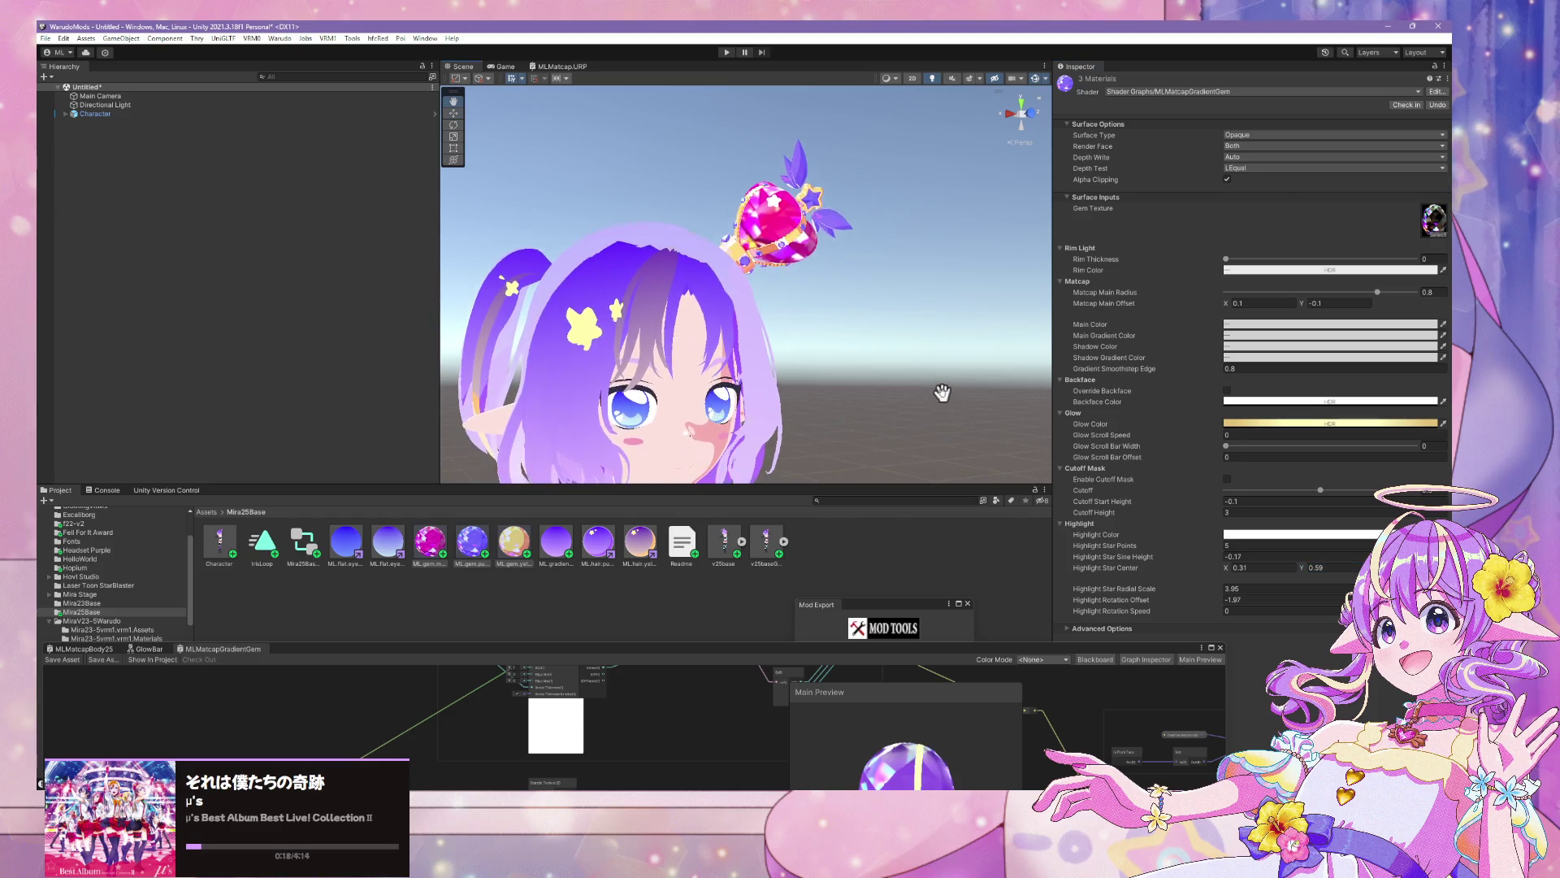
left_click(1296, 534)
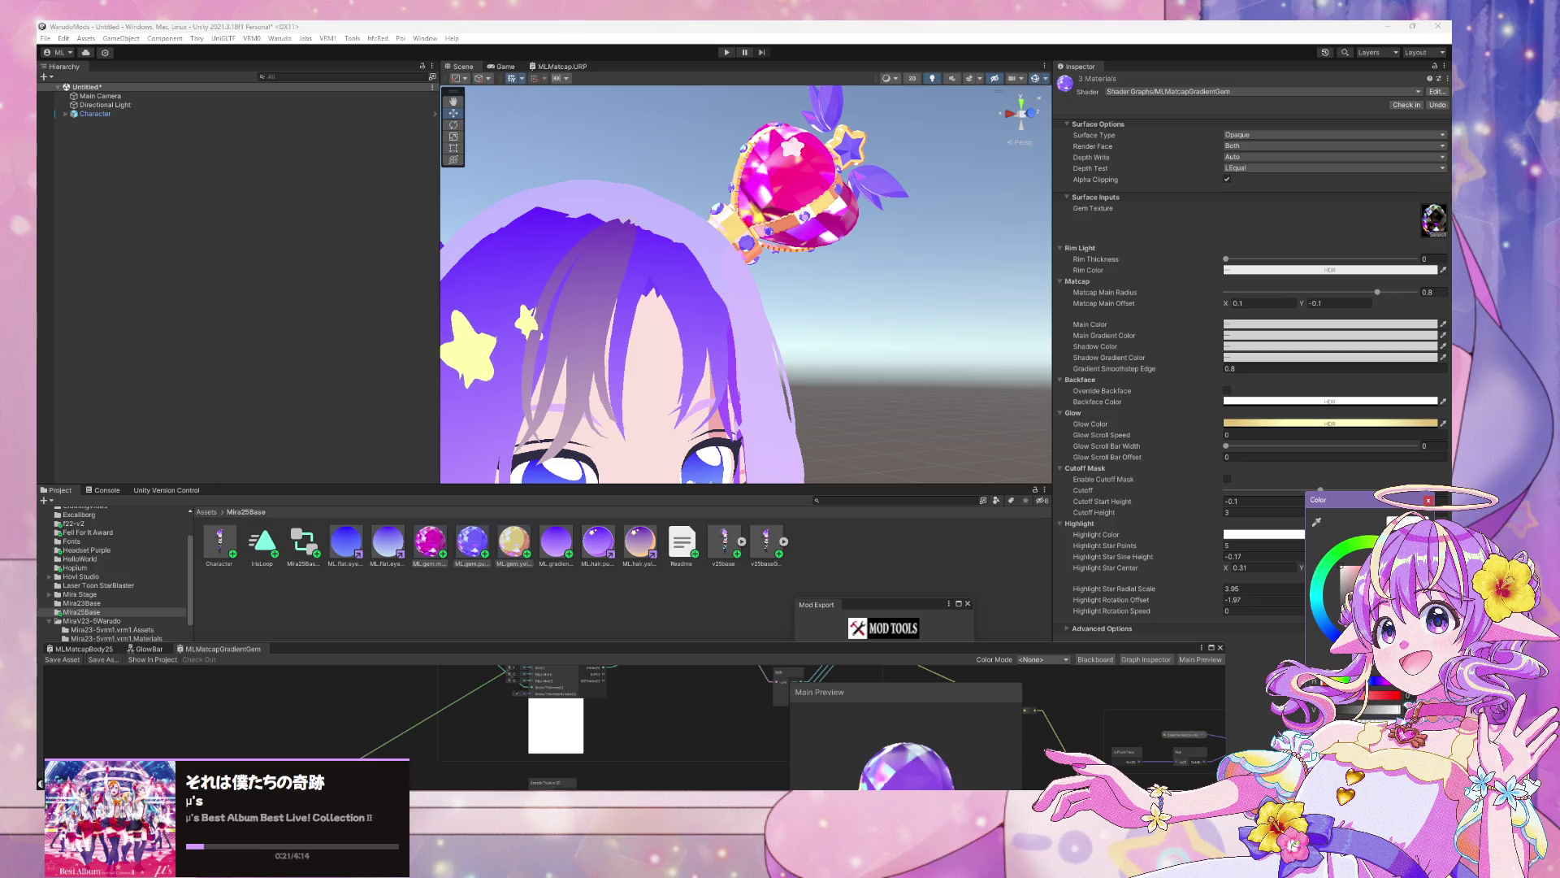
left_click(1216, 547)
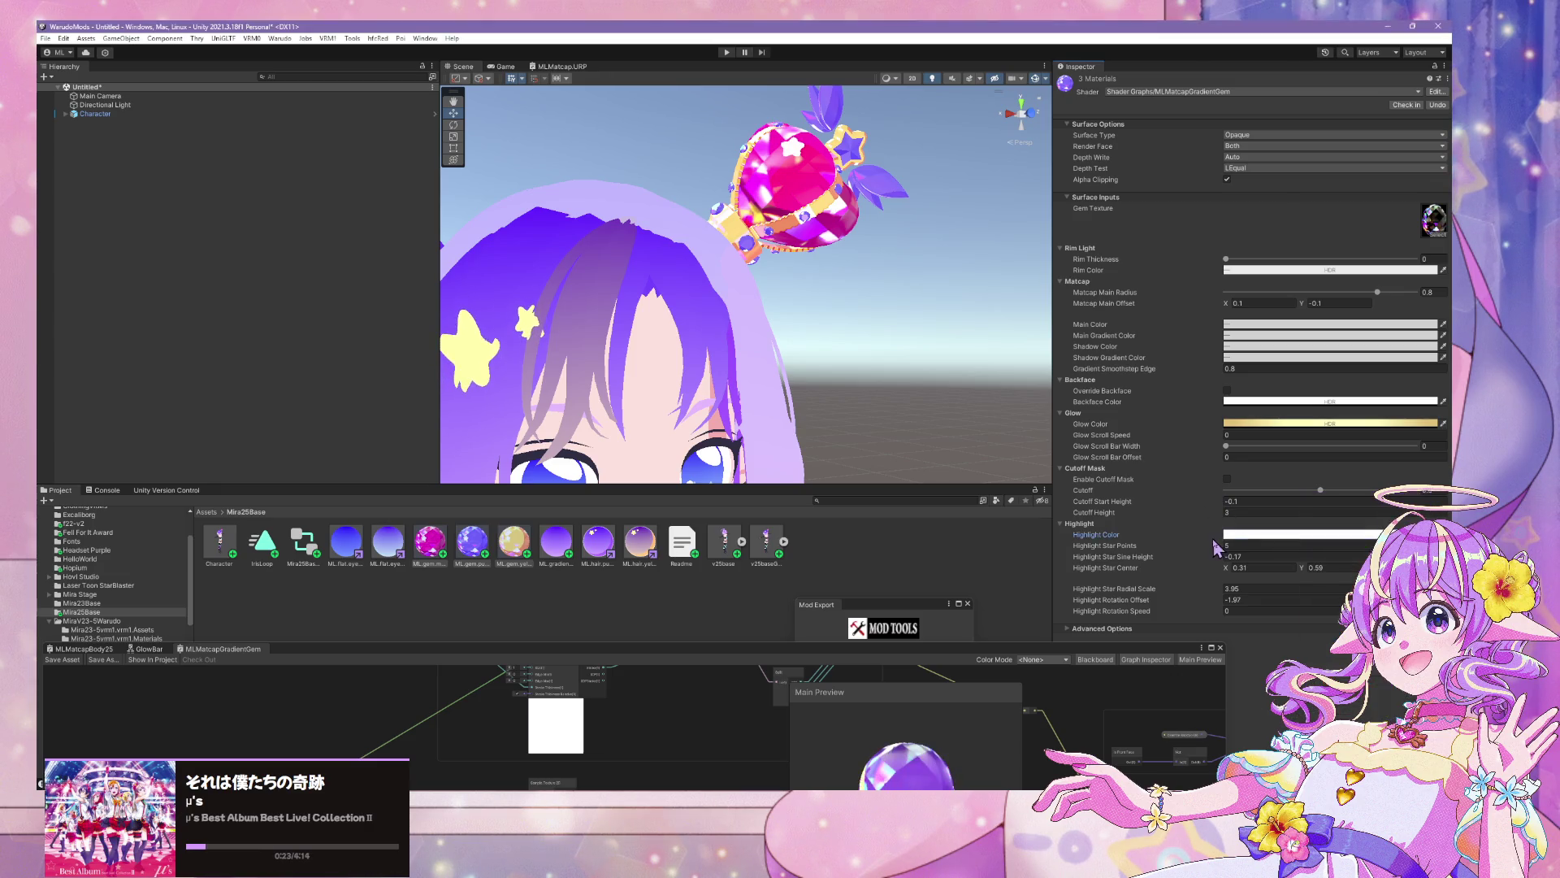
left_click(1216, 545)
type("1")
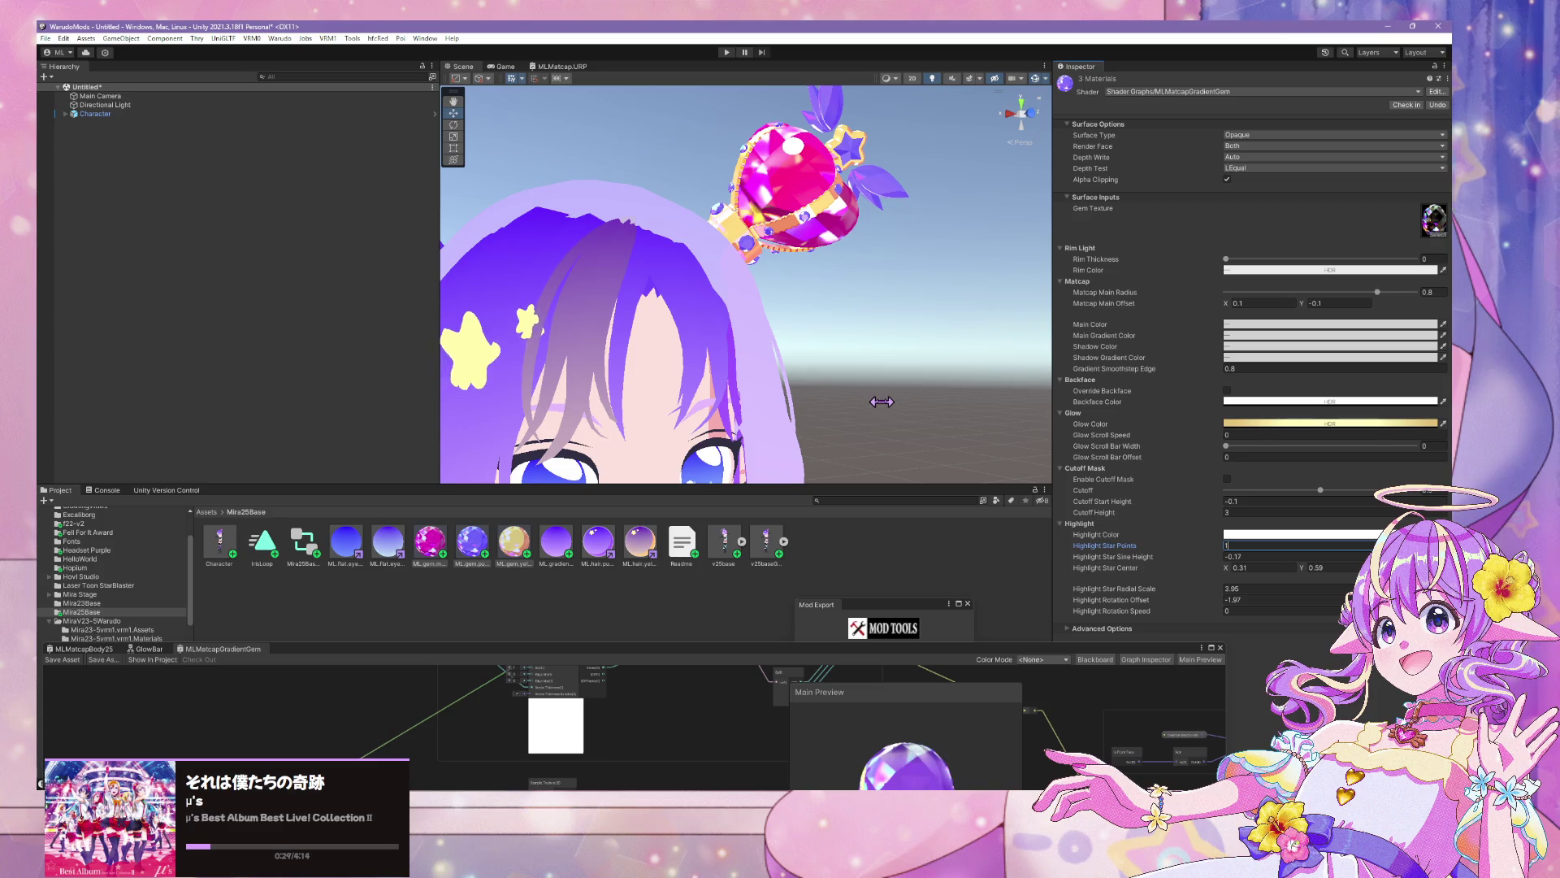
scroll(882, 402, "down", 3)
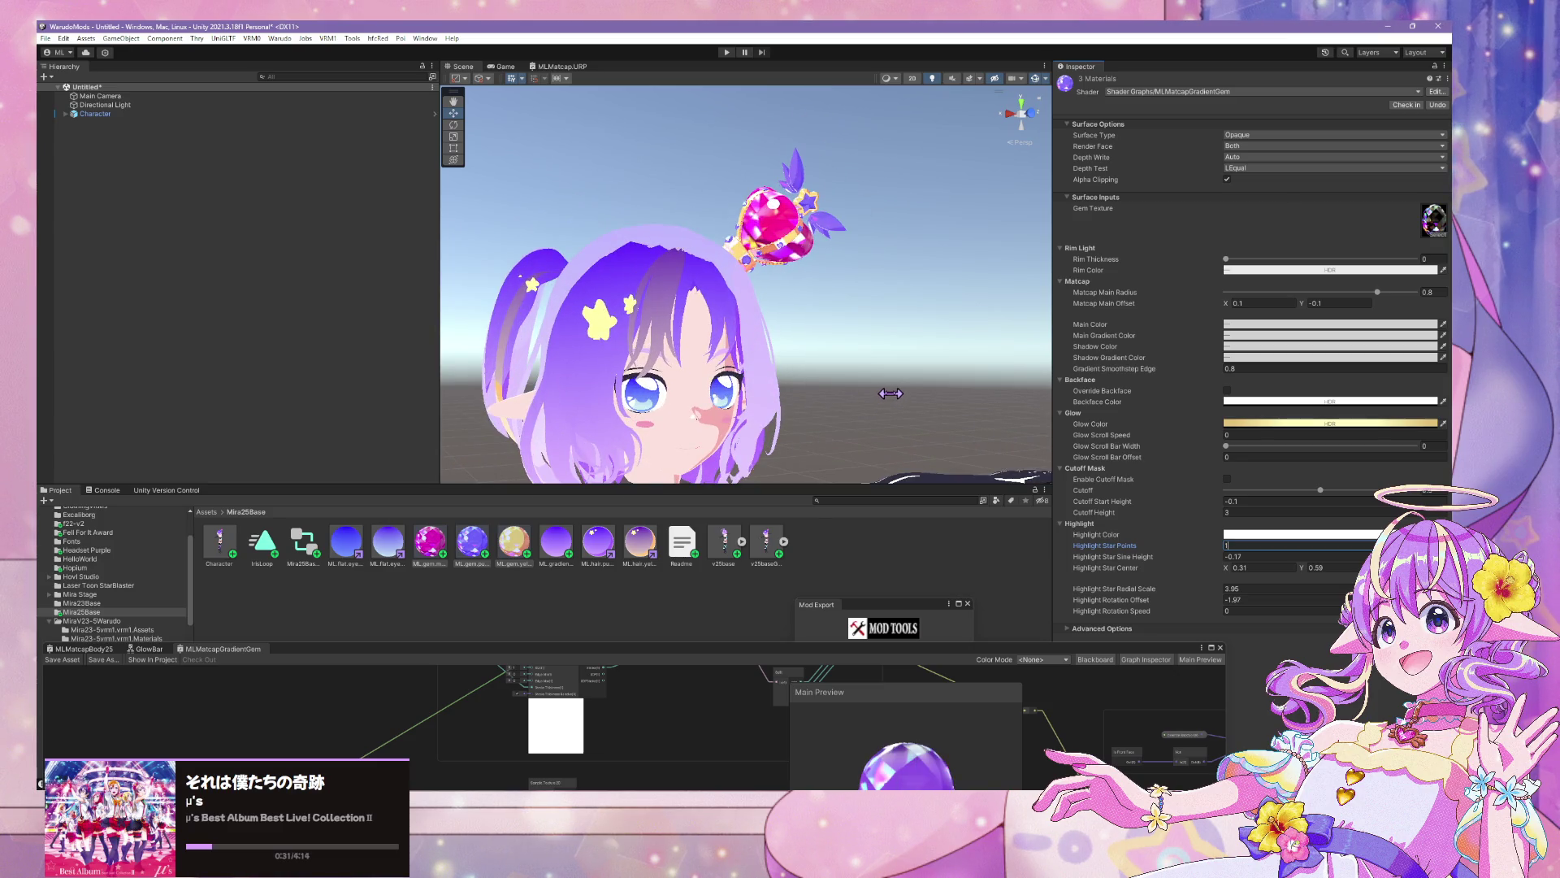
scroll(910, 398, "up", 5)
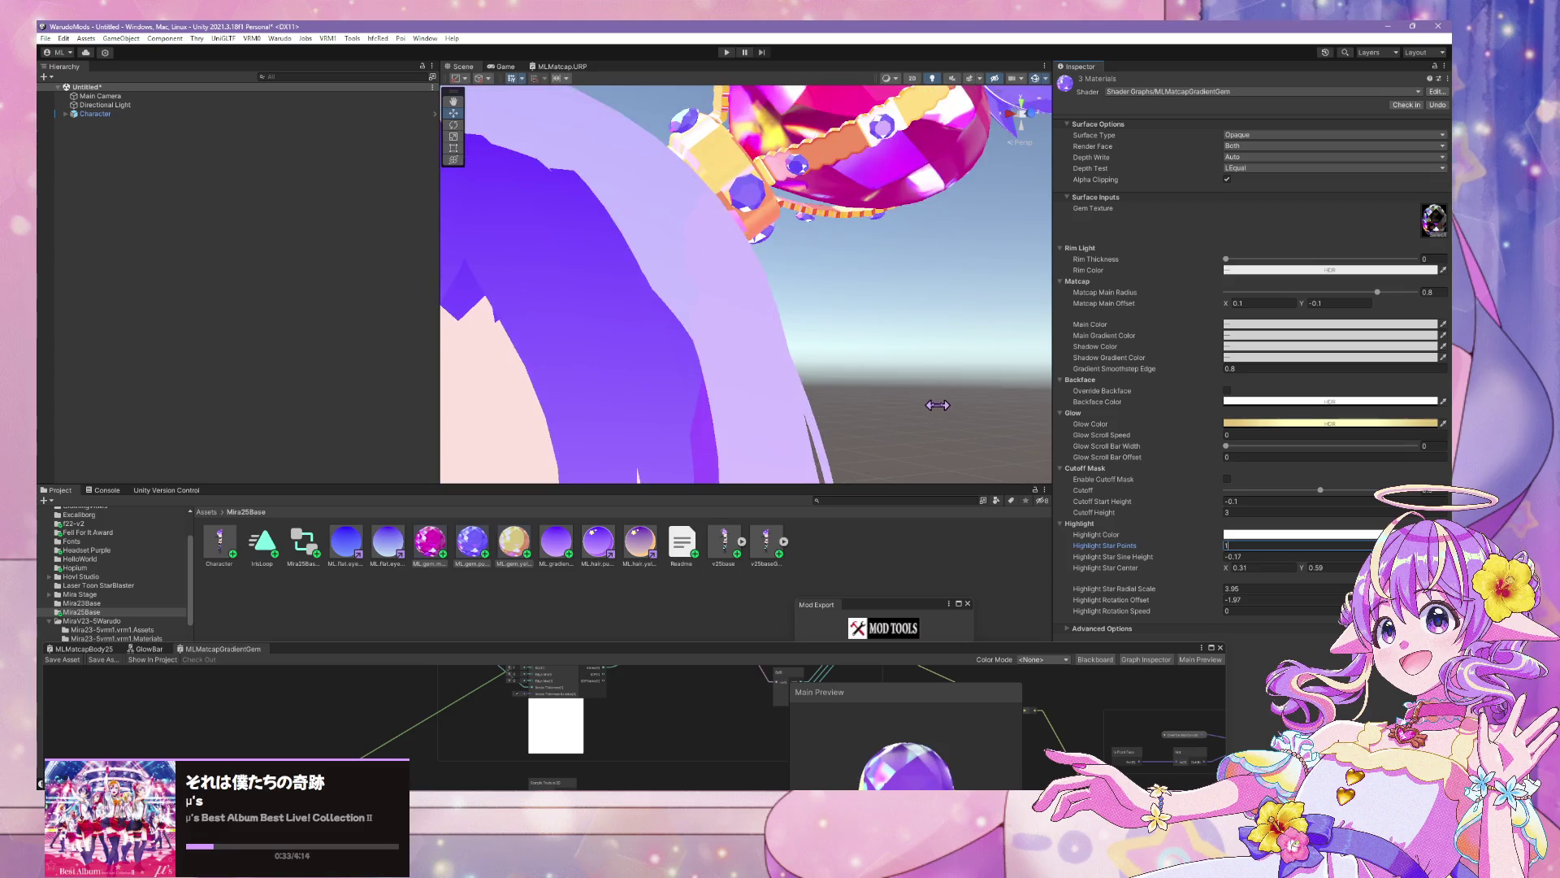
scroll(934, 406, "down", 3)
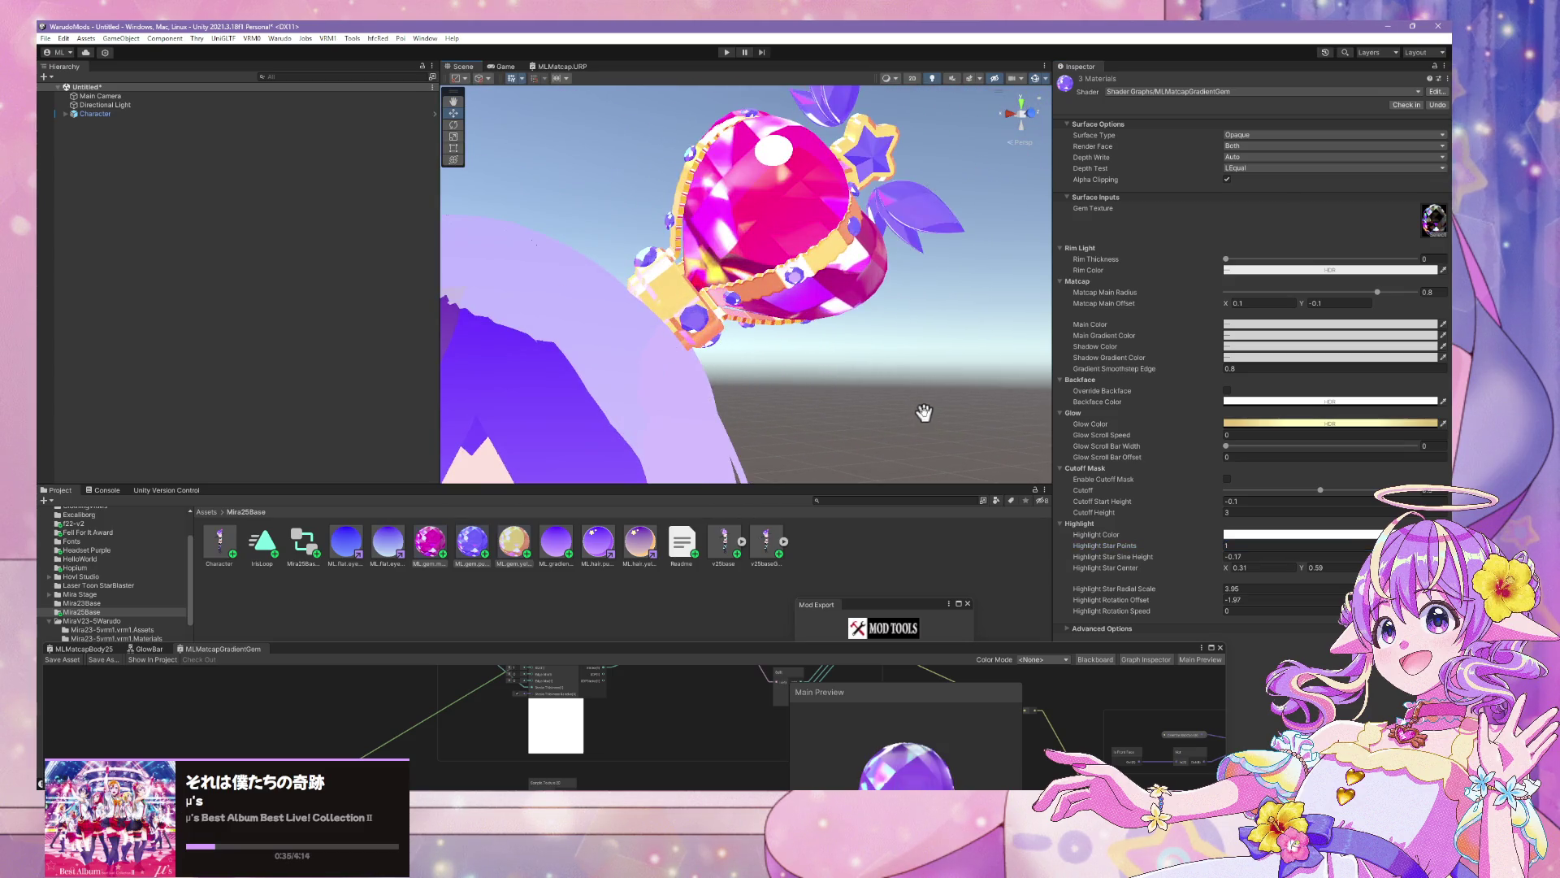
scroll(923, 413, "down", 2)
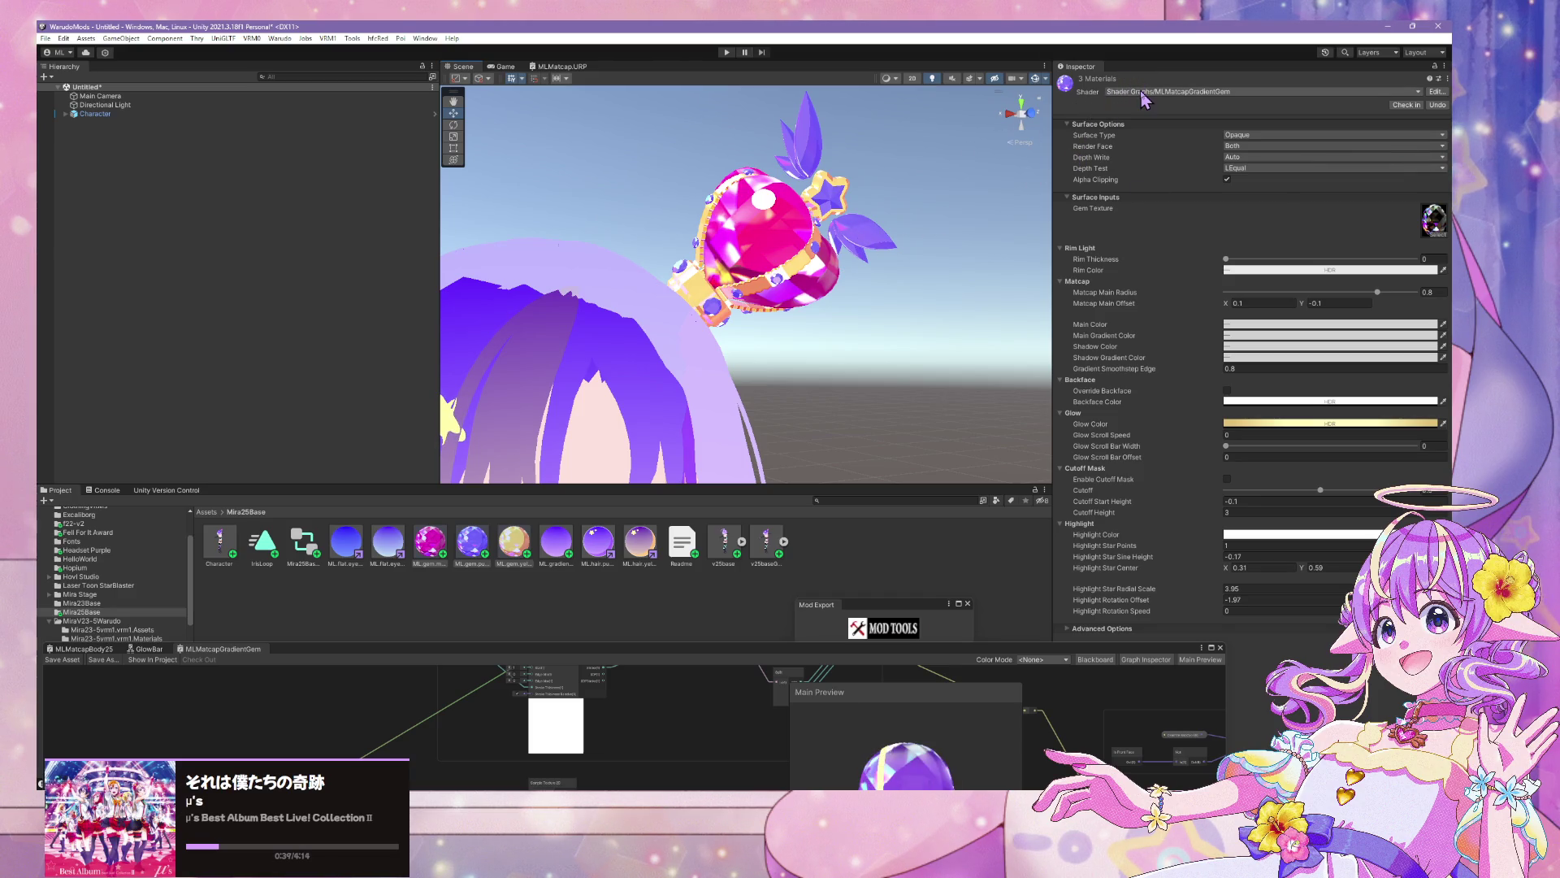
left_click(1364, 336)
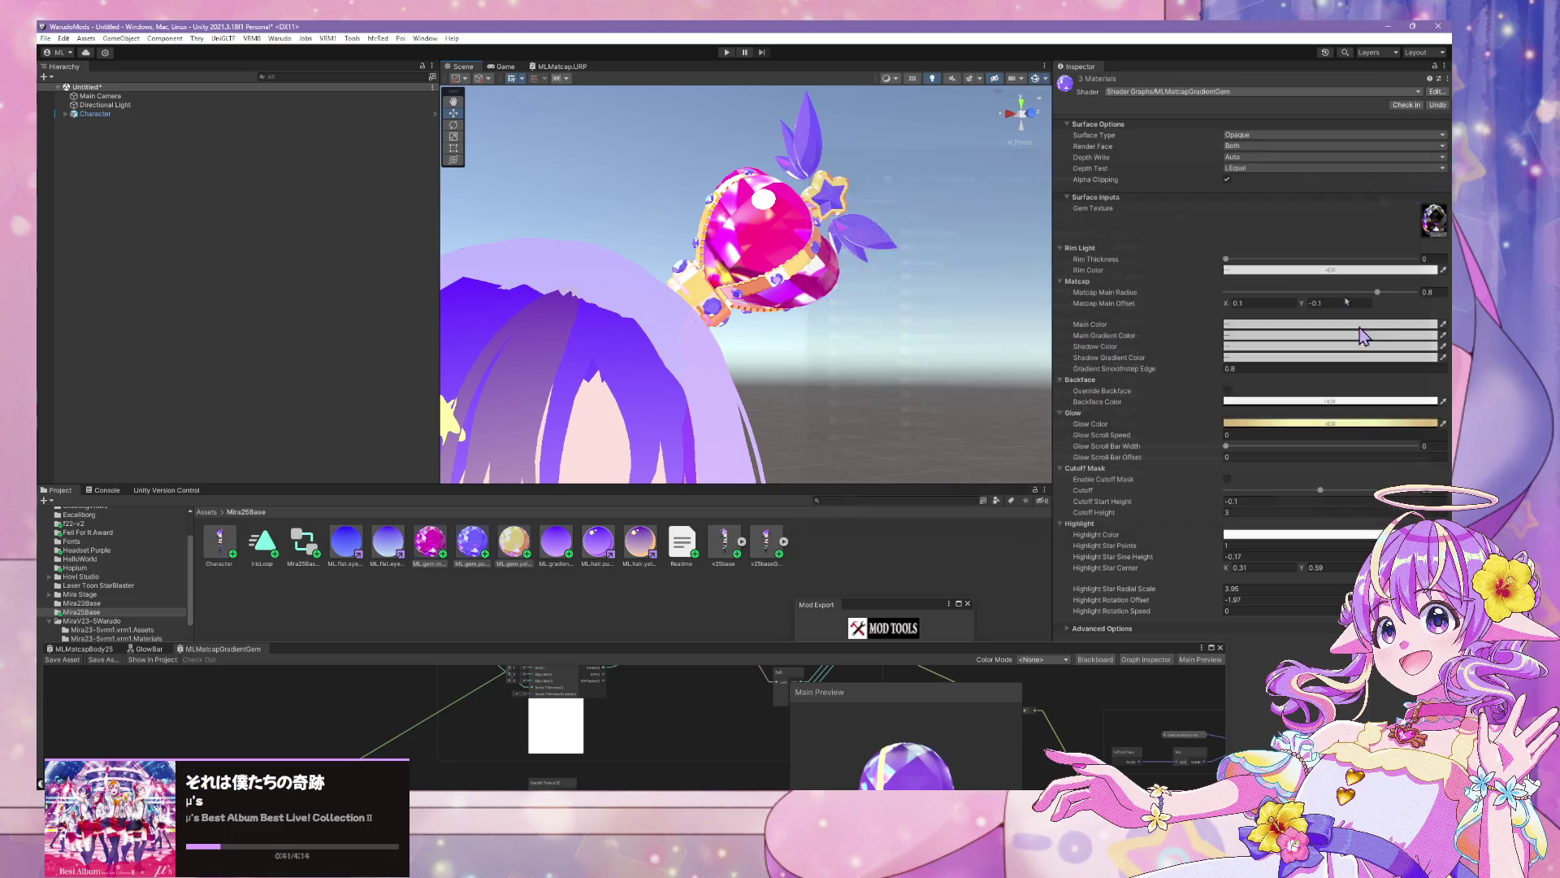
left_click(1143, 92)
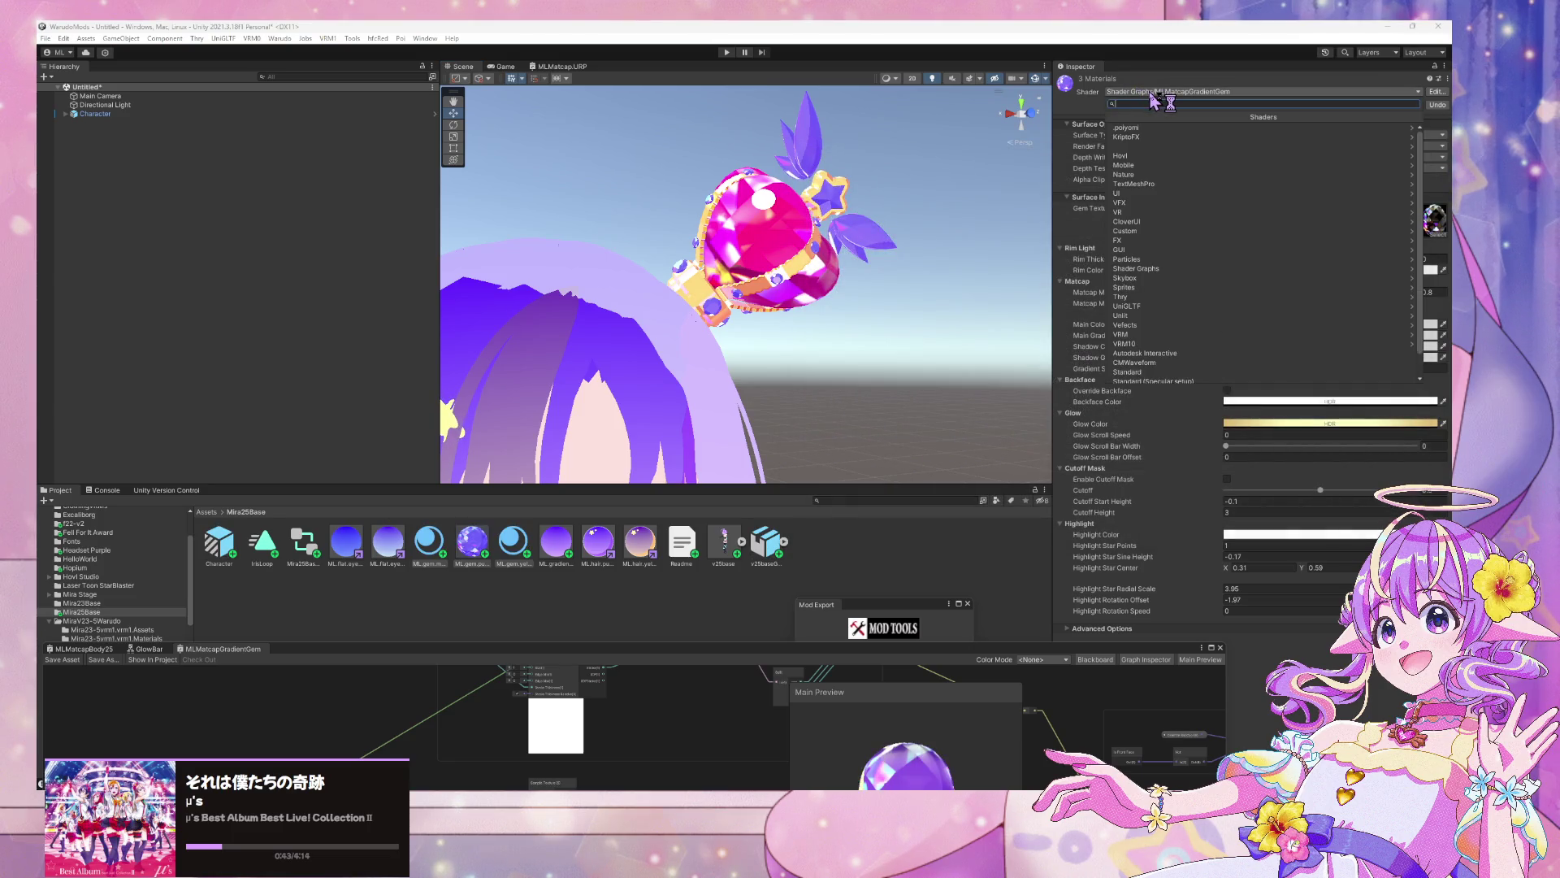
type("ml")
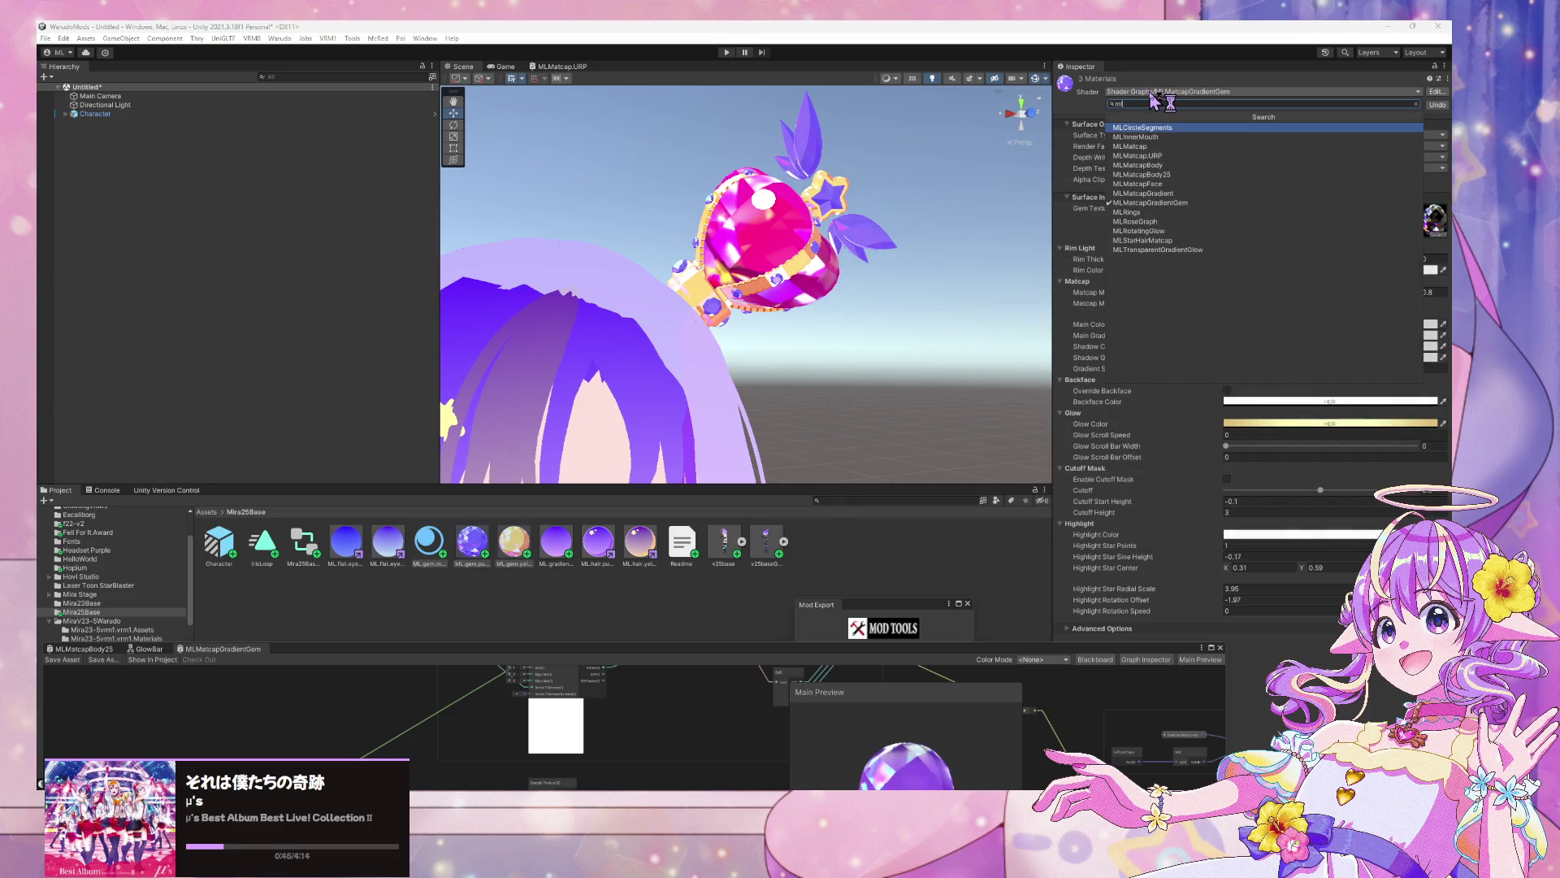
key("Down")
key("Down")
key("Down")
key("Down")
key("Down")
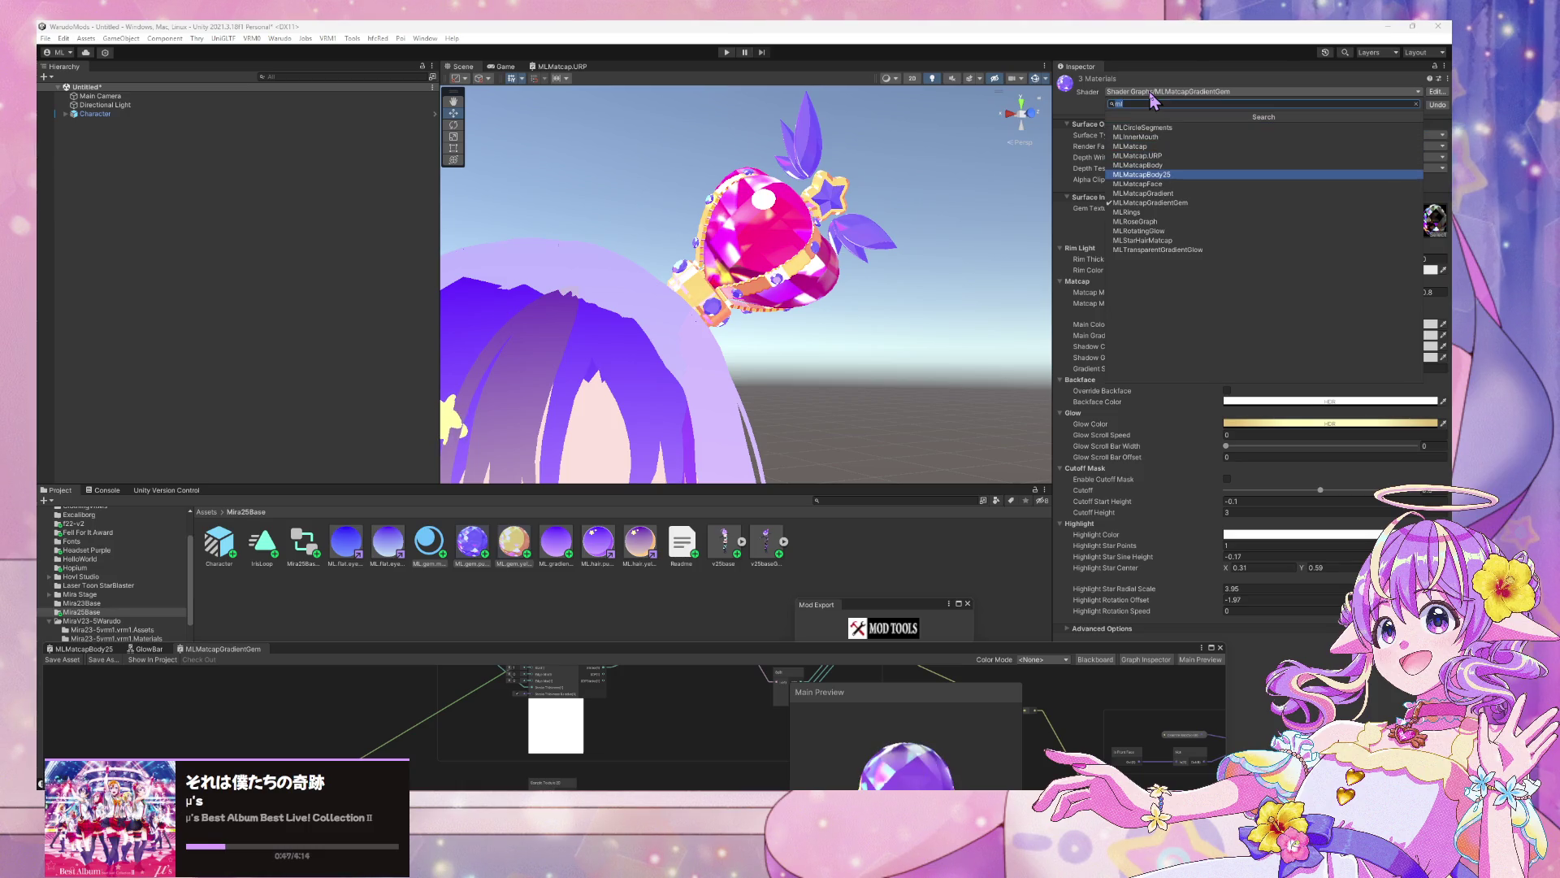
key("Down")
key("Down")
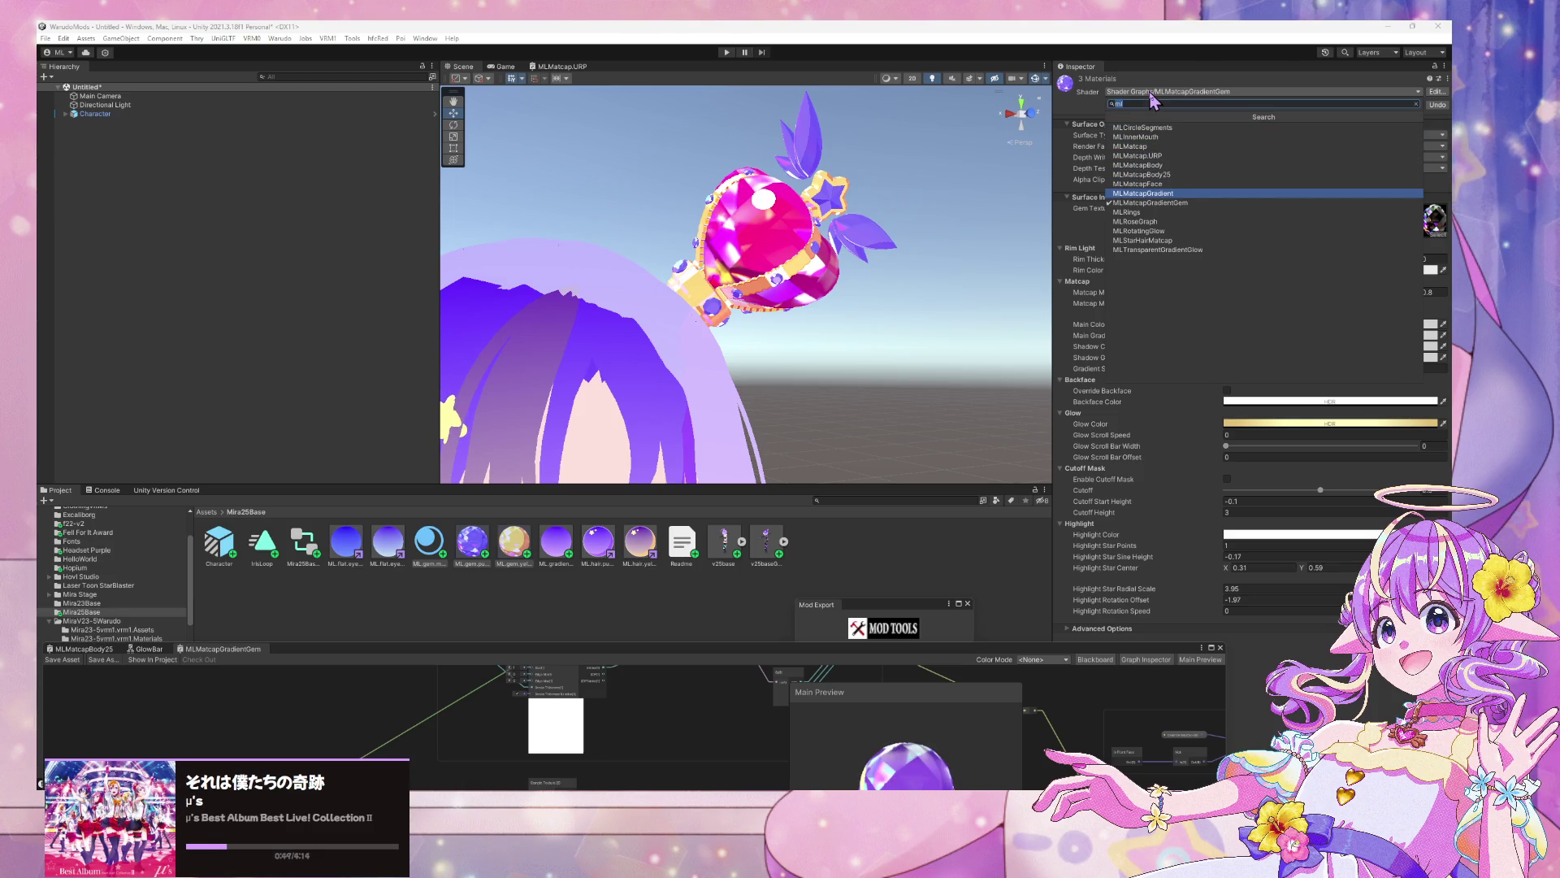
key("Return")
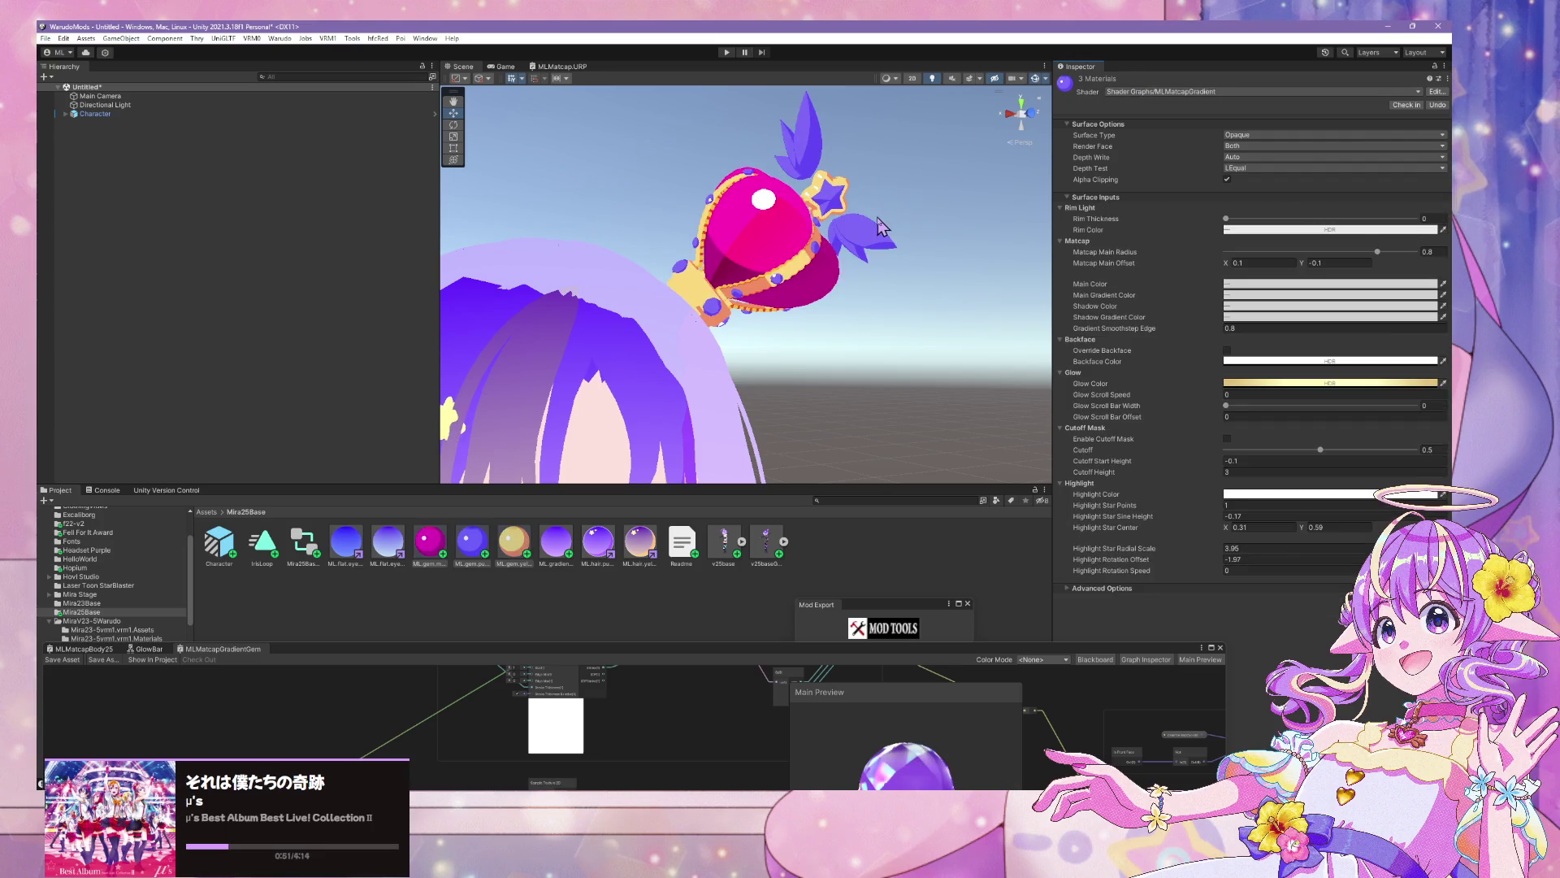
left_click(835, 197)
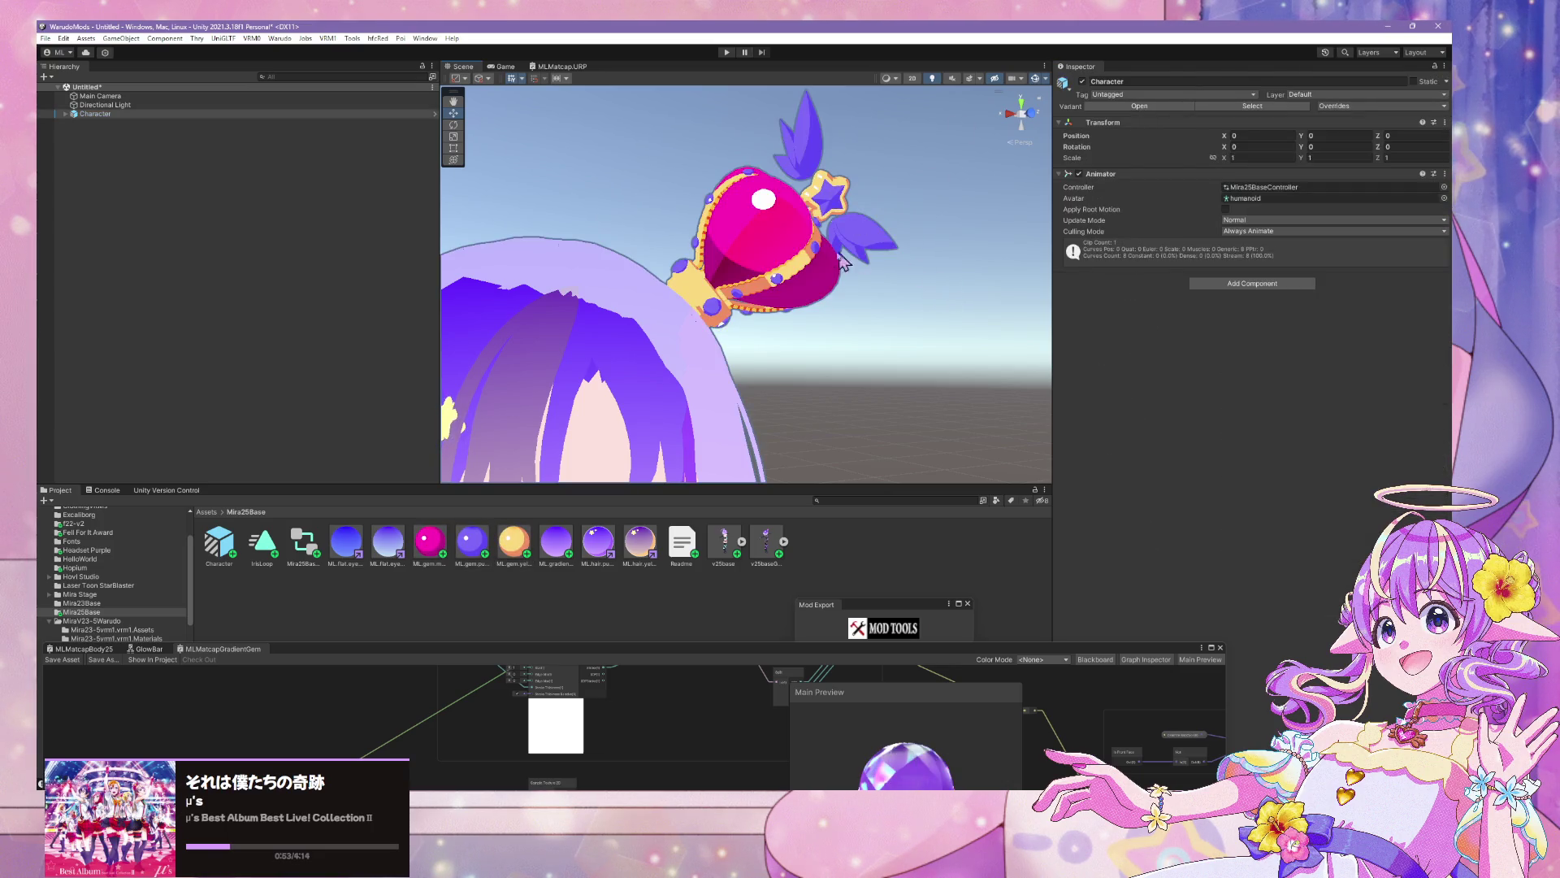
left_click(431, 543)
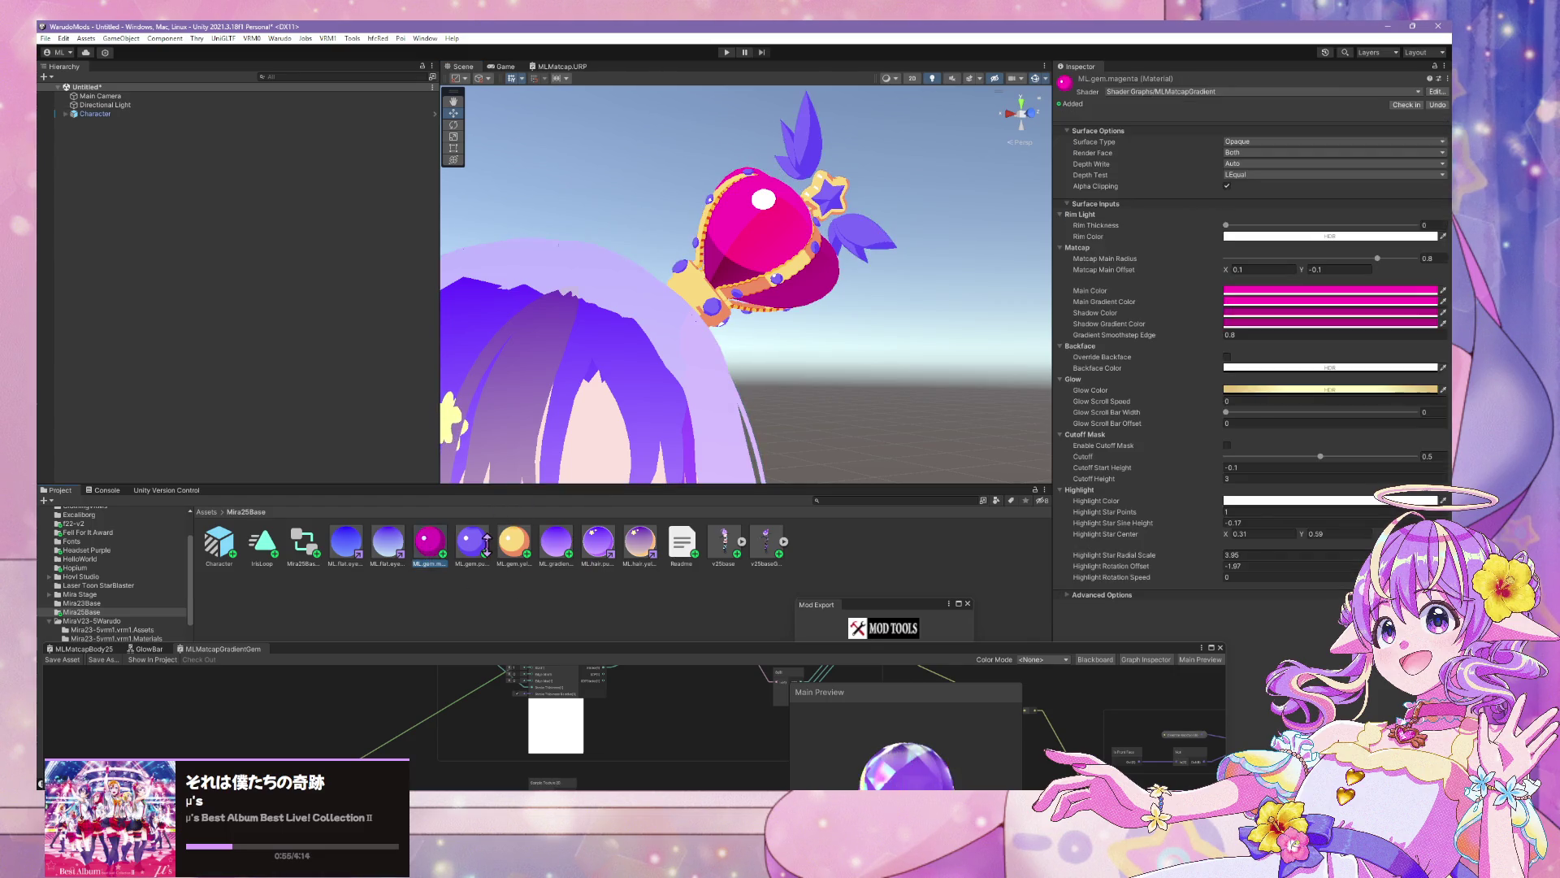
mouse_move(874, 349)
left_mouse_down()
mouse_move(885, 341)
mouse_move(759, 341)
mouse_move(807, 324)
mouse_move(695, 306)
mouse_move(905, 285)
left_mouse_up()
scroll(902, 289, "up", 3)
scroll(898, 293, "down", 3)
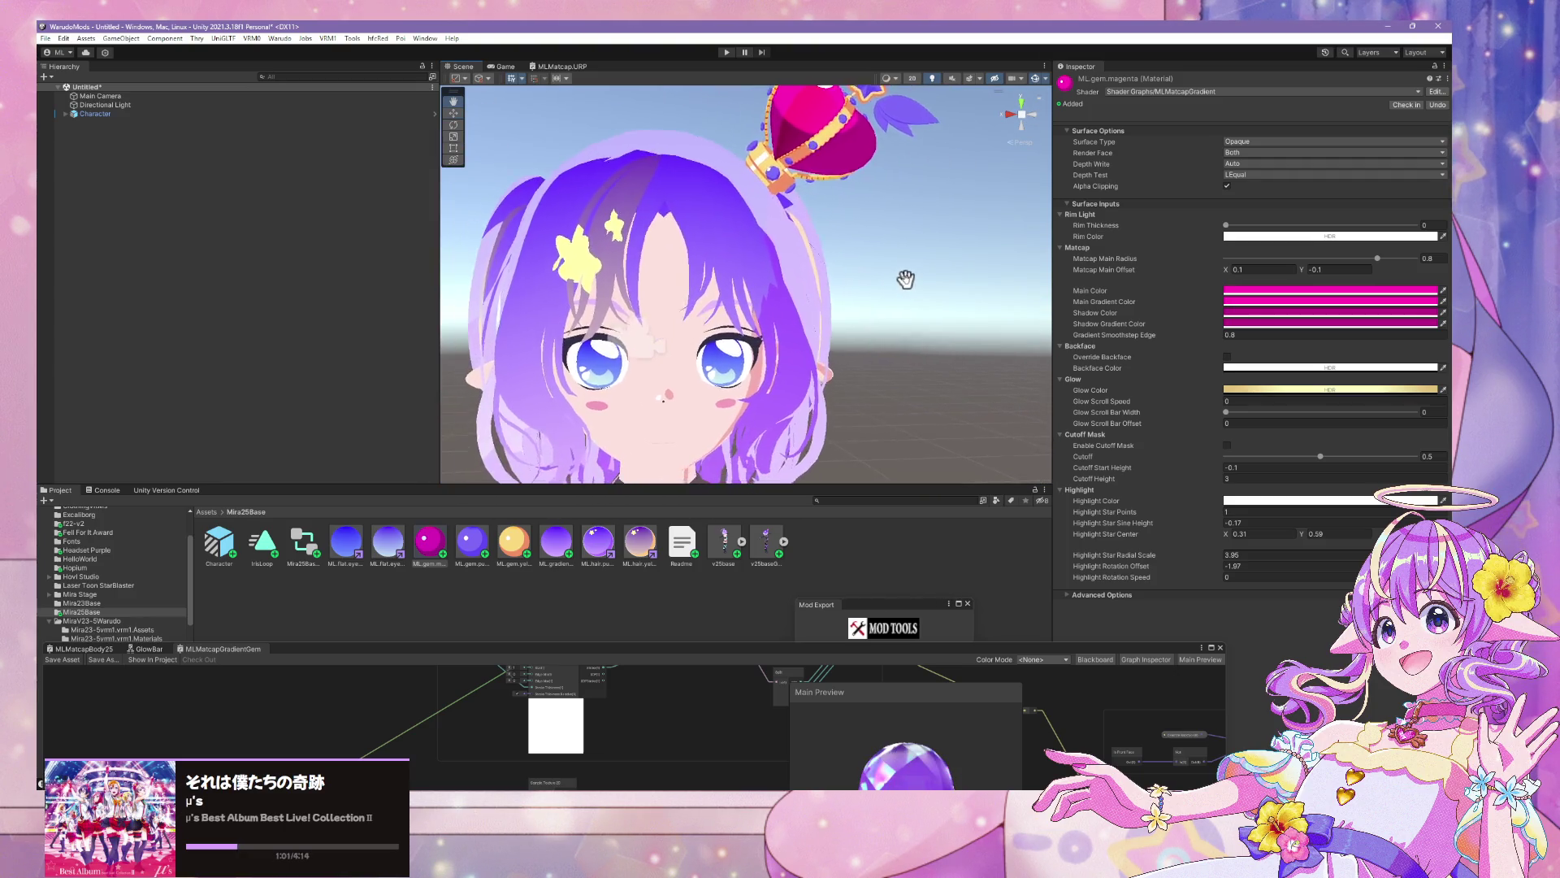
scroll(916, 280, "down", 2)
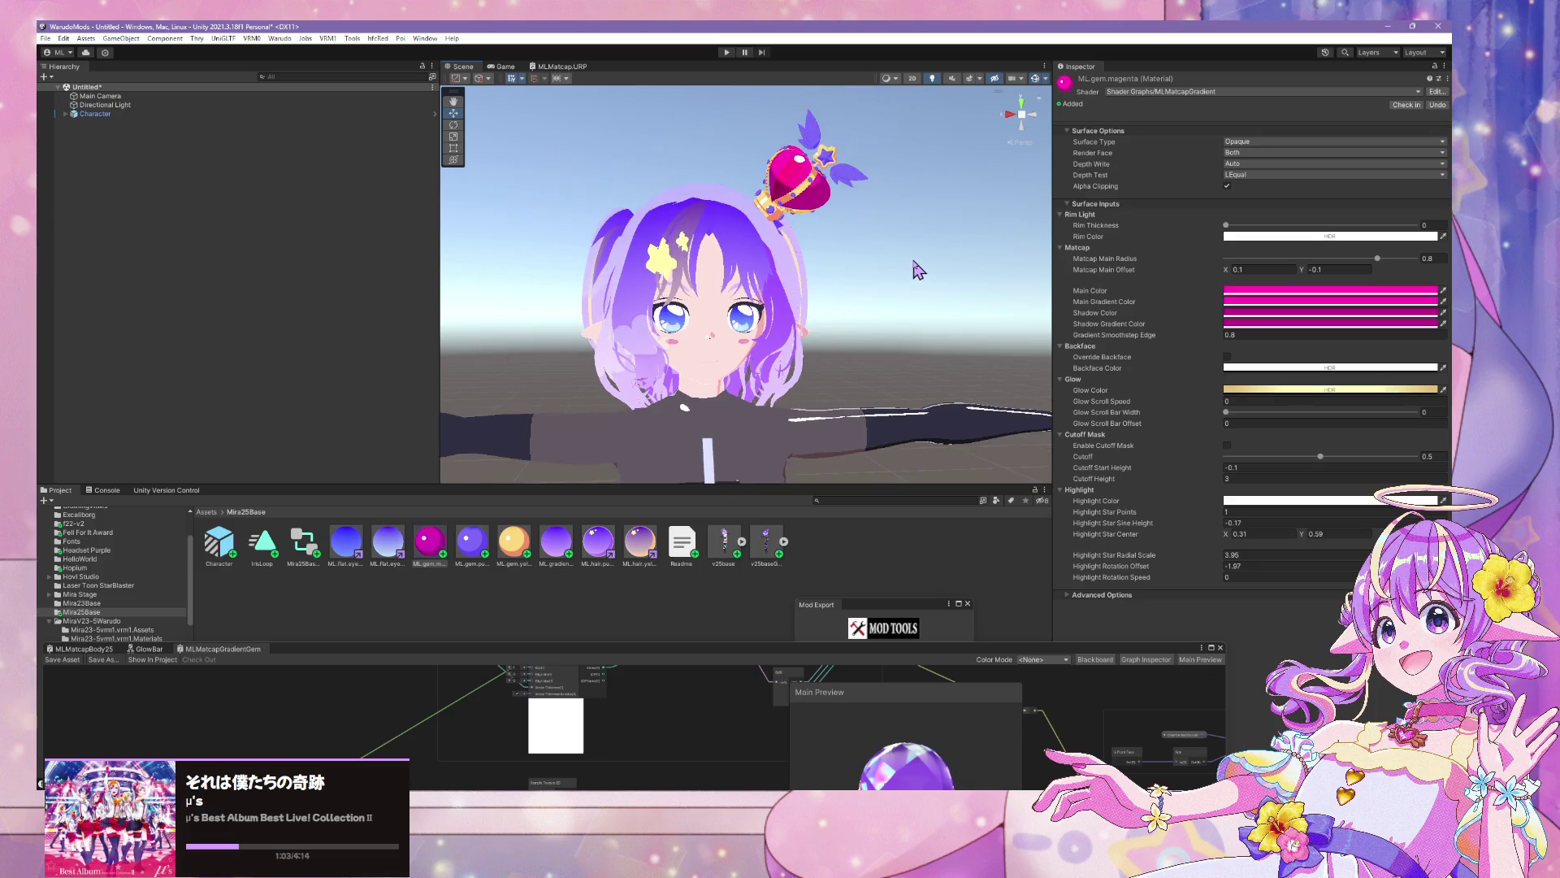
scroll(862, 286, "up", 3)
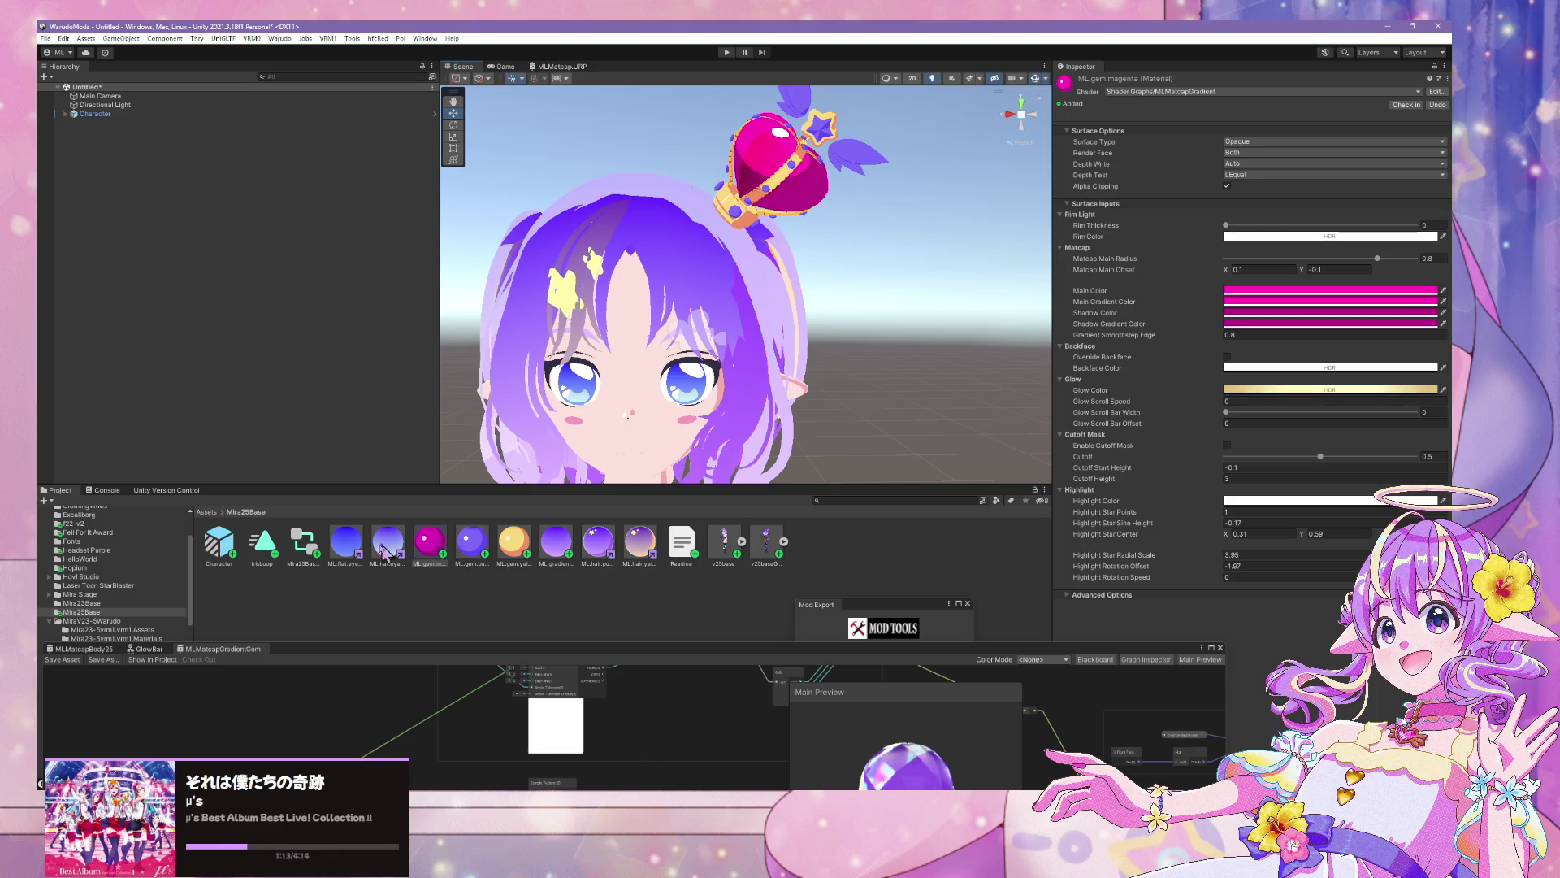
left_click(388, 549)
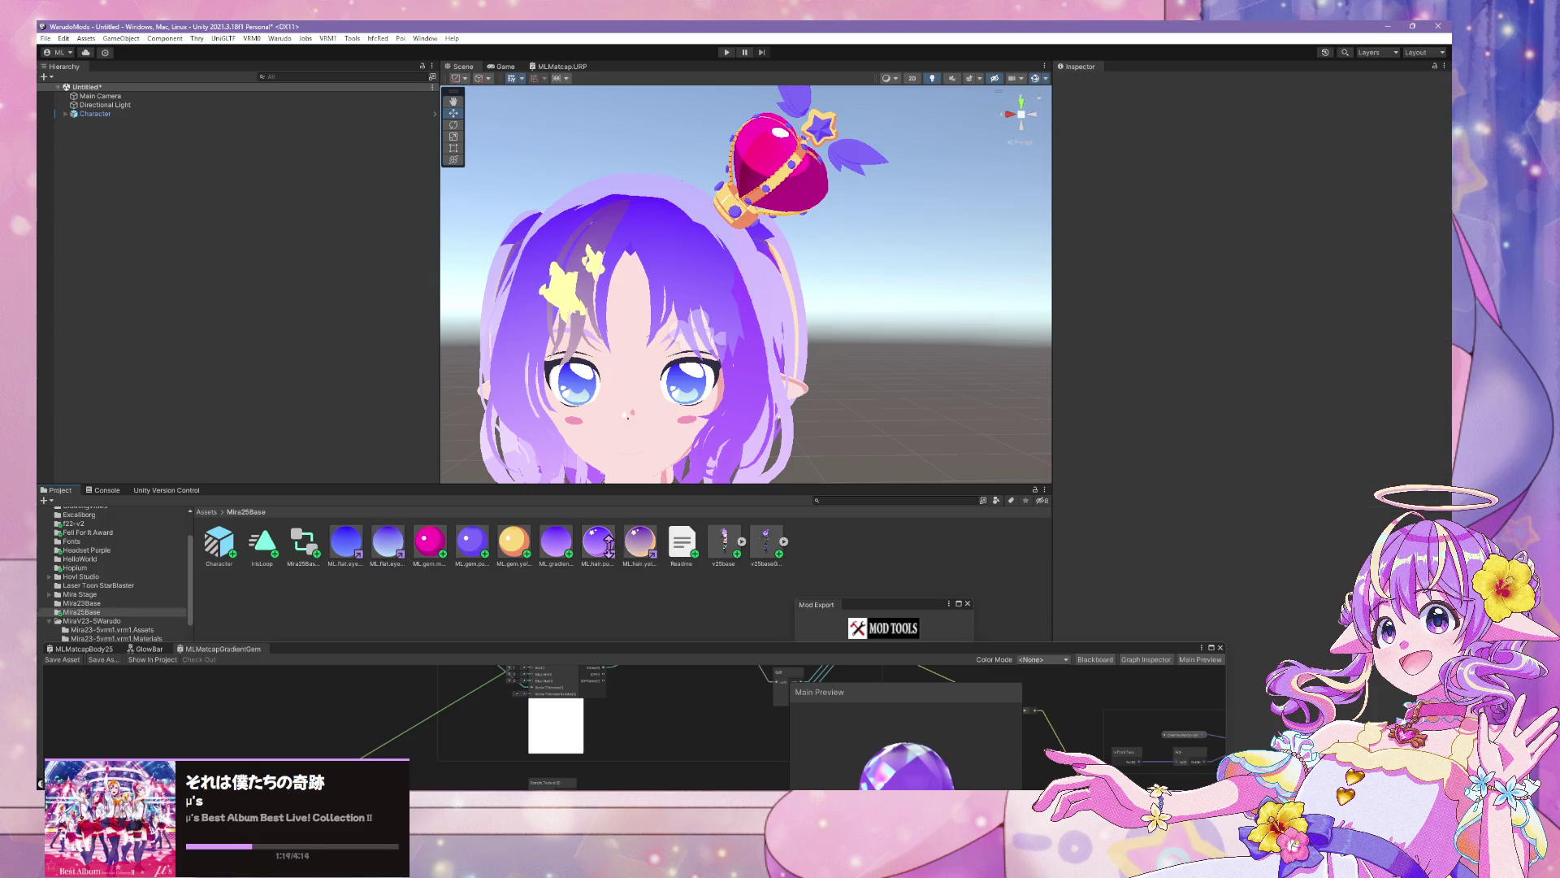
left_click(638, 543)
Copy the purple Main Gradient Color onto ML.hair.yellow 25's Shadow Gradient Color
left_click(597, 541)
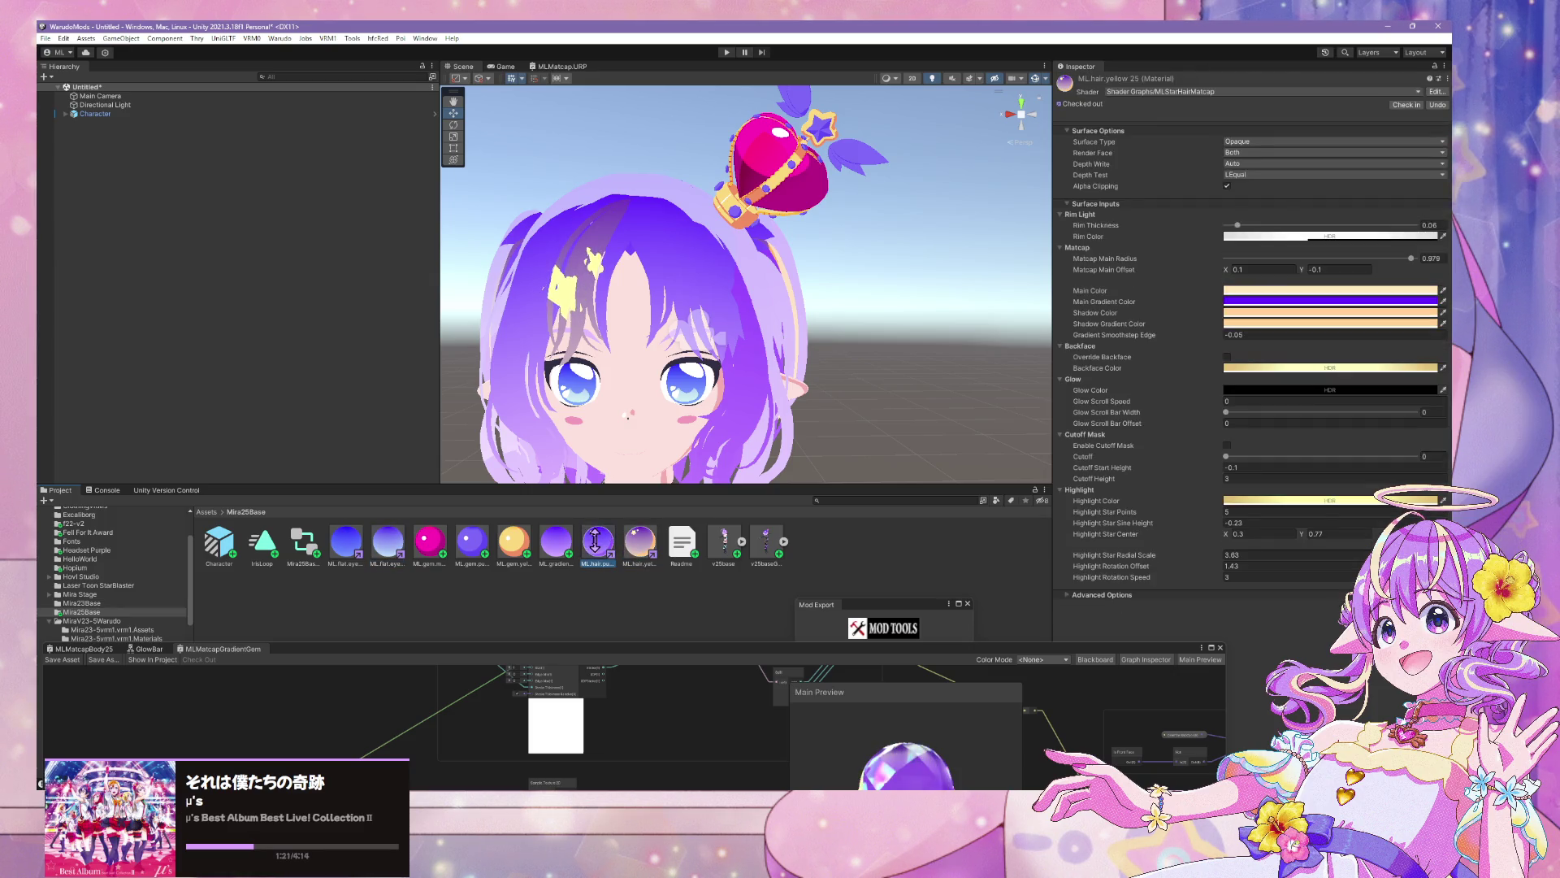
left_click(1300, 301)
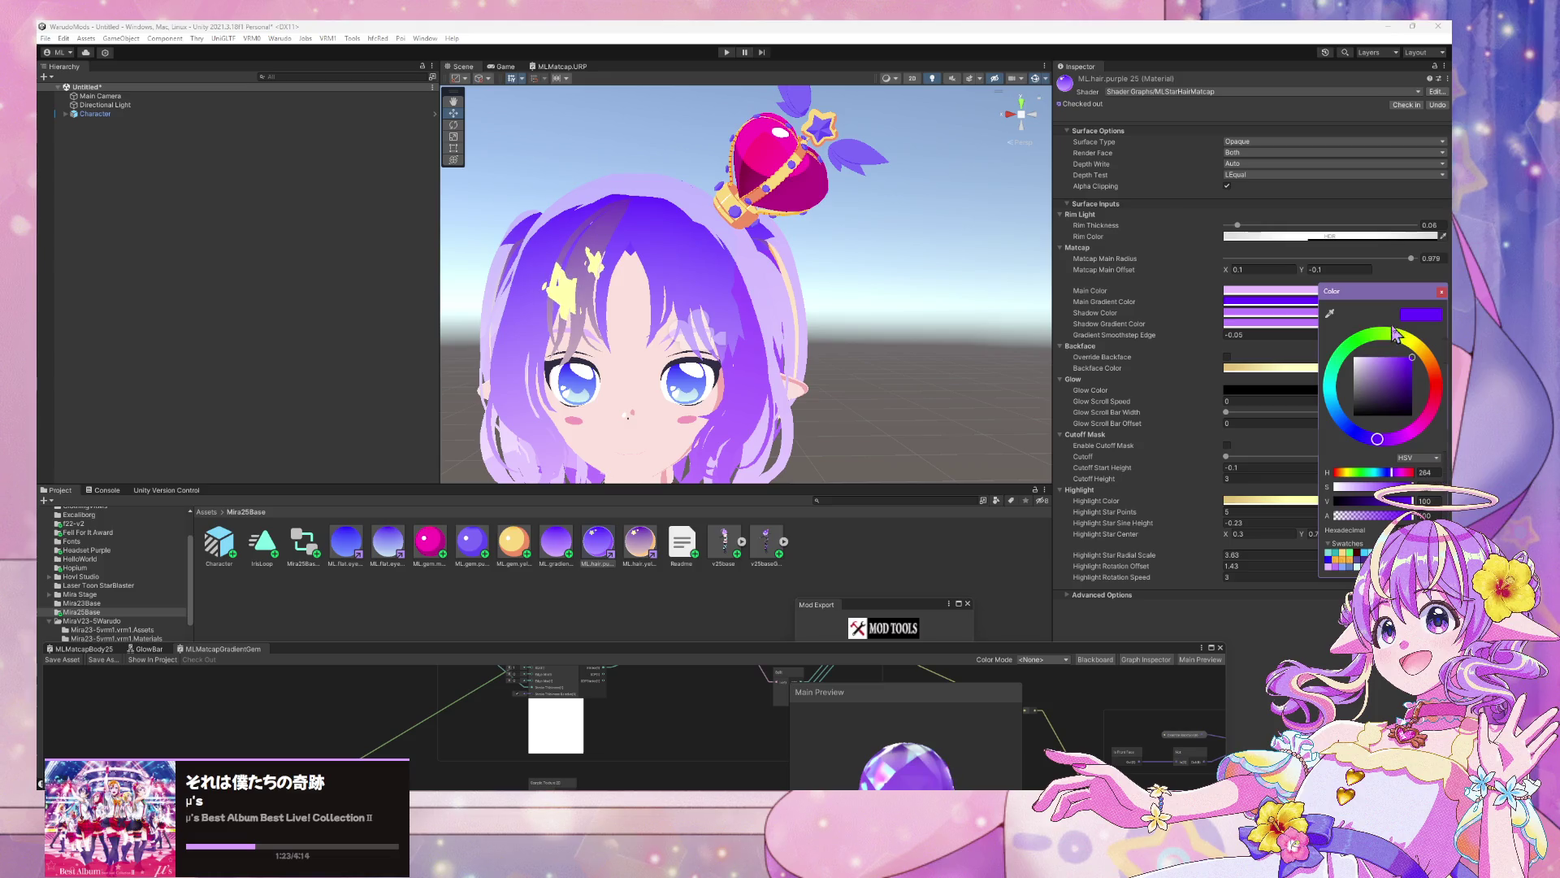
left_click(1440, 291)
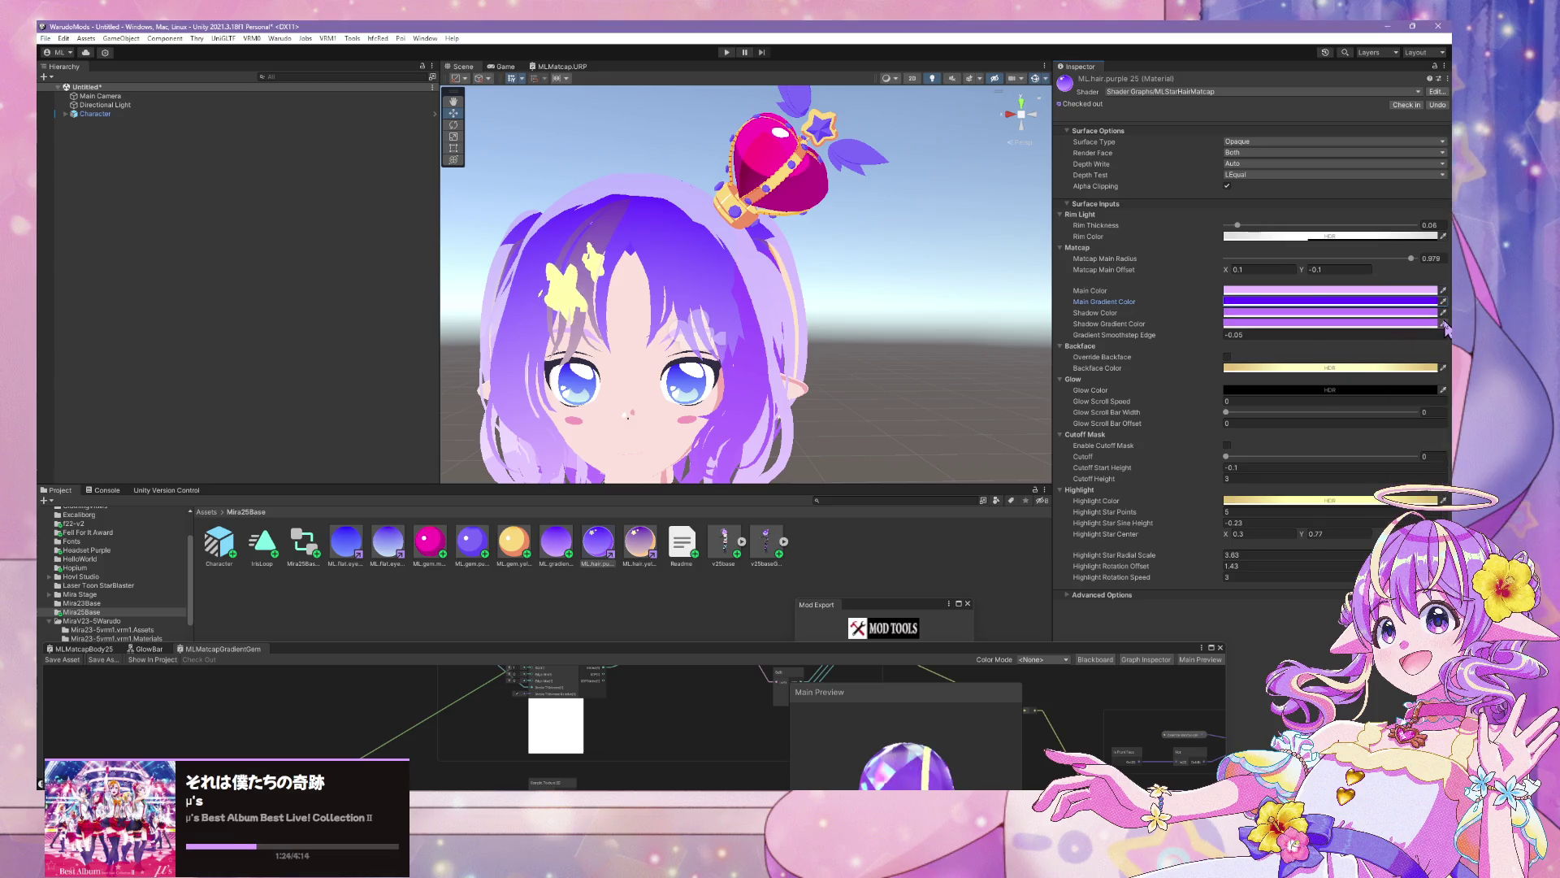
left_click(640, 539)
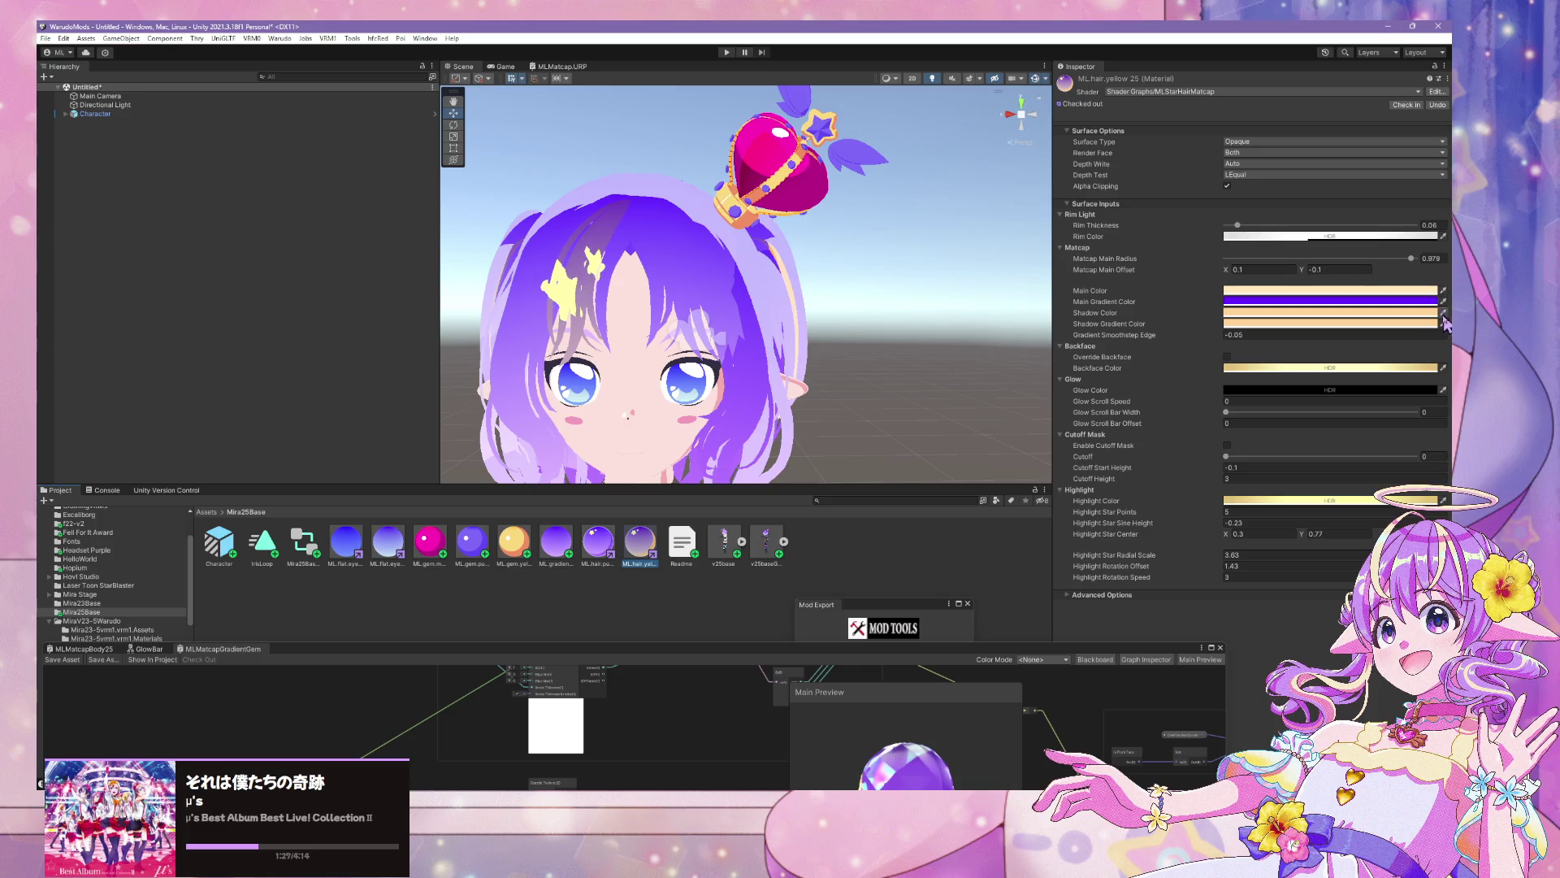
left_click_drag(1411, 301, 1411, 323)
scroll(714, 320, "down", 5)
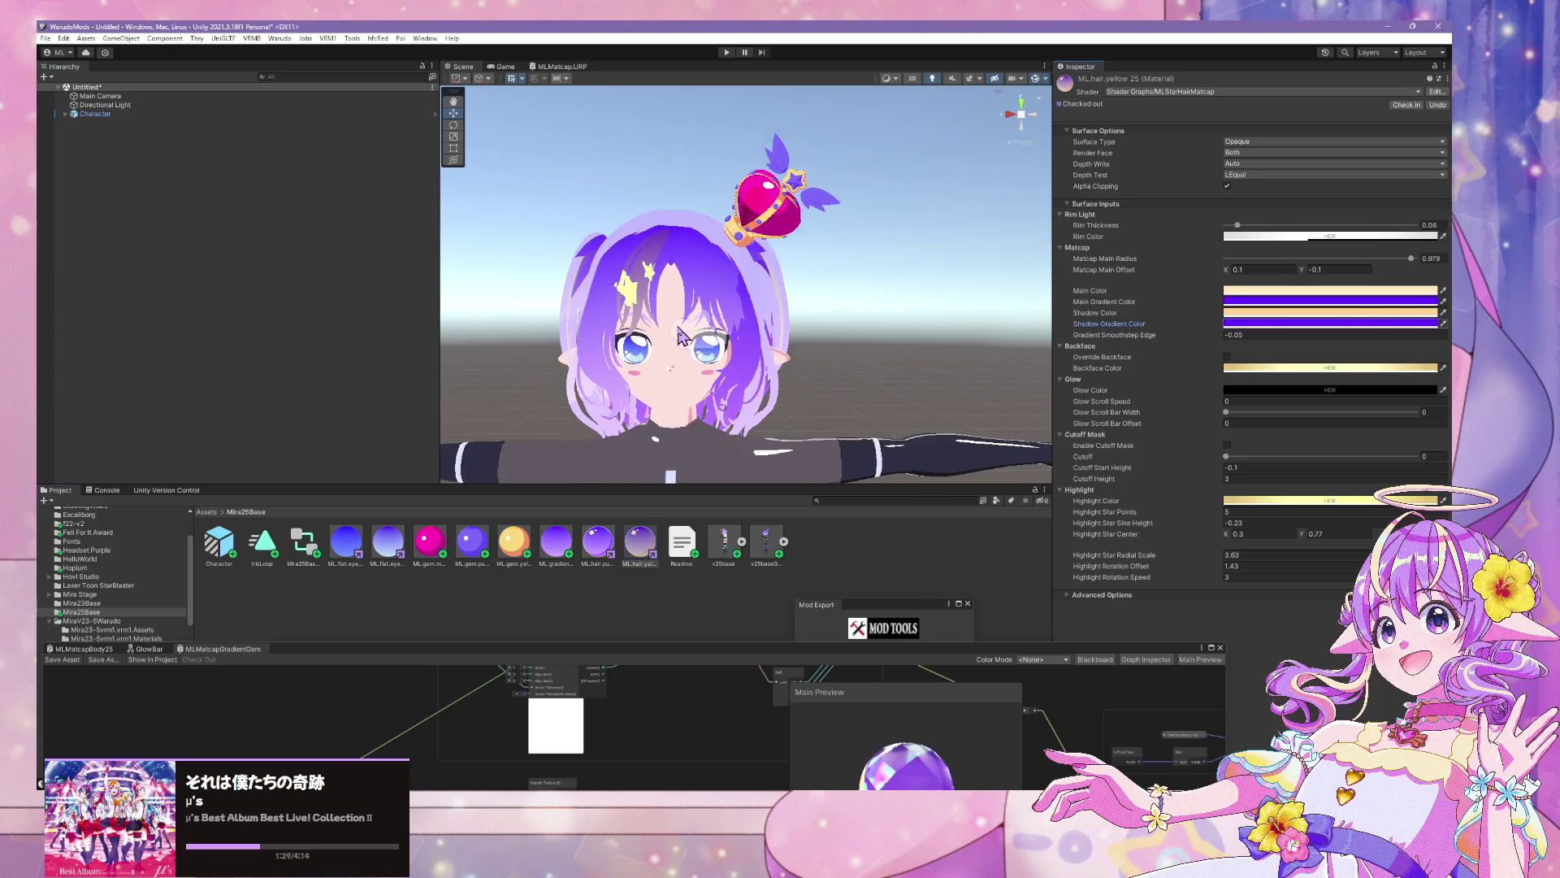
mouse_move(747, 320)
left_mouse_down()
mouse_move(553, 321)
mouse_move(767, 314)
mouse_move(801, 376)
mouse_move(754, 309)
mouse_move(852, 314)
mouse_move(812, 336)
left_mouse_up()
Select the gem materials and look up the purple hair's main gradient colour value
left_click(431, 545)
left_click(514, 543, "shift")
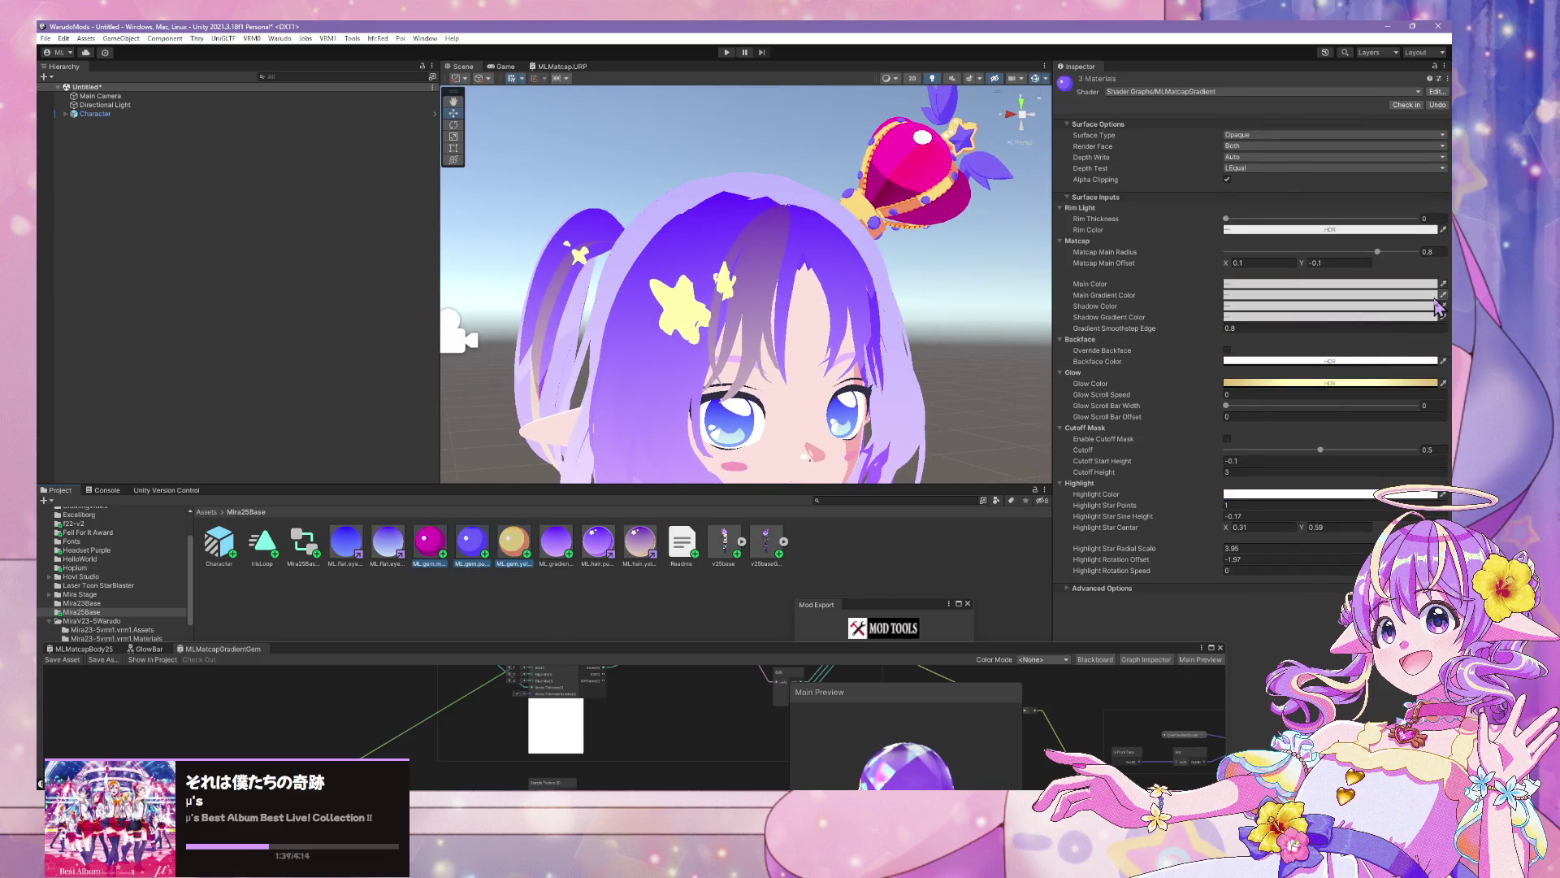
left_click(549, 538)
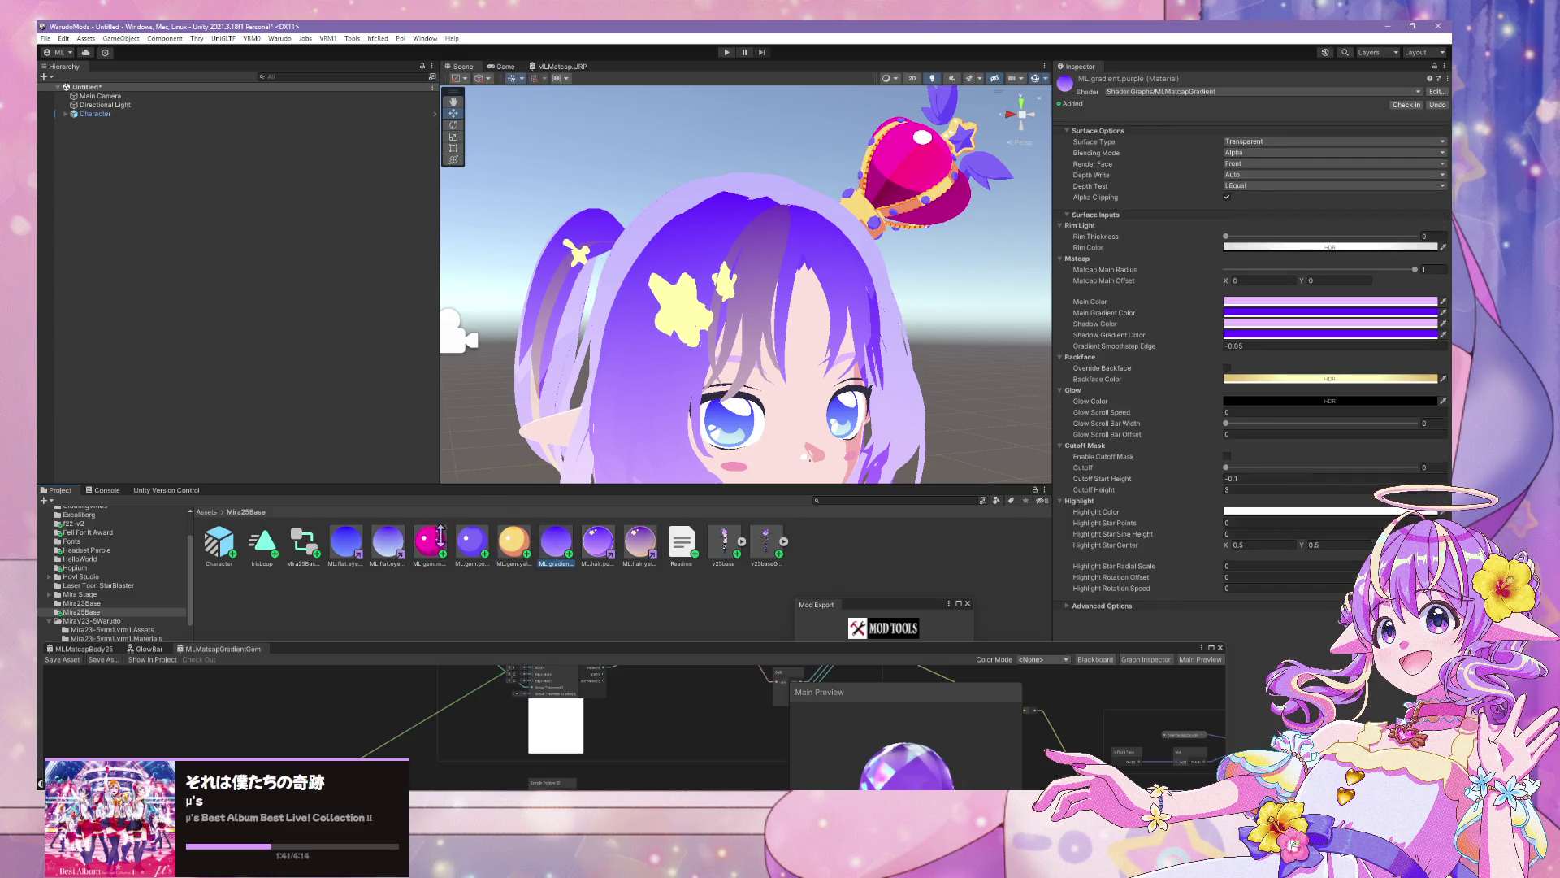
left_click(585, 533)
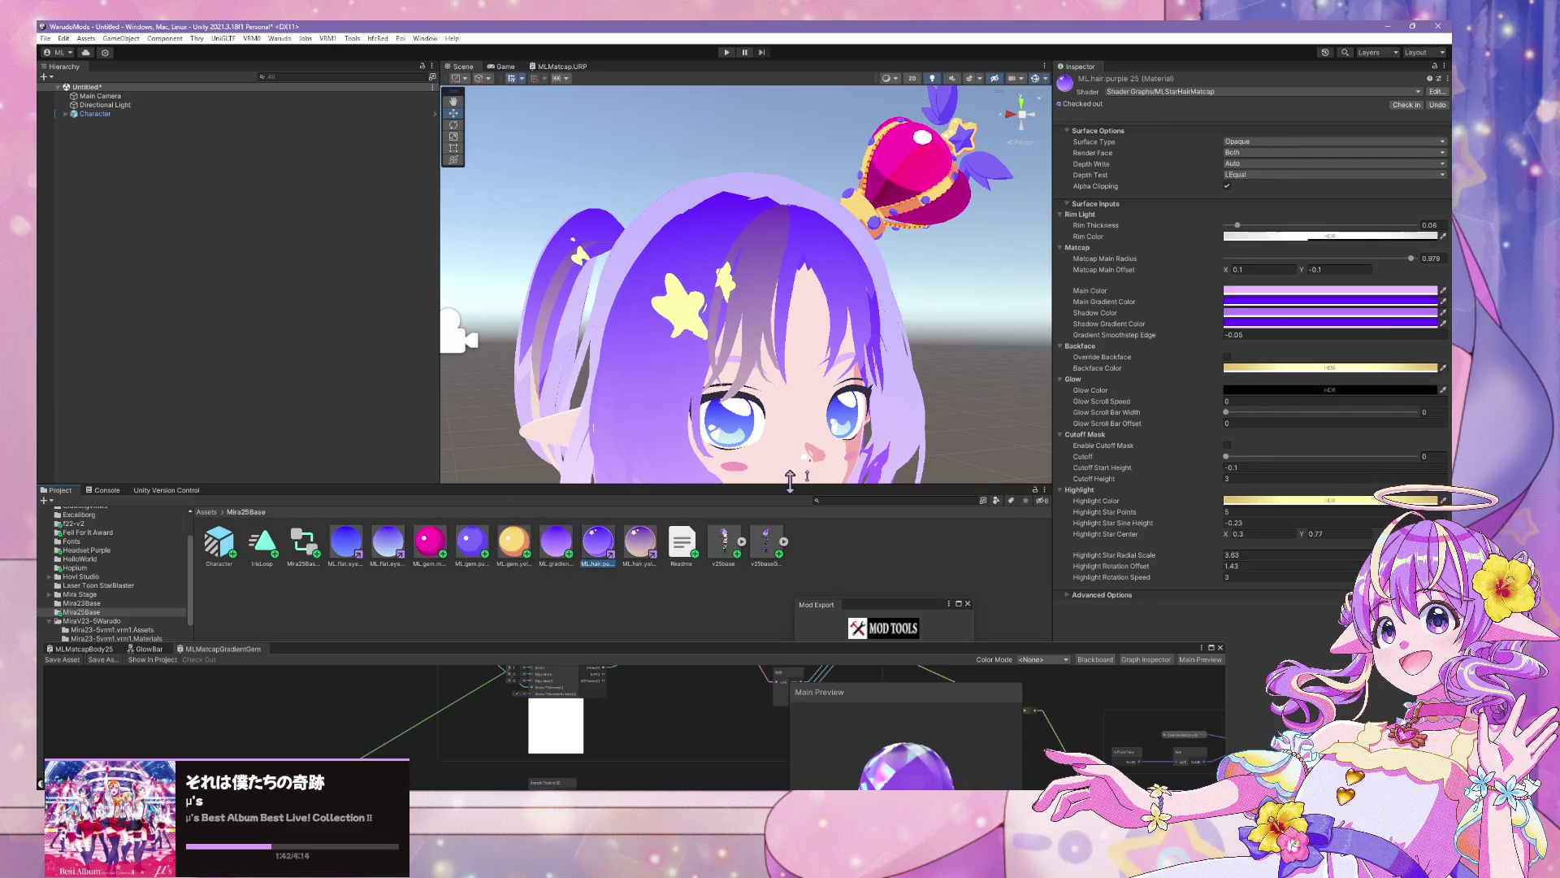
left_click(1412, 301)
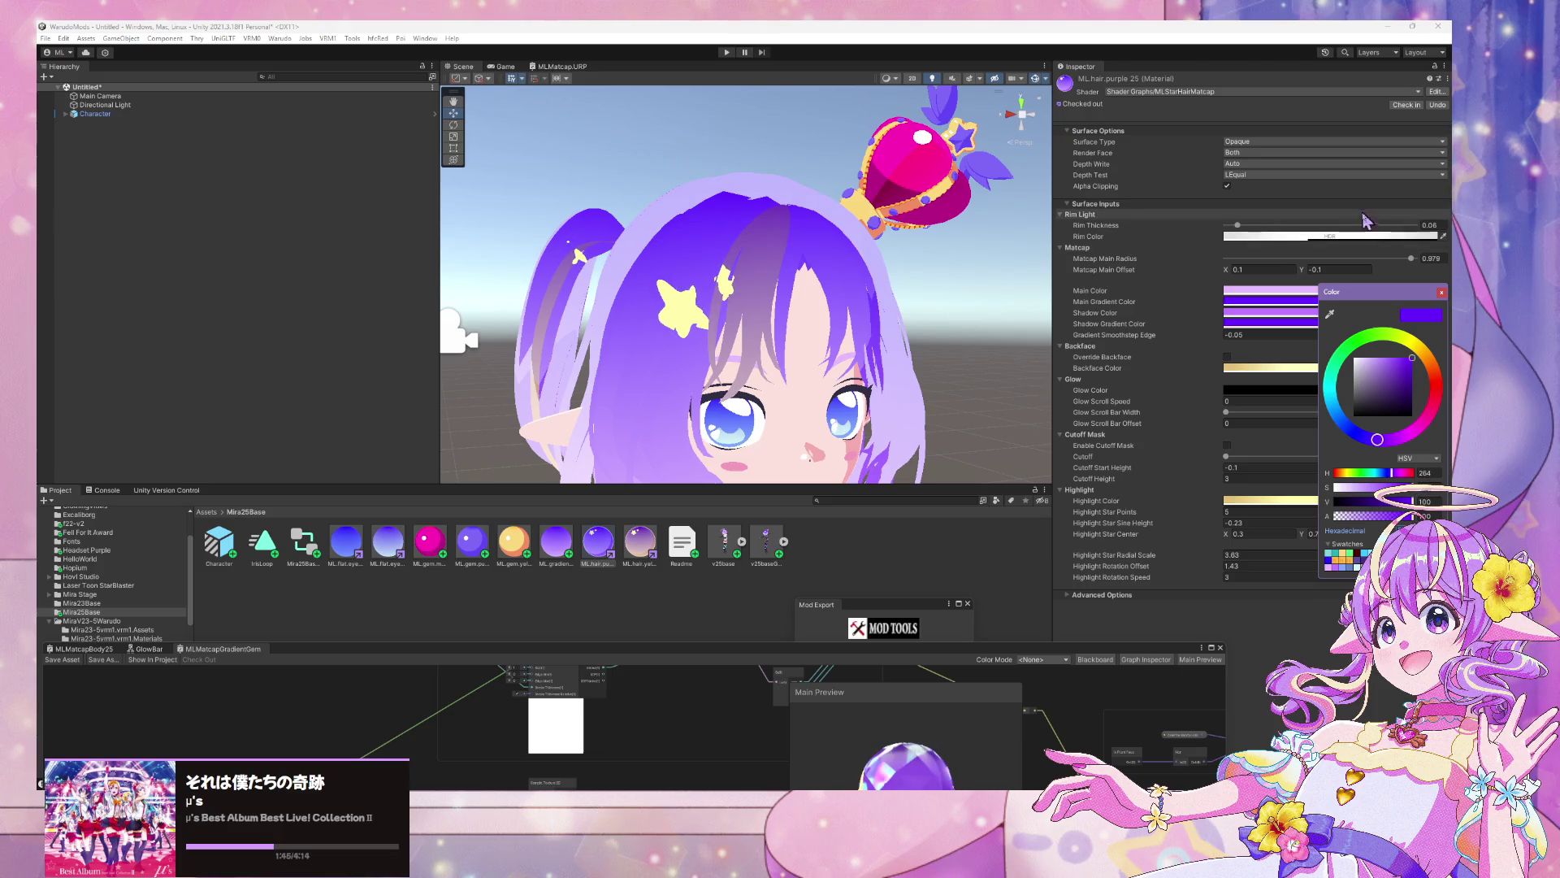
left_click(787, 495)
left_click(438, 555)
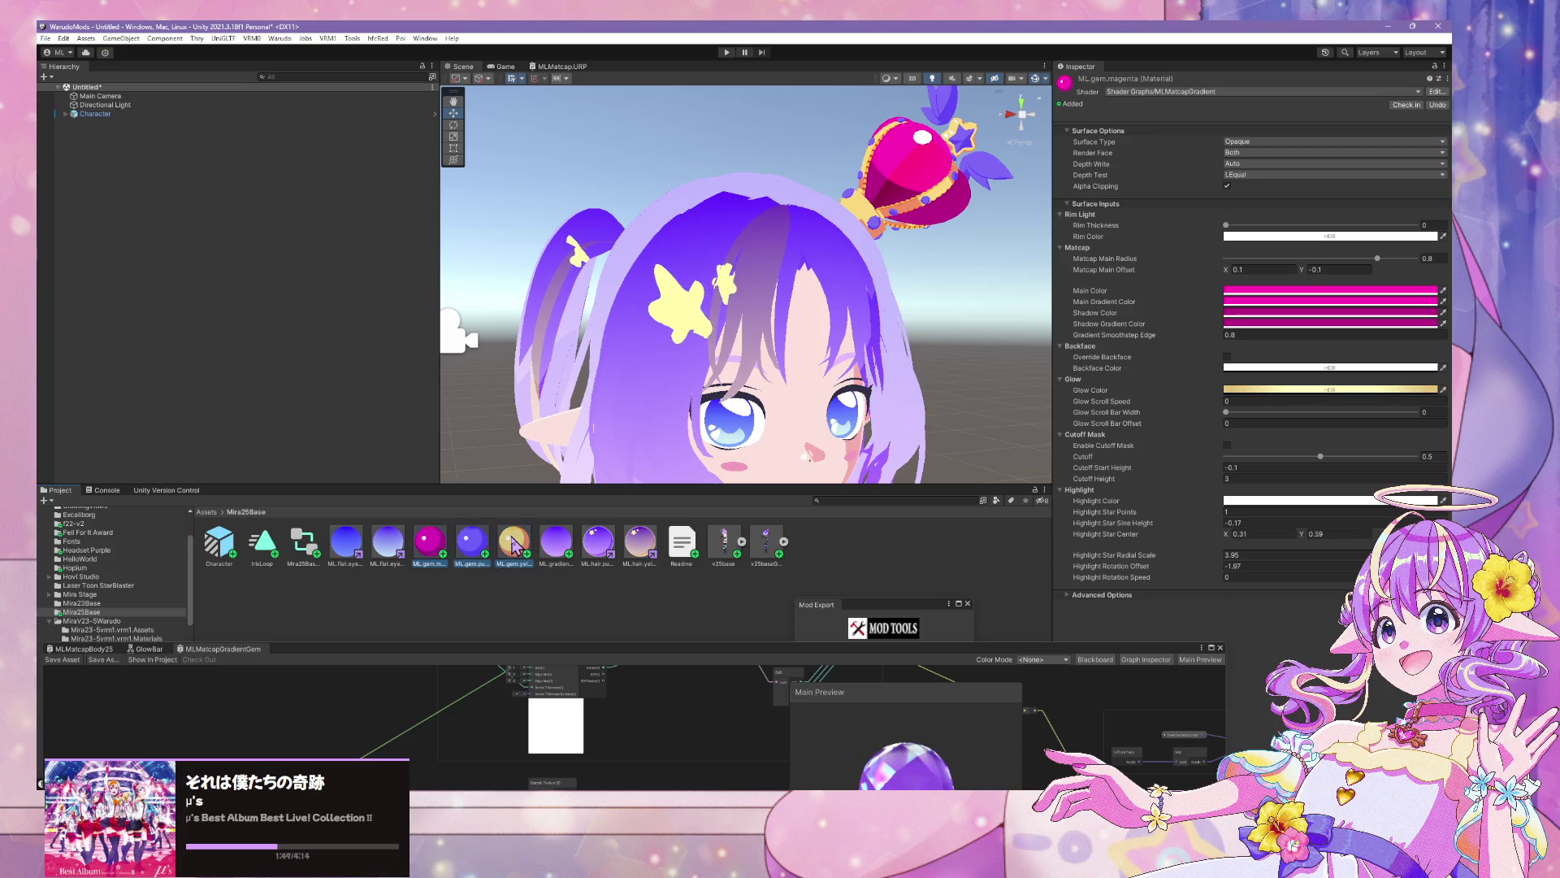
Paste the purple colour (H264 S100 V100) into the three gems' Main and Shadow Gradient Colors
left_click(515, 540, "shift")
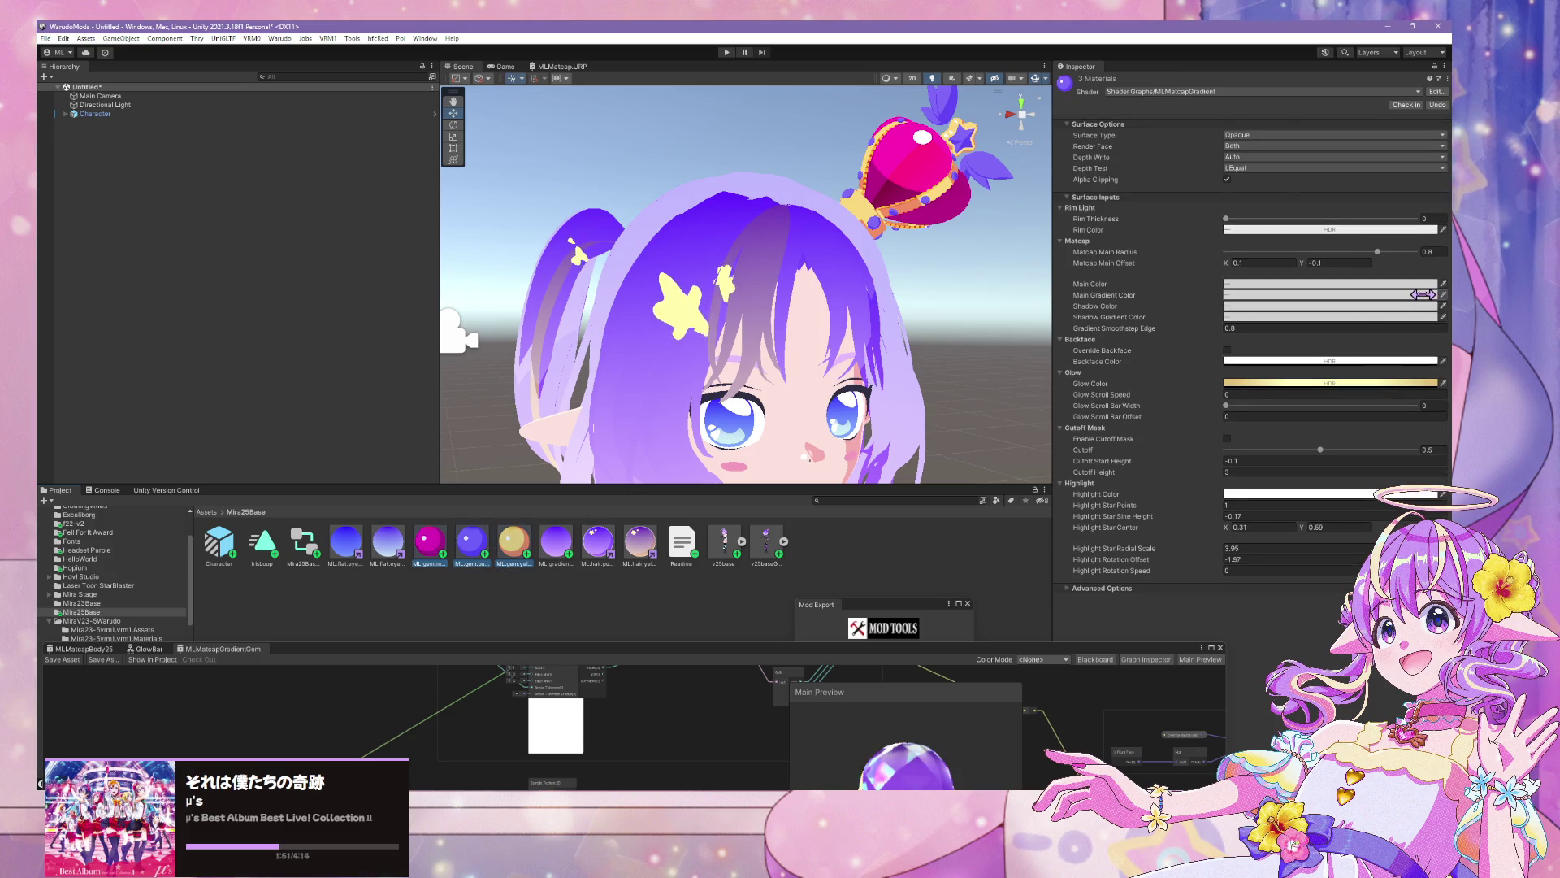
left_click(1423, 295)
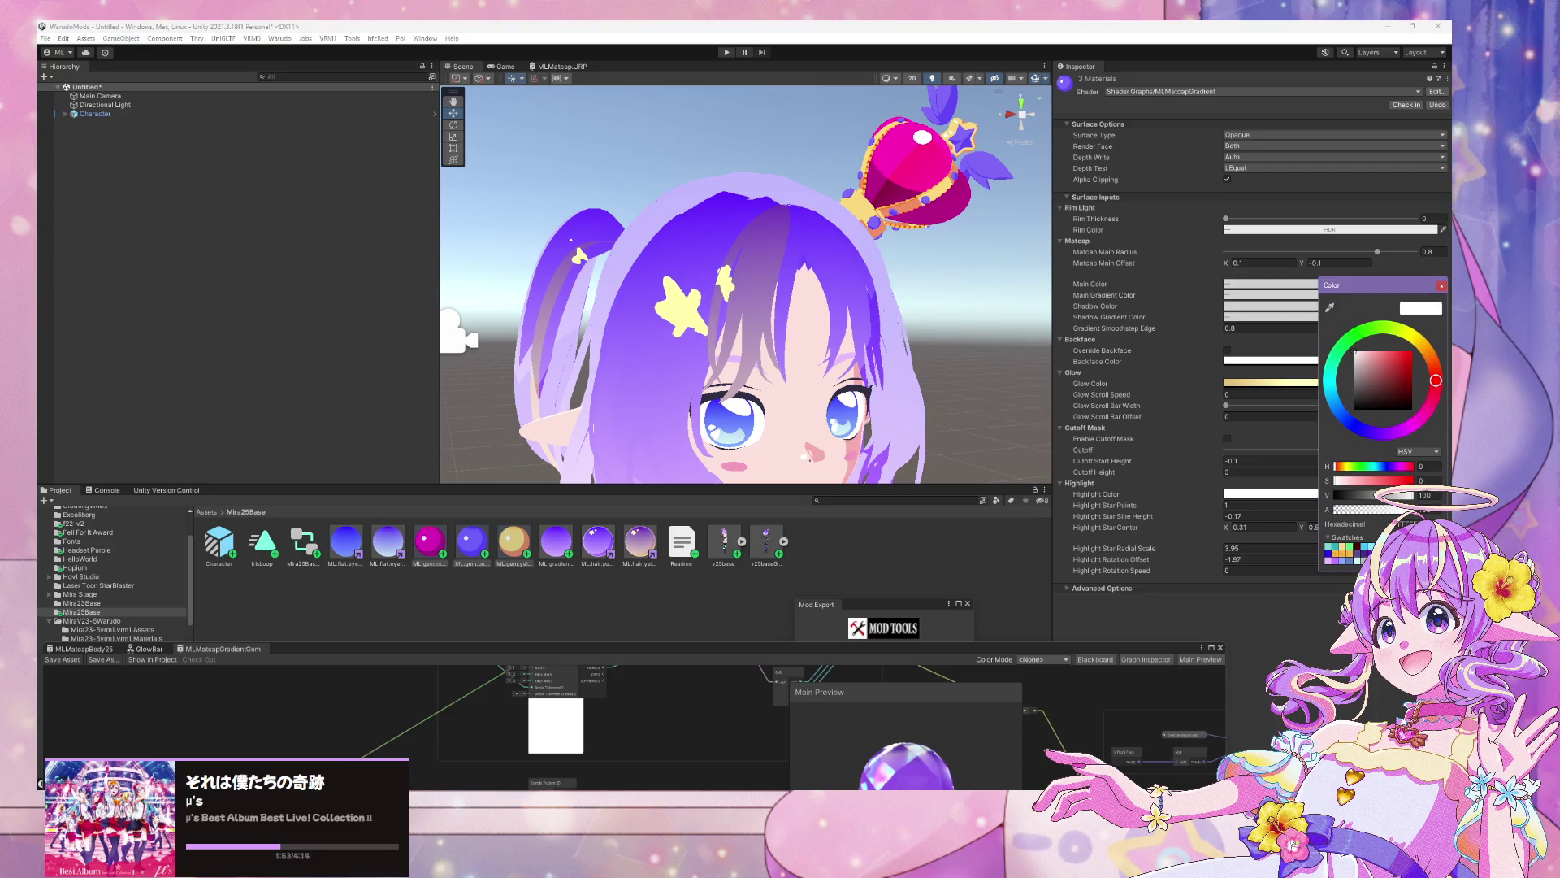
key("ctrl+v")
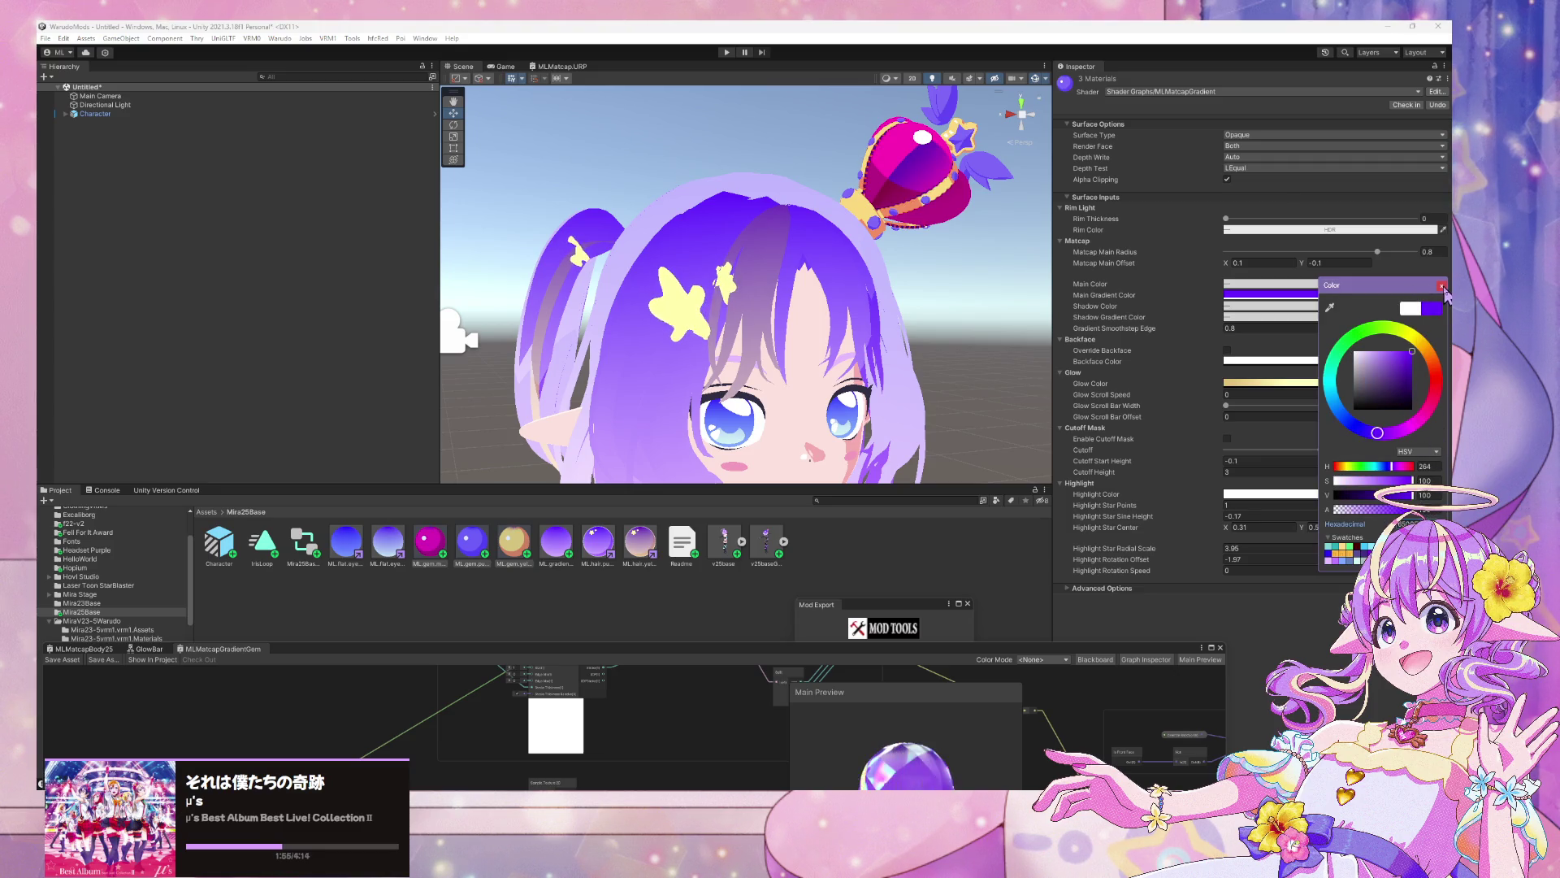
left_click(1442, 285)
left_click(1381, 317)
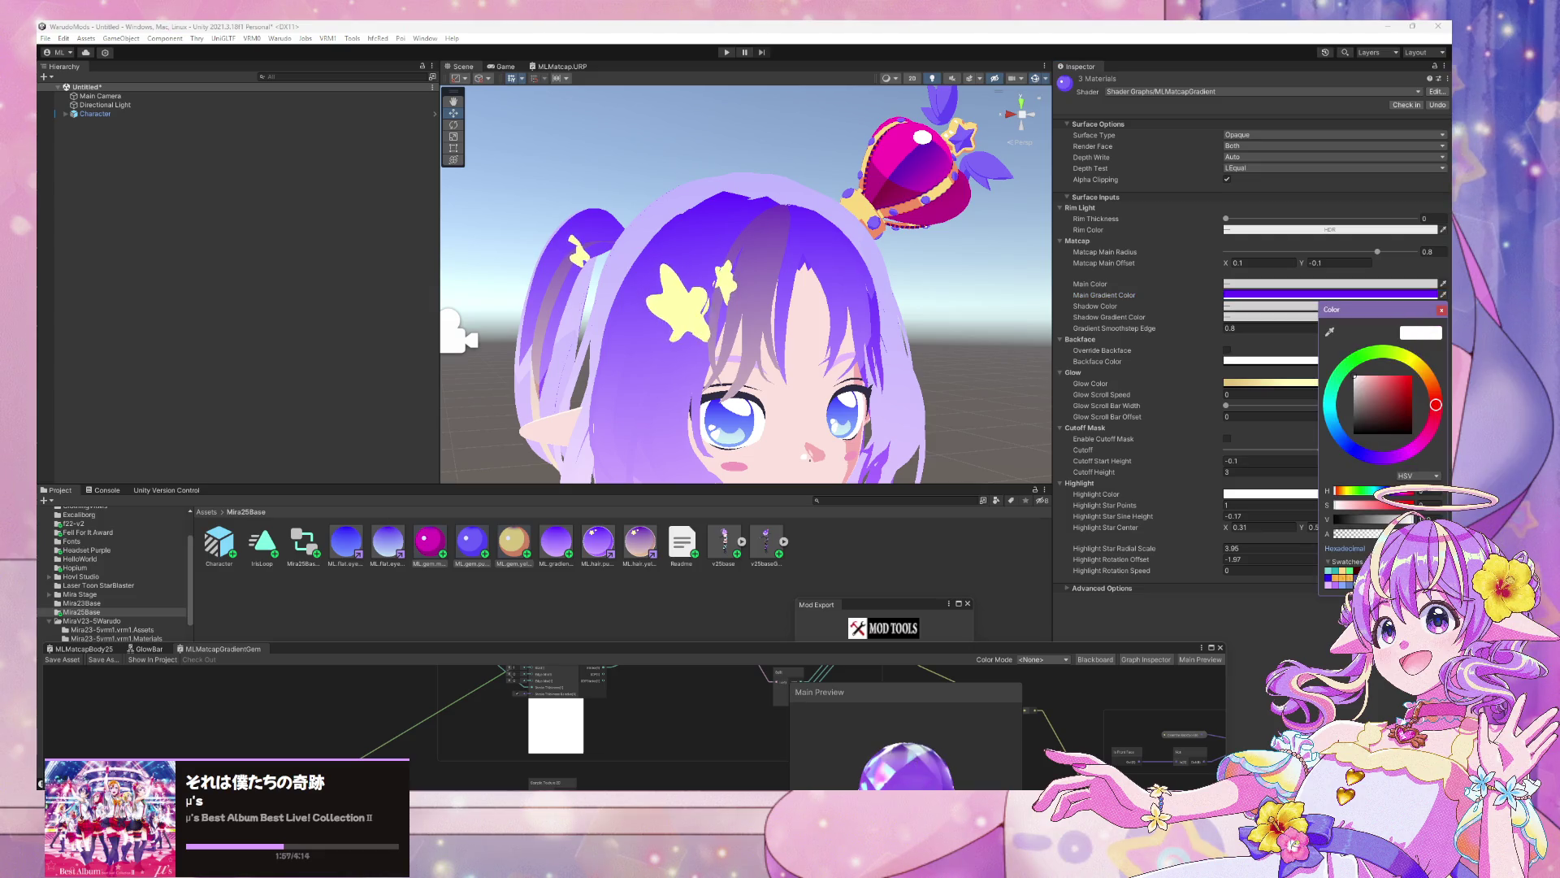
key("ctrl+v")
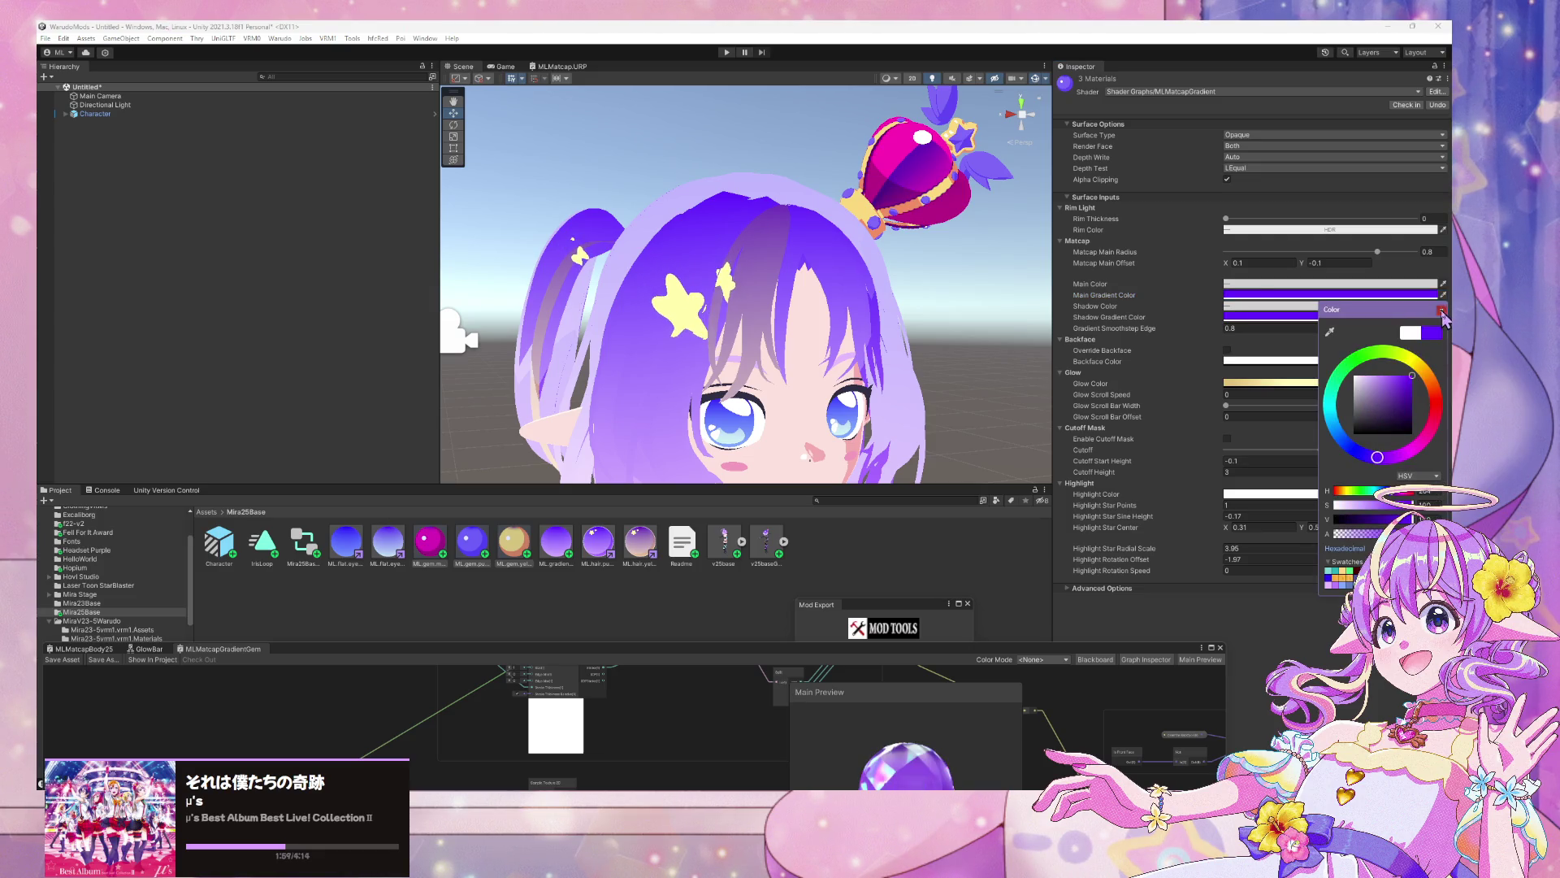
left_click(1441, 309)
Orbit and zoom the Scene view to inspect the recoloured crown from front and side
mouse_move(731, 260)
left_mouse_down()
mouse_move(870, 222)
mouse_move(1002, 228)
mouse_move(1003, 199)
mouse_move(1036, 191)
mouse_move(917, 223)
left_mouse_up()
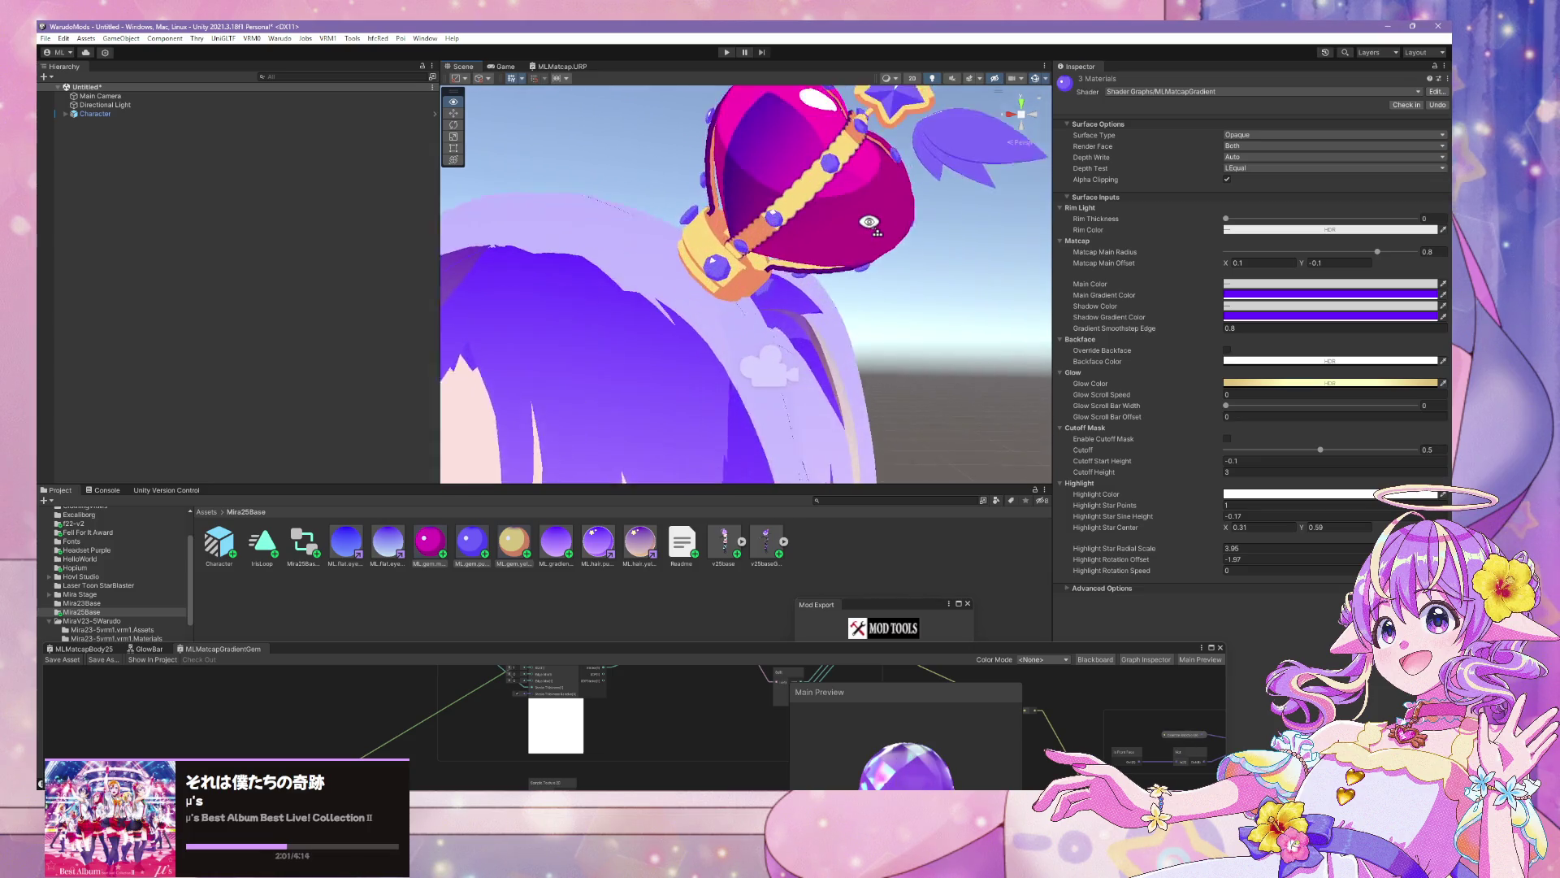
scroll(910, 225, "down", 5)
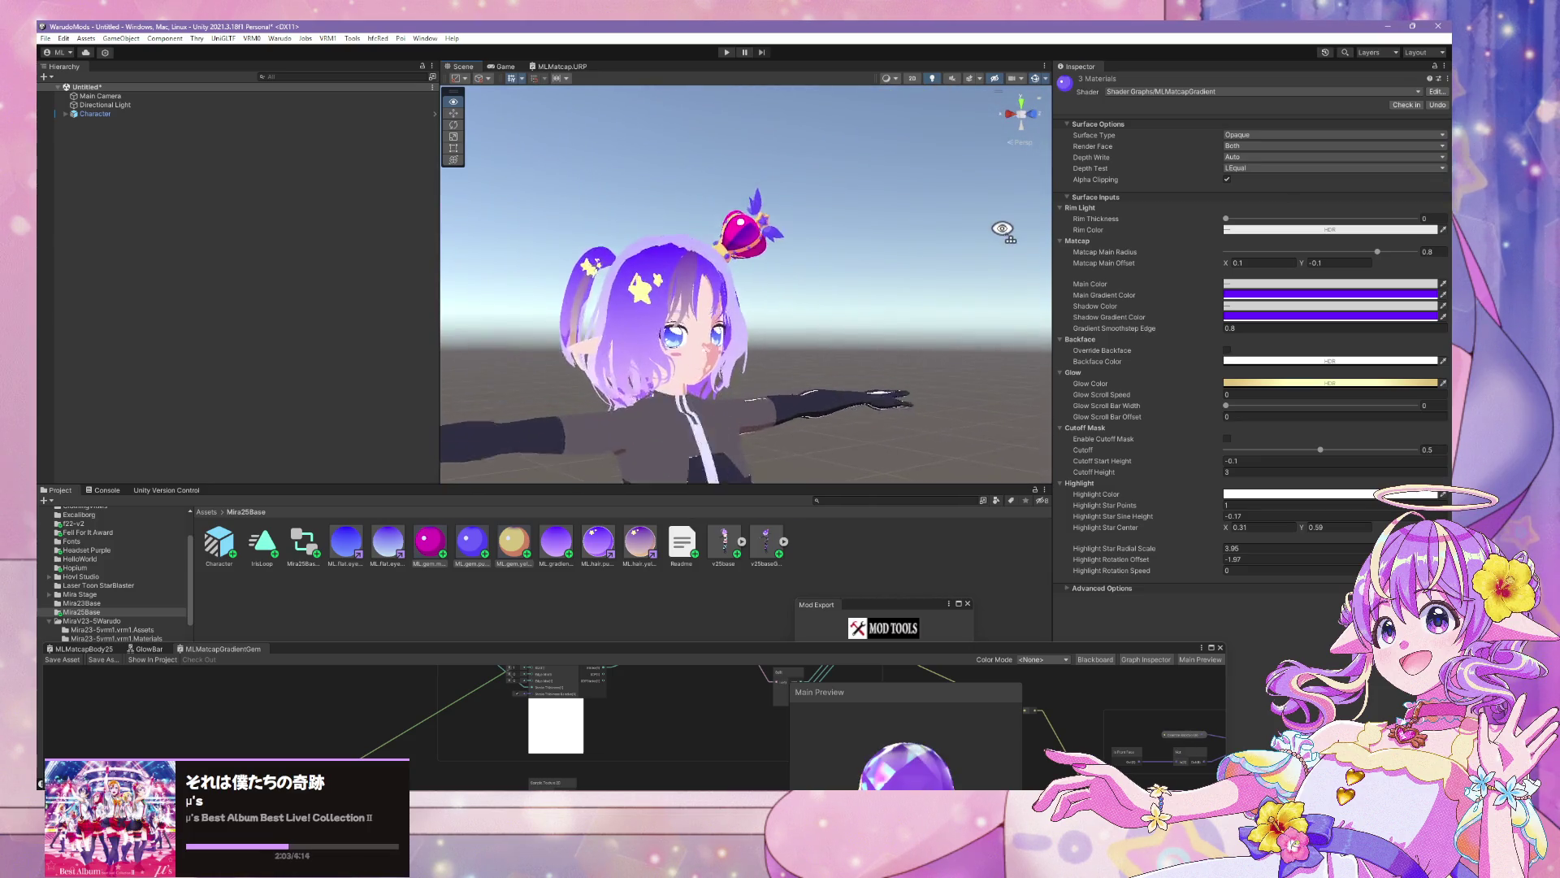
scroll(986, 209, "up", 5)
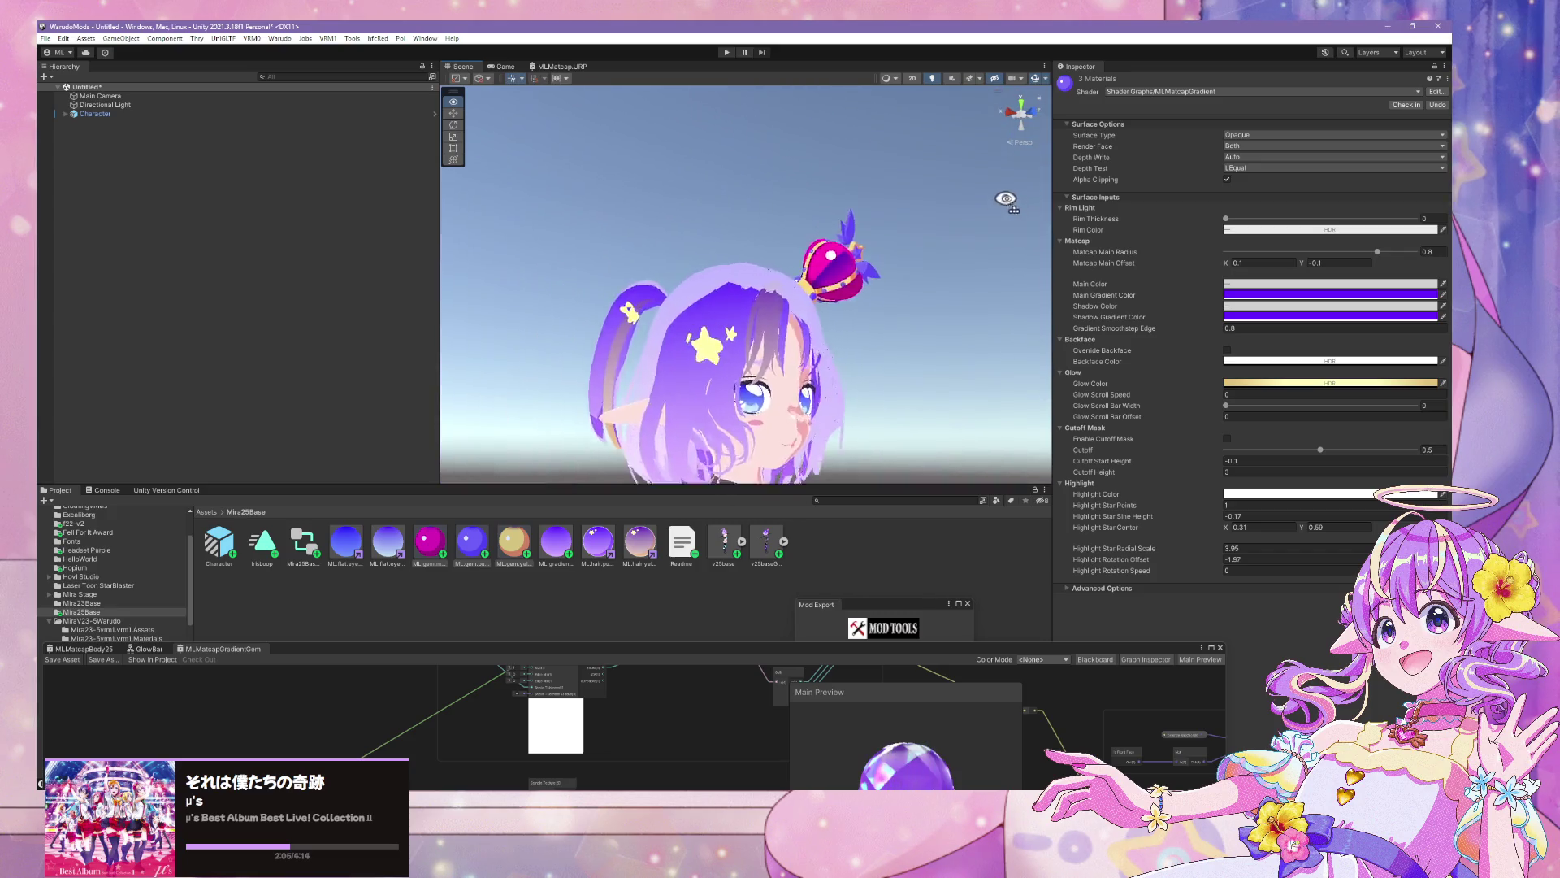
scroll(1005, 199, "up", 5)
scroll(1032, 194, "down", 3)
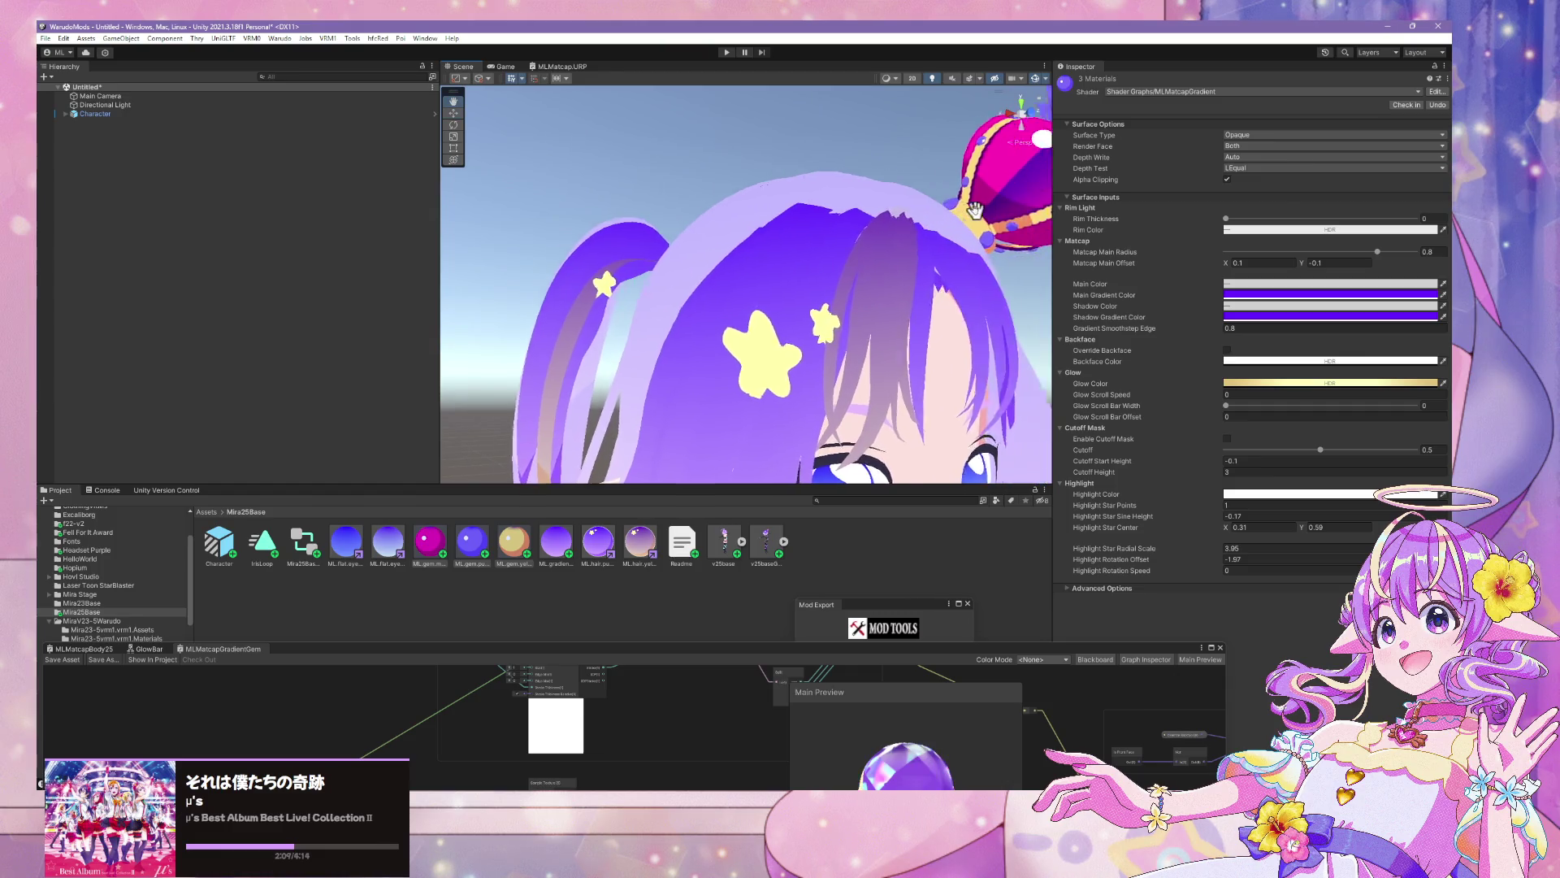
scroll(855, 297, "down", 3)
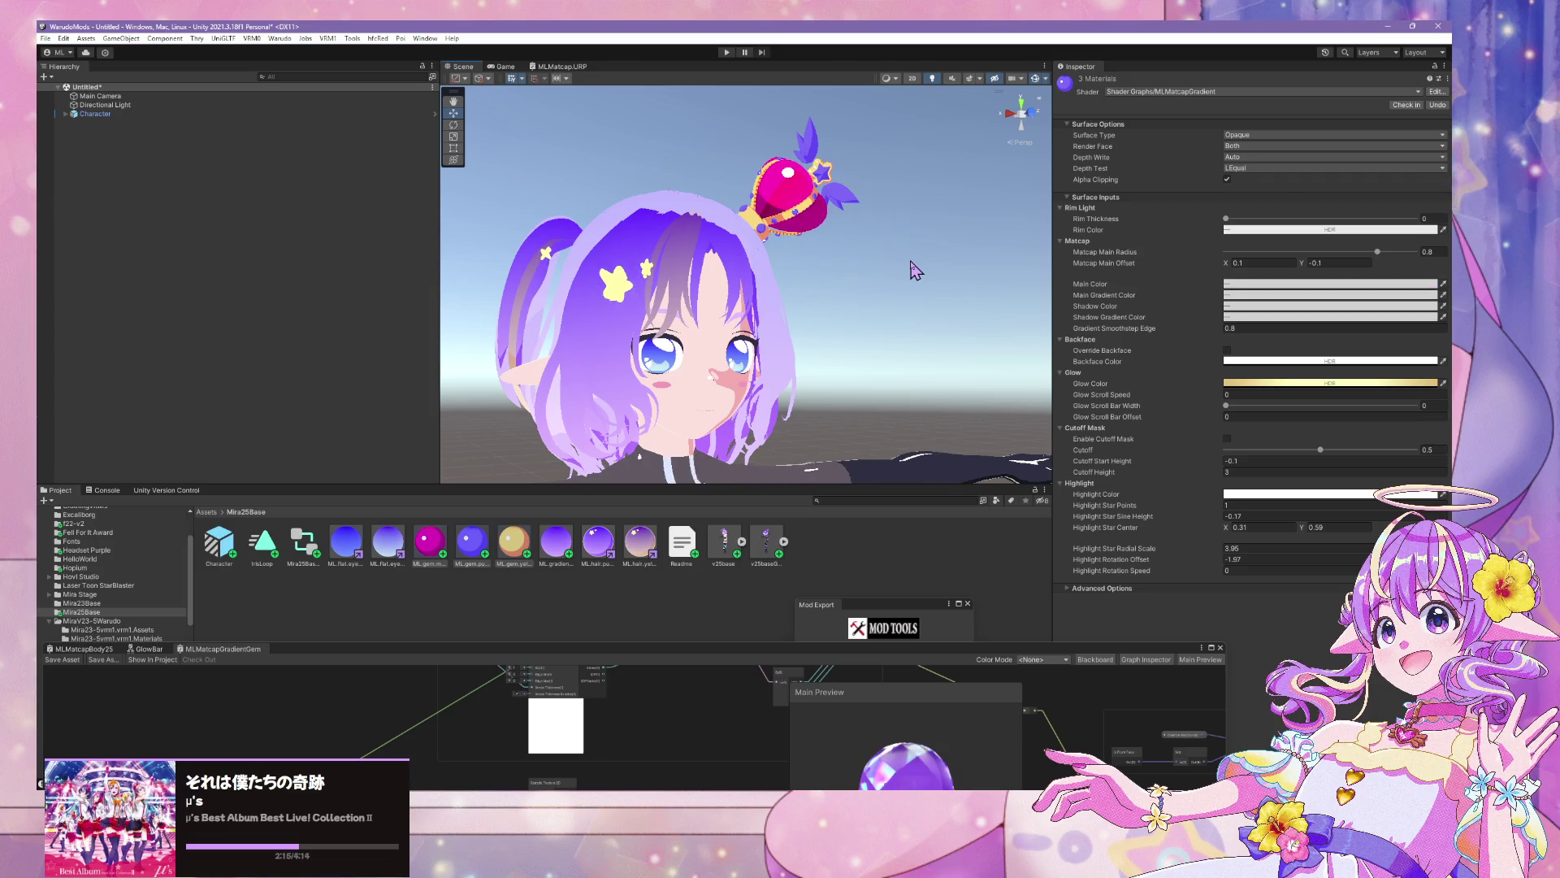
mouse_move(923, 240)
left_mouse_down()
mouse_move(645, 220)
mouse_move(731, 209)
mouse_move(810, 257)
left_mouse_up()
scroll(811, 257, "up", 5)
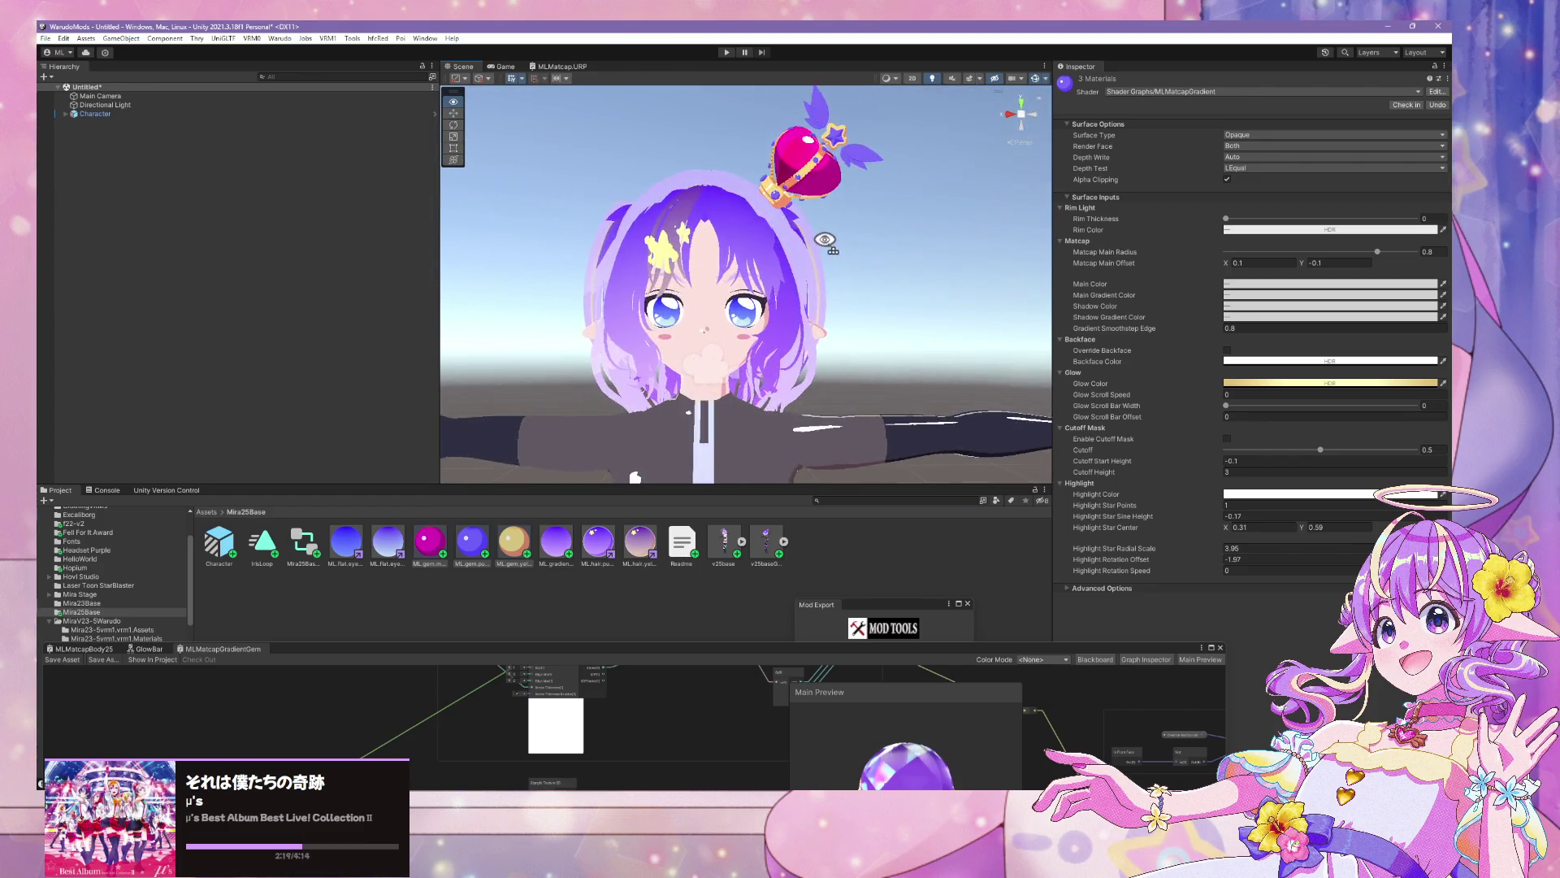
scroll(817, 244, "down", 3)
scroll(819, 237, "up", 3)
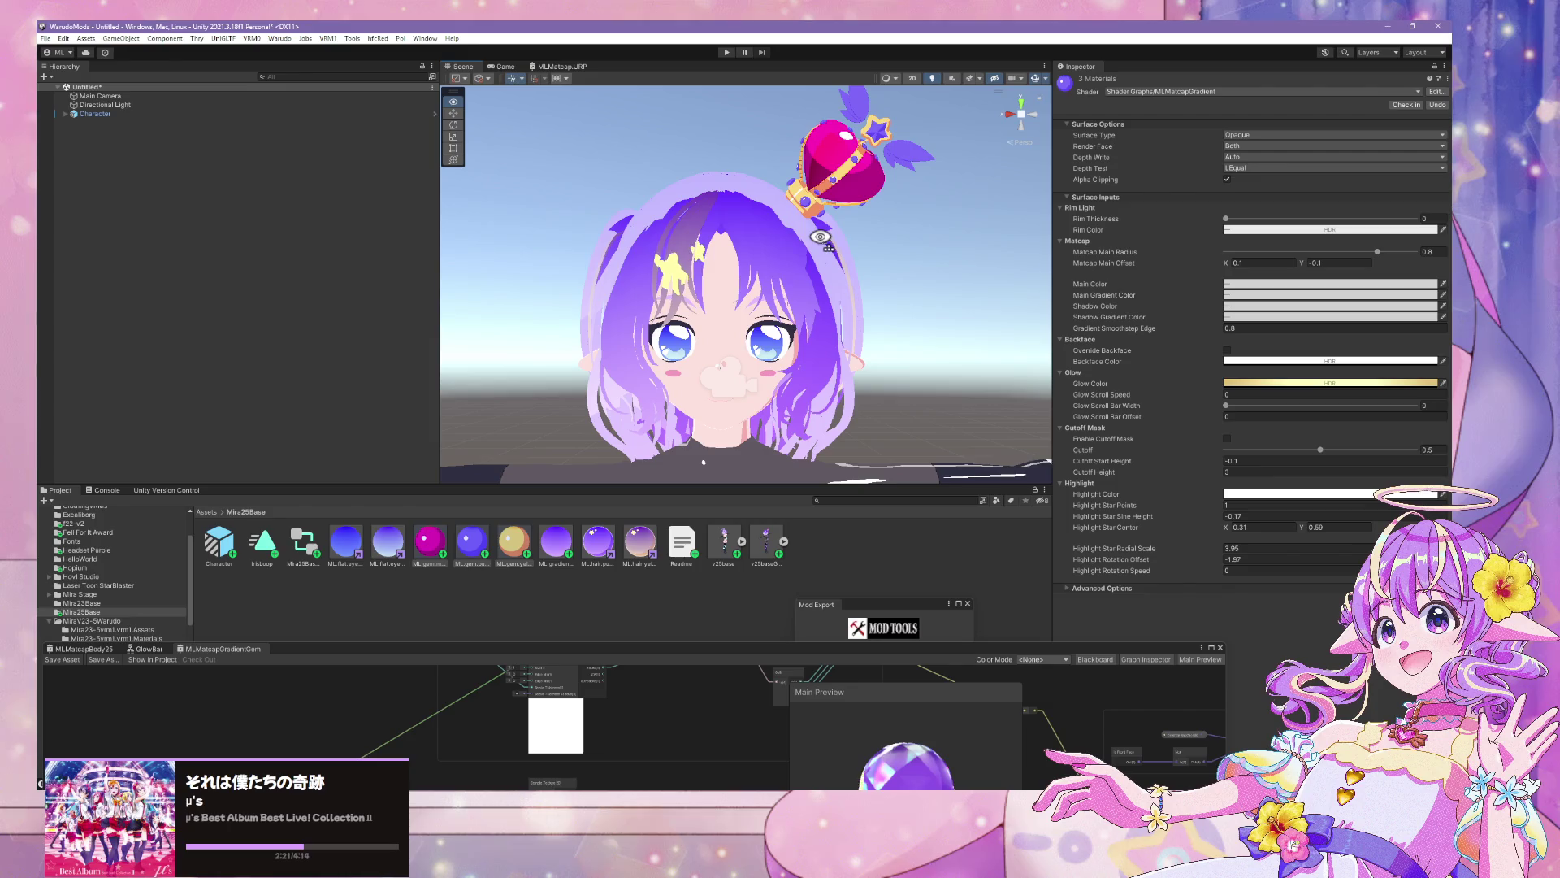
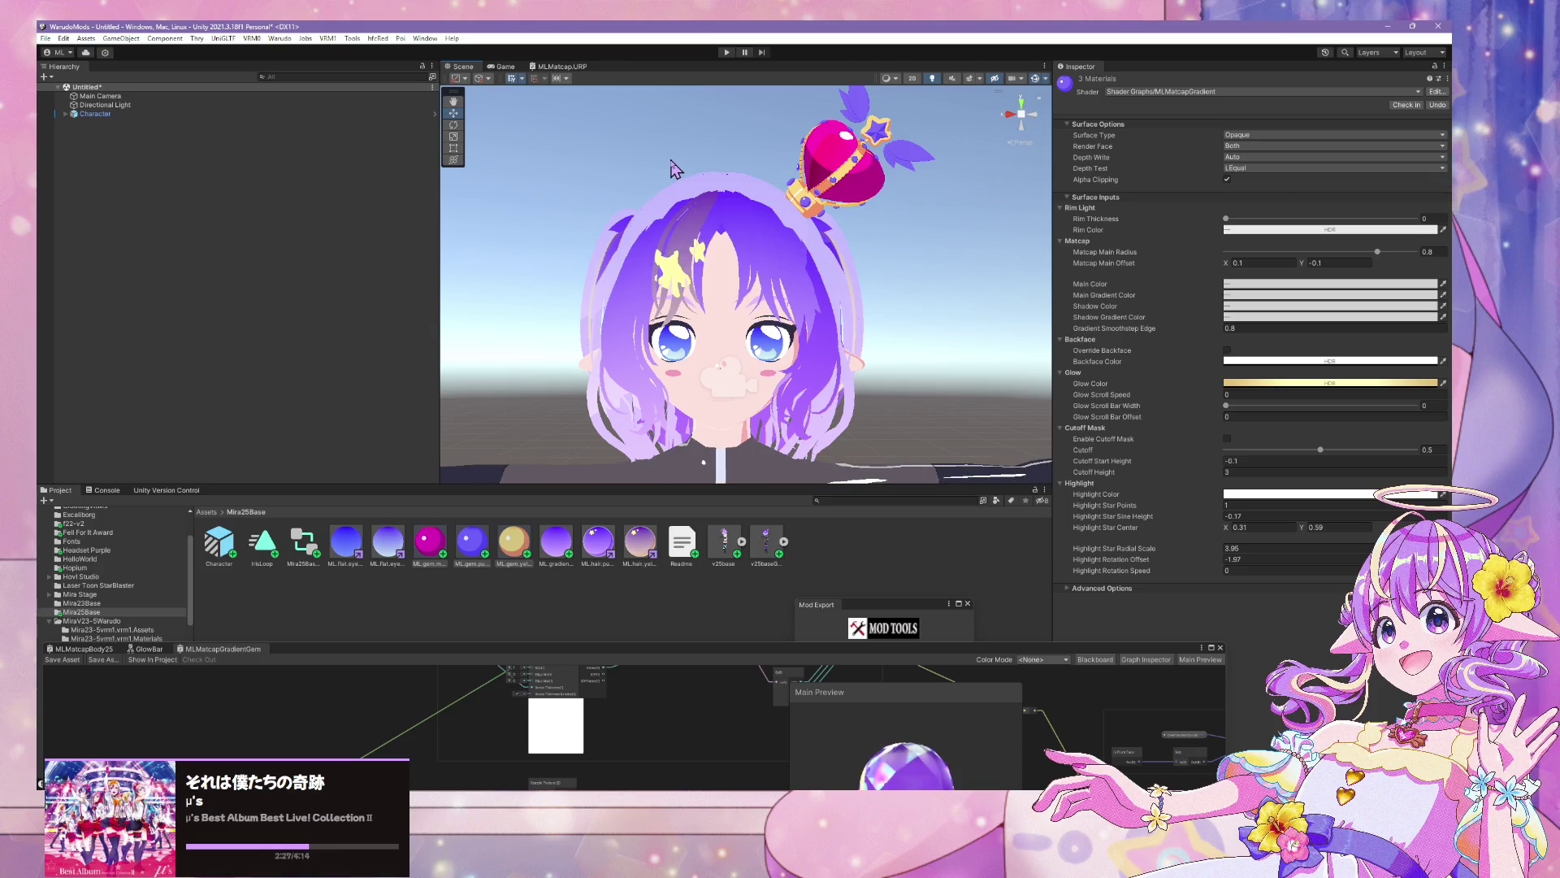
Bring the Blender window with the v25base.020 crown file to the front
left_click(721, 804)
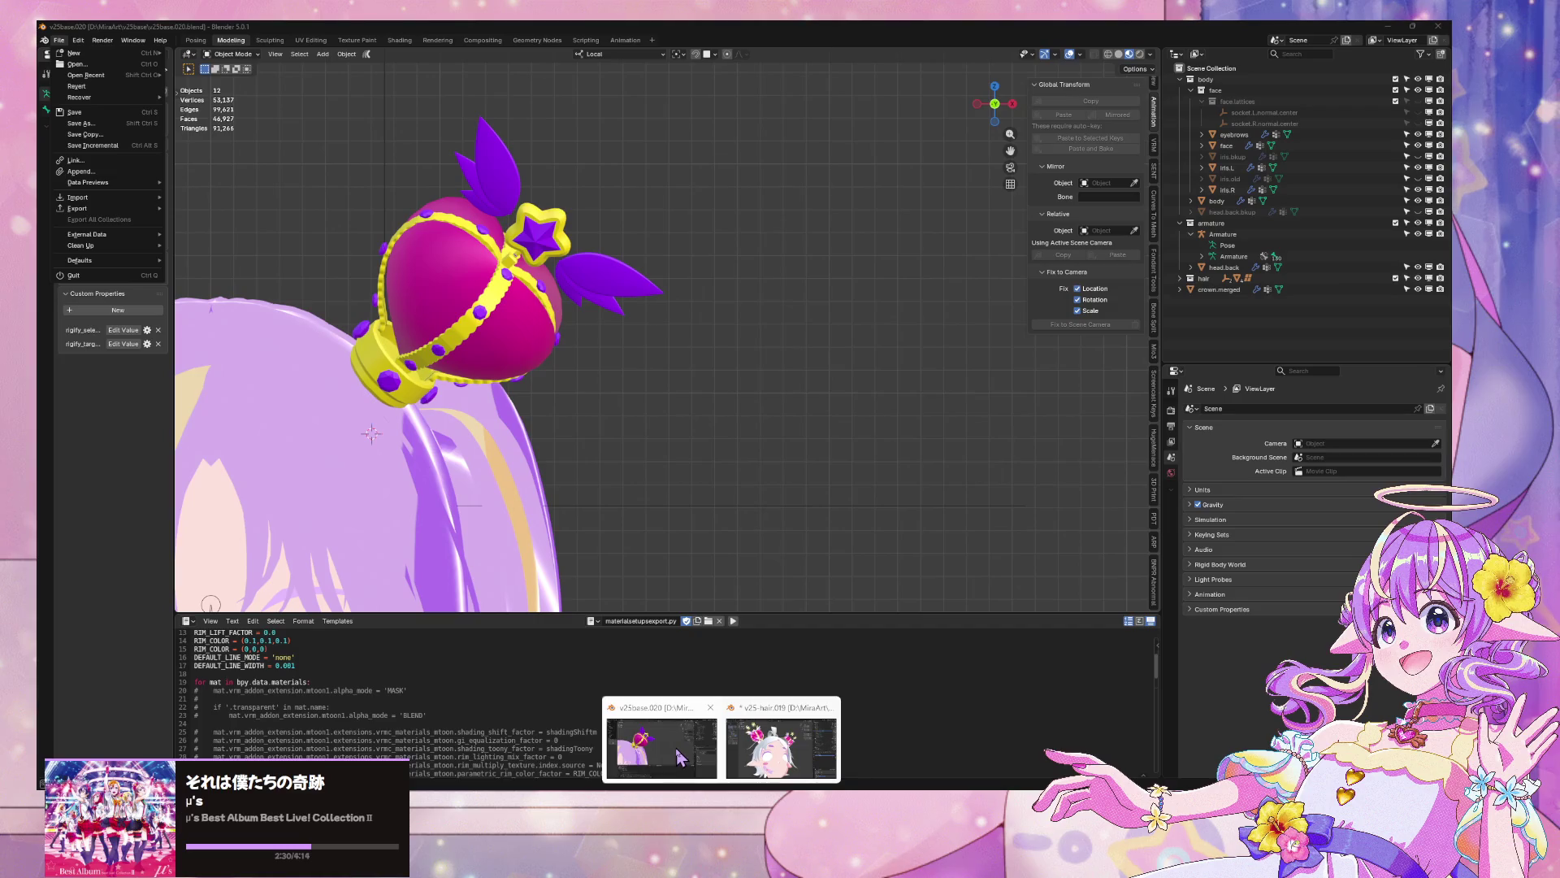
left_click(680, 761)
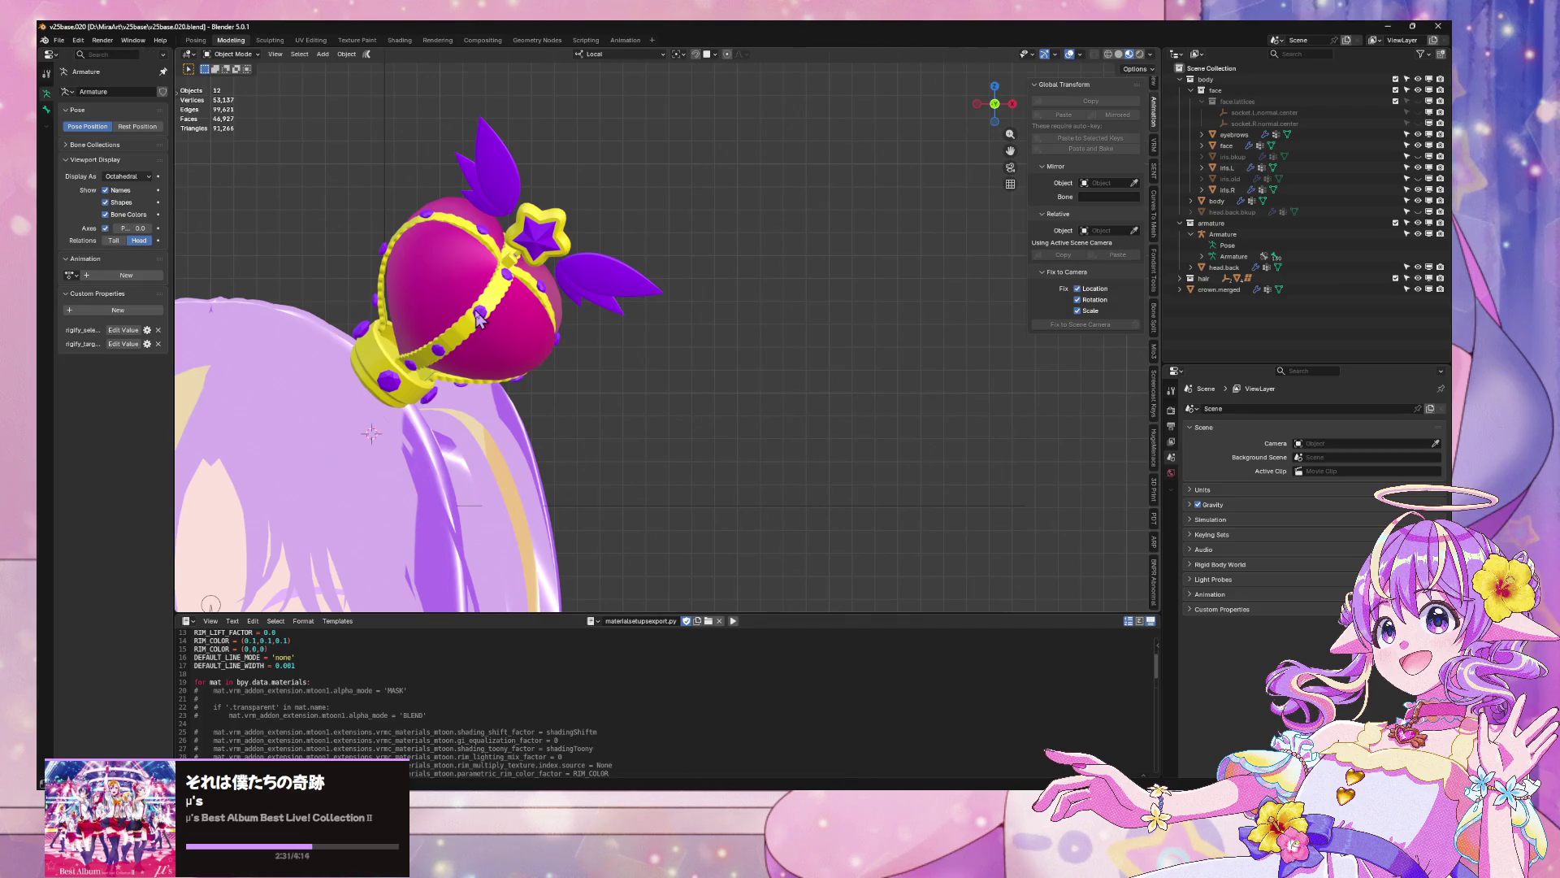
Select the crown, show its material slots in solid shading, and enter Edit Mode
left_click(479, 319)
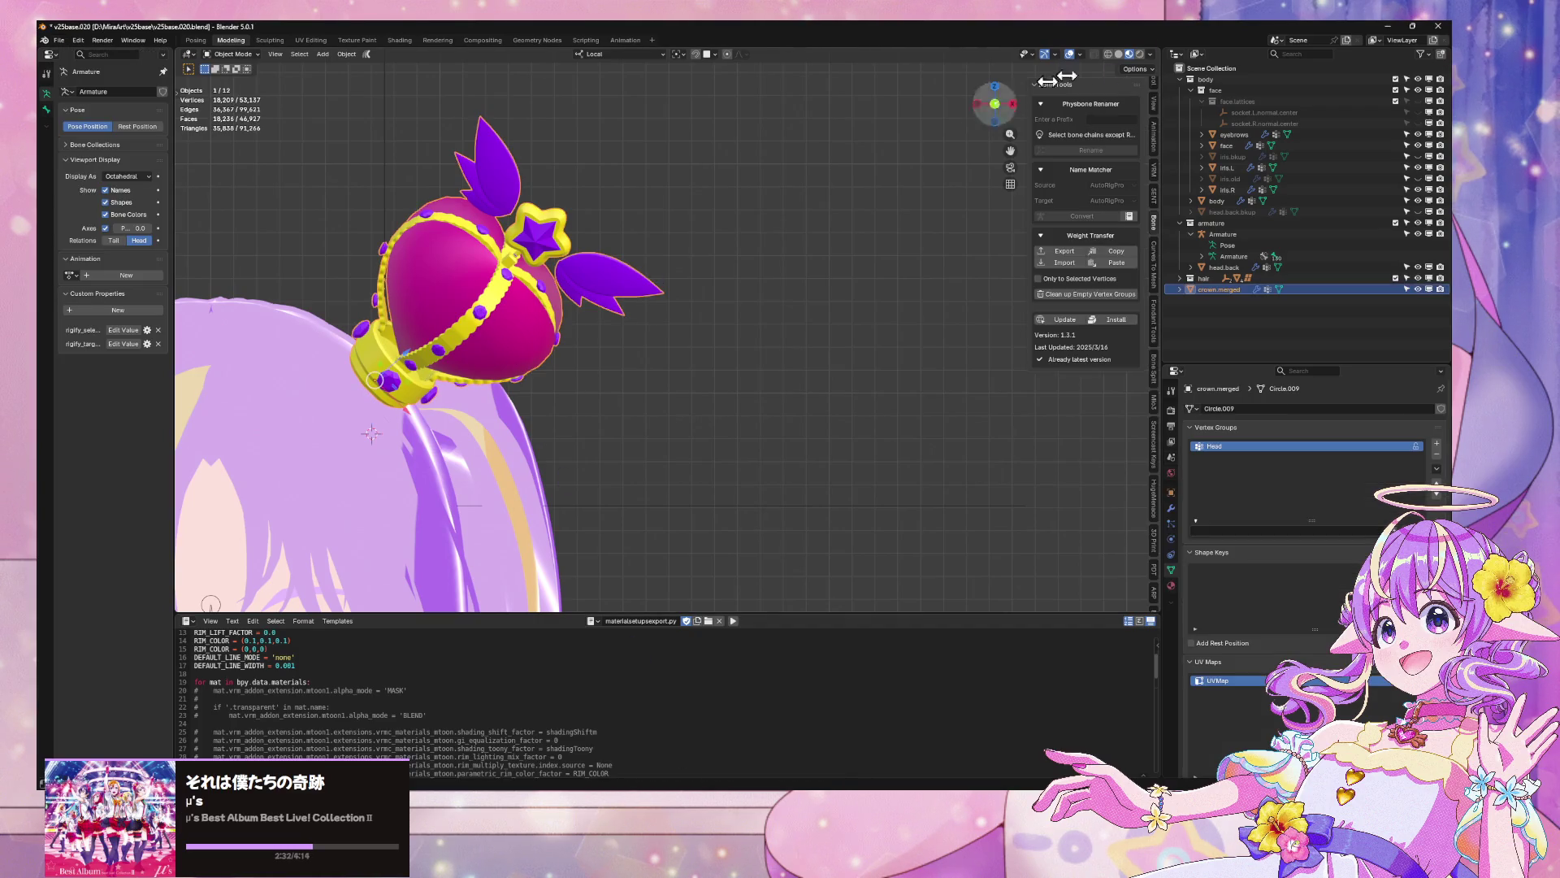
left_click(1171, 585)
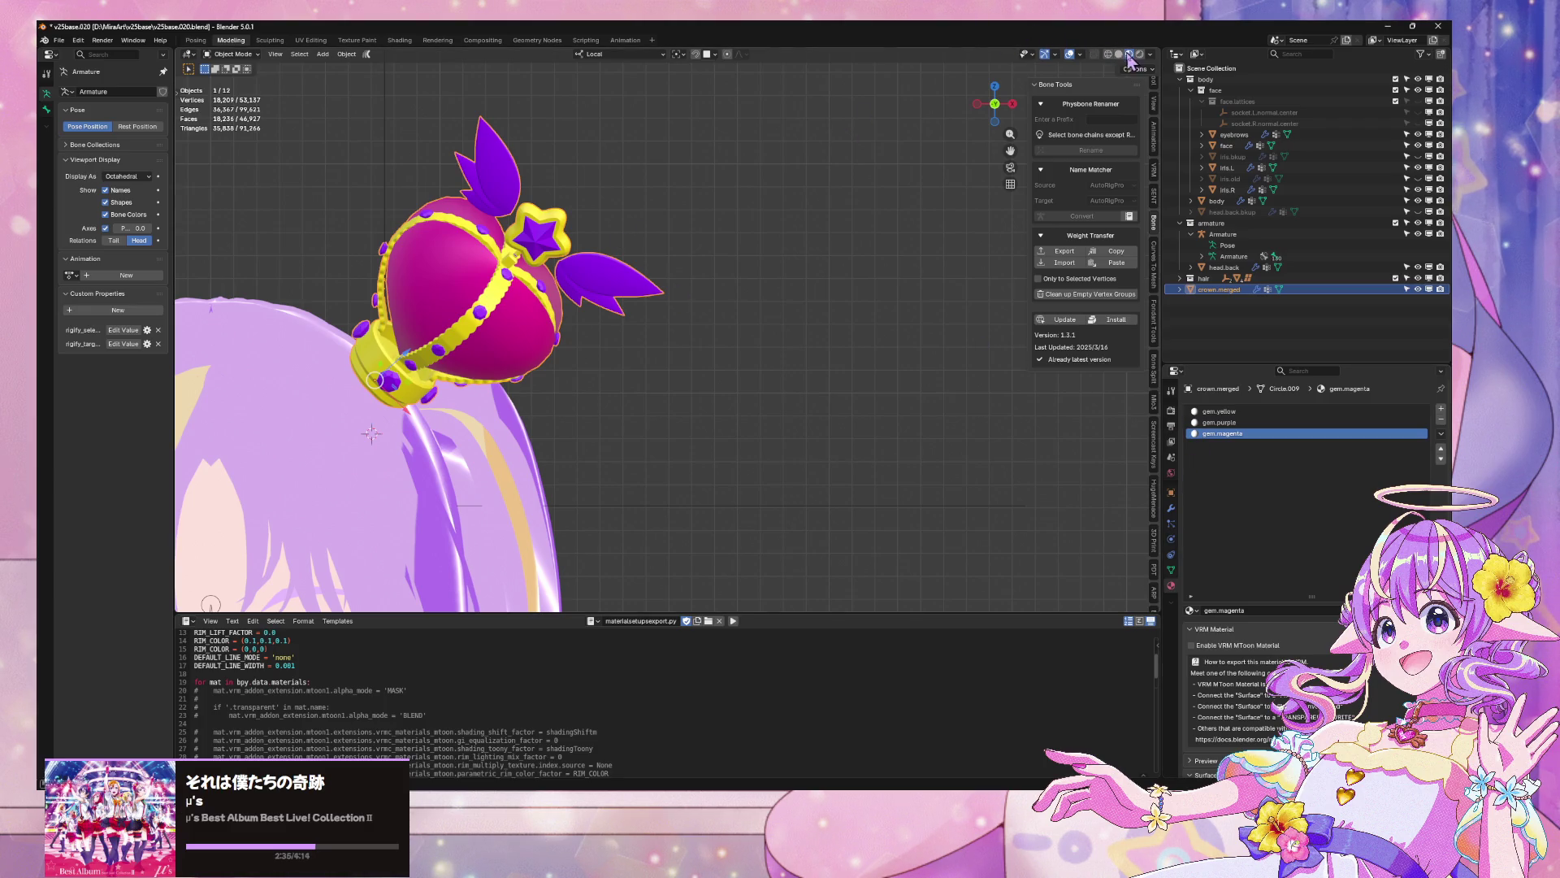
left_click(1119, 55)
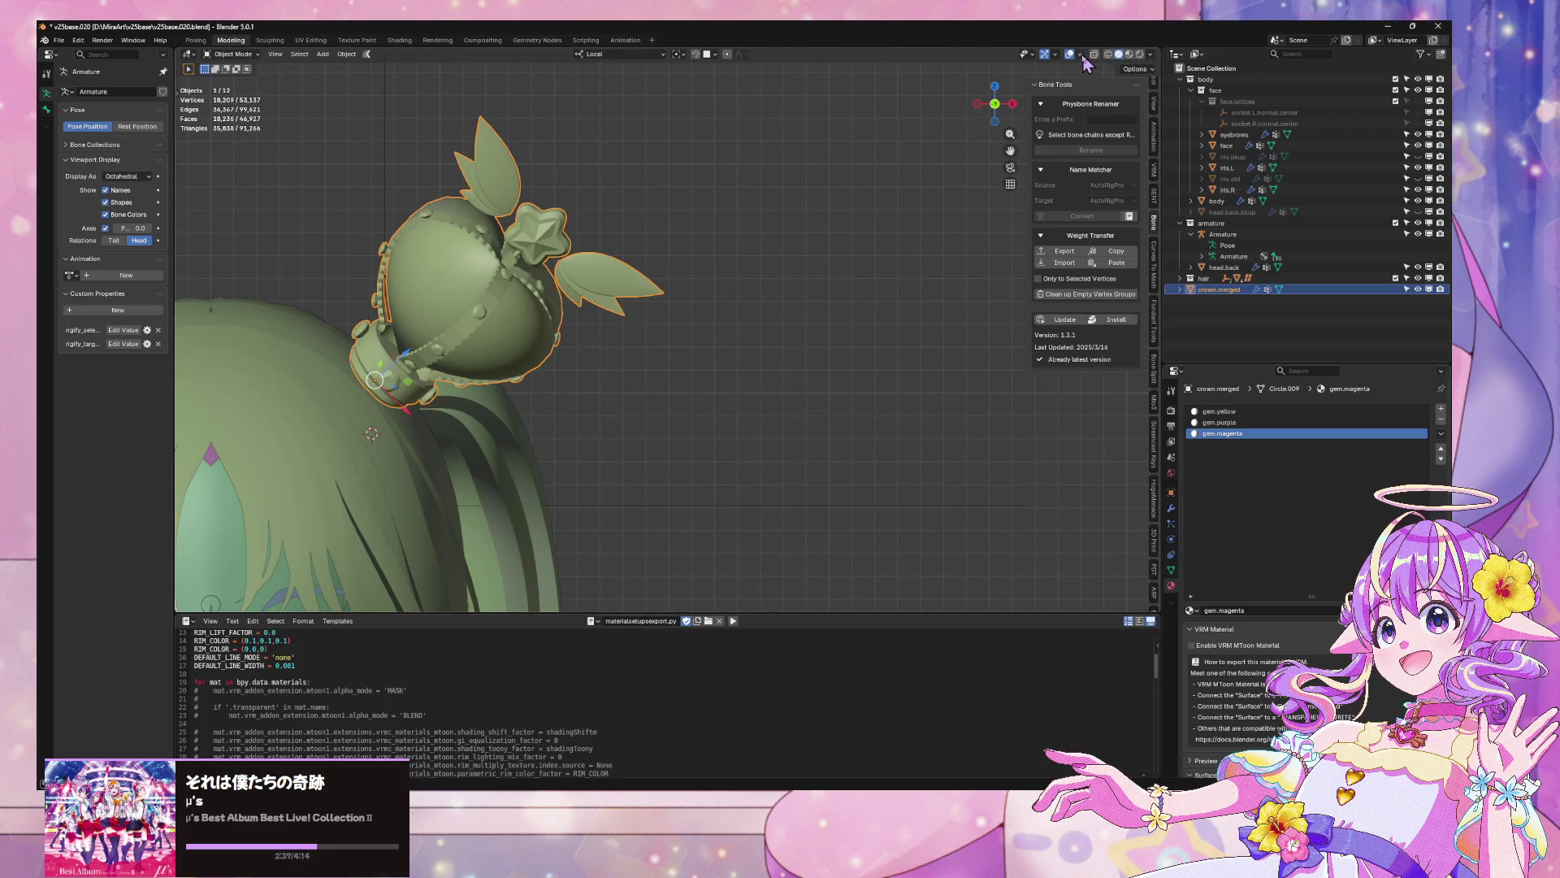
key("Tab")
scroll(590, 238, "up", 5)
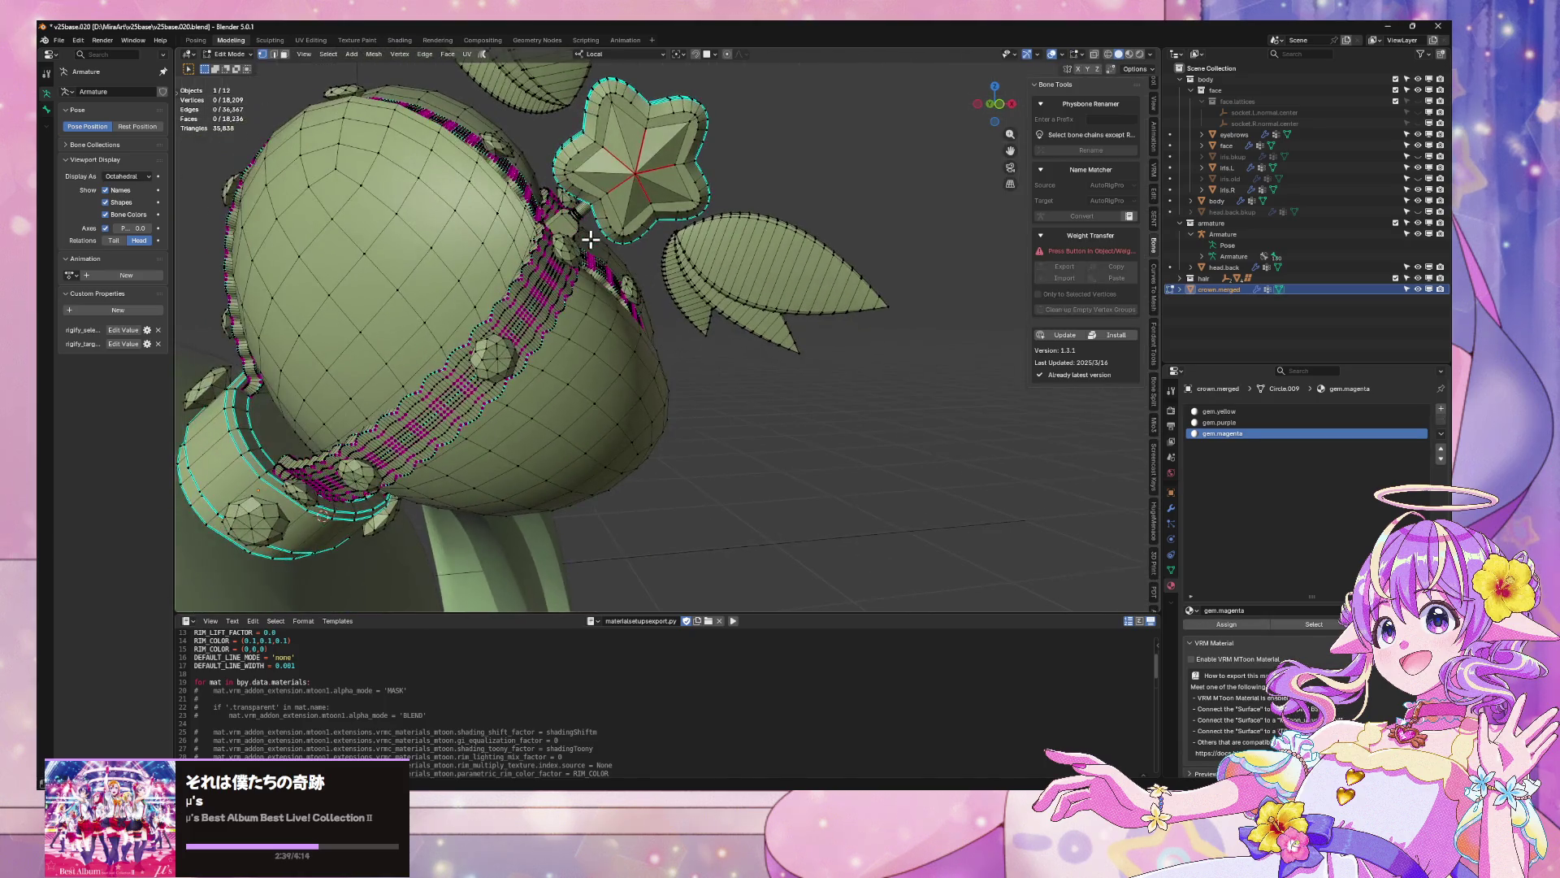
Put gem.purple in a material slot and assign it to the star's rim faces
left_click(1219, 422)
key("Tab")
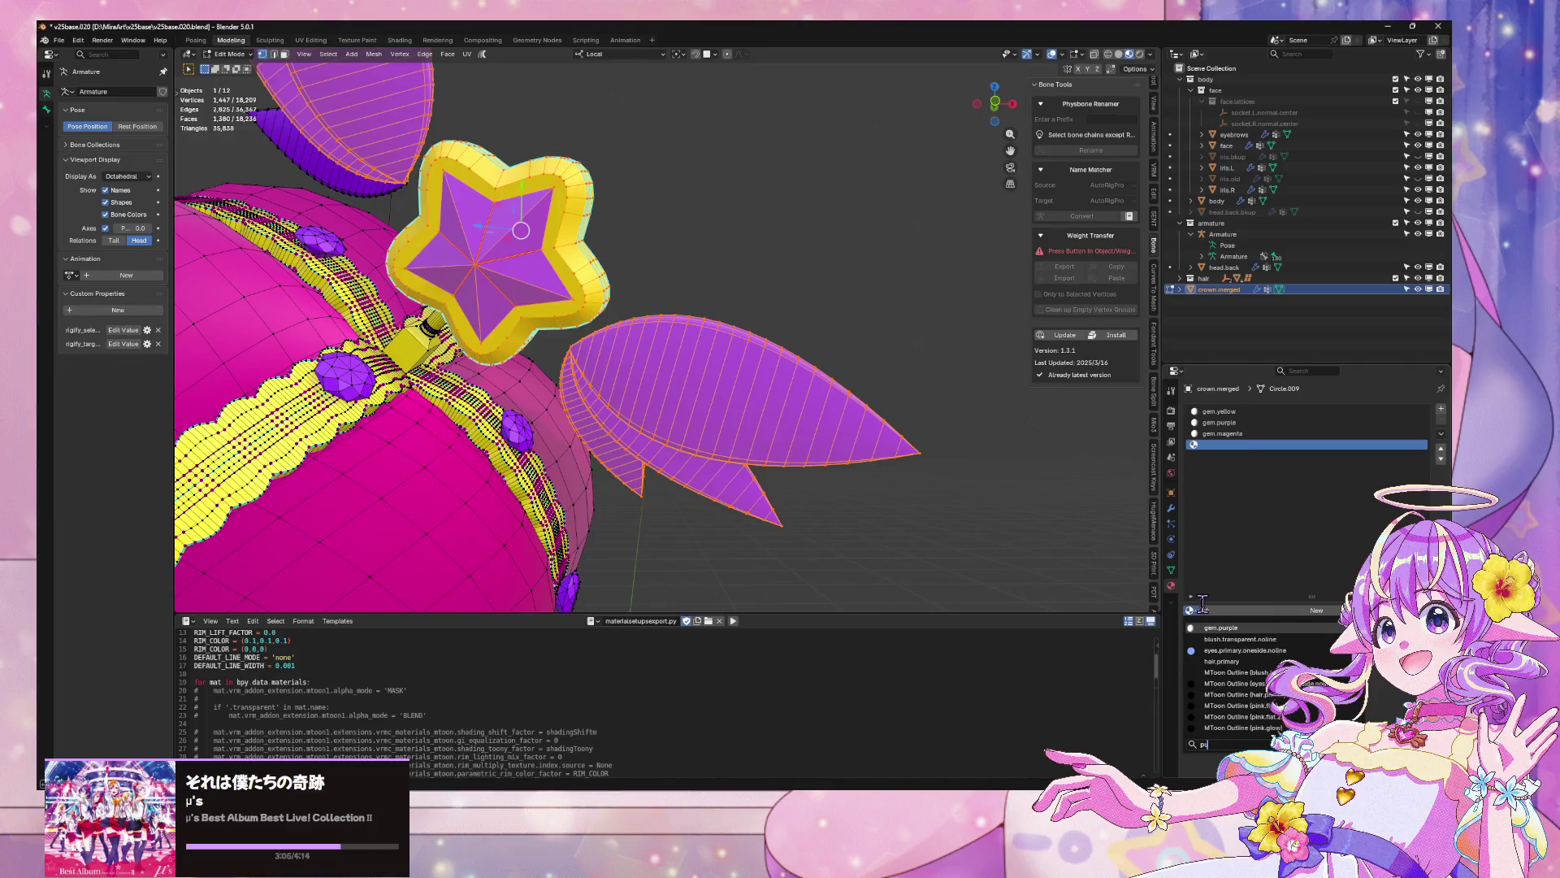
left_click(1199, 628)
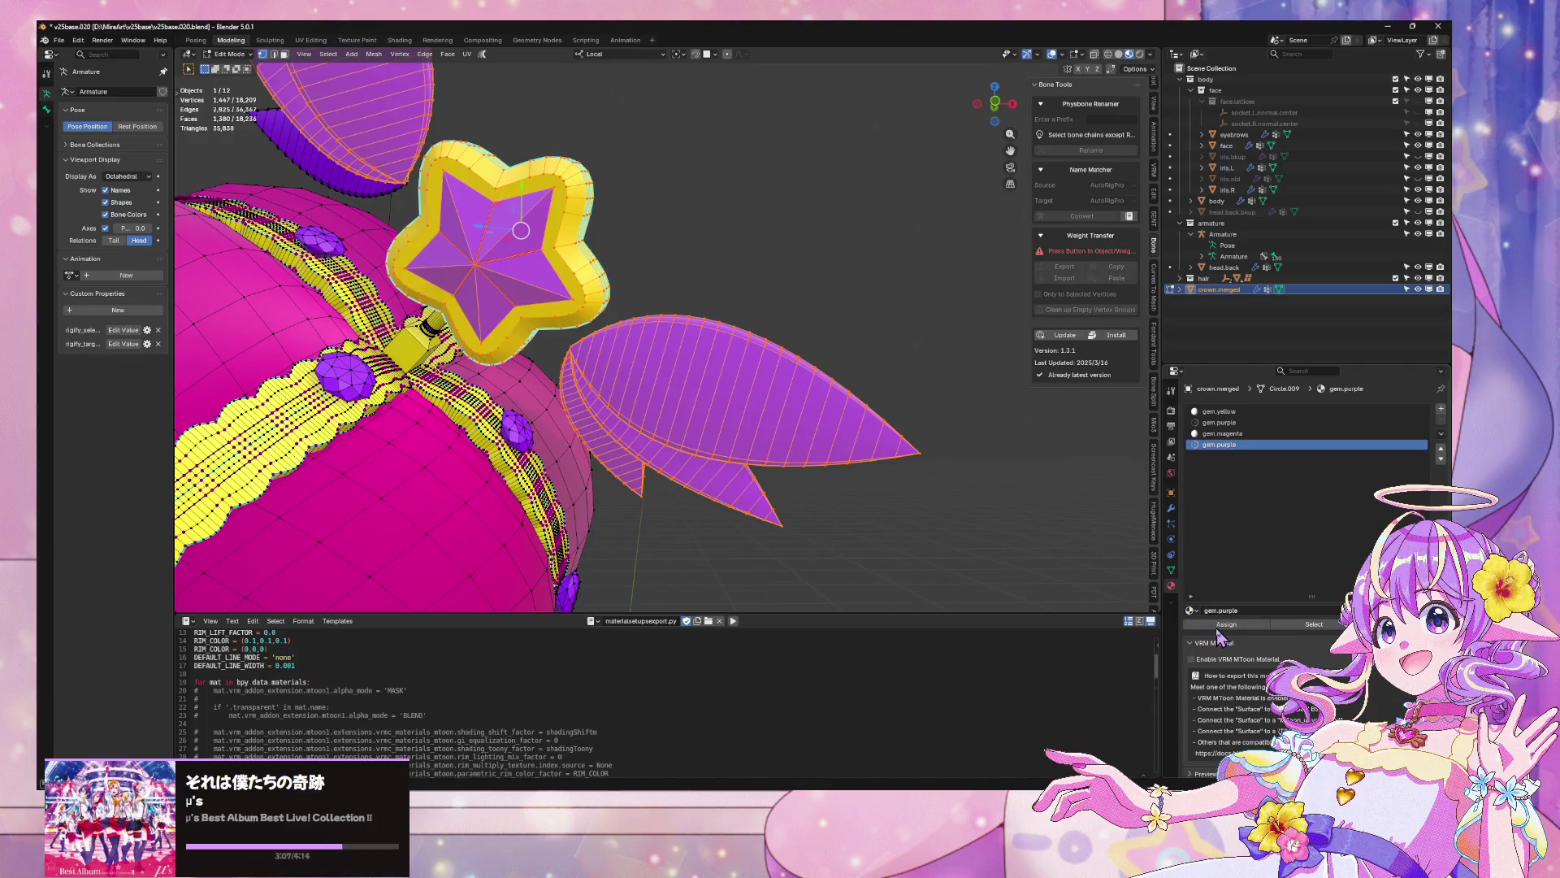
left_click(1223, 625)
scroll(702, 438, "down", 2)
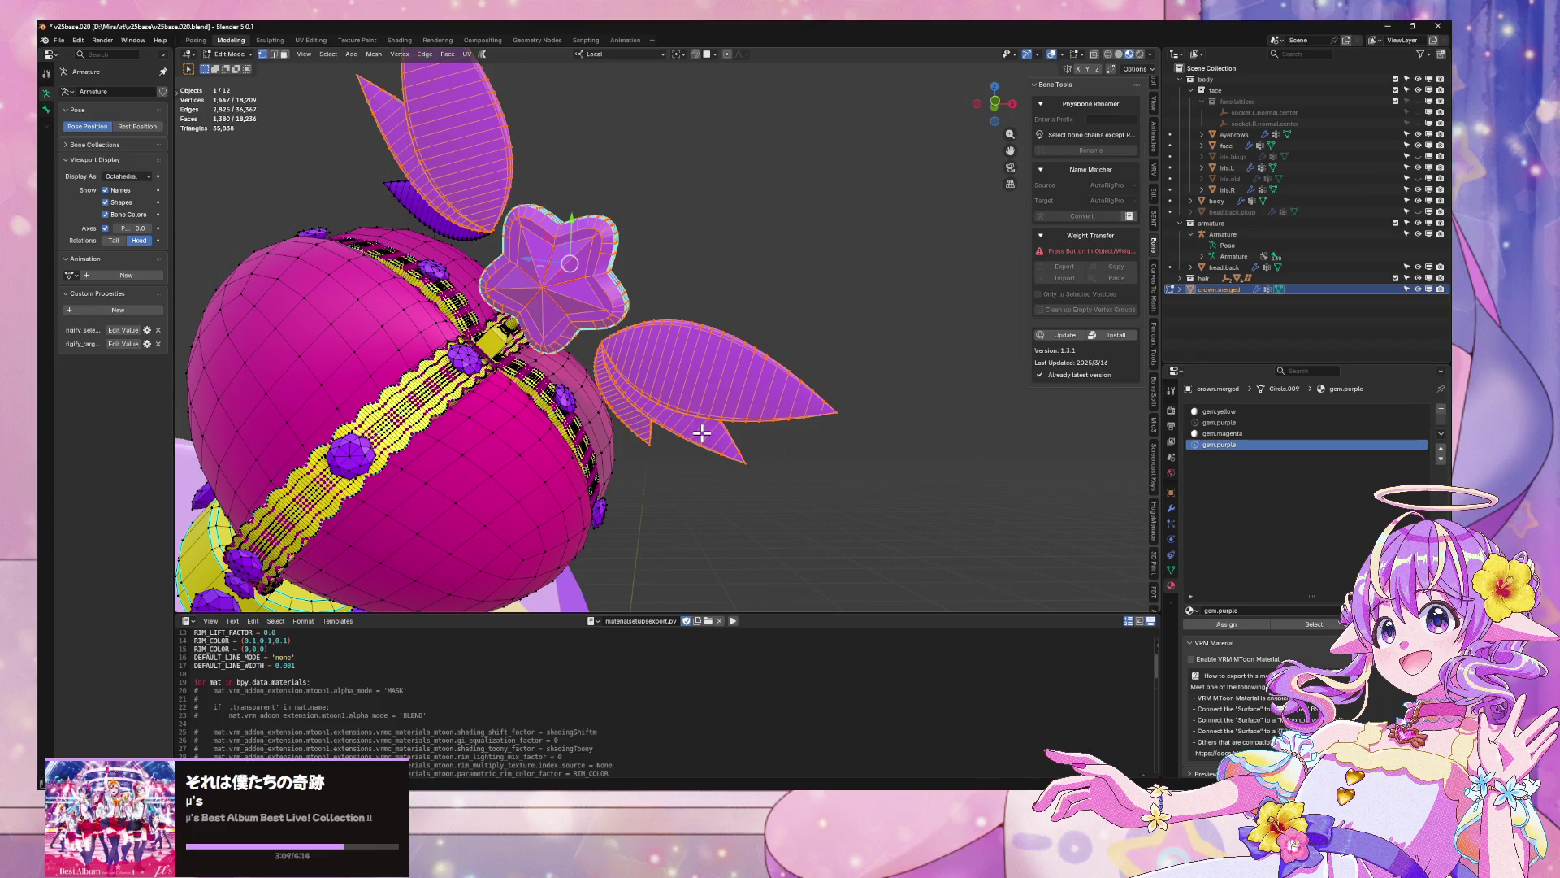
scroll(702, 433, "down", 3)
left_click_drag(682, 440, 748, 411)
scroll(748, 411, "up", 2)
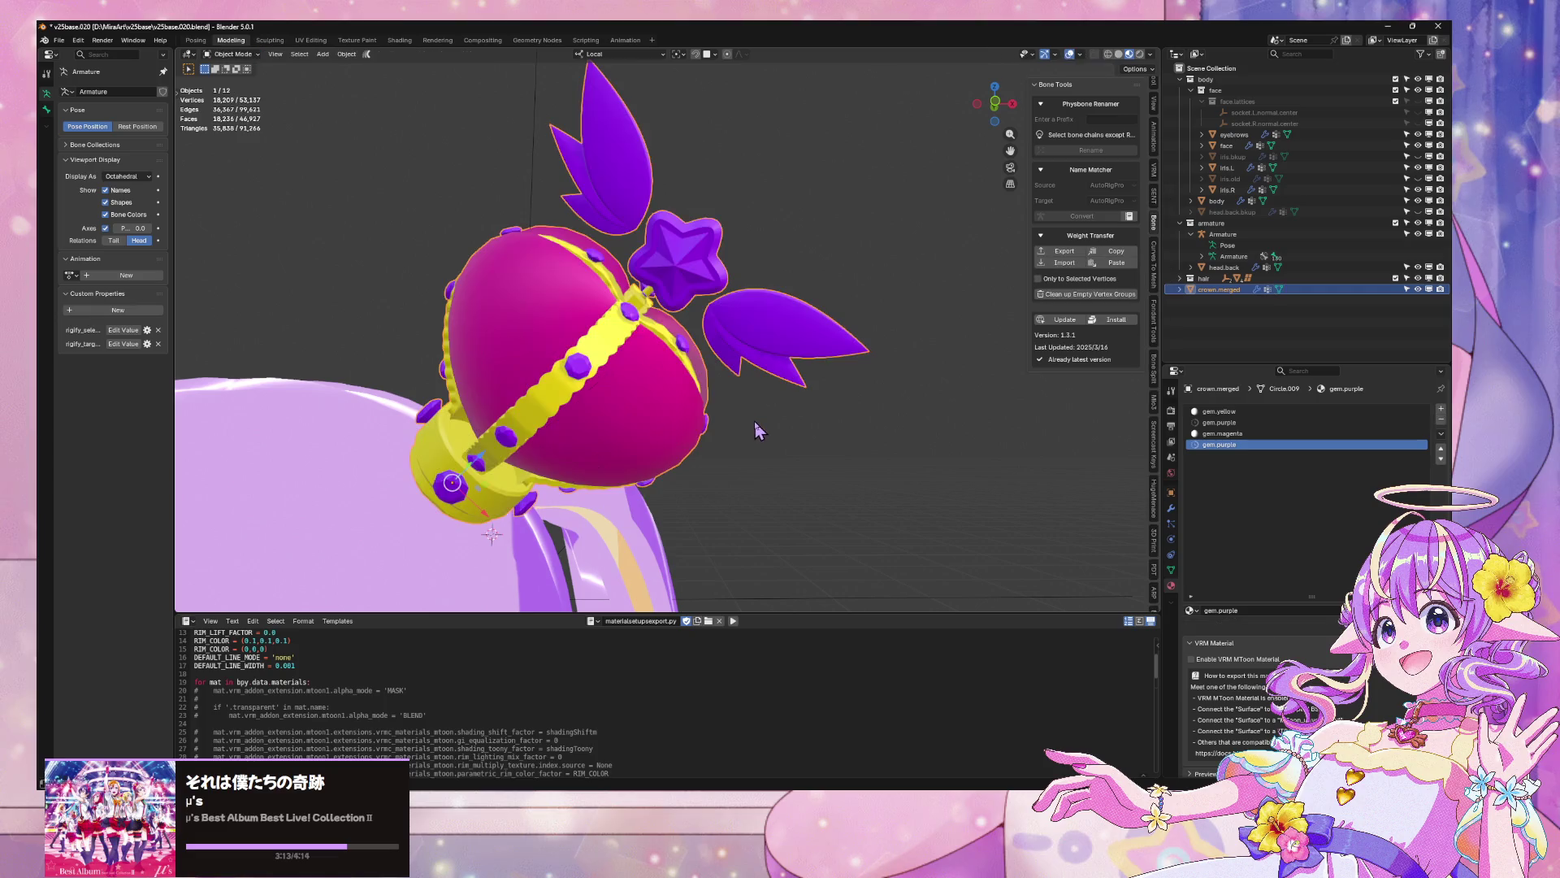
Return to Object Mode and go back to the last gem.purple slot
key("Tab")
left_click(754, 429)
left_click(1266, 423)
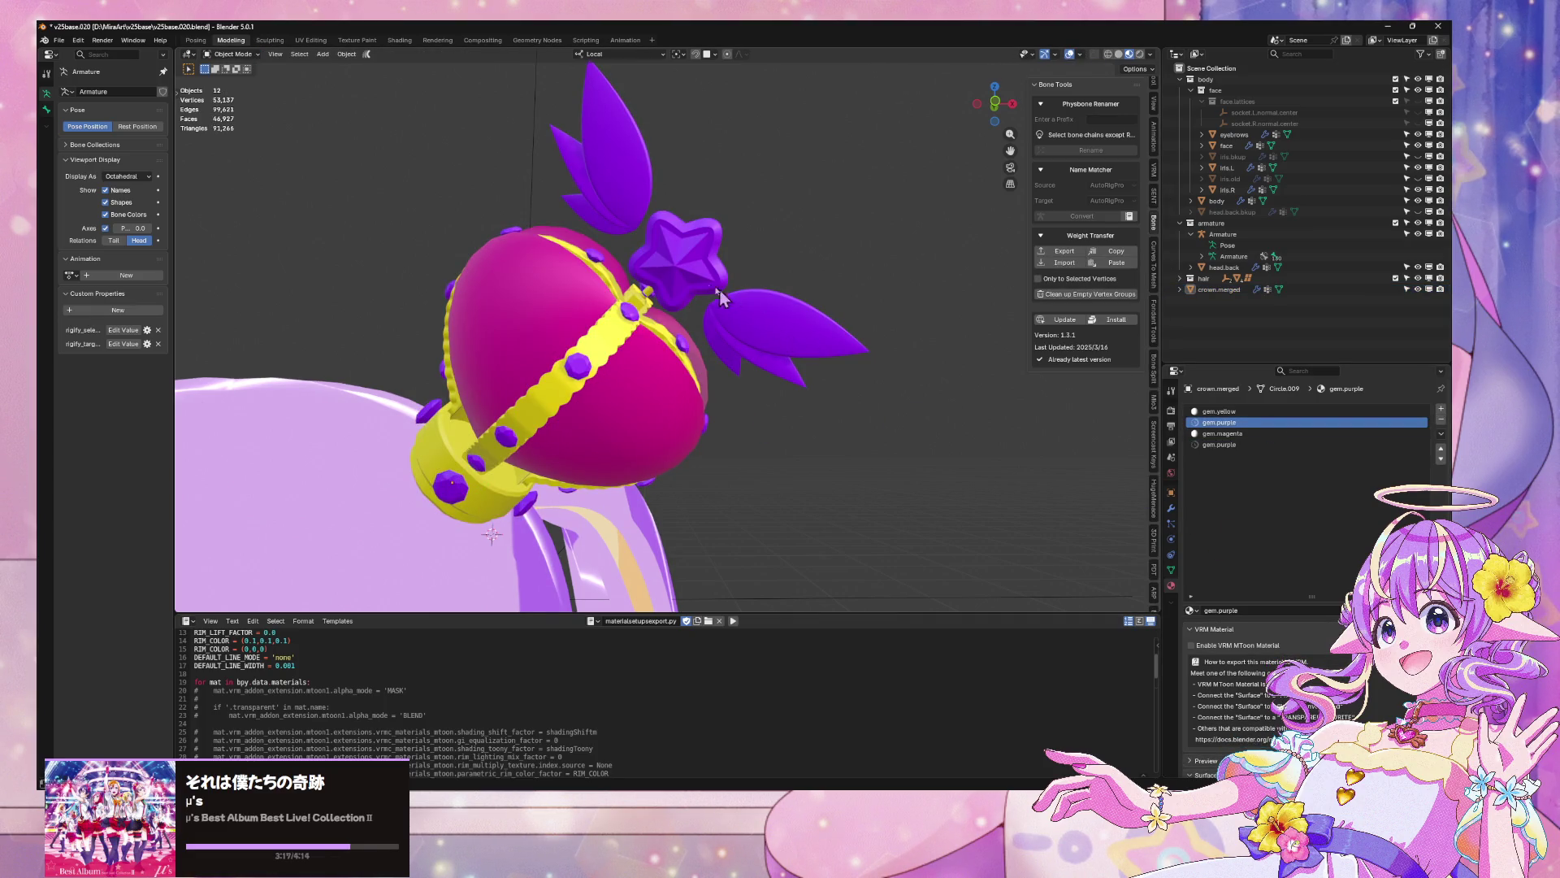
key("ctrl+z")
scroll(690, 274, "up", 2)
scroll(690, 274, "up", 1)
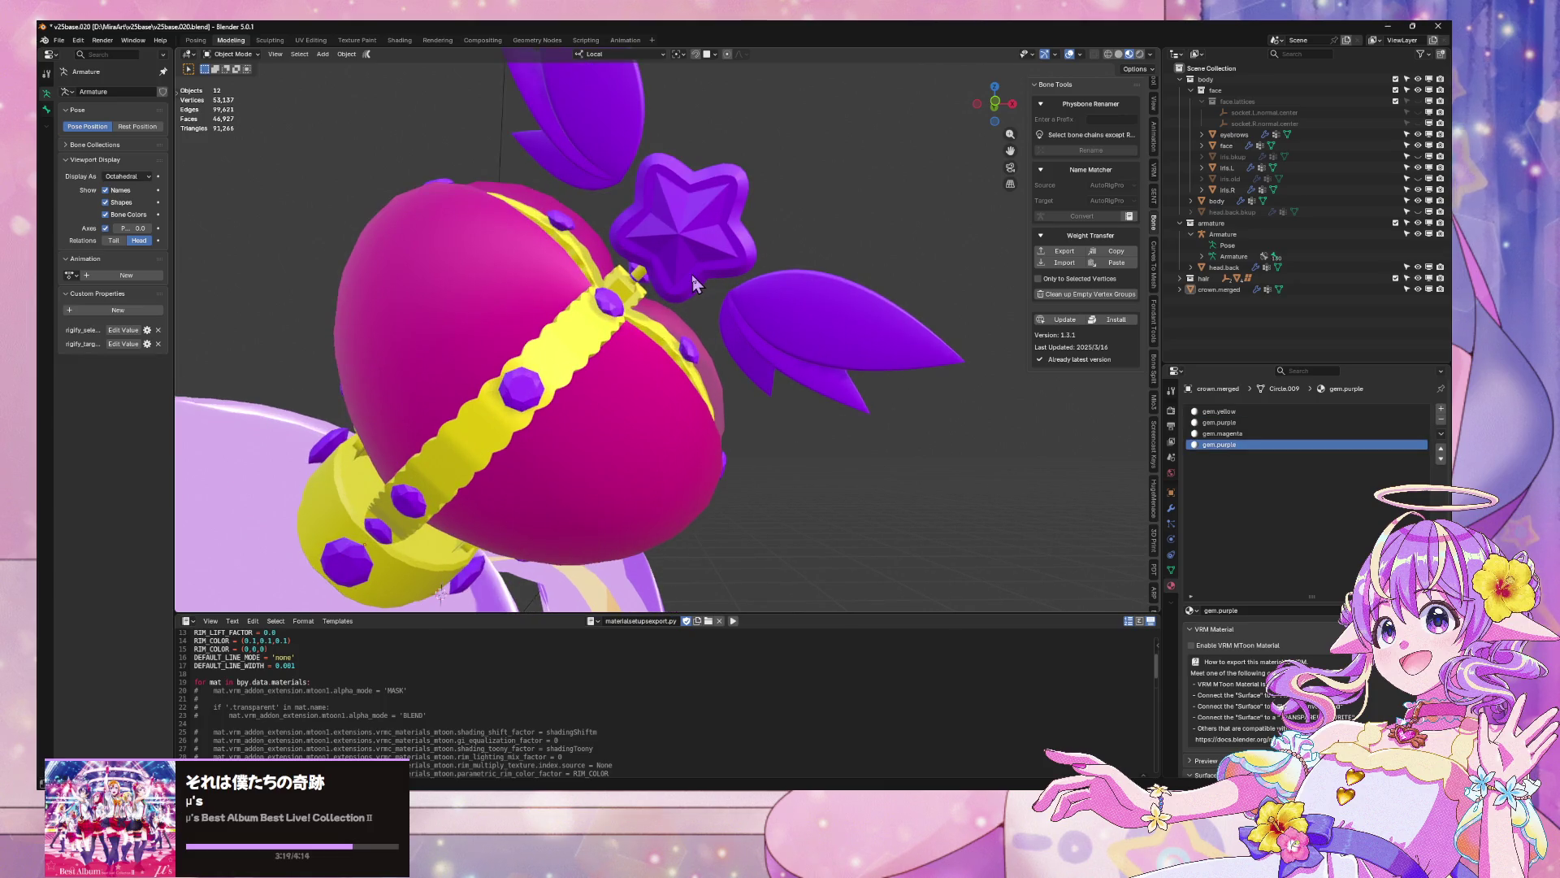
Reselect the crown in Edit Mode and clear its current mesh selection
left_click(692, 277)
key("Tab")
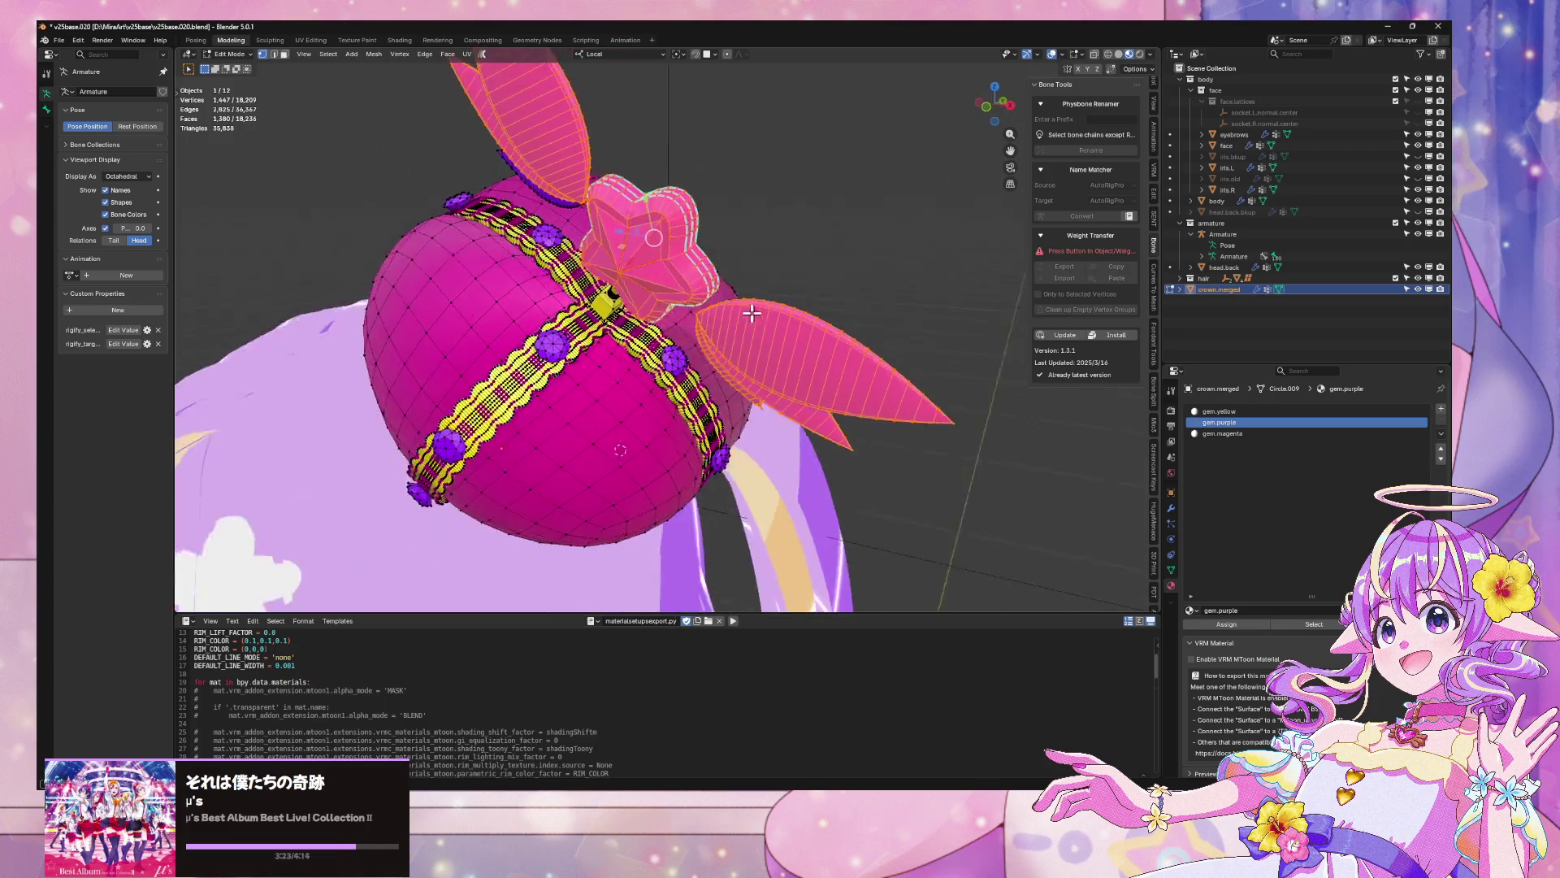
mouse_move(782, 298)
left_mouse_down()
mouse_move(886, 300)
mouse_move(941, 263)
mouse_move(888, 216)
mouse_move(915, 211)
left_mouse_up()
scroll(888, 217, "up", 3)
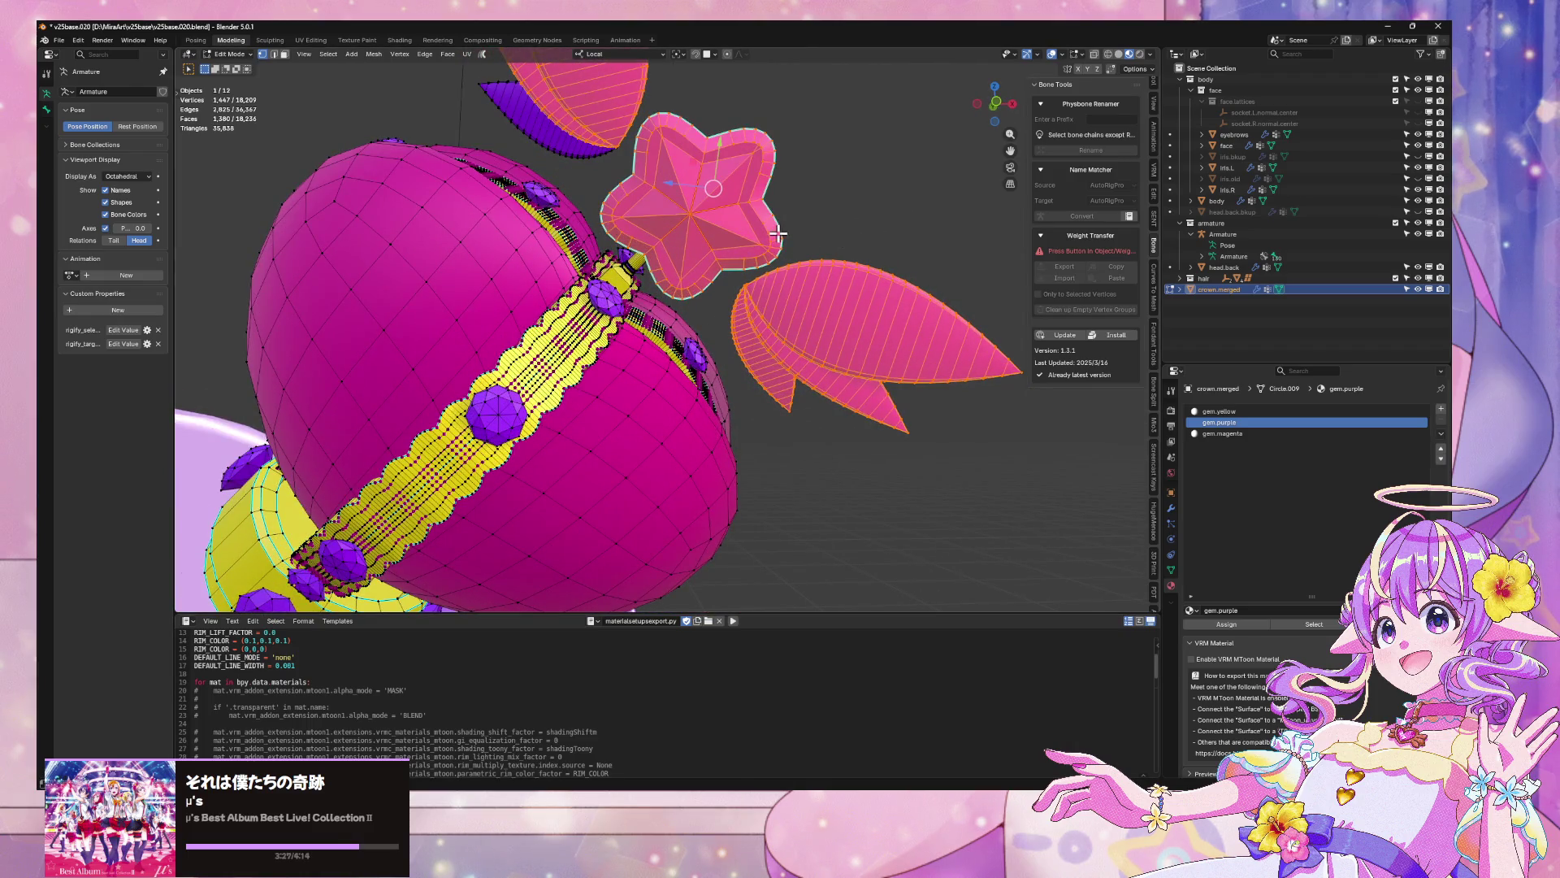
left_click(871, 232)
mouse_move(727, 295)
left_mouse_down()
mouse_move(521, 333)
mouse_move(749, 263)
left_mouse_up()
Select the star centre and wings, extending with Select Linked delimited by Material
key("l")
key("l")
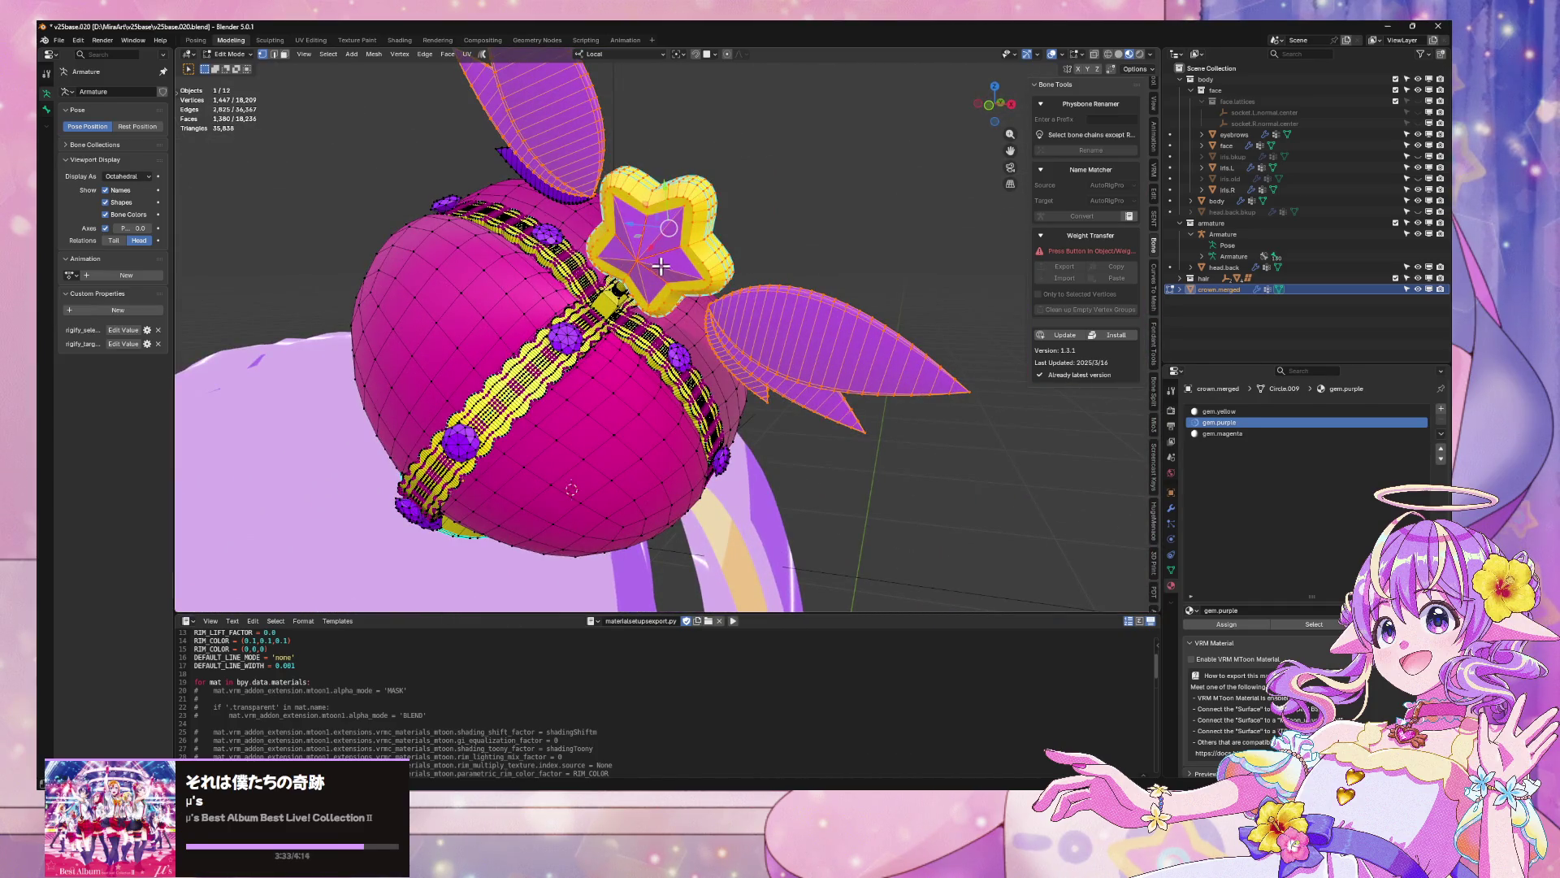
left_click(660, 266)
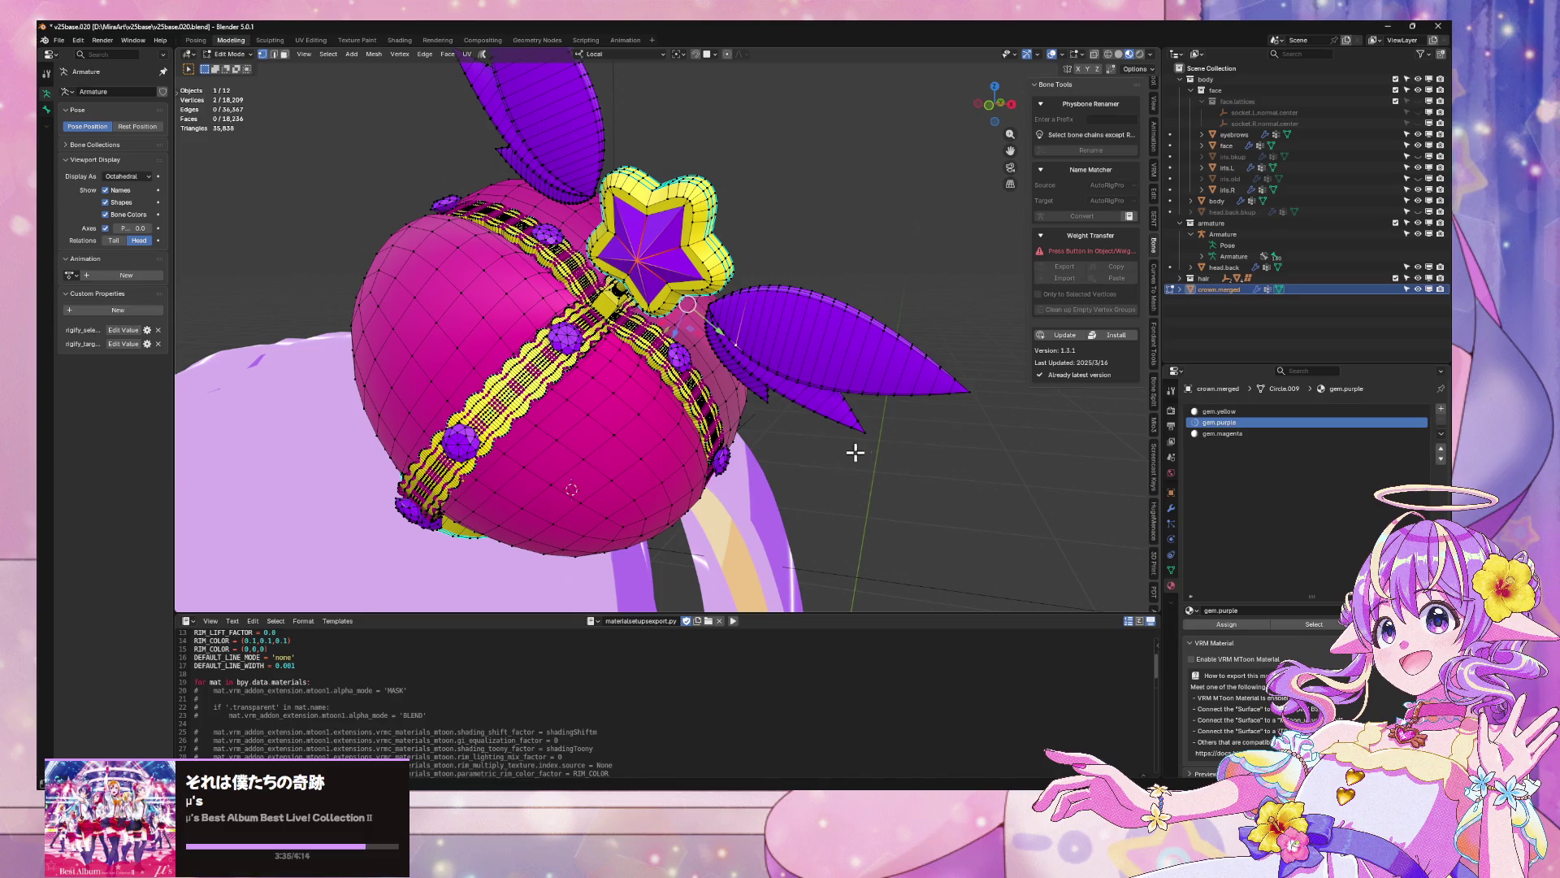
key("l")
left_click_drag(681, 314, 767, 277)
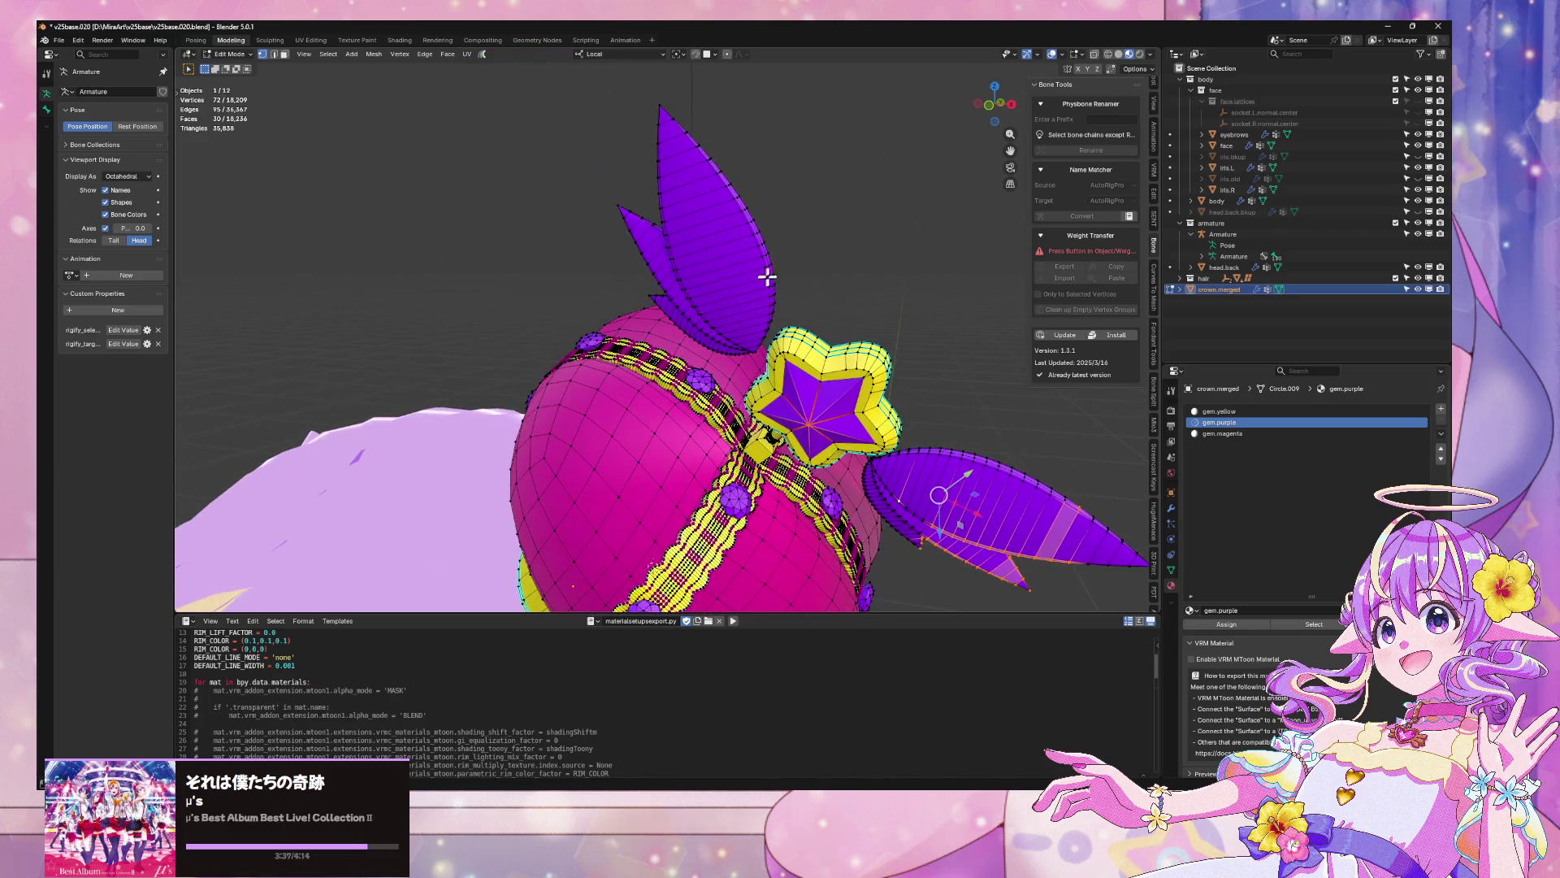
key("l")
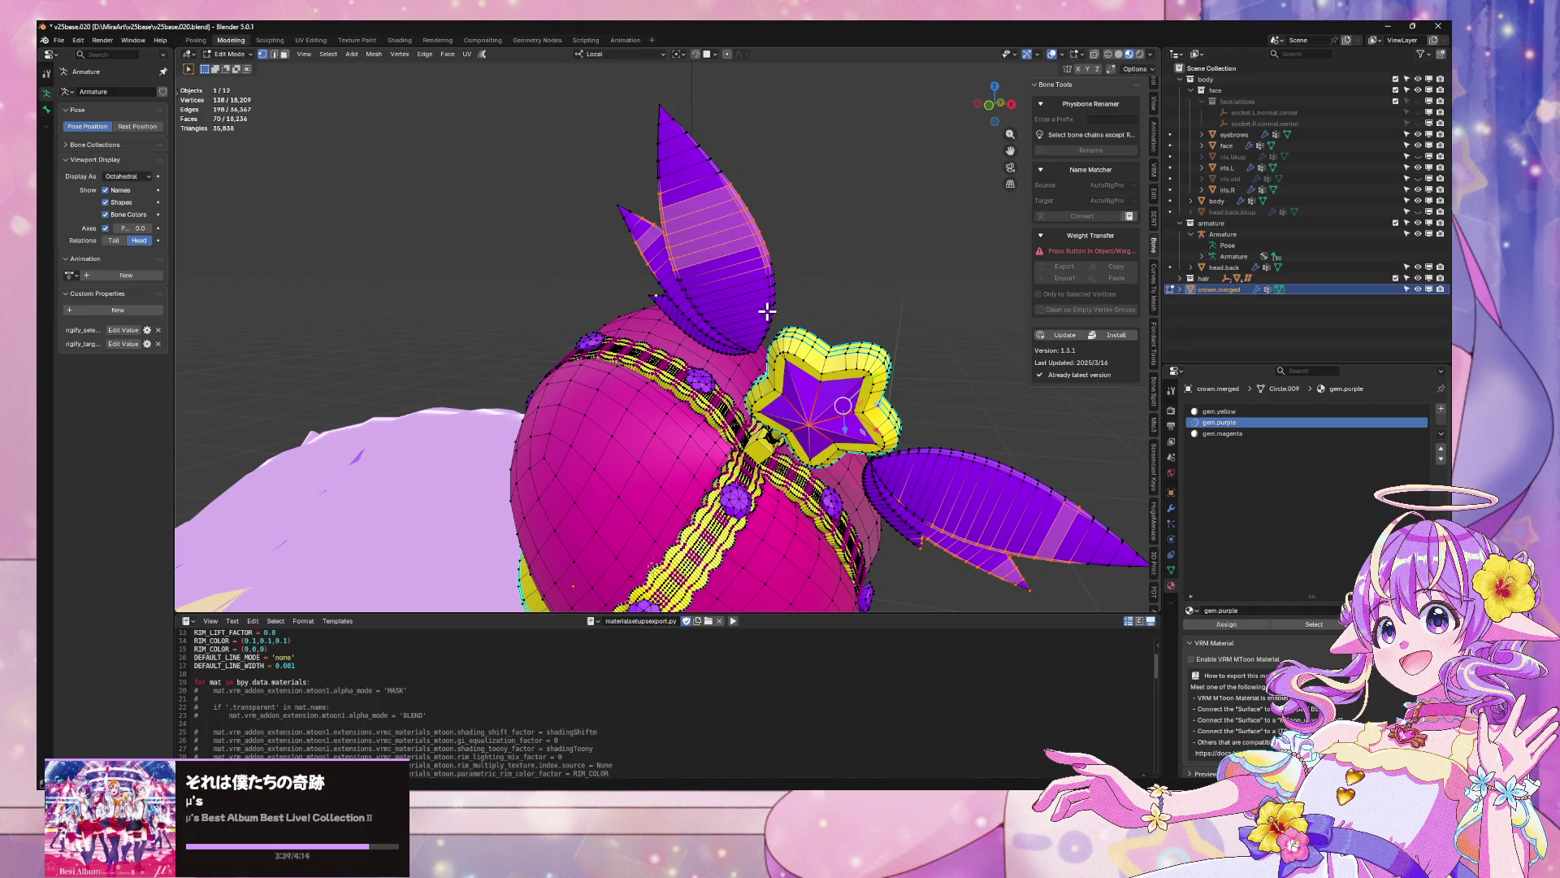
mouse_move(767, 312)
left_mouse_down()
mouse_move(780, 309)
mouse_move(690, 305)
left_mouse_up()
left_click(548, 387, "shift")
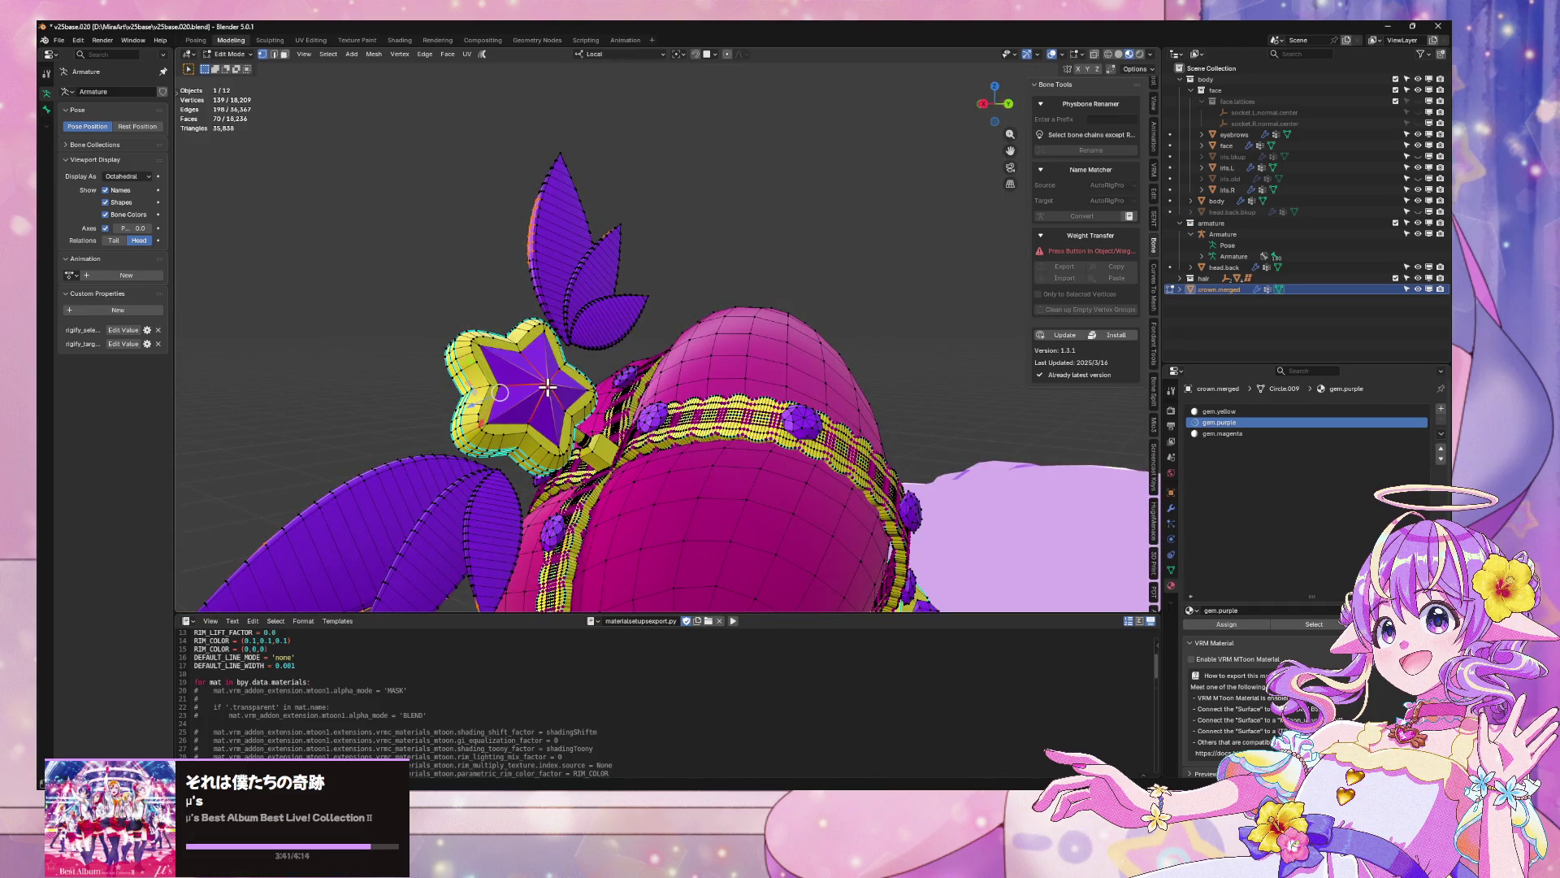
key("ctrl+l")
left_click(298, 567)
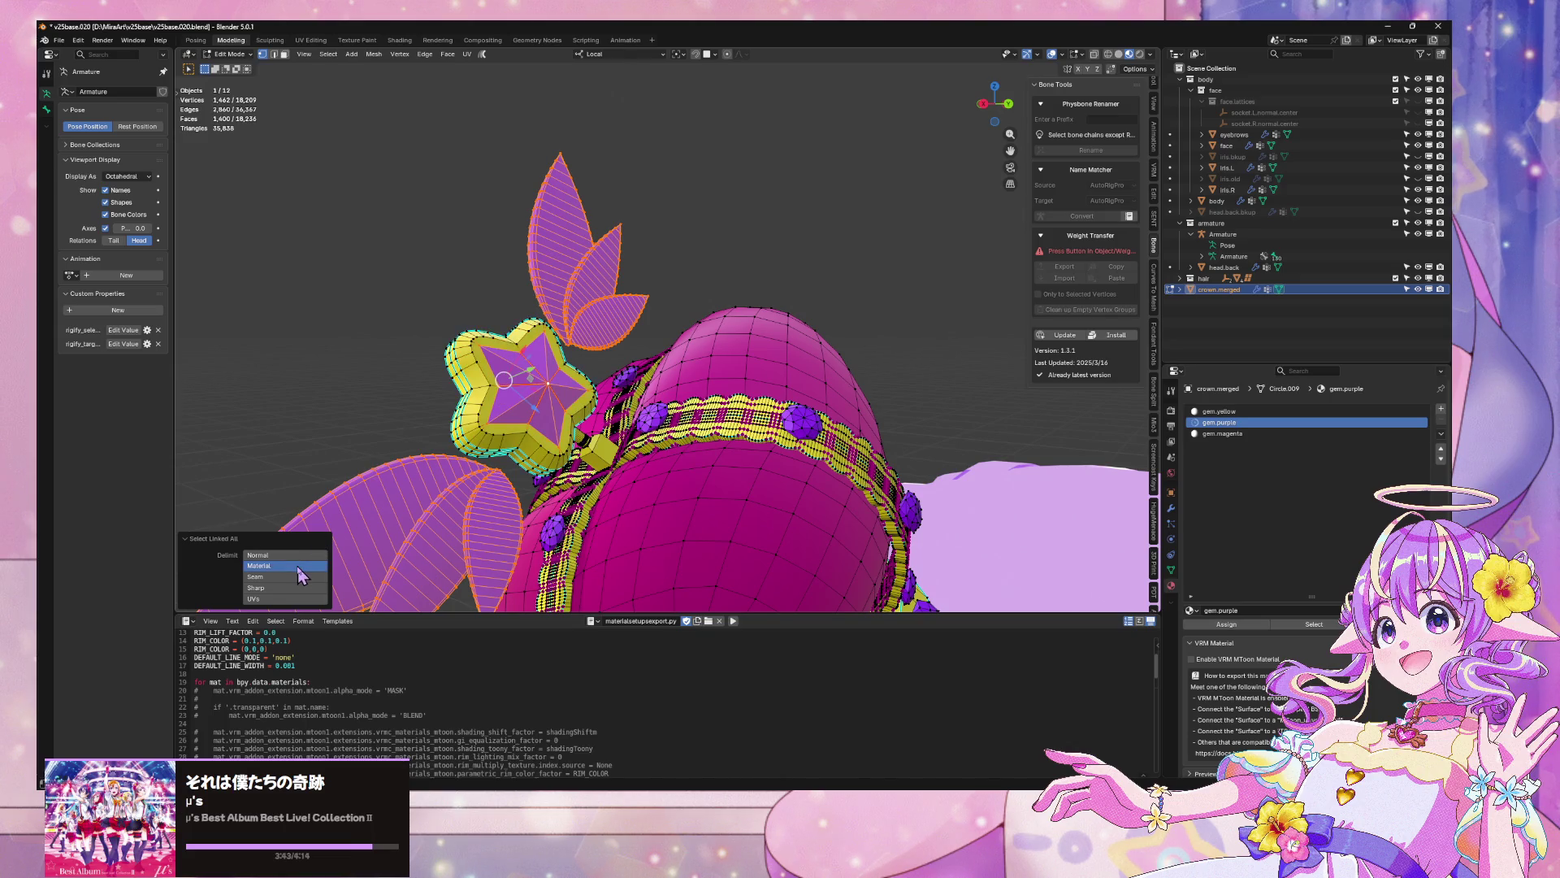
Add a new material slot set to gem.purple for the selection and exit Edit Mode
left_click(1442, 411)
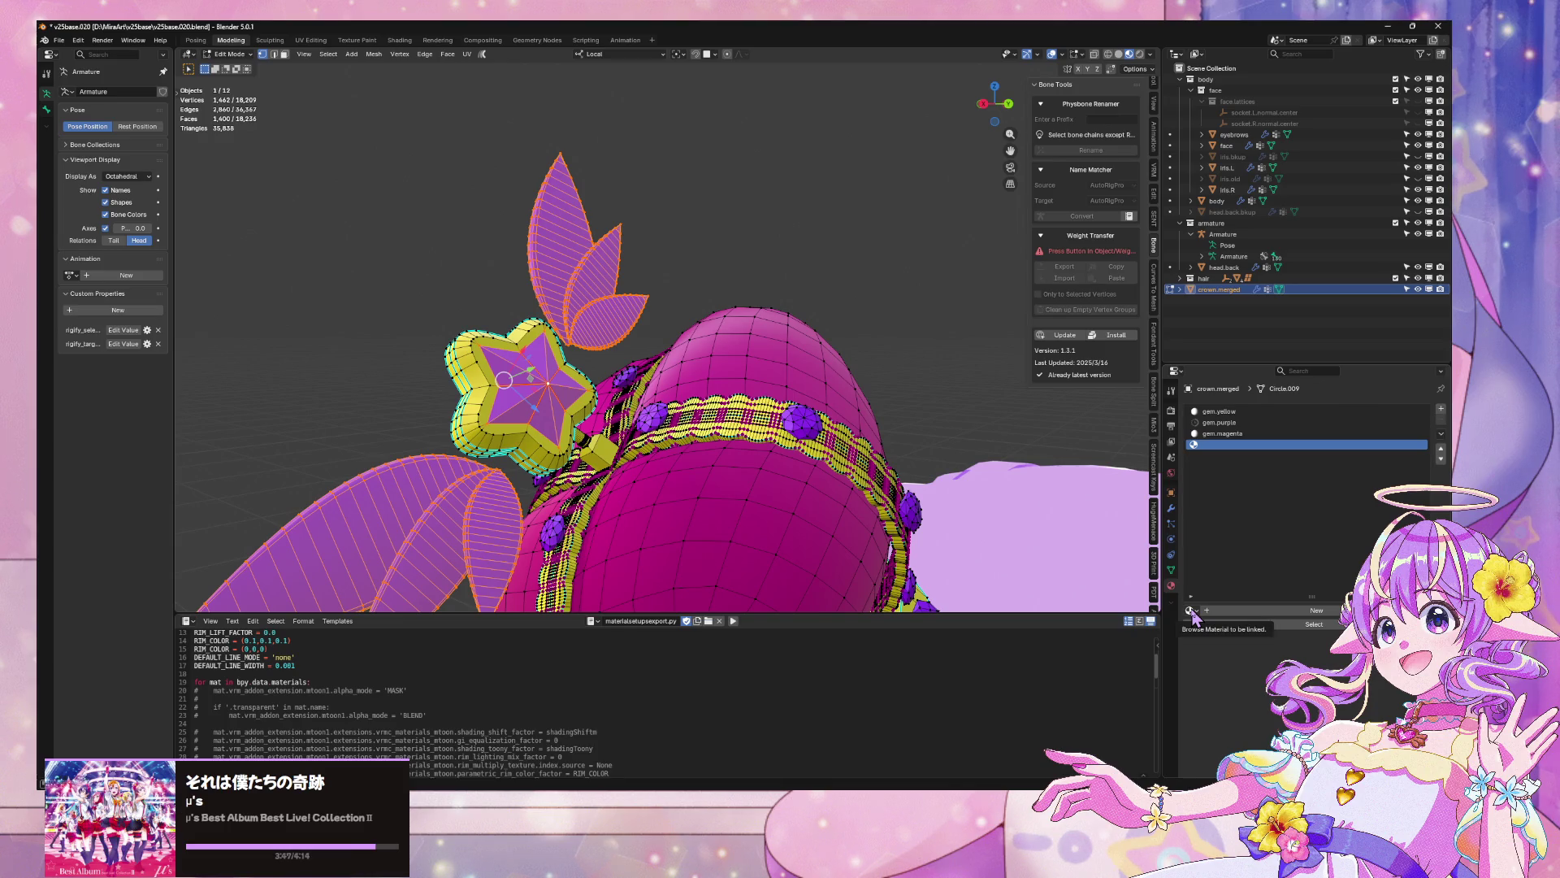
left_click(1191, 611)
type("ge")
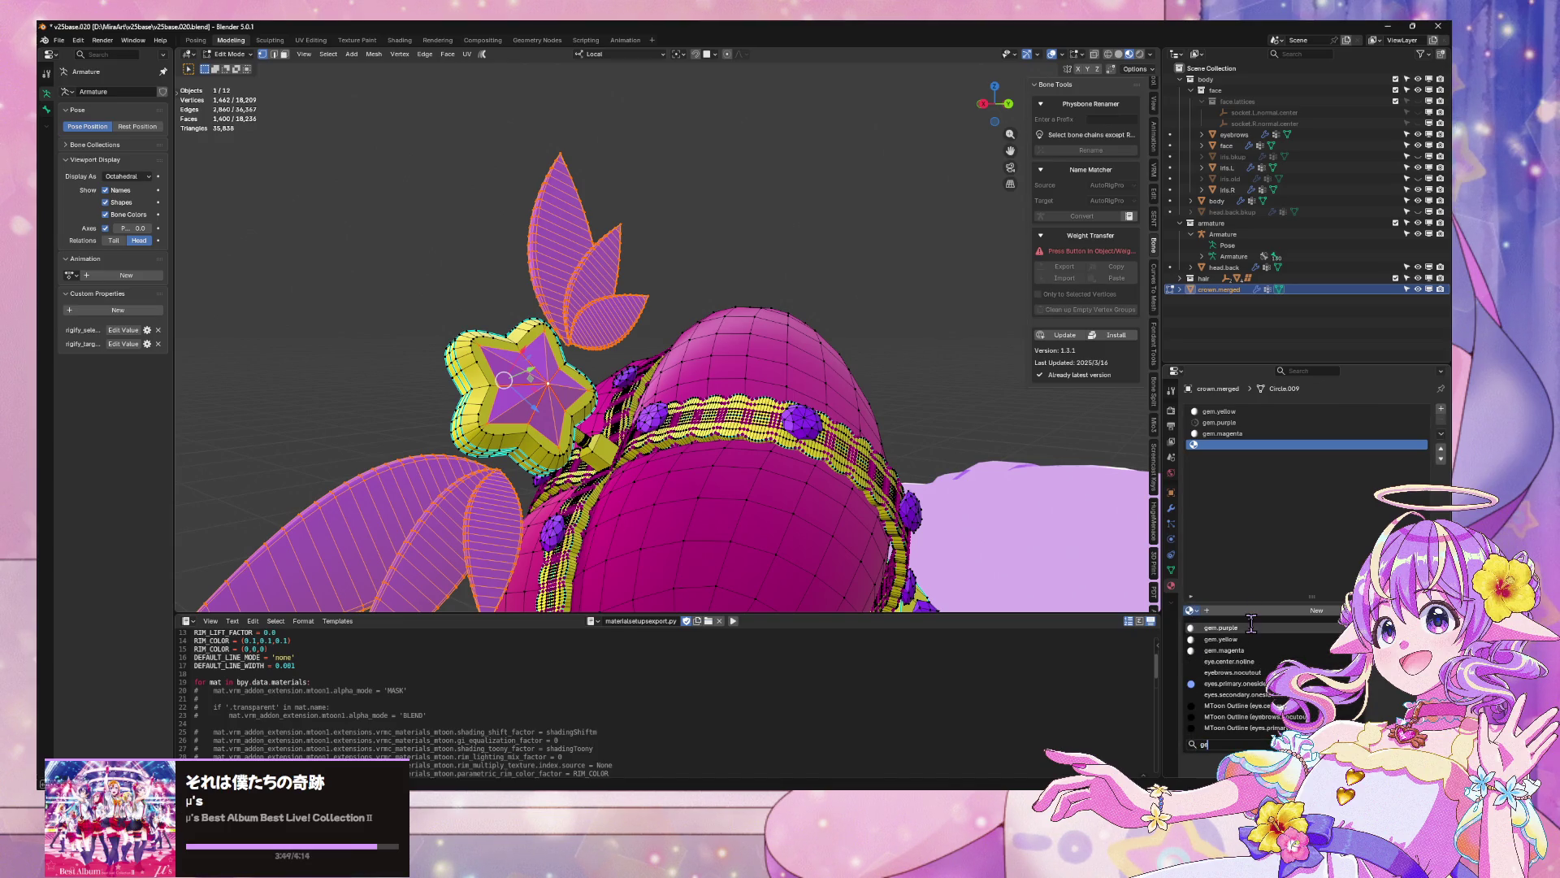
left_click(1248, 628)
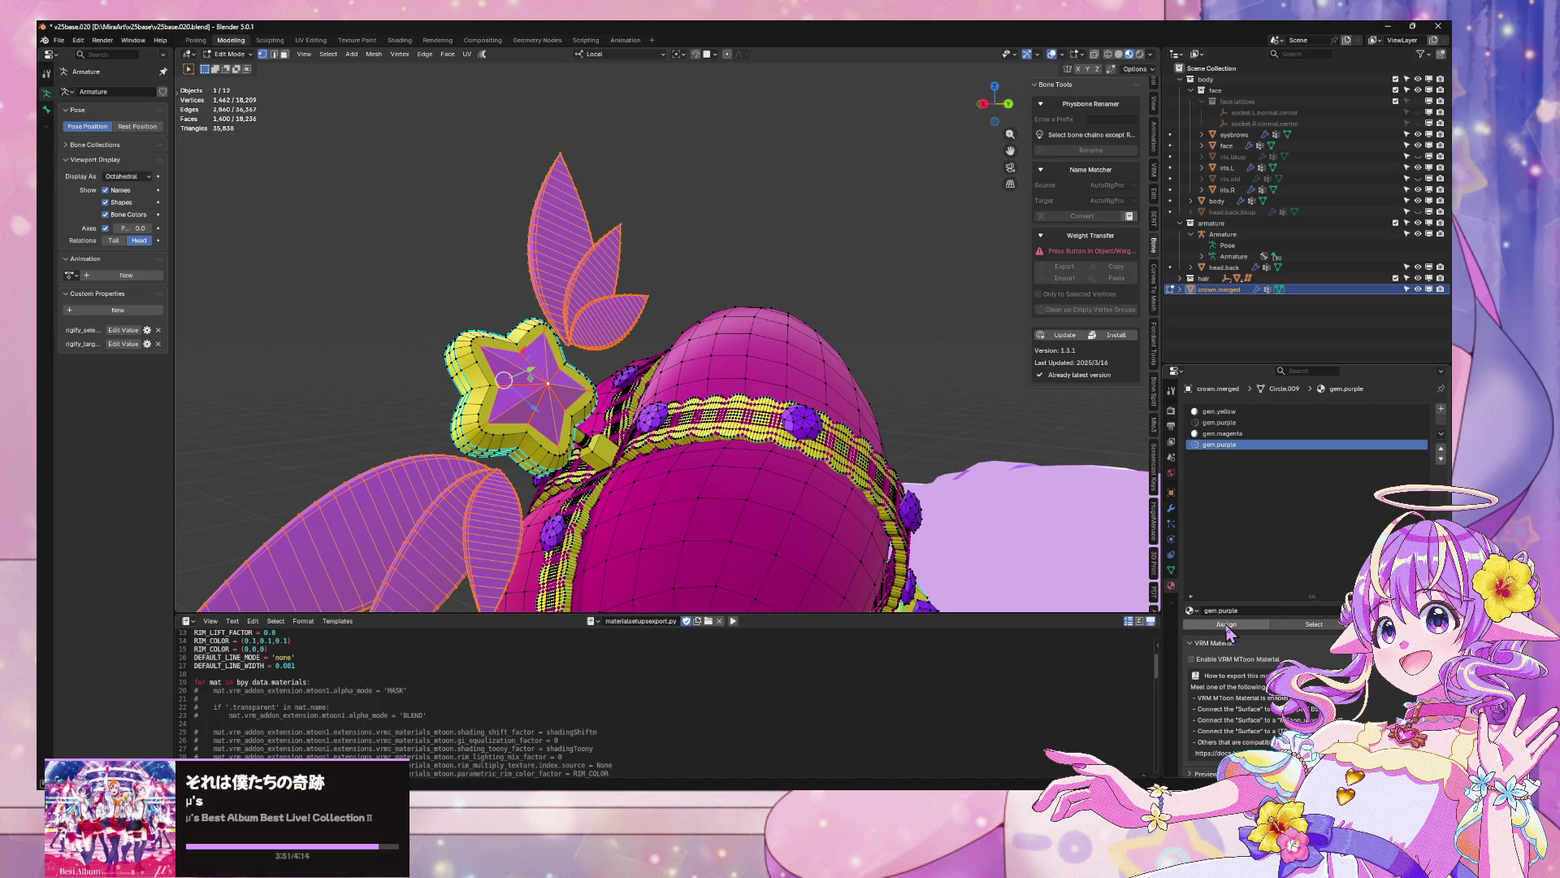
left_click_drag(688, 415, 772, 422)
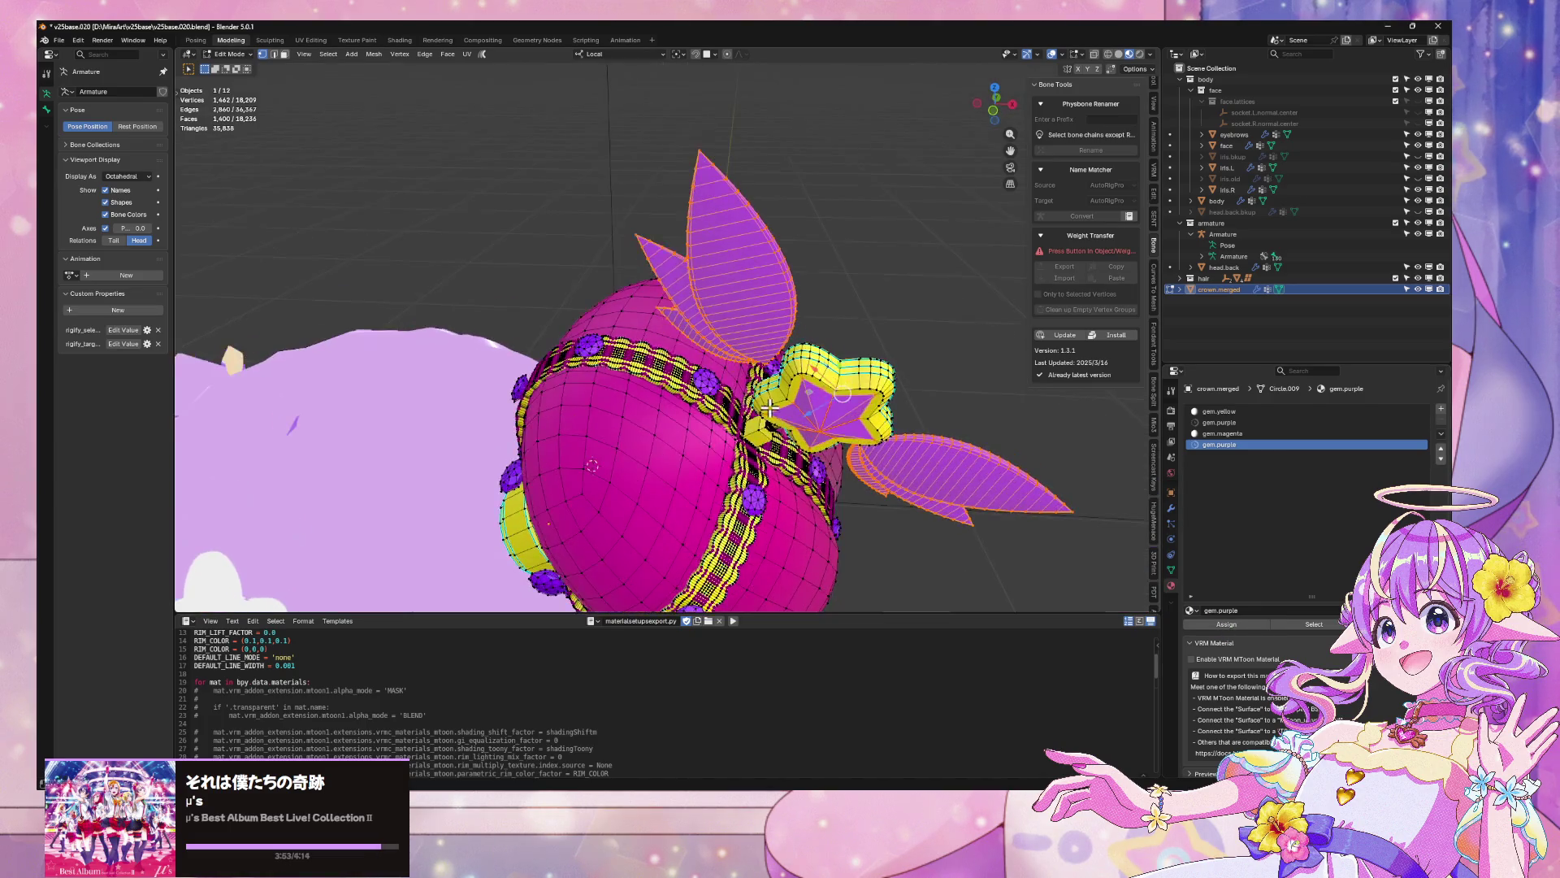
key("Tab")
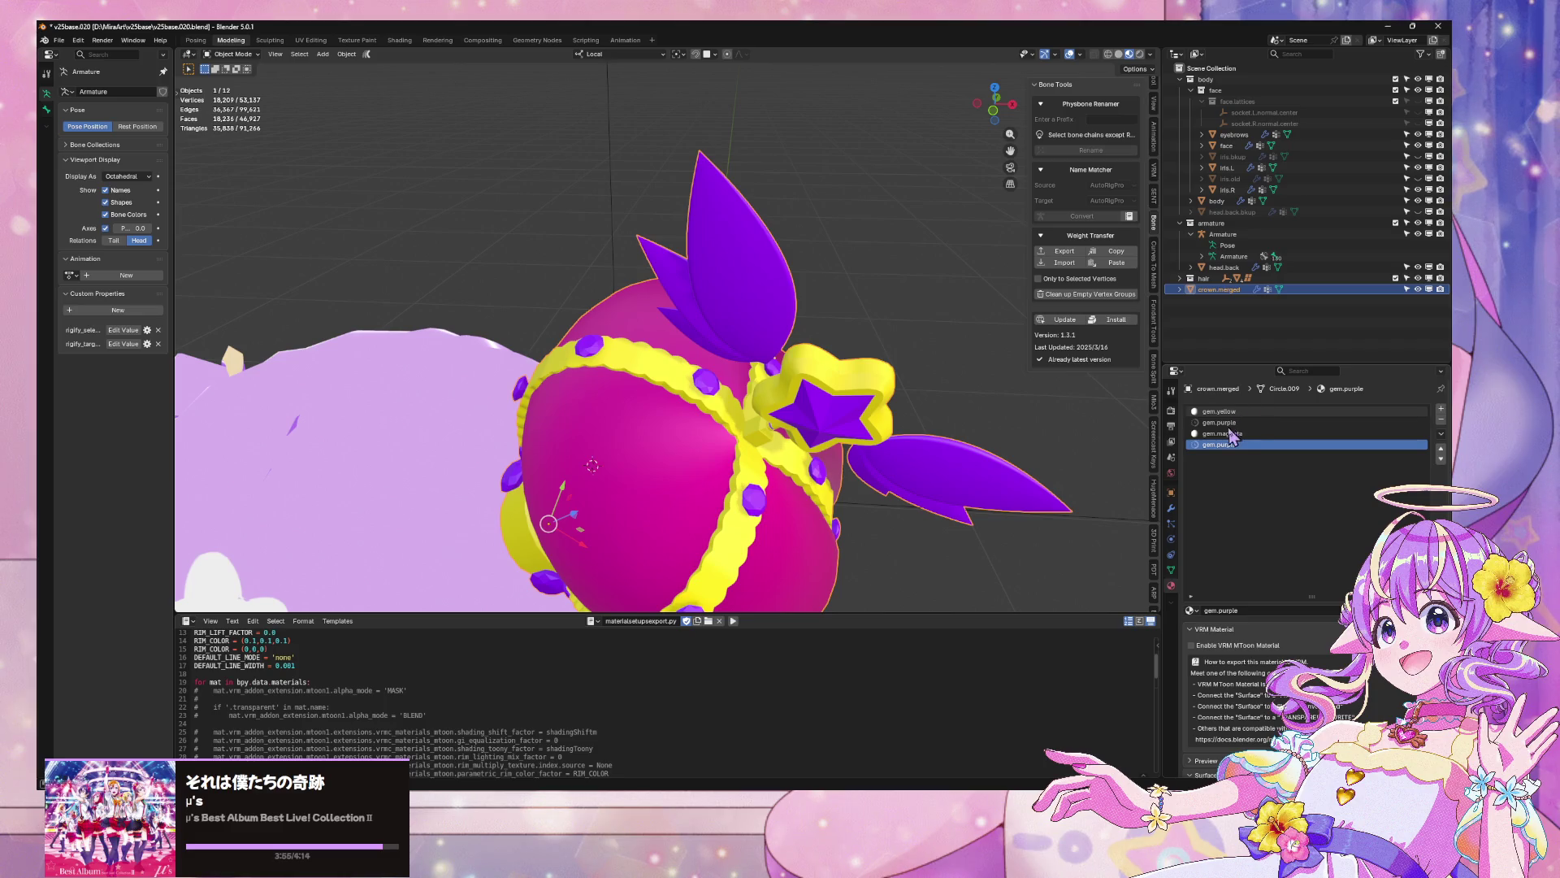
Change the second material slot from gem.purple to gem.yellow
left_click(1226, 434)
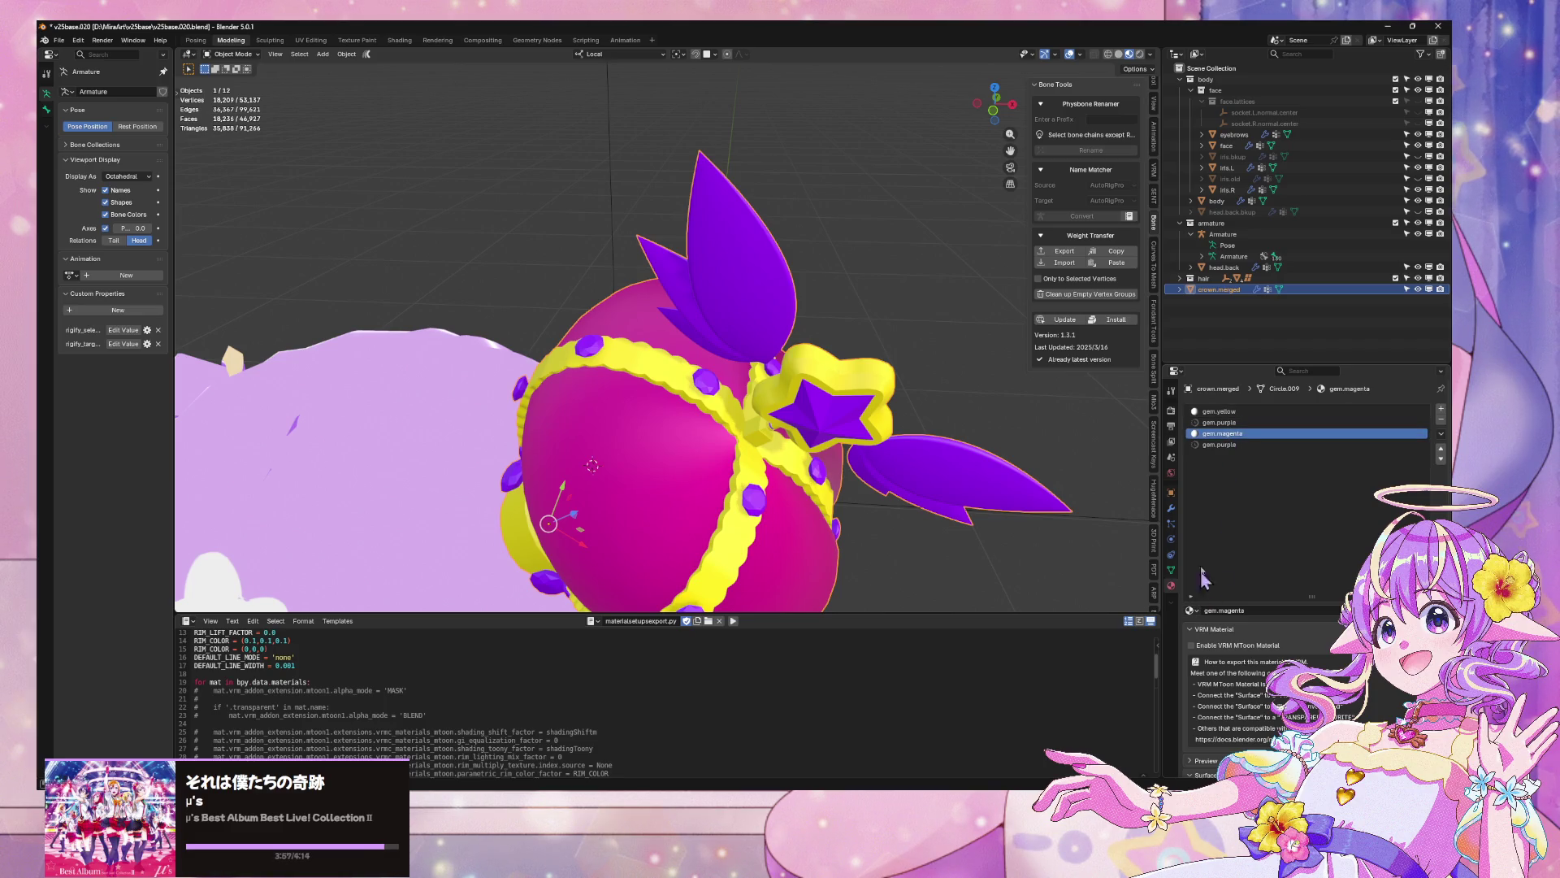
left_click(1192, 611)
type("ye")
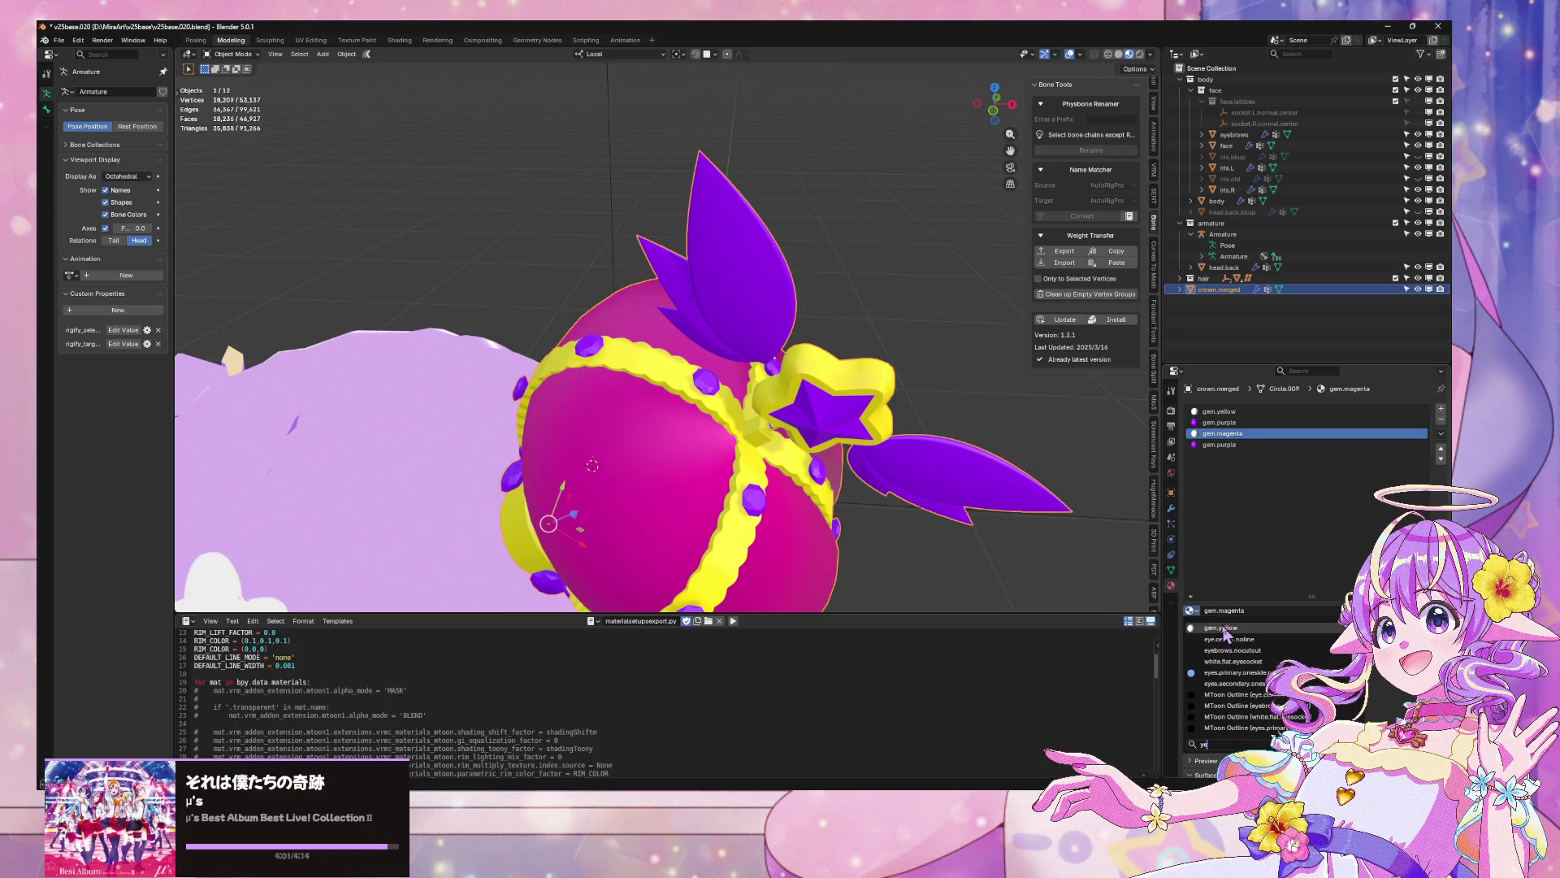
left_click(1223, 628)
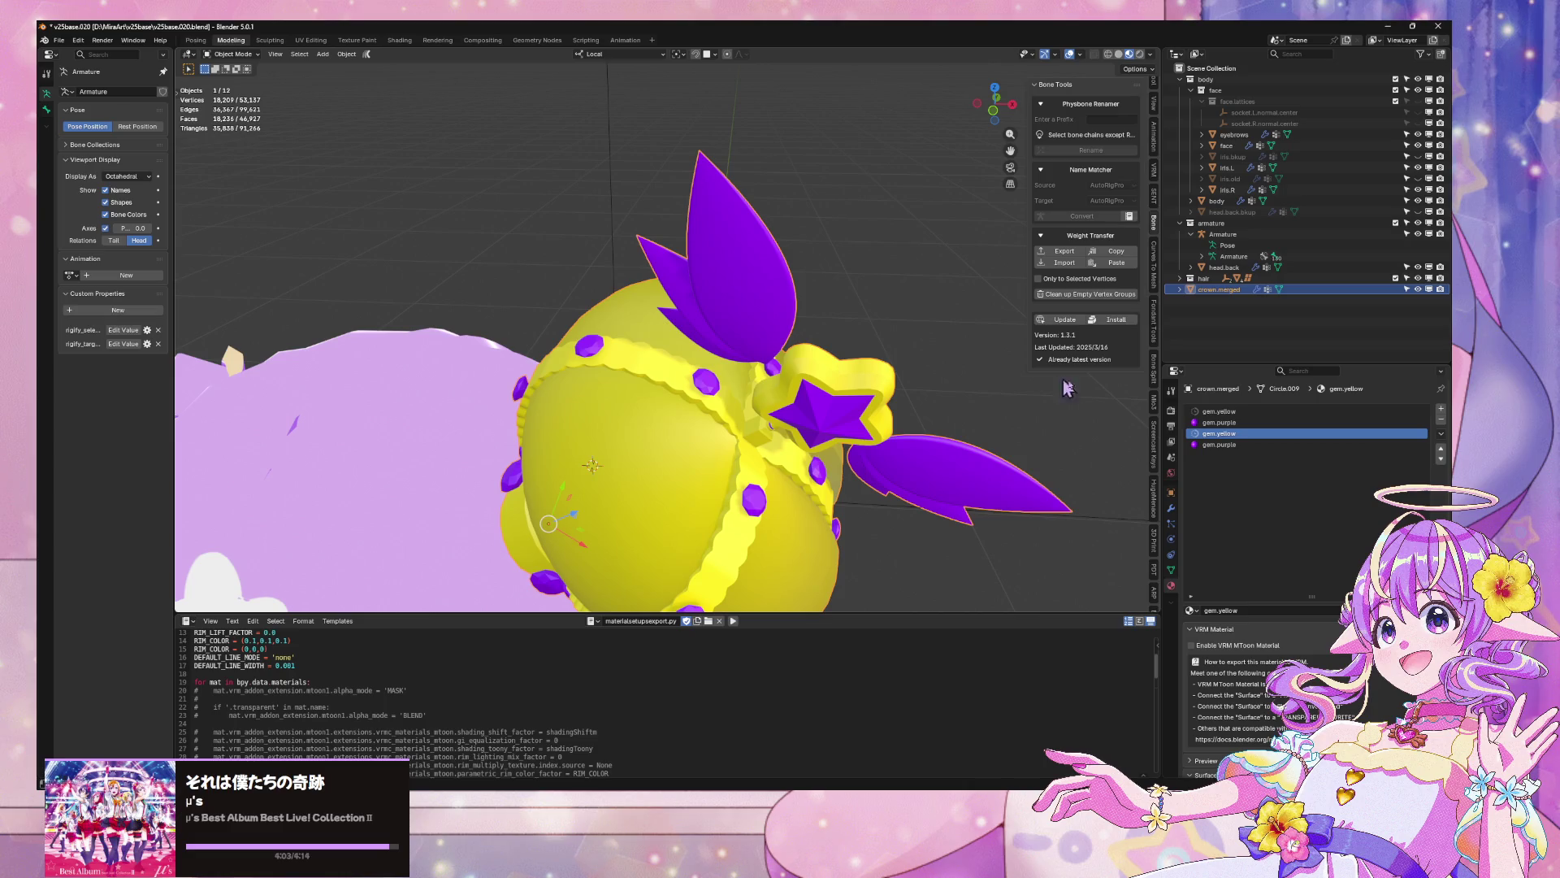
key("ctrl+z")
left_click(1223, 422)
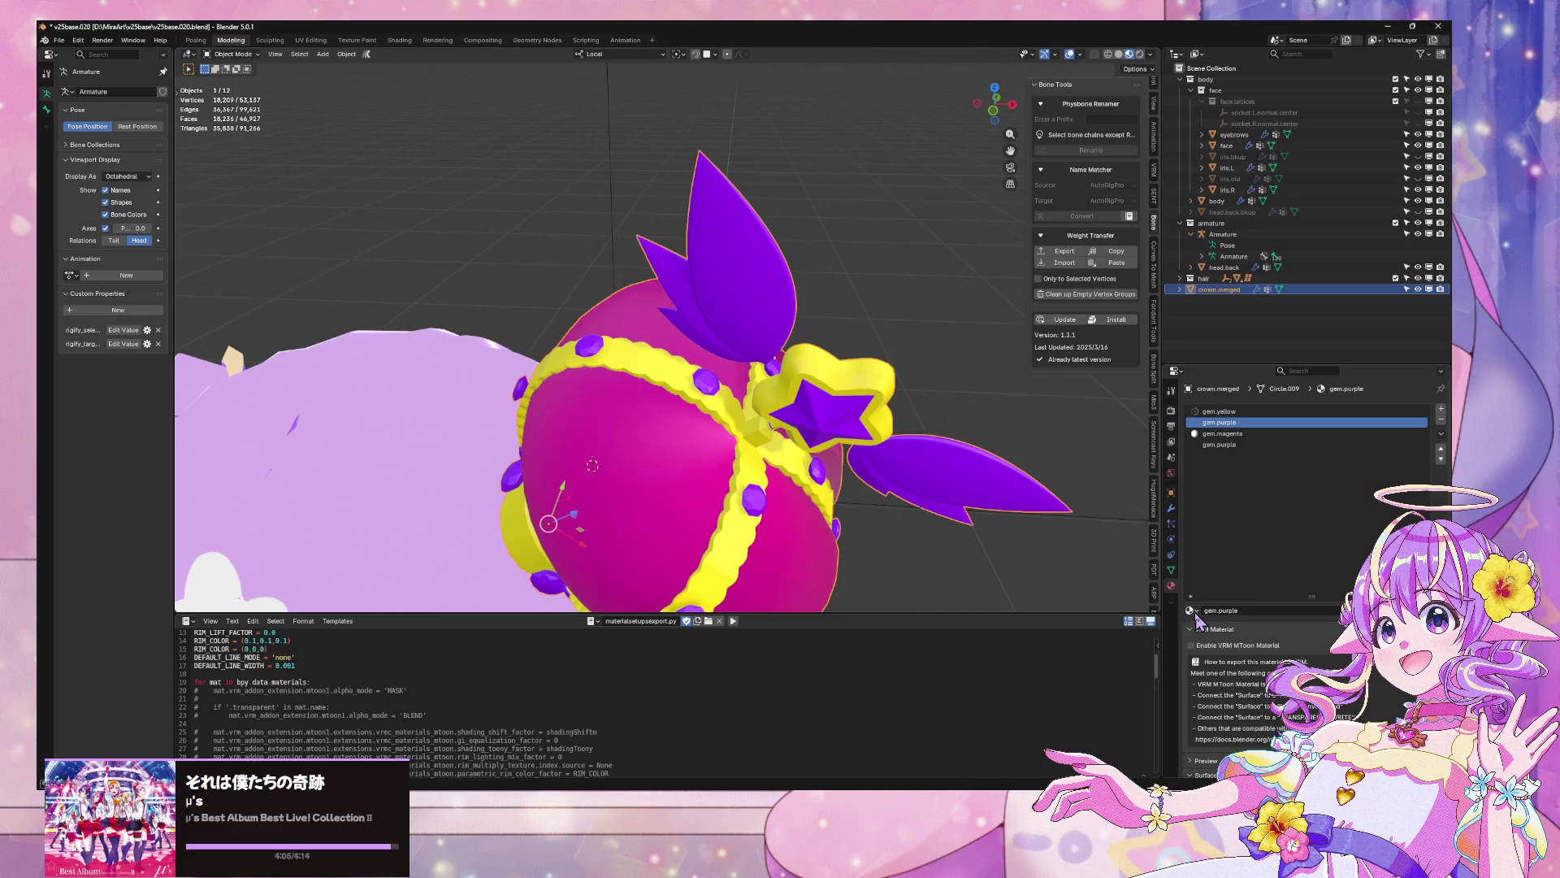
left_click(1192, 611)
type("ye")
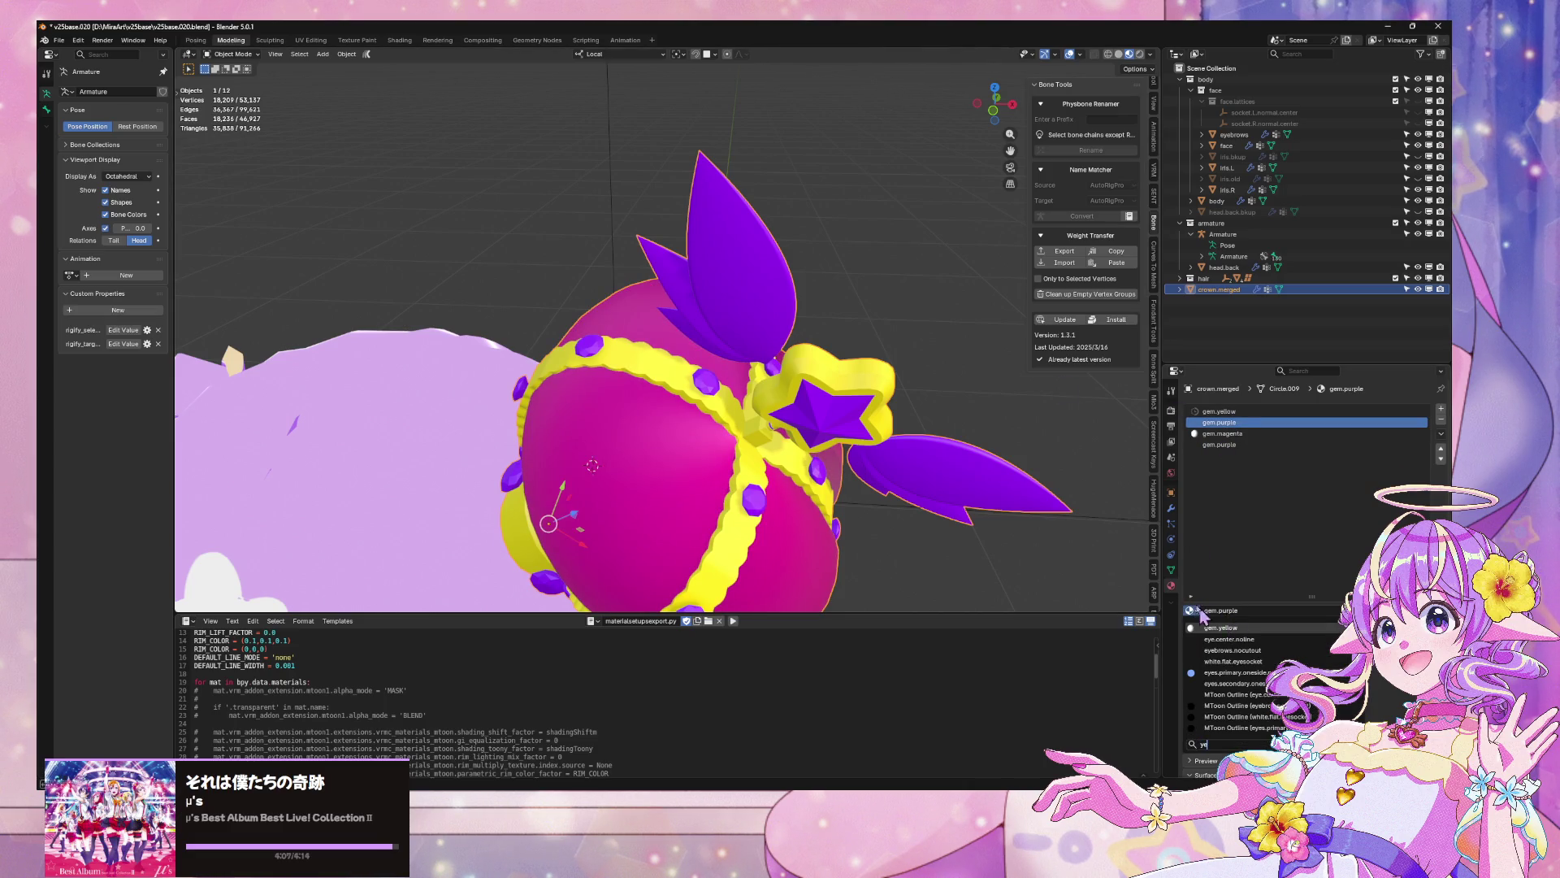
key("Return")
scroll(922, 377, "down", 10)
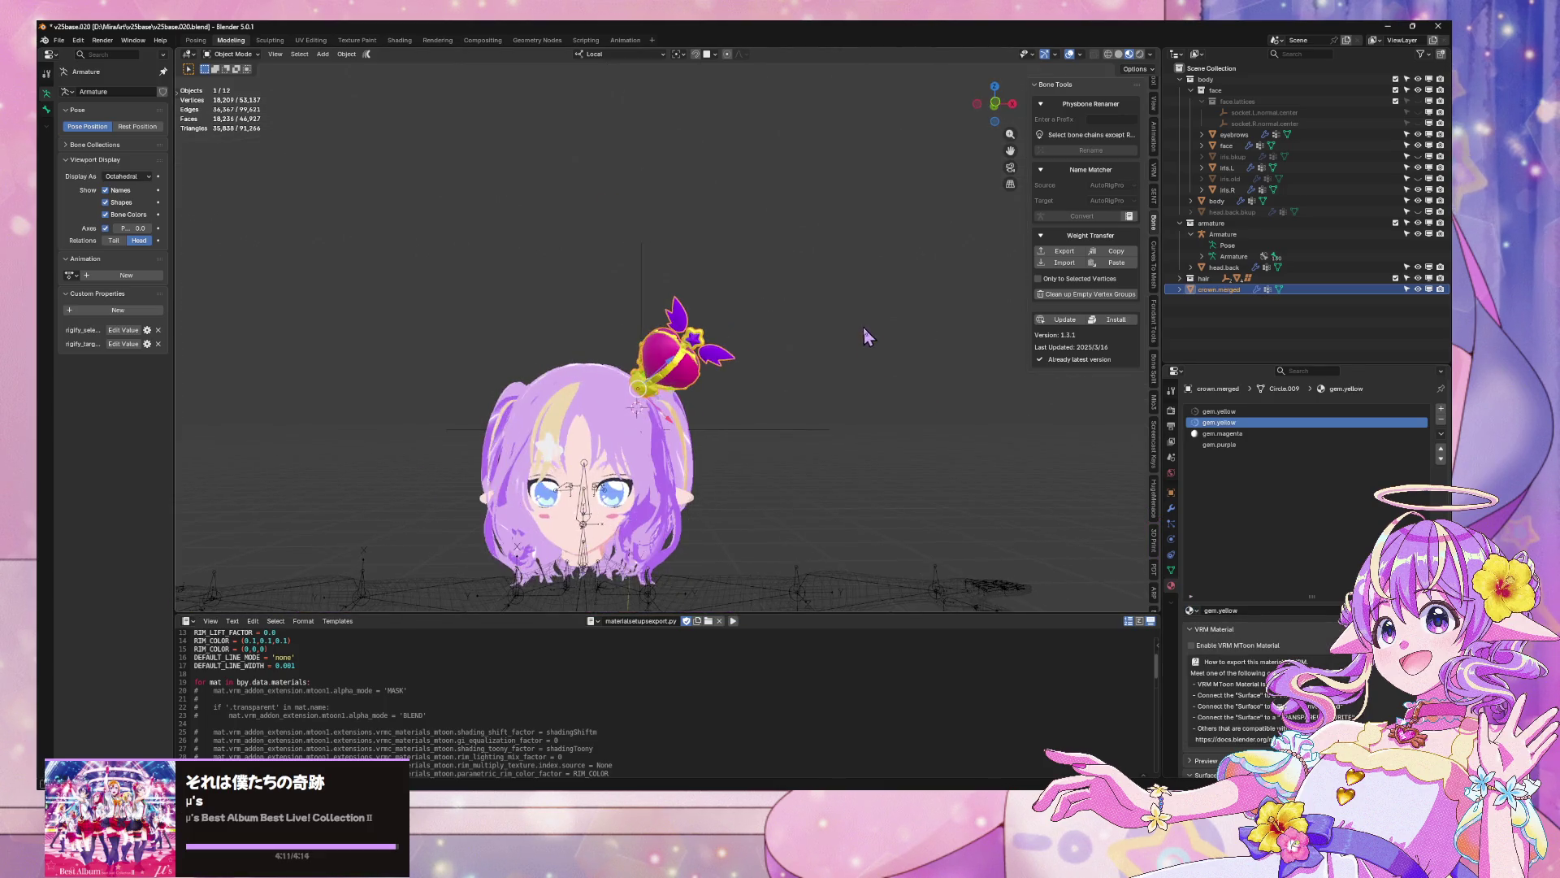
scroll(864, 325, "up", 6)
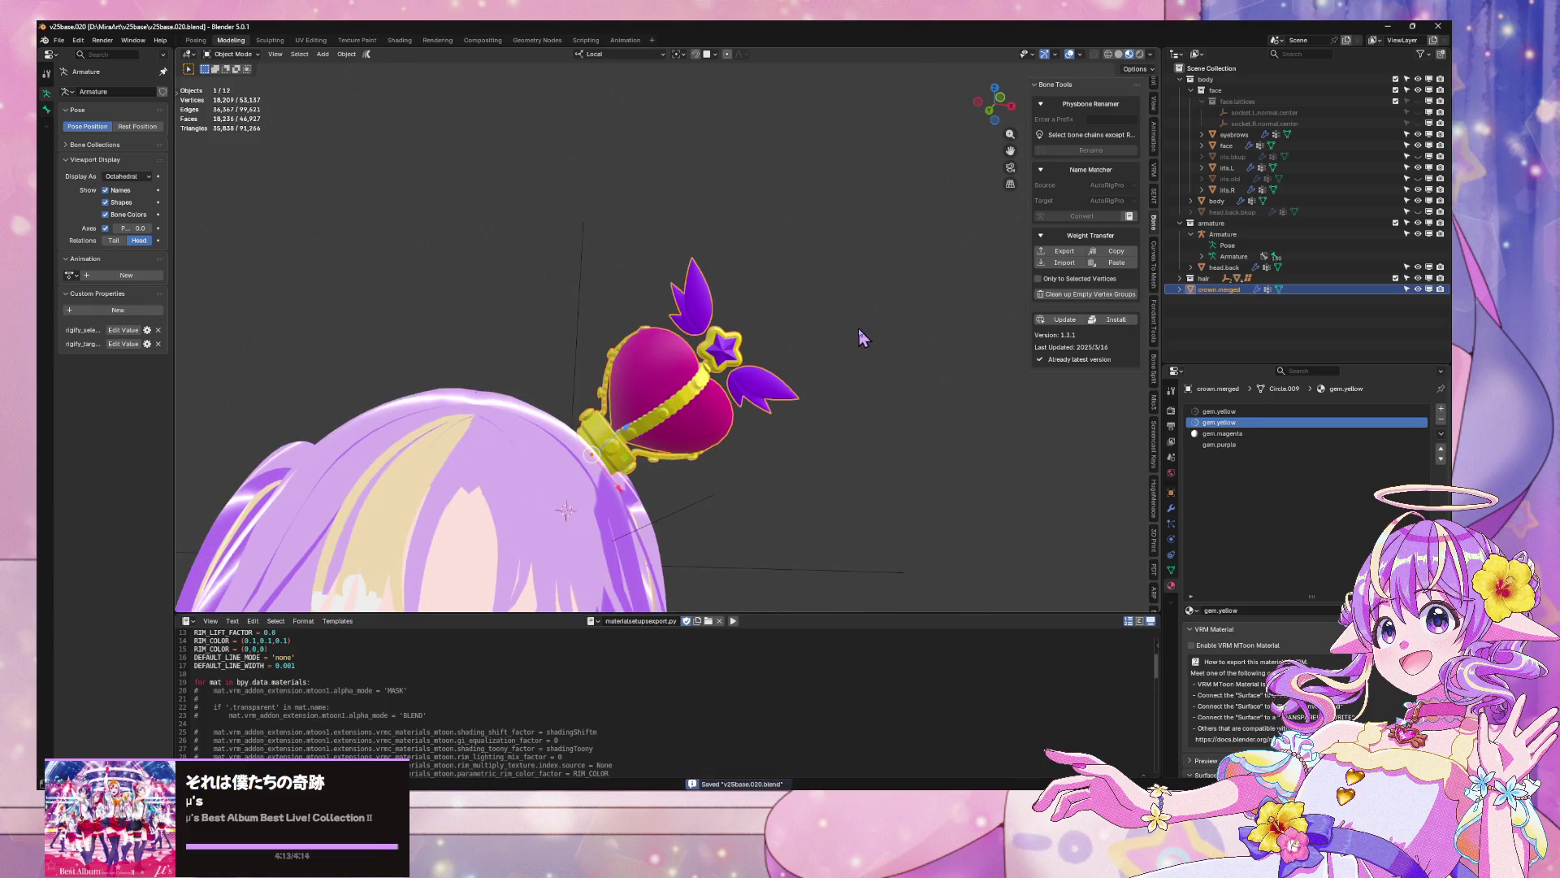
scroll(804, 349, "up", 2)
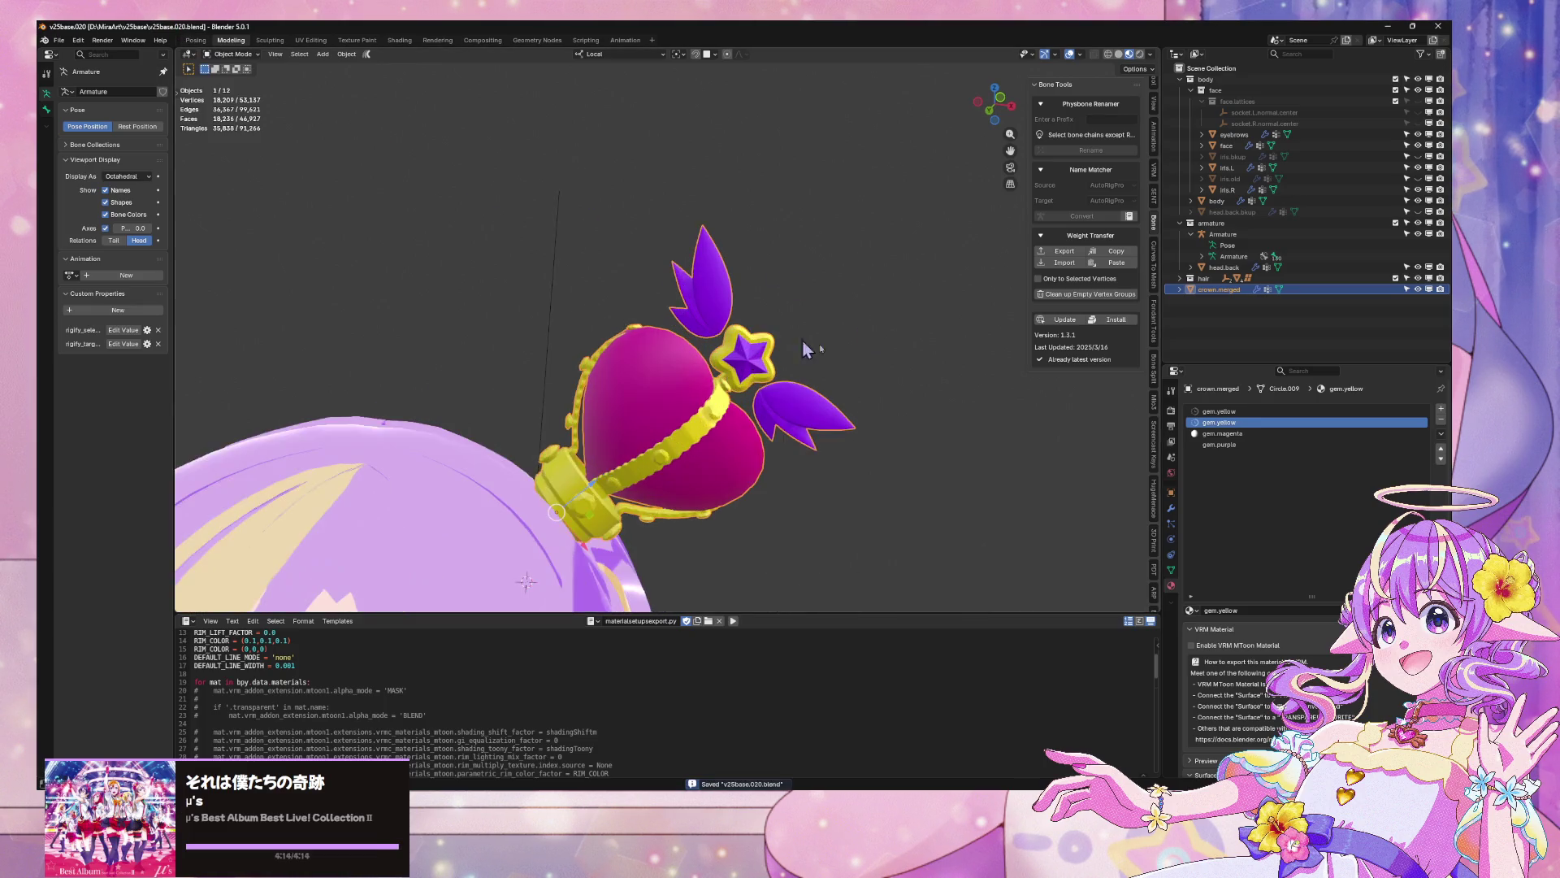
Replace the last gem.purple slot with gem.magenta, turning the star and wings pink
left_click(1230, 434)
left_click(1223, 445)
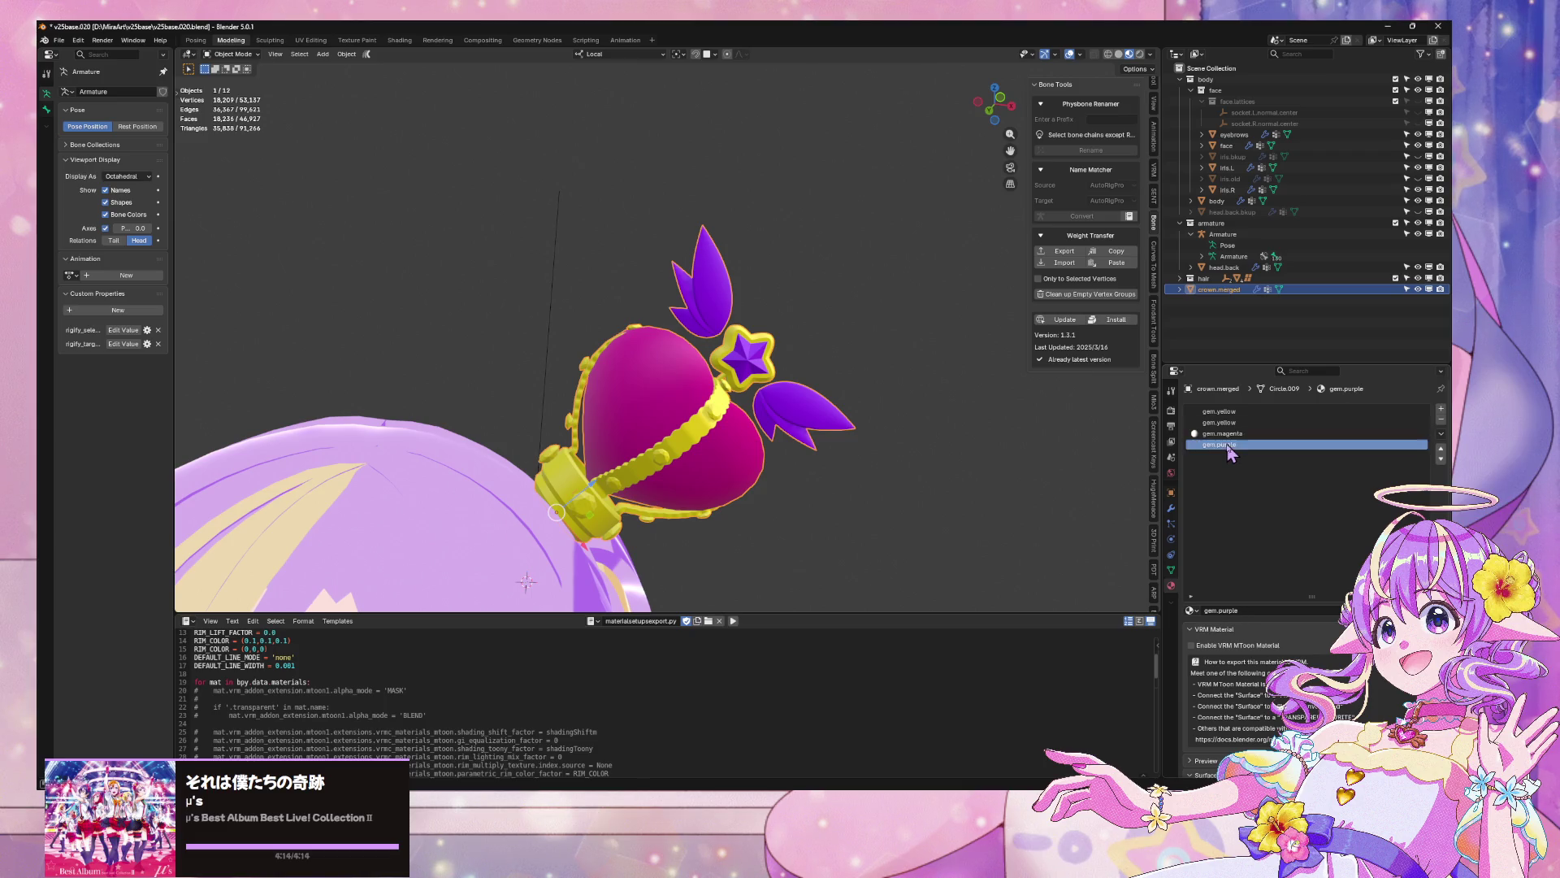
left_click(1192, 610)
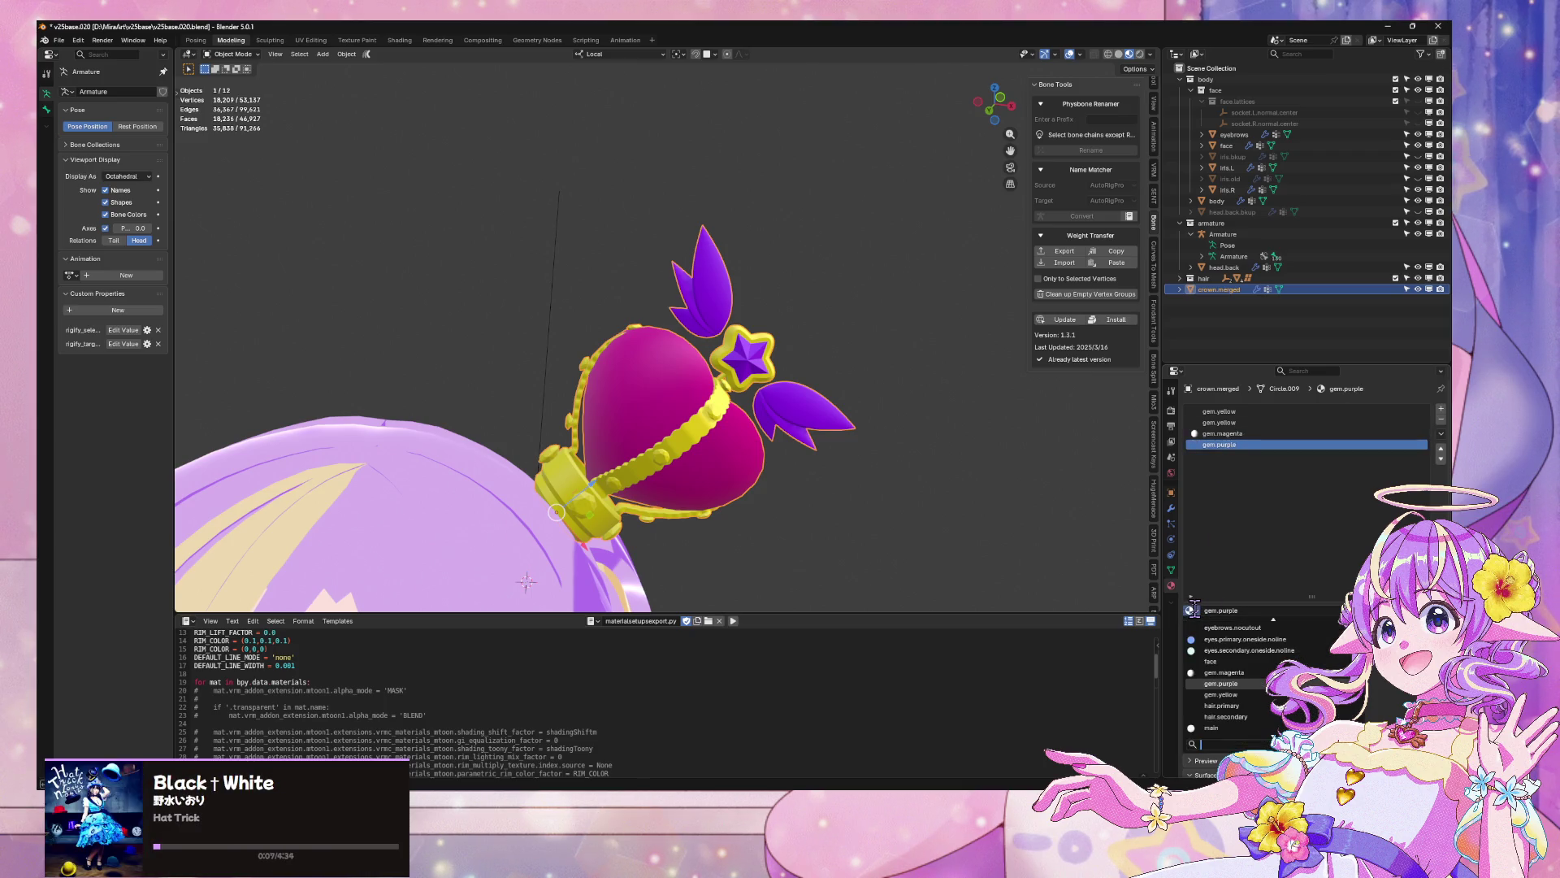
type("mage")
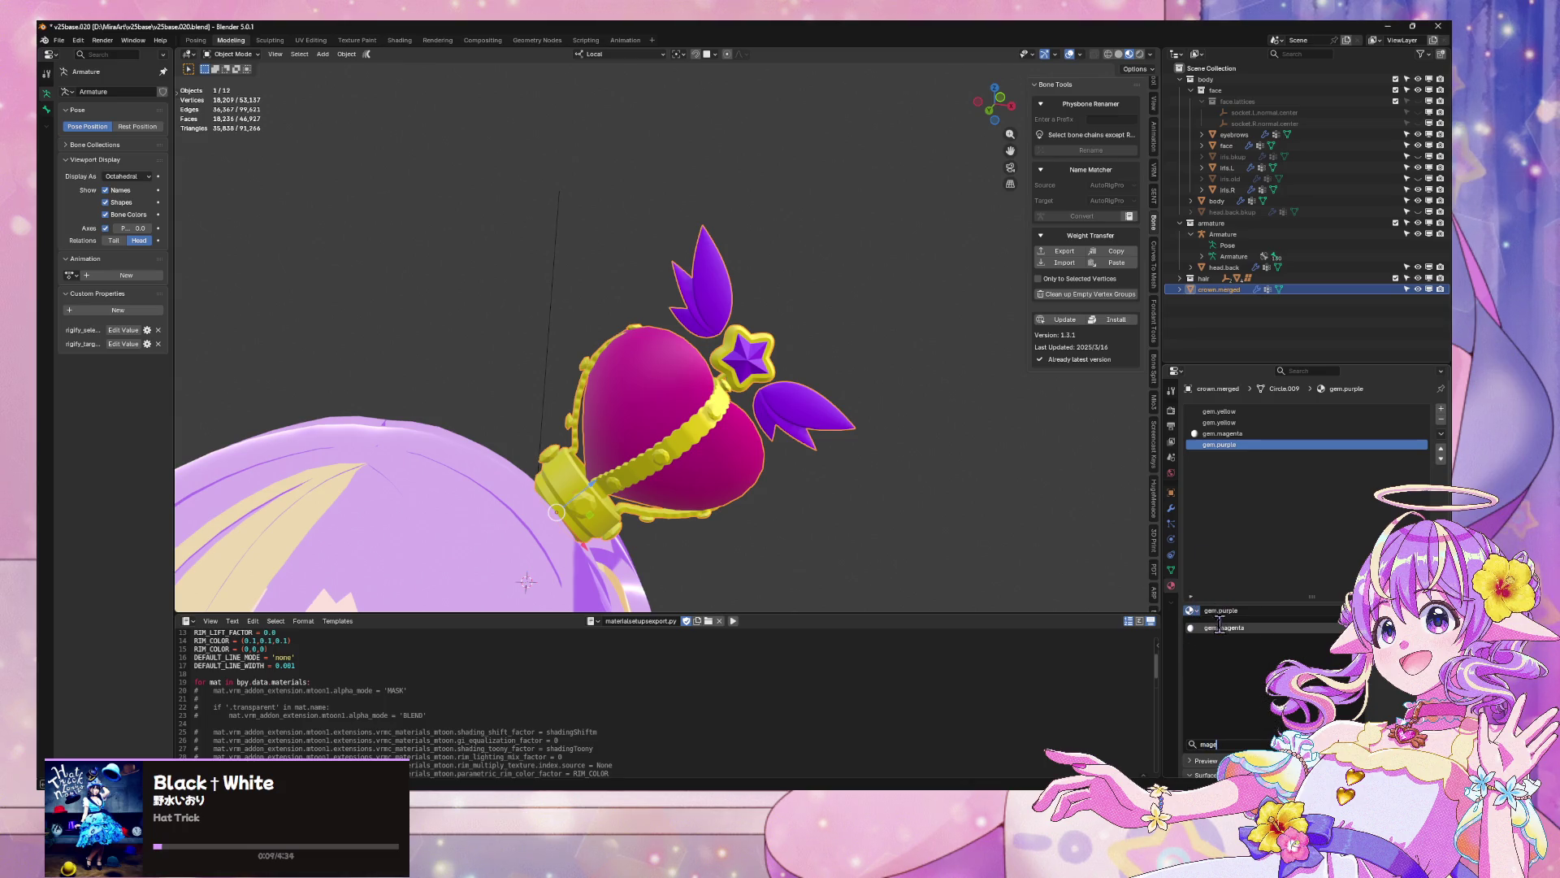
left_click(1223, 629)
mouse_move(920, 428)
left_mouse_down()
mouse_move(624, 461)
mouse_move(918, 436)
mouse_move(894, 429)
left_mouse_up()
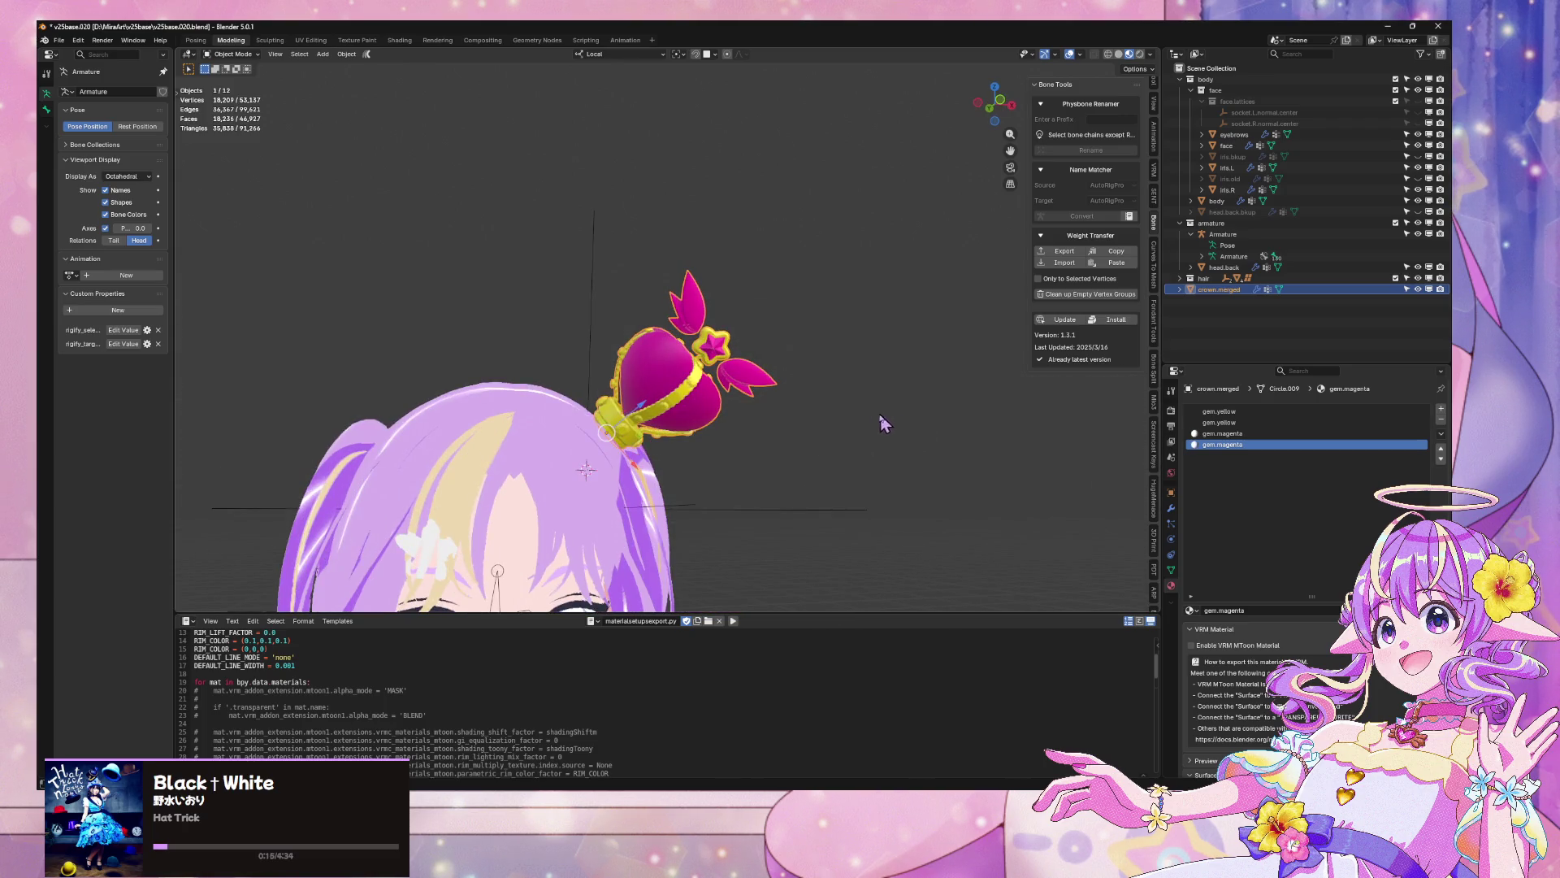
Save v25base020.blend
key("ctrl+s")
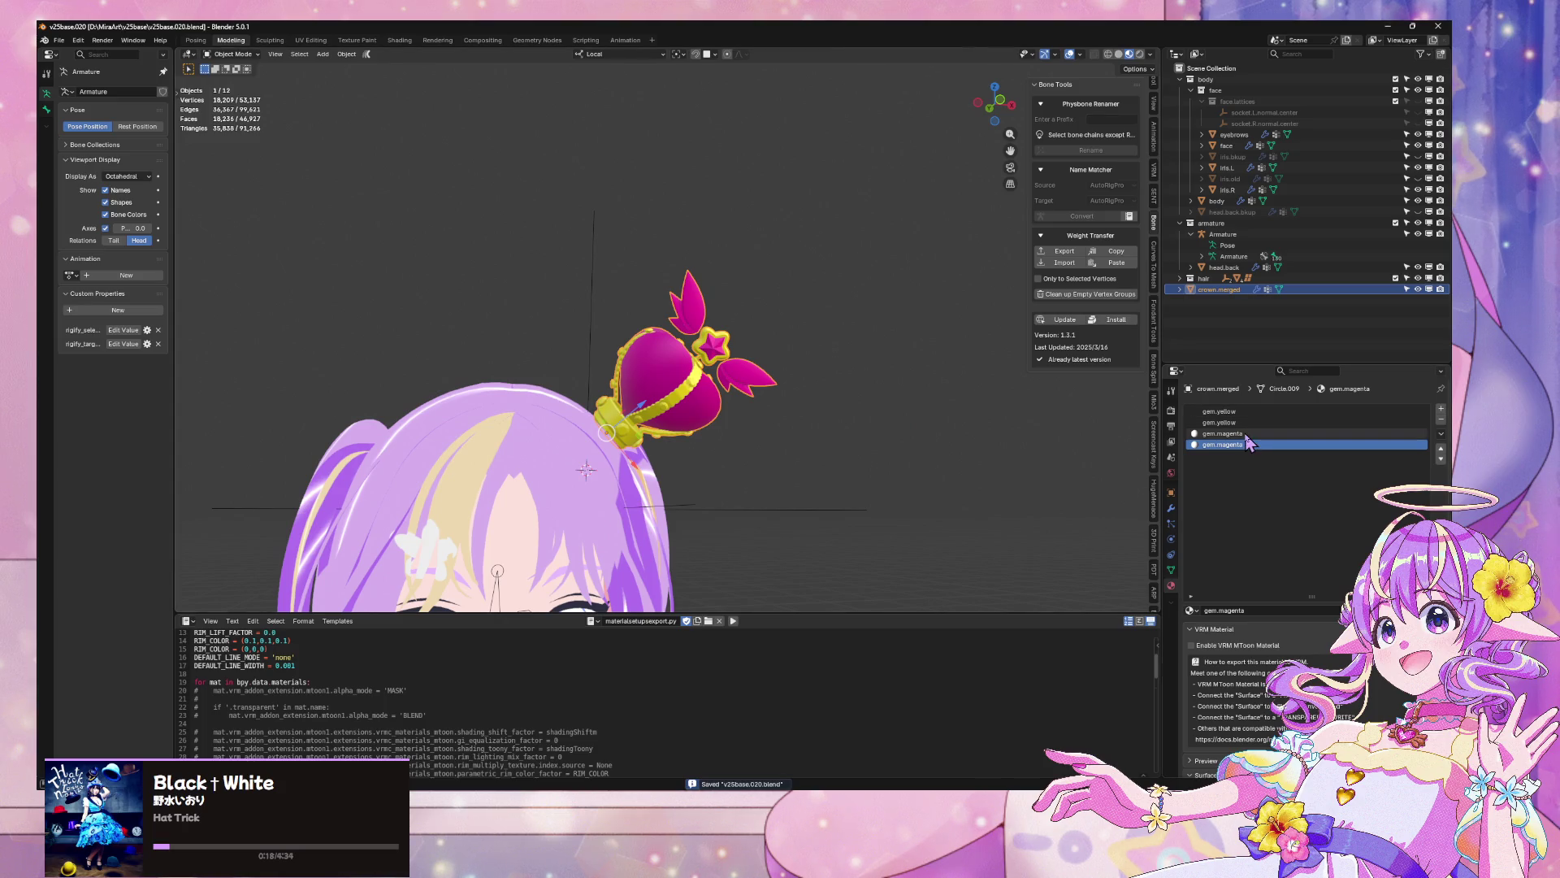
left_click(1239, 434)
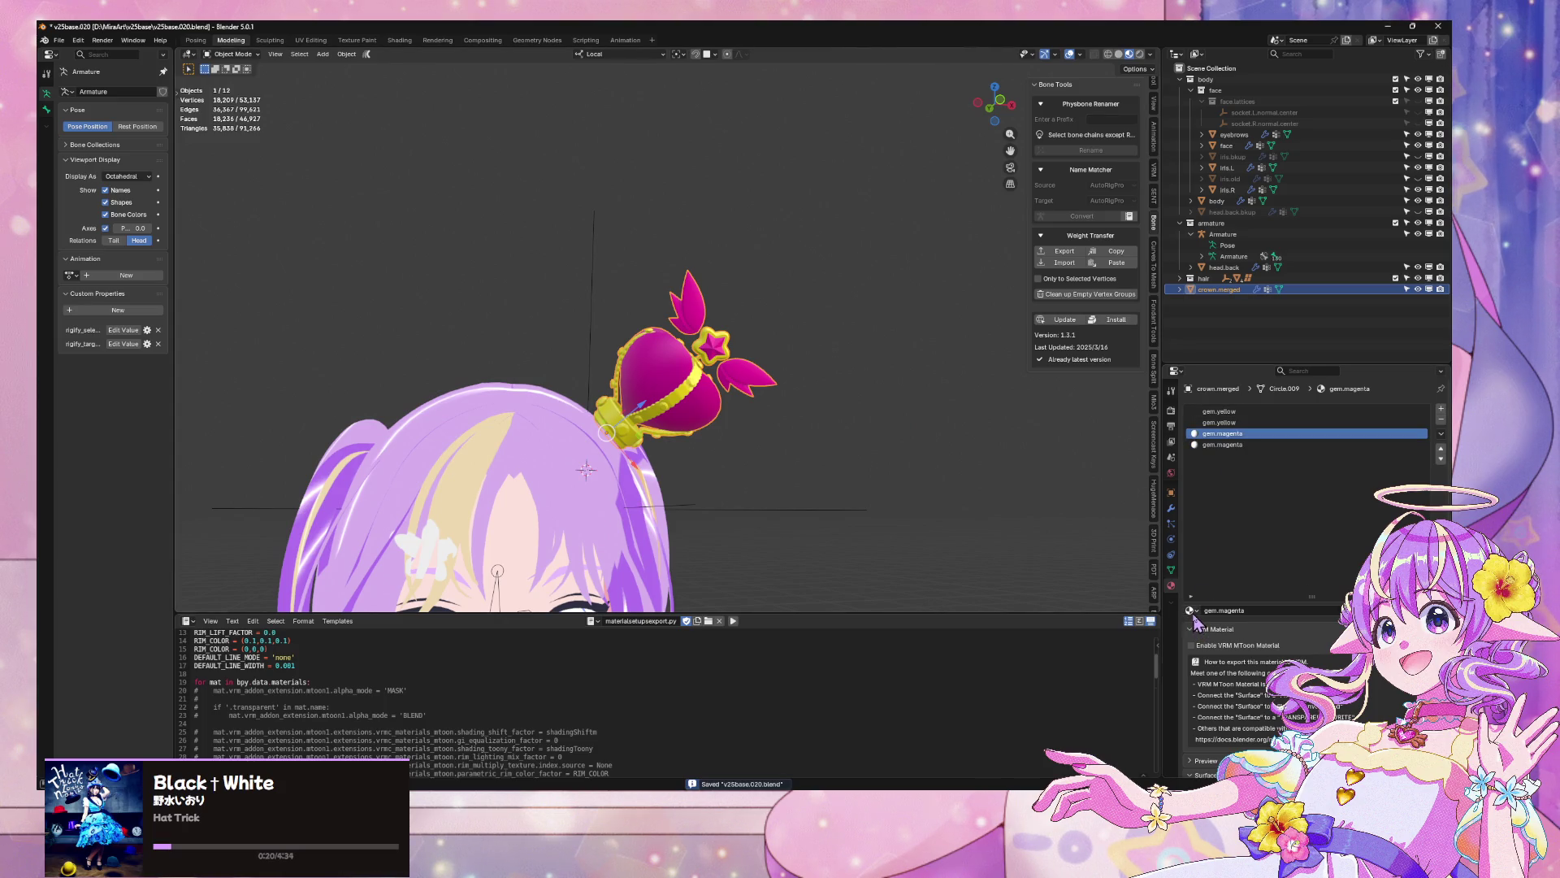
left_click(60, 41)
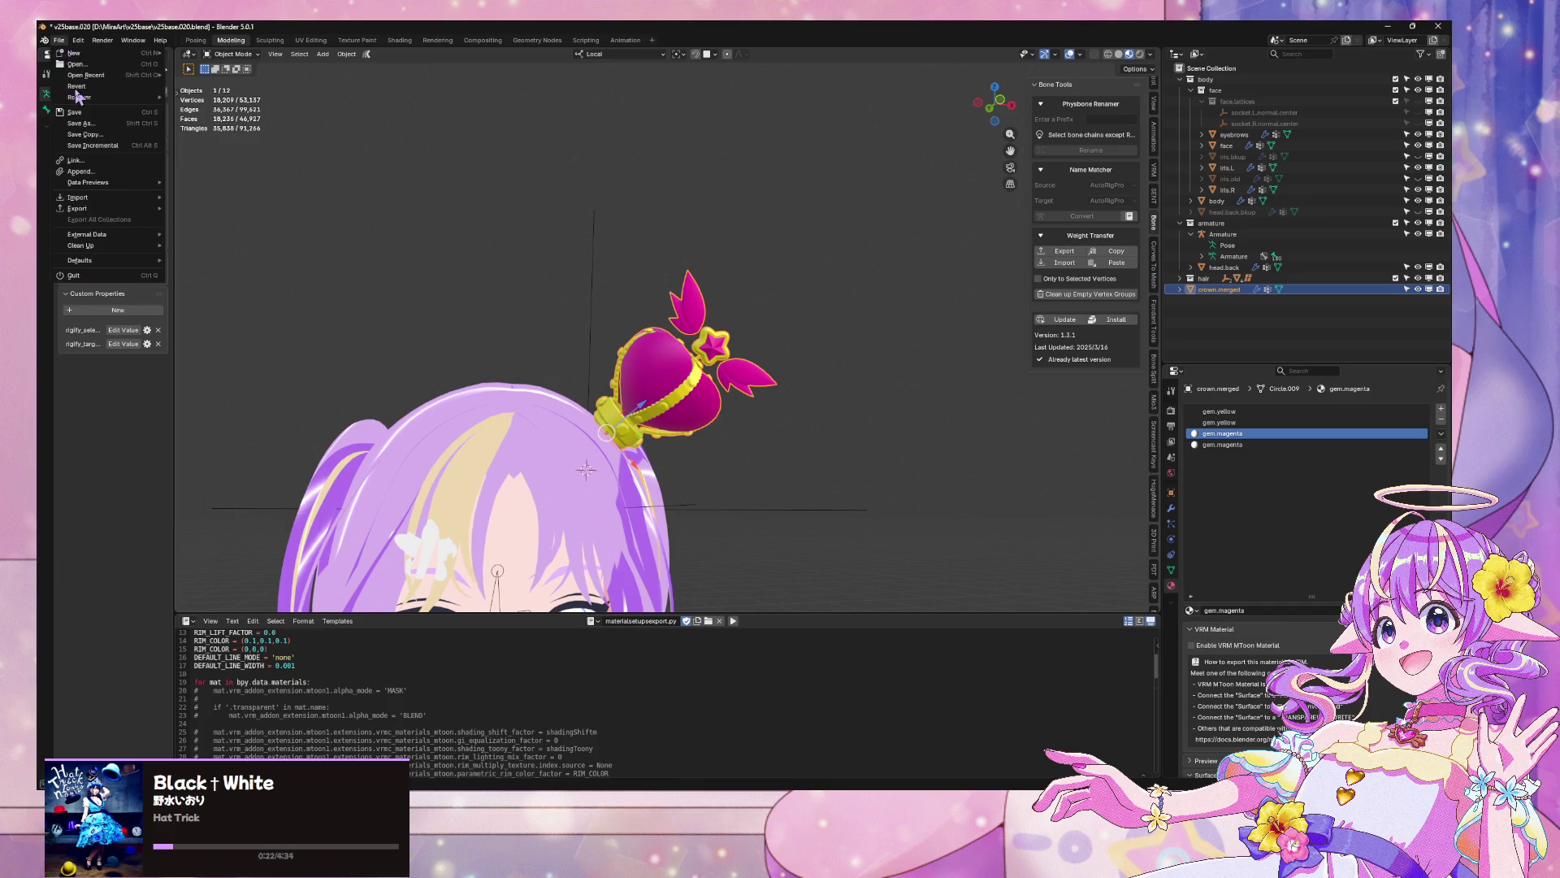
Export the avatar as glTF 2.0, overwriting the existing v25baseGLTF.glb
mouse_move(122, 209)
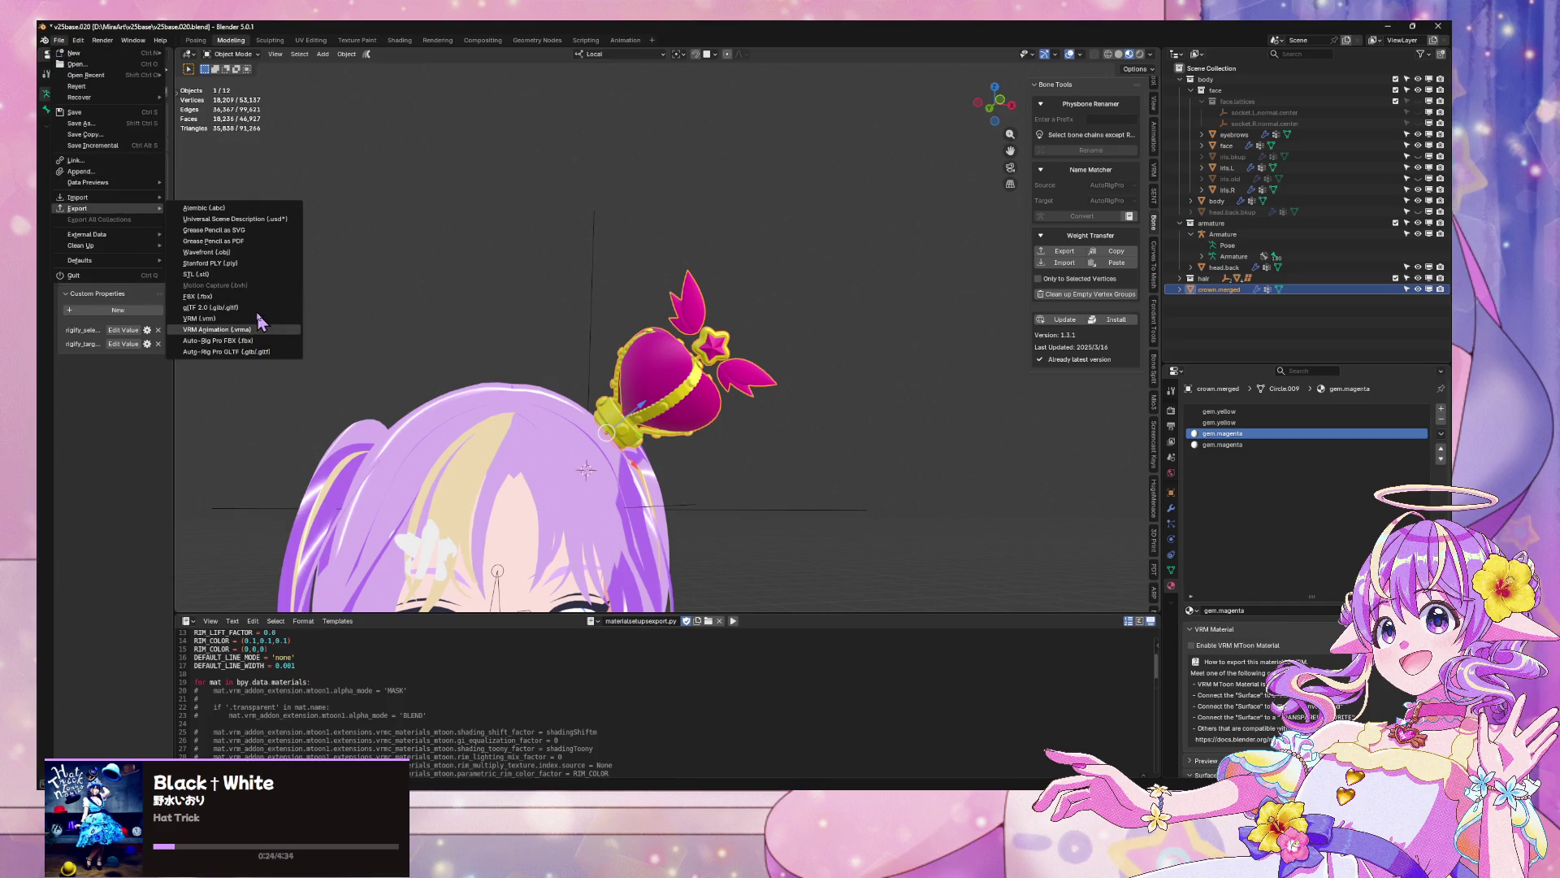
left_click(259, 308)
left_click(703, 256)
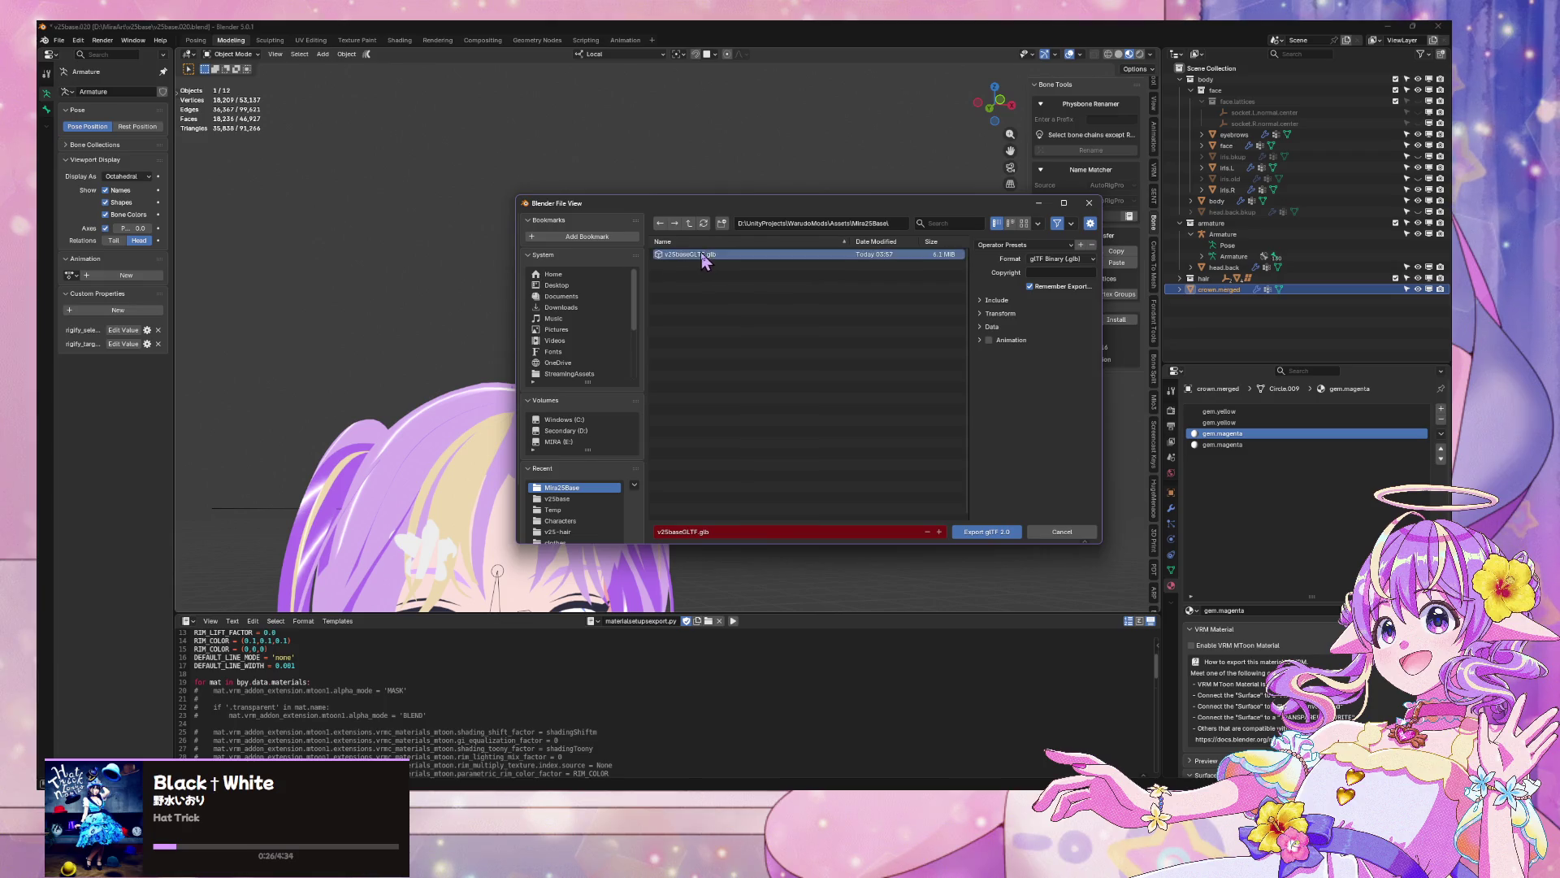
double_click(704, 256)
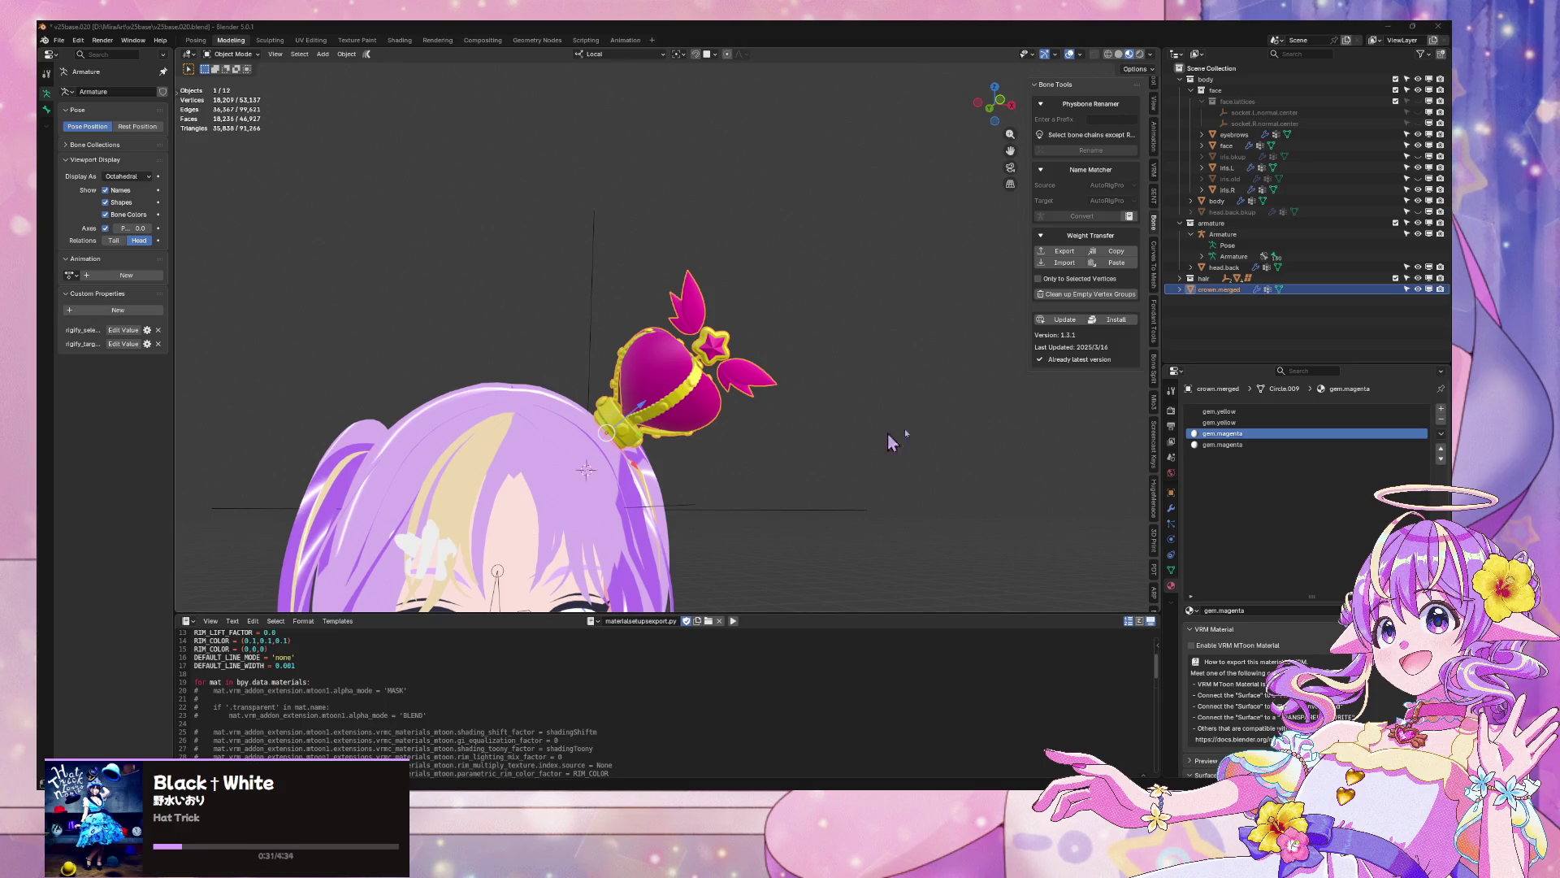
left_click_drag(907, 403, 861, 422)
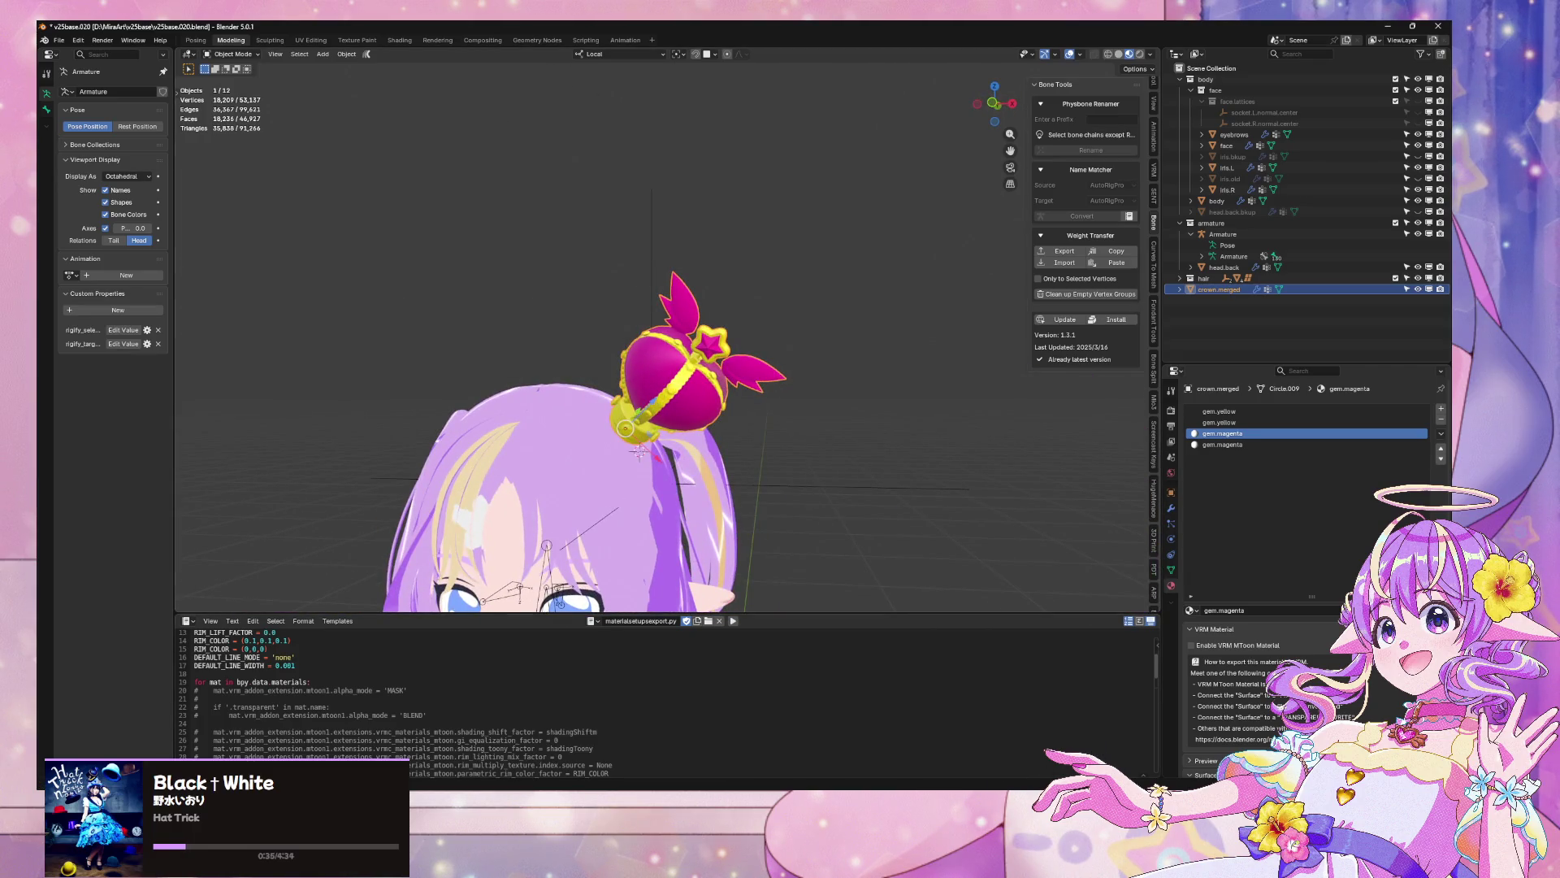
key("alt+Tab")
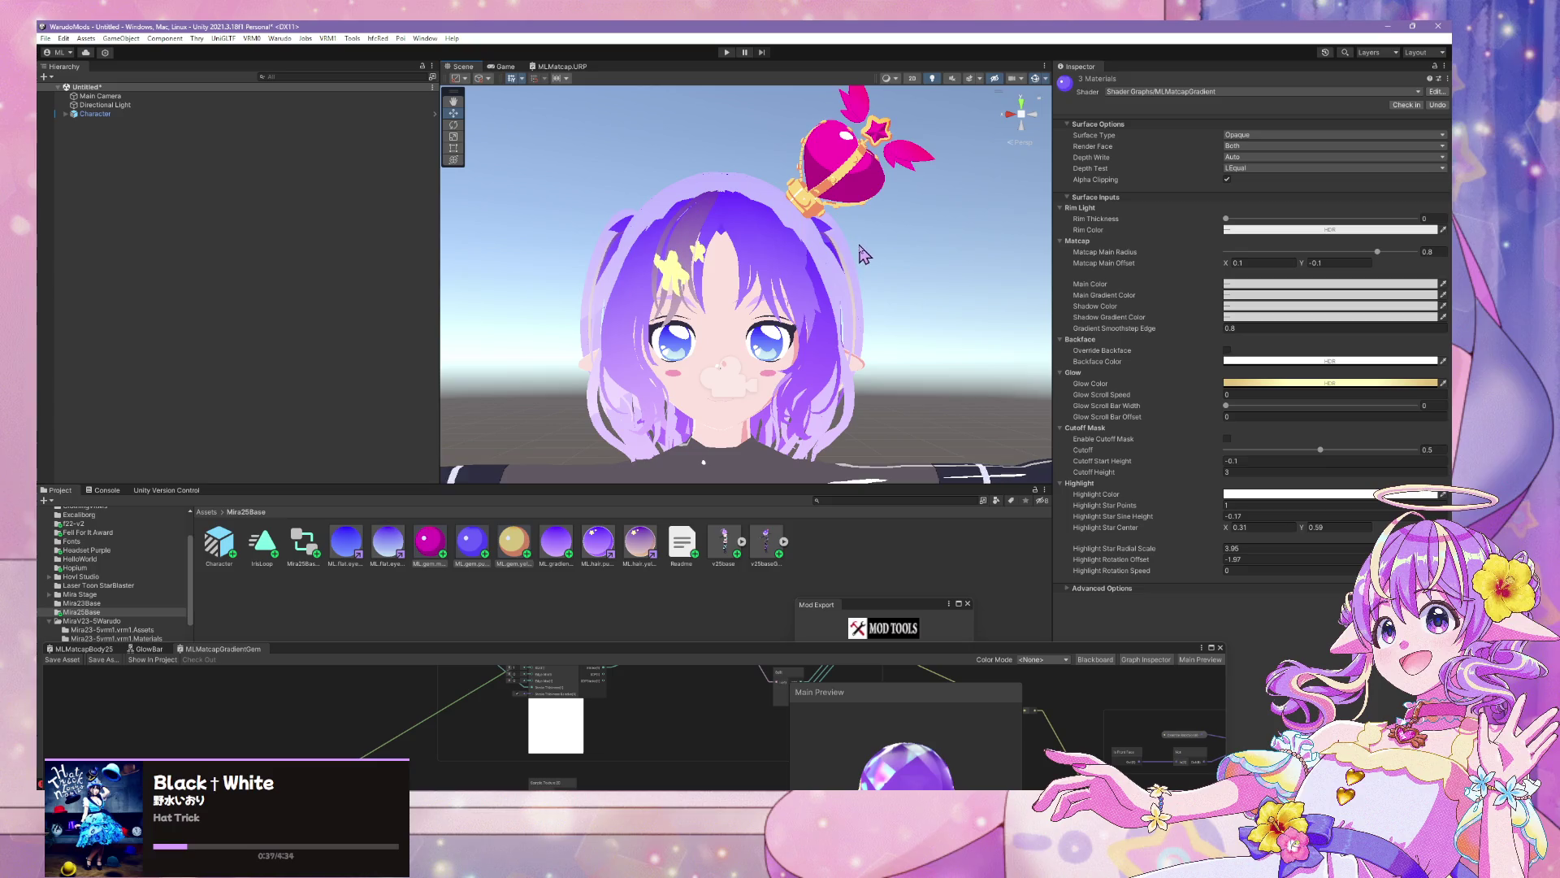
Orbit and zoom Unity's Scene view around the avatar's head to inspect the magenta crown
mouse_move(863, 251)
left_mouse_down()
mouse_move(788, 278)
mouse_move(845, 279)
left_mouse_up()
scroll(868, 279, "up", 3)
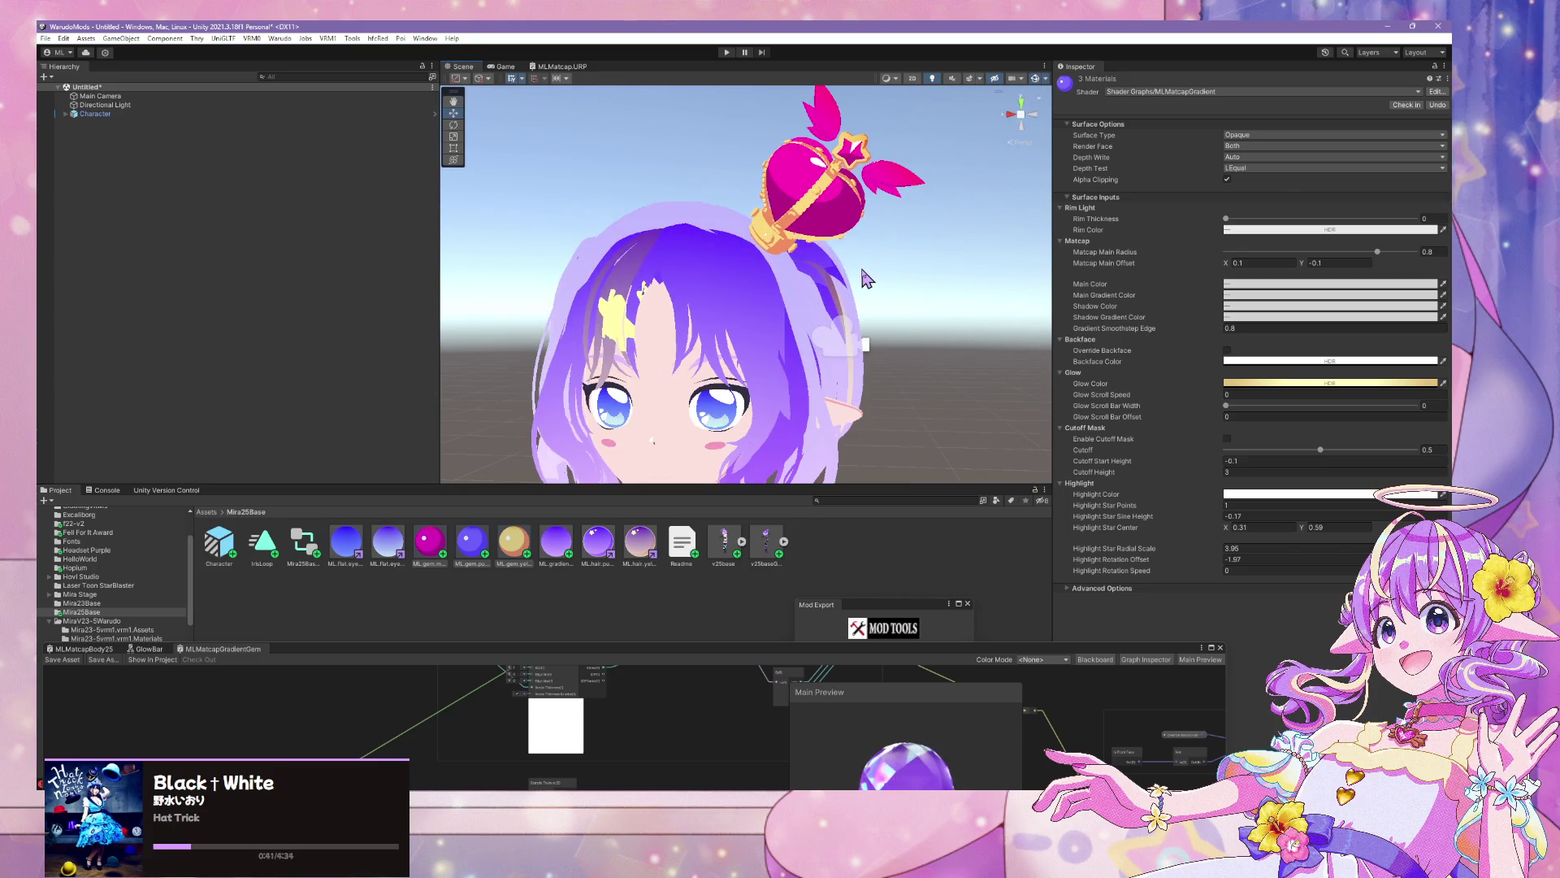
scroll(868, 278, "up", 1)
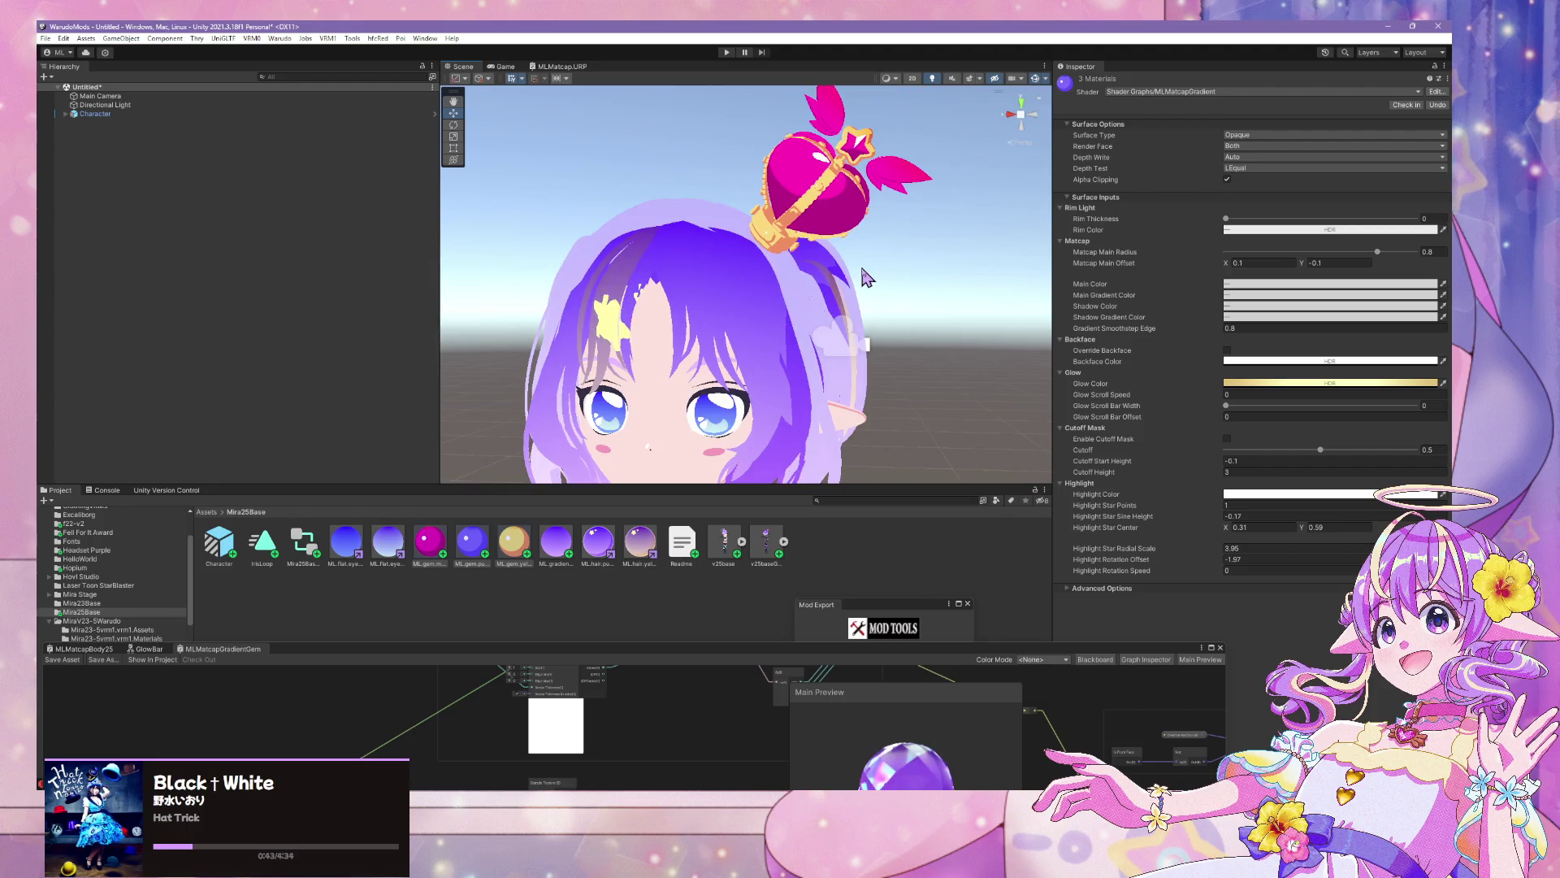
scroll(868, 274, "up", 2)
scroll(868, 274, "down", 4)
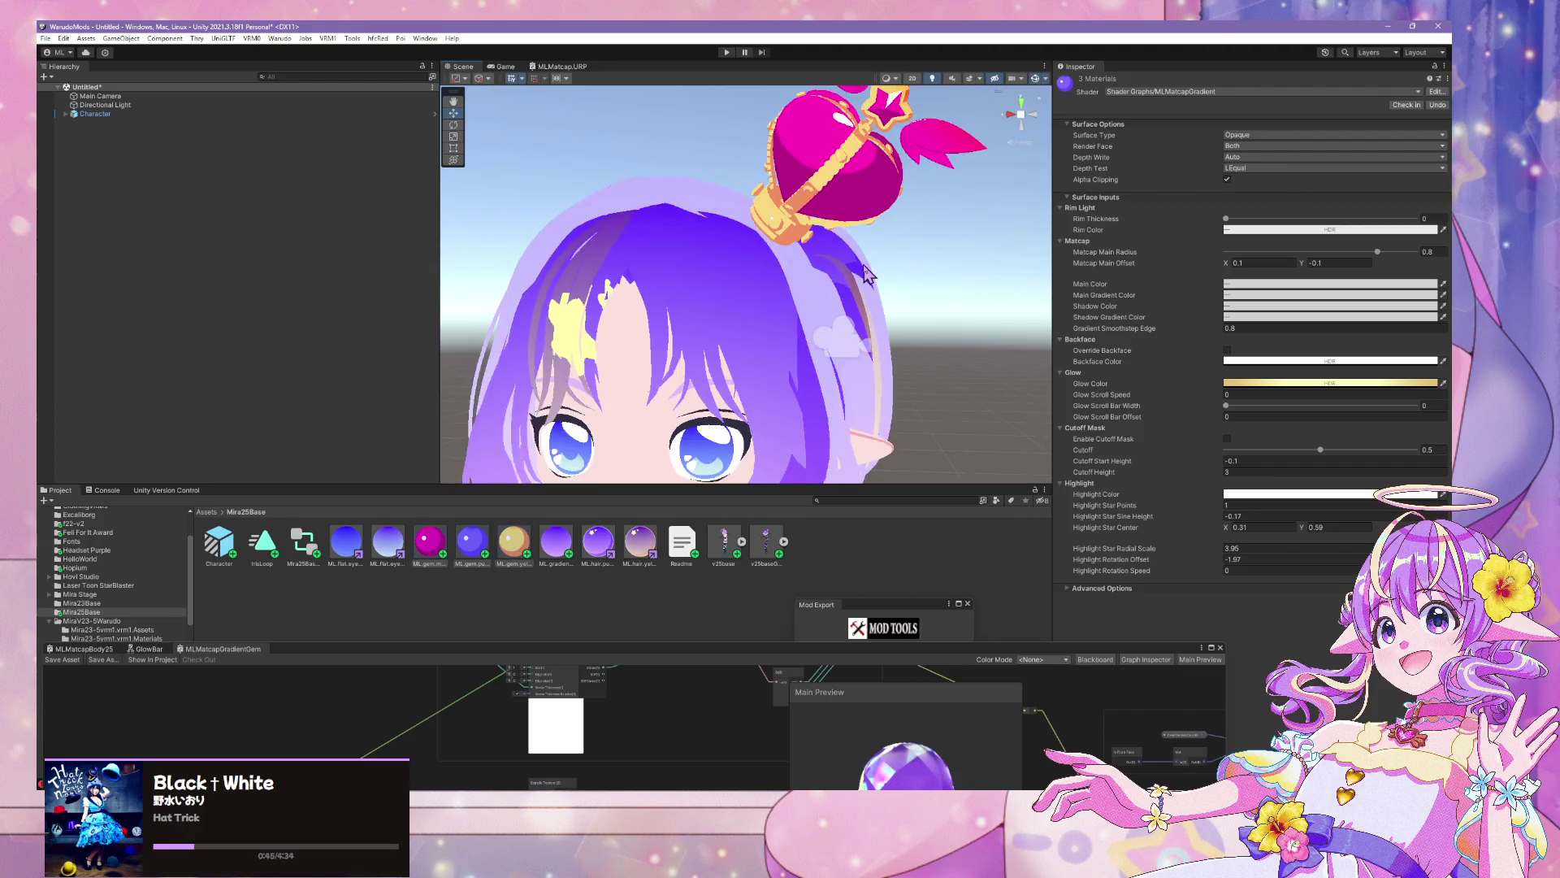
mouse_move(867, 274)
left_mouse_down()
mouse_move(794, 285)
mouse_move(839, 292)
left_mouse_up()
scroll(845, 294, "down", 2)
scroll(845, 294, "down", 2)
scroll(845, 294, "up", 4)
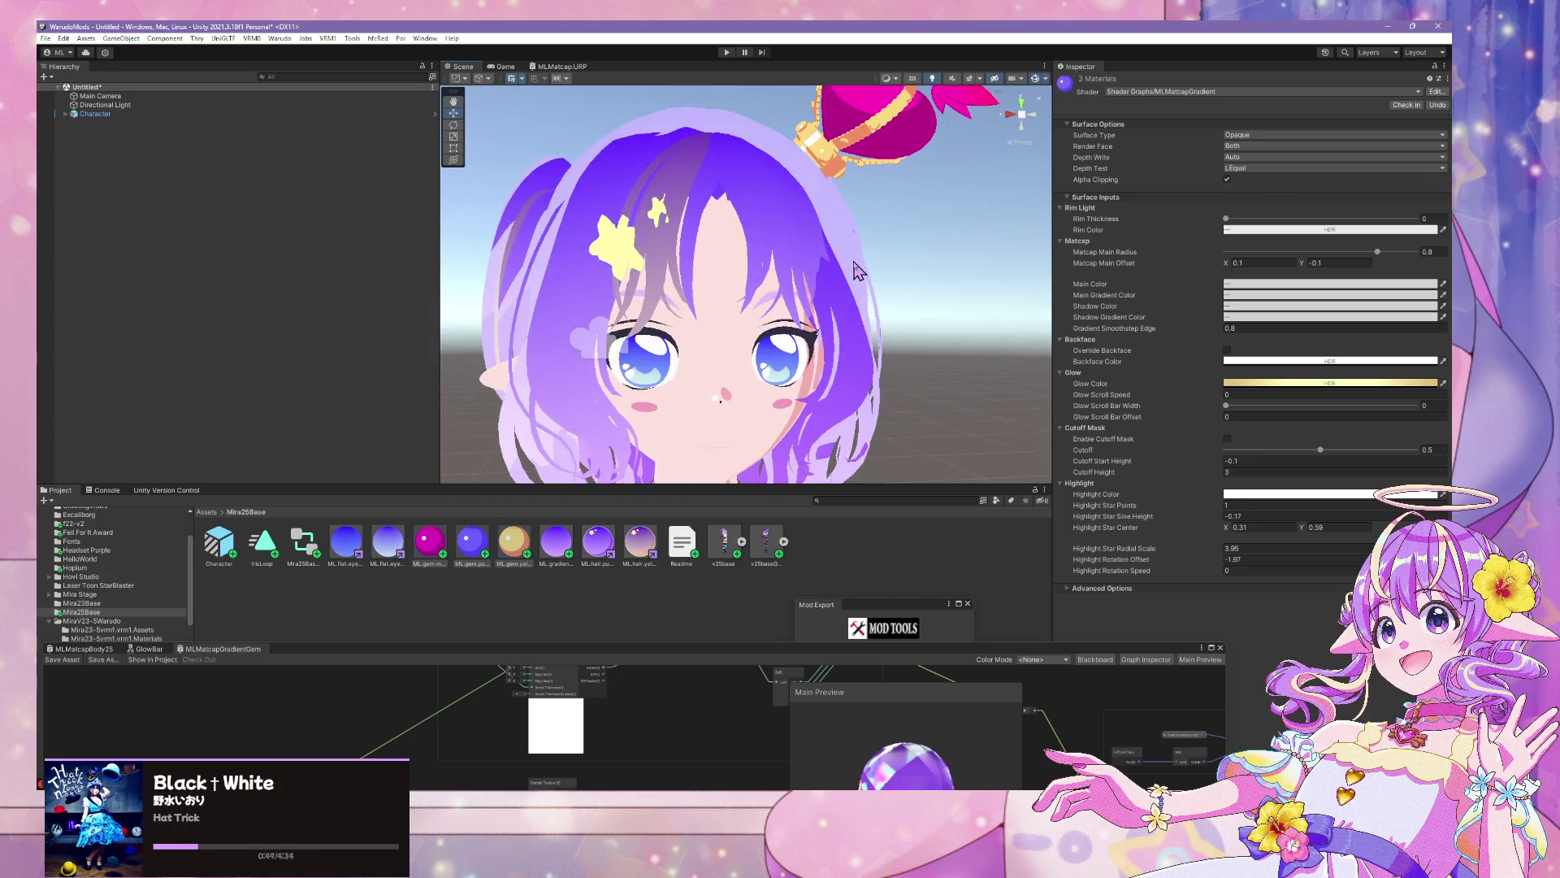
scroll(845, 294, "down", 1)
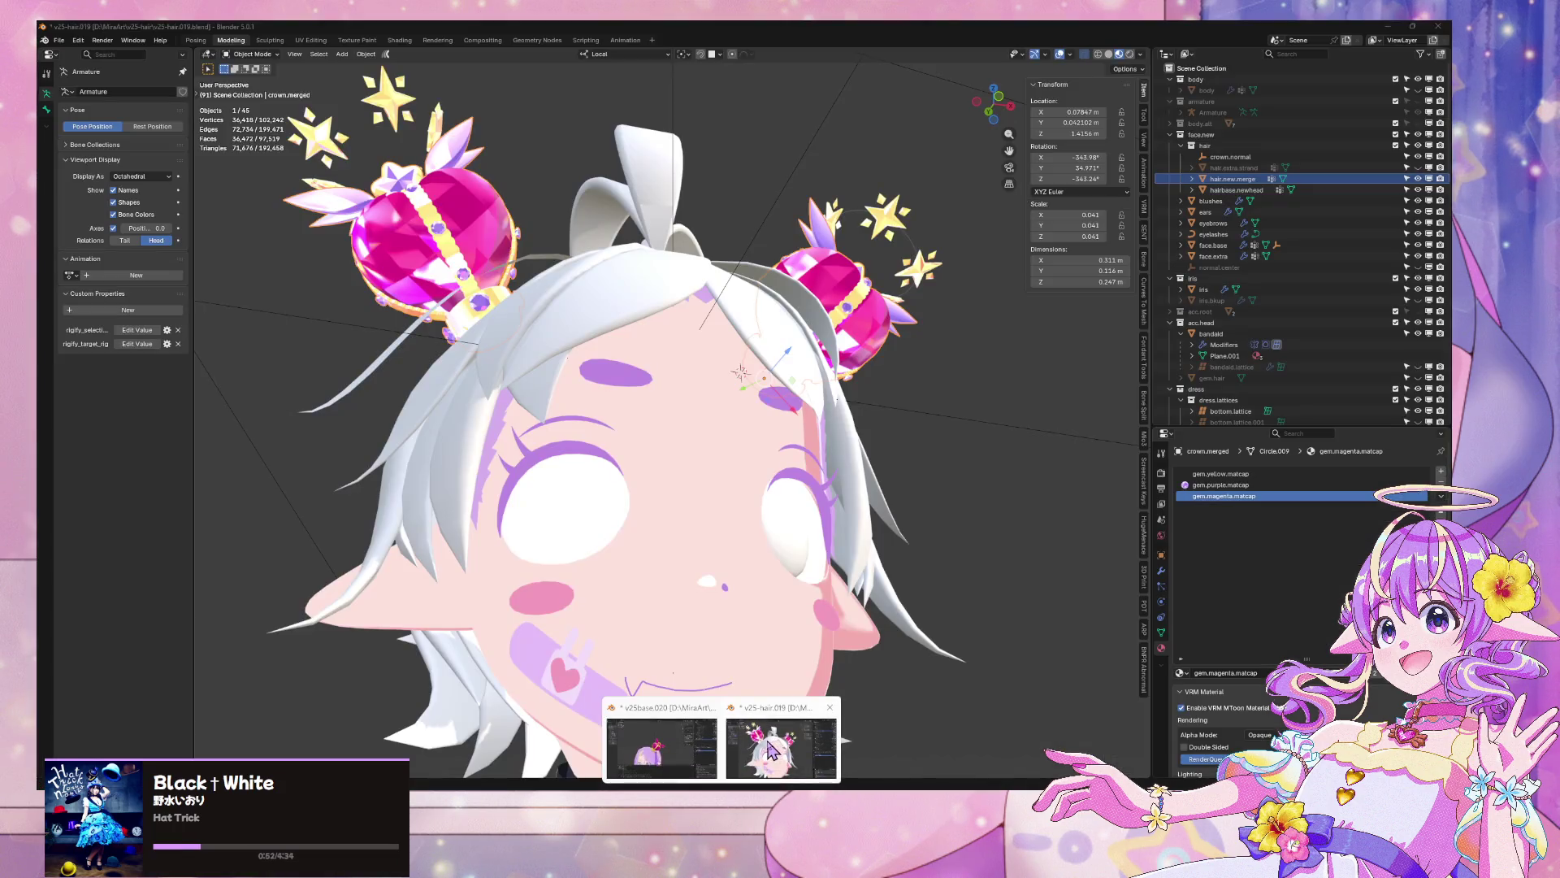
left_click(689, 772)
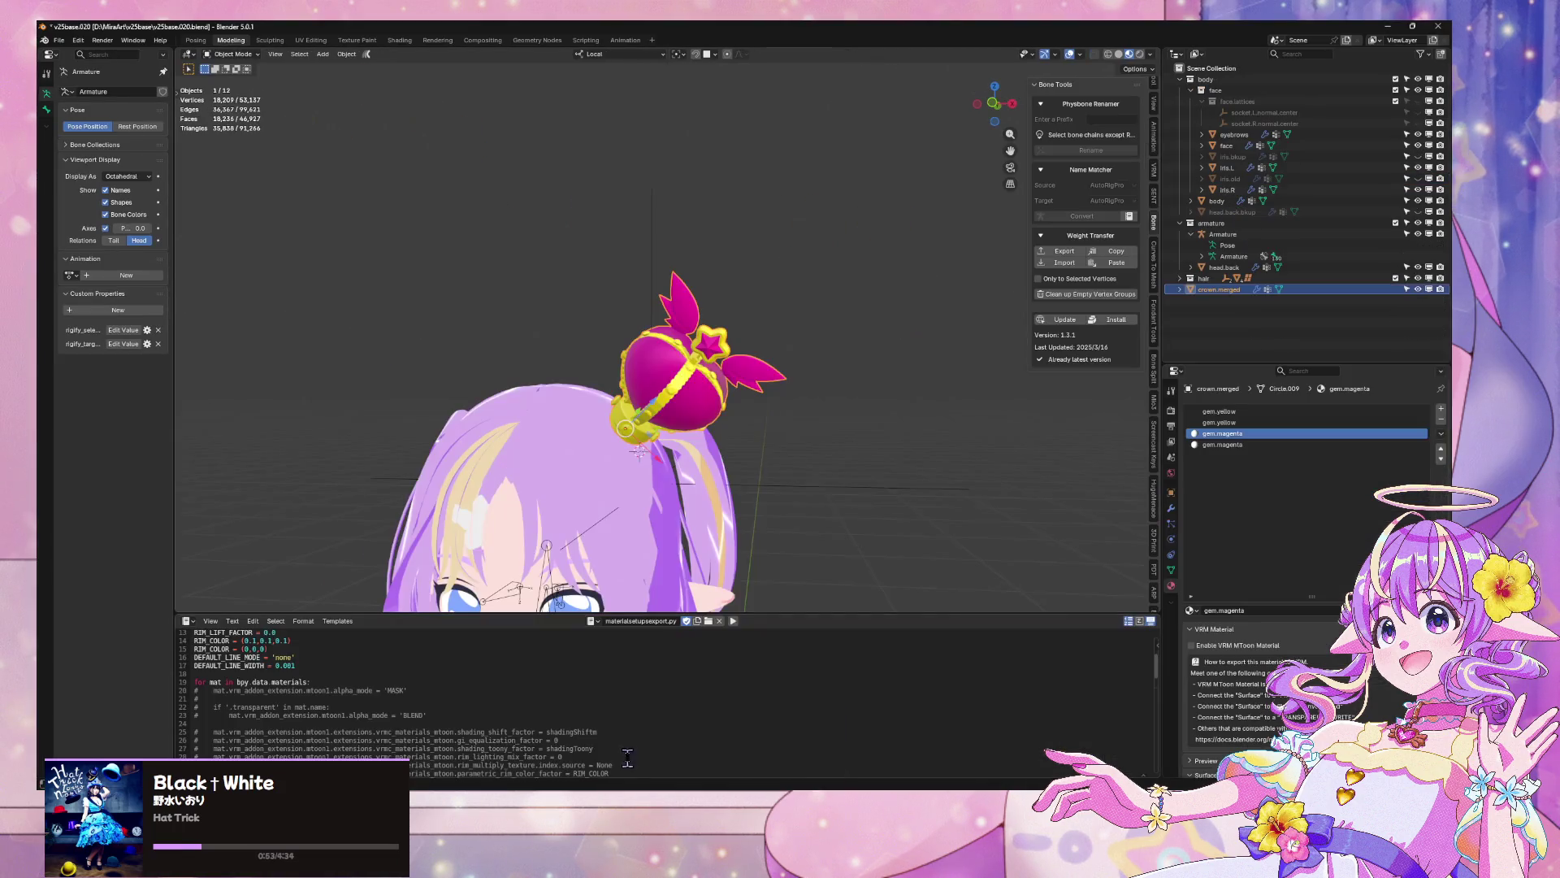
Duplicate the crown along X beside the original and stand the copy upright
left_click_drag(782, 432, 705, 372)
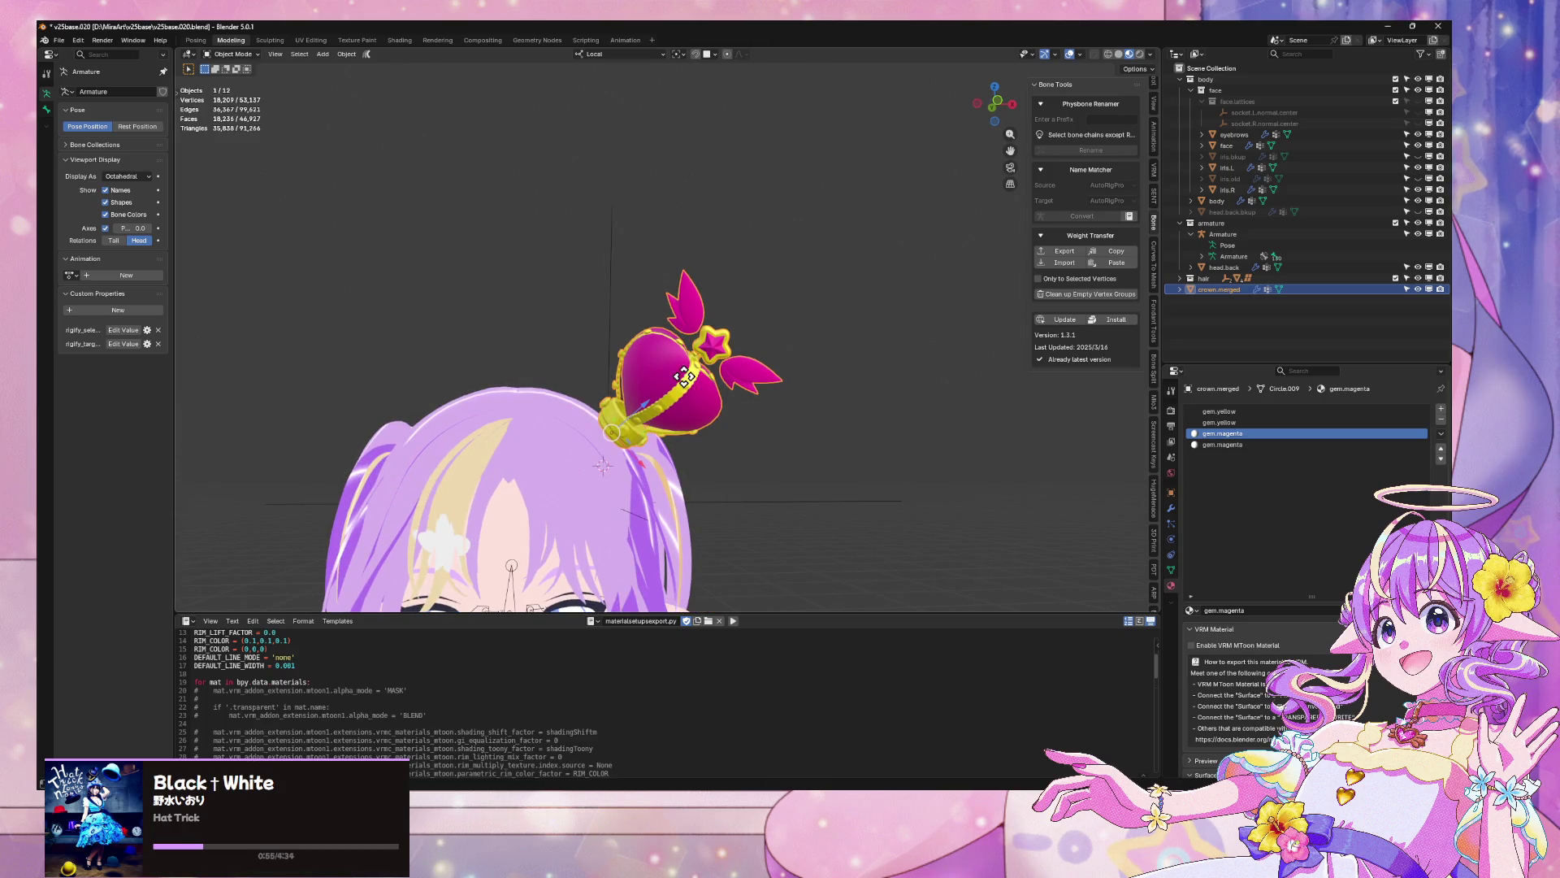
key("shift+d")
key("x")
left_click(883, 379)
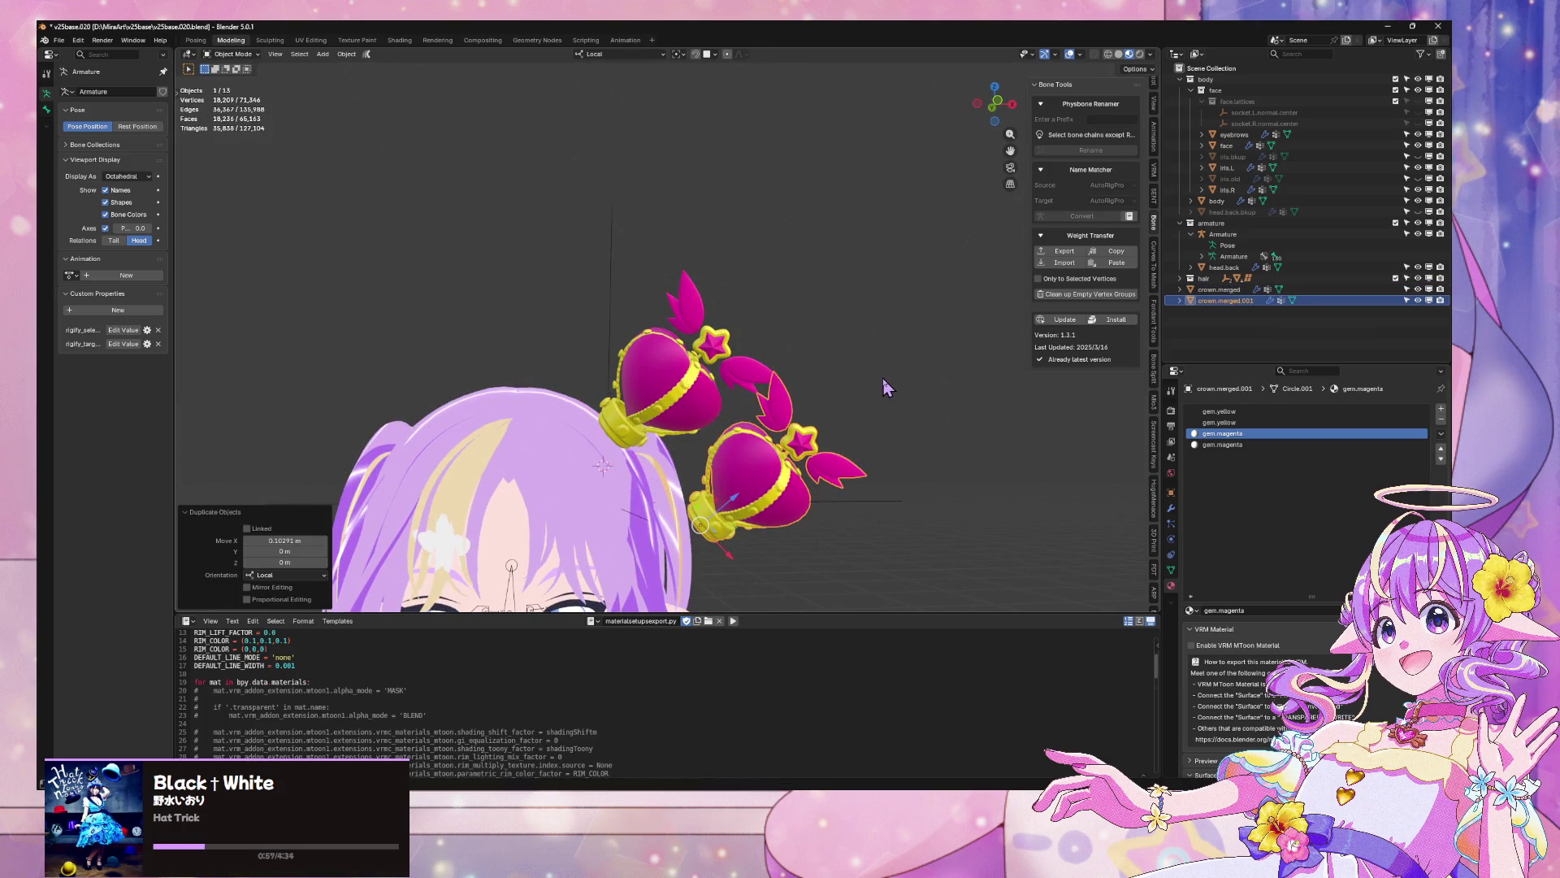
key("ctrl+z")
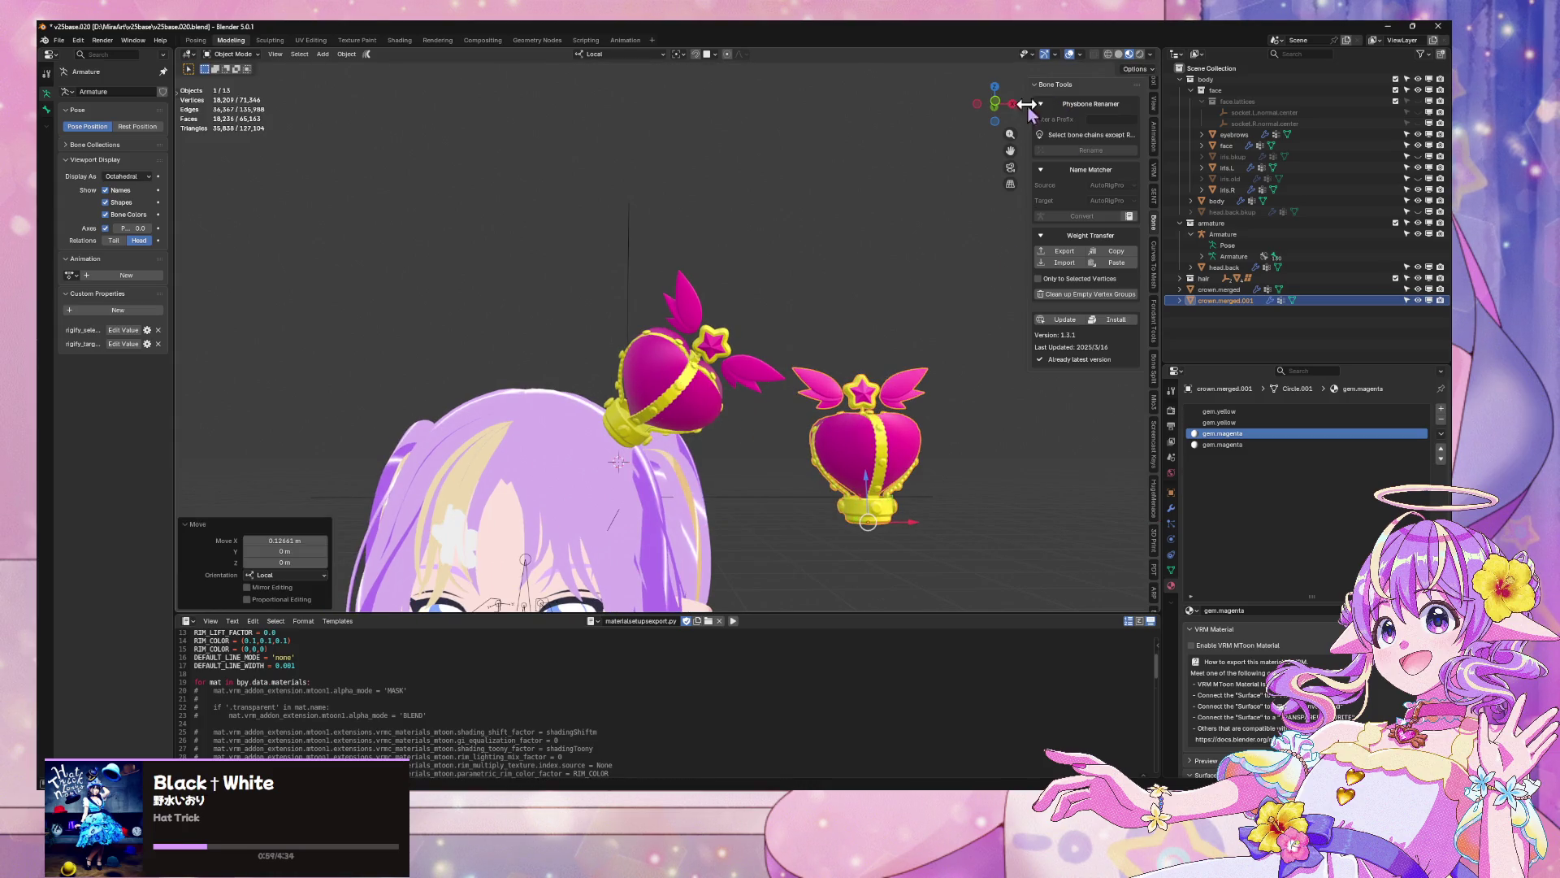
scroll(918, 441, "up", 4)
Project the copy's UVs from the front view, fitted to bounds, and open UV Editing
key("Tab")
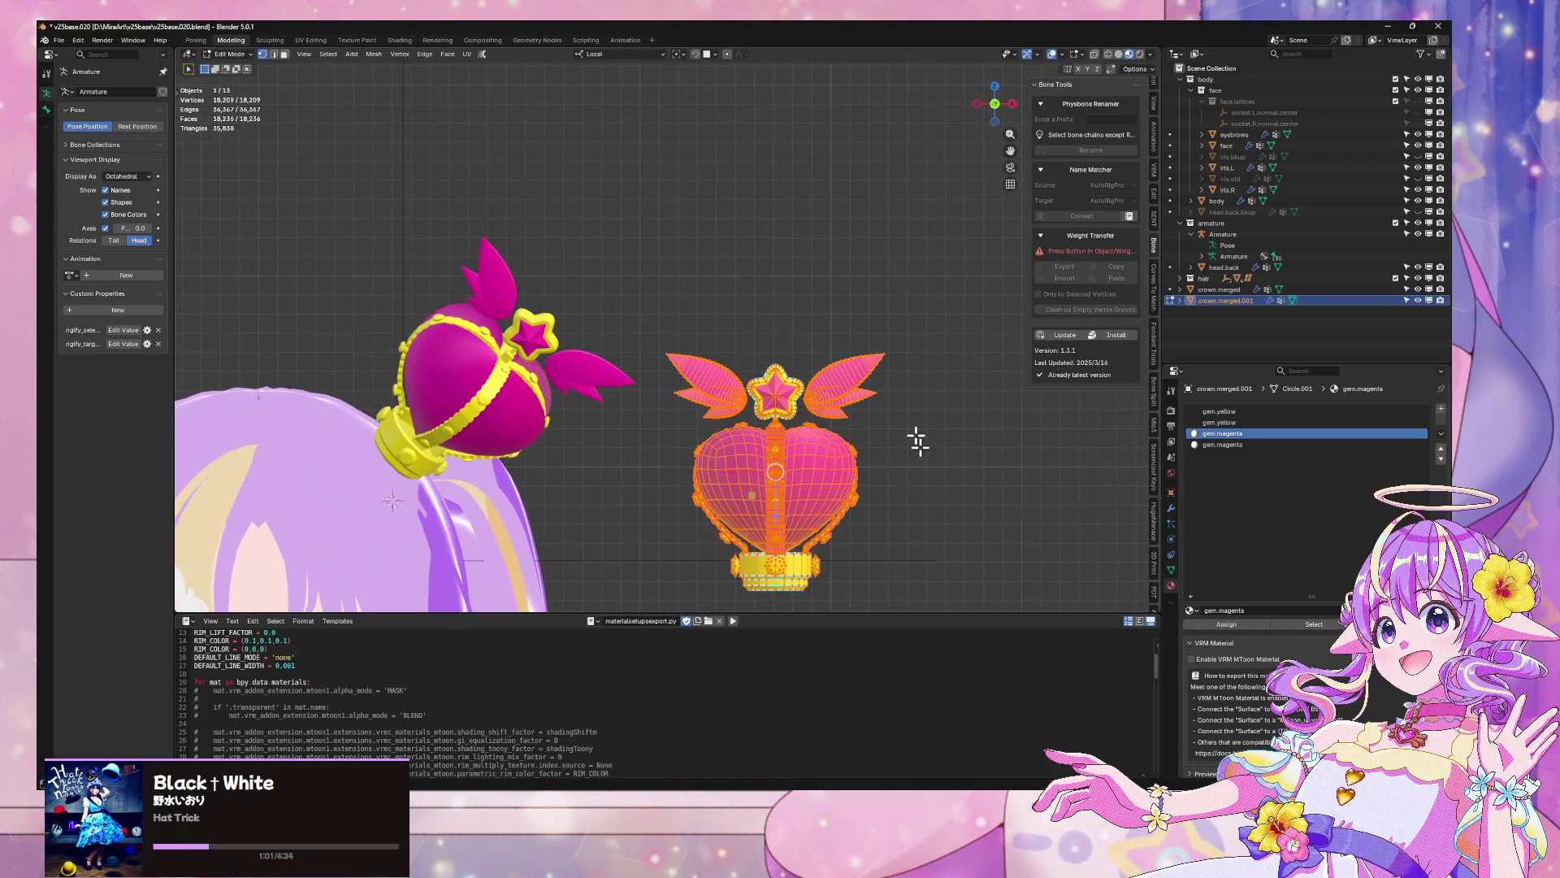
left_click(468, 57)
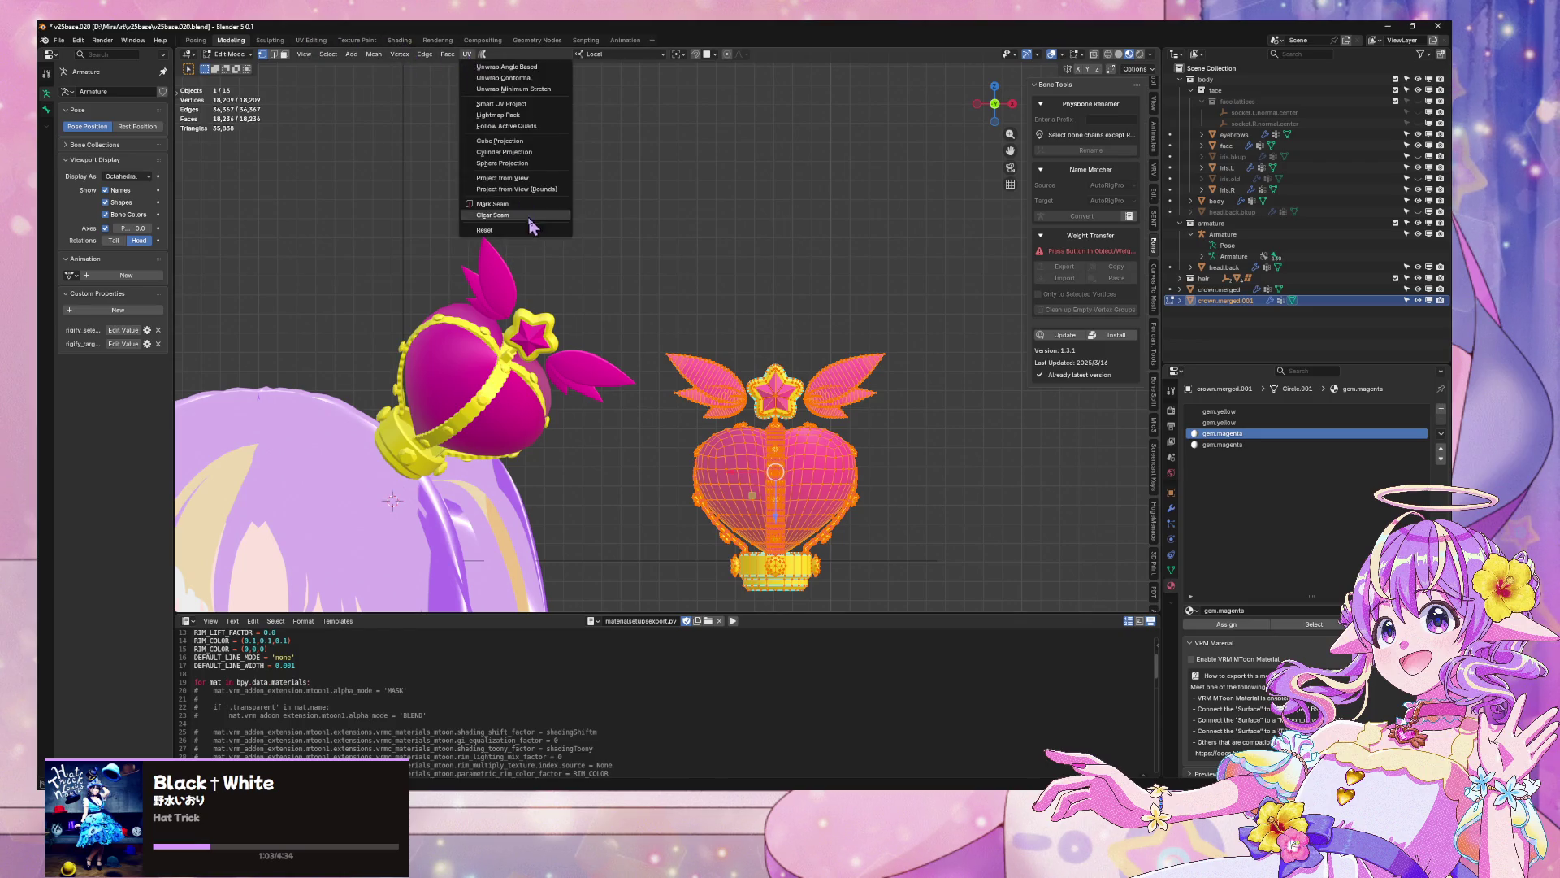
left_click(556, 190)
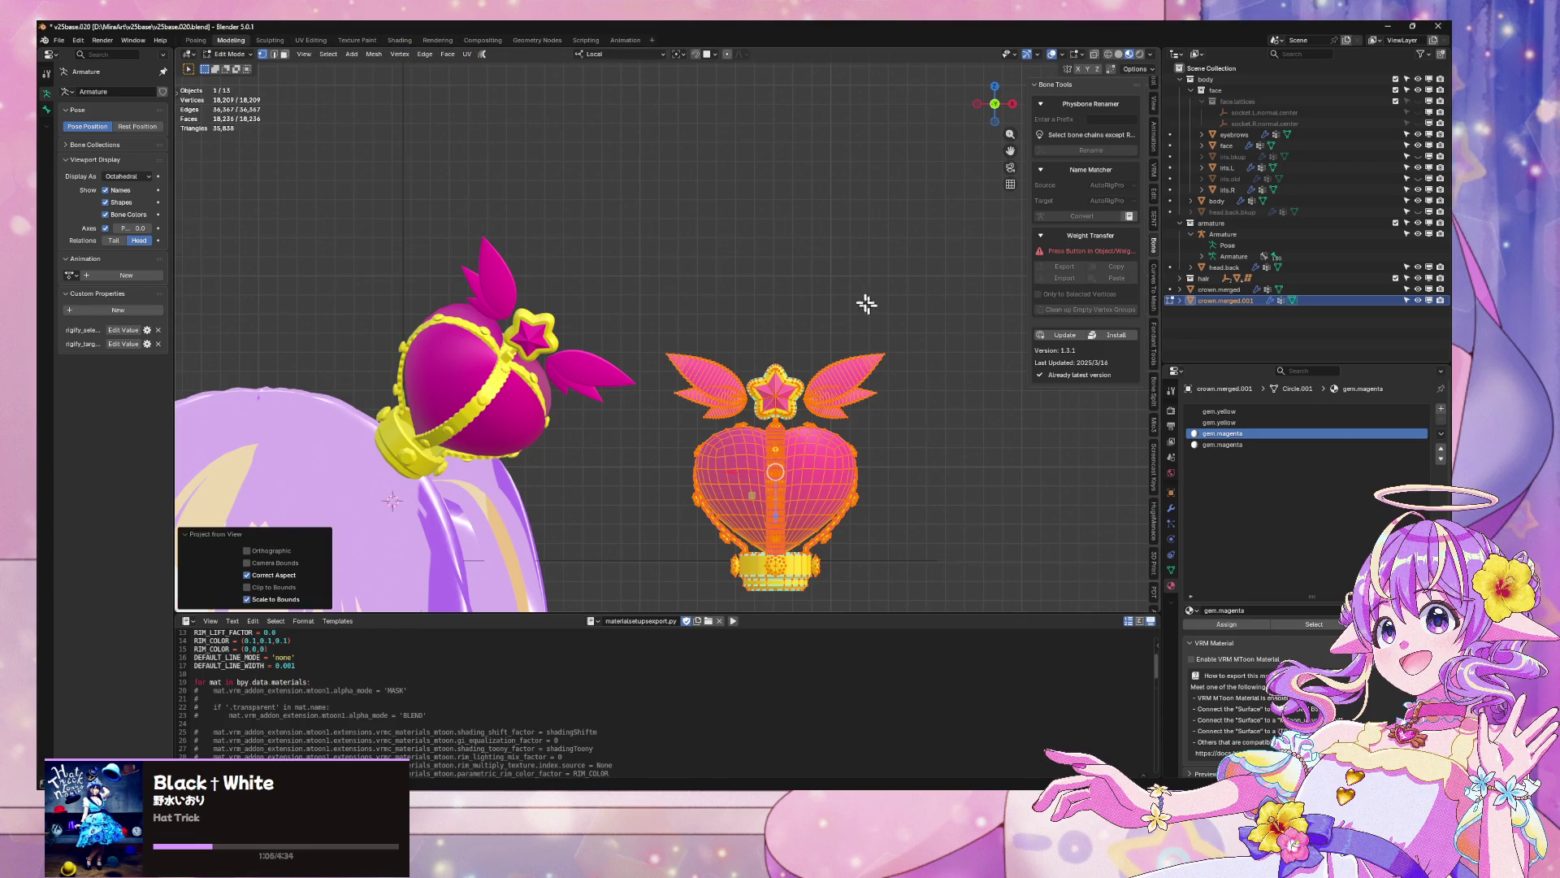
key("Tab")
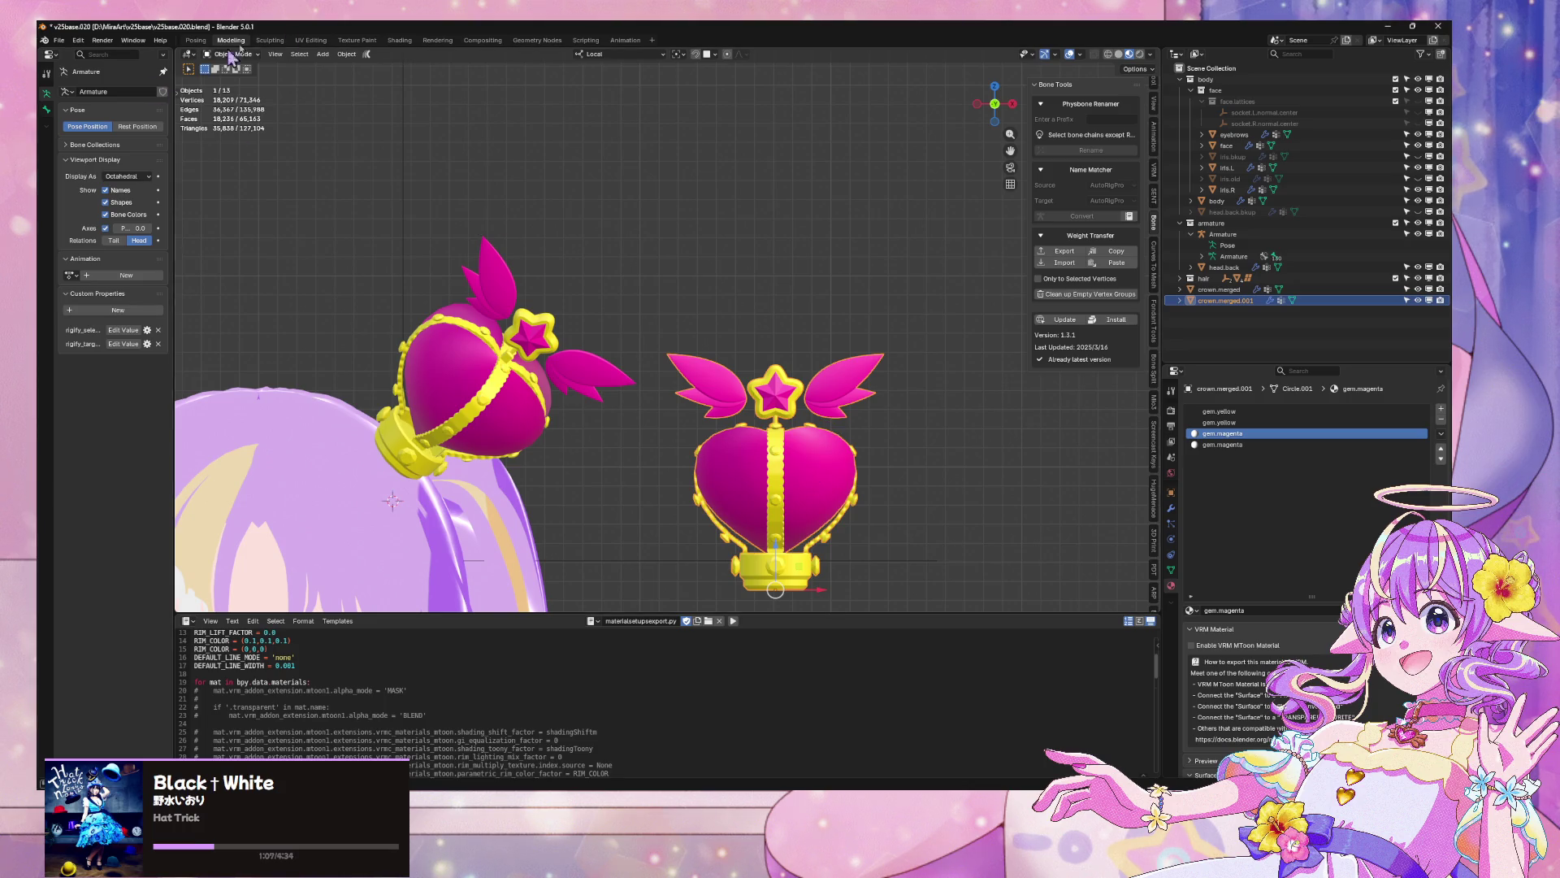
left_click(322, 40)
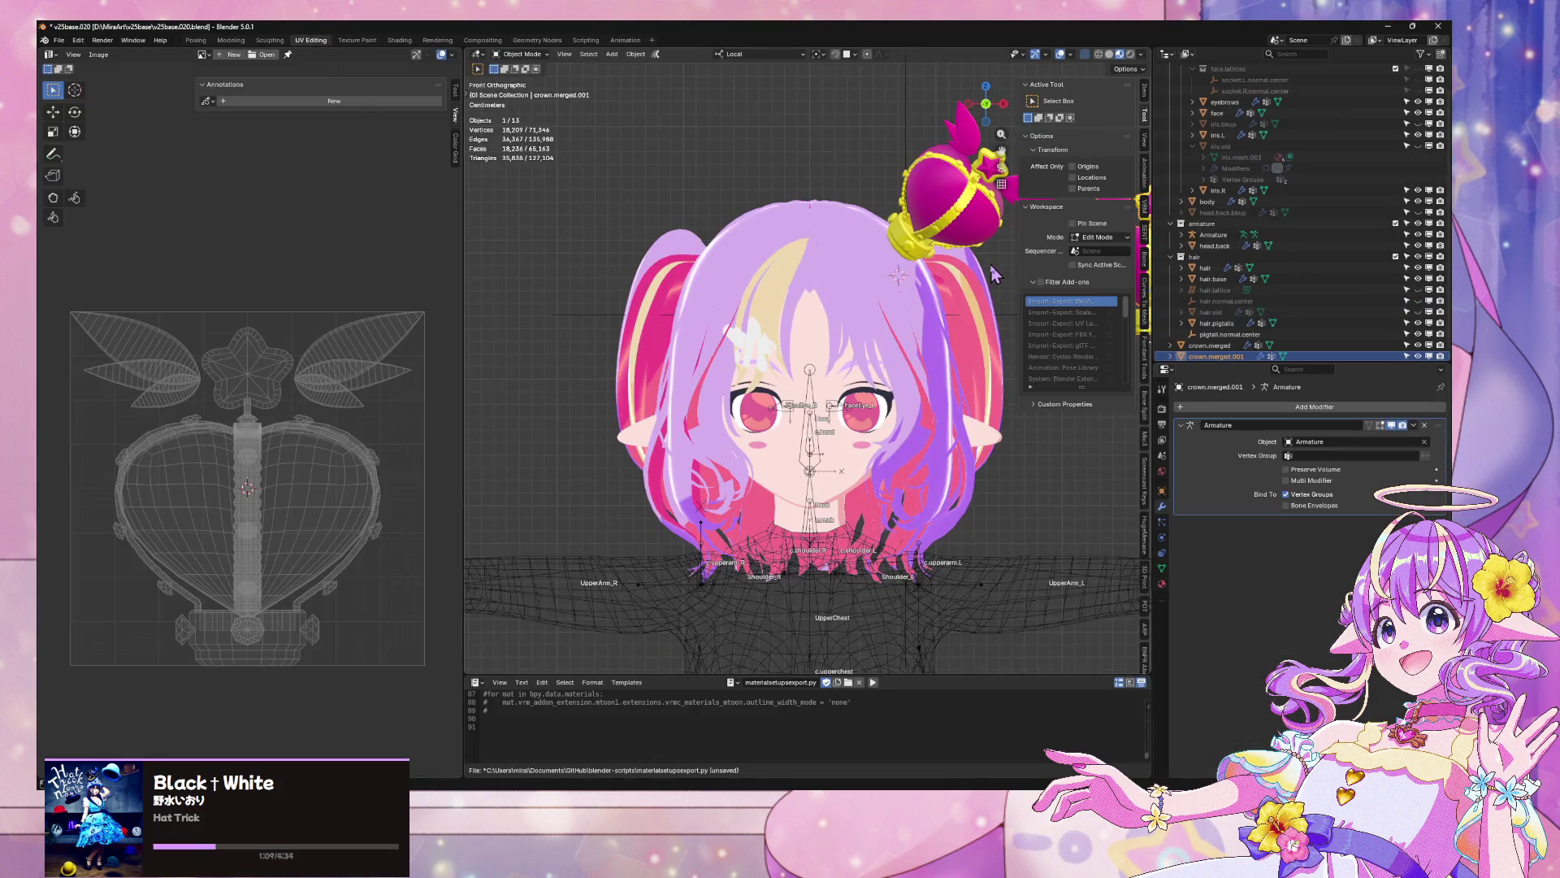
Frame and delete the duplicate crown, crown.merged.001
key("KP_Decimal")
key("x")
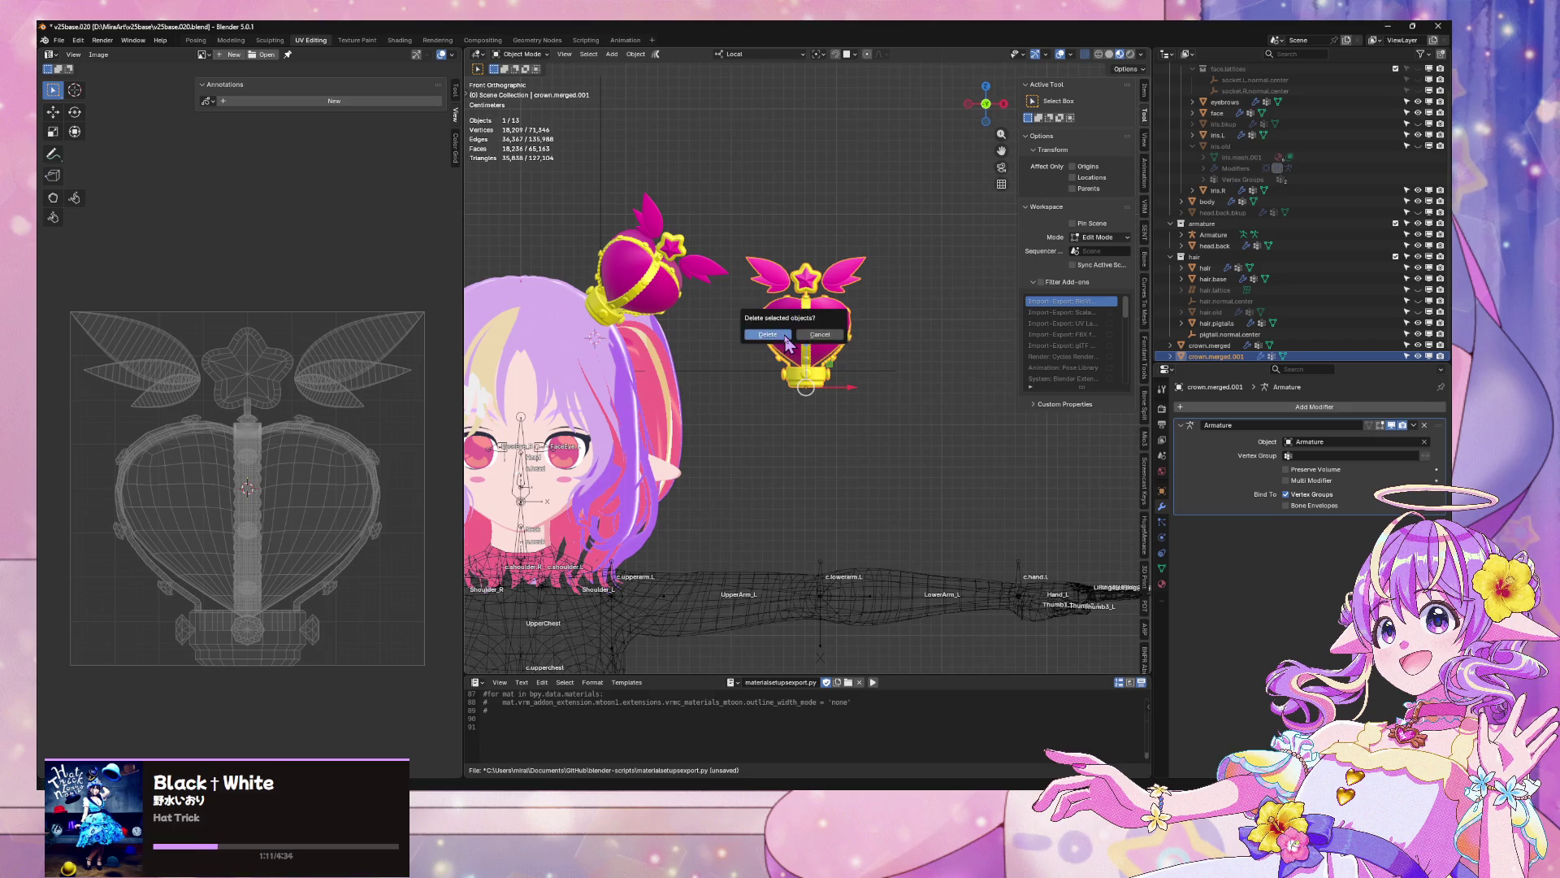
left_click(786, 338)
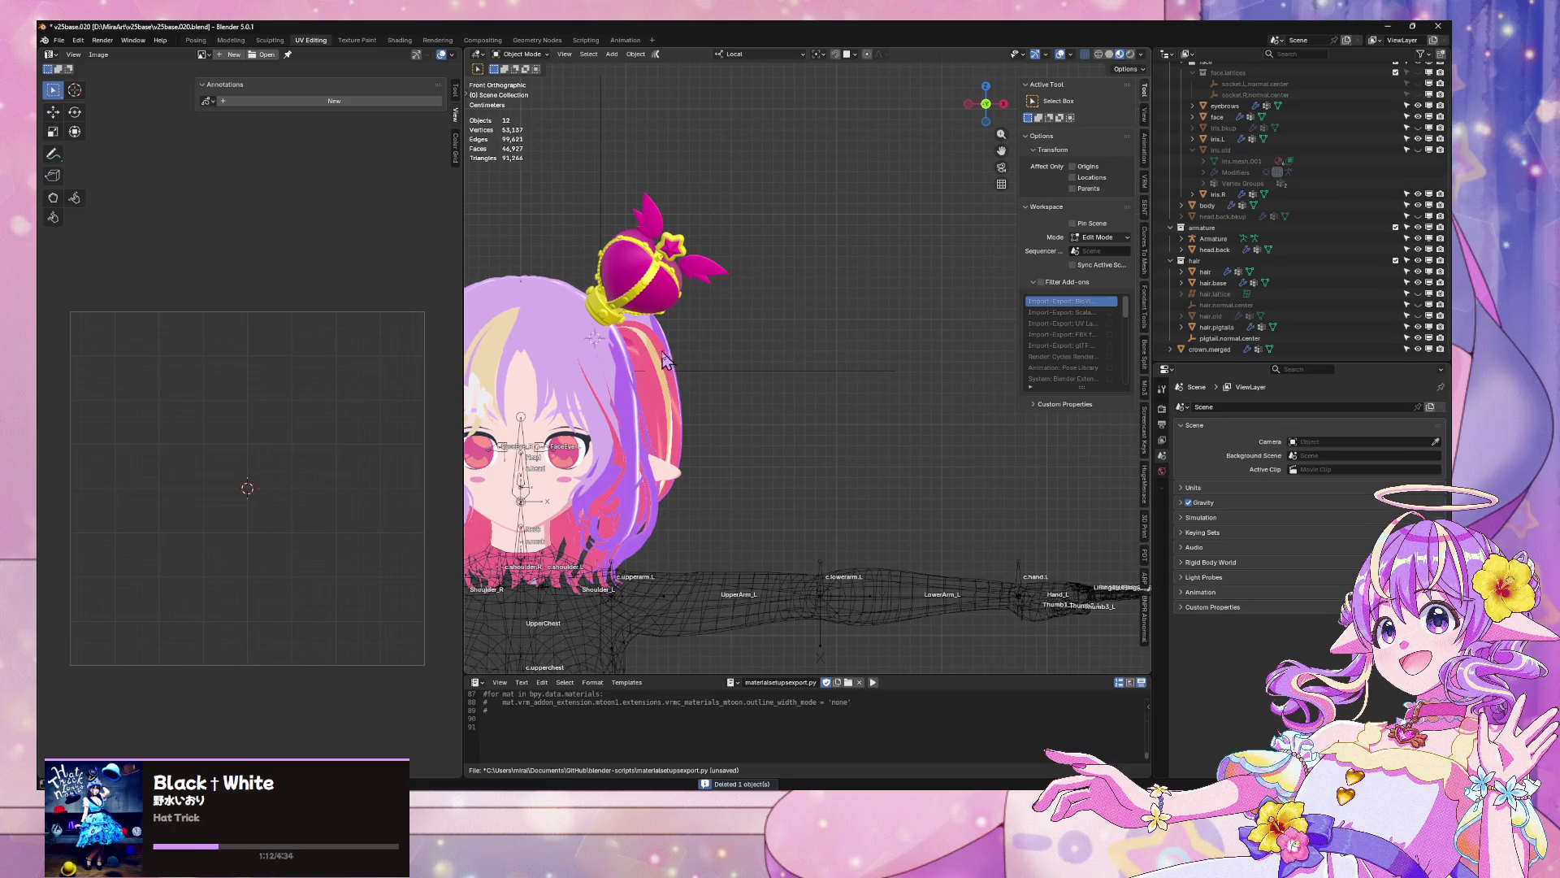
left_click(58, 40)
mouse_move(77, 208)
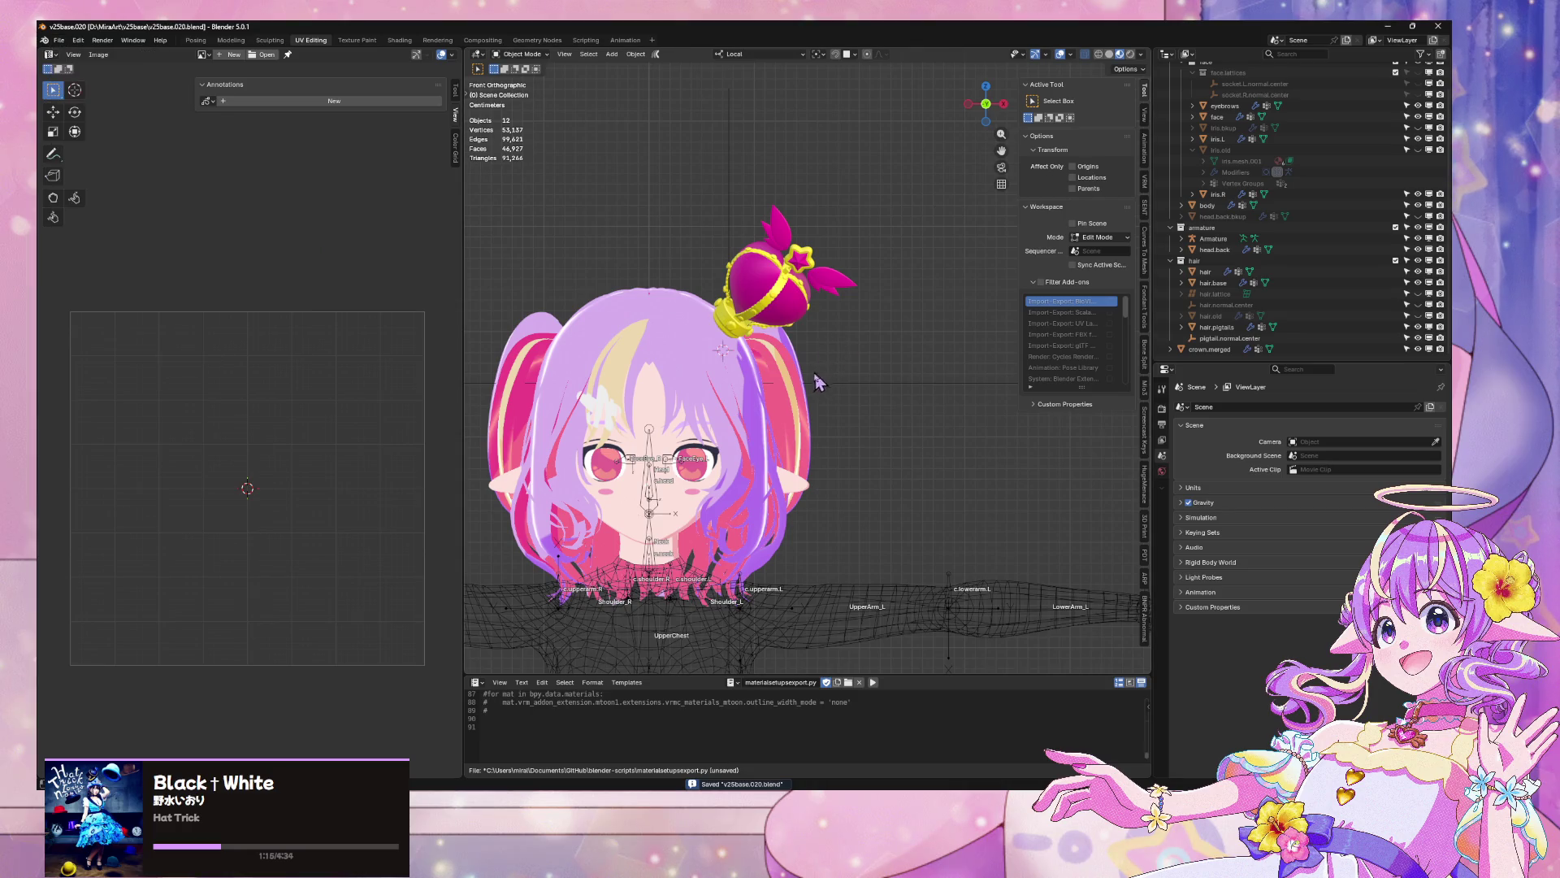
Scale crown.merged up uniformly to 1.211 and save the blend file
left_click(787, 290)
key("s")
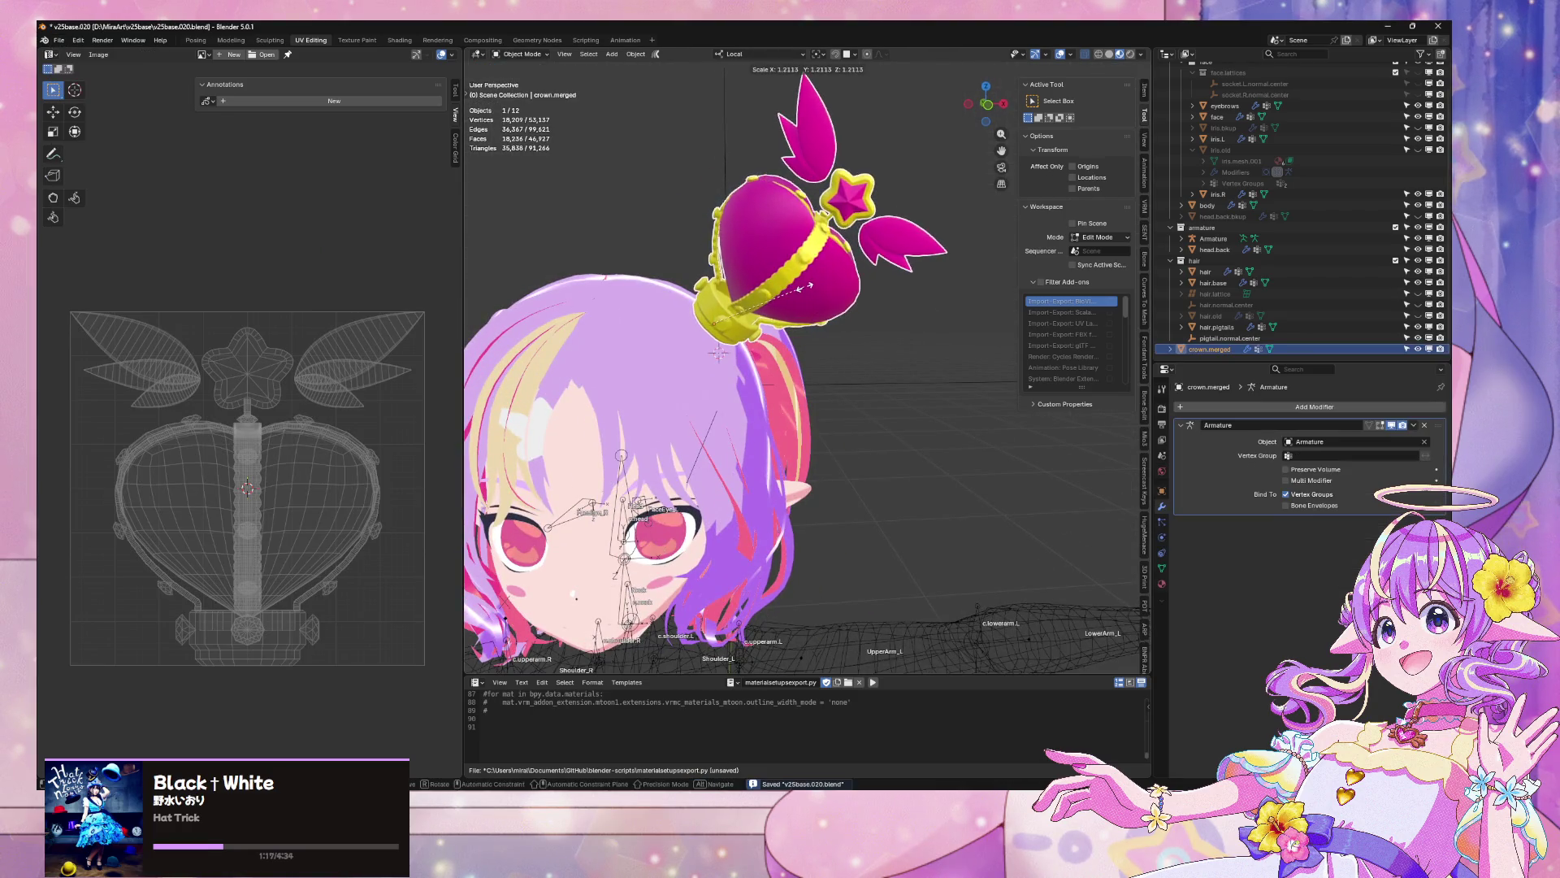
left_click(804, 284)
mouse_move(805, 284)
left_mouse_down()
mouse_move(923, 378)
mouse_move(894, 302)
mouse_move(560, 186)
left_mouse_up()
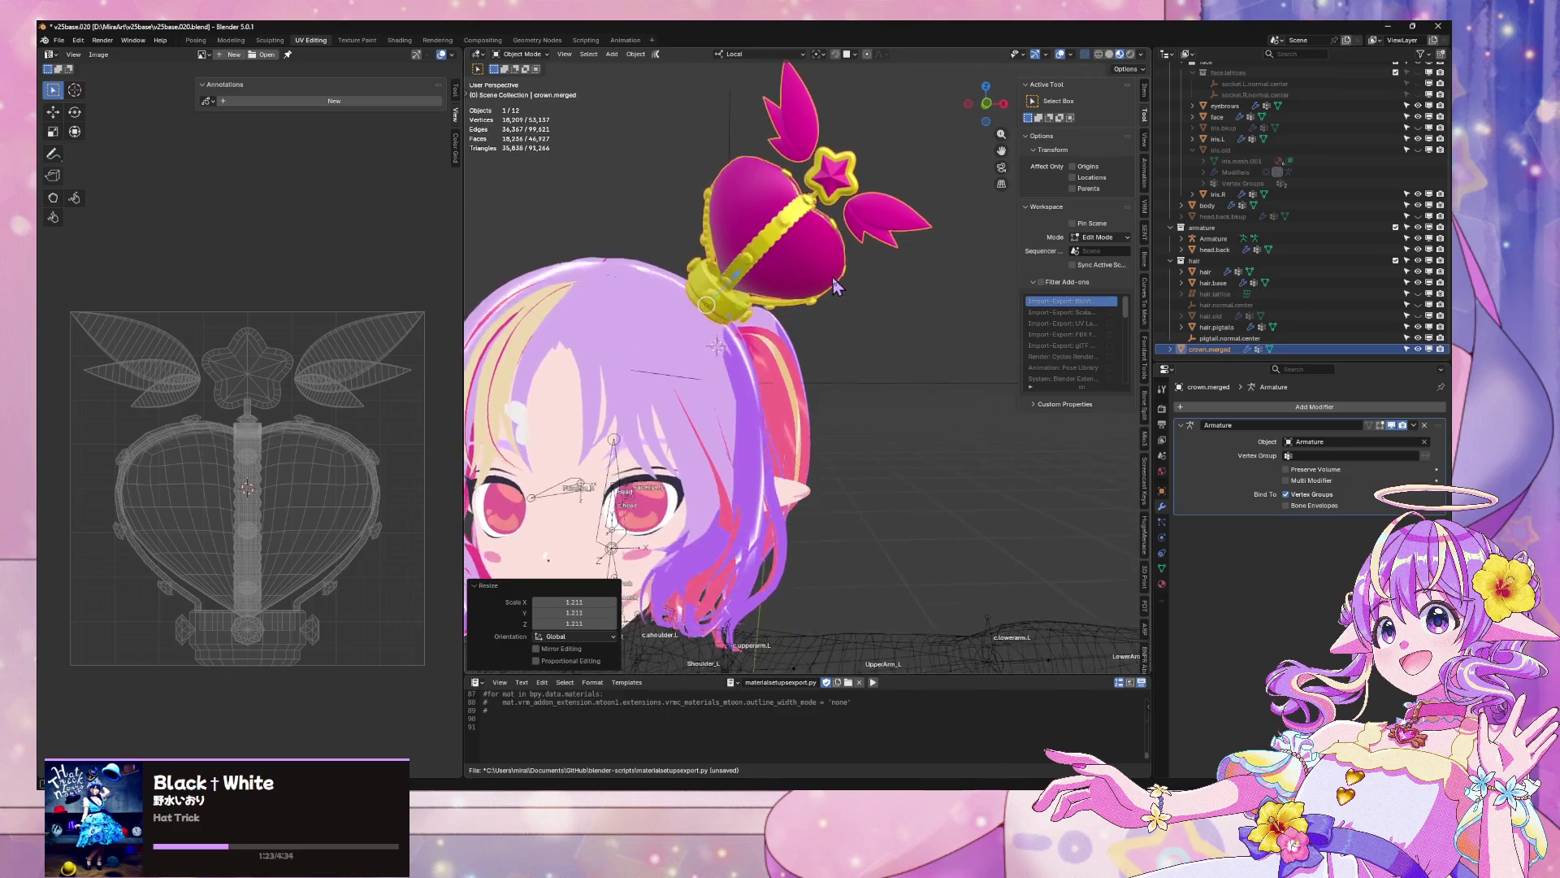
scroll(561, 185, "down", 3)
key("ctrl+s")
scroll(741, 206, "up", 3)
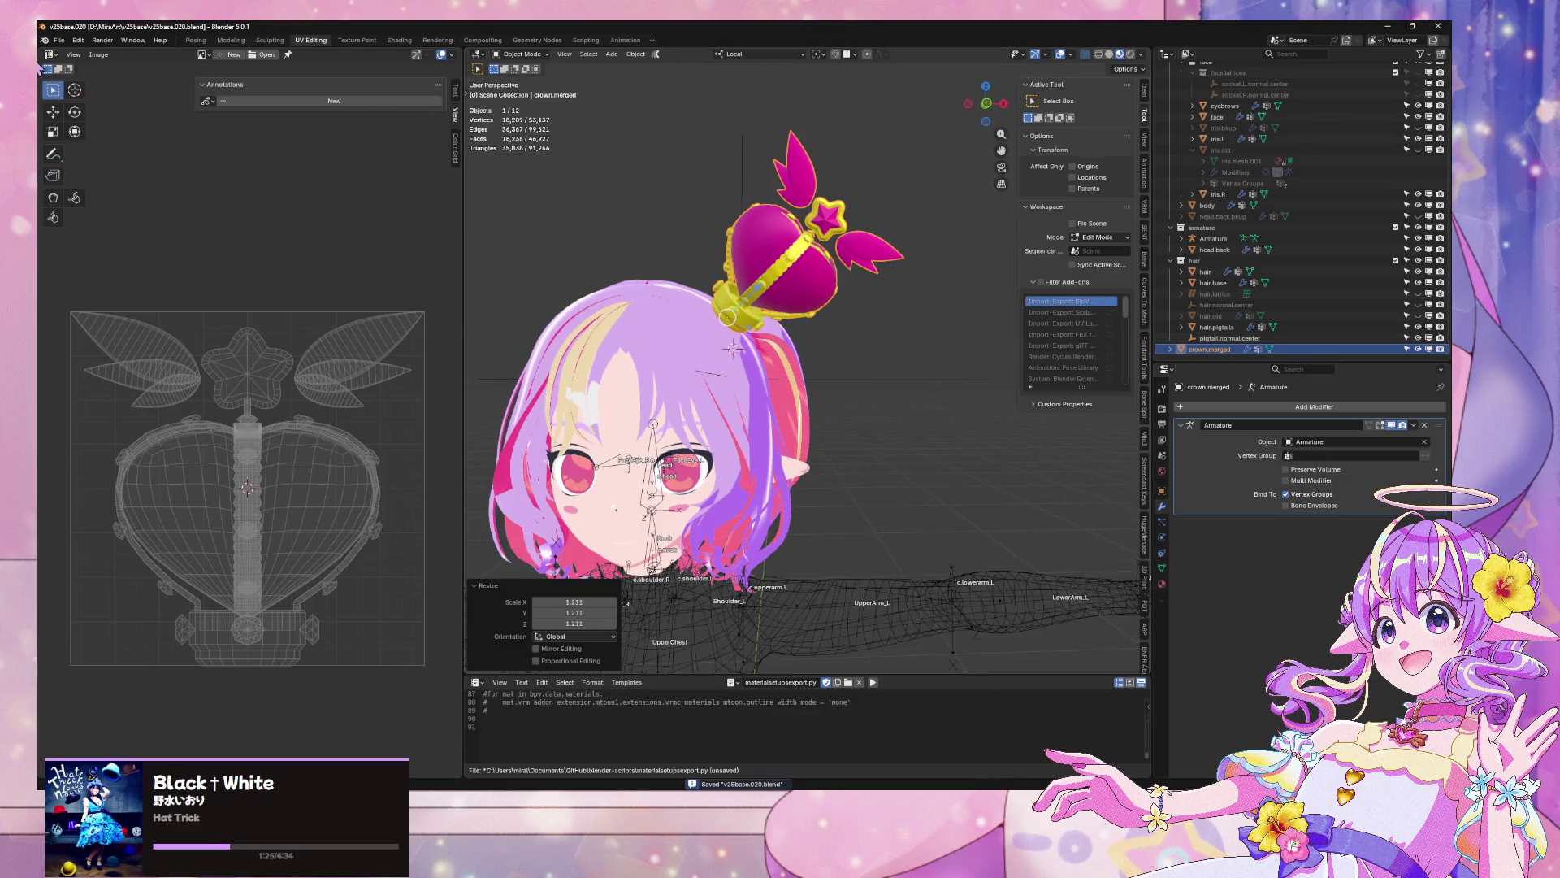
Export the model as glTF 2.0, confirming the export
left_click(59, 40)
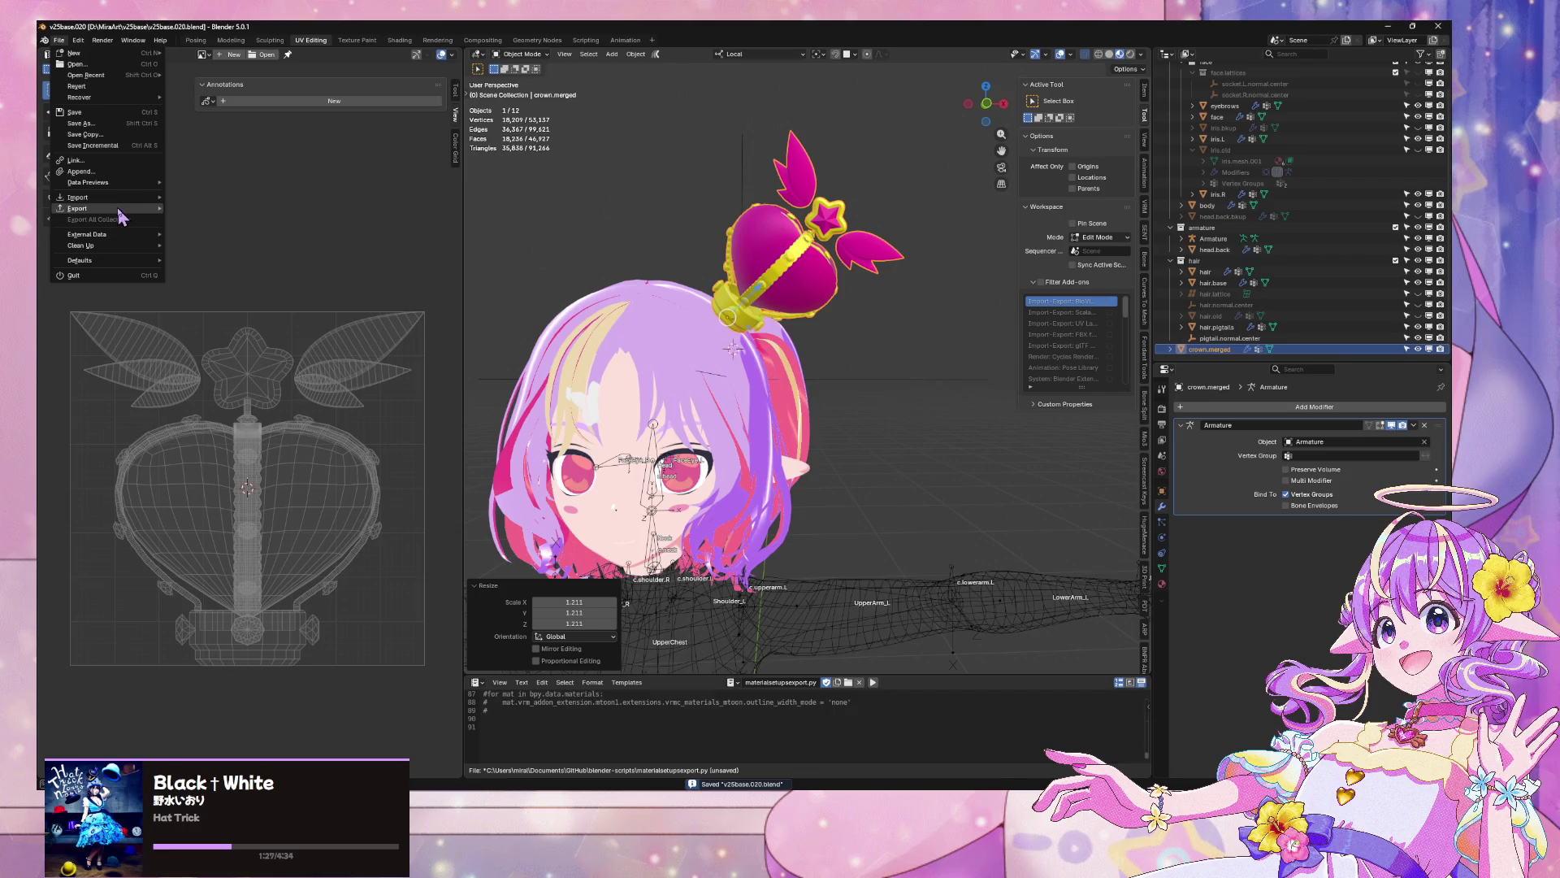
mouse_move(90, 208)
left_click(276, 315)
key("Return")
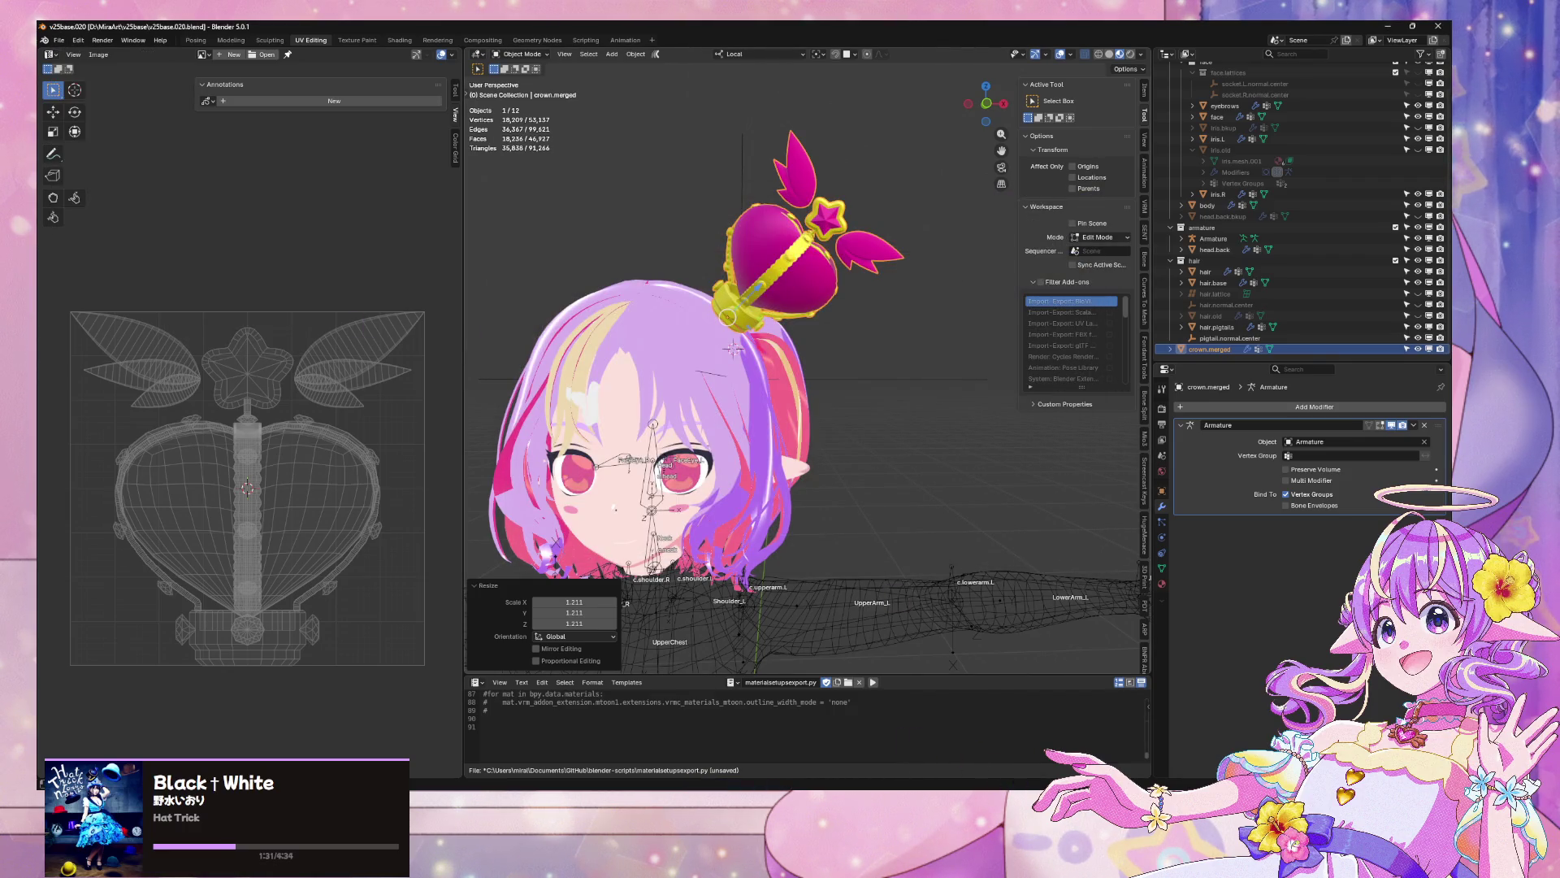
key("alt+Tab")
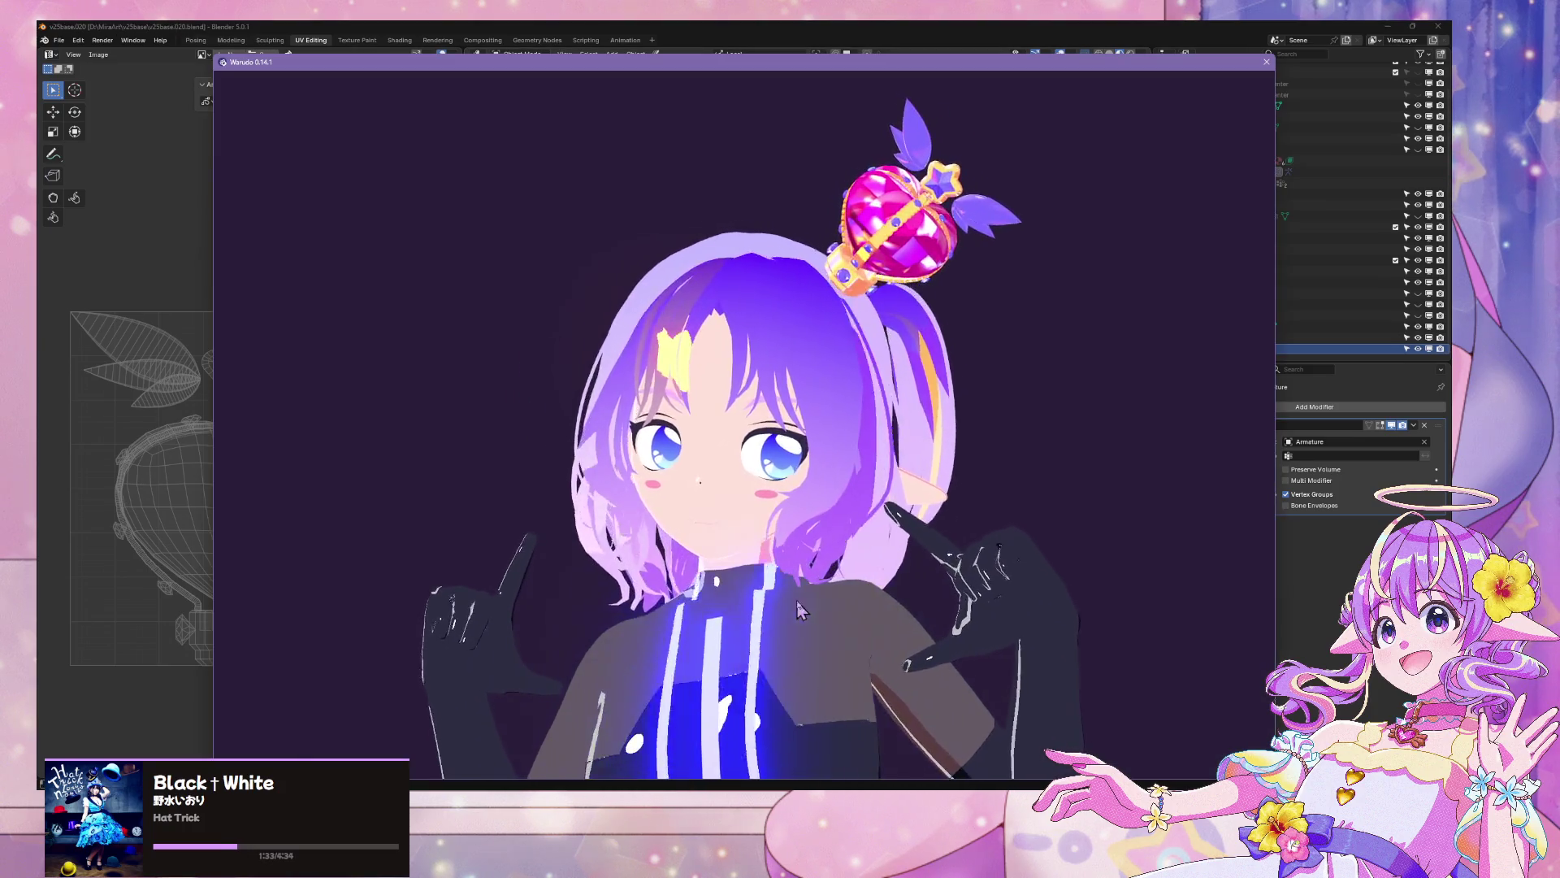
Orbit and zoom Unity's Scene view to inspect the enlarged magenta-and-gold crown
key("alt+Tab")
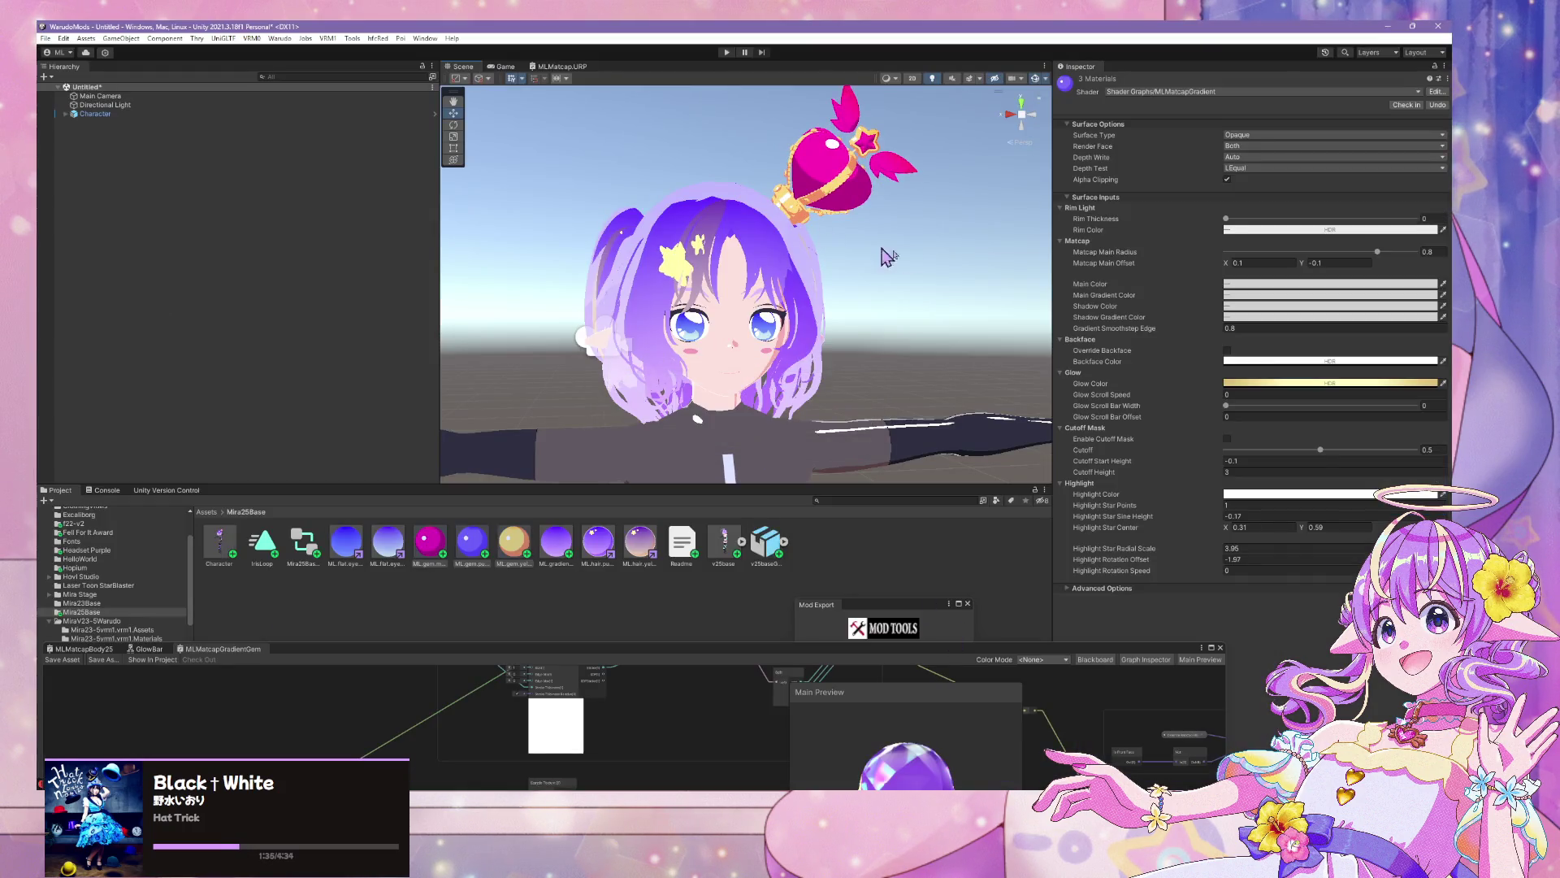
scroll(864, 274, "up", 5)
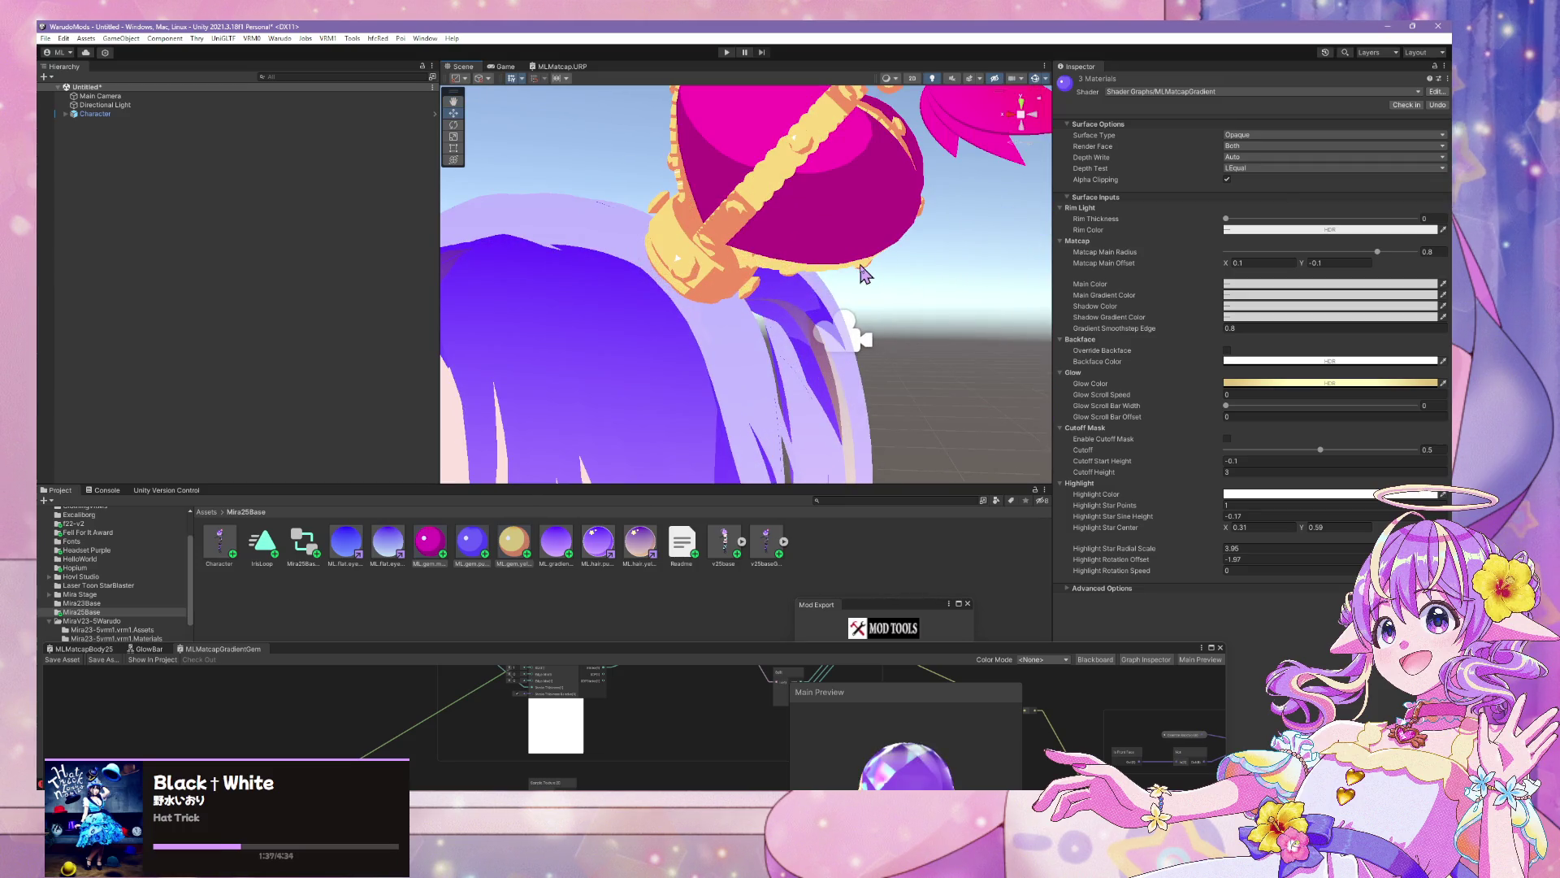
scroll(864, 273, "down", 5)
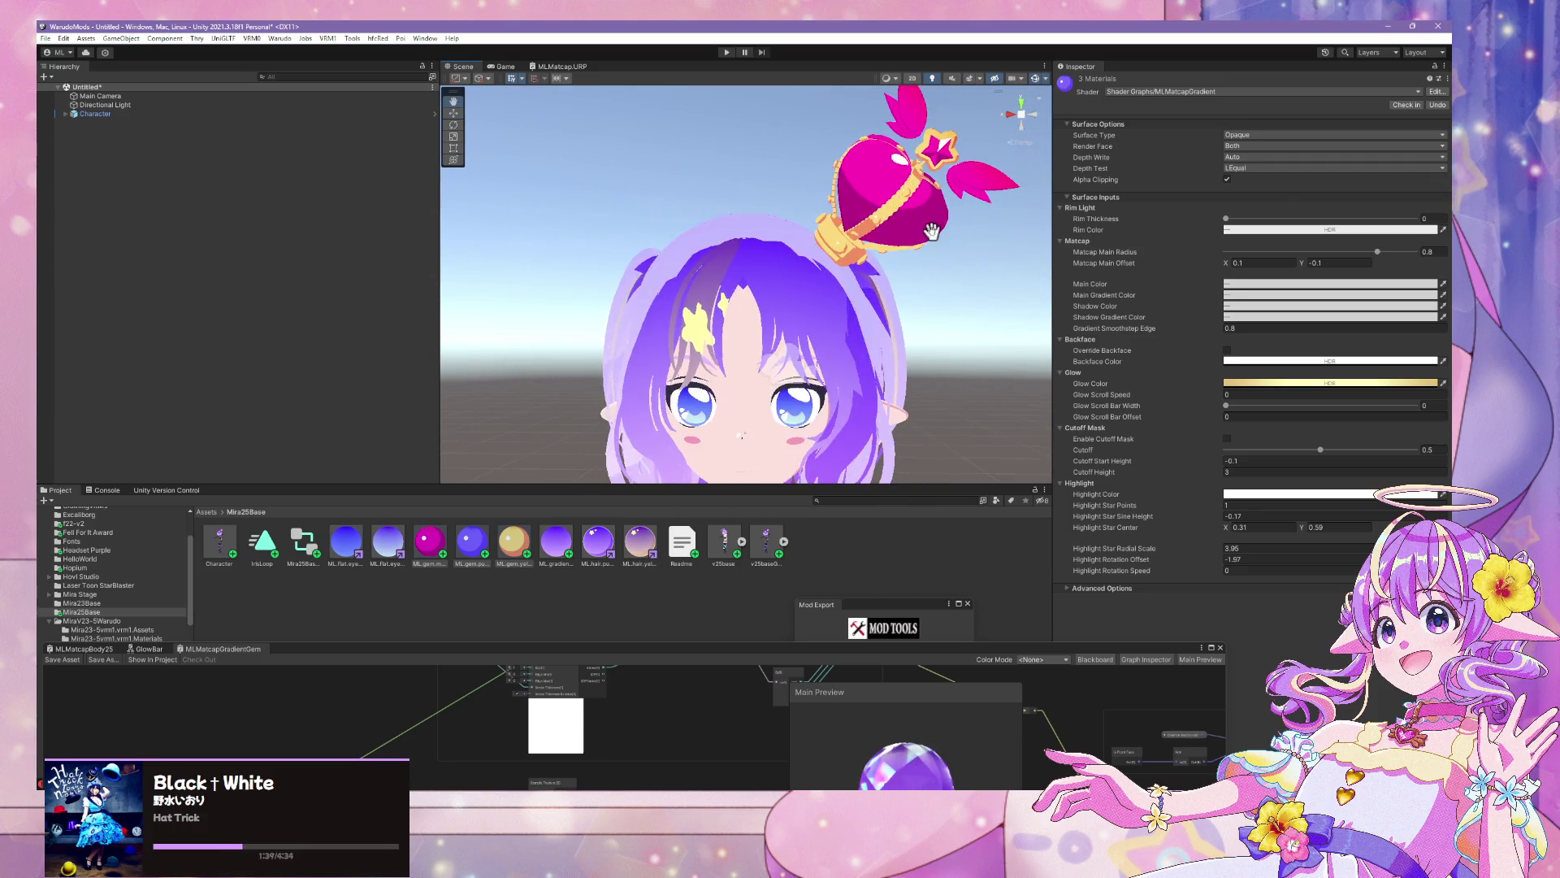
mouse_move(931, 232)
left_mouse_down()
mouse_move(1021, 237)
mouse_move(1016, 132)
mouse_move(867, 265)
mouse_move(934, 237)
left_mouse_up()
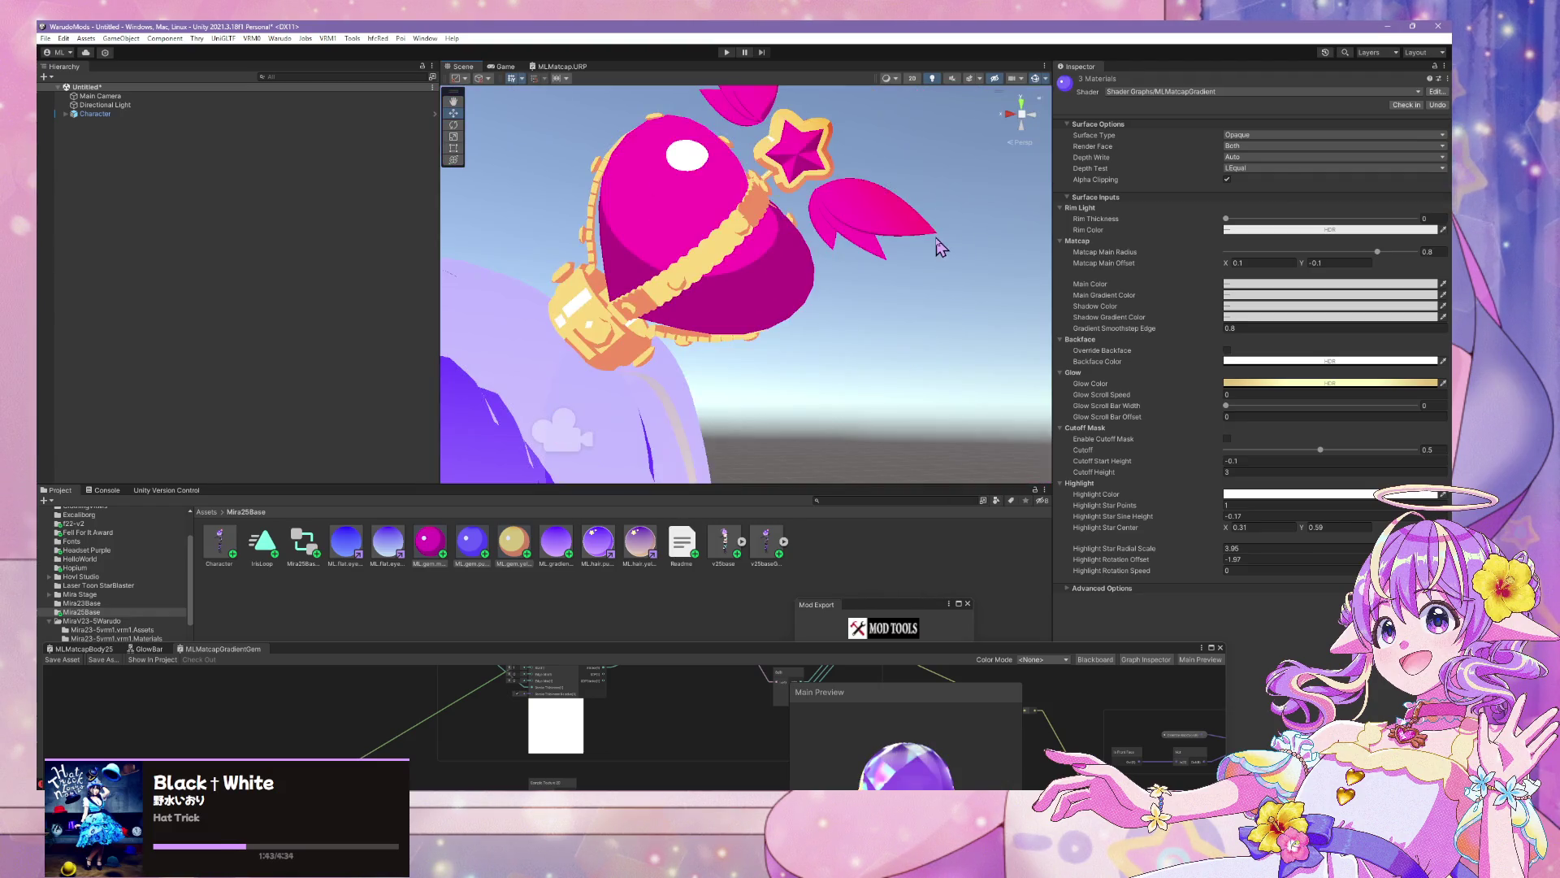
scroll(940, 247, "down", 5)
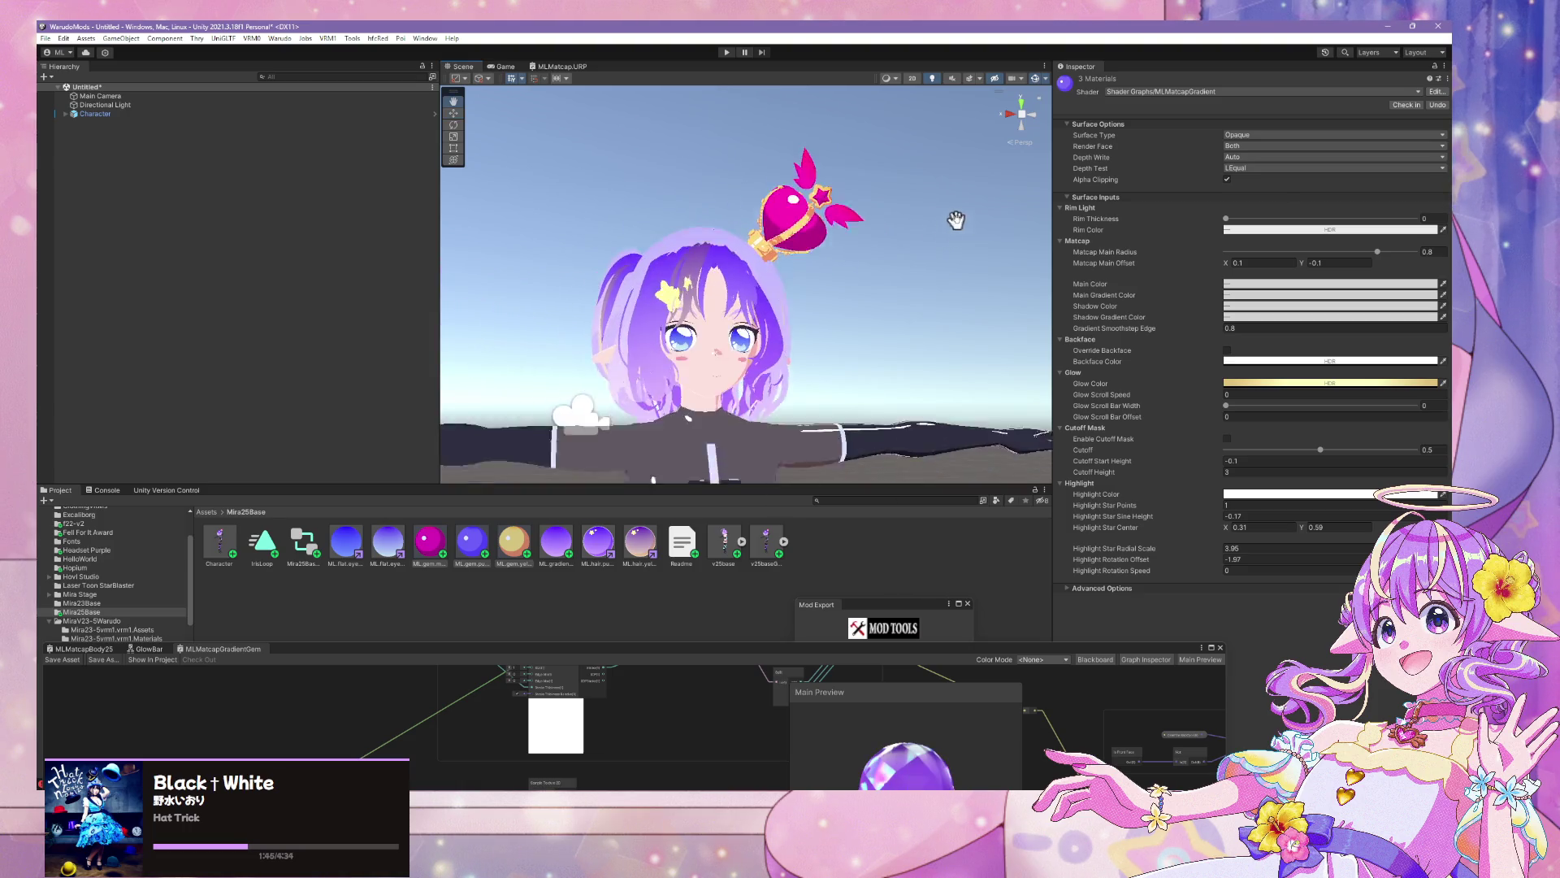
scroll(964, 230, "up", 4)
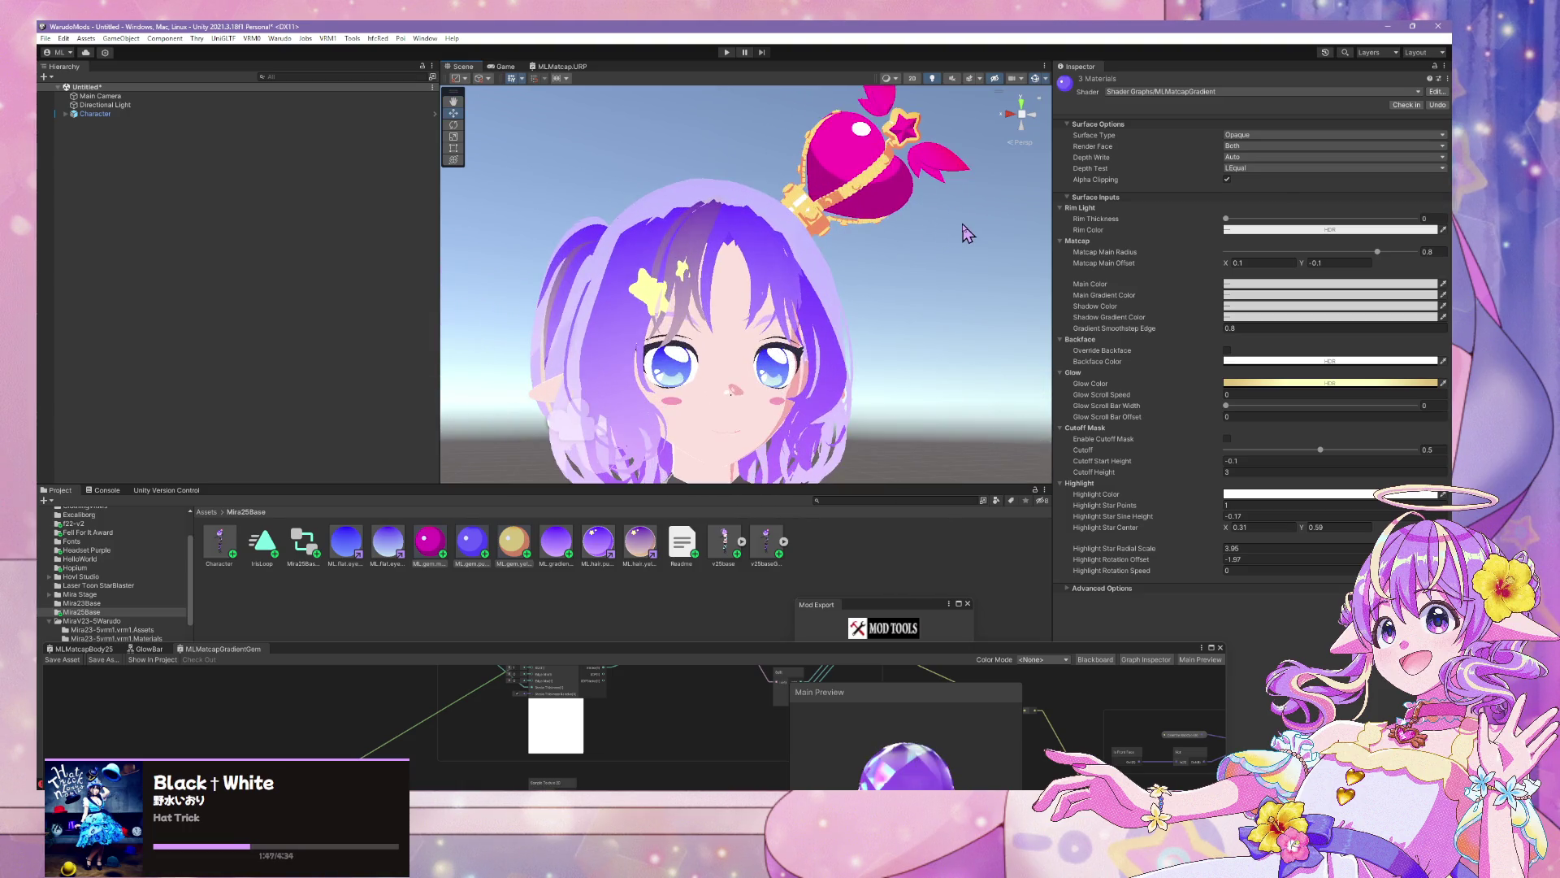
scroll(959, 231, "up", 4)
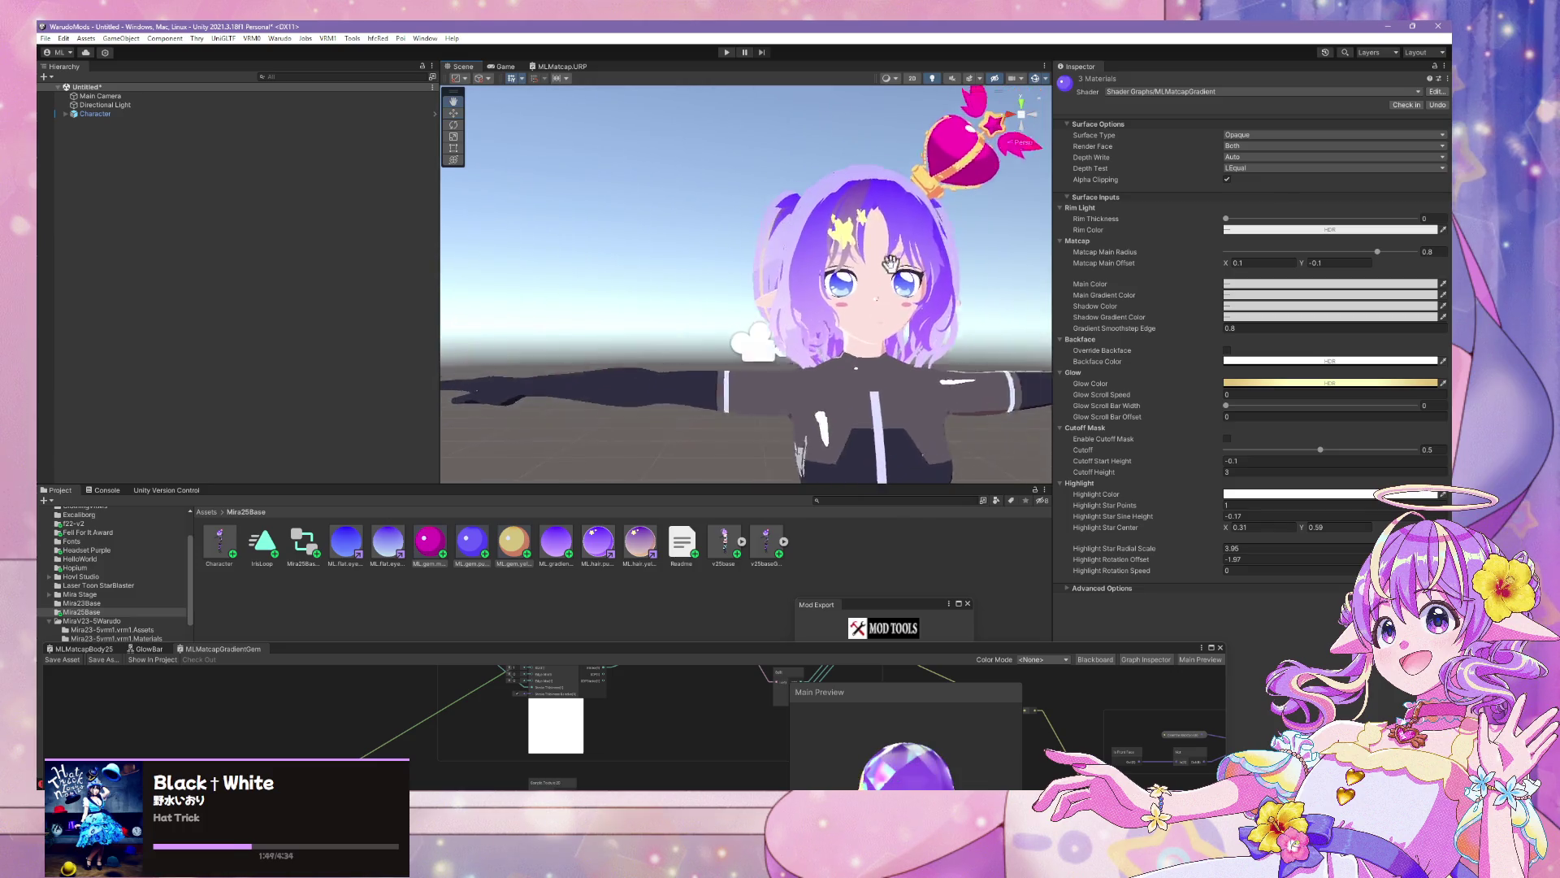
scroll(863, 291, "down", 4)
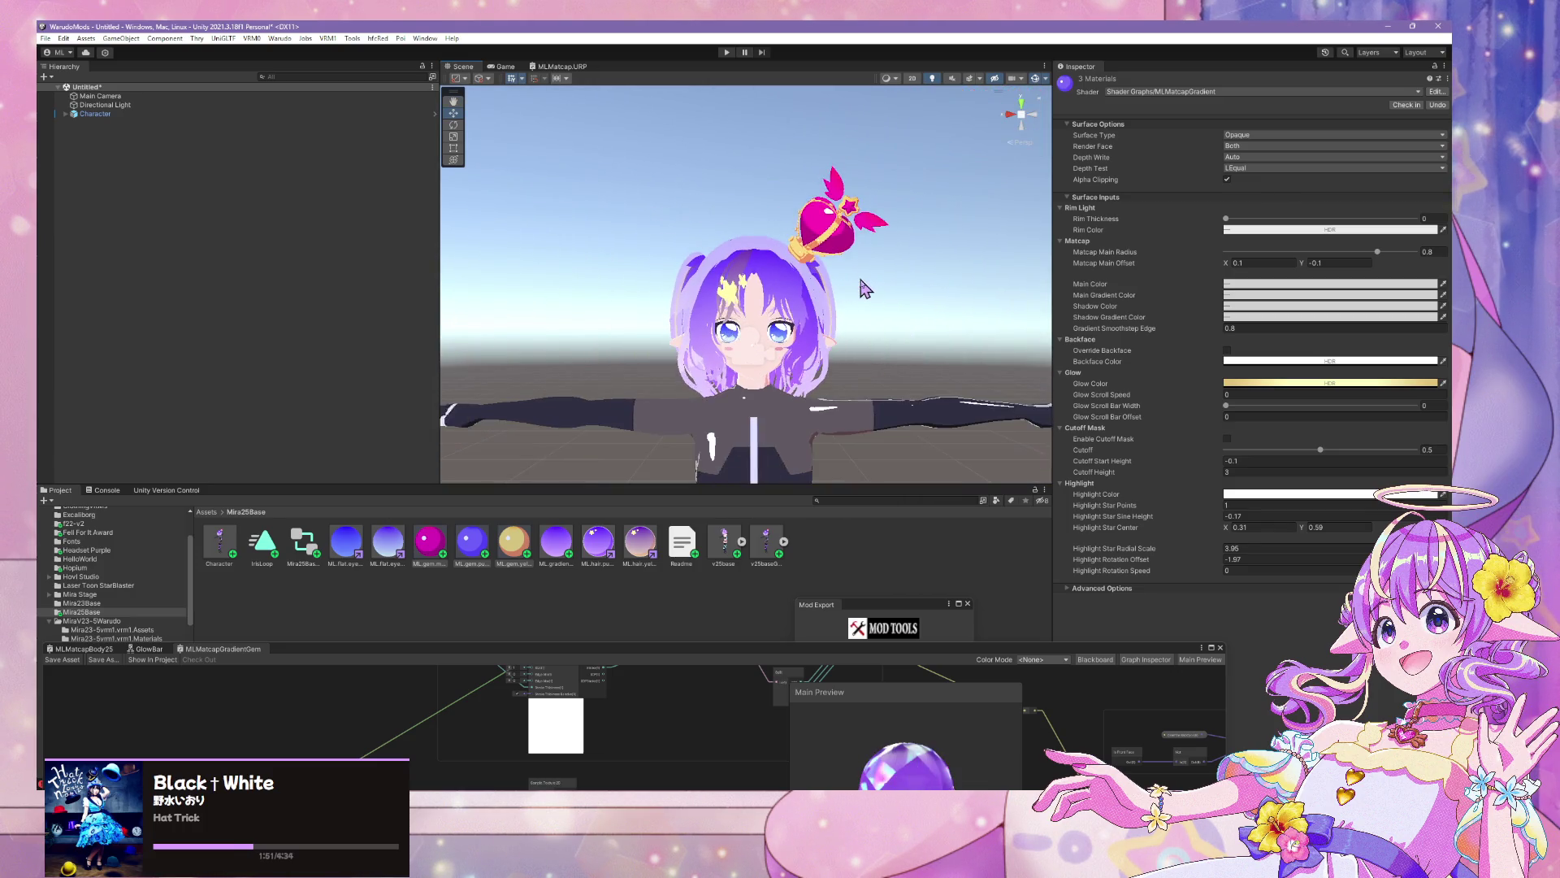
key("alt+Tab")
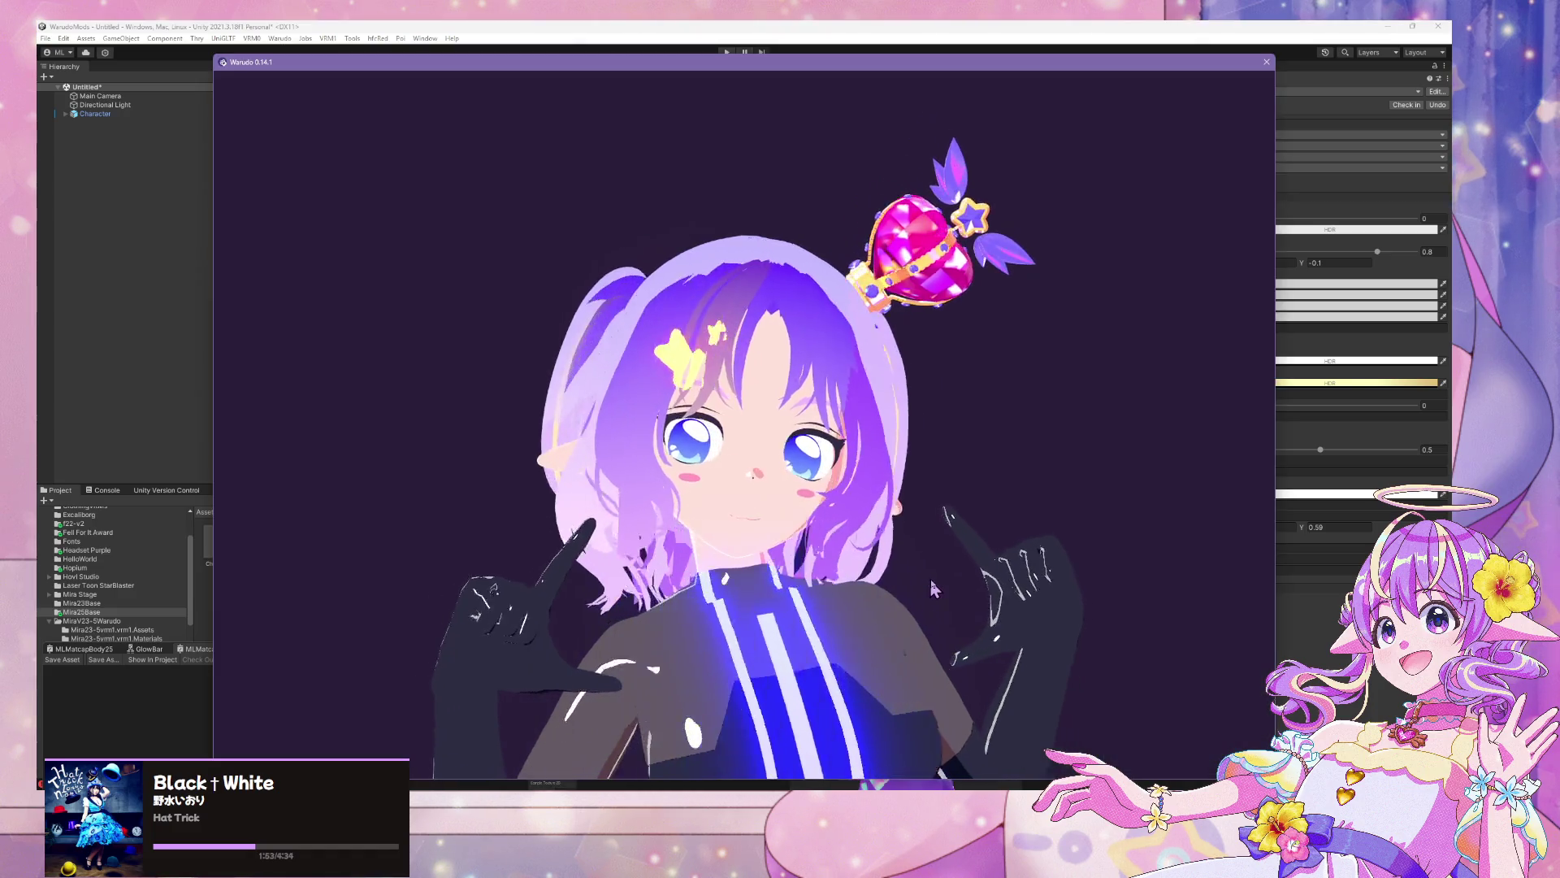
Build the Mira25Base mod from Unity's Warudo menu and check the crowned avatar in the preview
left_click(410, 26)
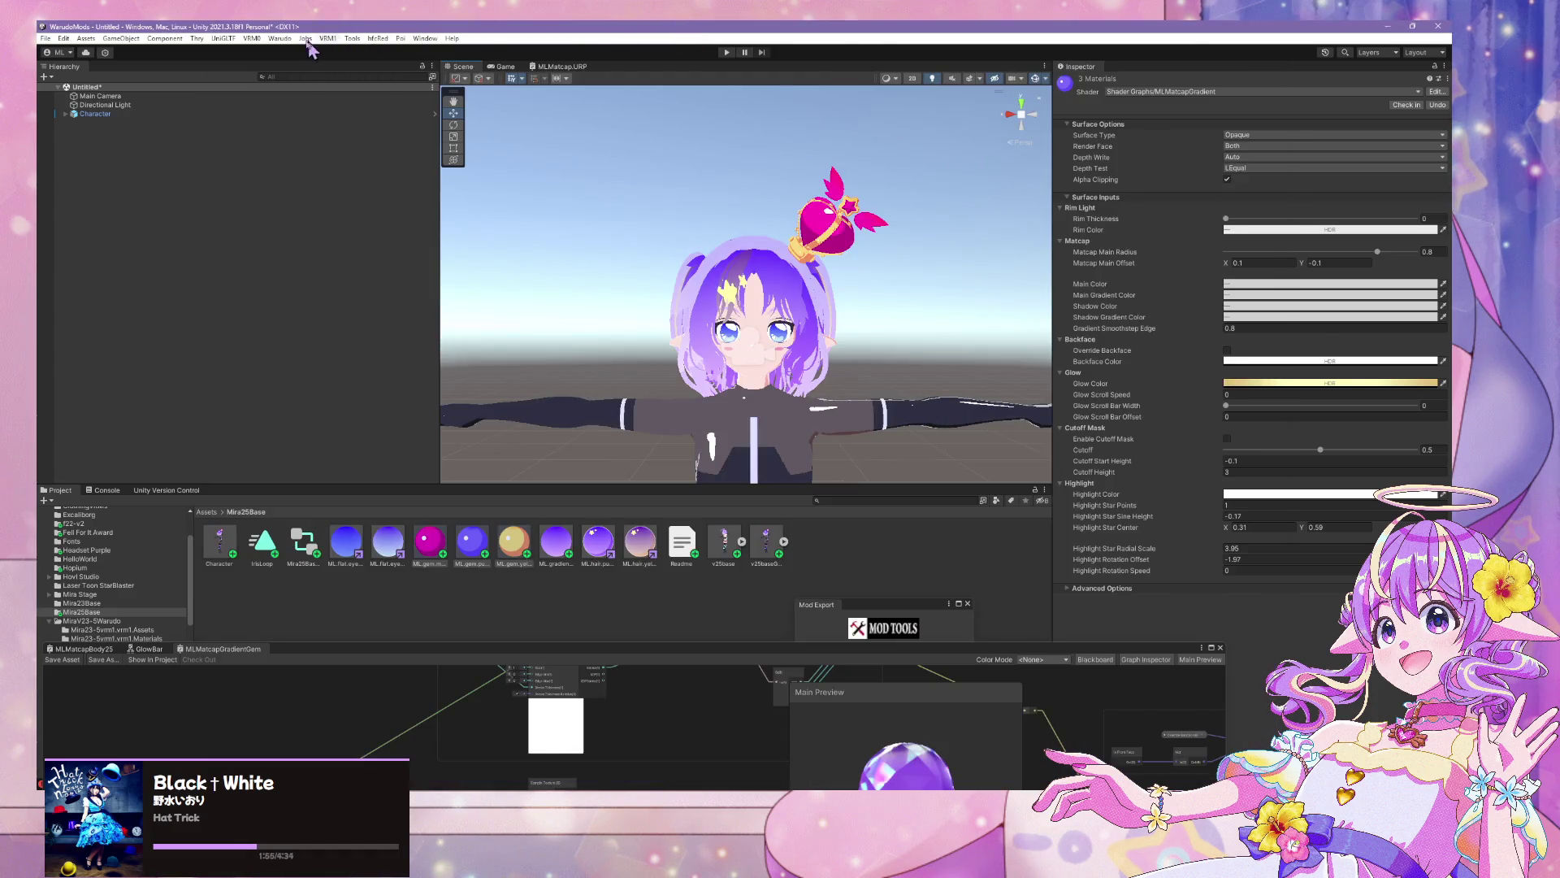
left_click(280, 39)
left_click(301, 110)
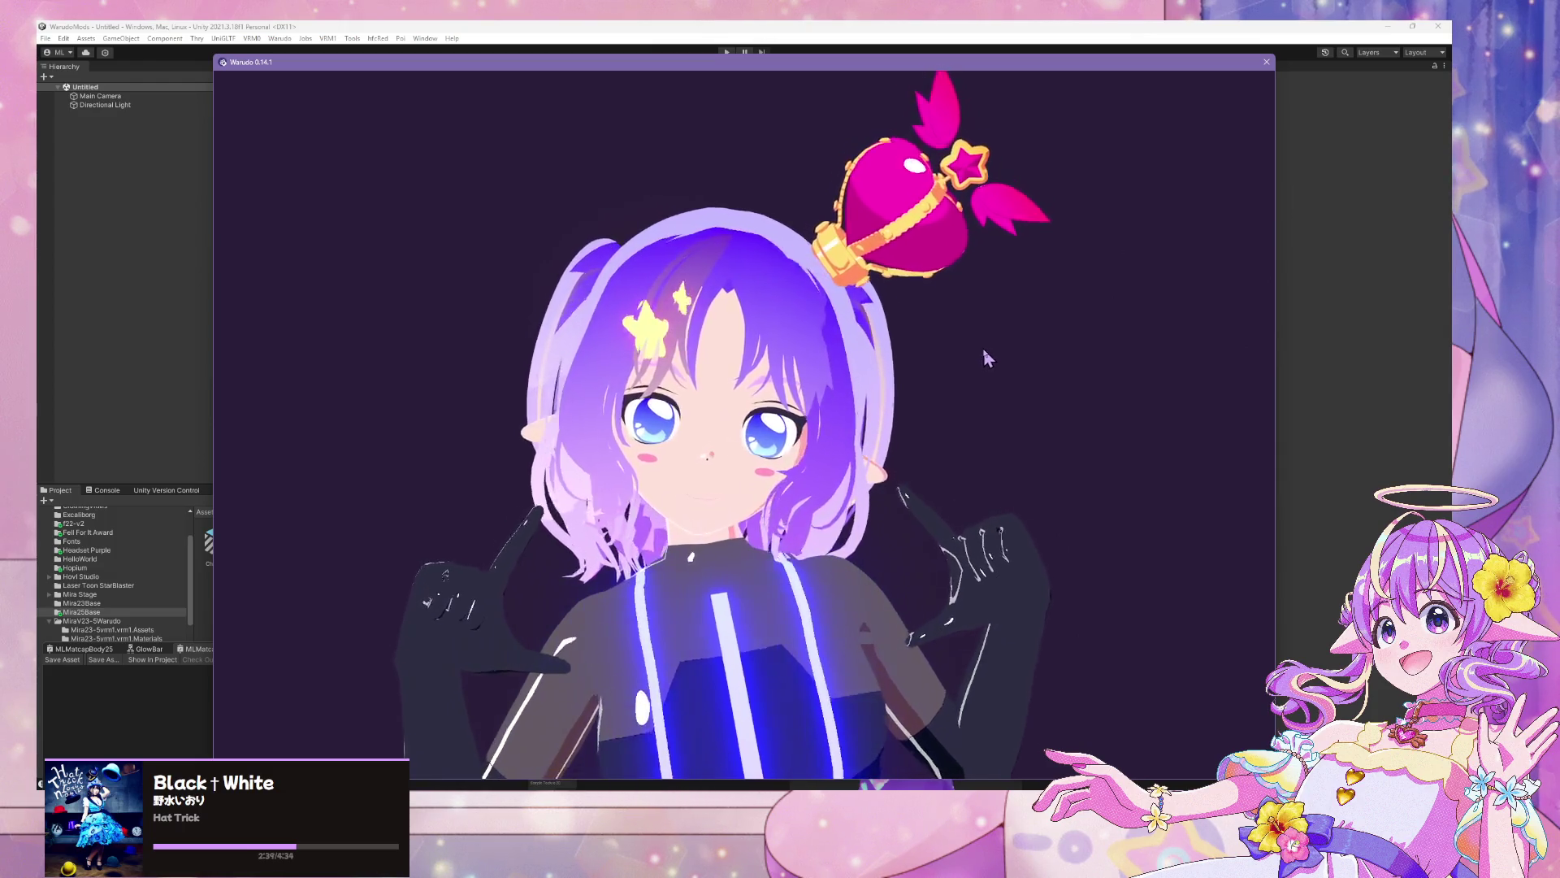
left_click(769, 26)
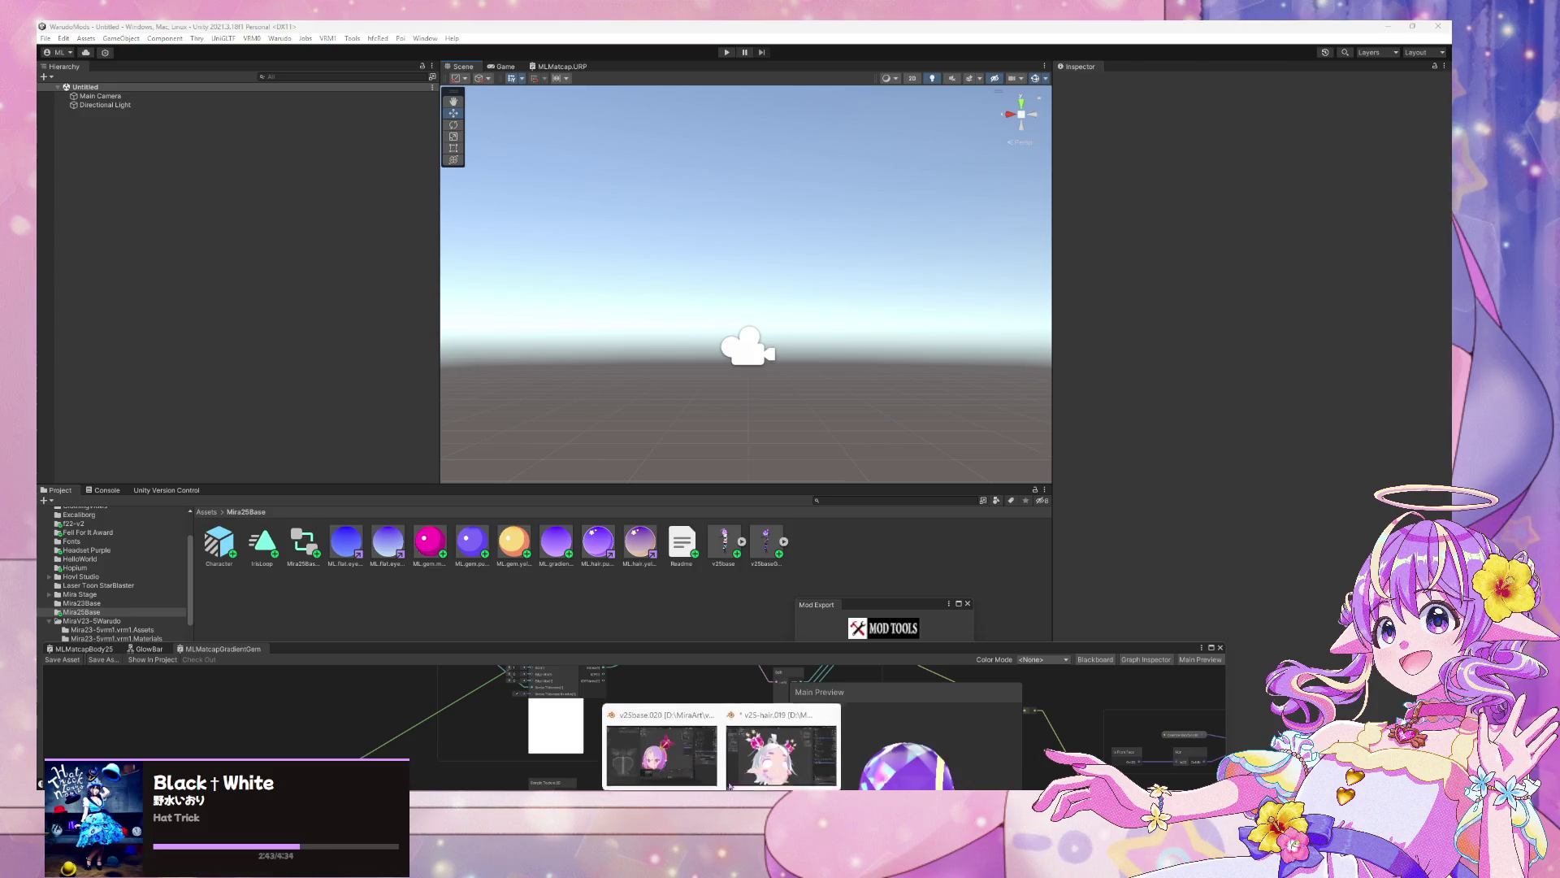
left_click(673, 735)
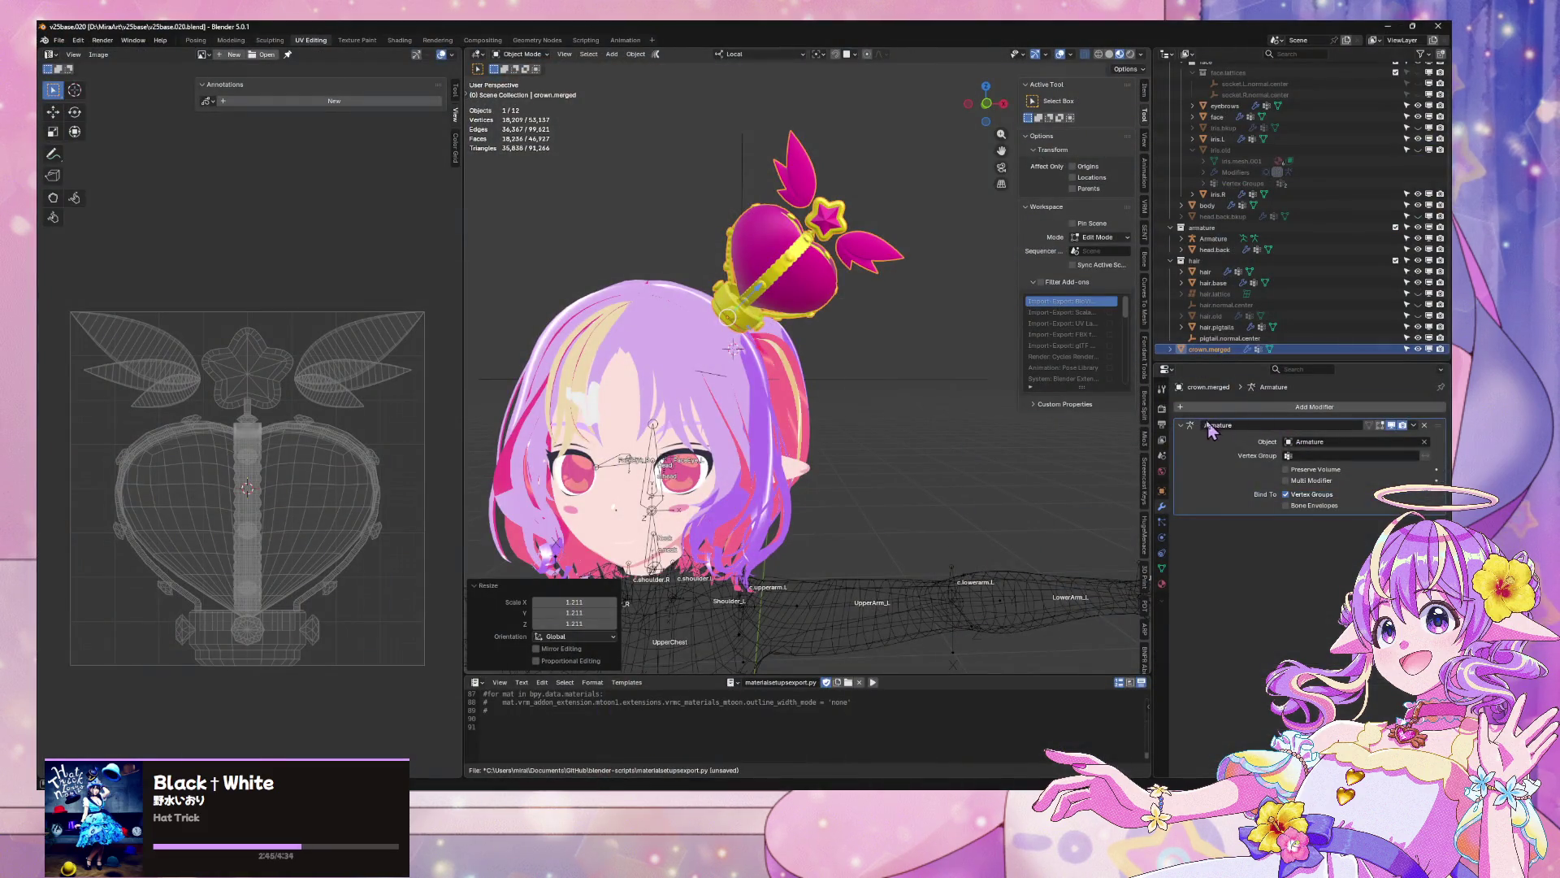
Replace gem.magenta with gem.purple in the crown's active material slot
left_click(1161, 584)
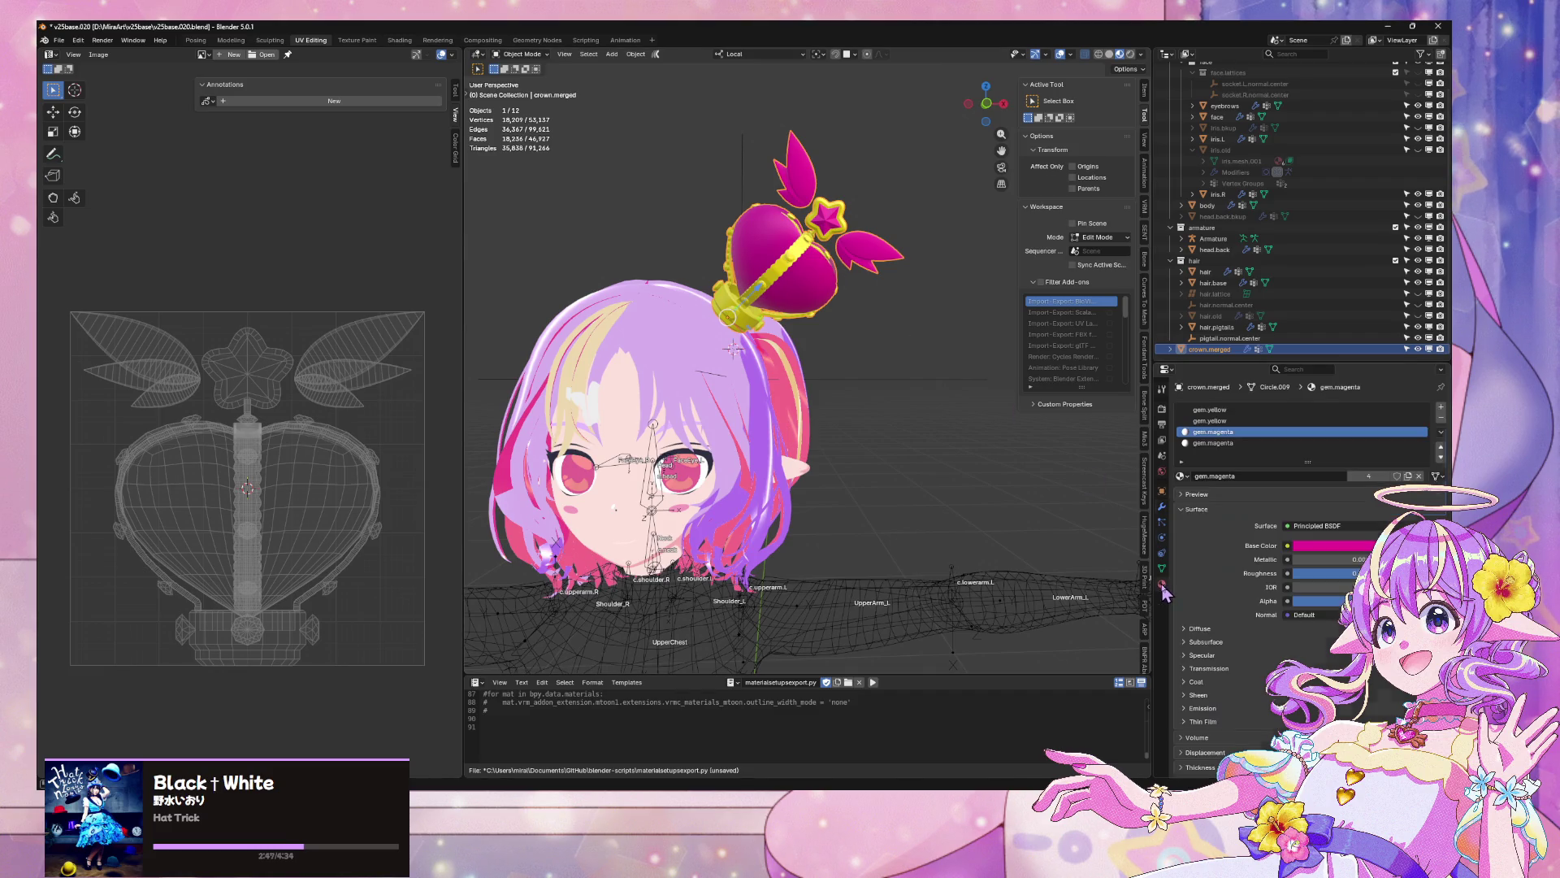
left_click(1182, 476)
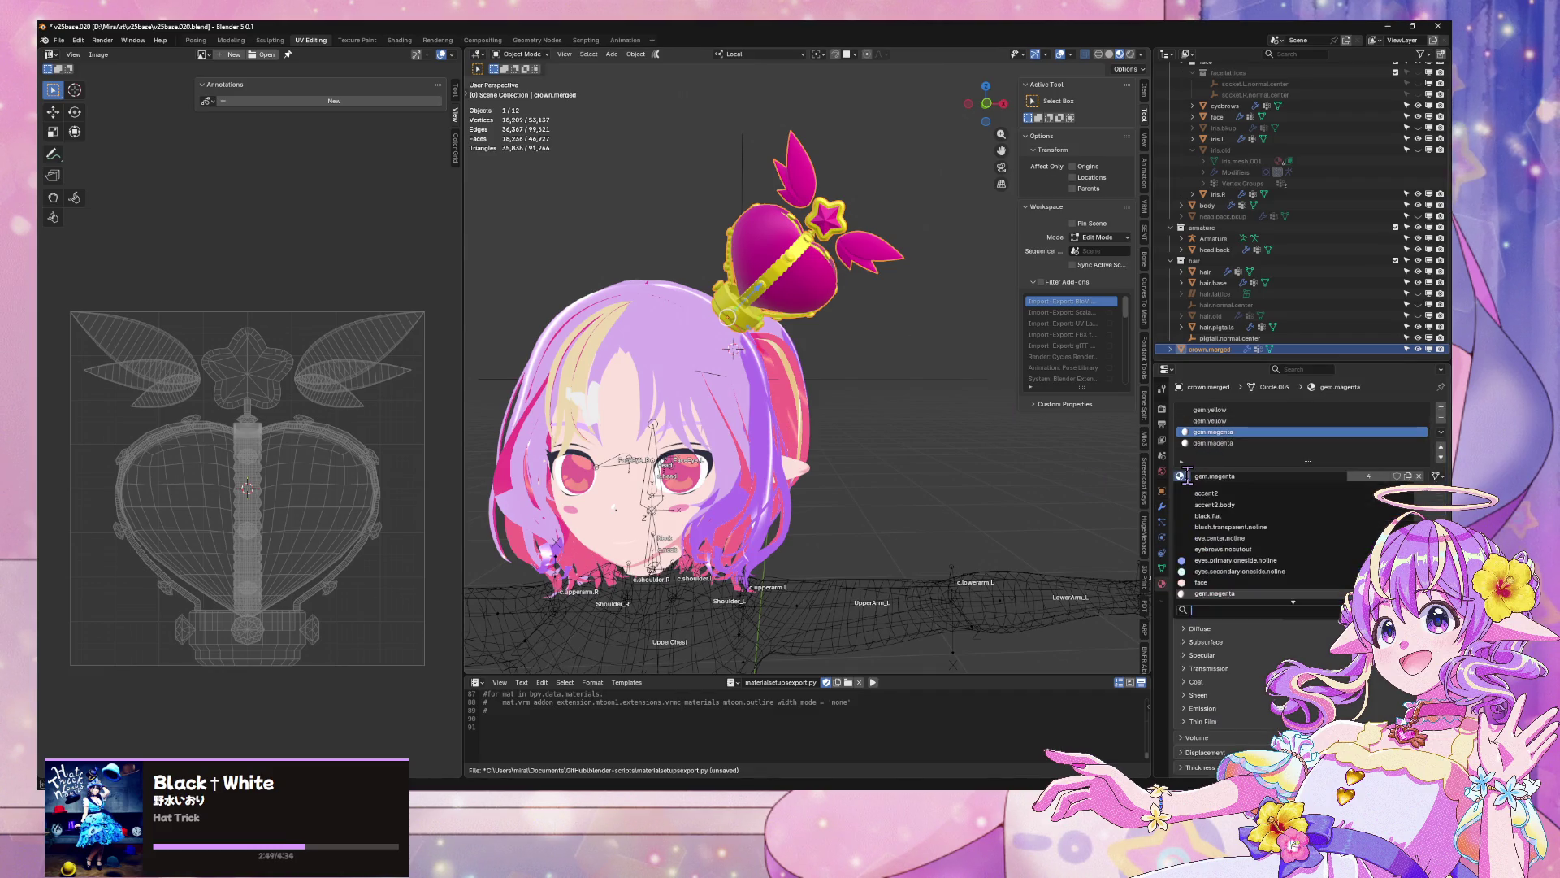
type("pur")
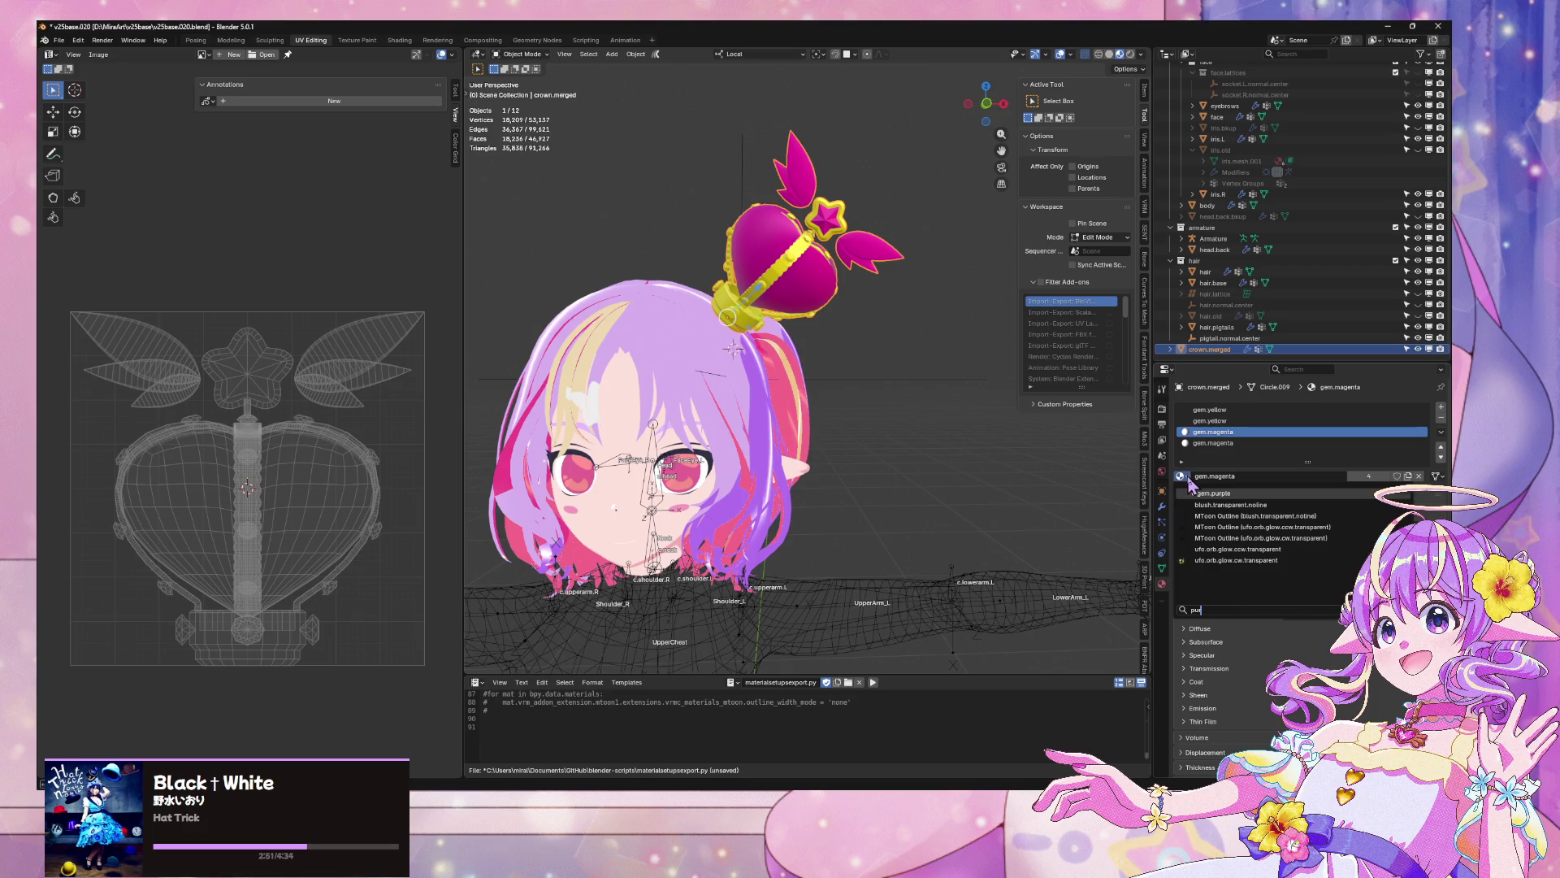
key("Return")
Browse the gem.magenta slot's materials filtered by 'p' down to pink.glow
left_click(1214, 443)
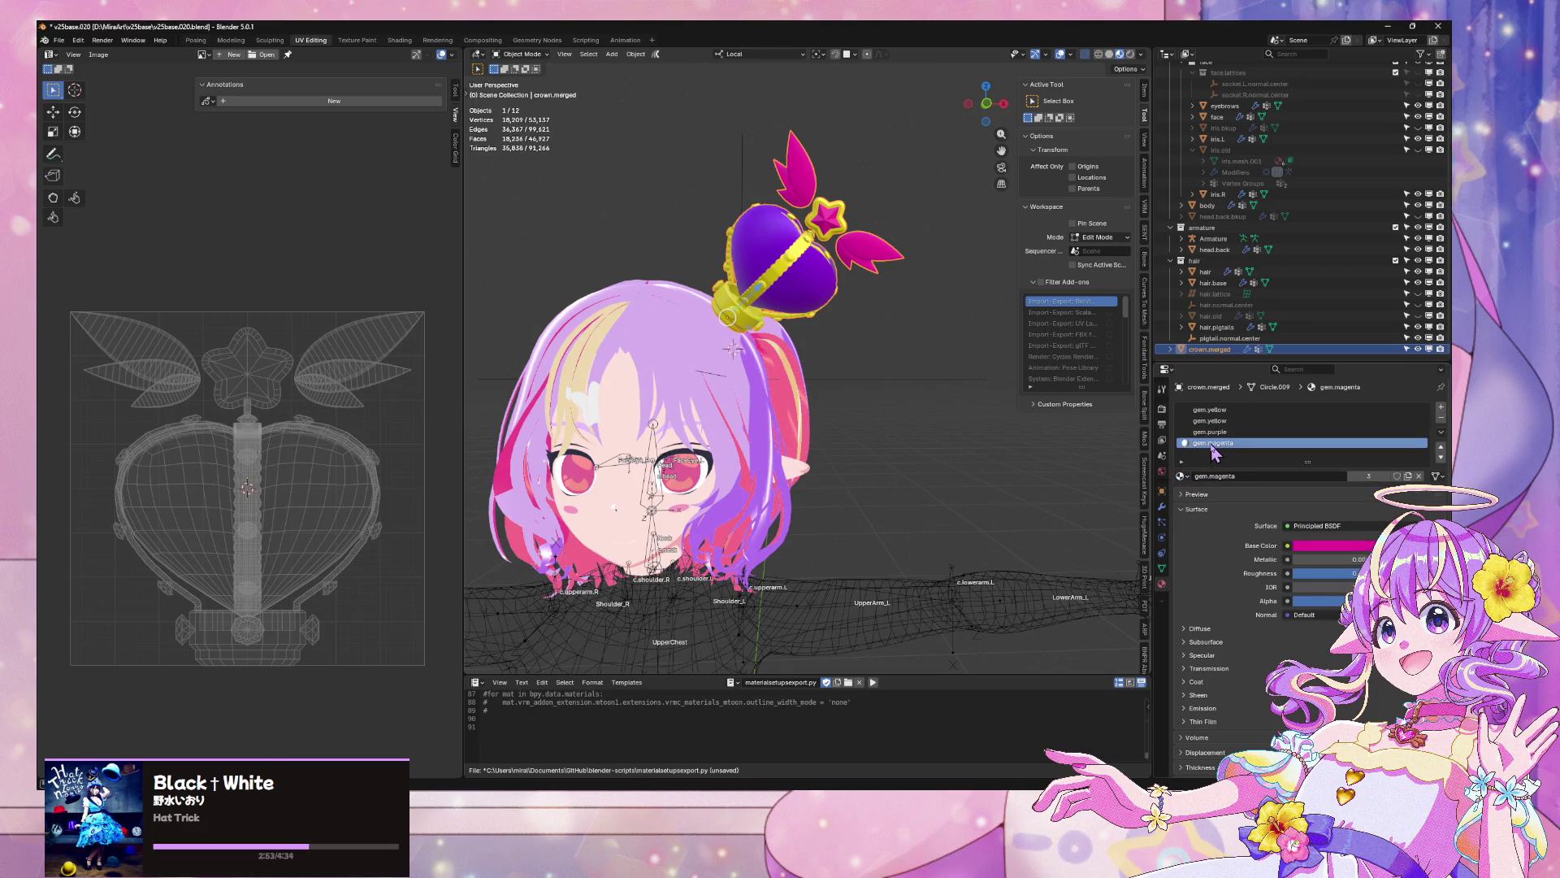
left_click(1181, 477)
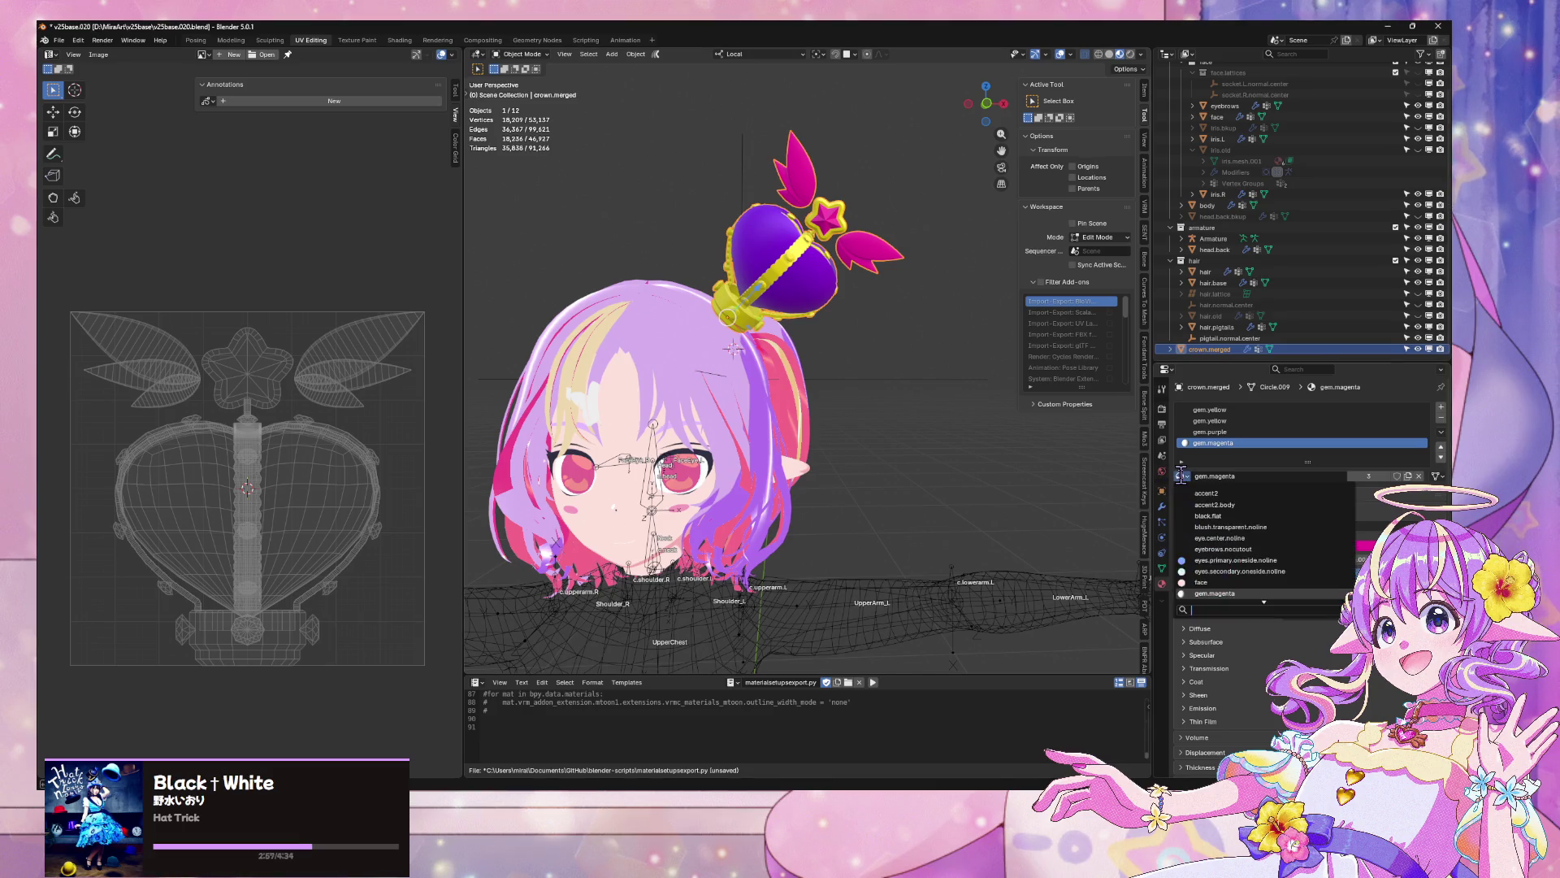
type("p")
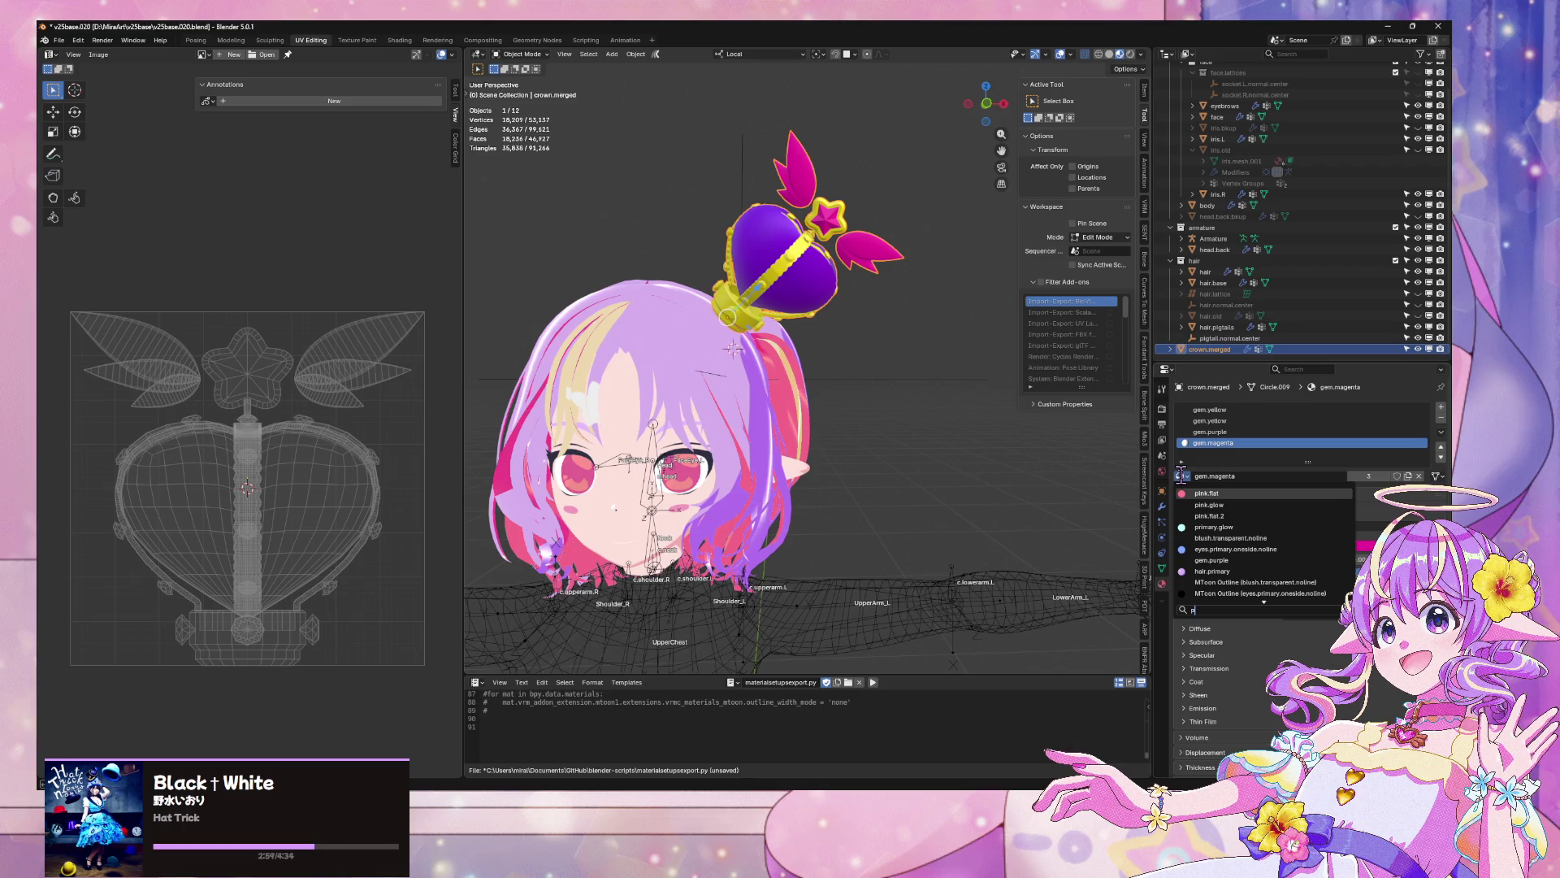
key("Down")
Assign gem.purple to the second gem.yellow slot and save v25base020.blend
left_click(1223, 421)
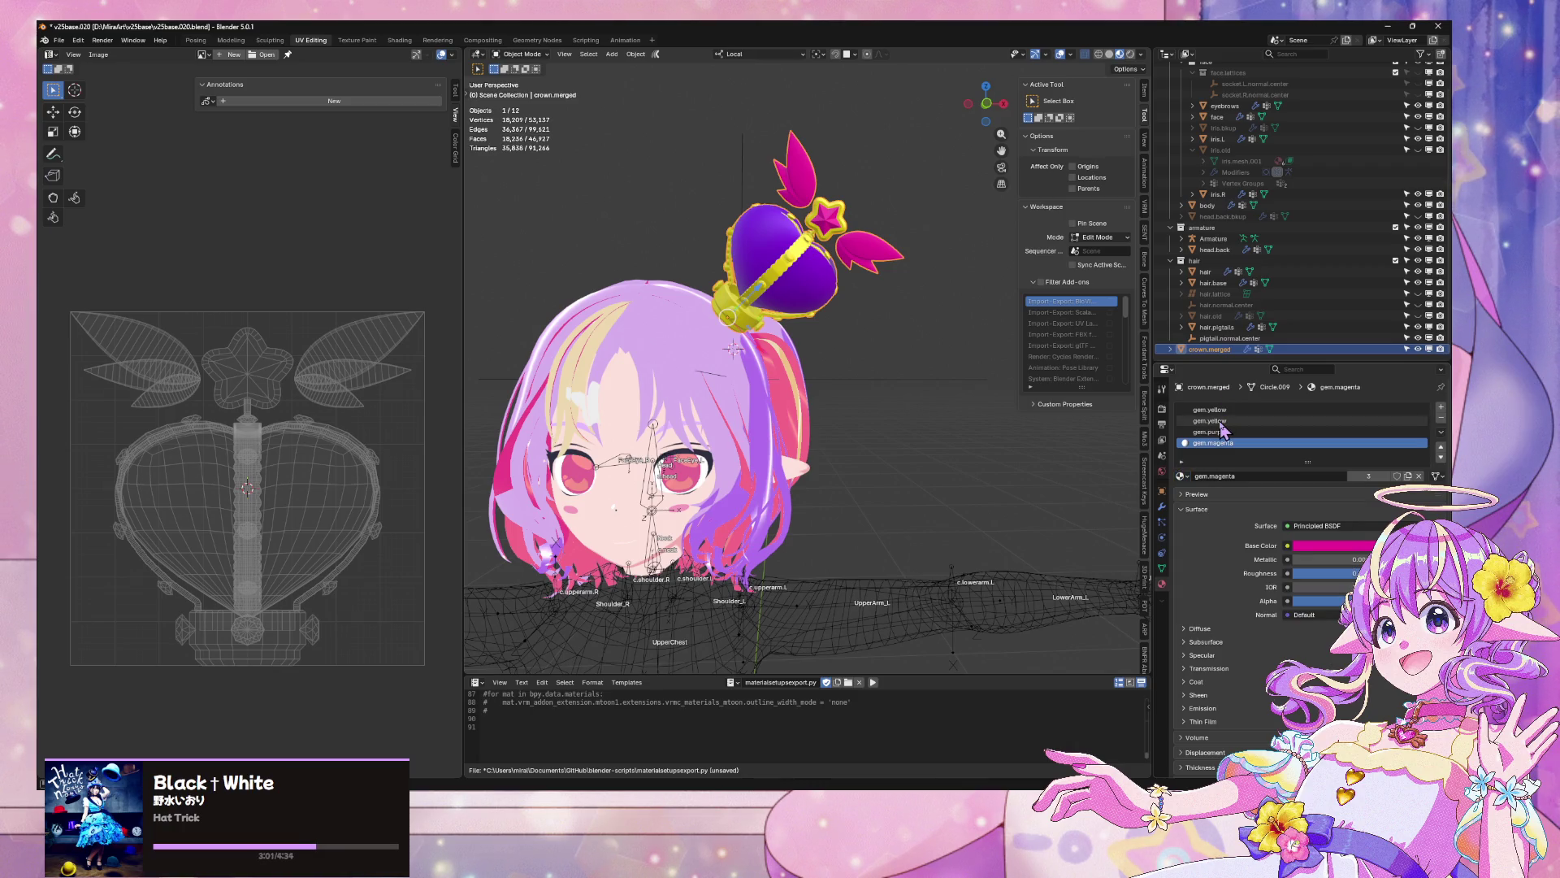
left_click(1181, 477)
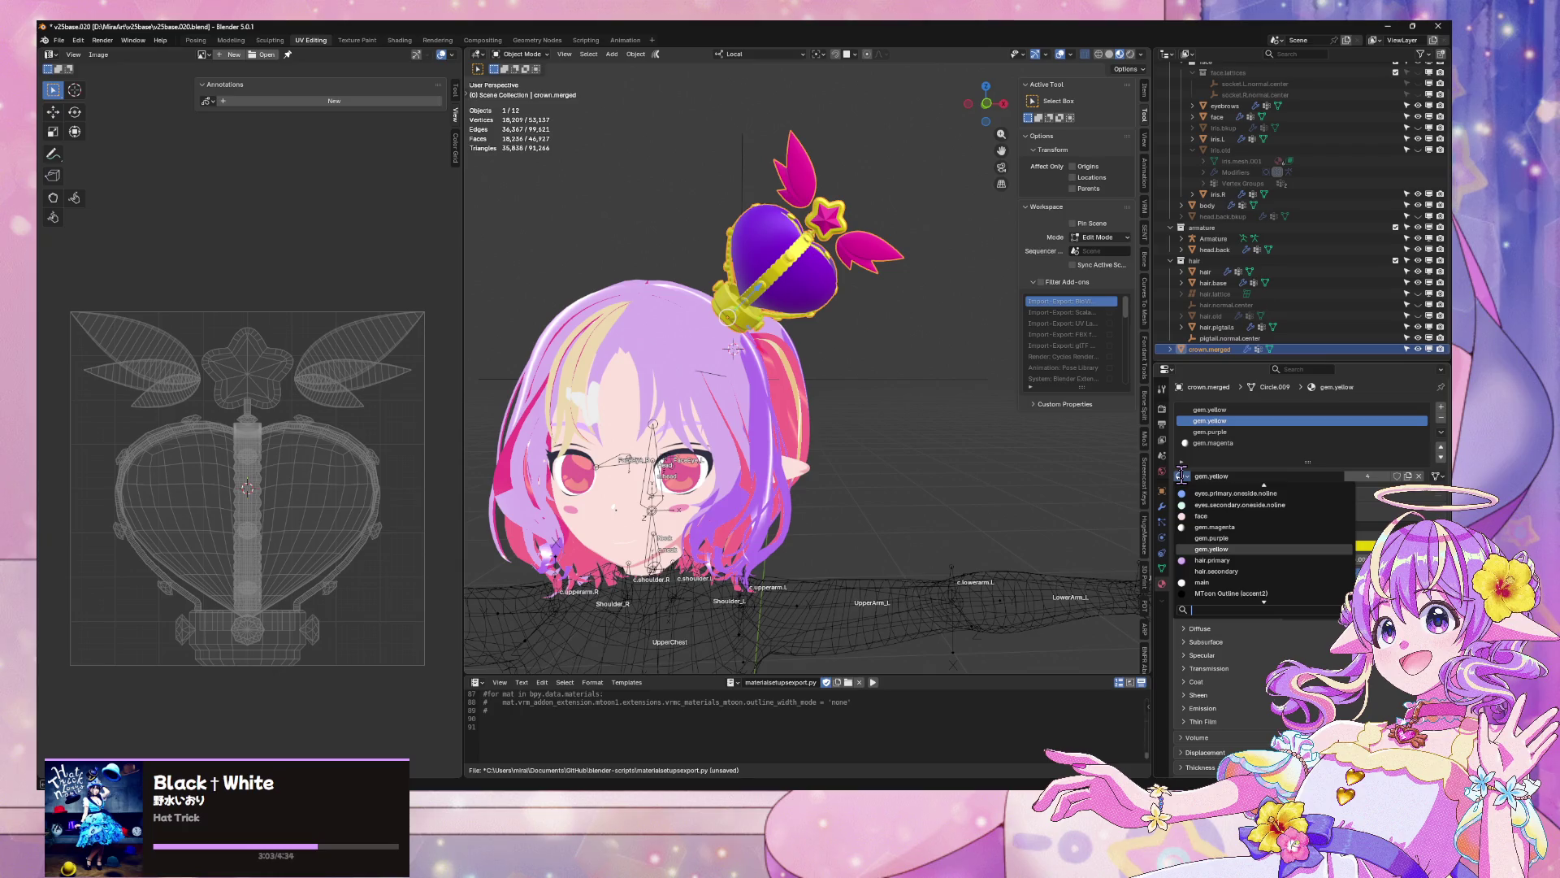
type("purple")
key("Return")
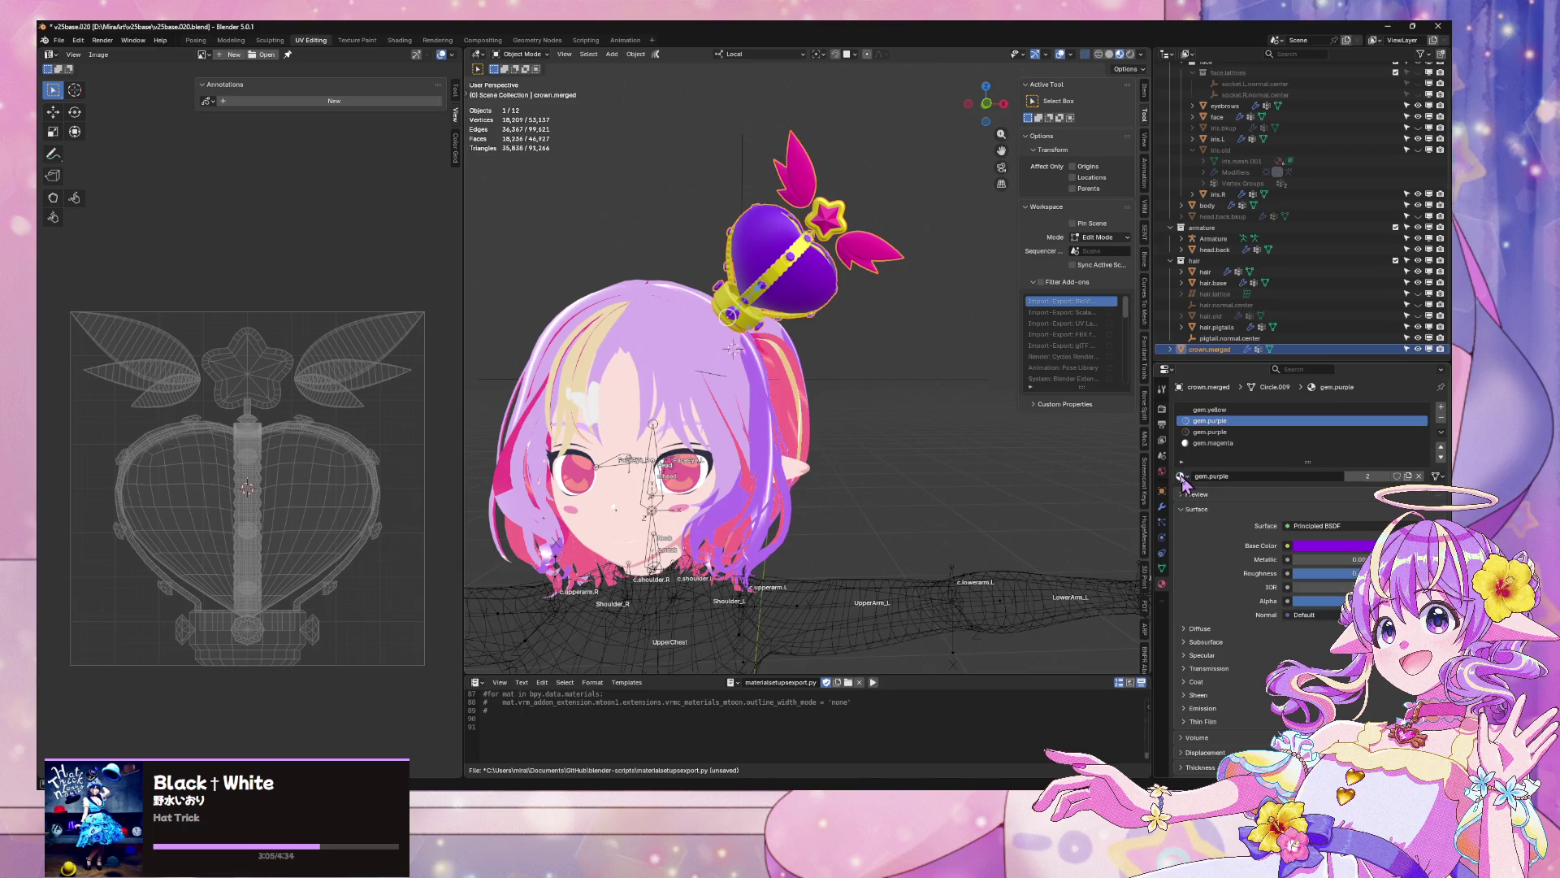
mouse_move(761, 349)
left_mouse_down()
mouse_move(767, 455)
mouse_move(760, 347)
left_mouse_up()
key("ctrl+s")
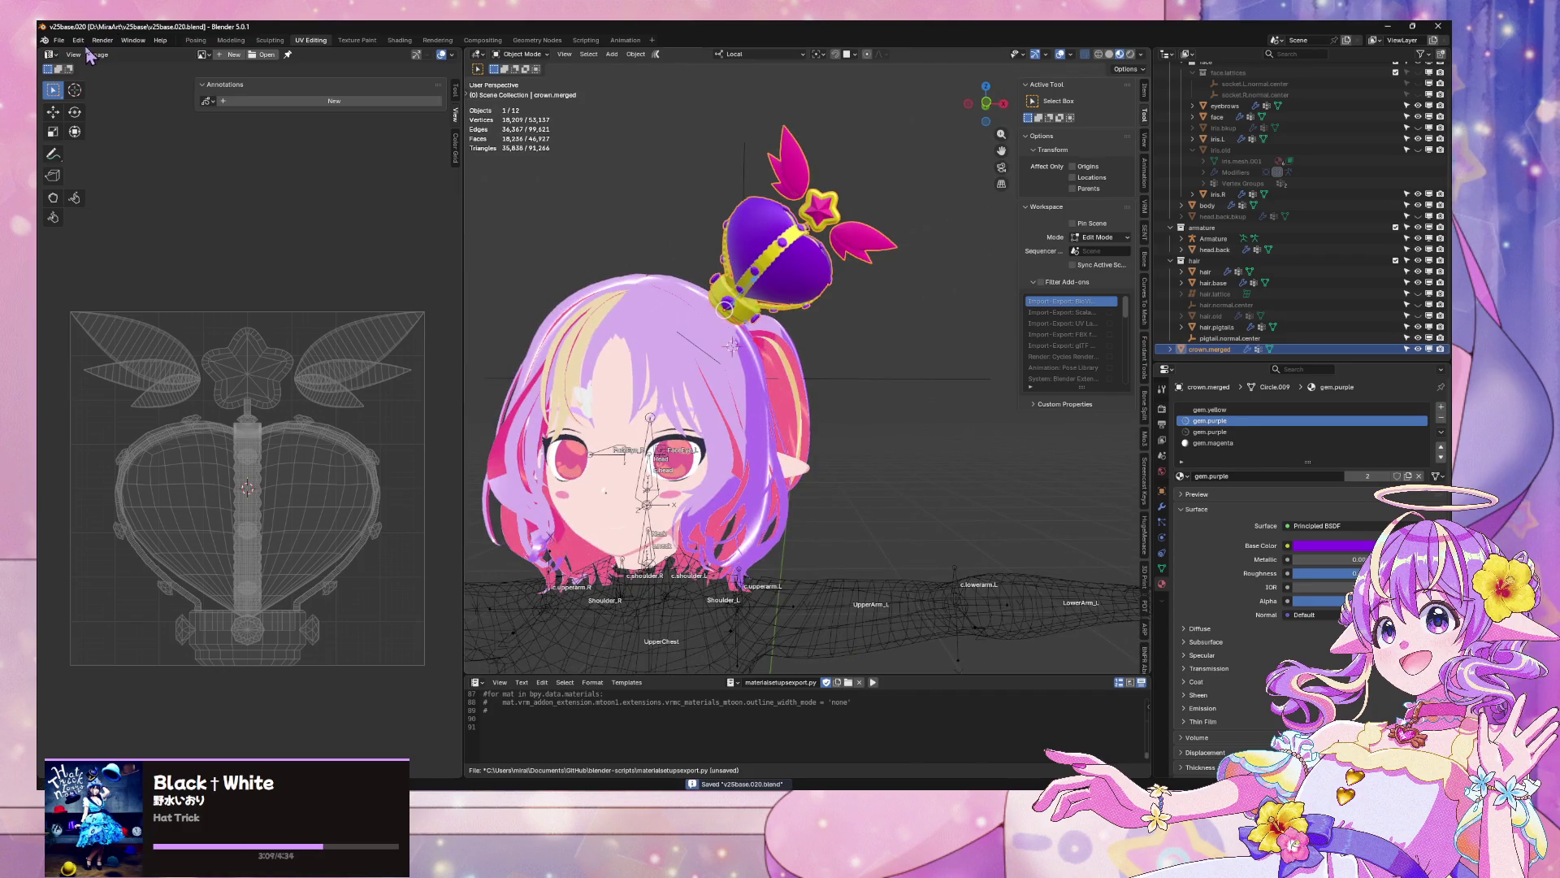
Export the avatar as glTF 2.0, overwriting the existing v25baseGLTF.glb
left_click(58, 41)
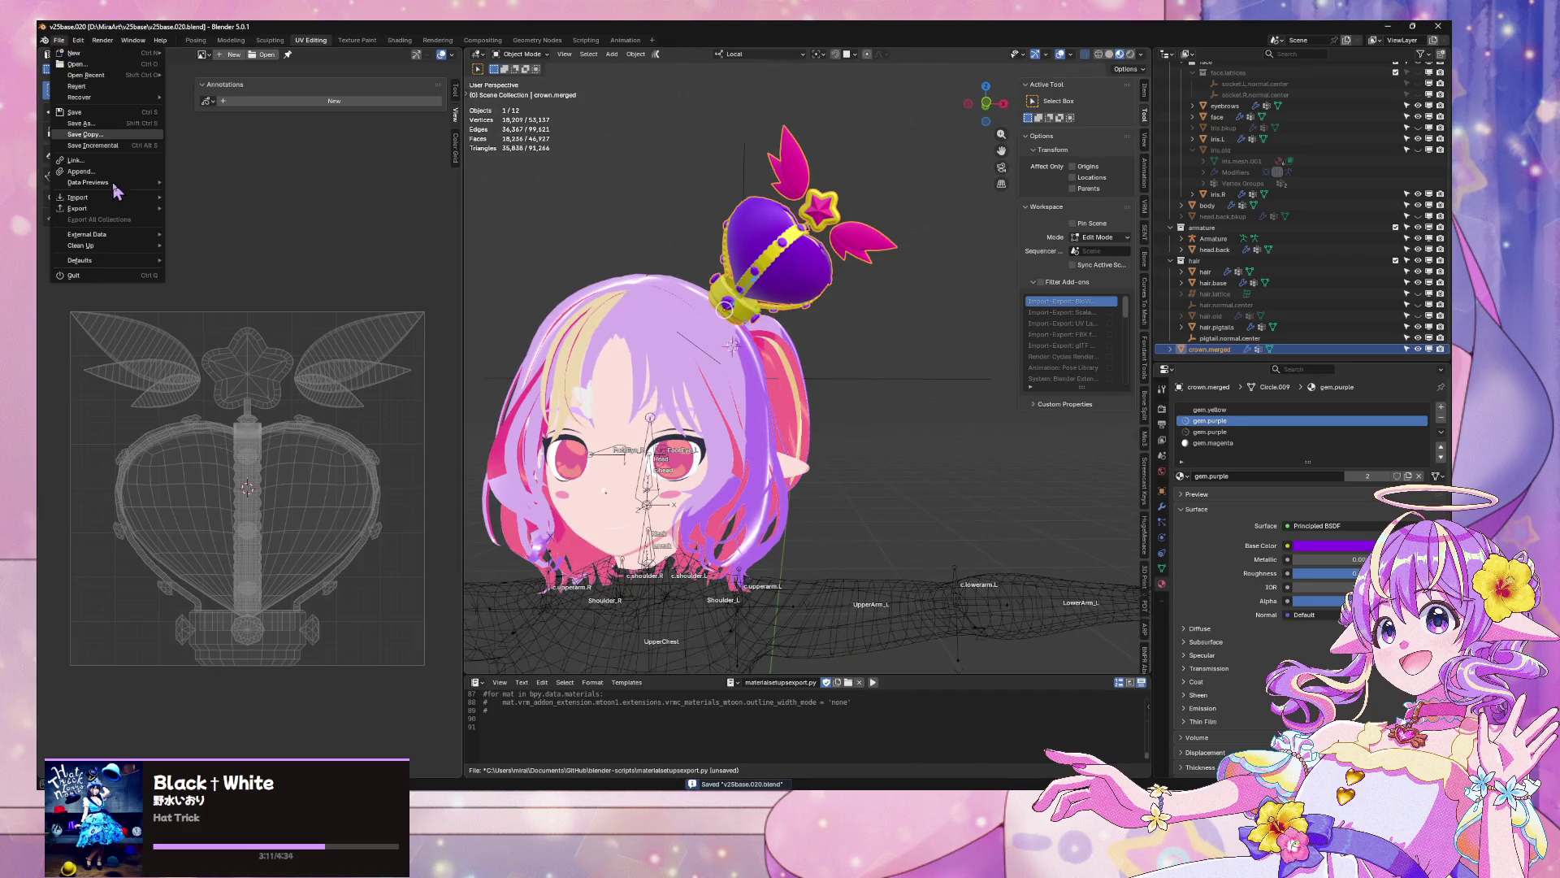
mouse_move(114, 201)
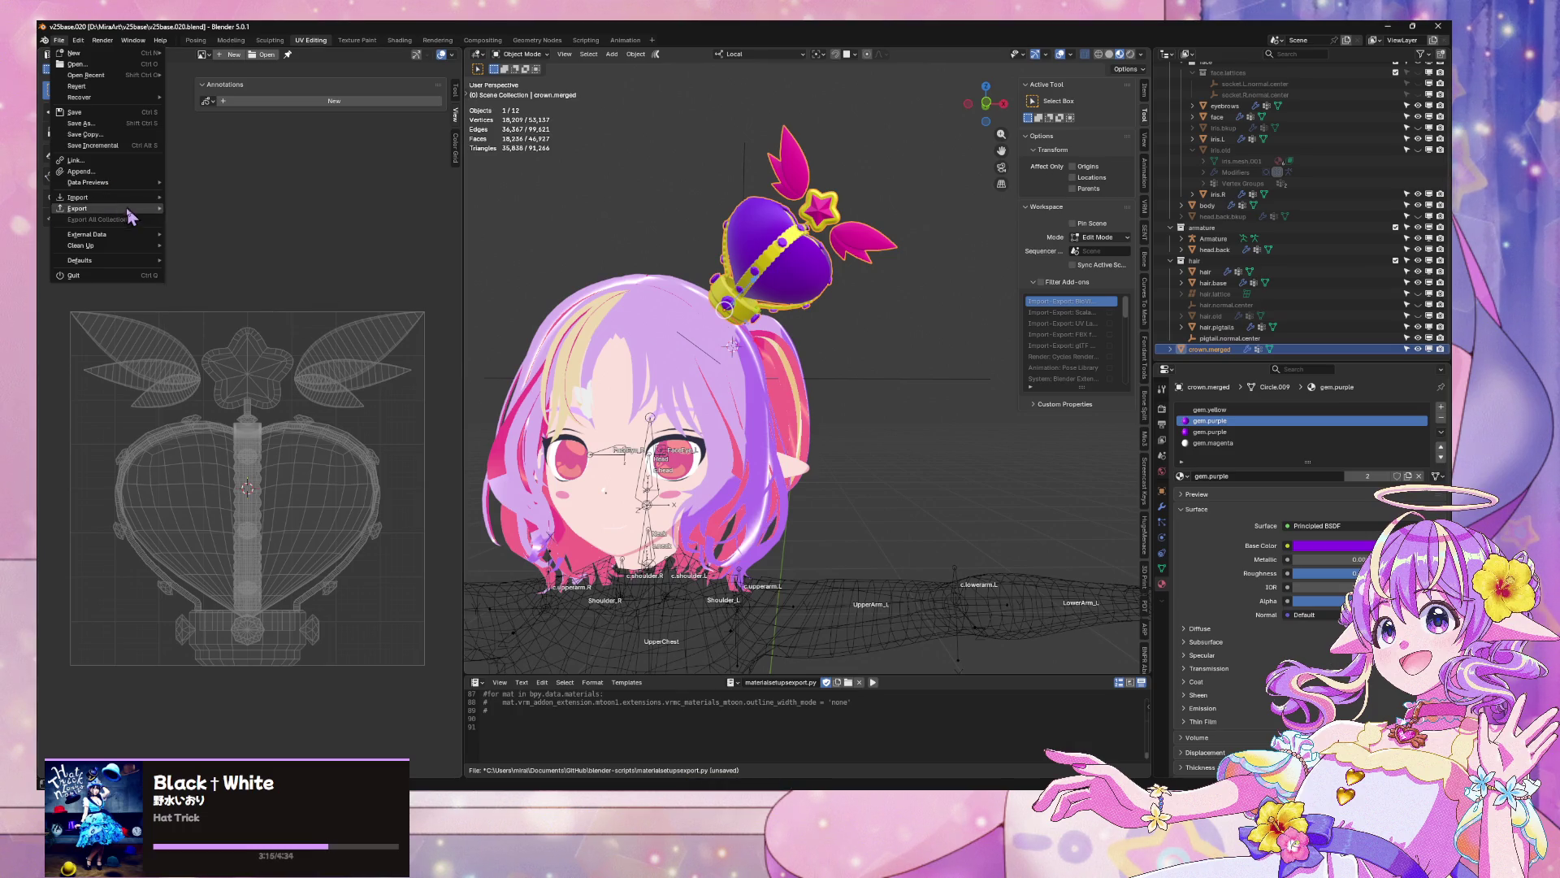
left_click(213, 309)
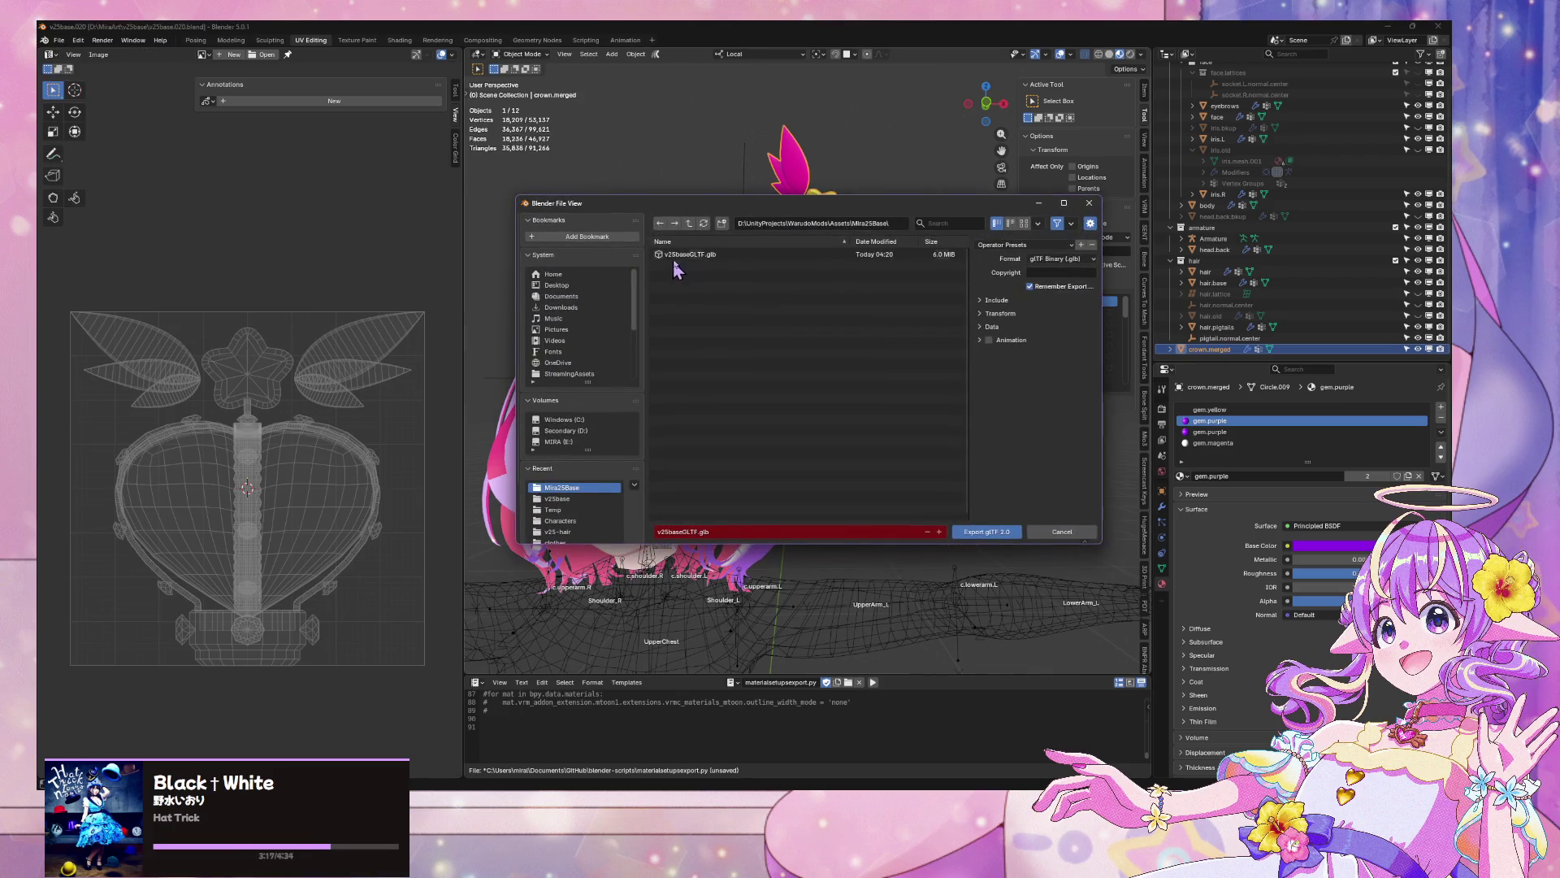
double_click(673, 257)
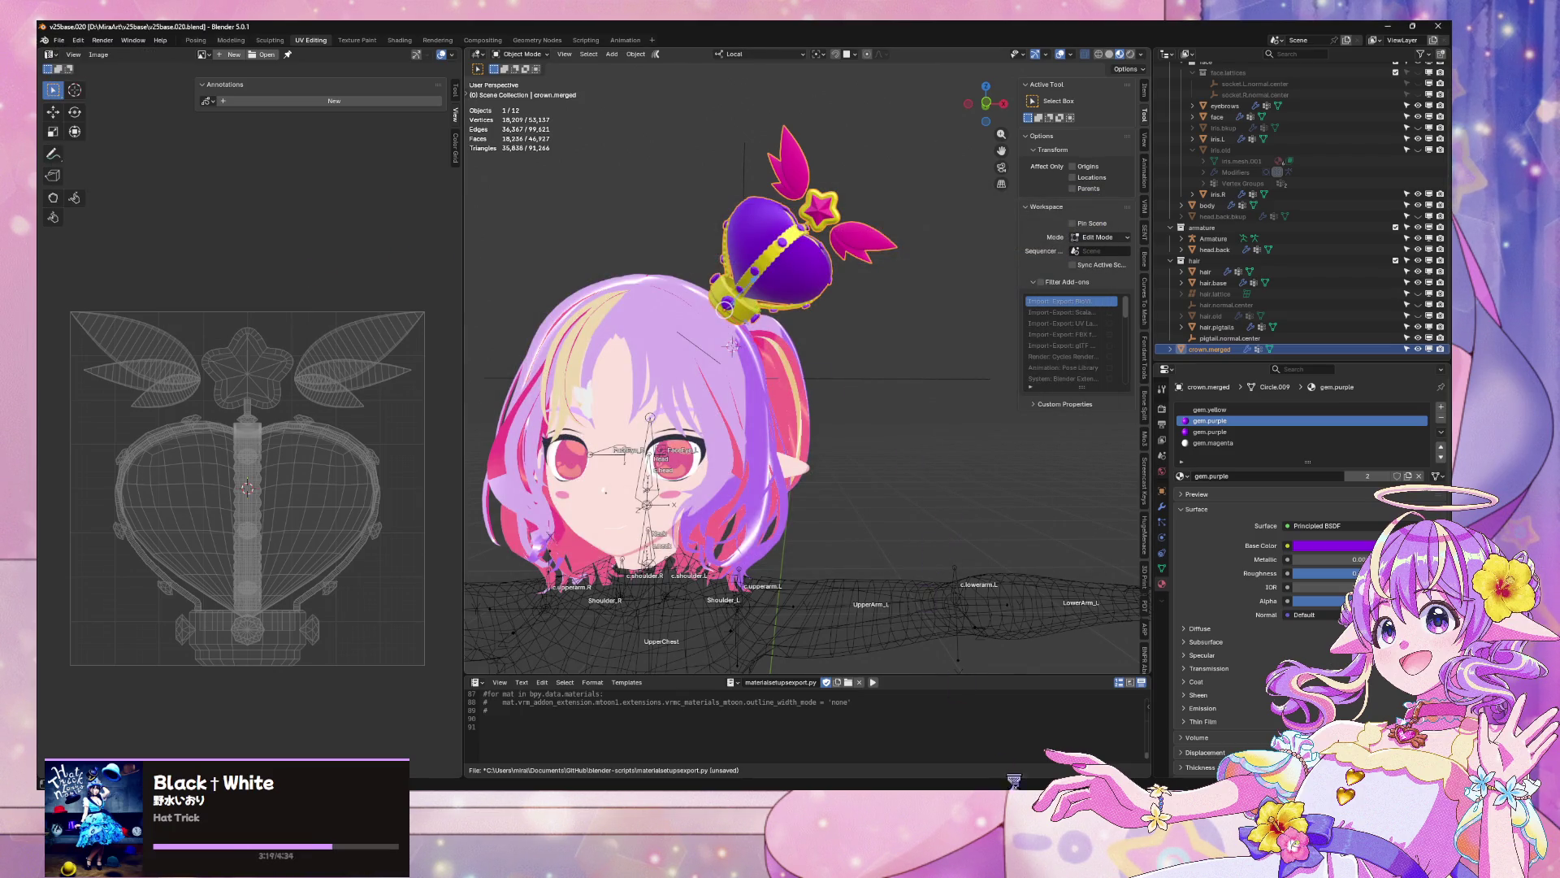
Check the re-exported avatar in Warudo, then switch to the Unity editor
mouse_move(1013, 780)
left_click(990, 733)
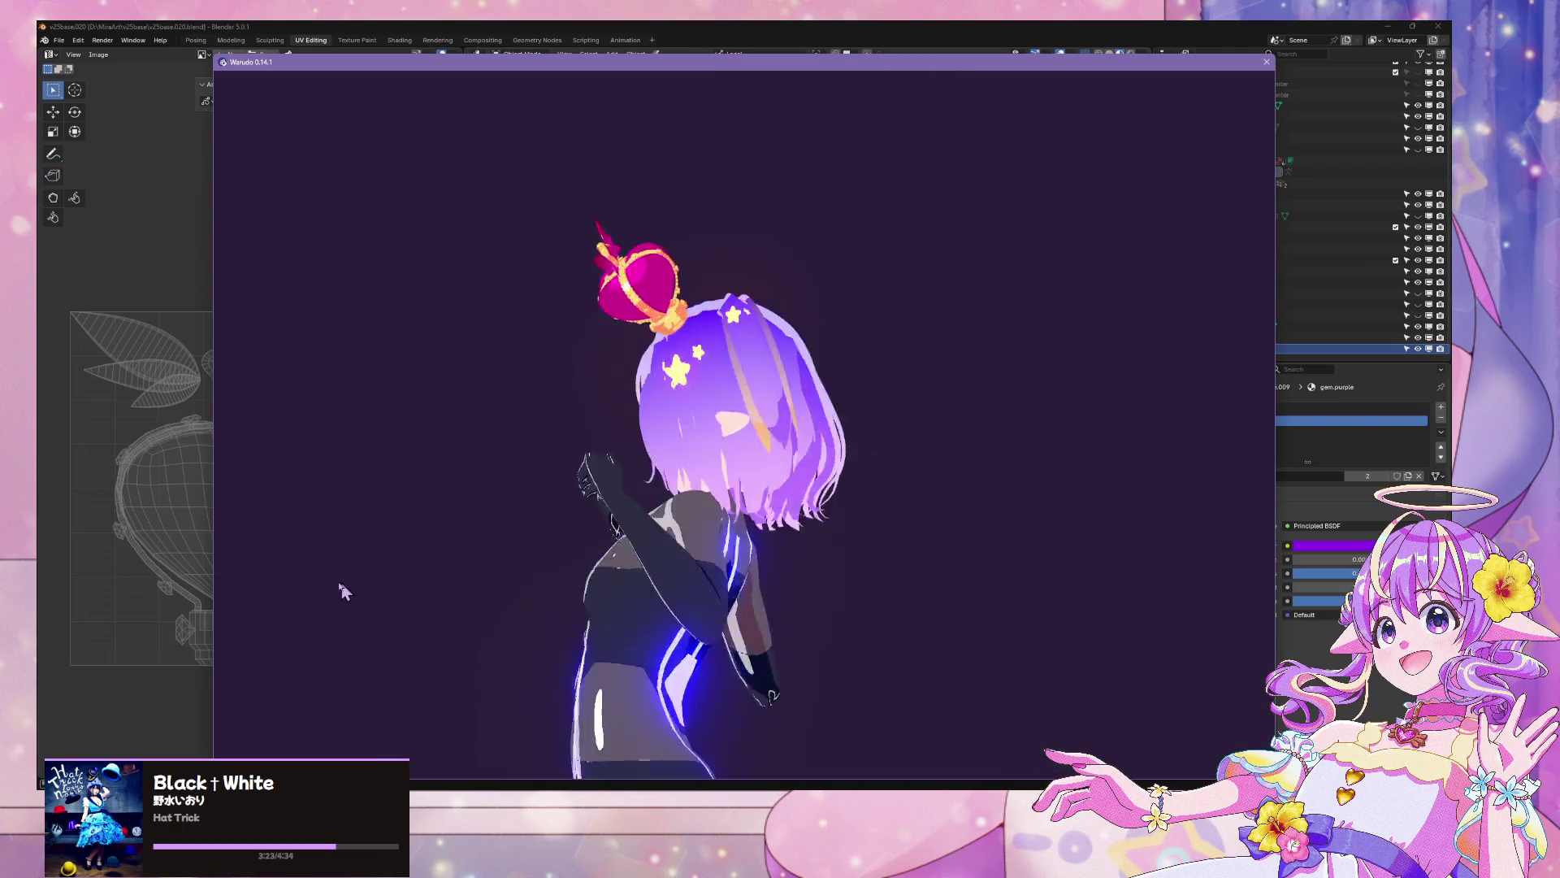
key("alt+Tab")
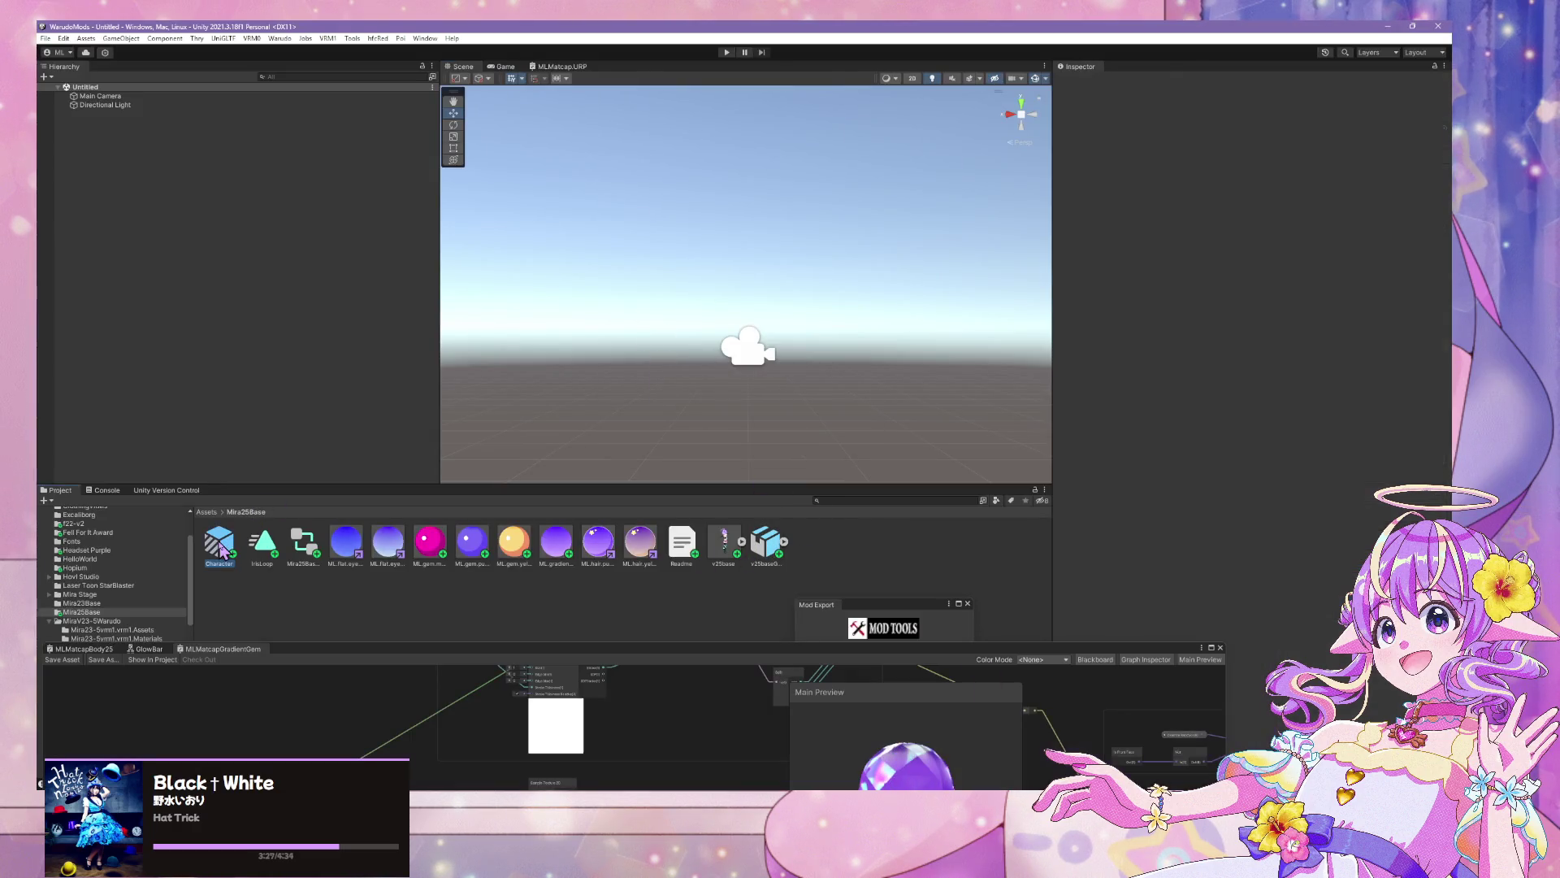
Place the imported glTF Character into the scene and pan up to its crown
left_click(765, 541)
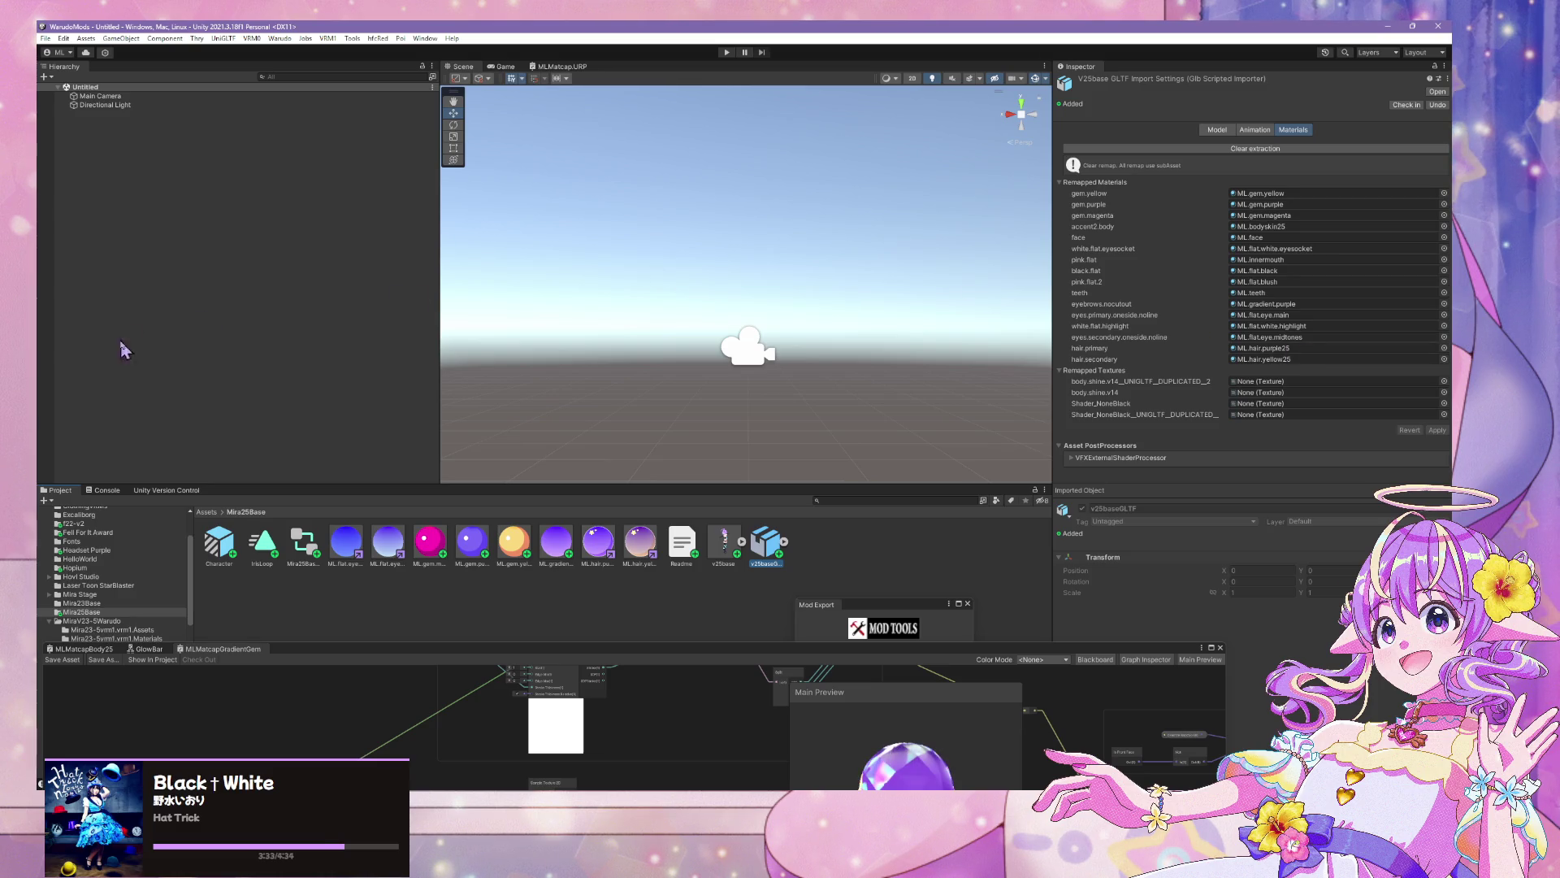
left_click_drag(186, 362, 188, 361)
scroll(876, 313, "up", 6)
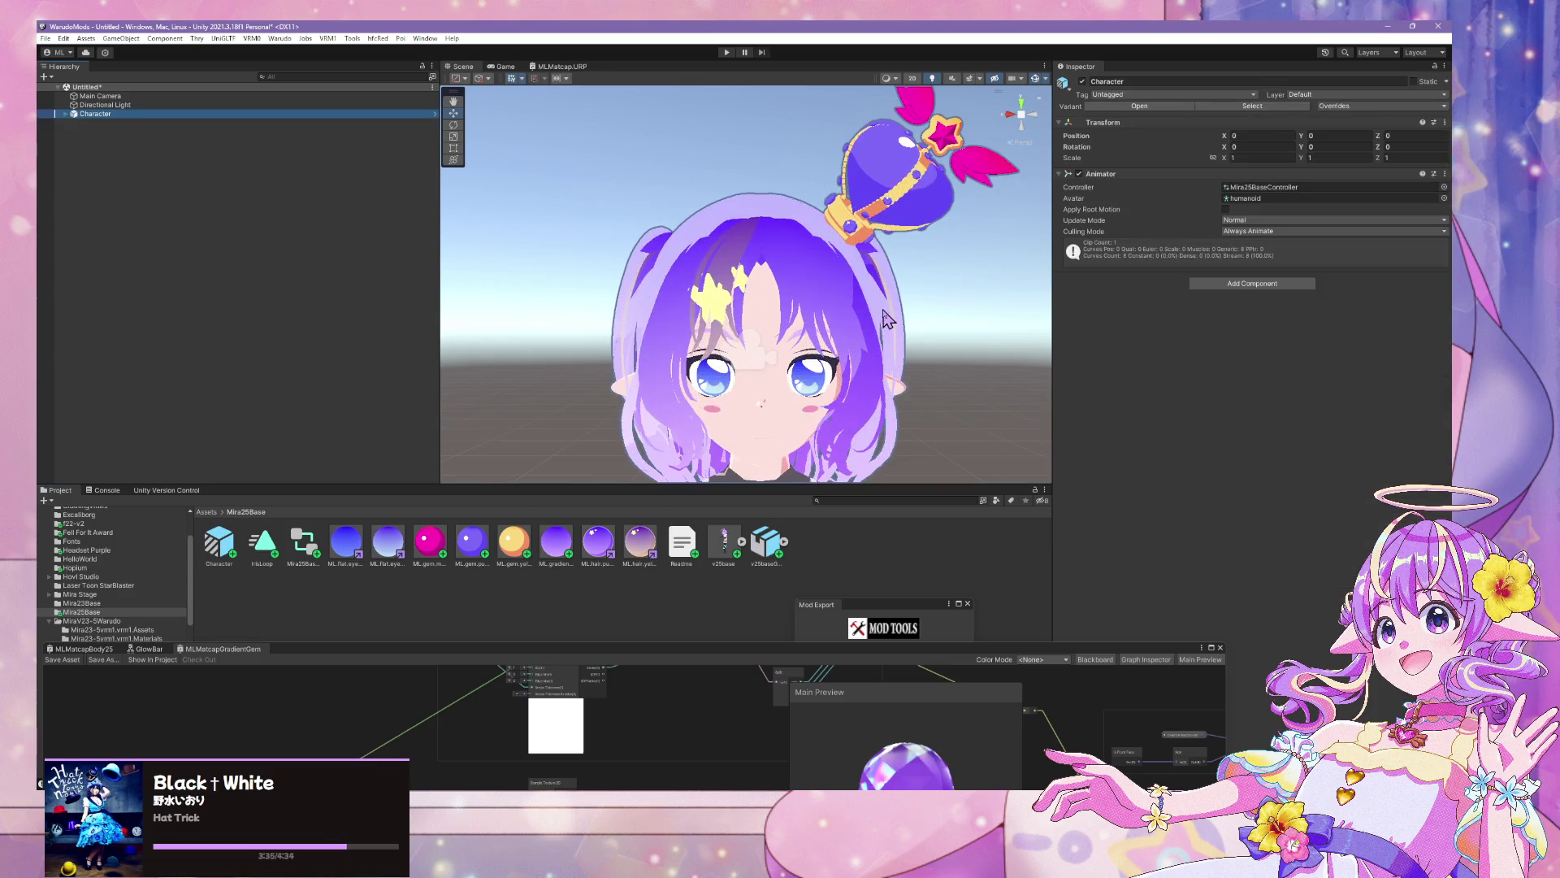
left_click_drag(873, 280, 882, 345)
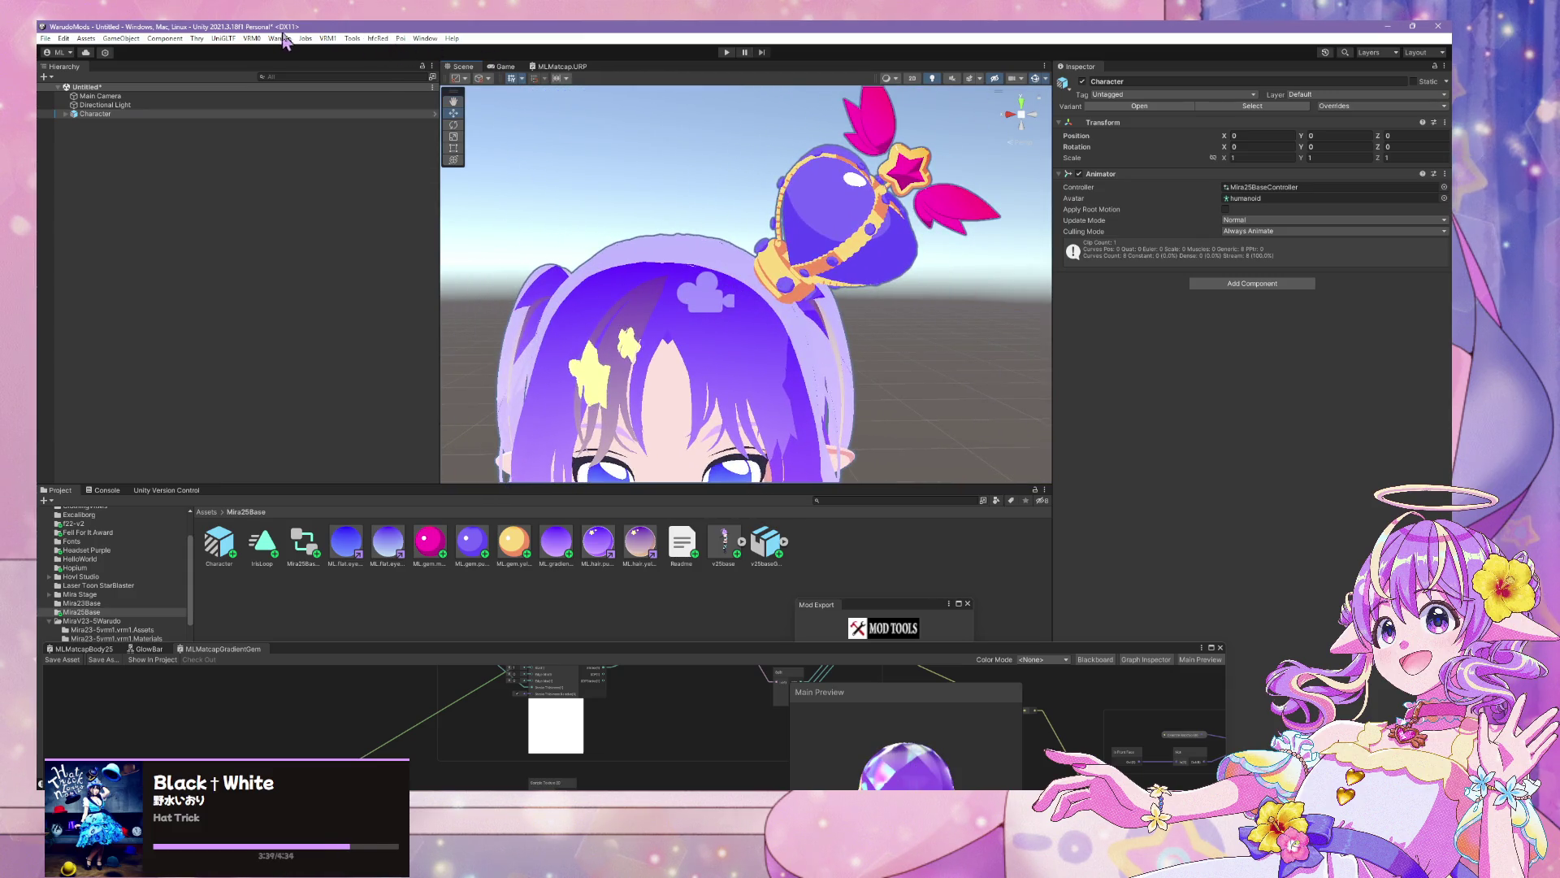
Build the Warudo mod's asset bundle, then return to Blender
left_click(280, 39)
left_click(355, 110)
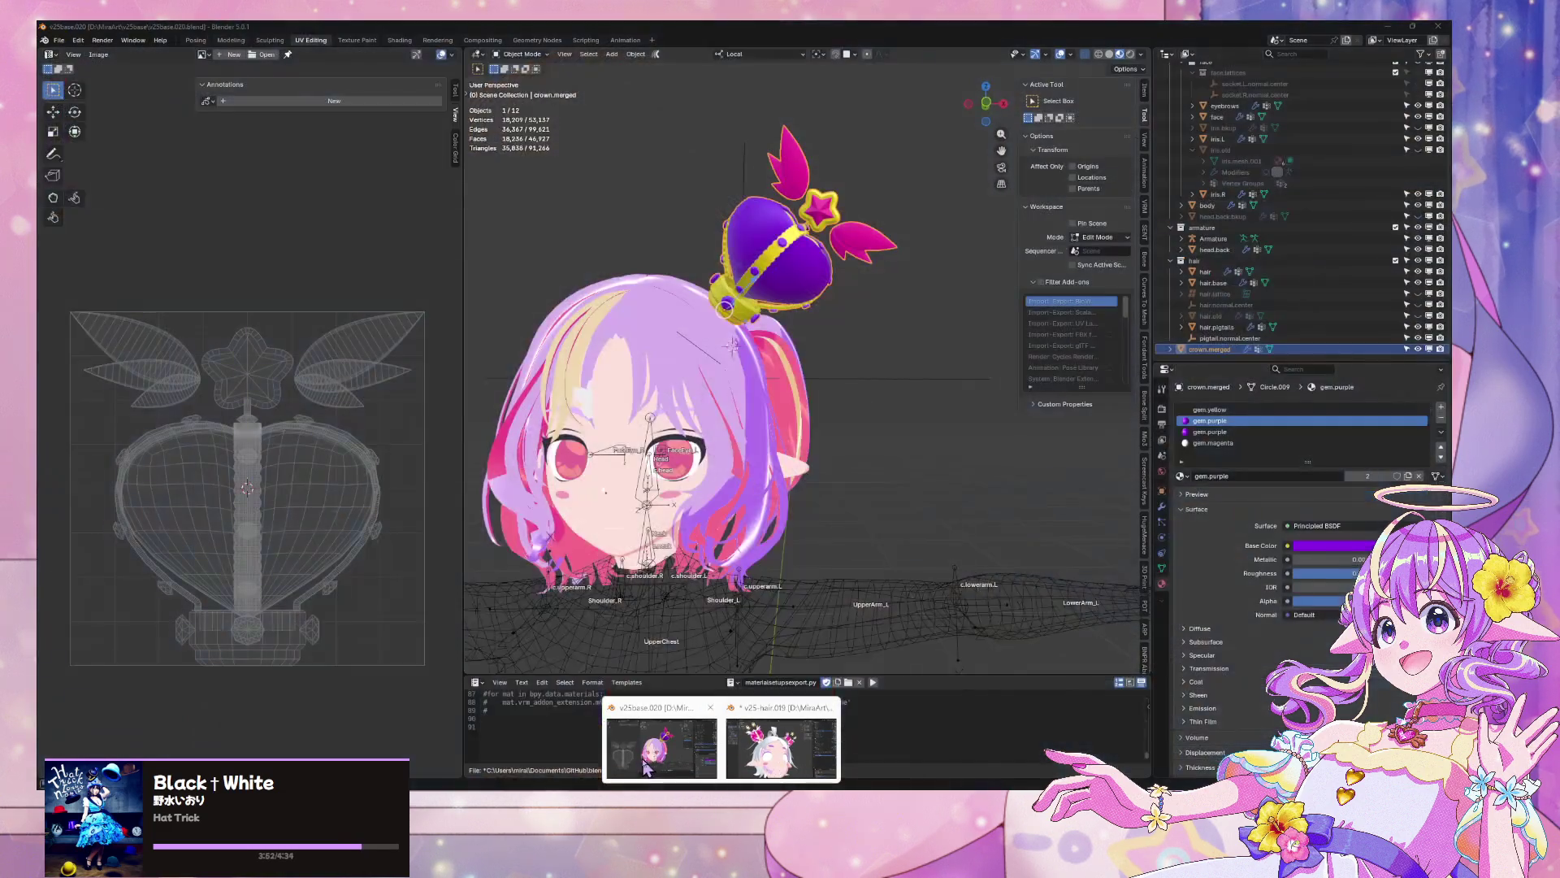
left_click(705, 760)
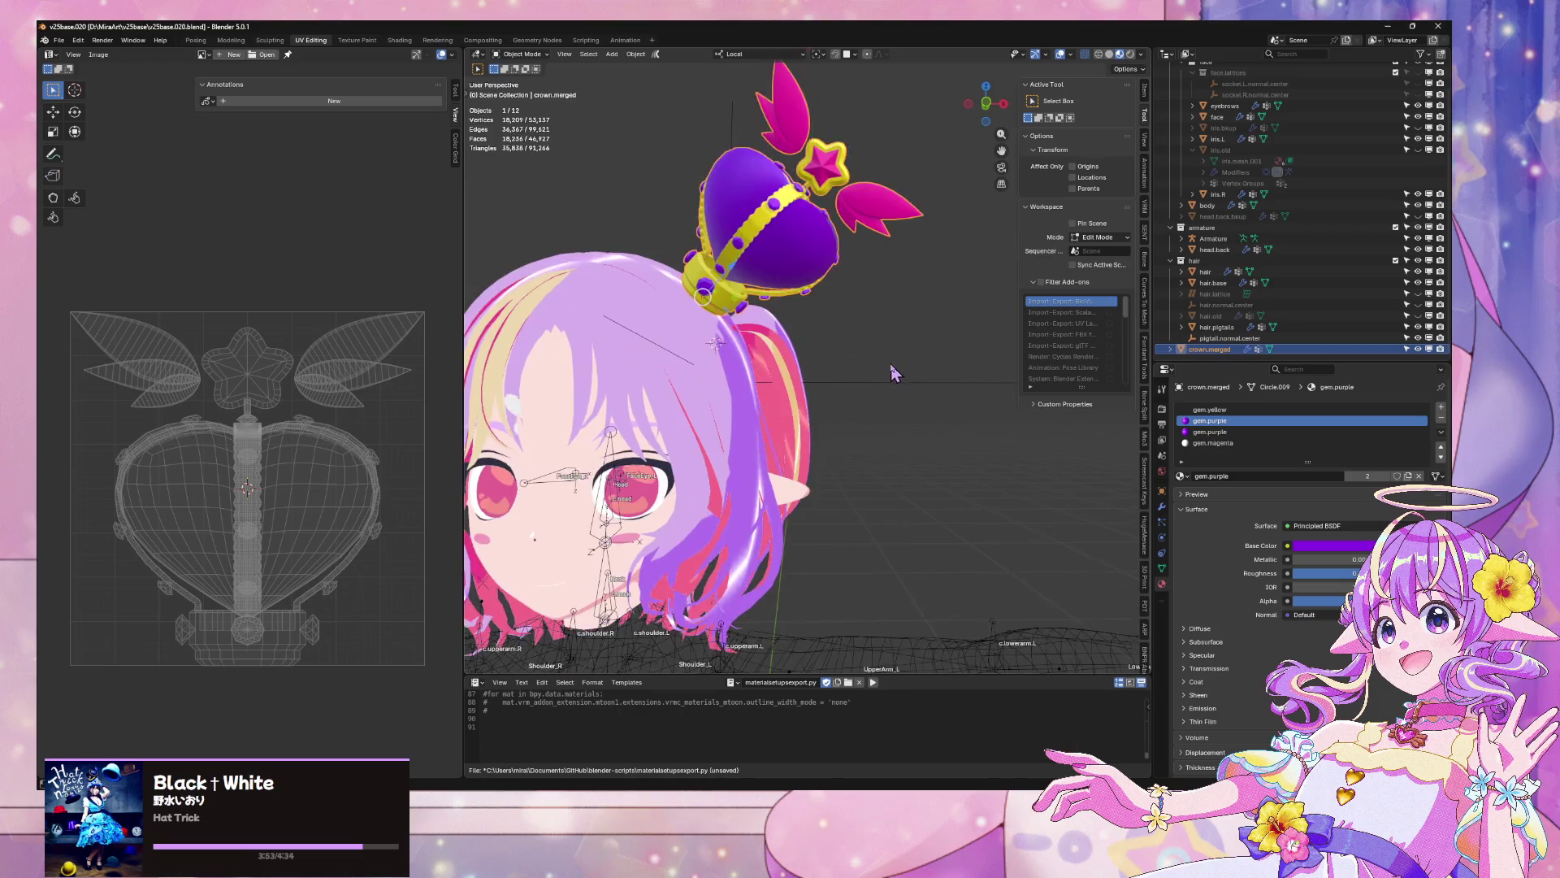
Frame the crown and select both leaves with all their linked geometry in Edit Mode
scroll(894, 371, "up", 3)
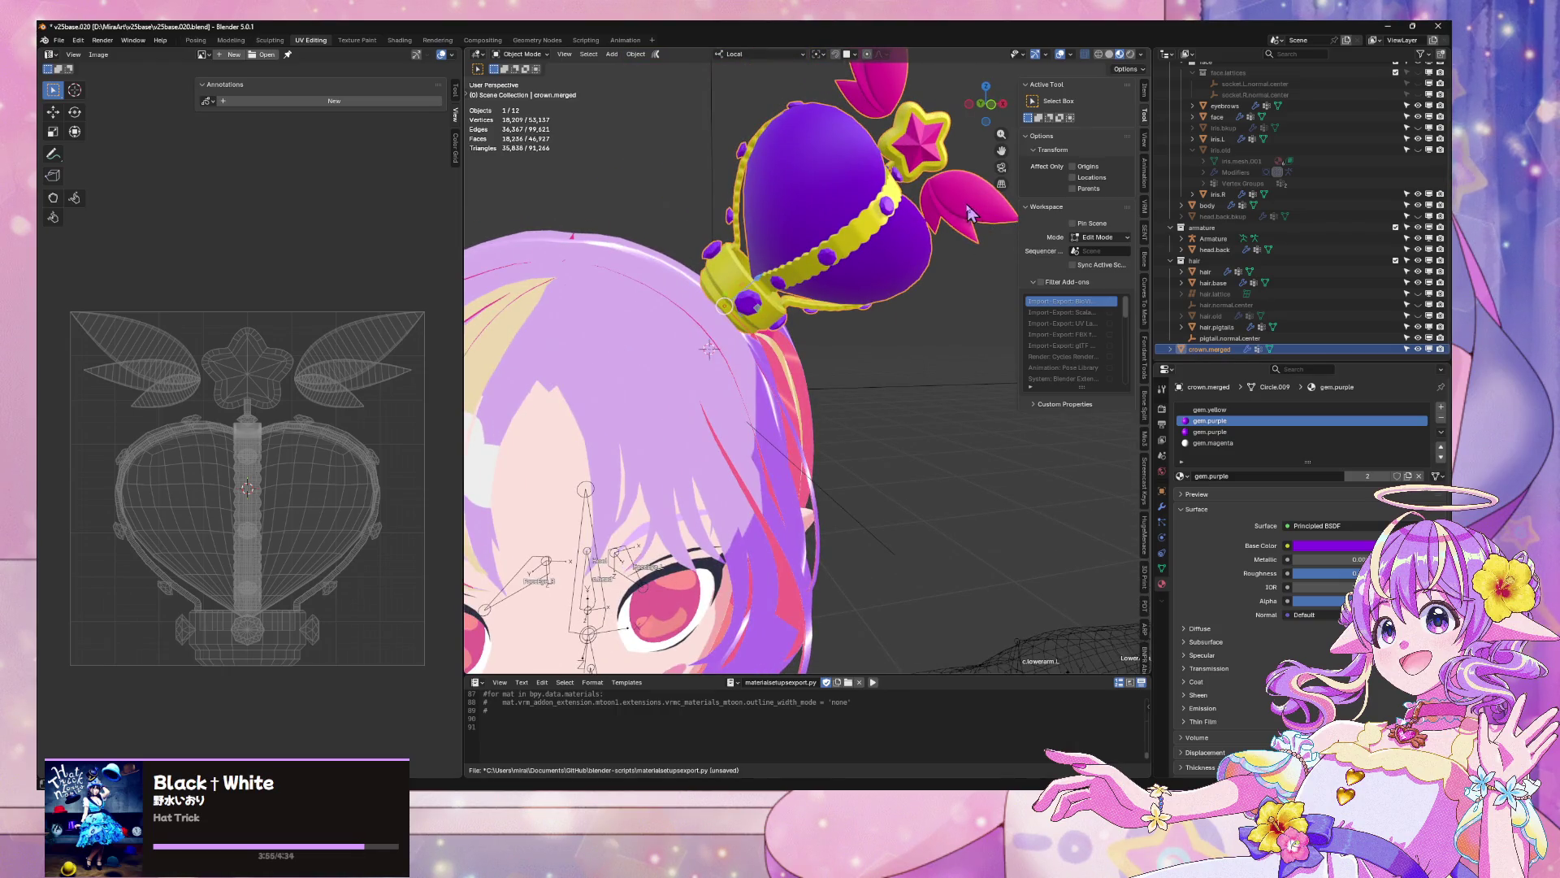
key("KP_Decimal")
key("Tab")
left_click(798, 390)
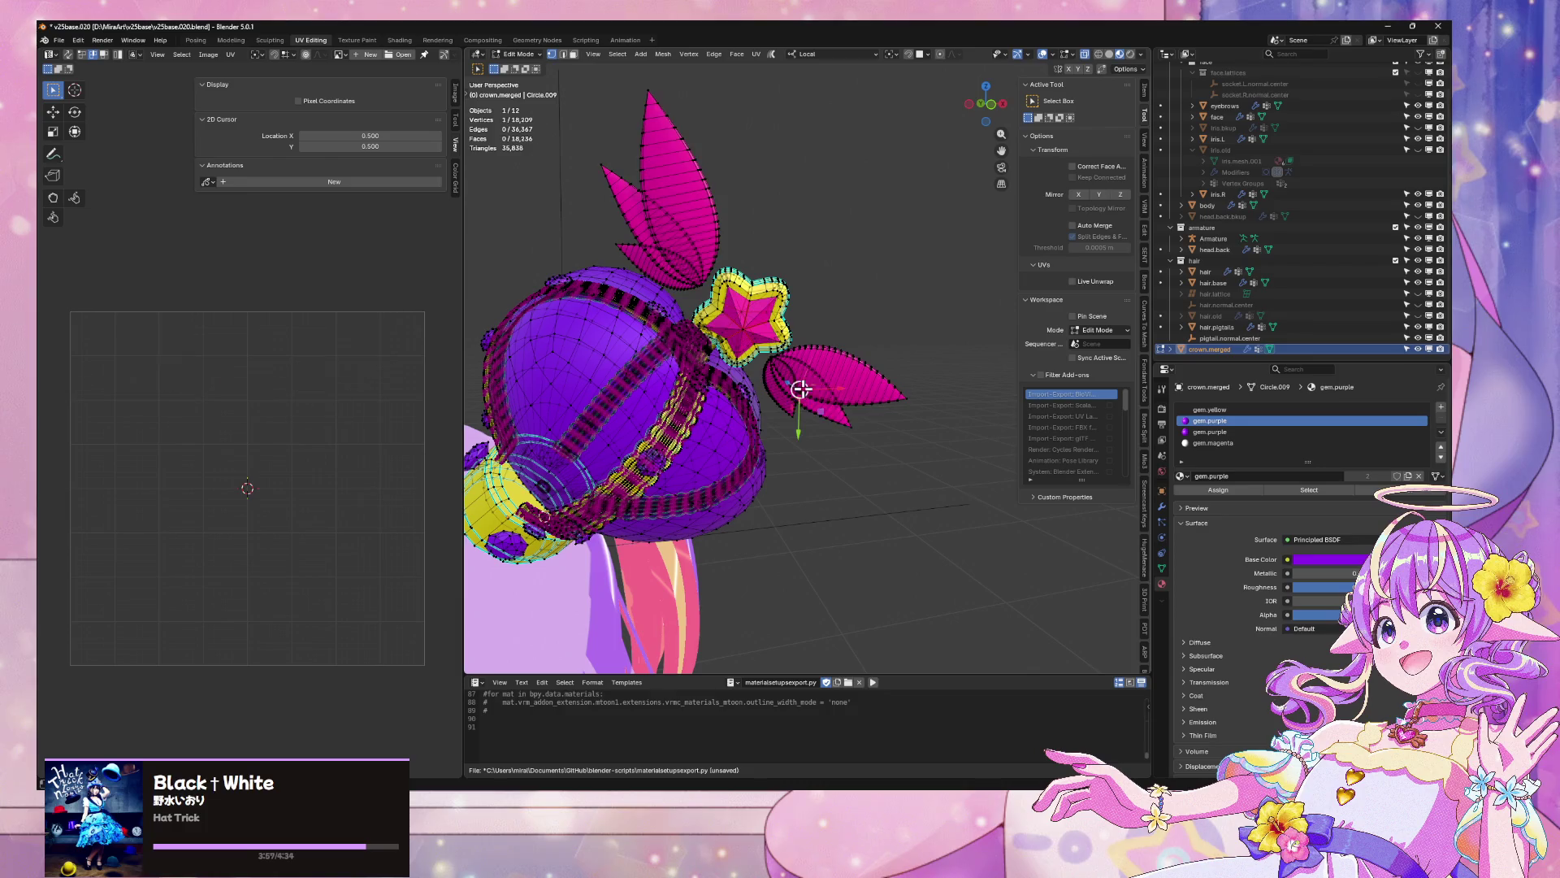
left_click_drag(862, 442, 795, 388)
mouse_move(622, 151)
left_mouse_down()
mouse_move(681, 216)
mouse_move(686, 260)
left_mouse_up()
key("ctrl+l")
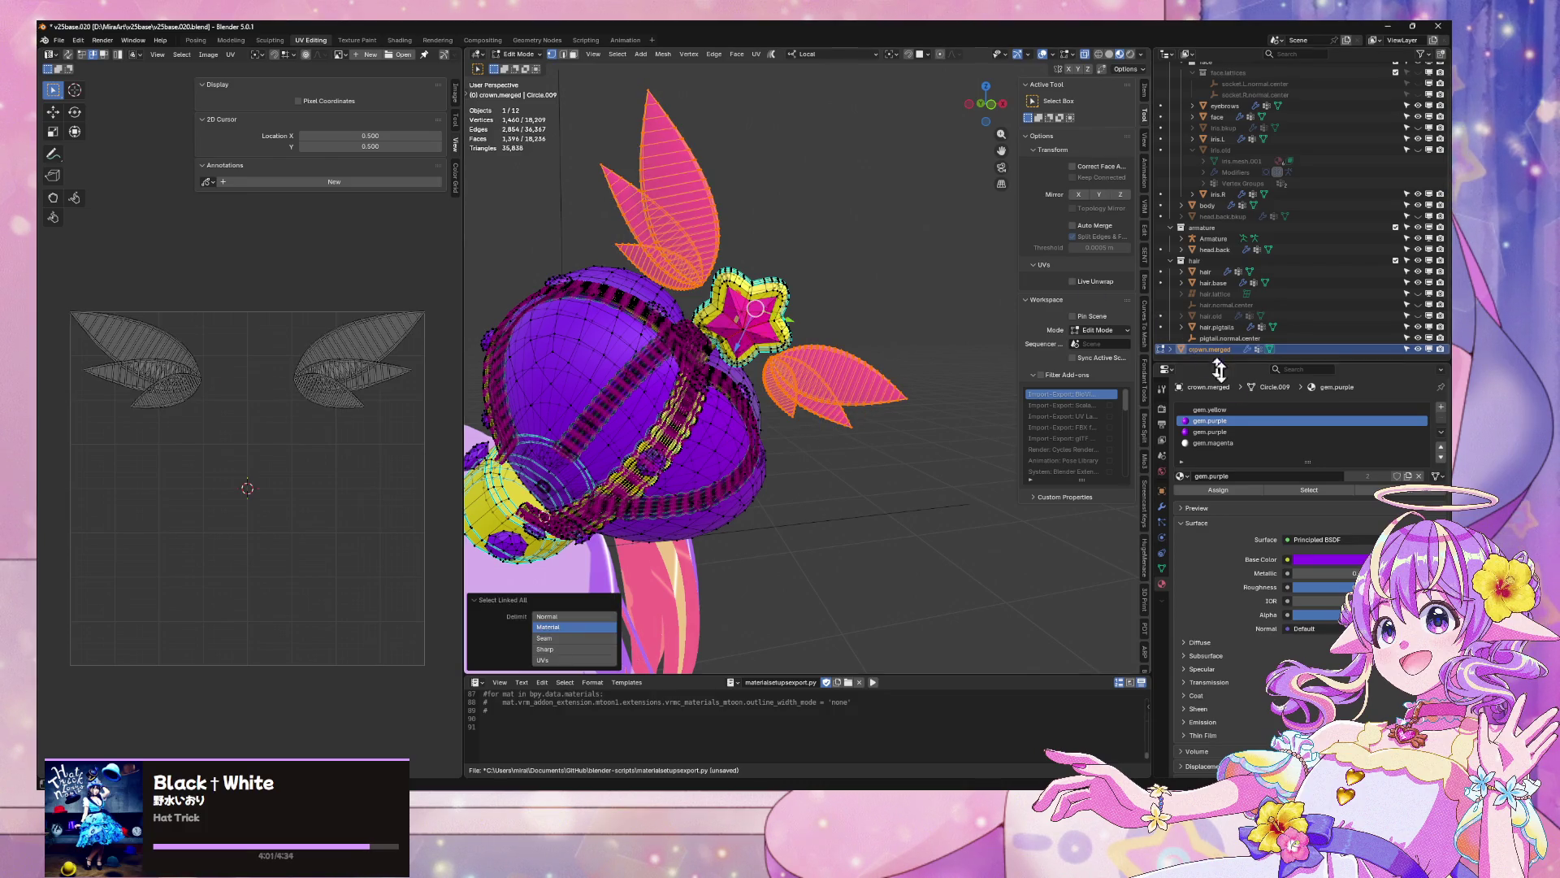
Assign gem.yellow to the selected leaves and orbit to inspect them
left_click(1218, 409)
left_click(1219, 490)
key("Tab")
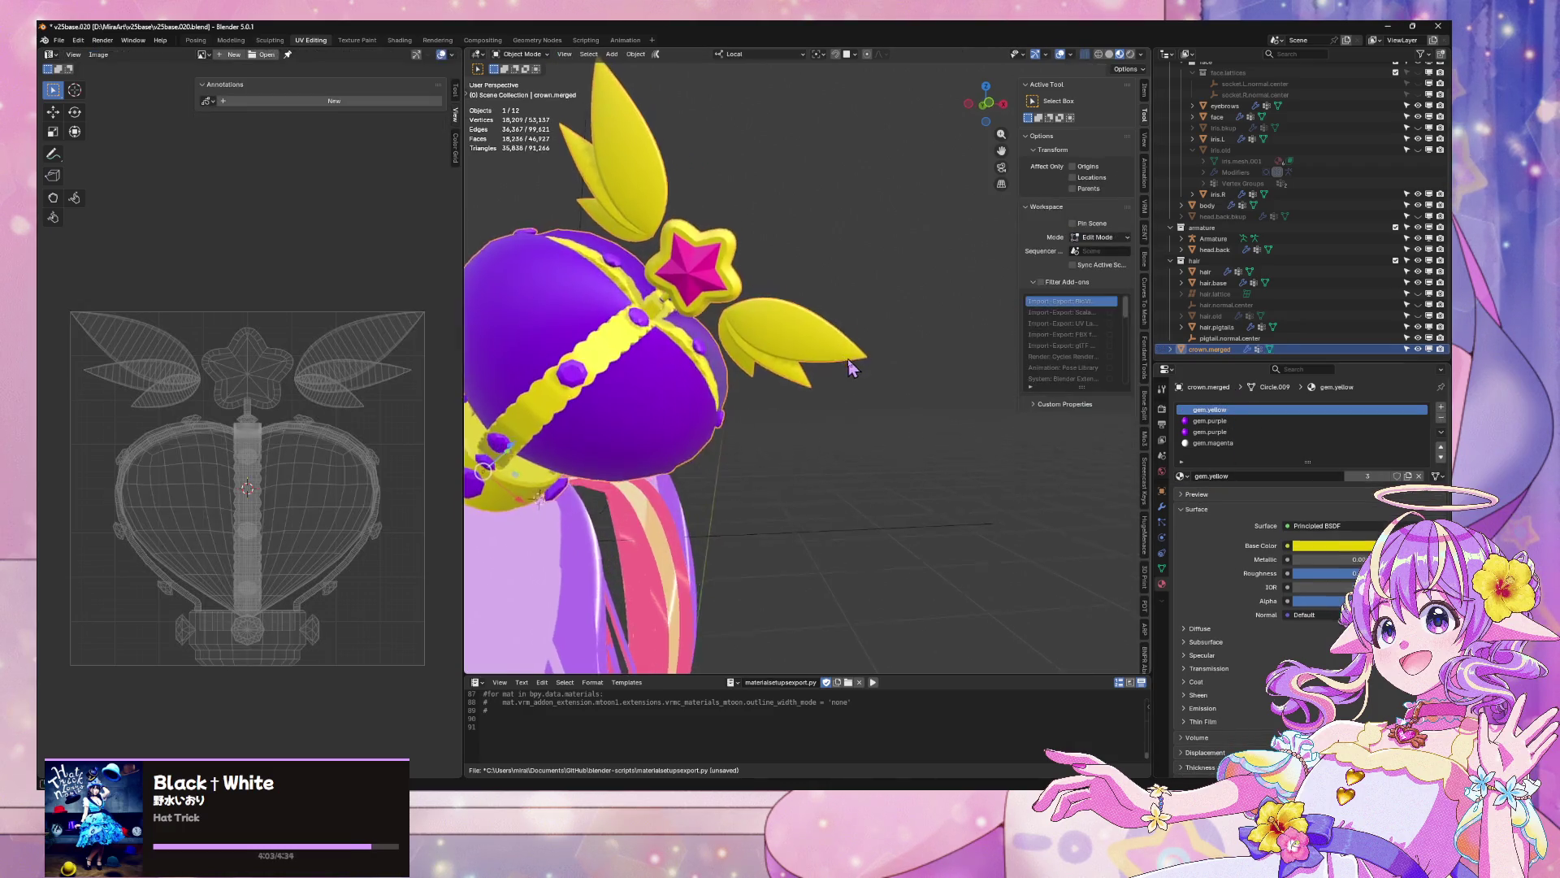
mouse_move(848, 368)
left_mouse_down()
mouse_move(856, 348)
mouse_move(836, 359)
mouse_move(892, 88)
left_mouse_up()
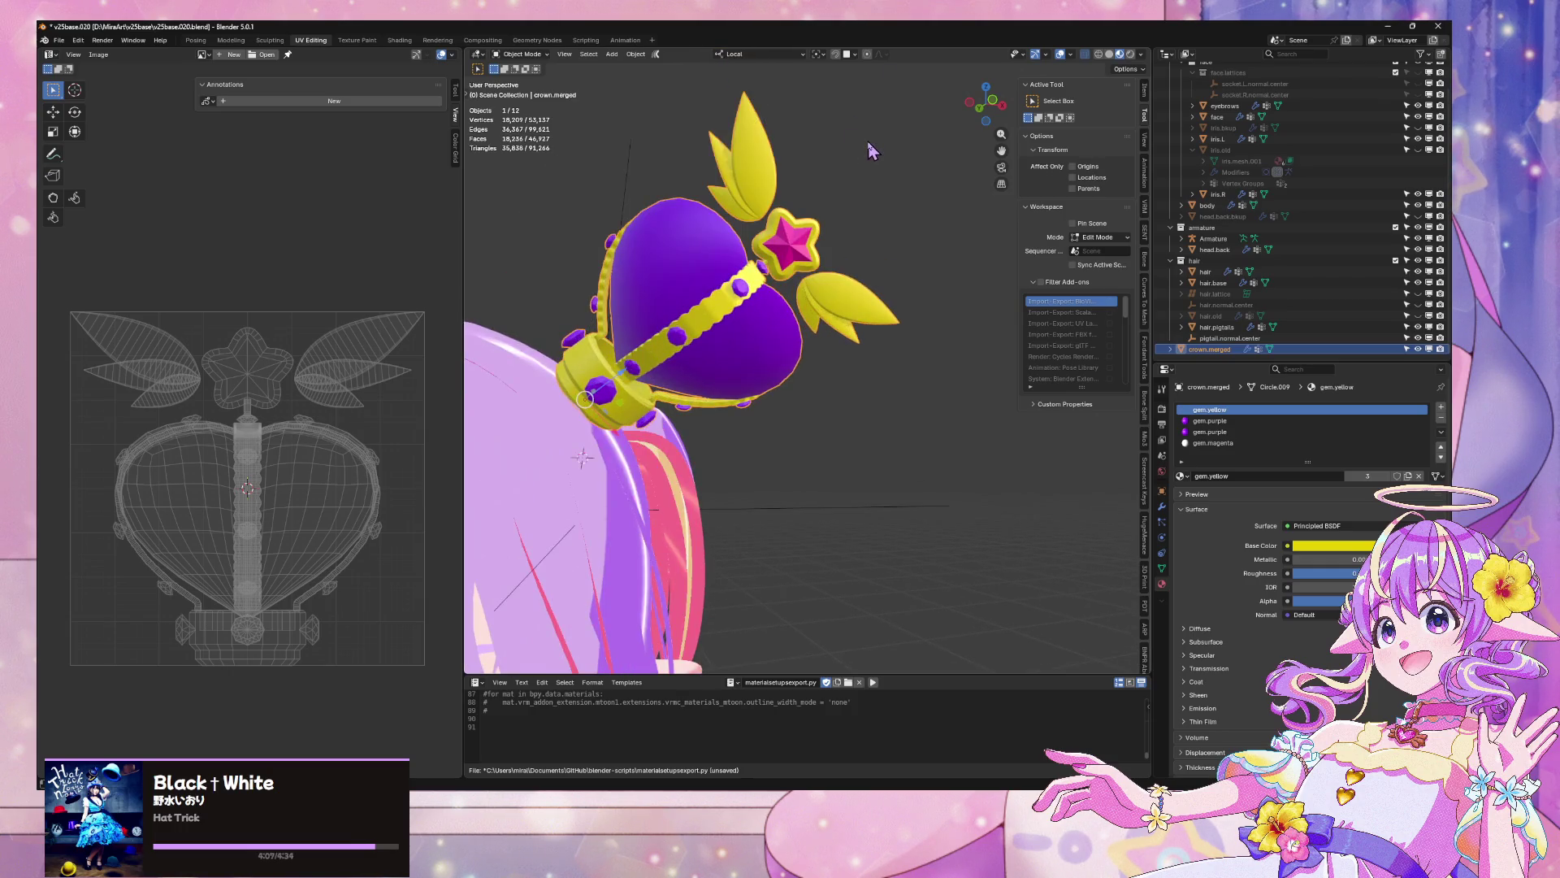
mouse_move(871, 151)
left_mouse_down()
mouse_move(888, 169)
mouse_move(846, 150)
mouse_move(860, 153)
left_mouse_up()
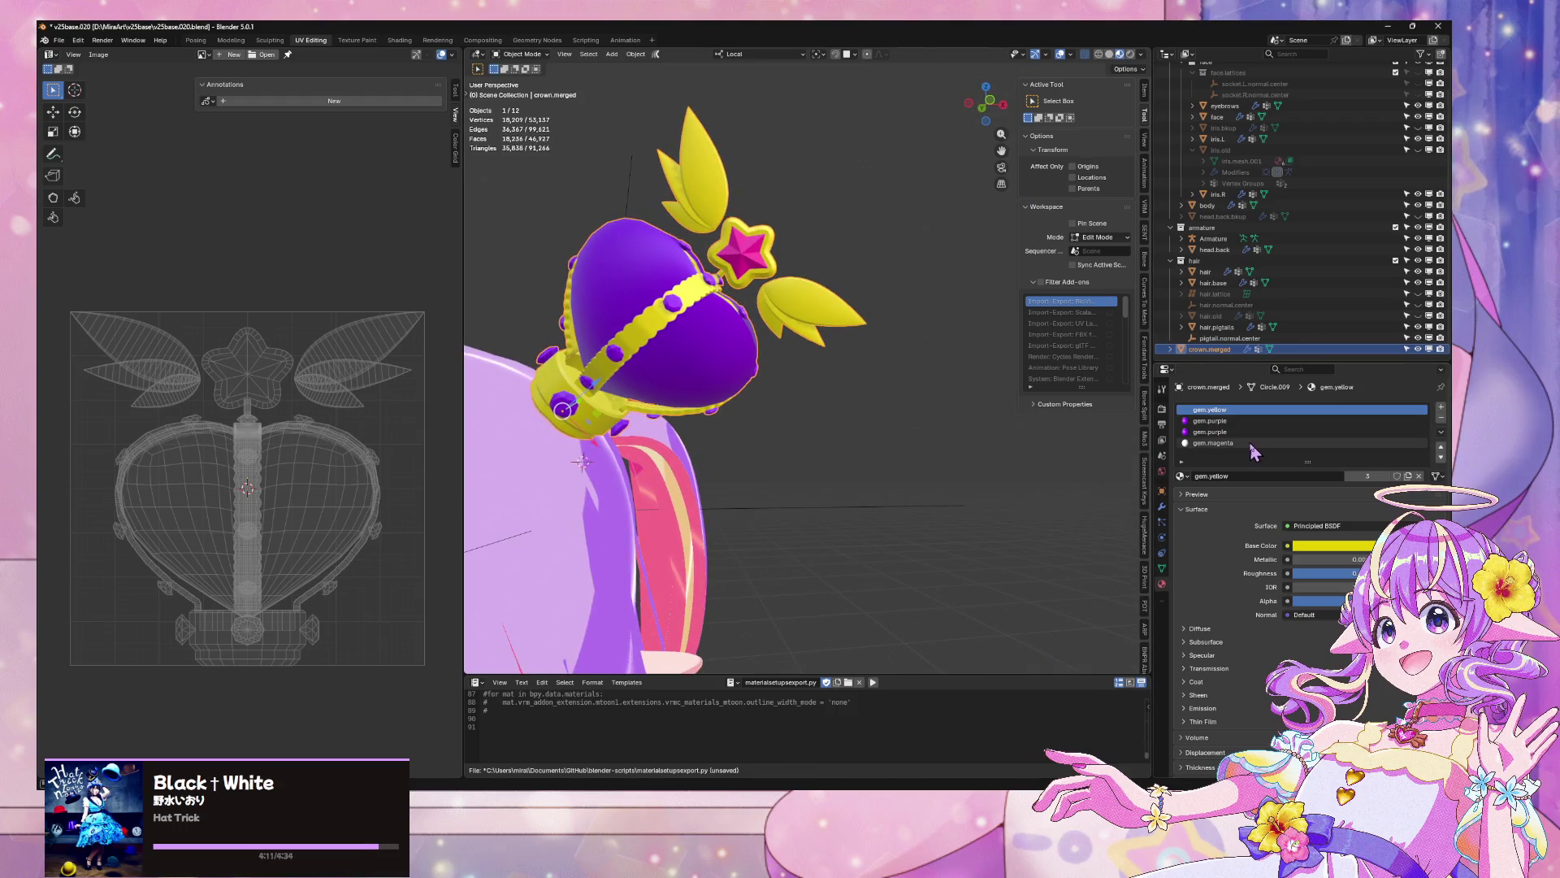
Switch the second gem.purple slot to gem.magenta so the crown body turns magenta
left_click(1235, 431)
left_click(1182, 476)
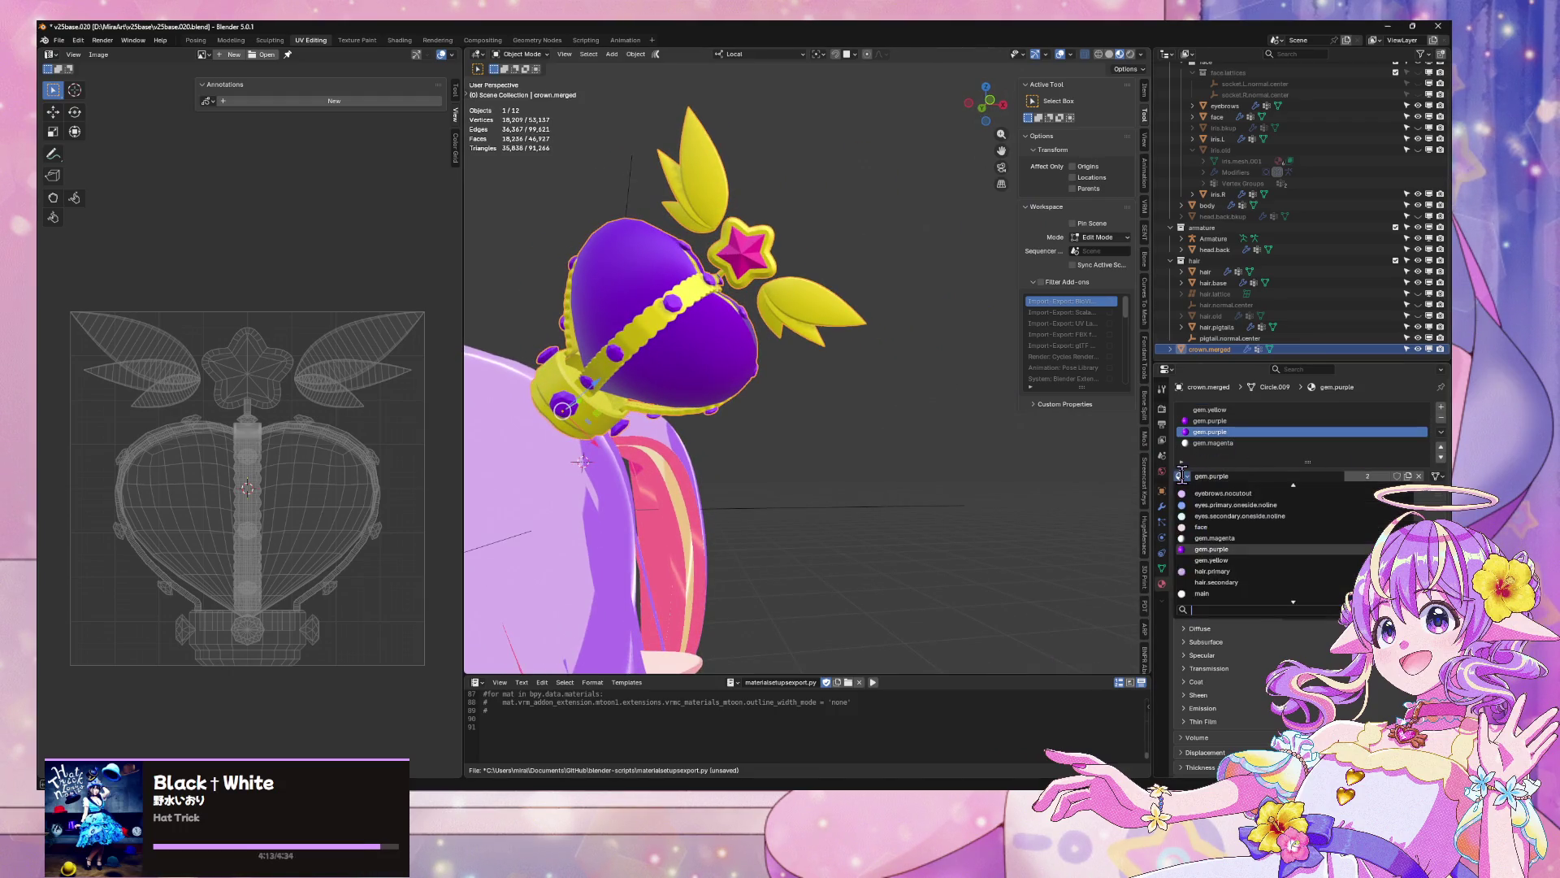
key("Up")
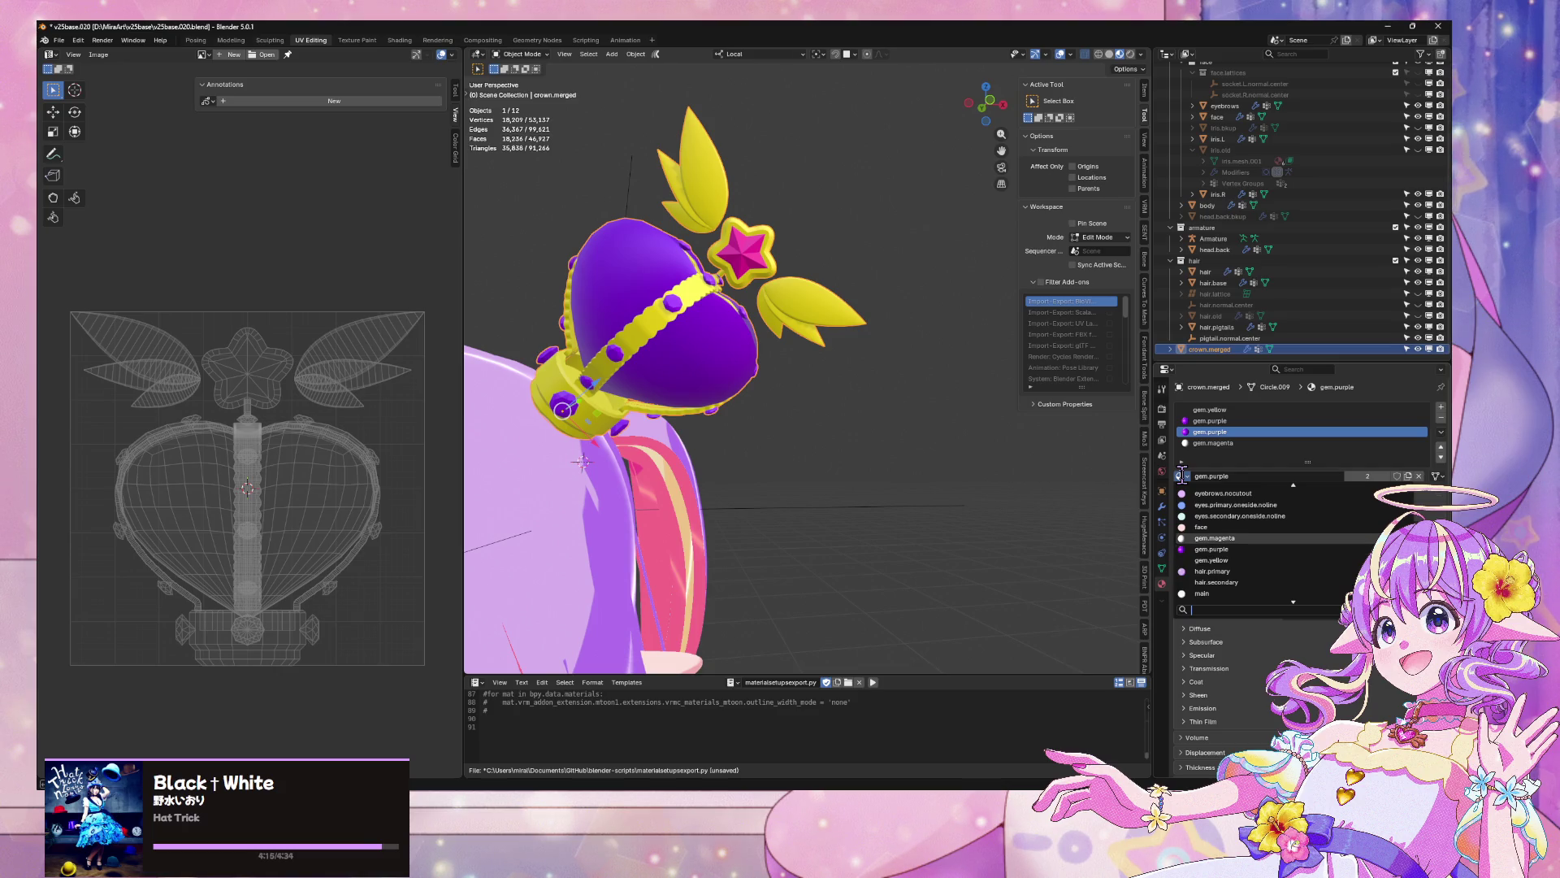
key("Return")
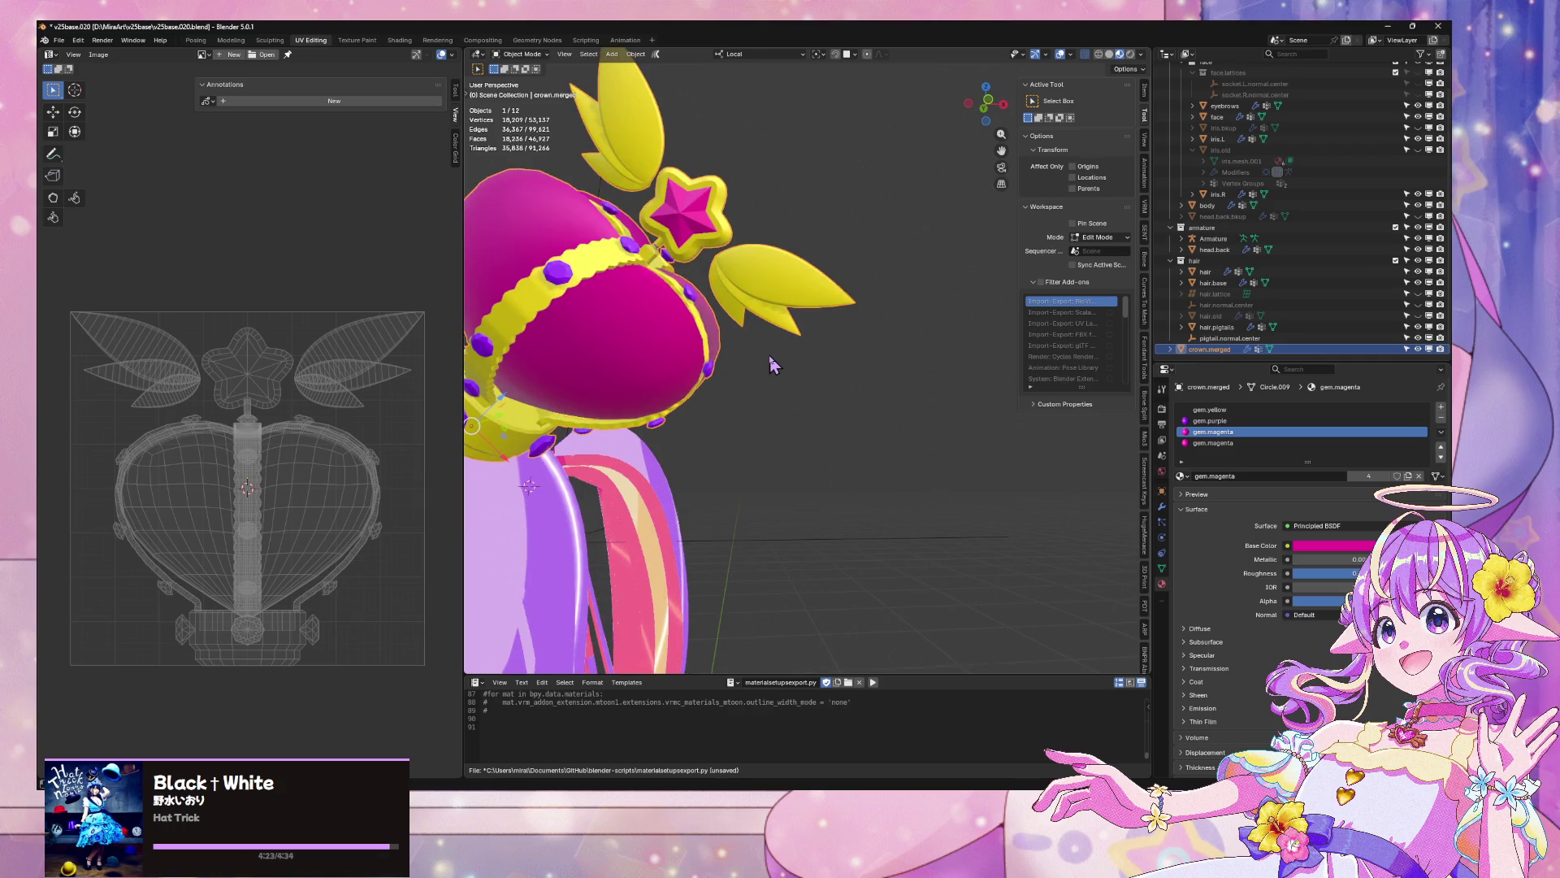
Set material slot 4 to gem.purple to make the star purple, then reselect the crown for editing
key("Tab")
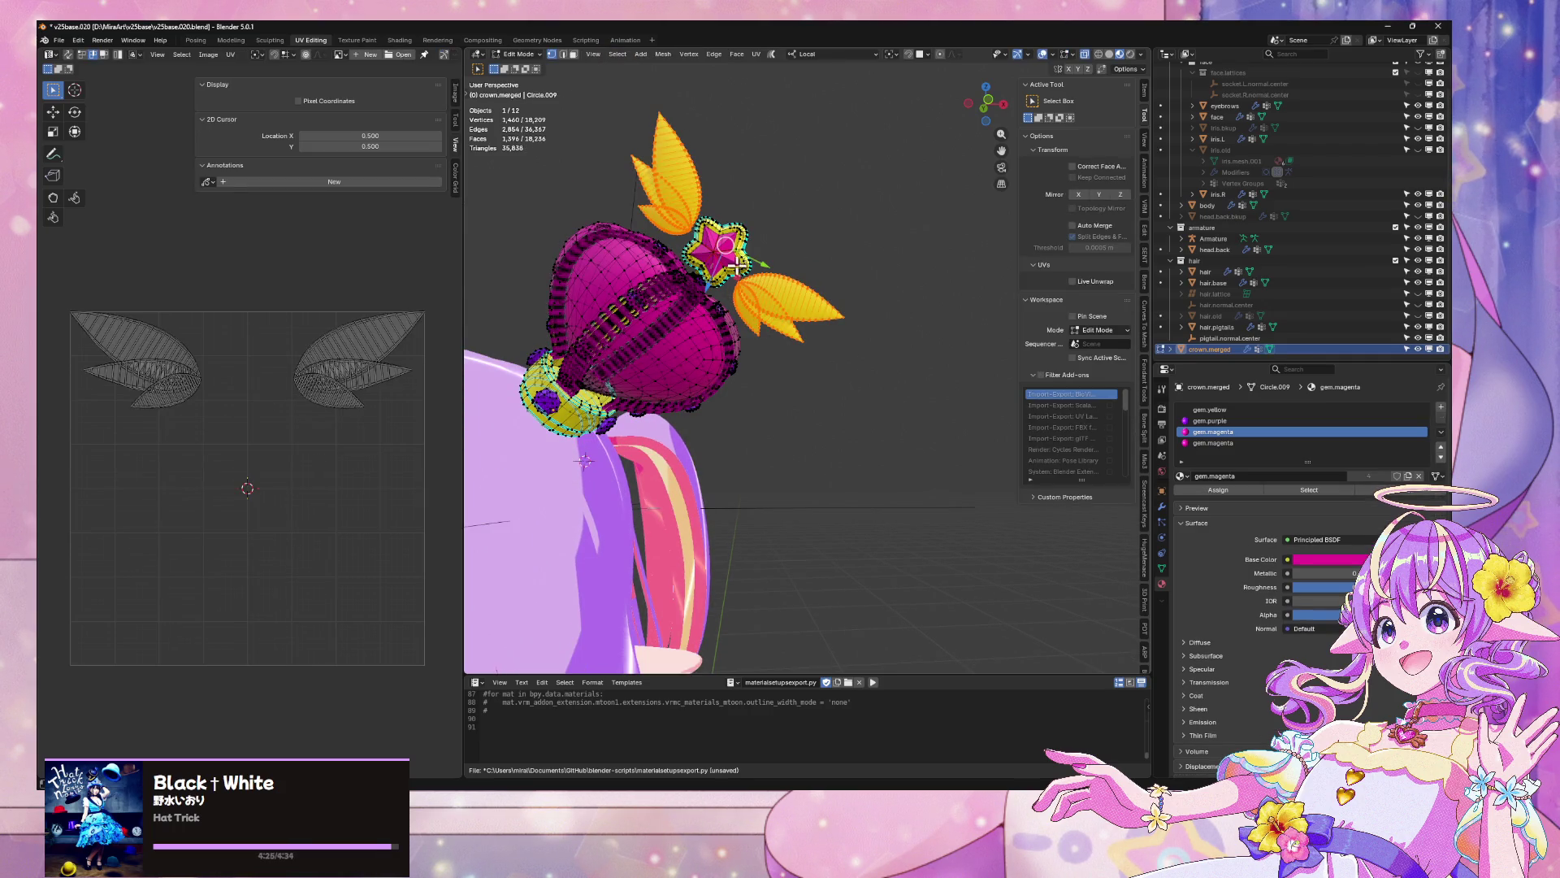
left_click(1219, 443)
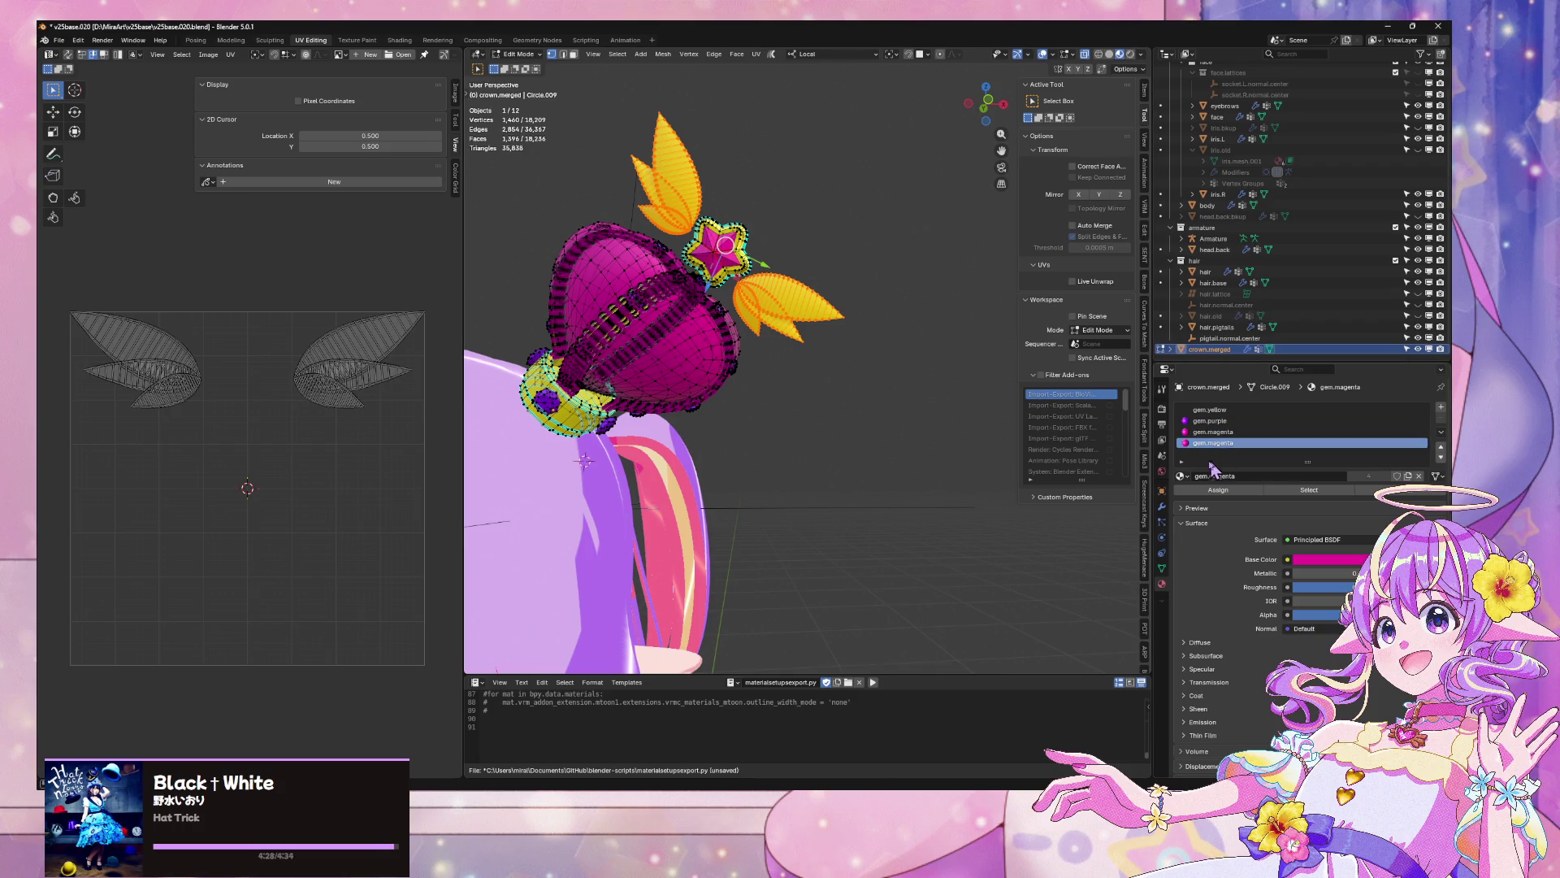
left_click(1181, 478)
type("purple")
key("Return")
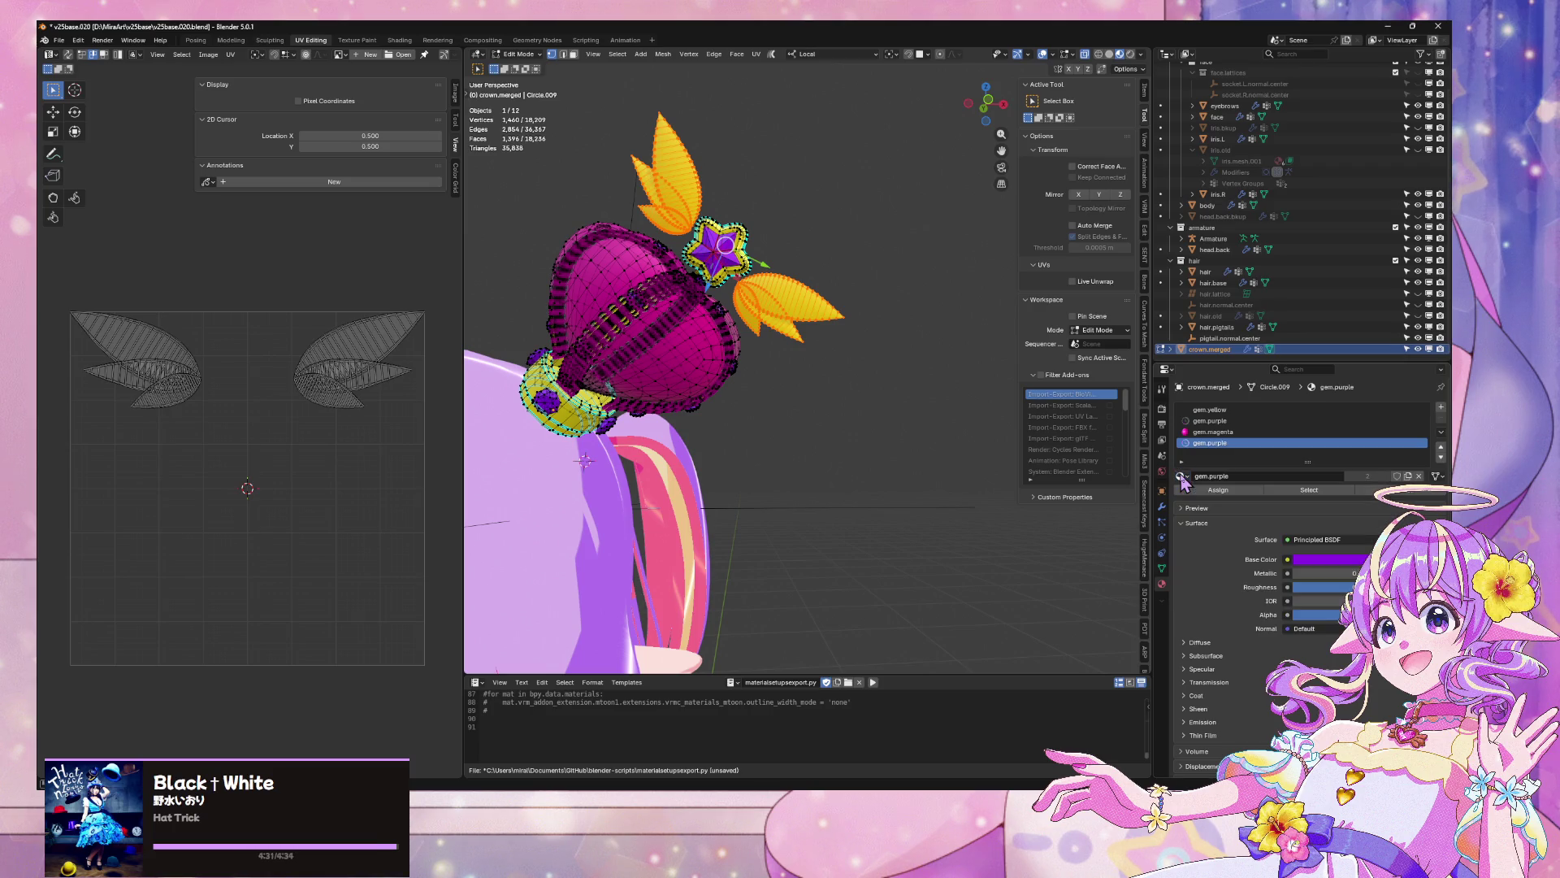
key("Tab")
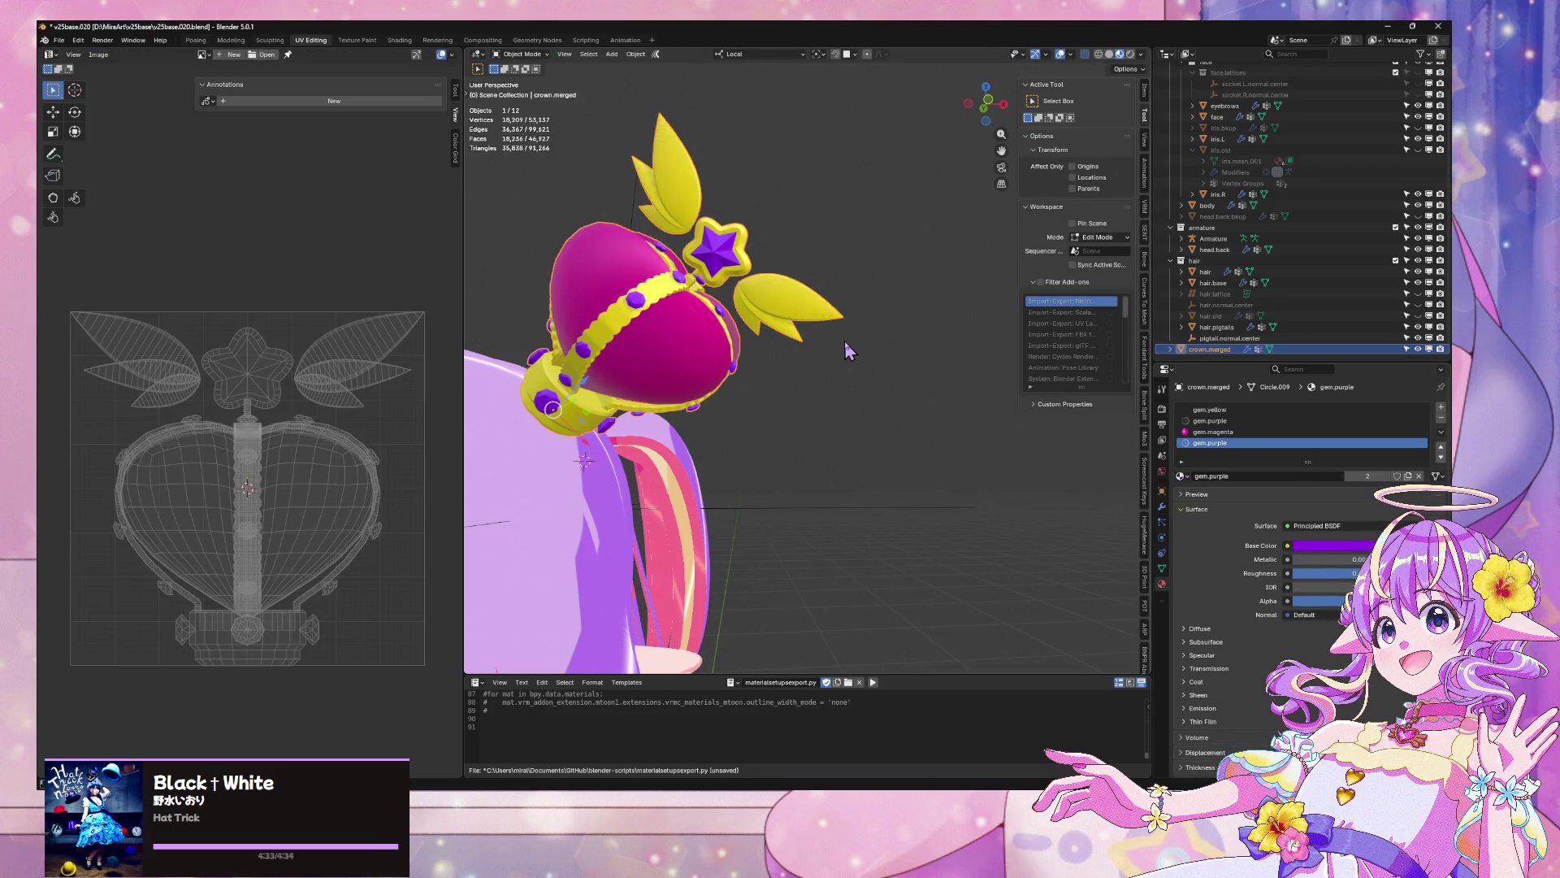
left_click(845, 340)
left_click(845, 333)
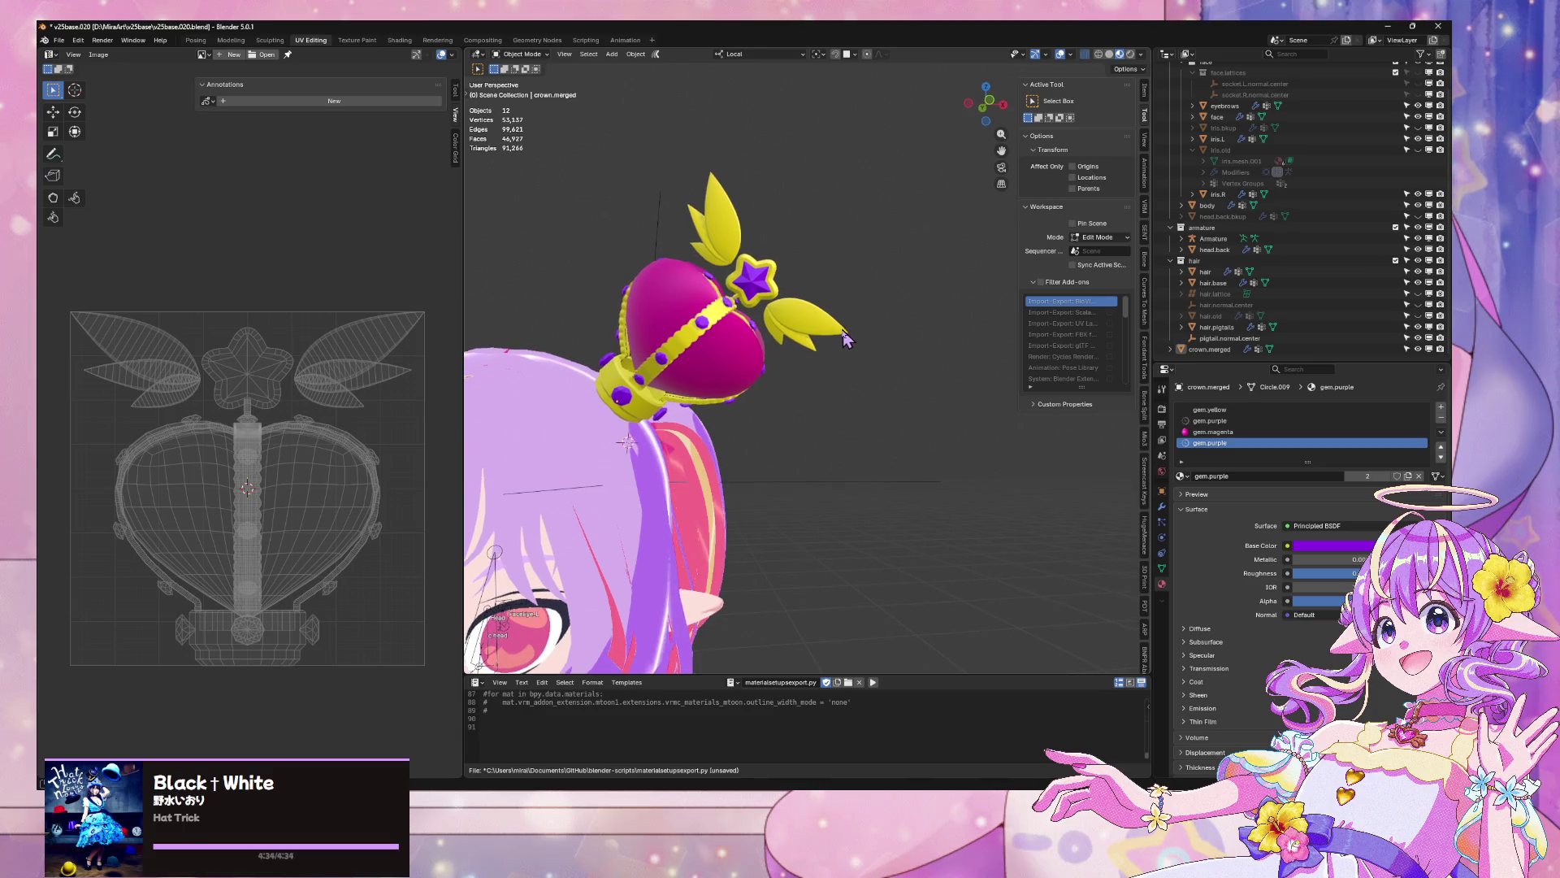
key("Tab")
key("Tab")
key("Tab")
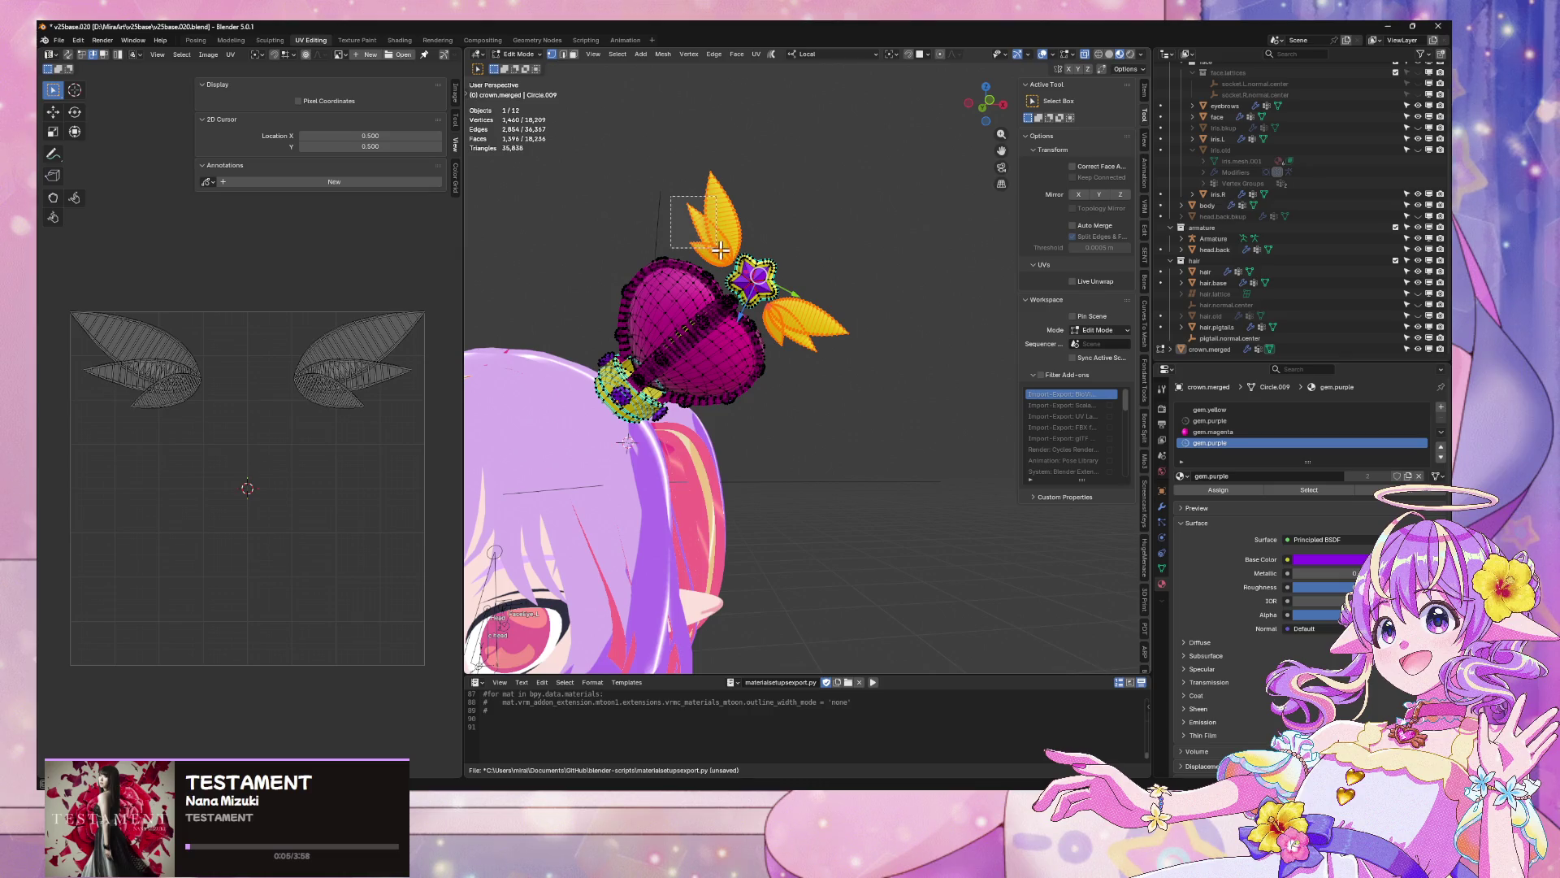
Separate the linked top leaf geometry from the crown by selection
left_click_drag(855, 400, 778, 323)
key("ctrl+l")
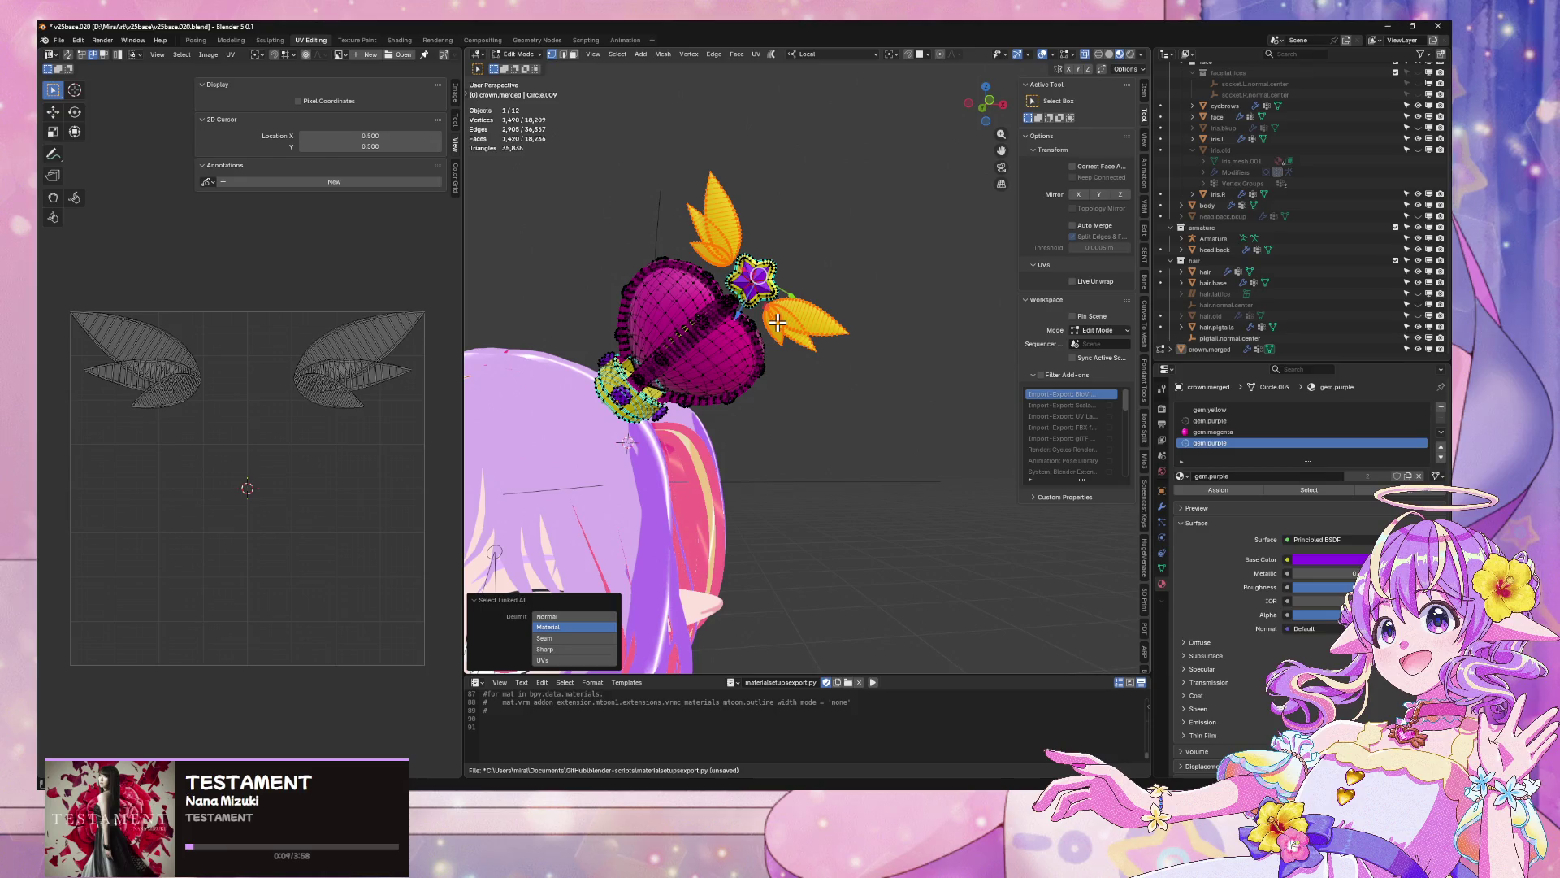
key("p")
left_click(778, 324)
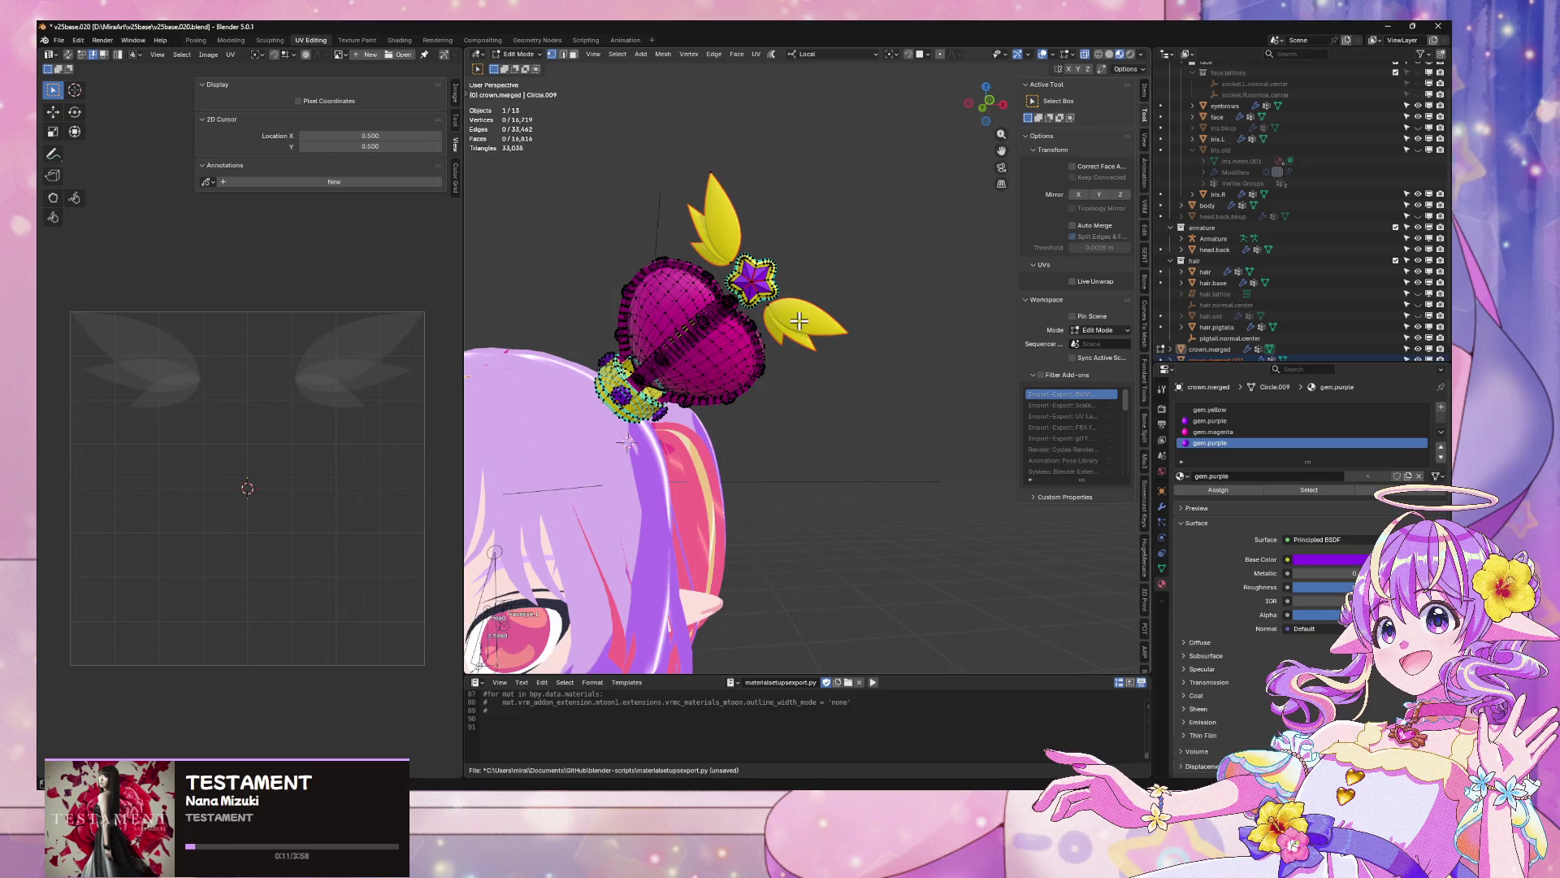
Zoom and toggle Edit Mode on the crown to check the split
key("Tab")
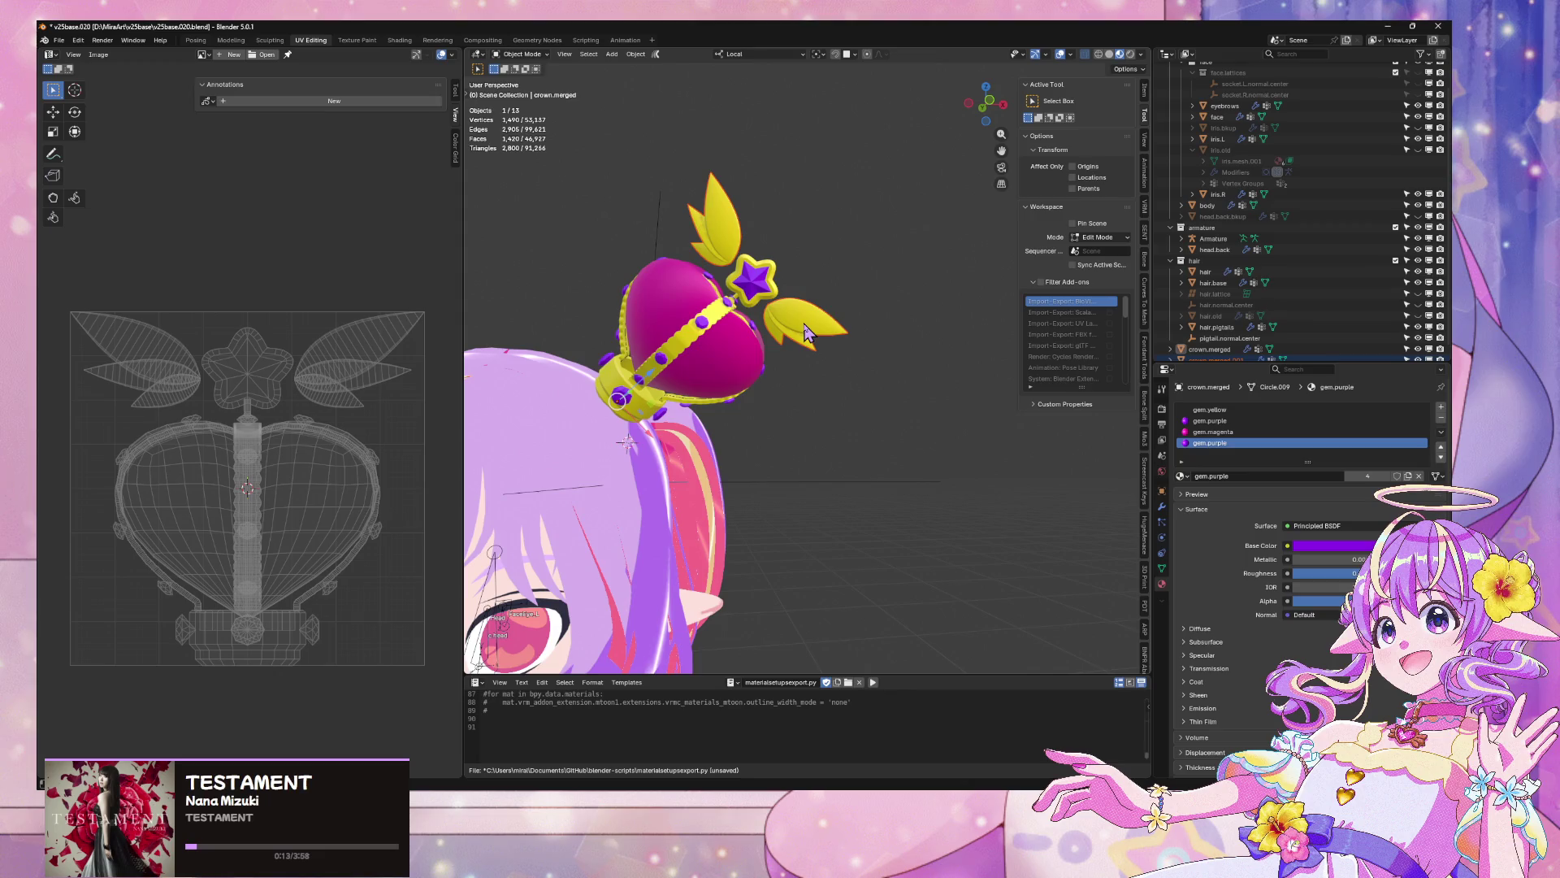
scroll(805, 331, "up", 2)
scroll(794, 400, "up", 5)
key("Tab")
scroll(794, 390, "down", 4)
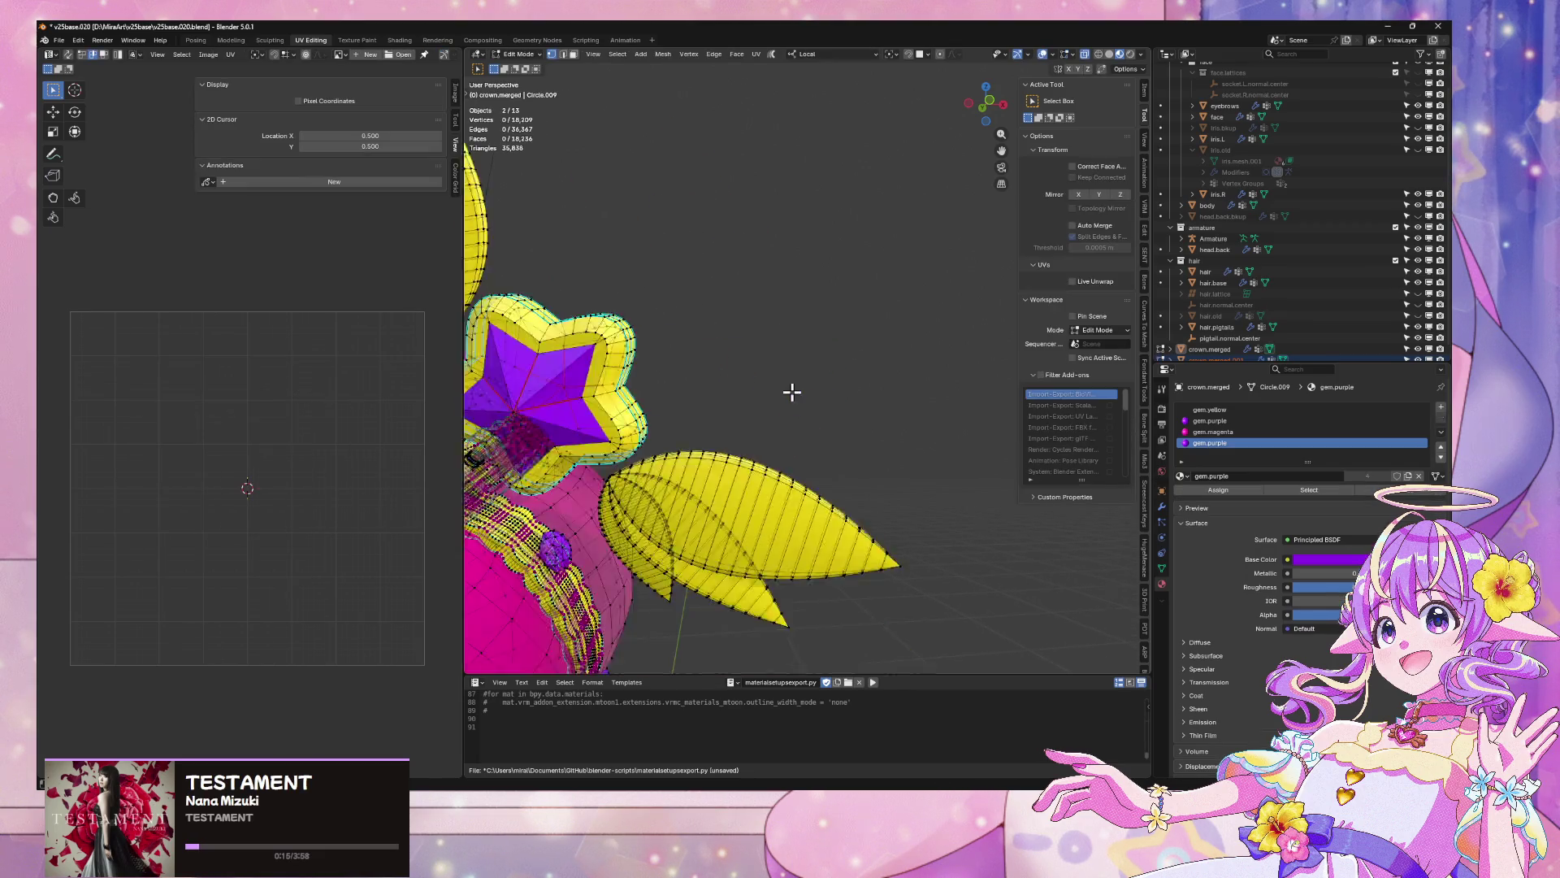
key("Tab")
left_click(795, 360)
key("Tab")
key("Tab")
key("Tab")
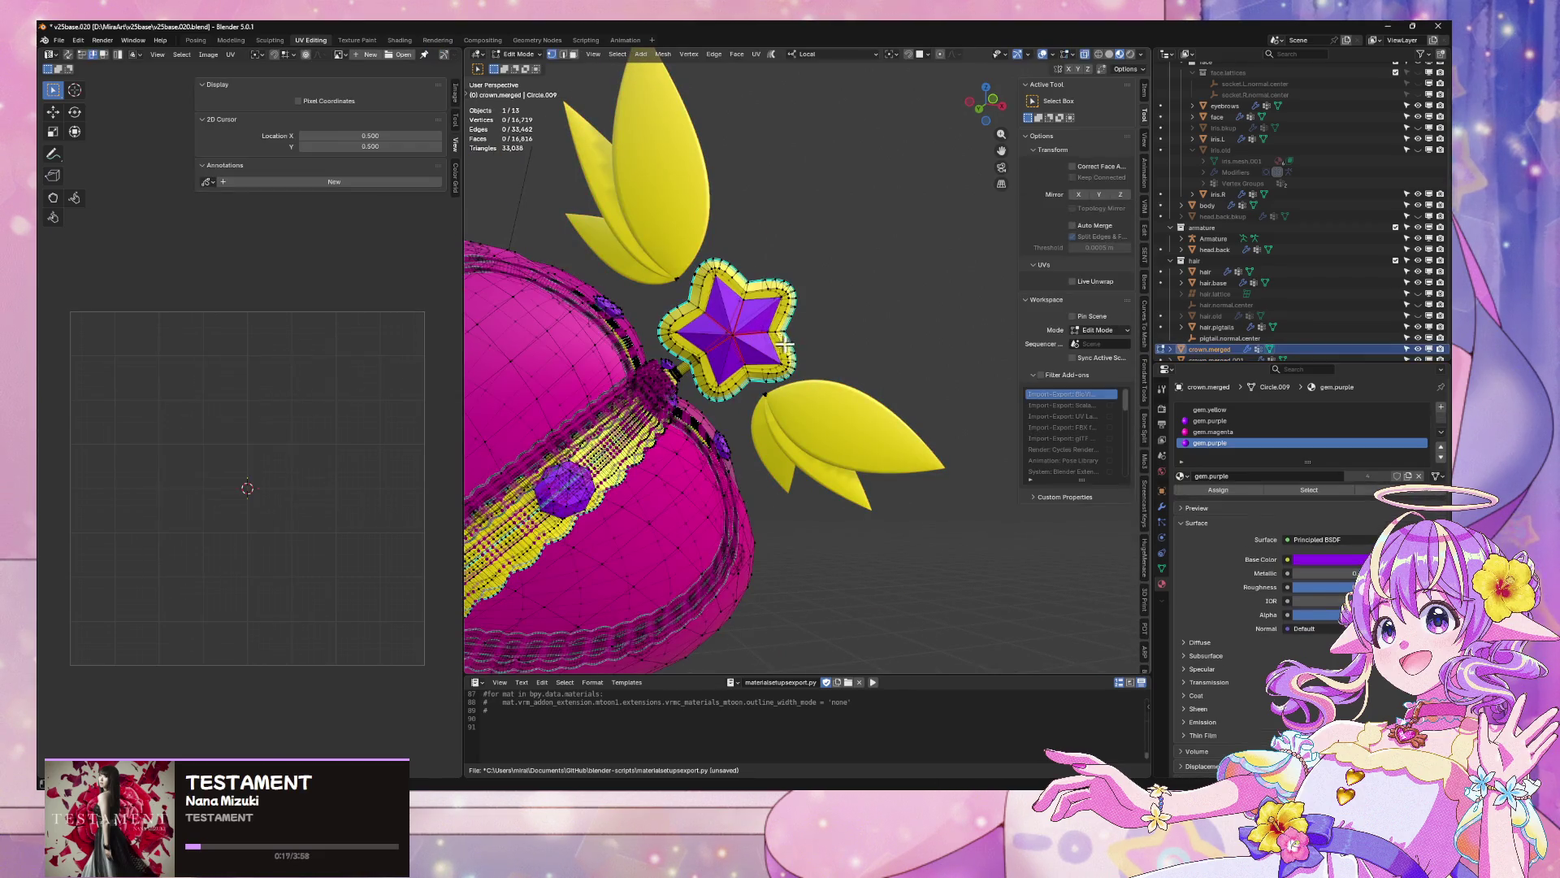
key("Tab")
key("Tab")
key("Tab")
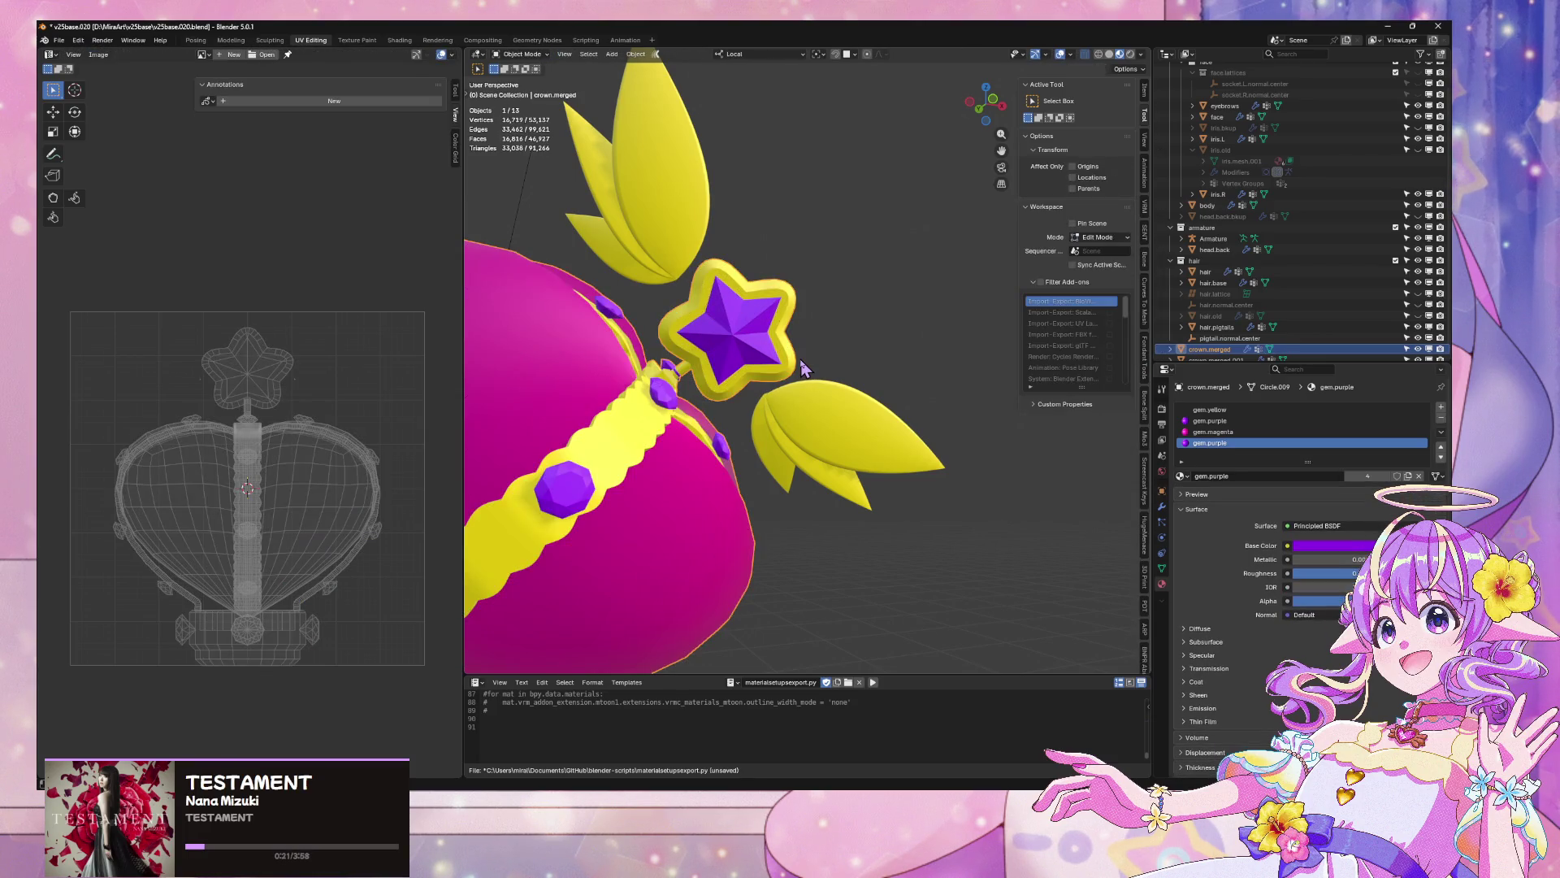
Select the leaf and crown objects together and split the remaining linked leaves off
left_click(803, 368)
left_click(800, 359, "shift")
key("Tab")
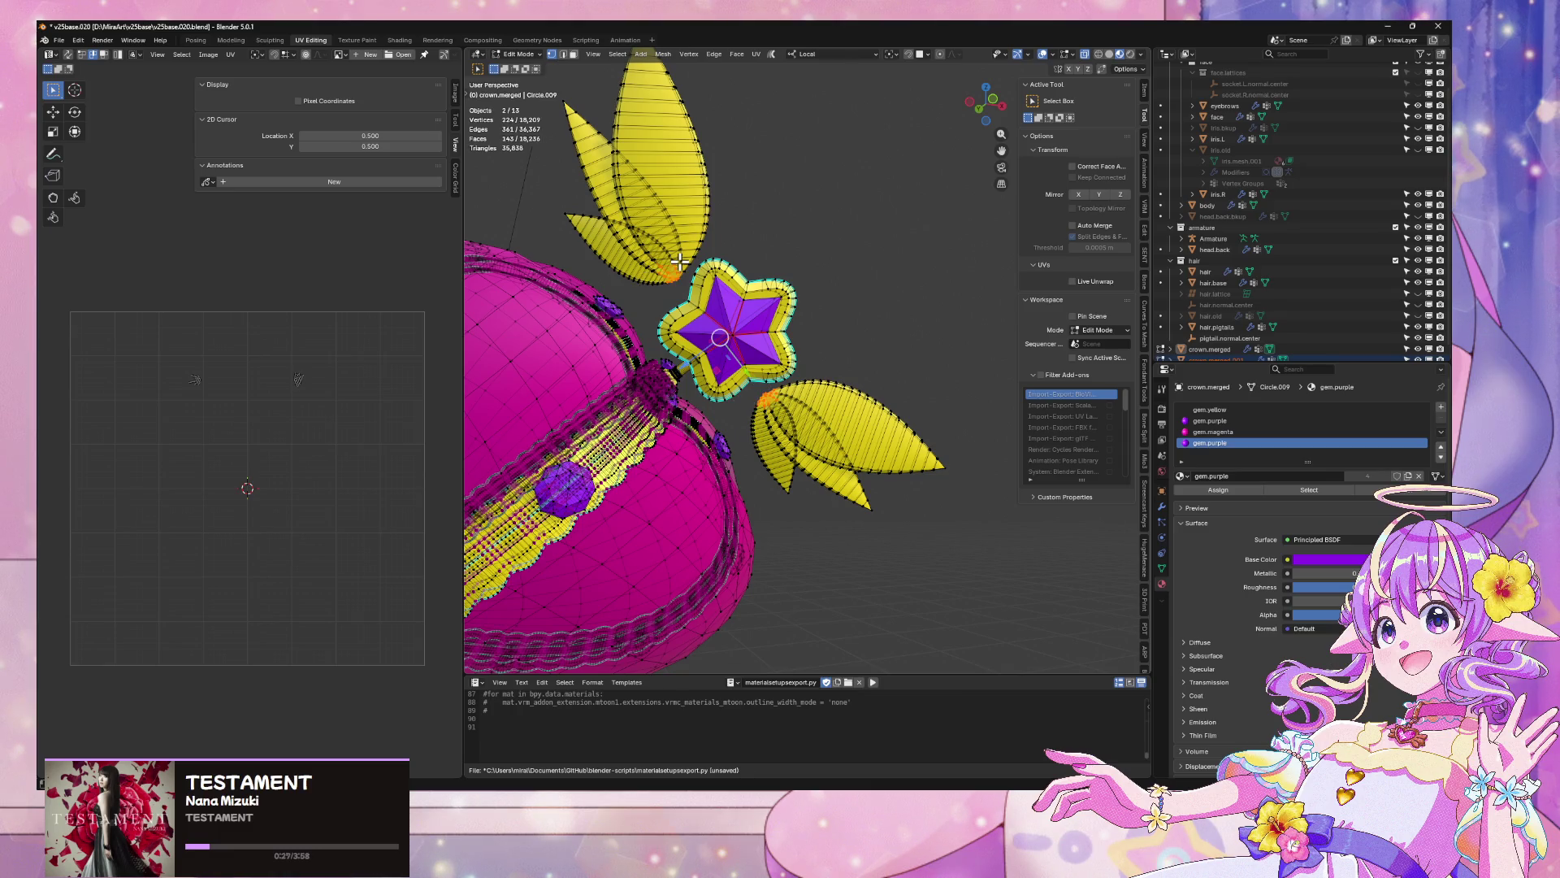
key("ctrl+l")
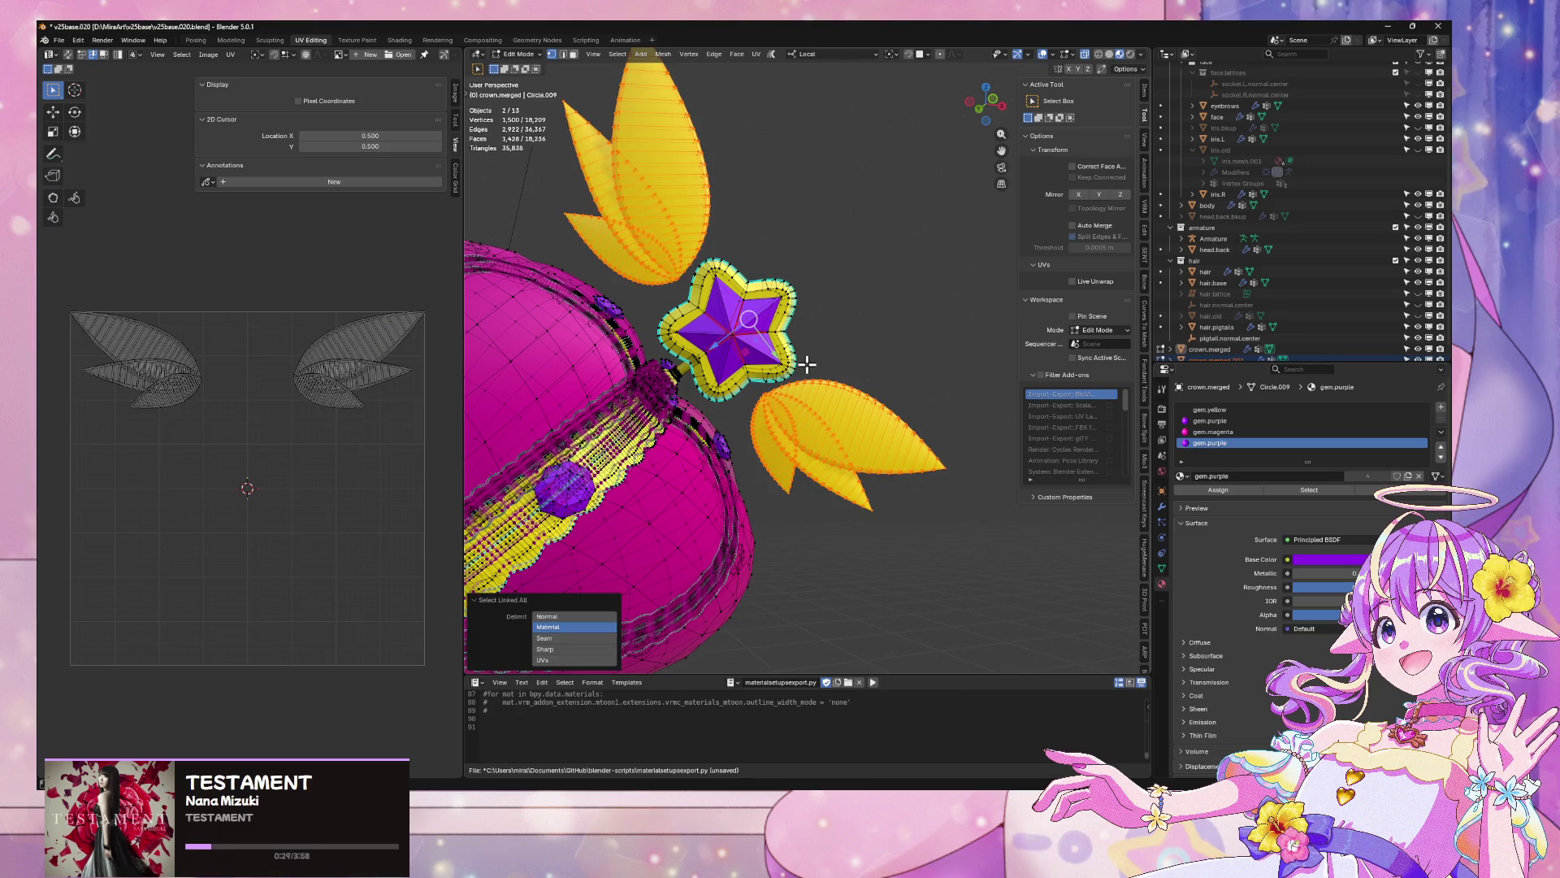
key("p")
left_click(809, 367)
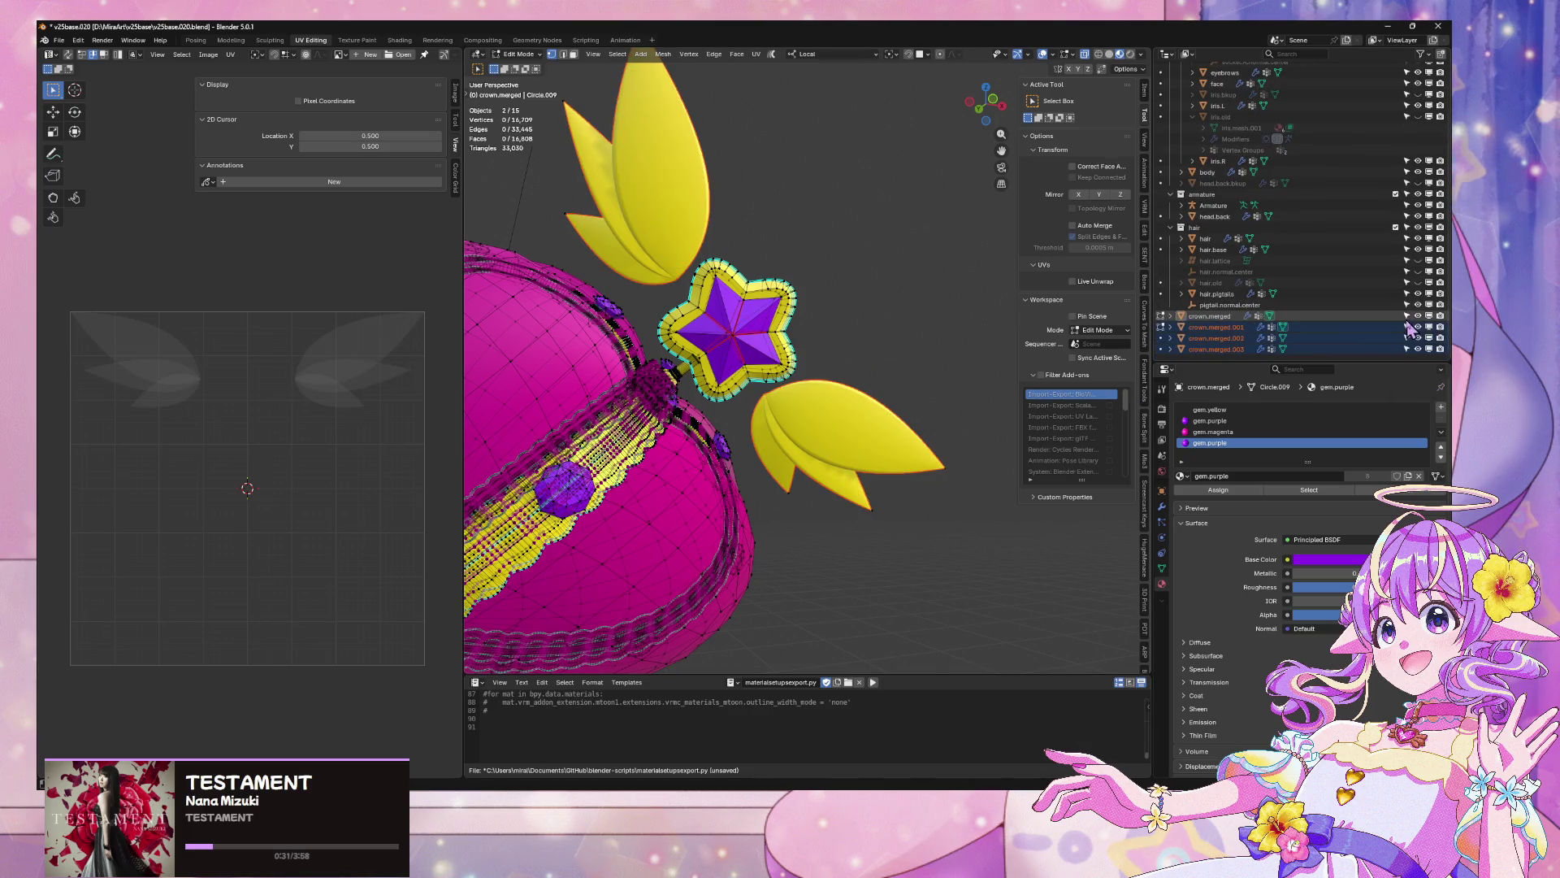
key("Tab")
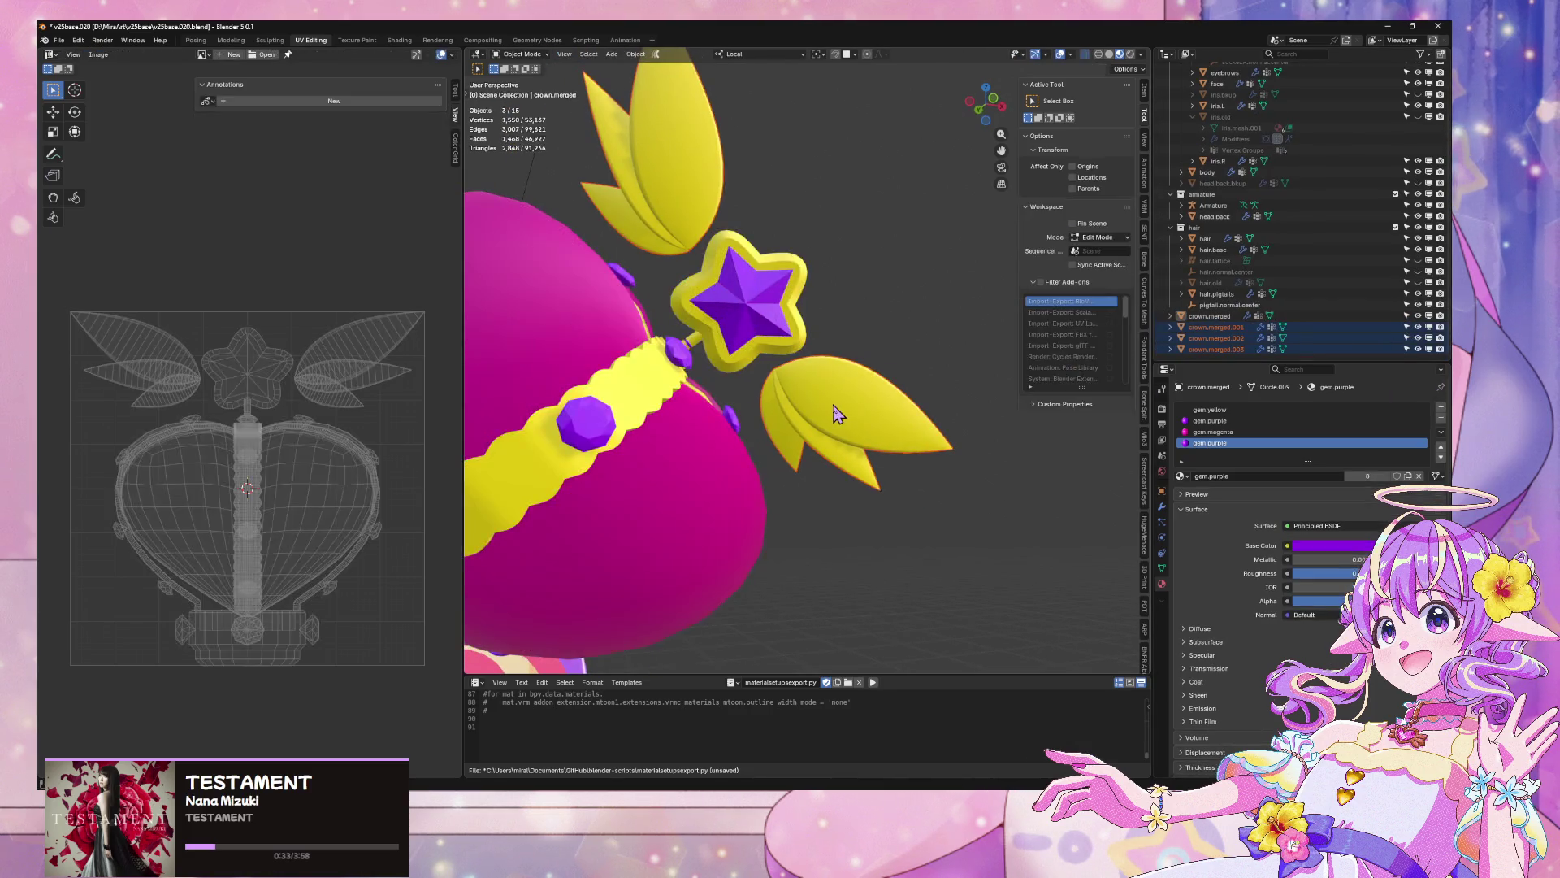
Join the split-off leaf pieces into one object and hide it
left_click(838, 414)
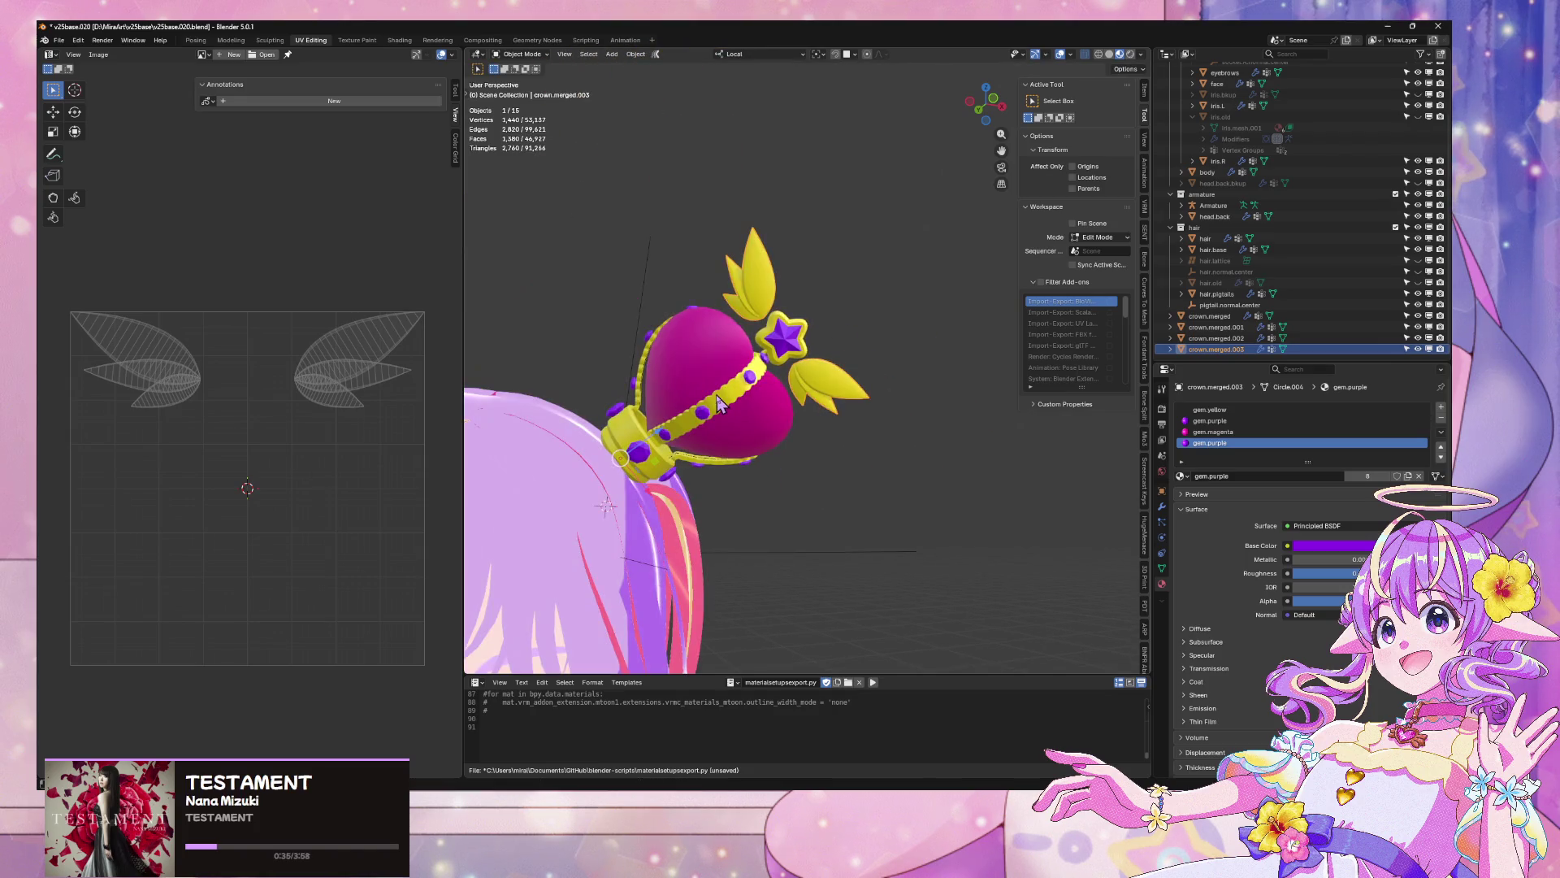
left_click(718, 404)
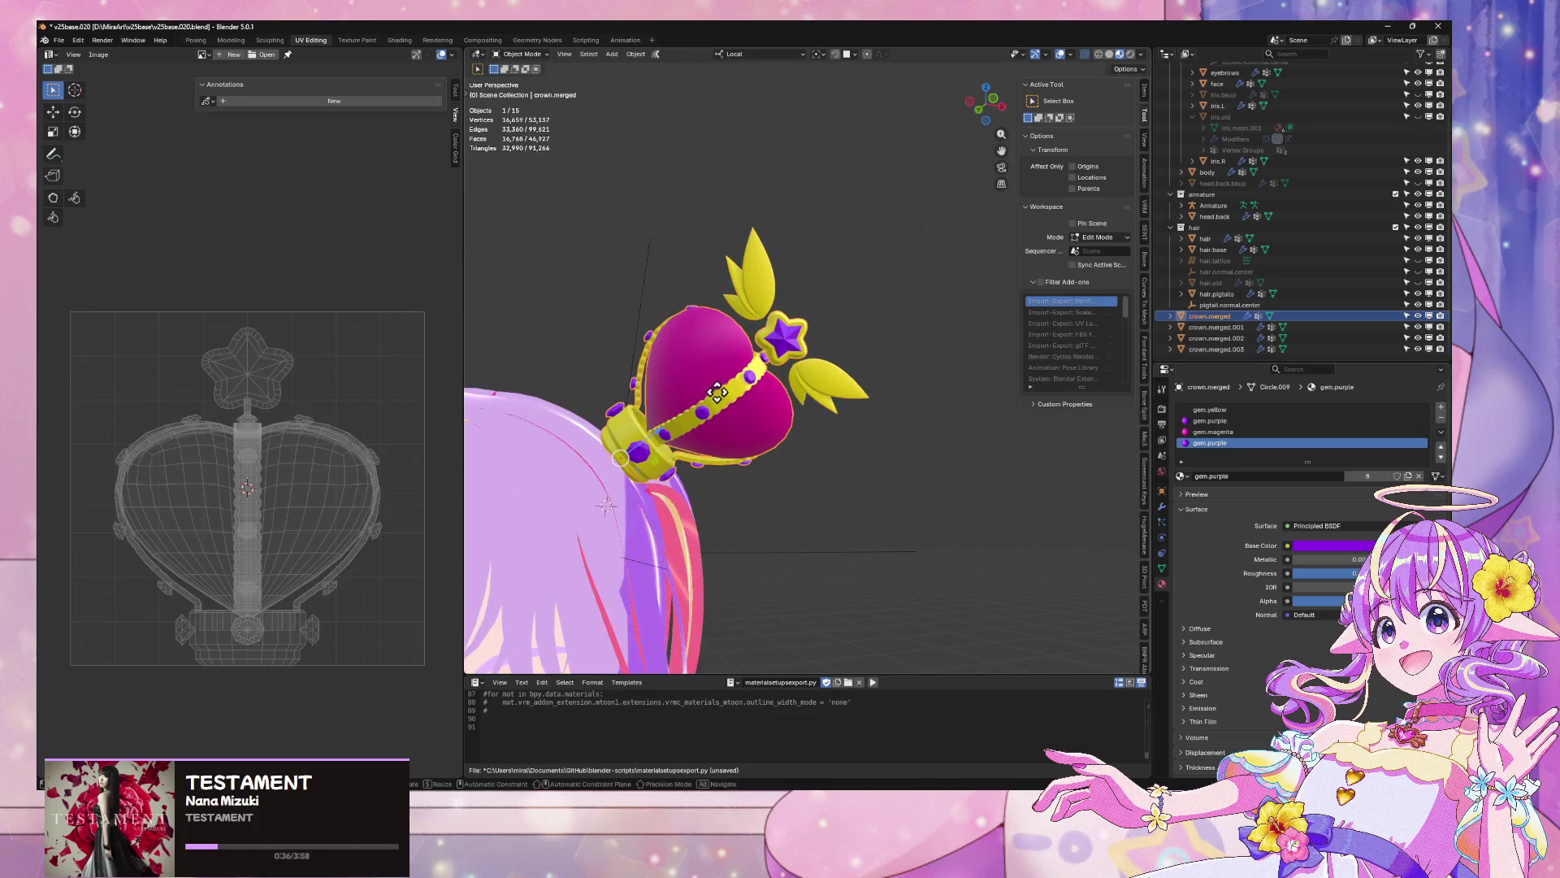
left_click(1216, 327)
left_click(1216, 349, "shift")
scroll(893, 358, "down", 3)
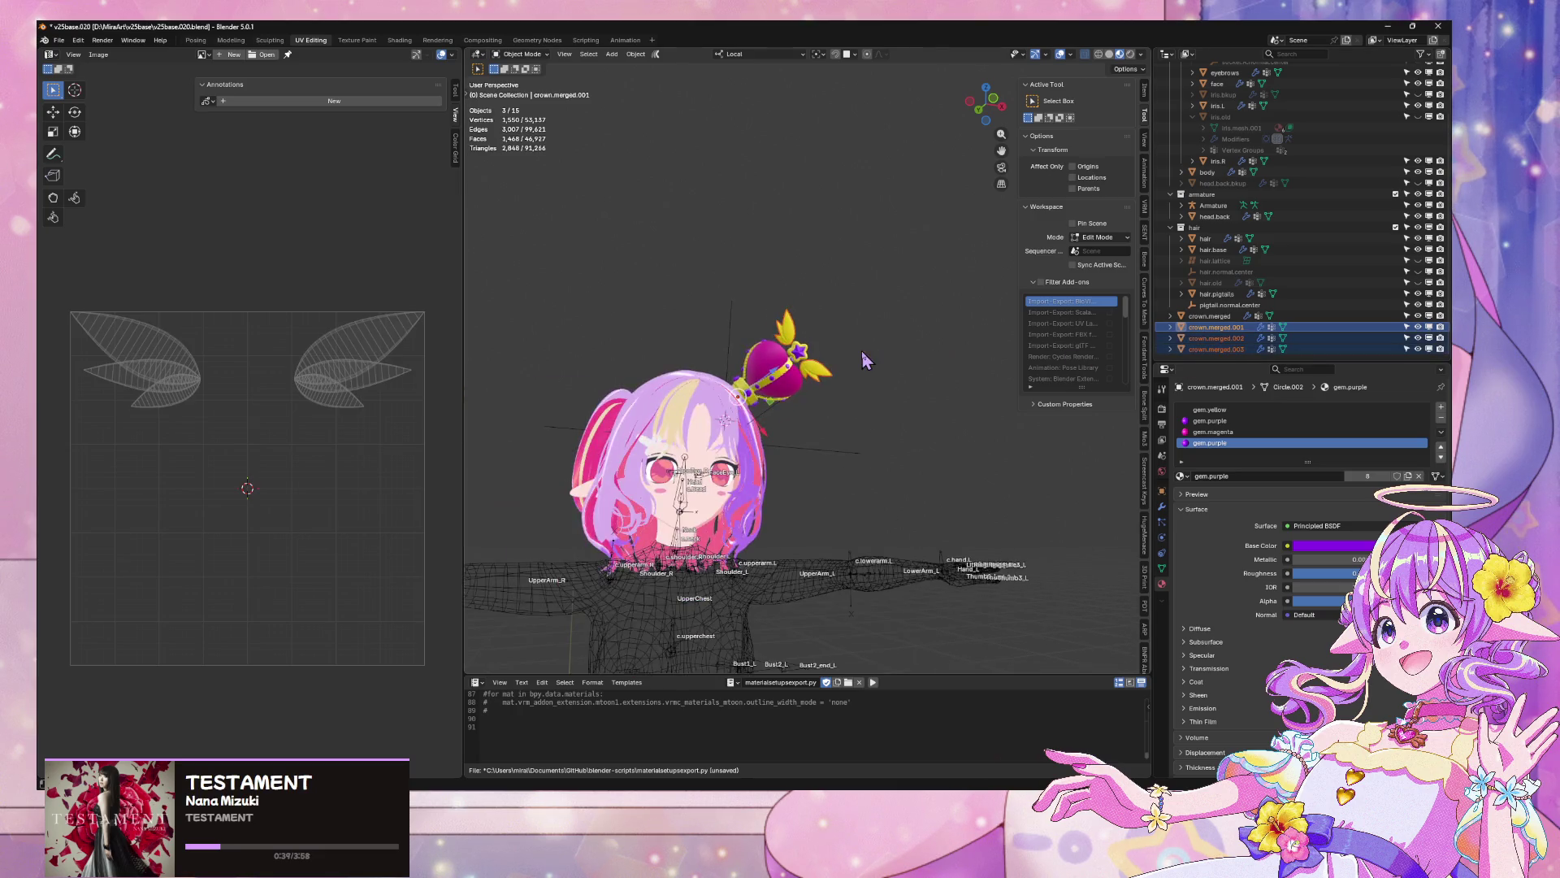
scroll(864, 360, "up", 5)
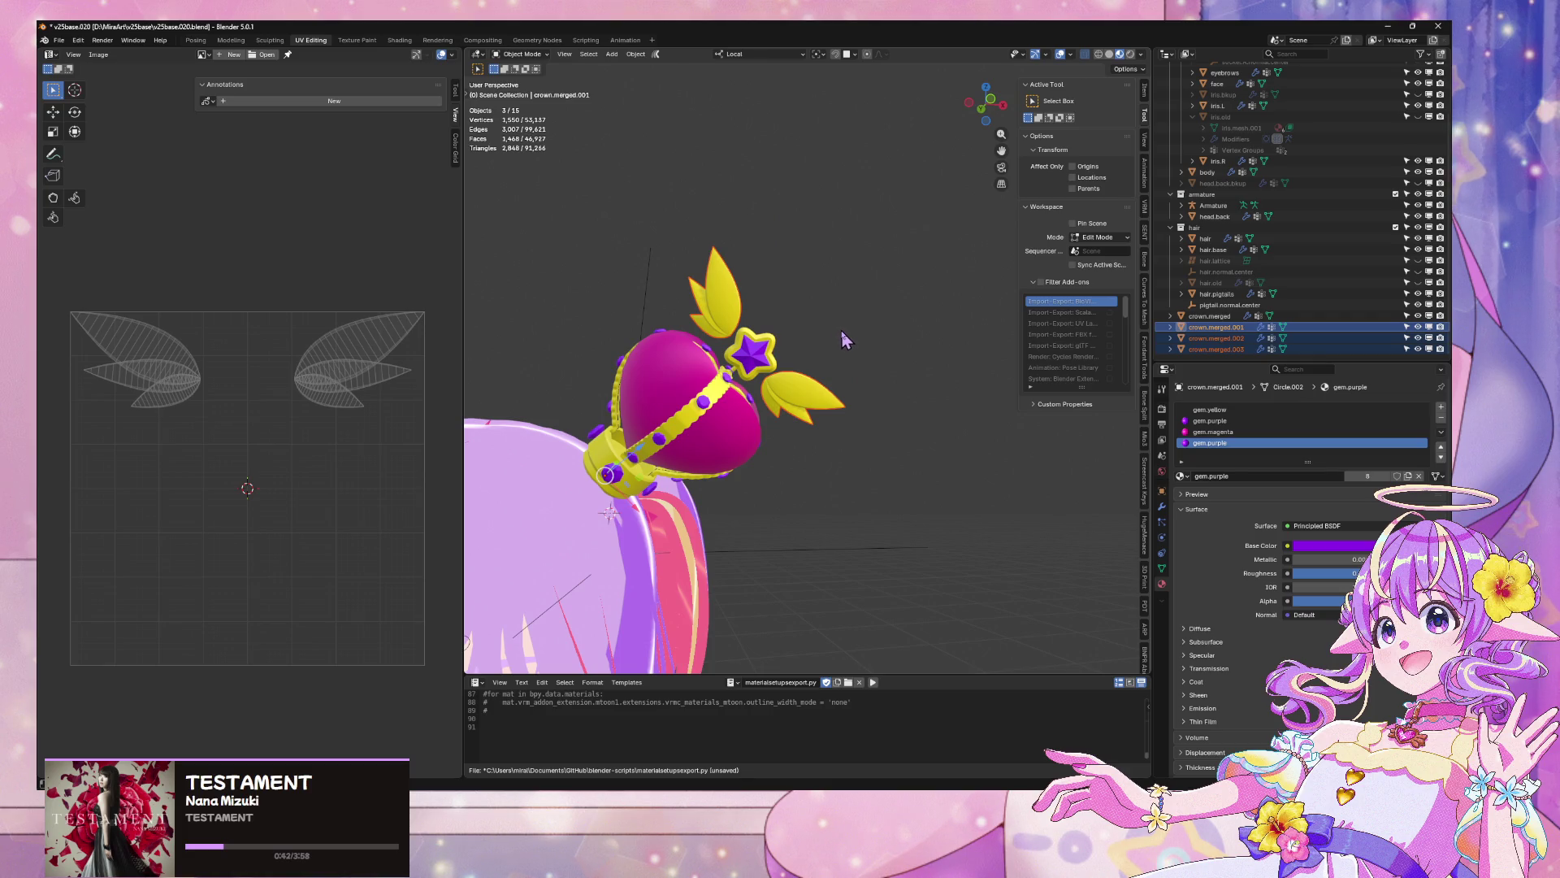
key("ctrl+j")
key("h")
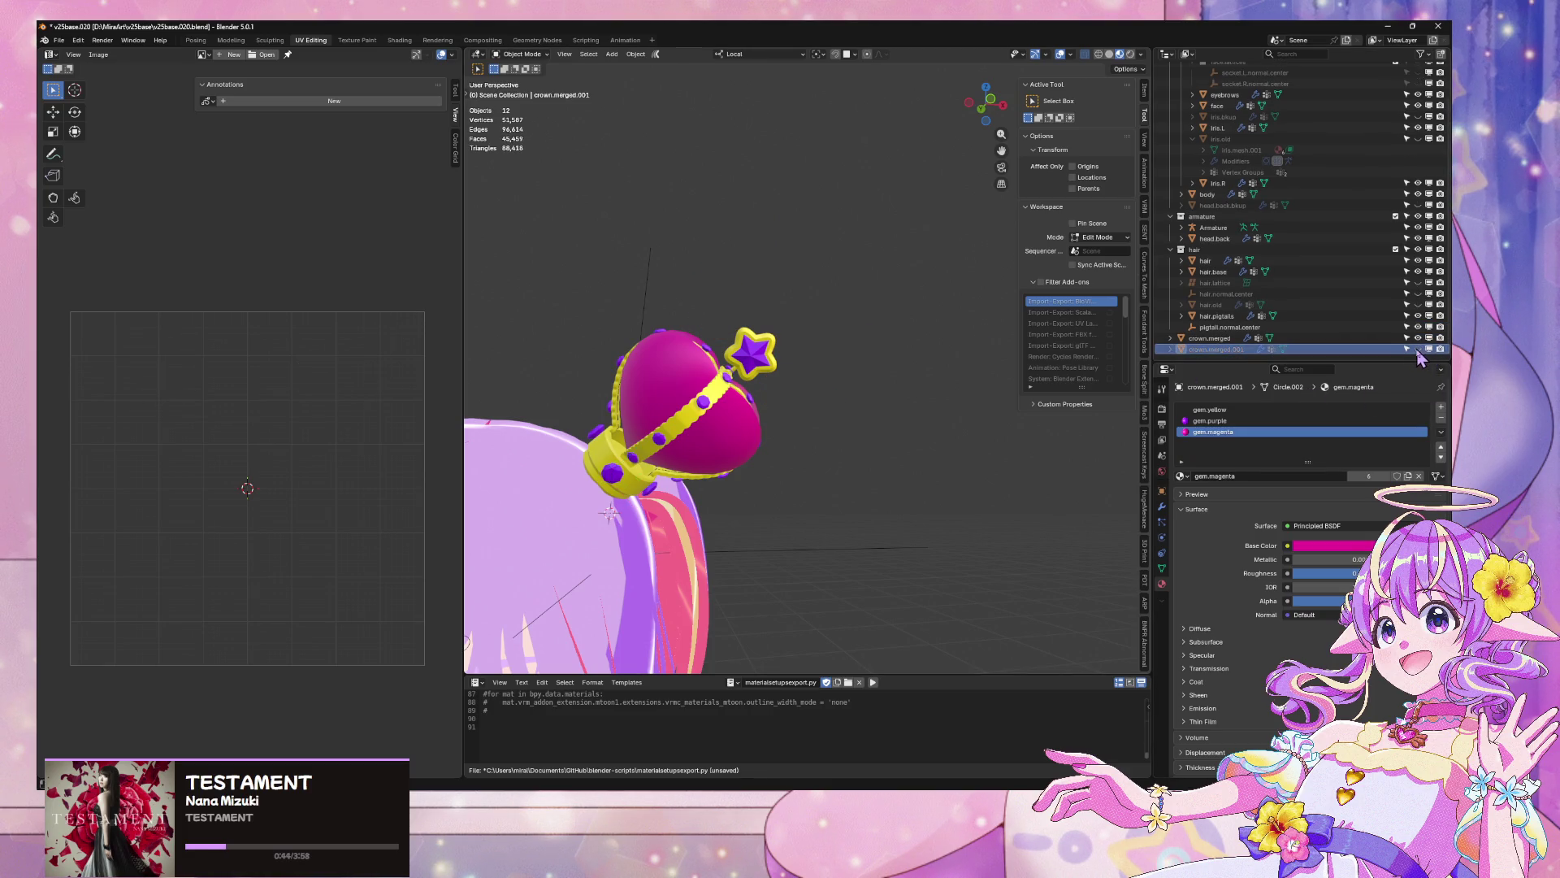
Zoom to review the wingless crown and select it
scroll(724, 369, "up", 2)
scroll(723, 370, "down", 3)
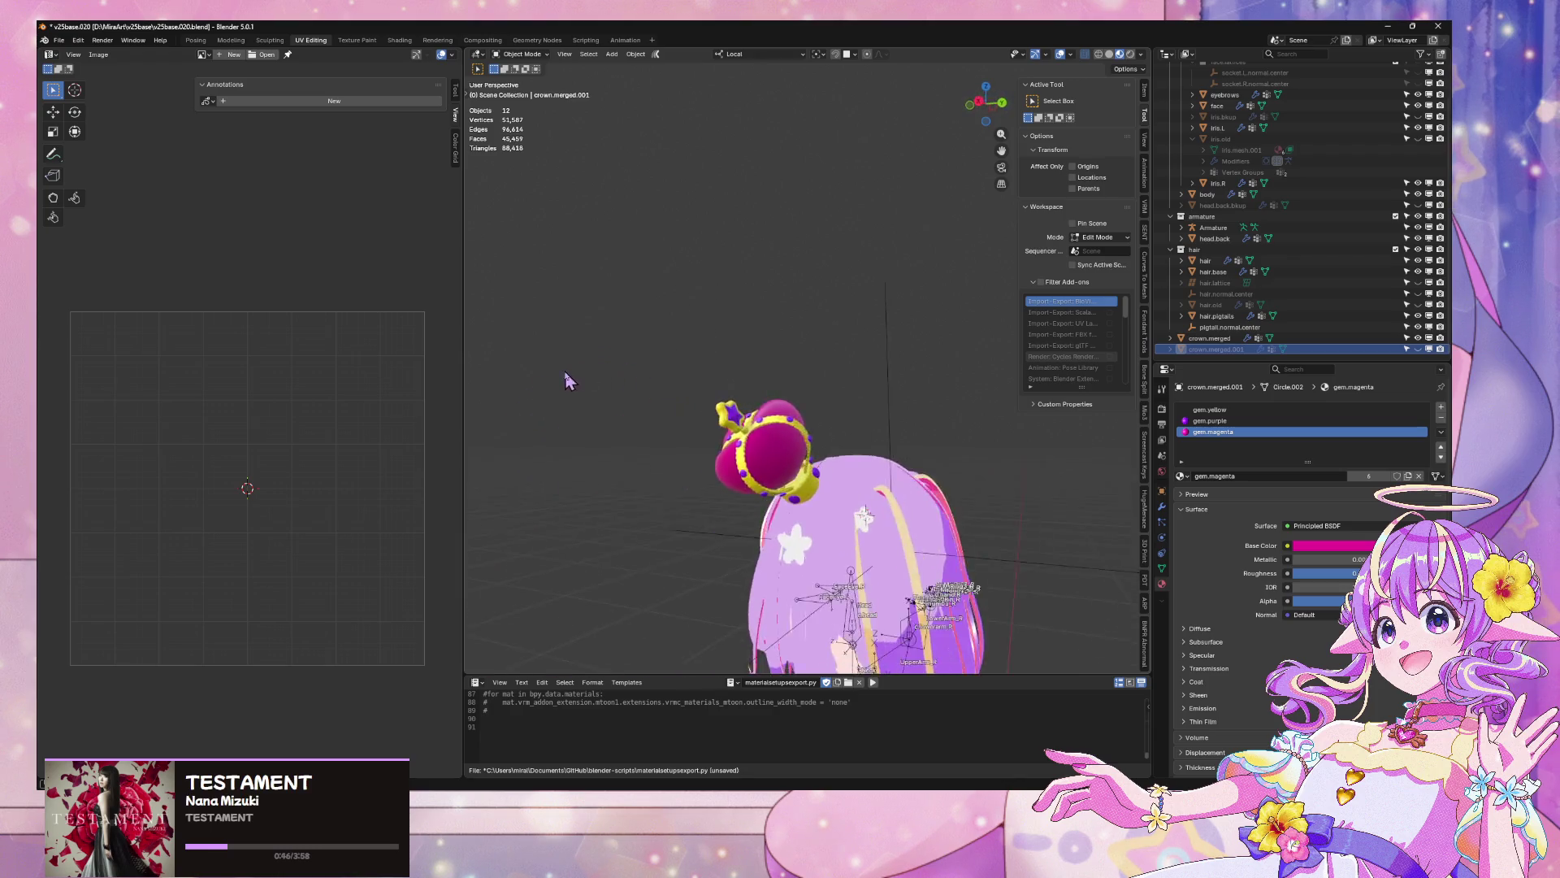
scroll(567, 377, "up", 4)
scroll(746, 374, "down", 4)
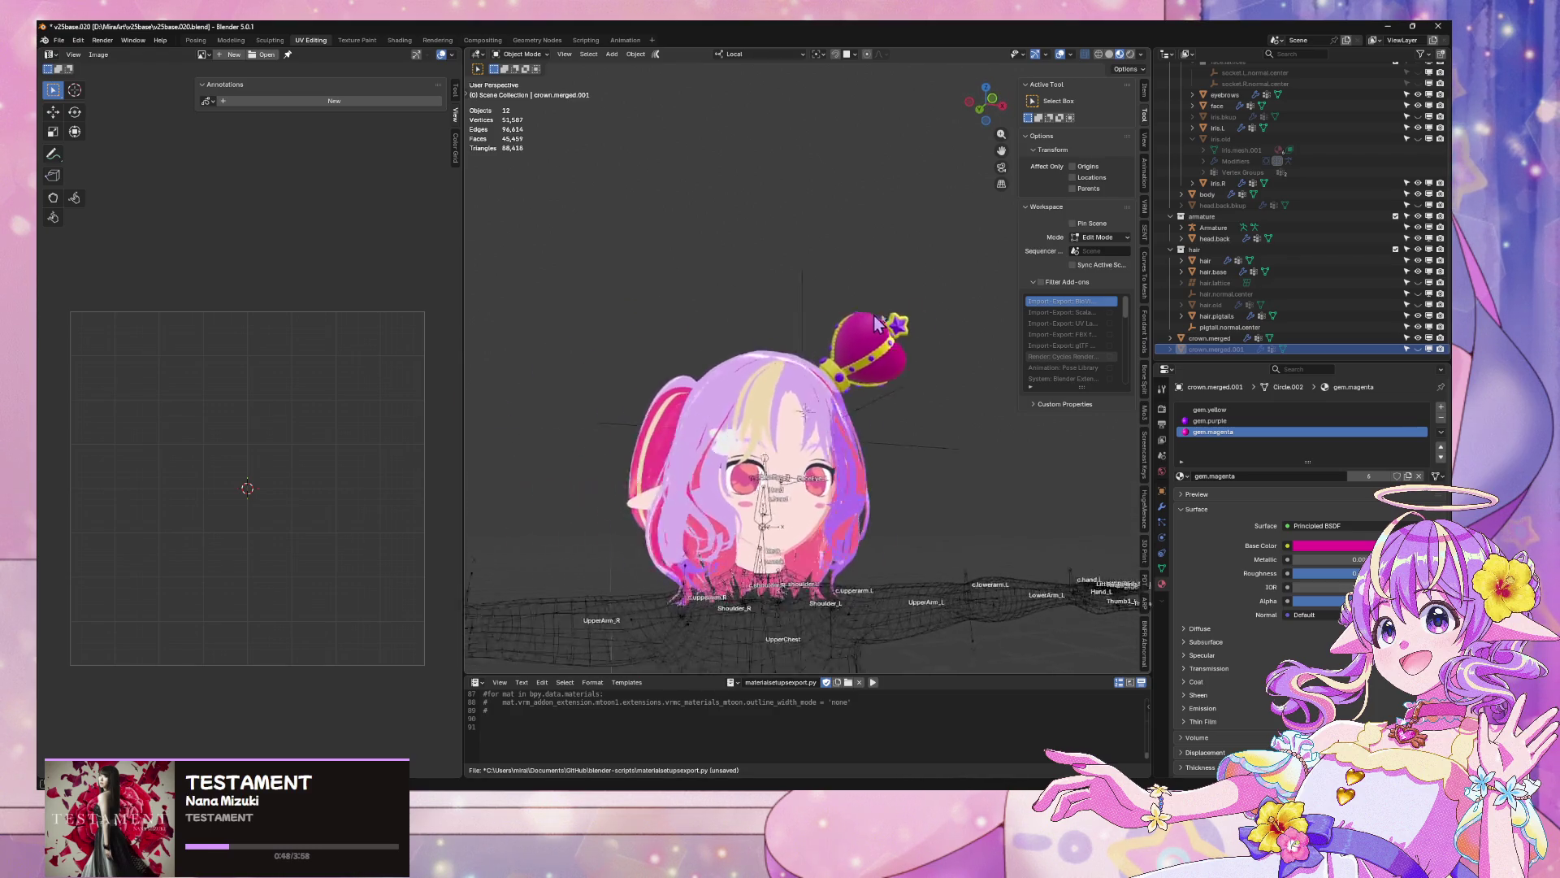
scroll(893, 303, "up", 4)
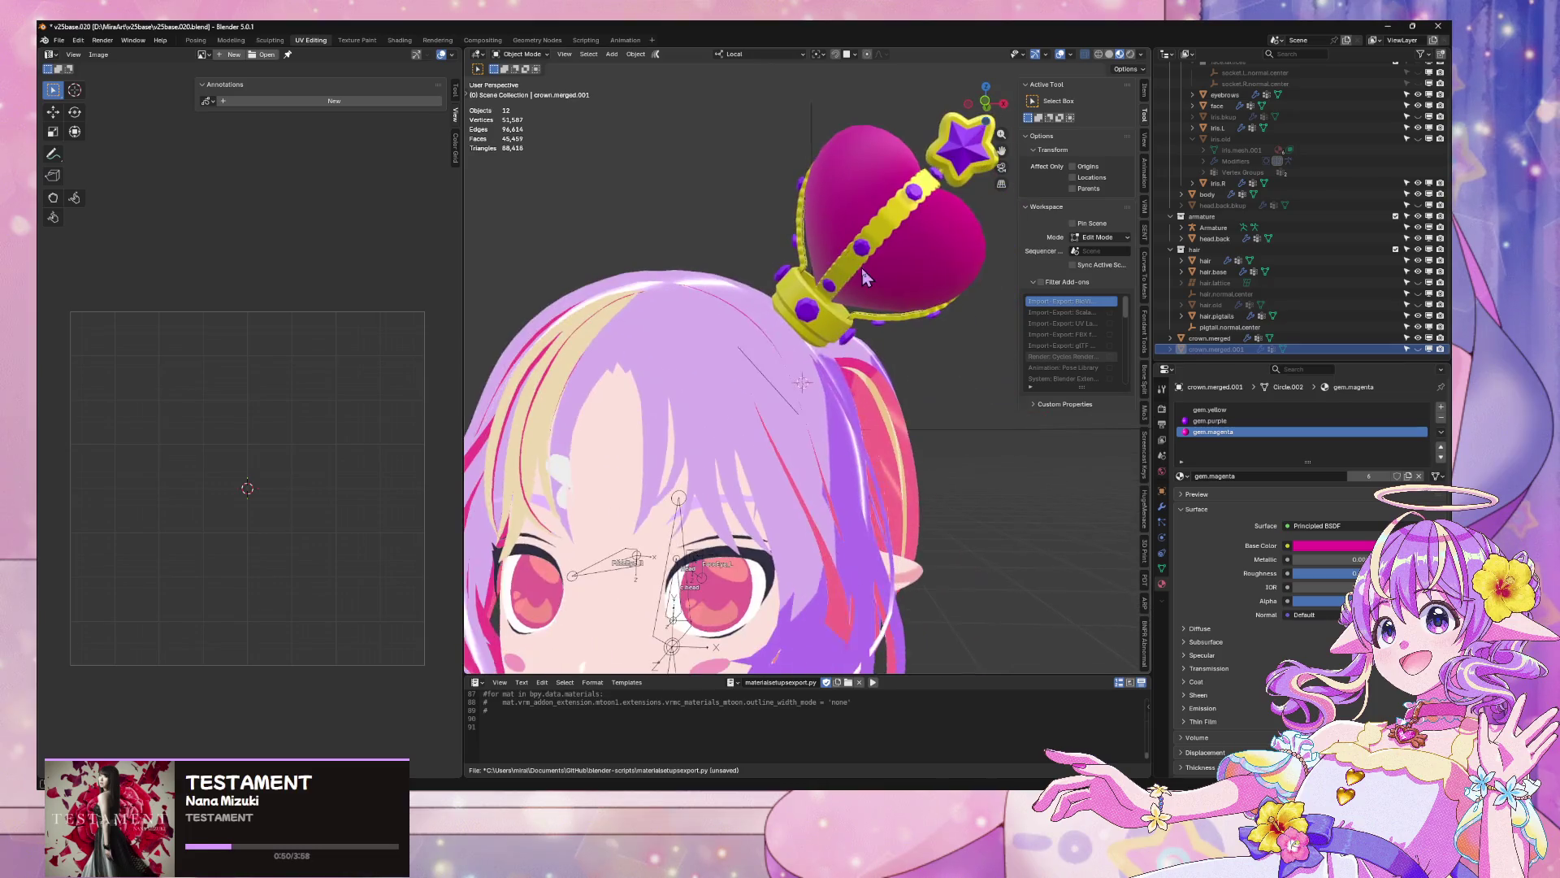
left_click(934, 268)
Scale the crown down to 0.685
key("s")
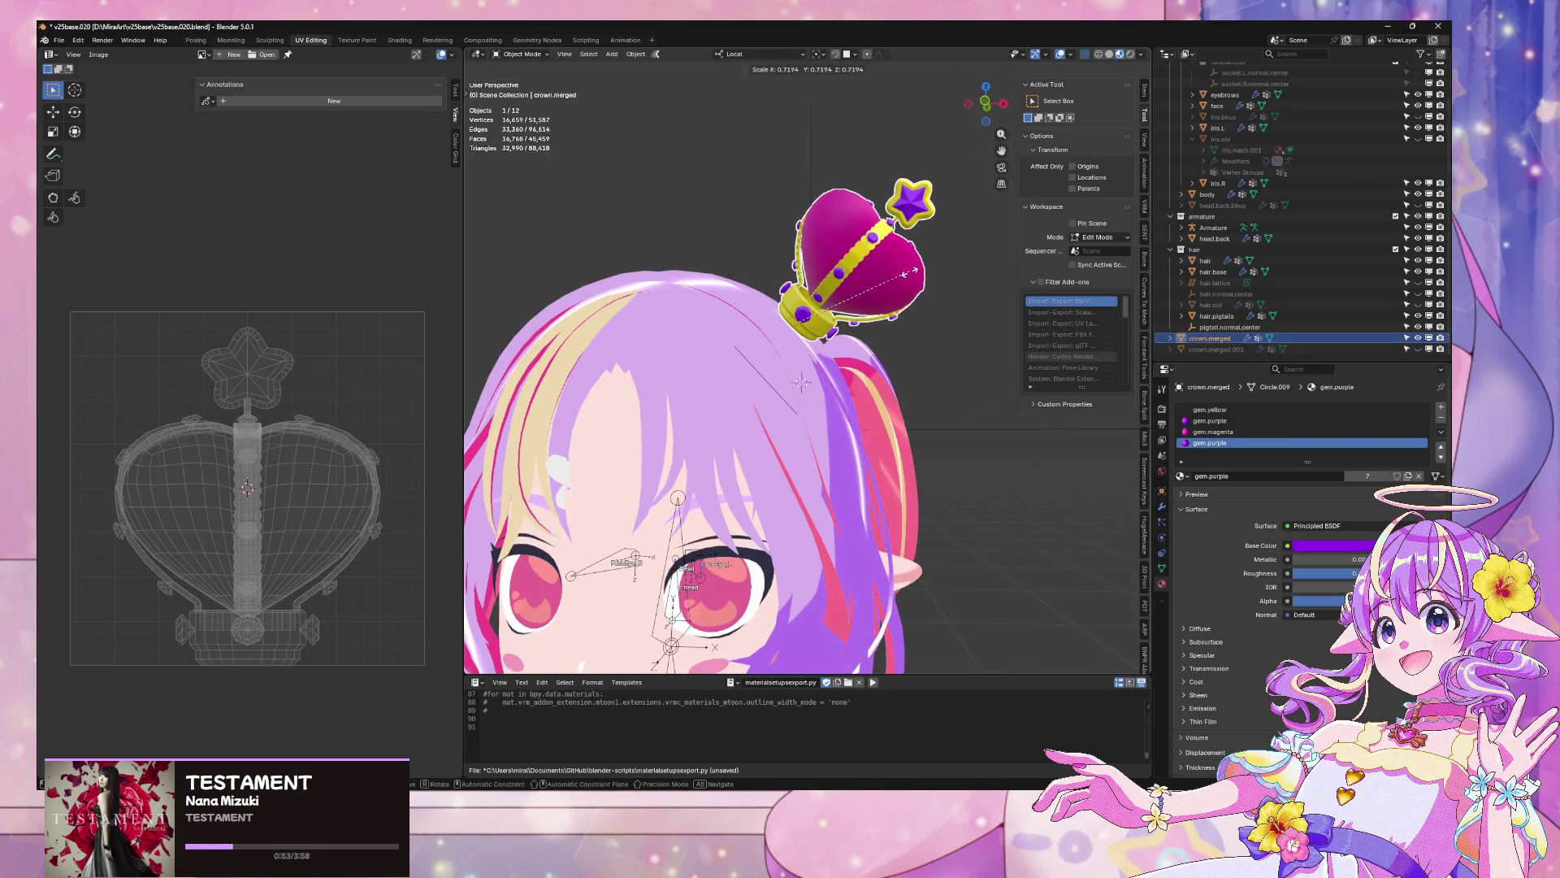
left_click(894, 280)
scroll(826, 308, "down", 3)
scroll(826, 309, "up", 5)
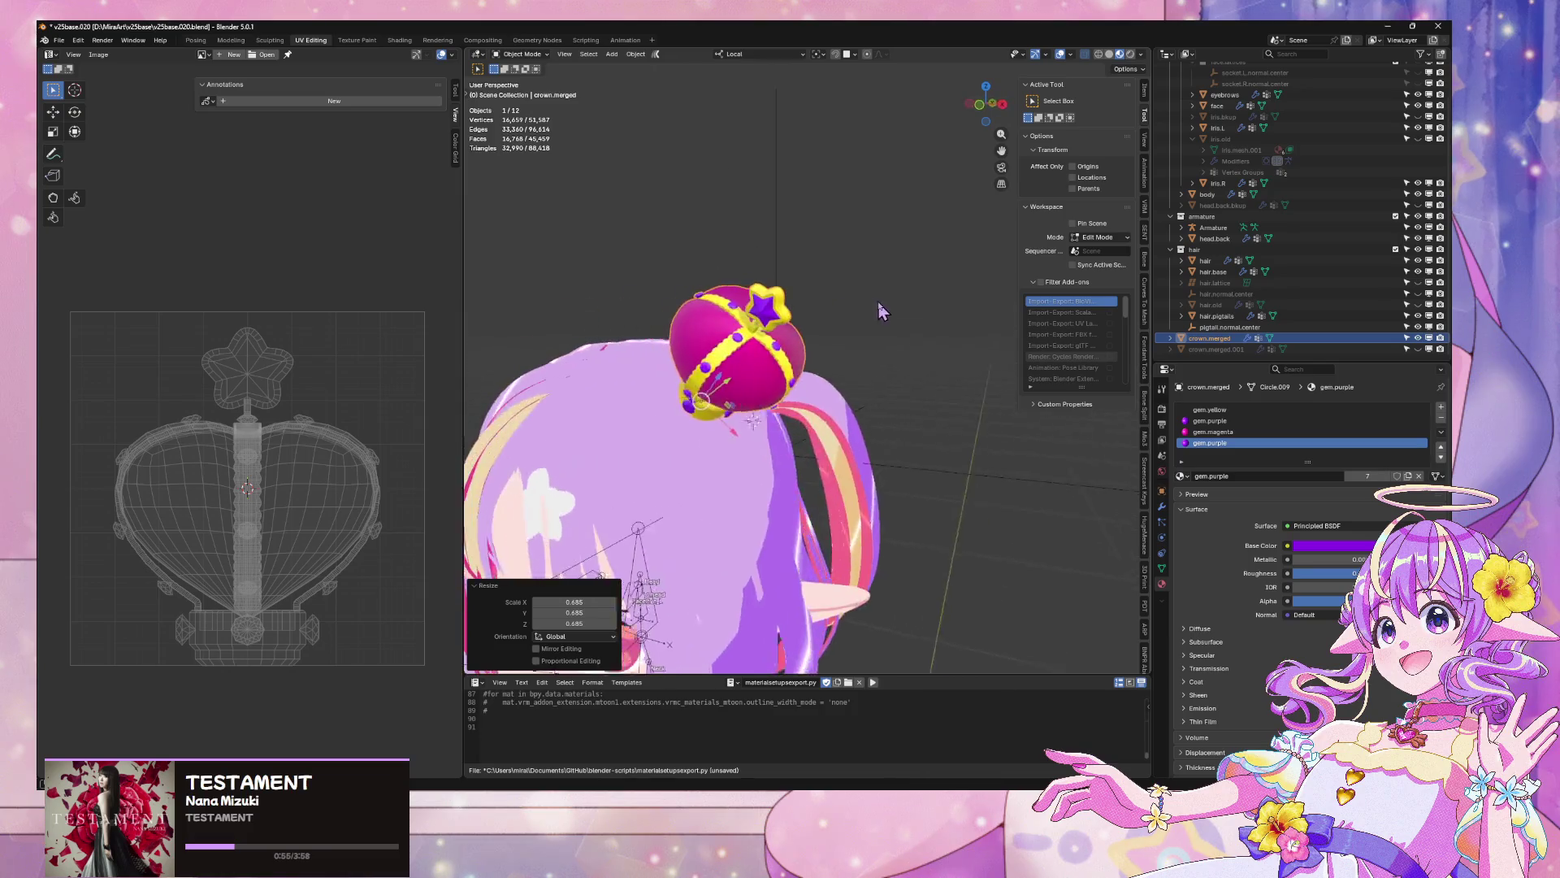
Rotate the crown 25.5° about its local Z axis, check back and front views, and switch to Modeling
key("r")
key("z")
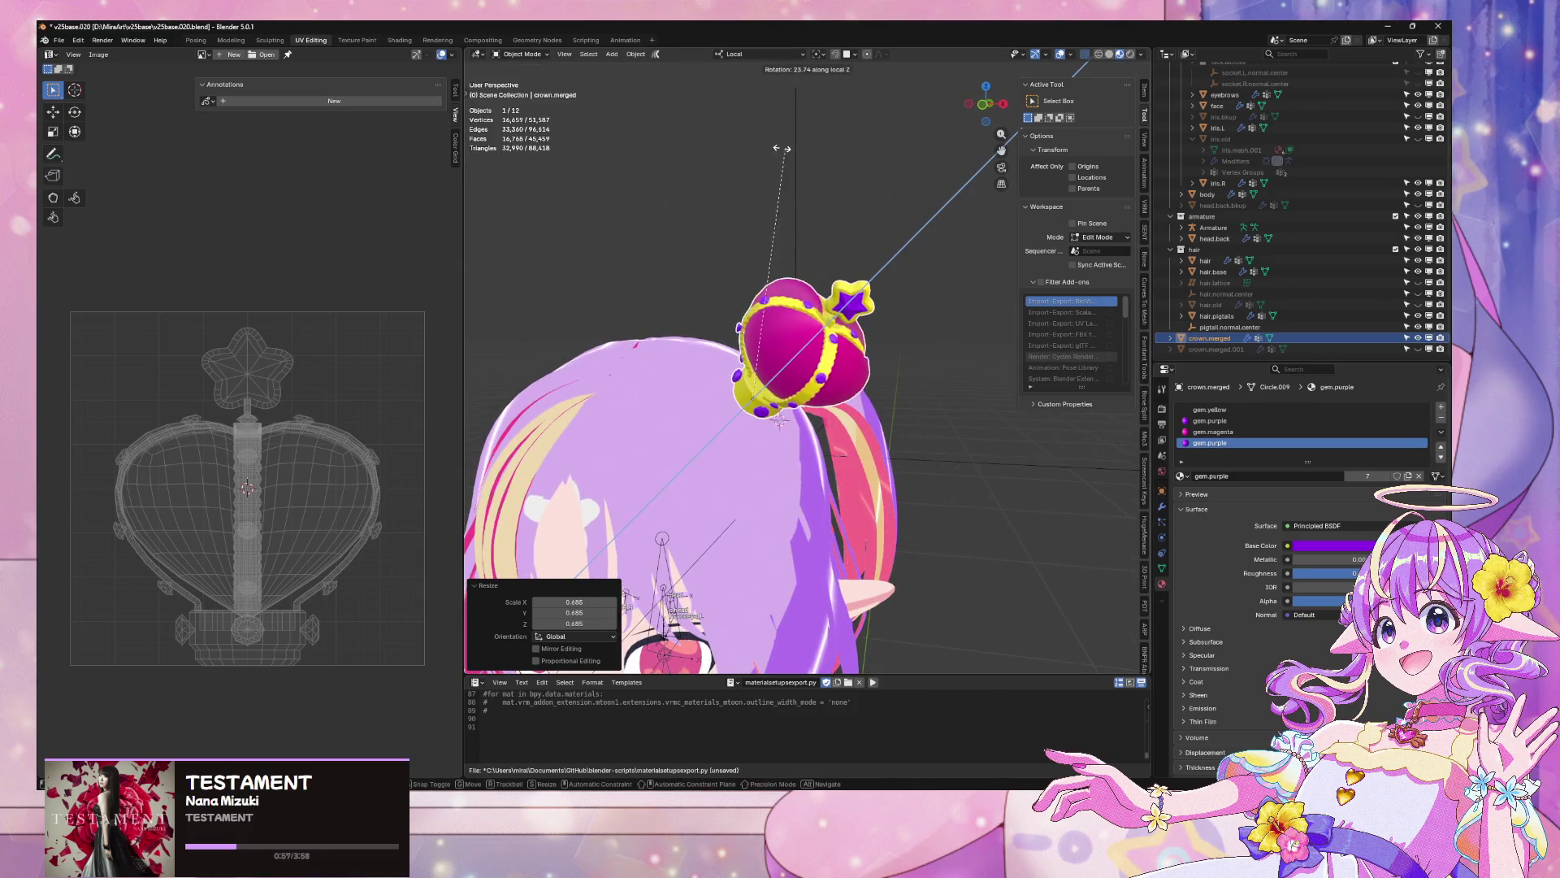
left_click(782, 161)
scroll(781, 161, "down", 5)
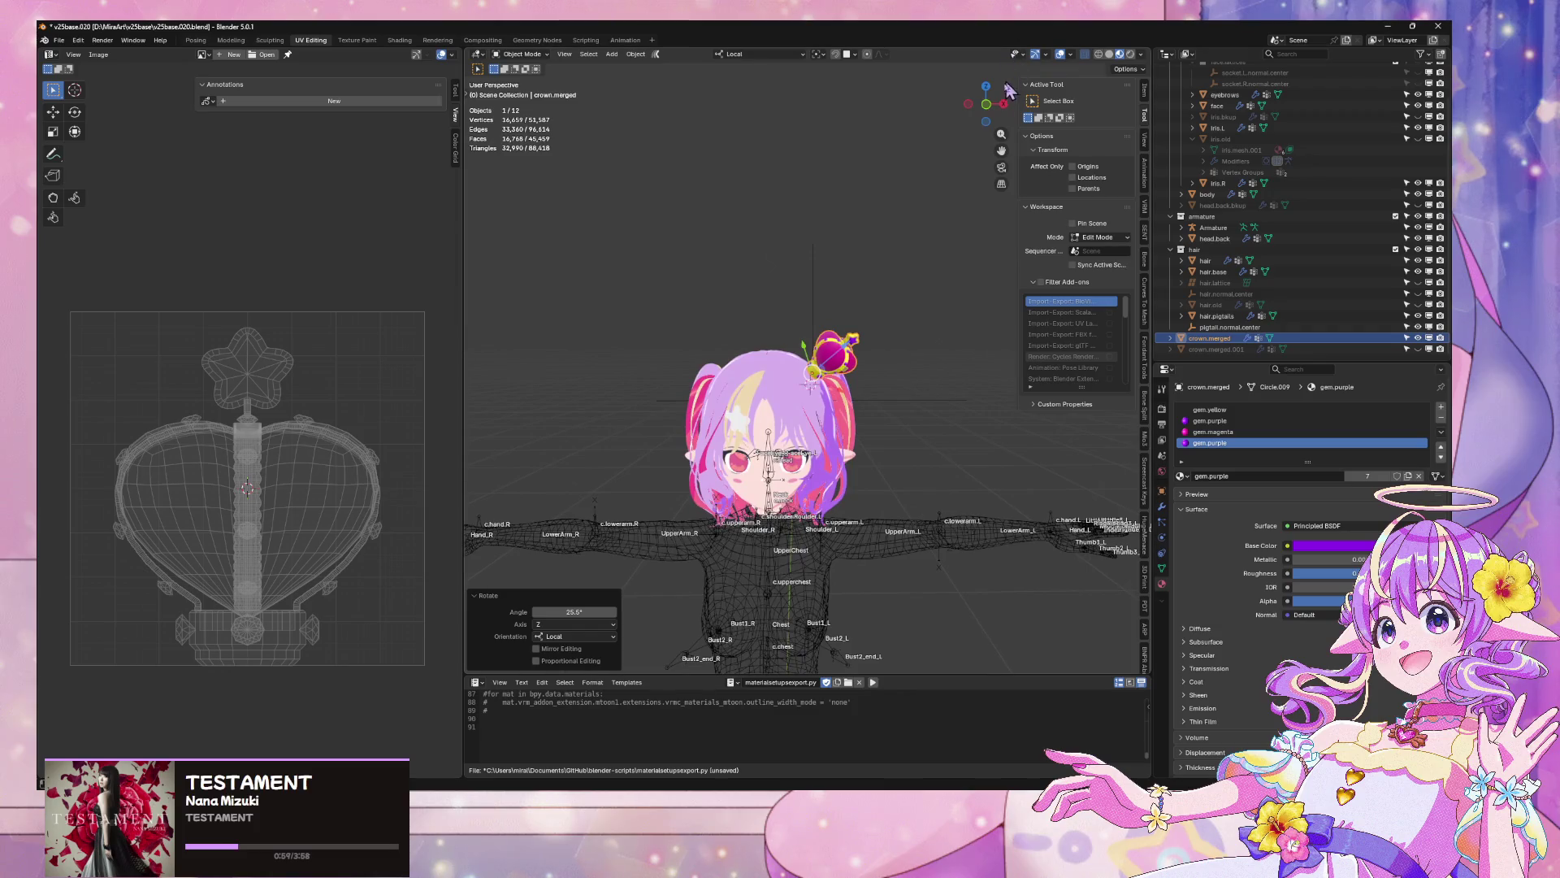
left_click(985, 107)
left_click(975, 107)
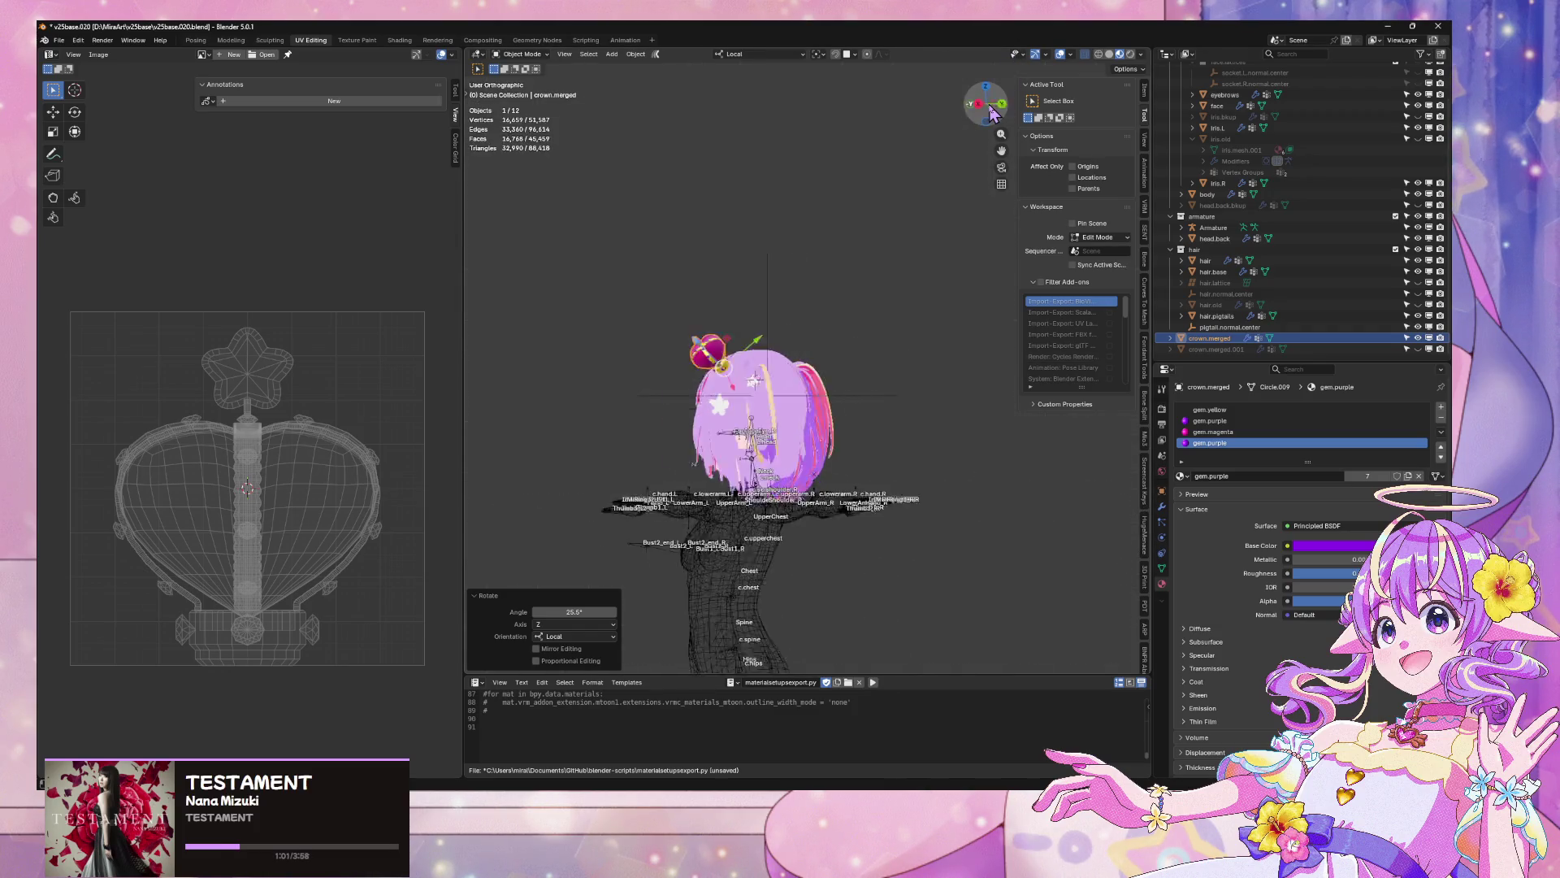
scroll(953, 363, "up", 10)
scroll(942, 355, "down", 4)
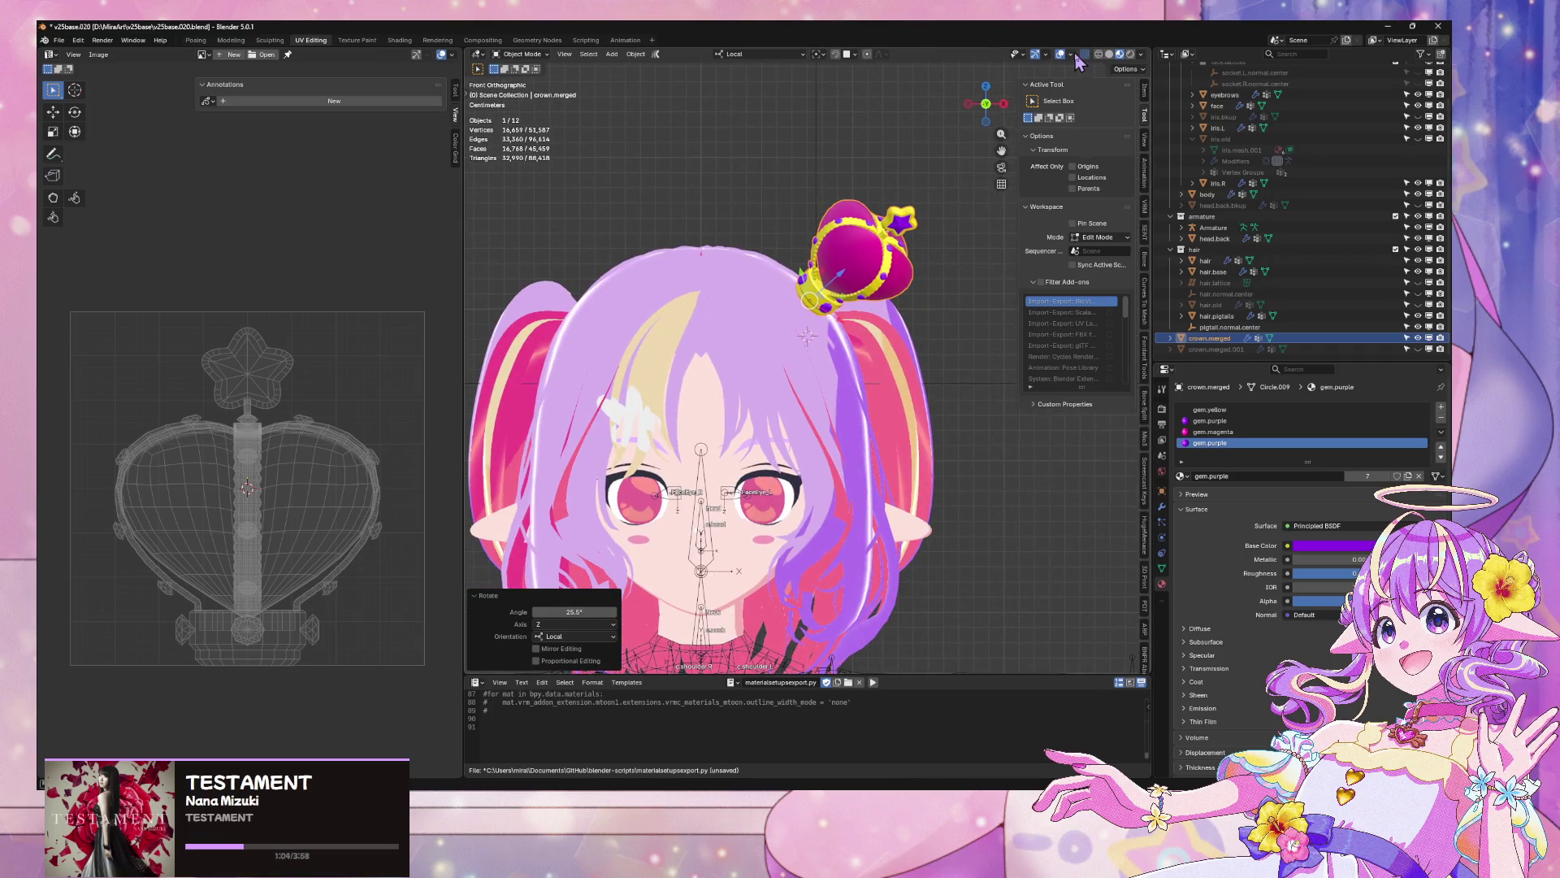
left_click(232, 40)
scroll(634, 219, "down", 4)
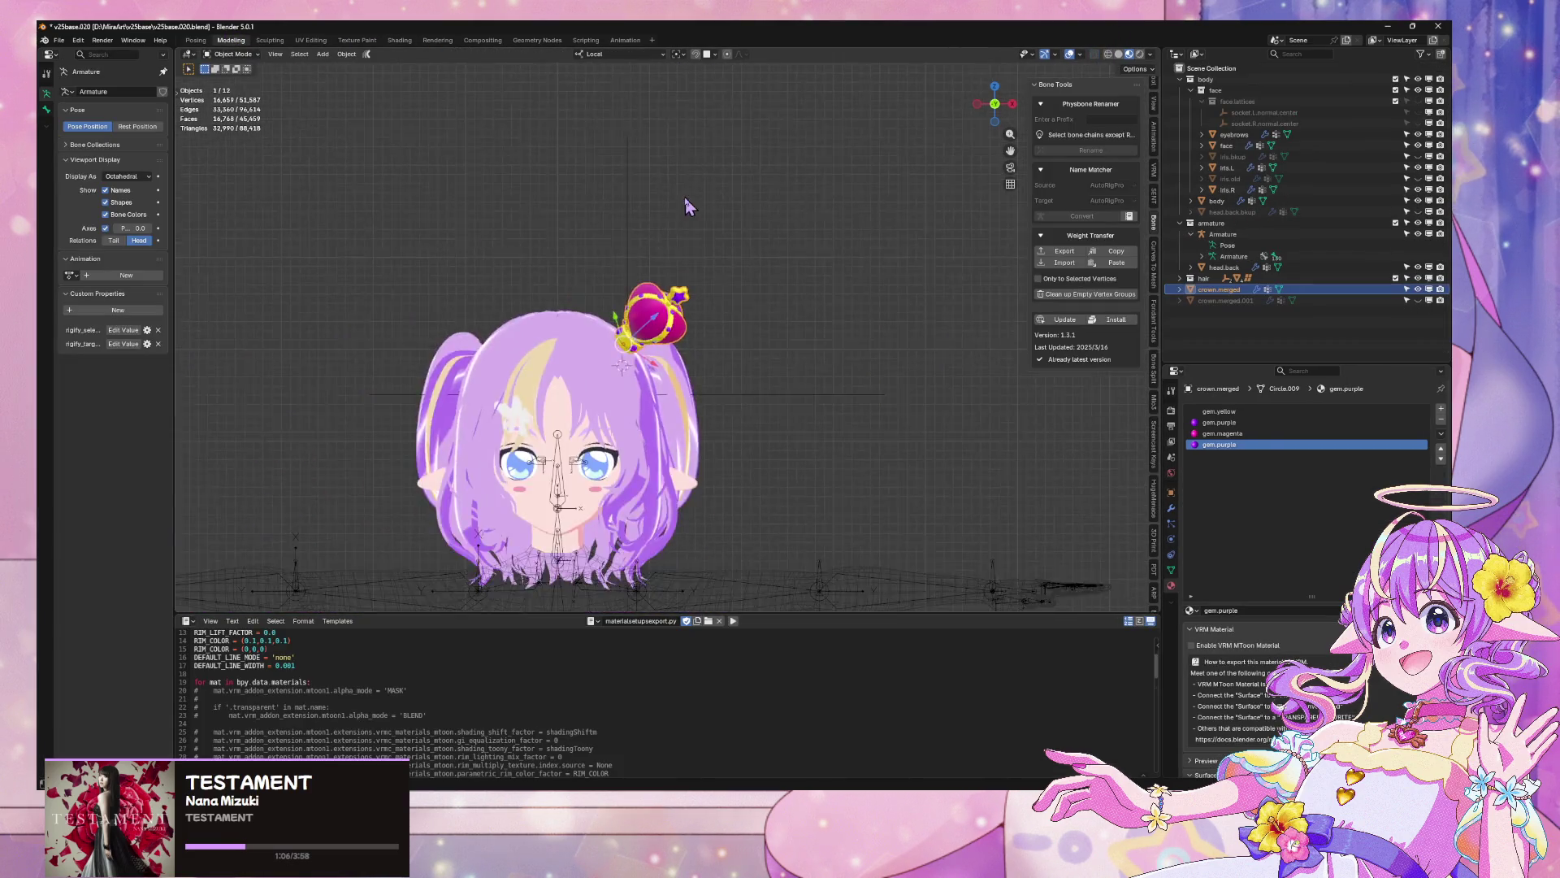
Turn on snapping and move the crown onto the top of the head
mouse_move(686, 206)
left_mouse_down()
mouse_move(715, 286)
mouse_move(779, 264)
mouse_move(663, 221)
left_mouse_up()
left_click(695, 53)
key("g")
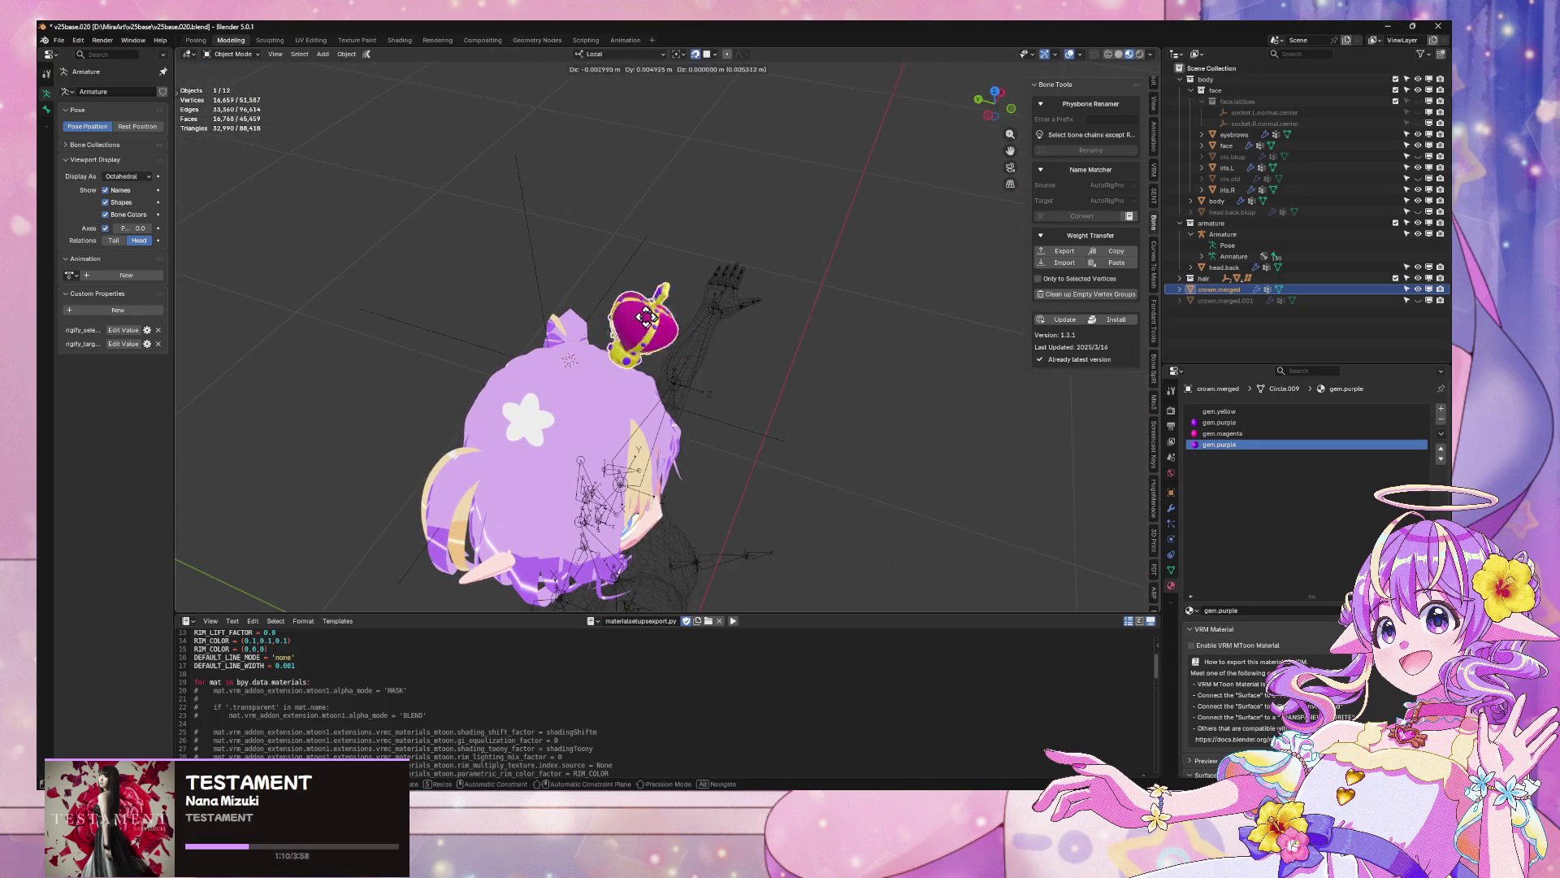
left_click(524, 246)
key("KP_1")
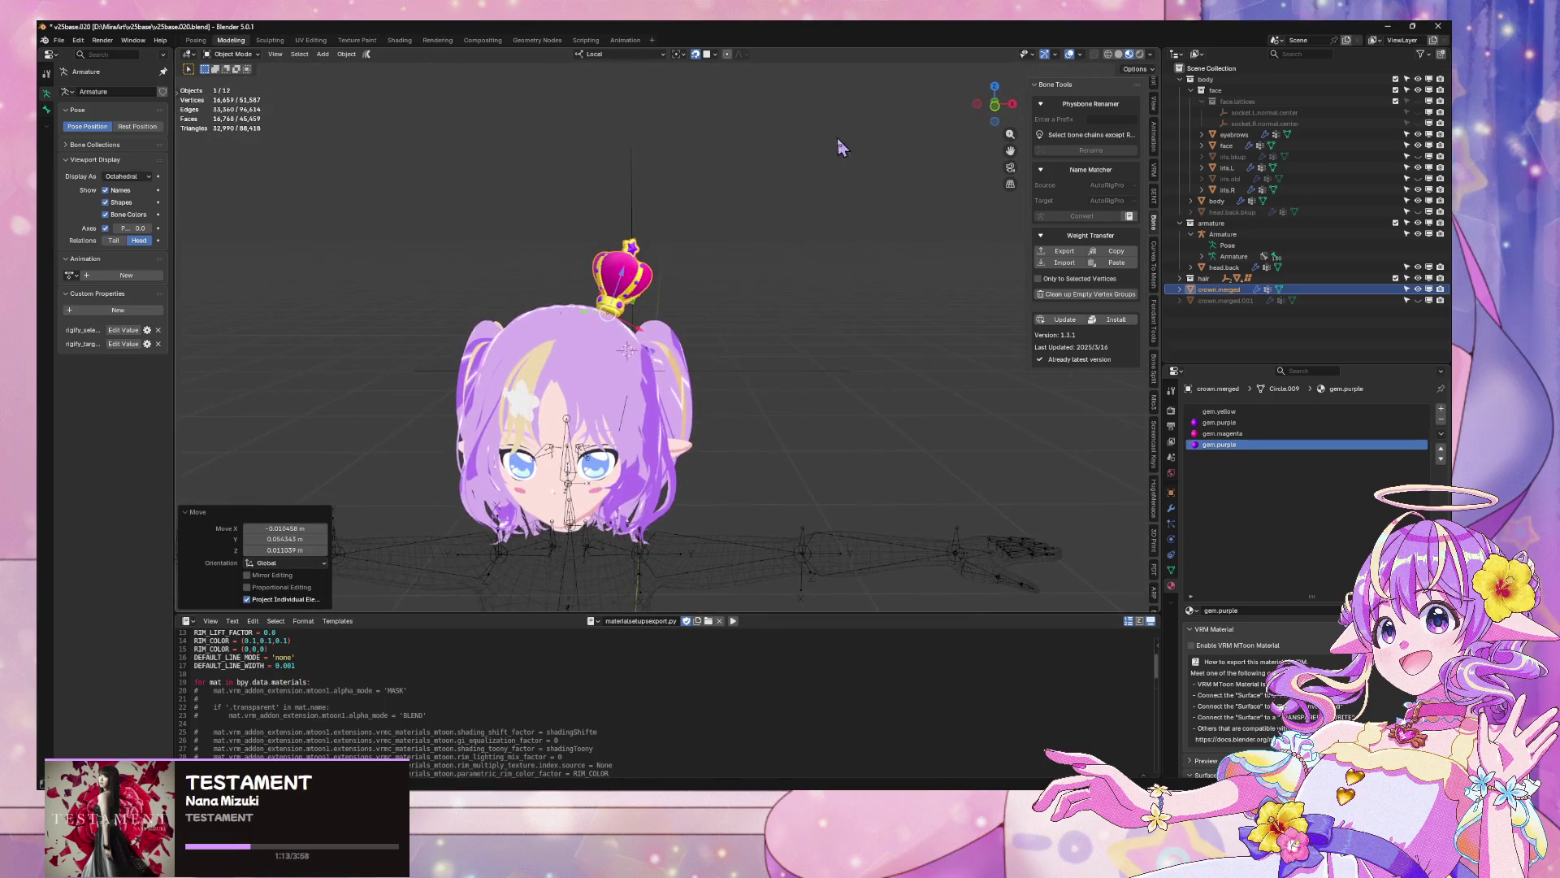
left_click_drag(1012, 104, 1008, 104)
scroll(833, 240, "up", 5)
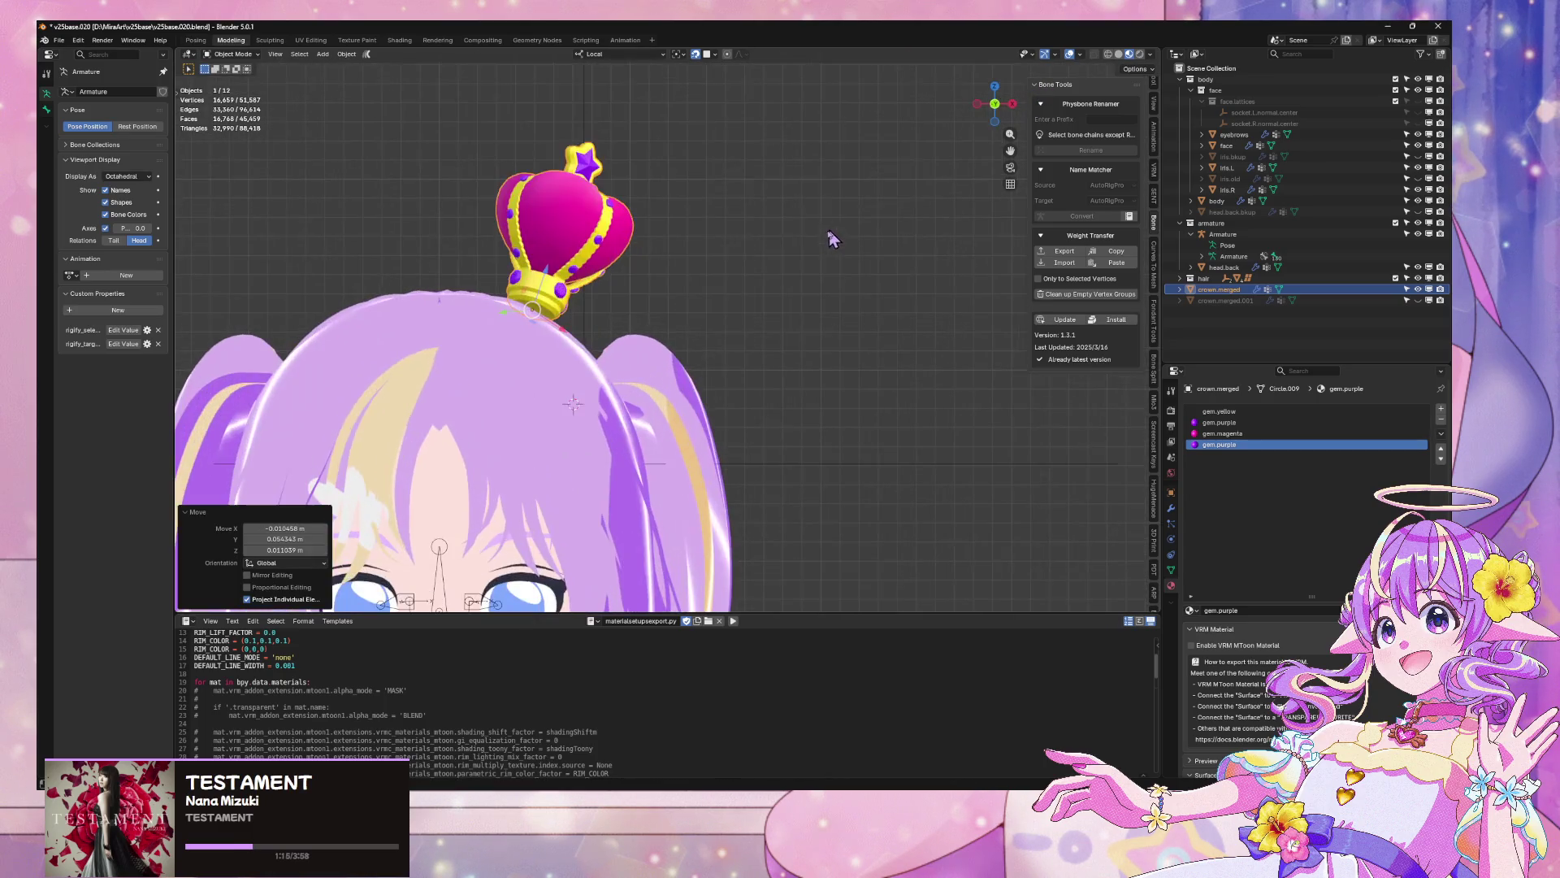
key("g")
right_click(720, 303)
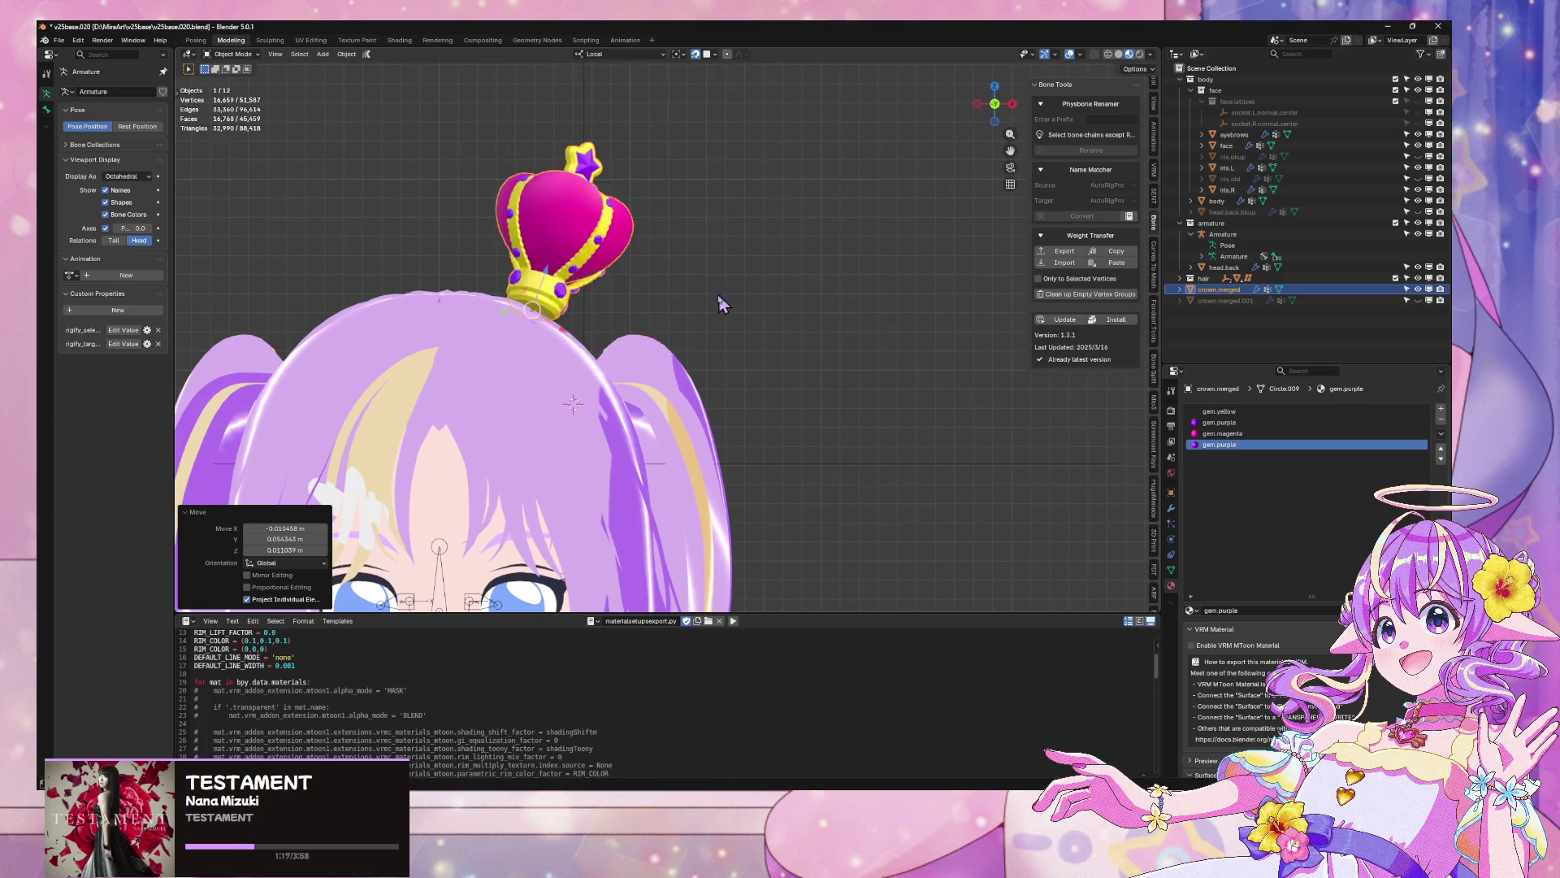
Reposition the crown on the head, checking its placement from the front view
left_click_drag(720, 303, 646, 317)
key("g")
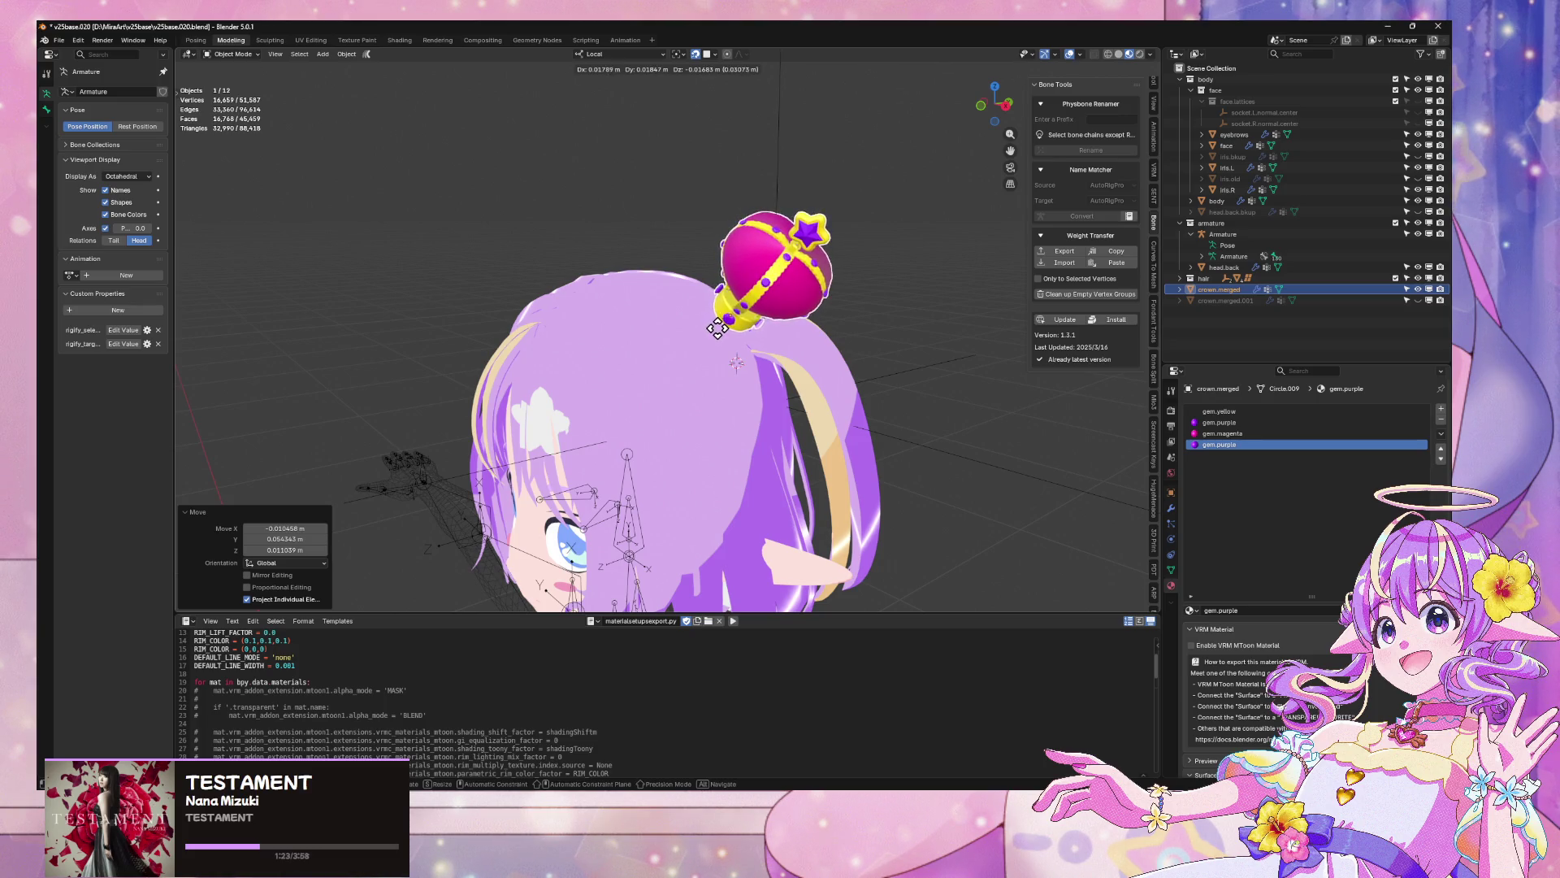
left_click(715, 326)
scroll(715, 326, "down", 3)
left_click_drag(715, 326, 800, 294)
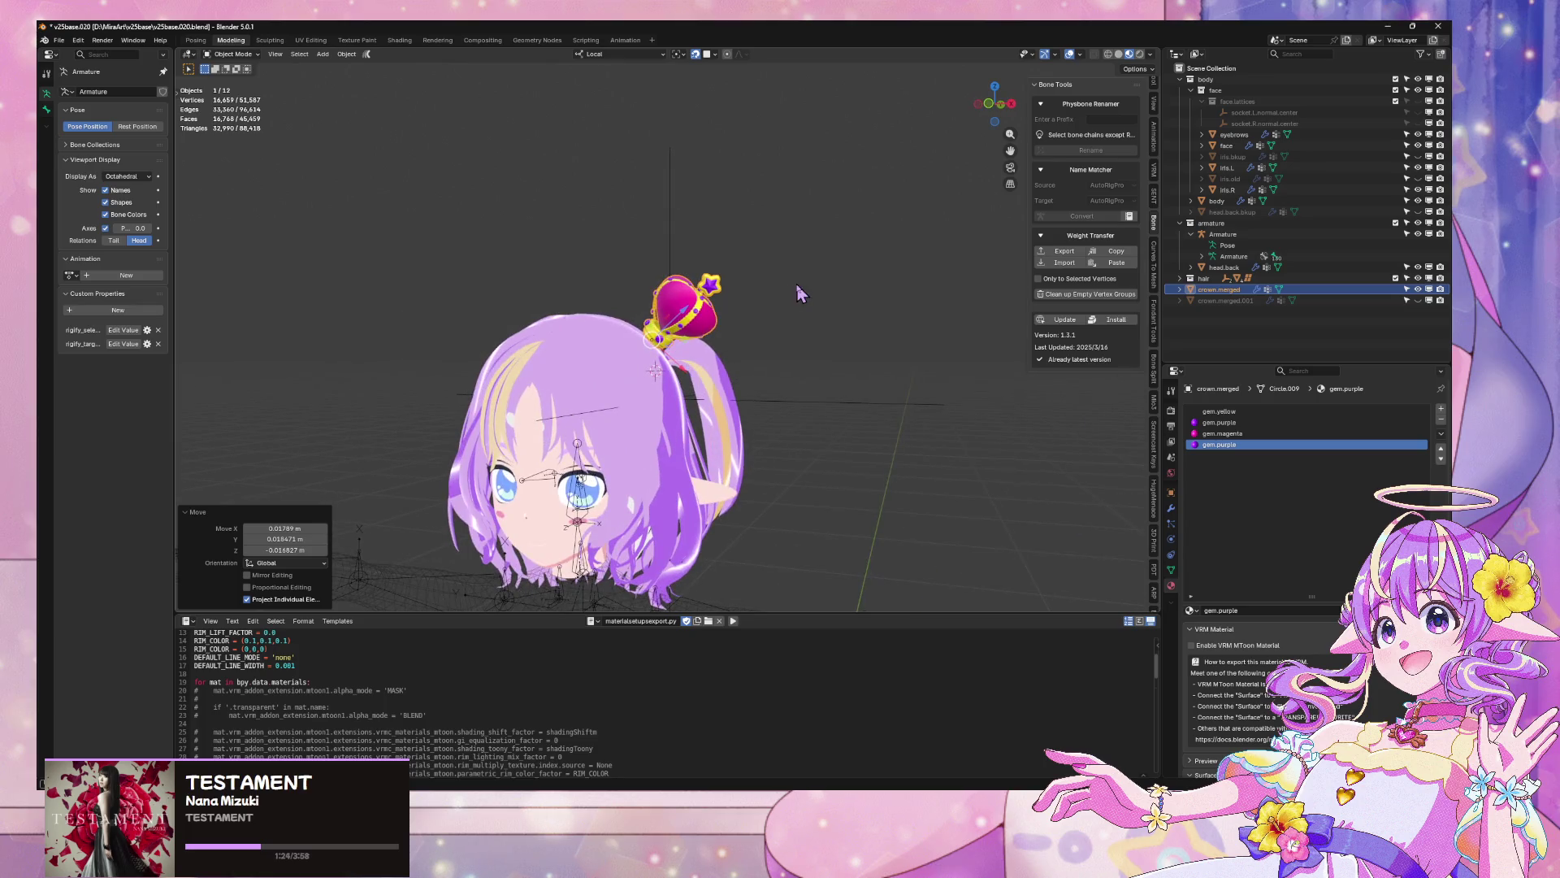
left_click(993, 108)
left_click_drag(780, 260, 713, 294)
left_click(712, 294)
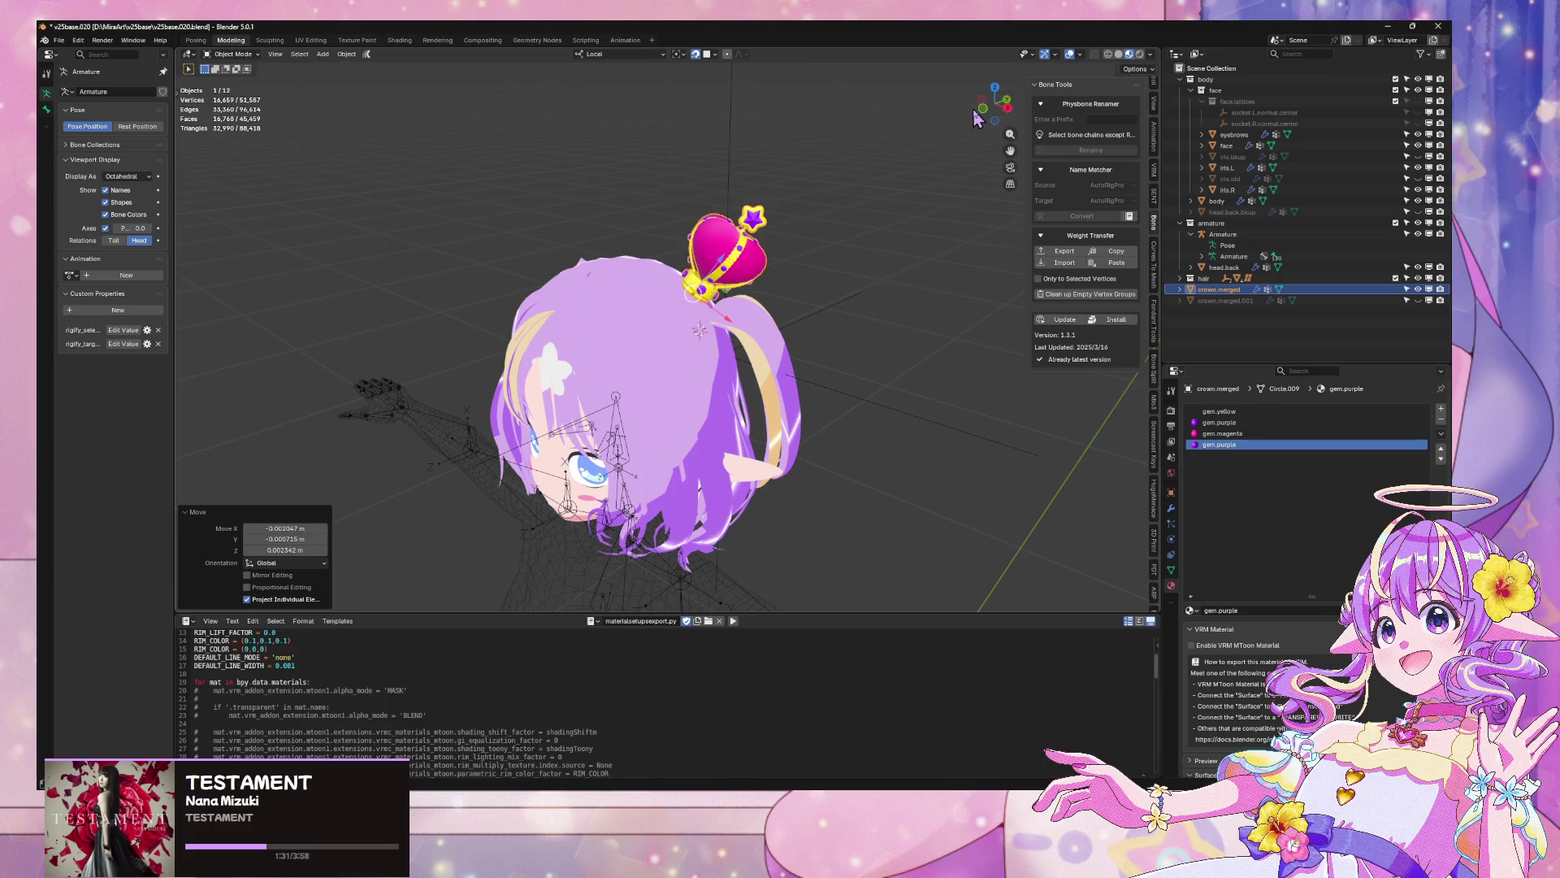
left_click(982, 109)
Enlarge the crown slightly and shift it sideways along its own X axis
key("s")
left_click(885, 198)
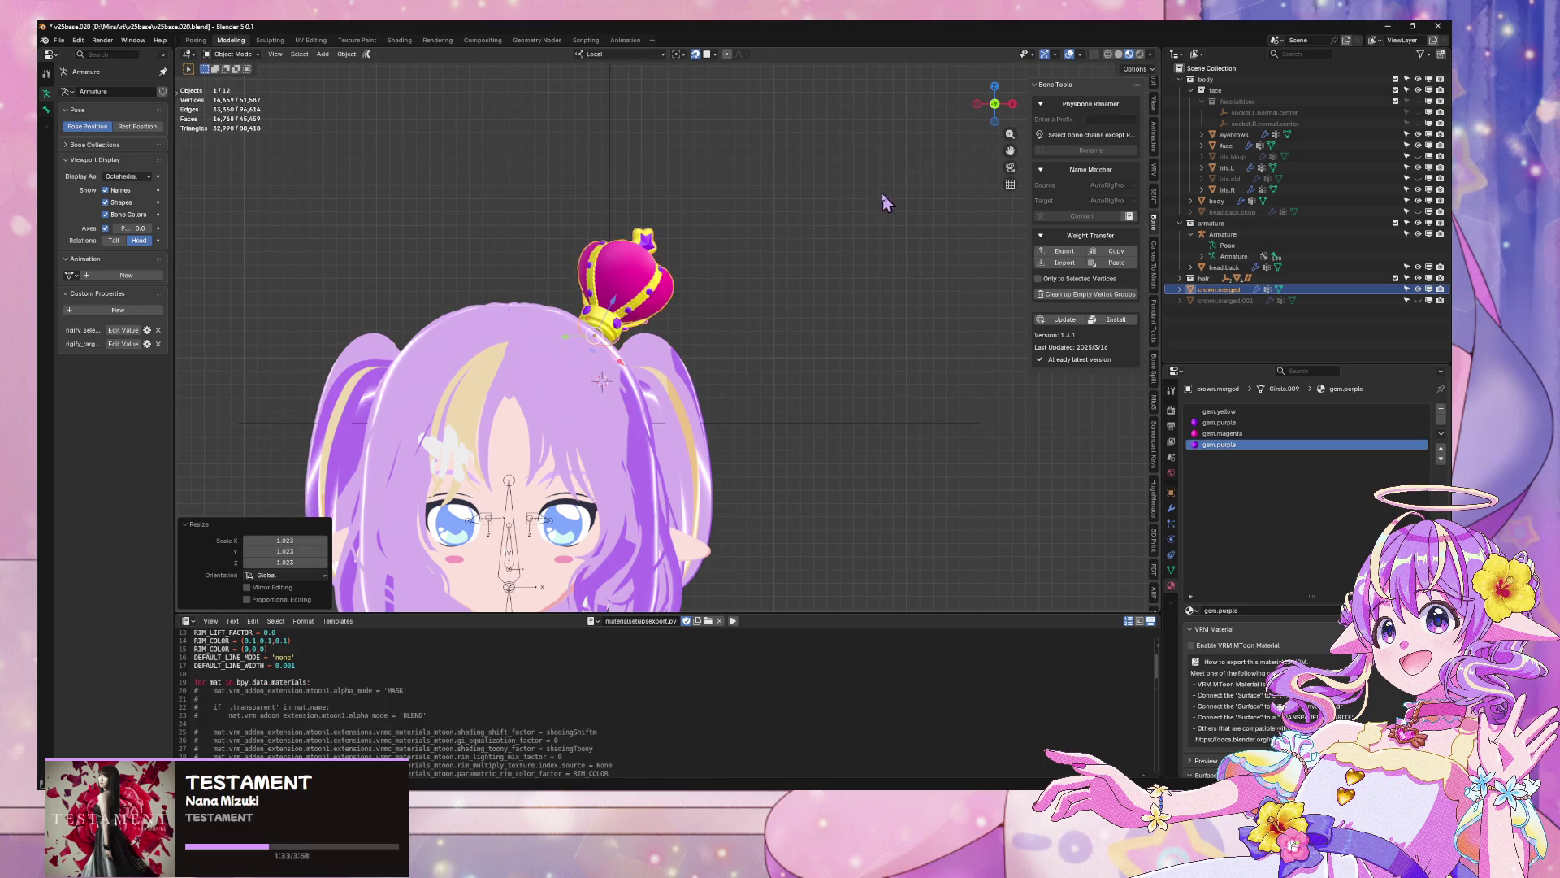
key("g")
left_click(789, 243)
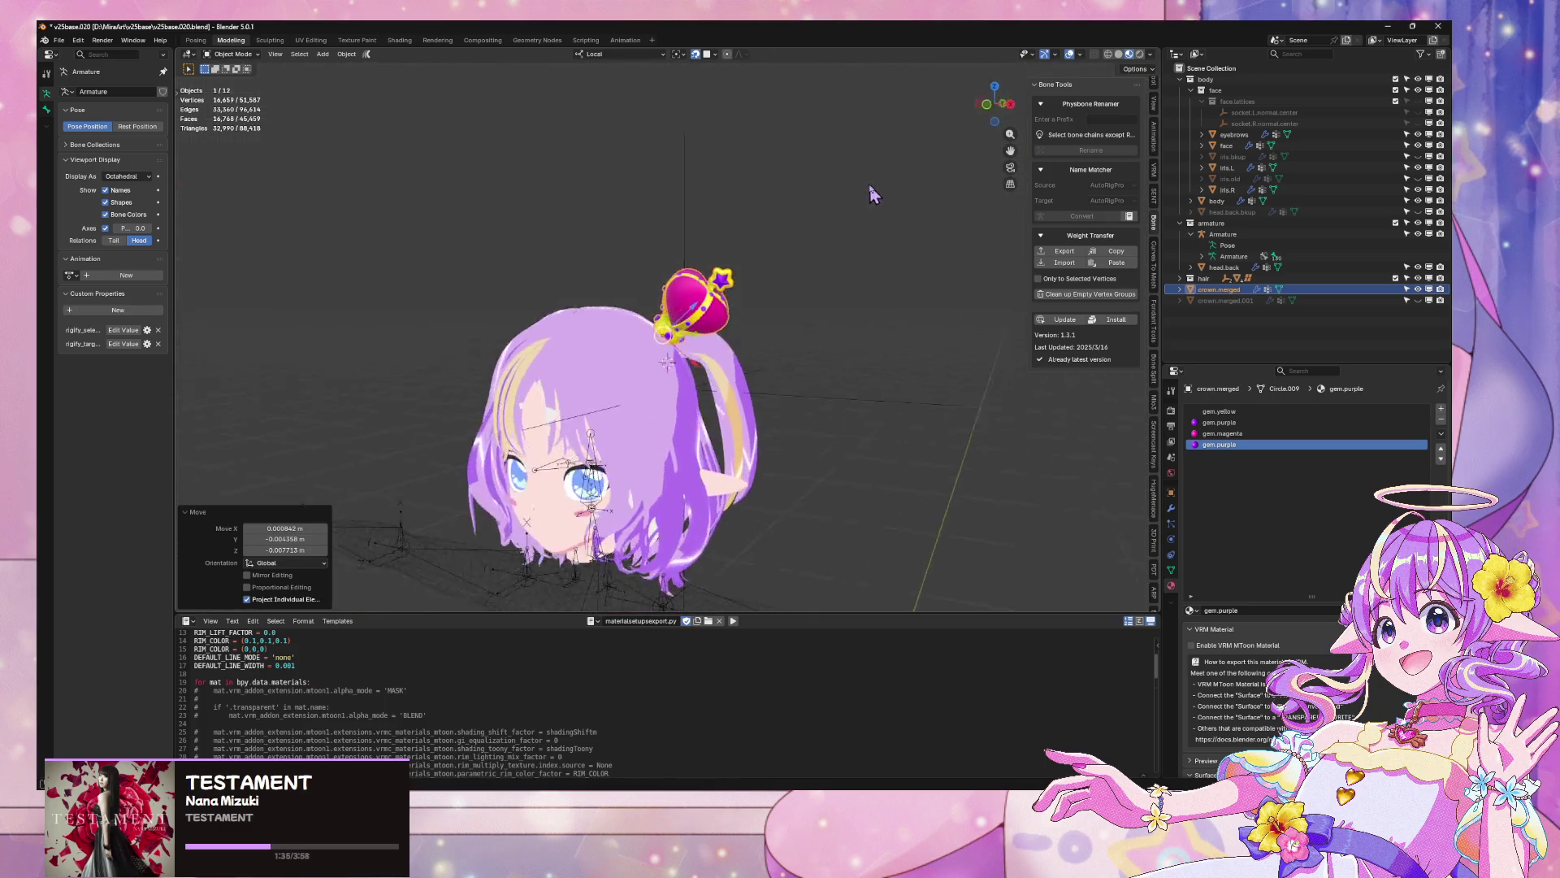
left_click_drag(1008, 117, 888, 243)
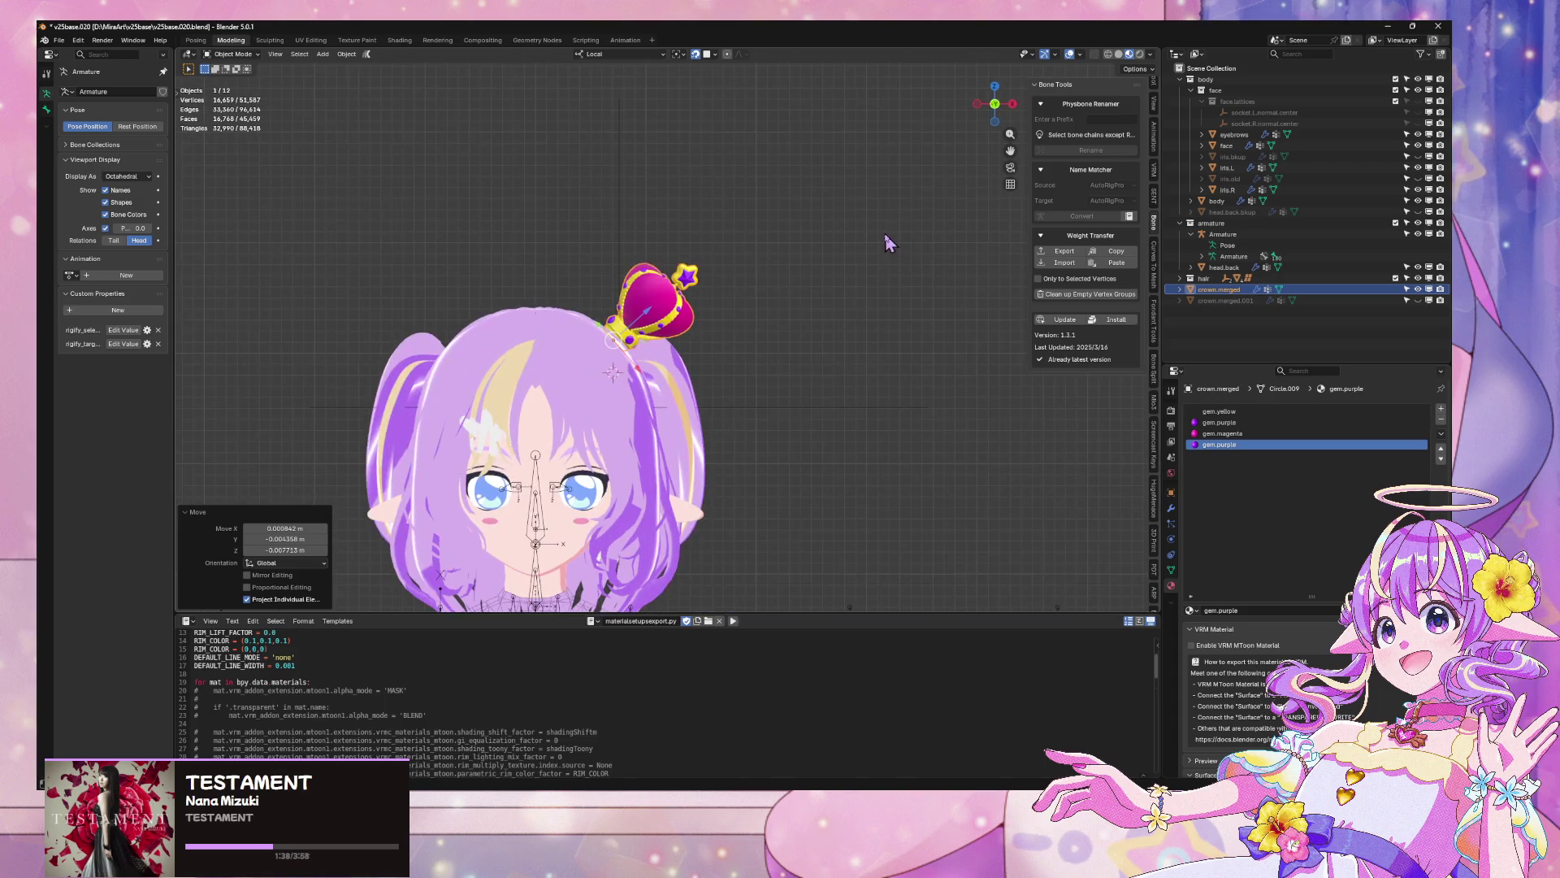
key("g")
key("x")
key("x")
left_click(643, 371)
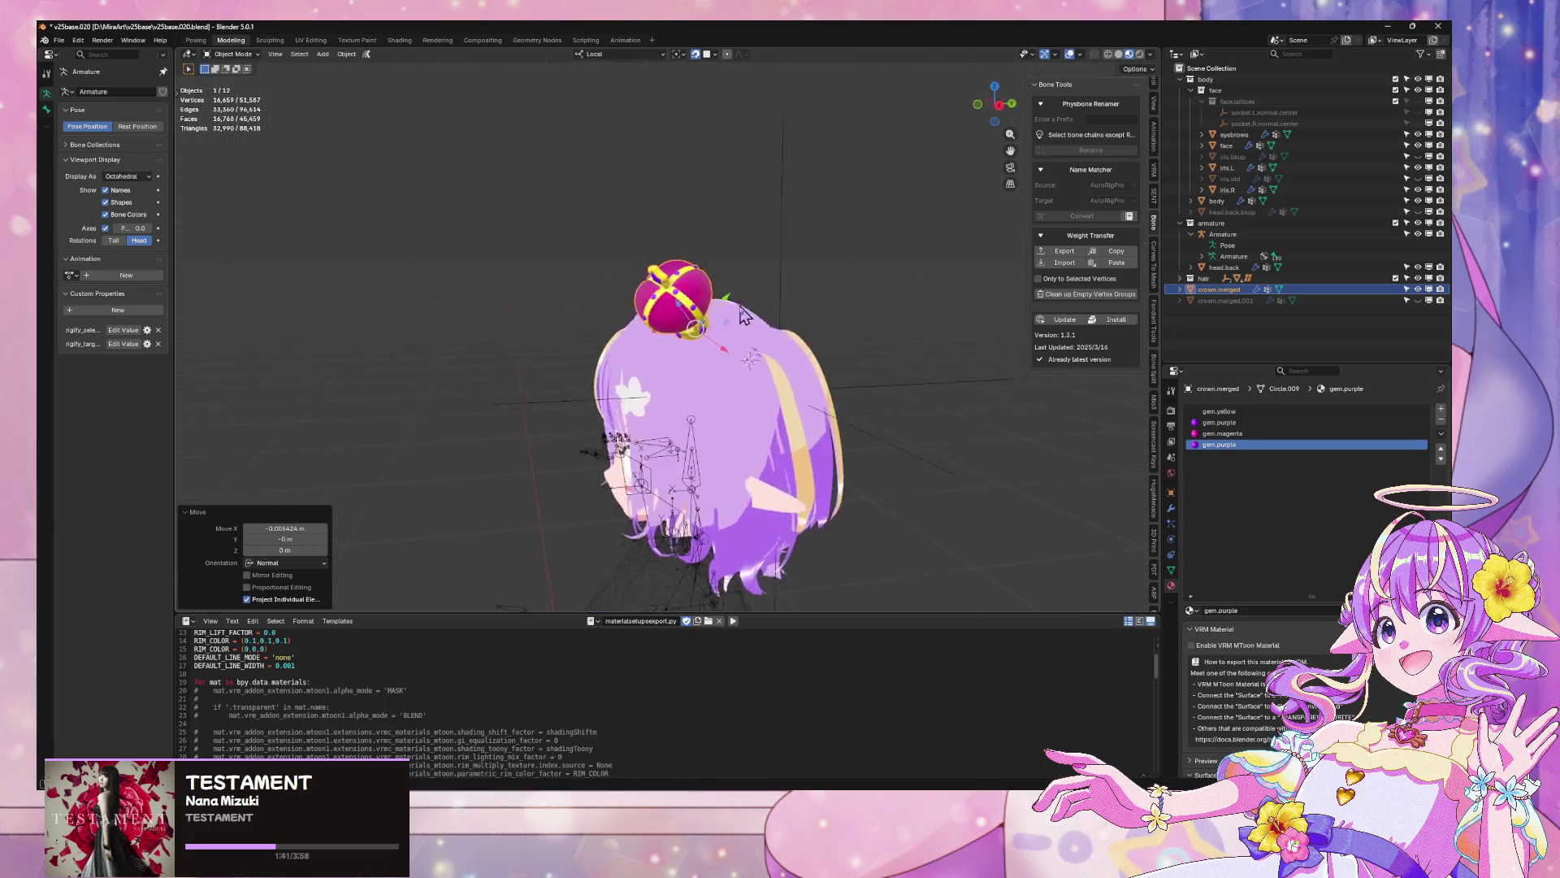
Move the crown higher and further right, then undo an oversized enlargement
key("g")
left_click(863, 270)
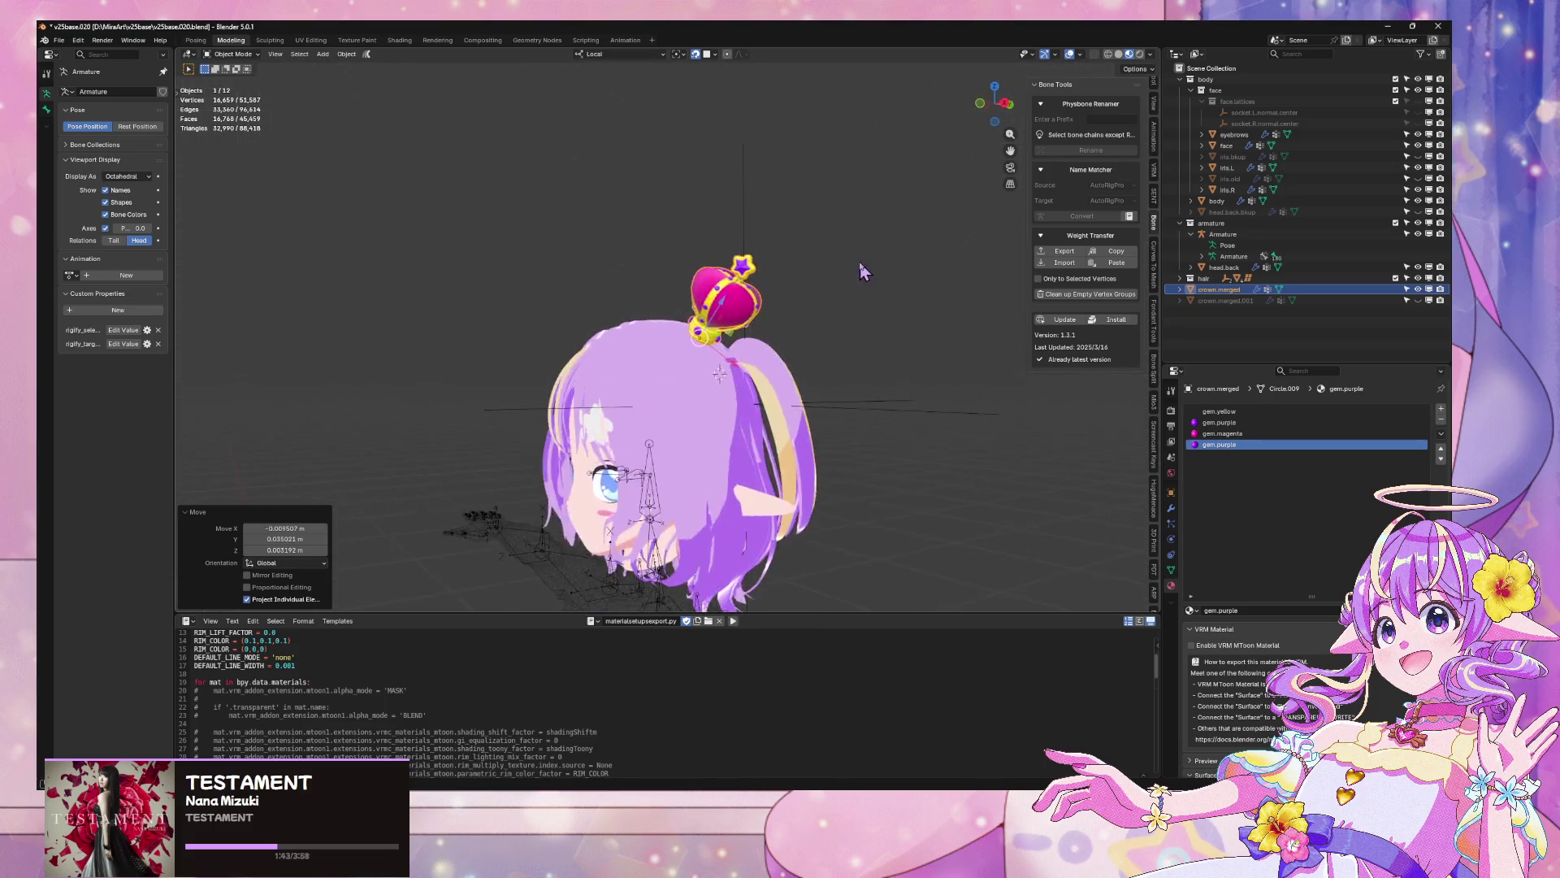
left_click_drag(859, 271, 896, 273)
key("g")
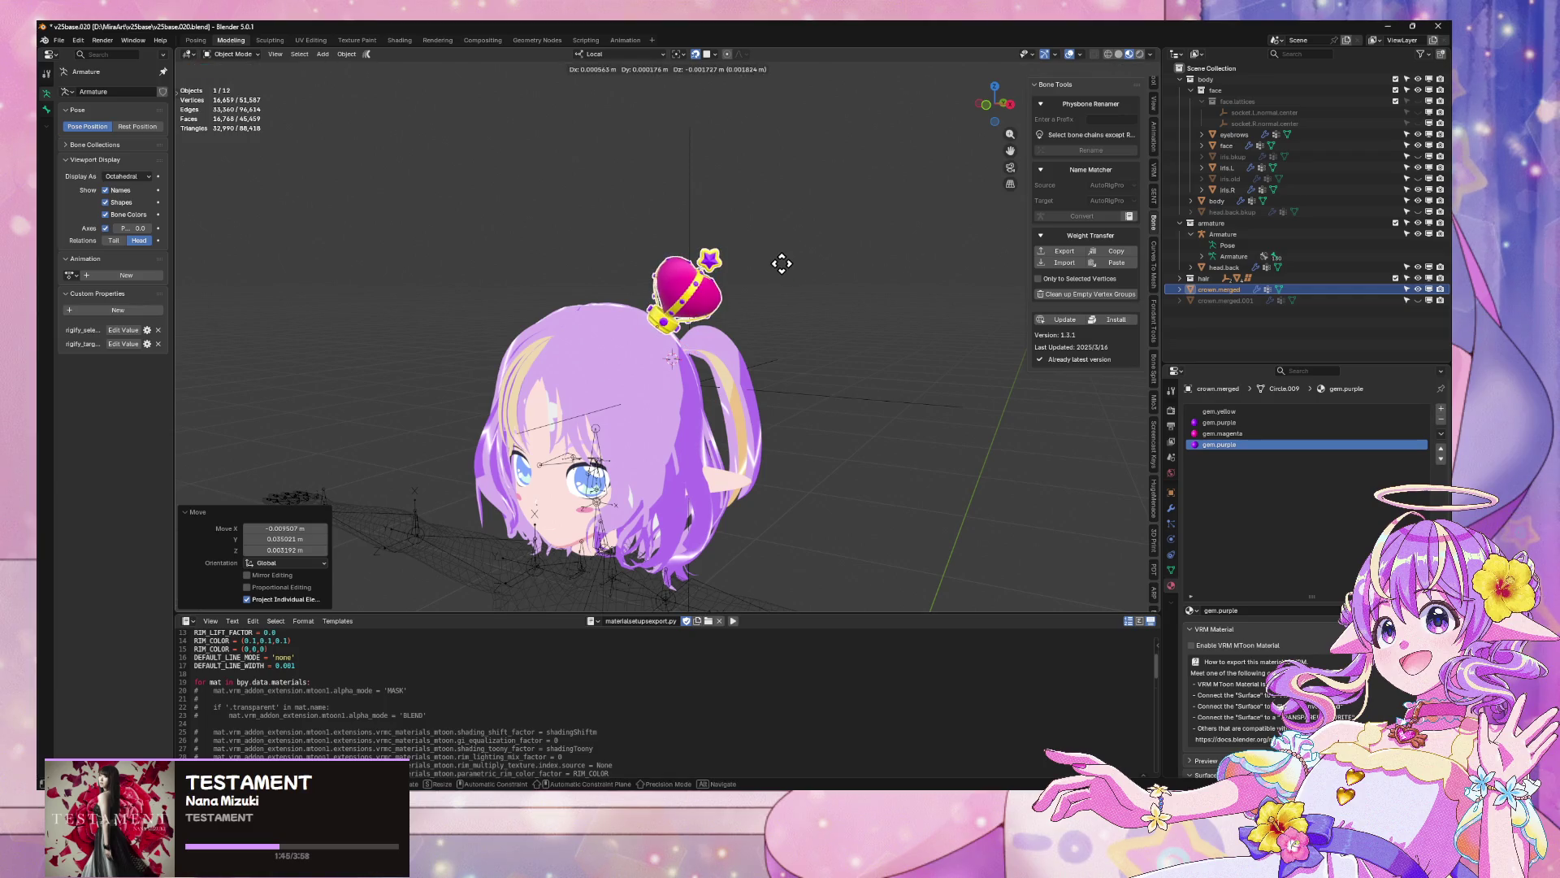
key("s")
left_click(806, 266)
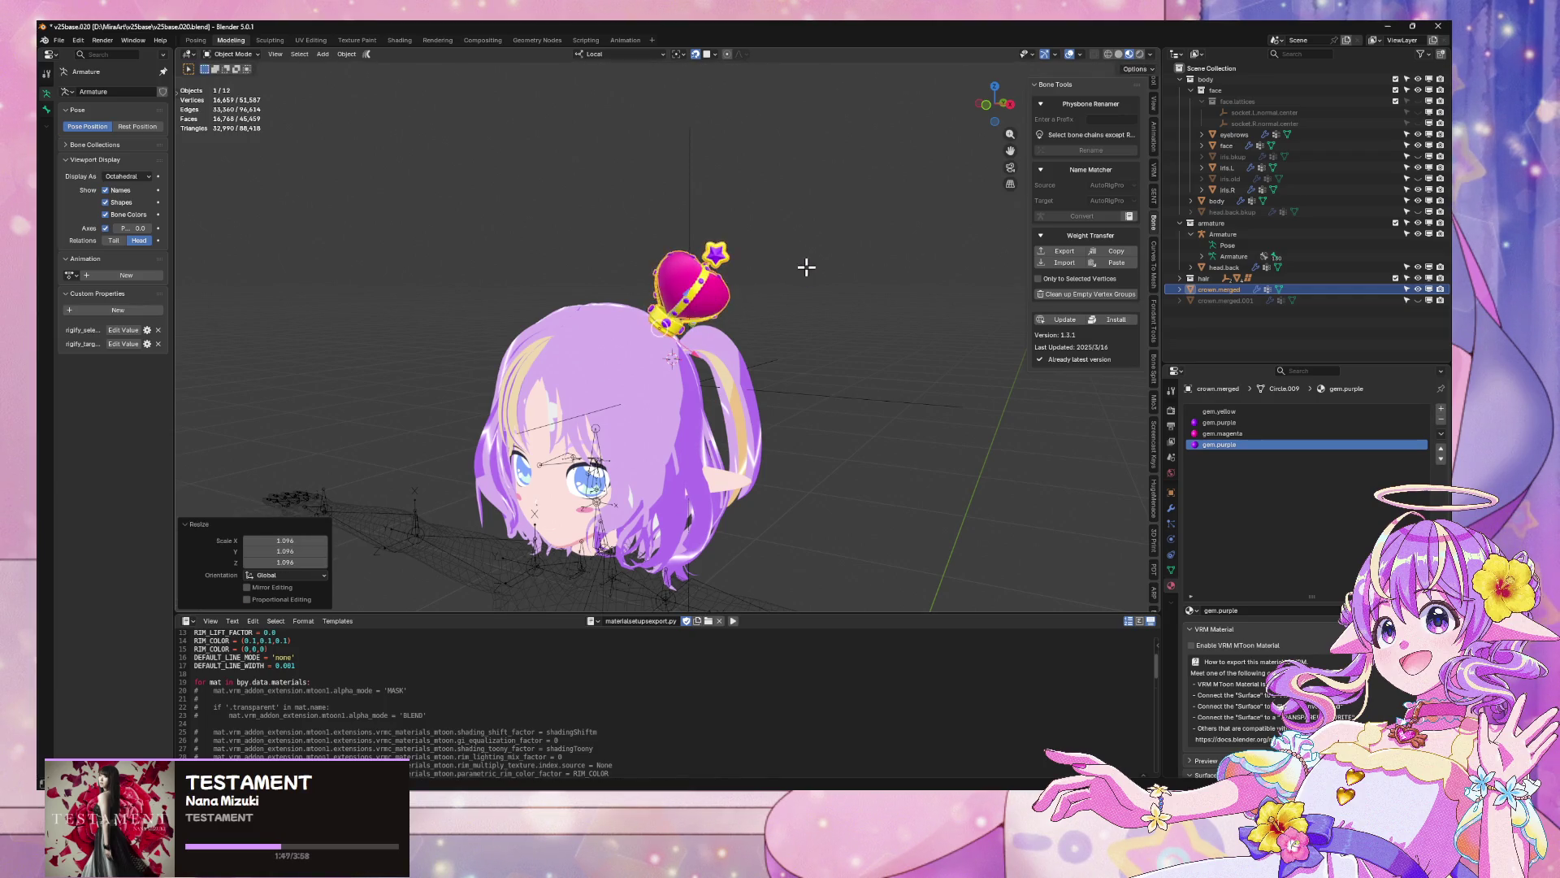
key("ctrl+z")
scroll(877, 226, "down", 2)
Frame the head in front view, deselect the crown and hide the viewport overlays
left_click(983, 112)
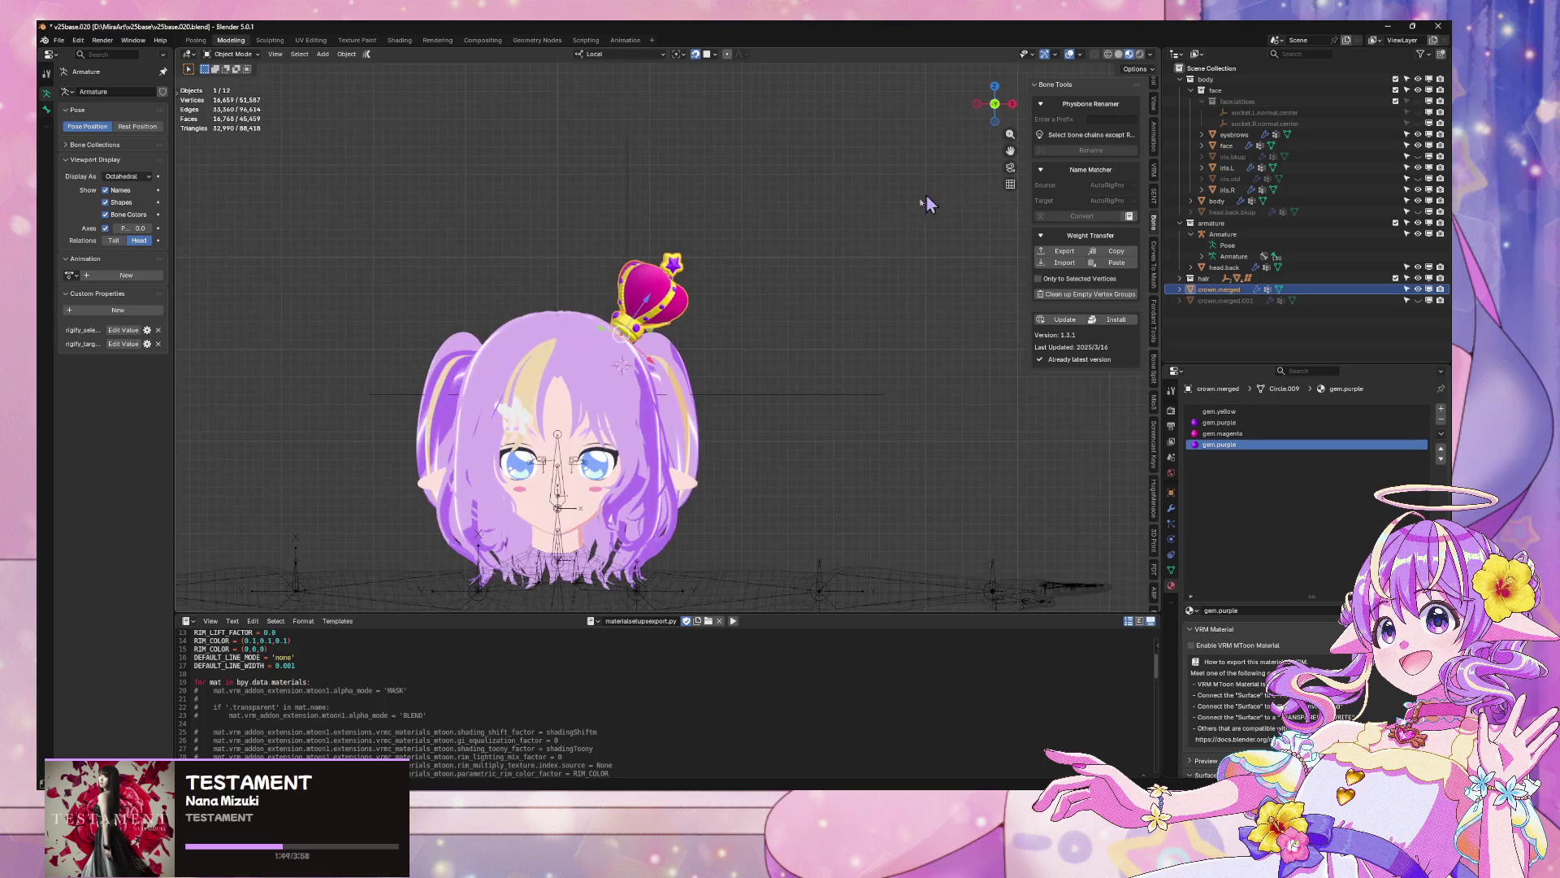
scroll(934, 211, "up", 2)
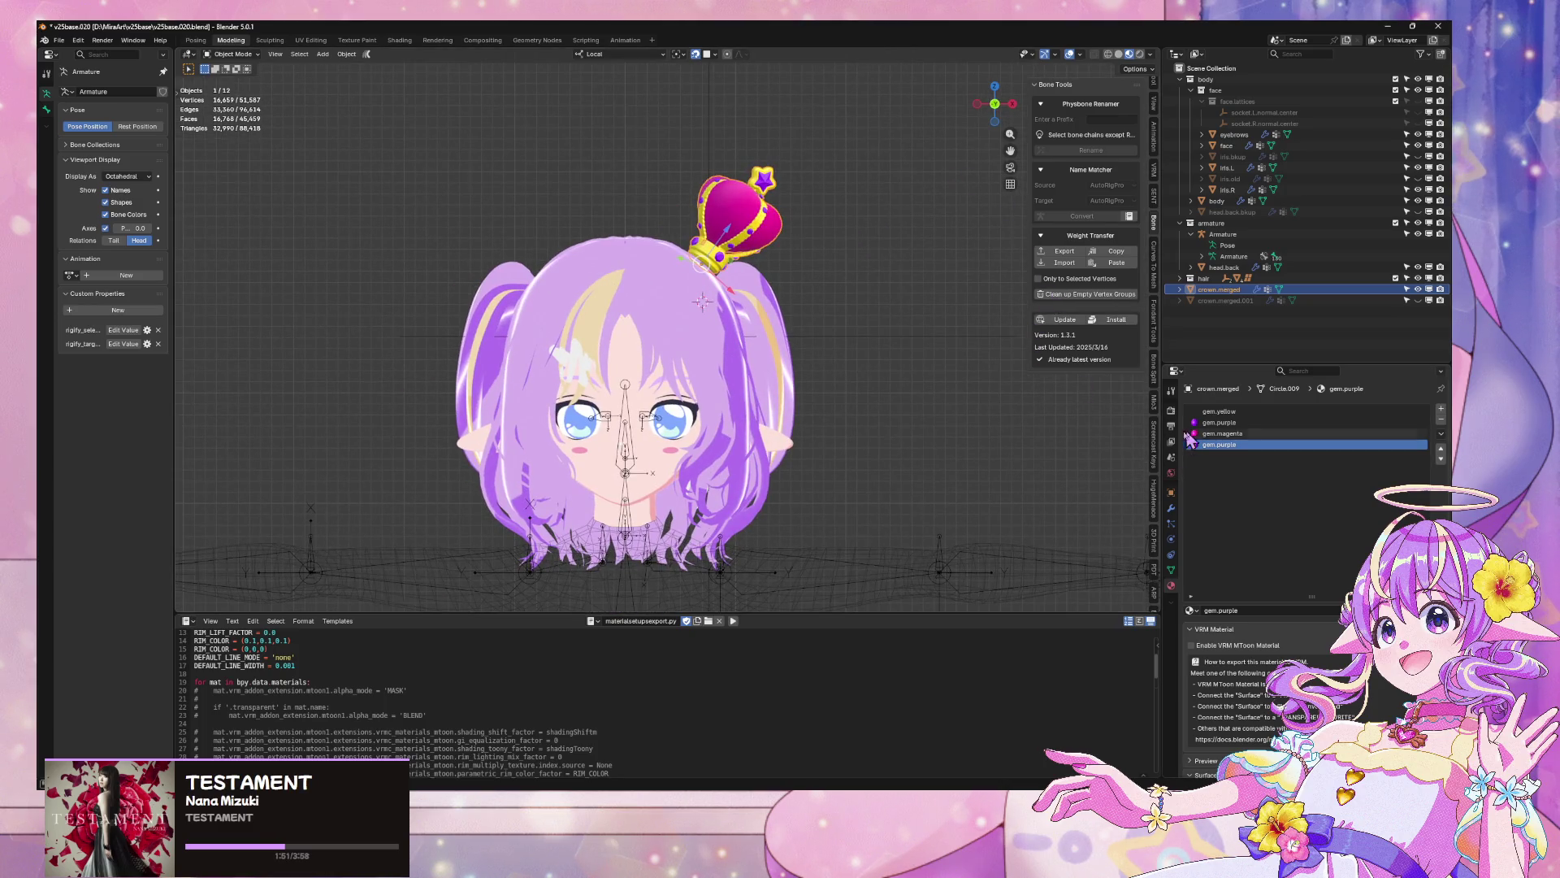
scroll(900, 304, "up", 2)
left_click(942, 288)
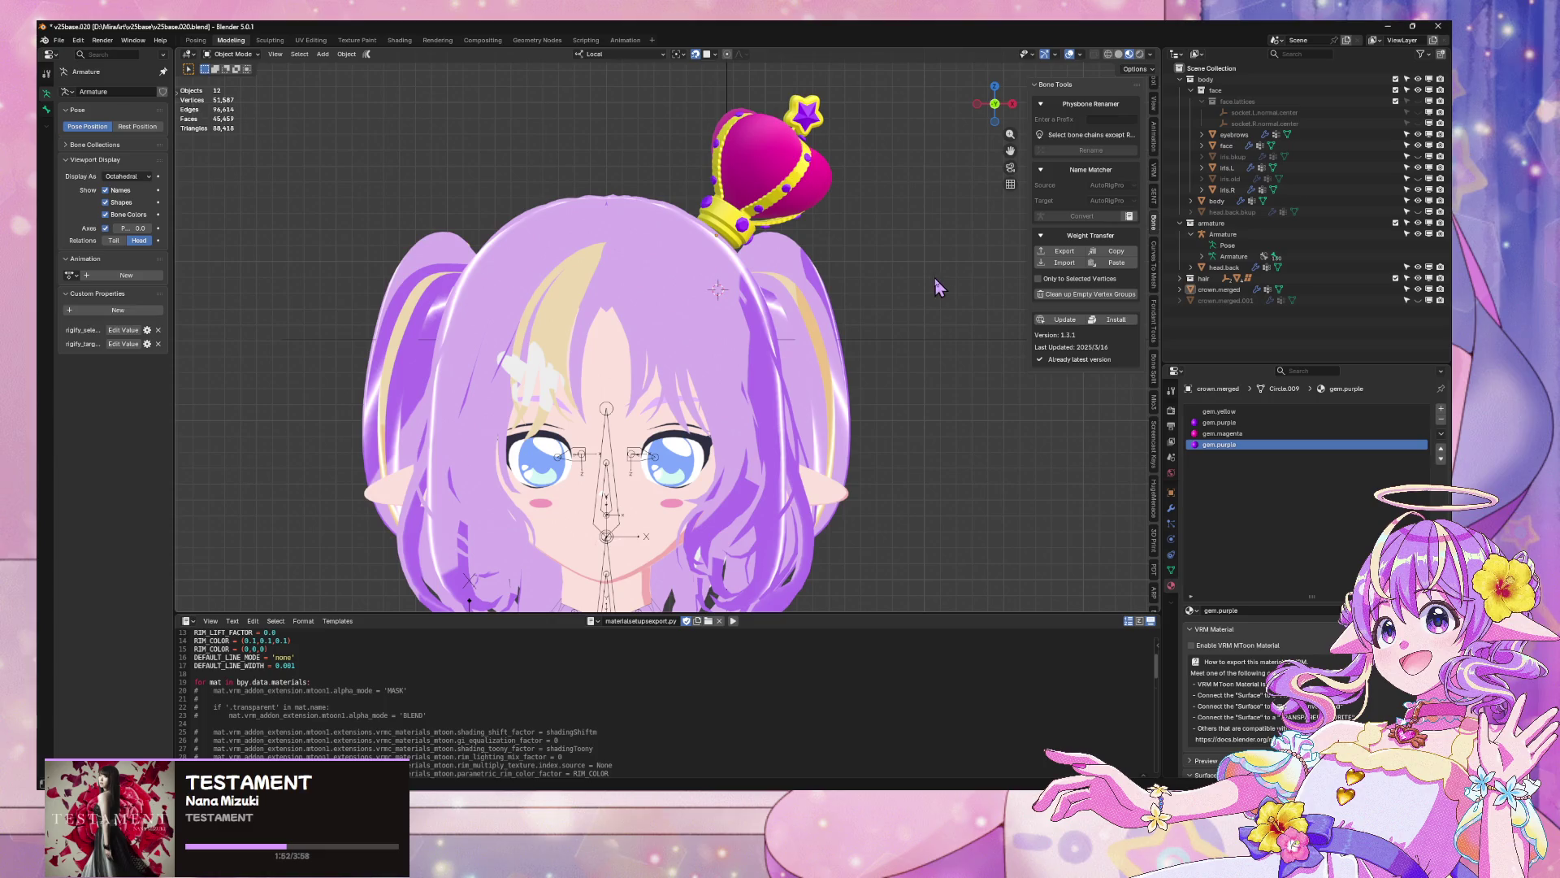
left_click(1070, 54)
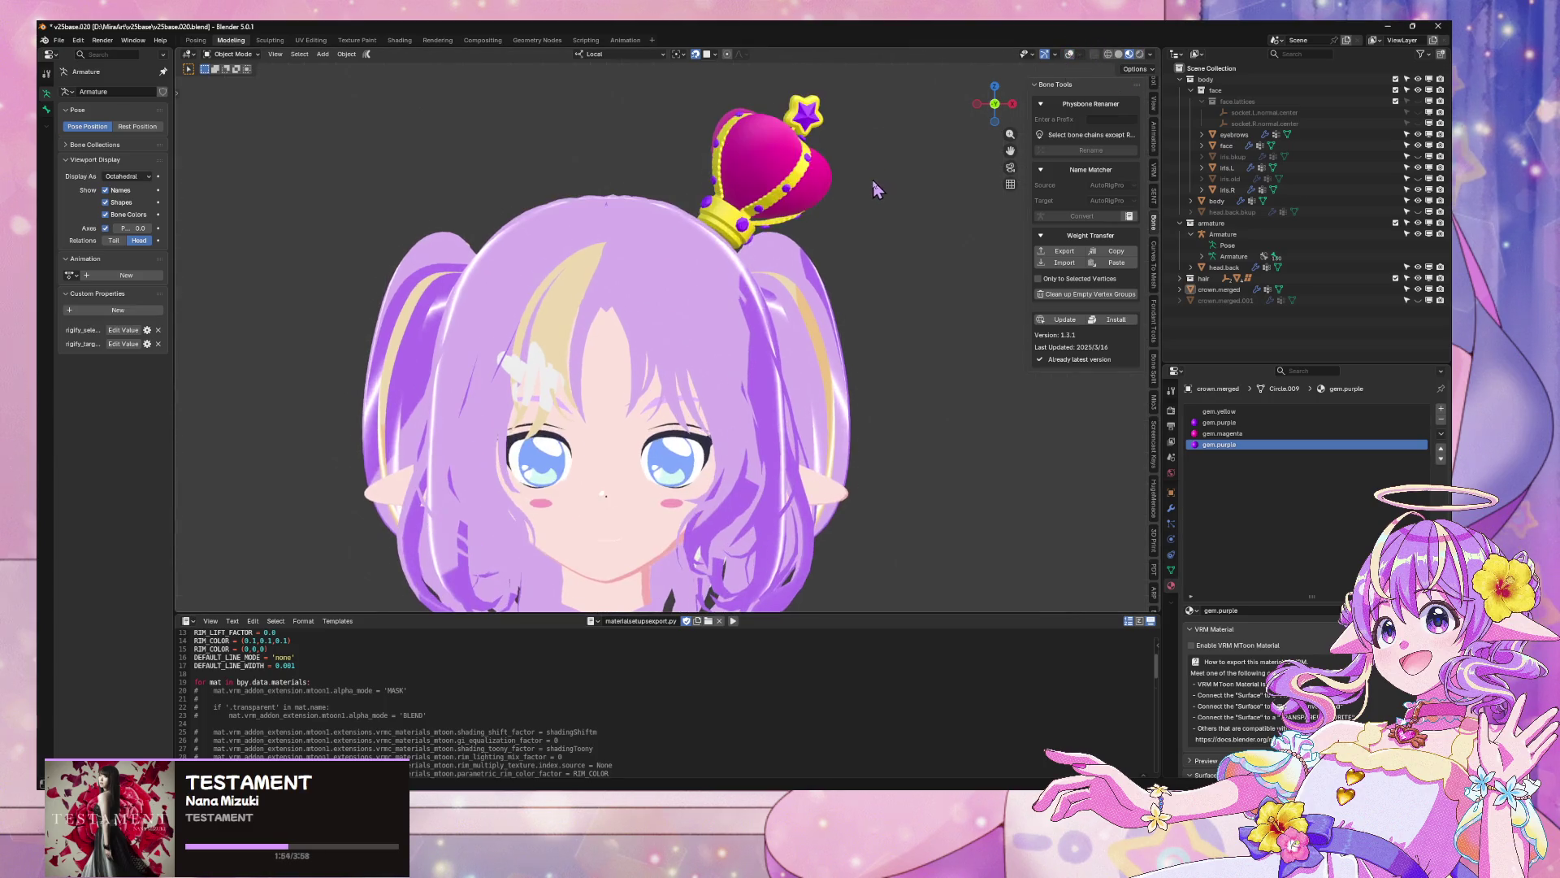
scroll(861, 203, "down", 5)
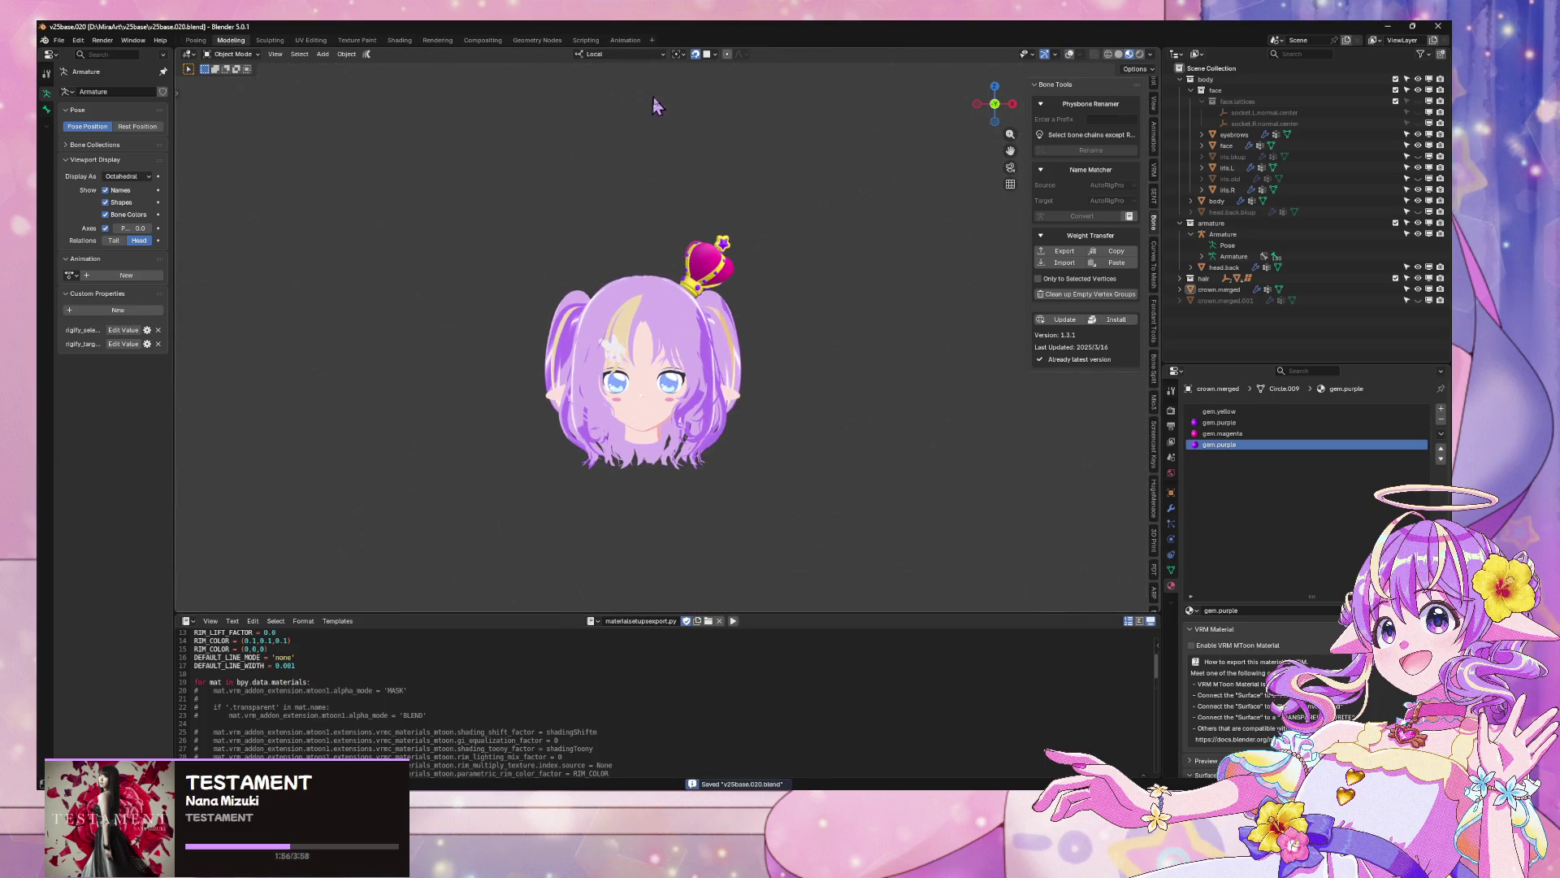
Export the scene as glTF 2.0 binary, overwriting v25baseGLTF.glb
left_click(58, 40)
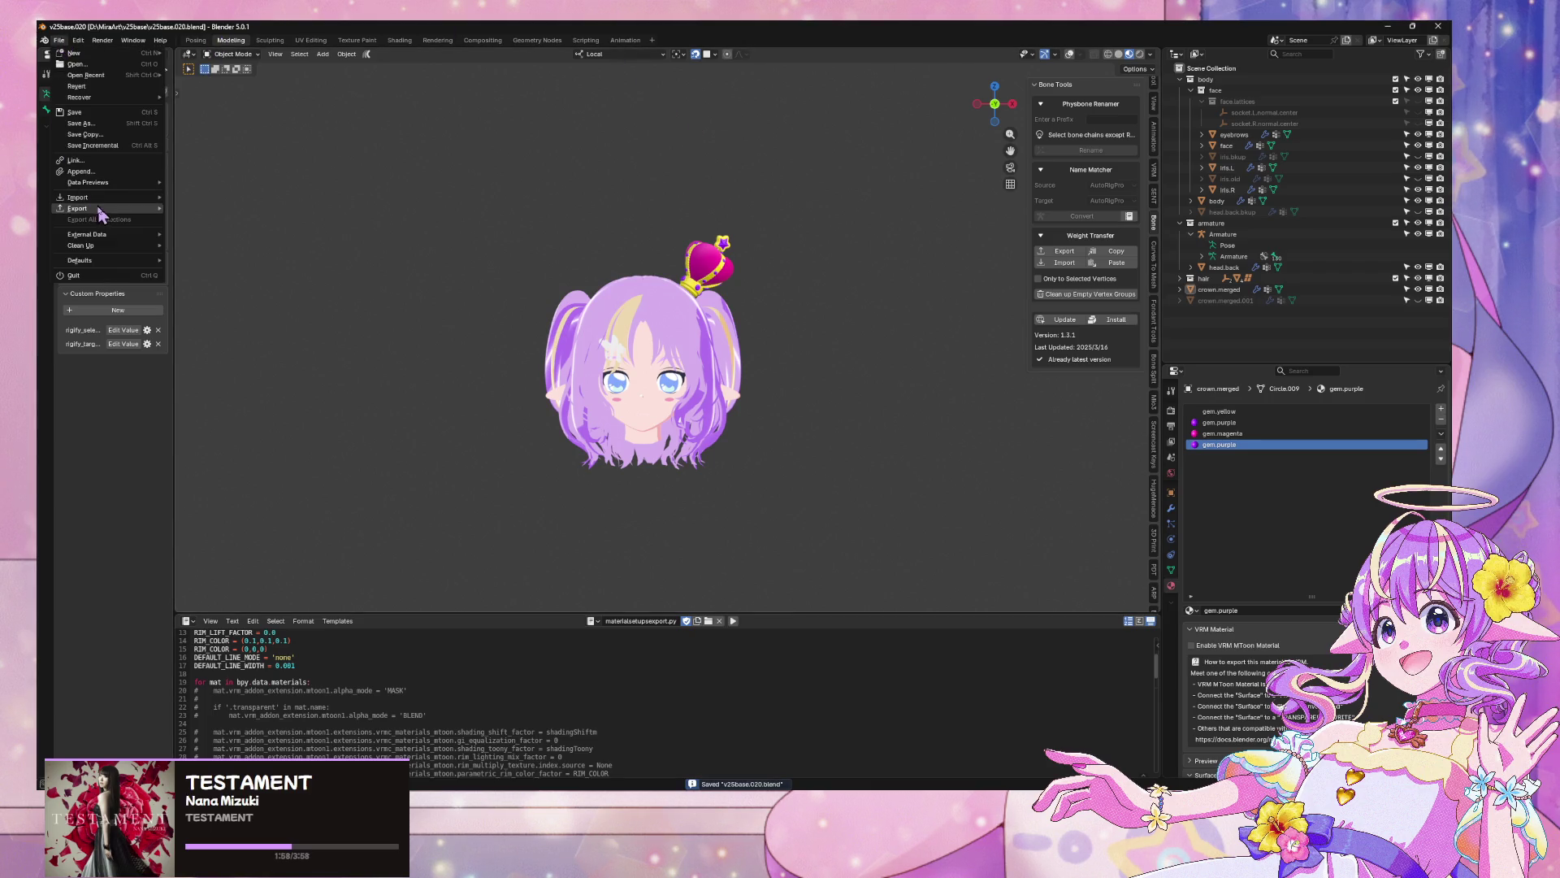
mouse_move(101, 213)
left_click(249, 313)
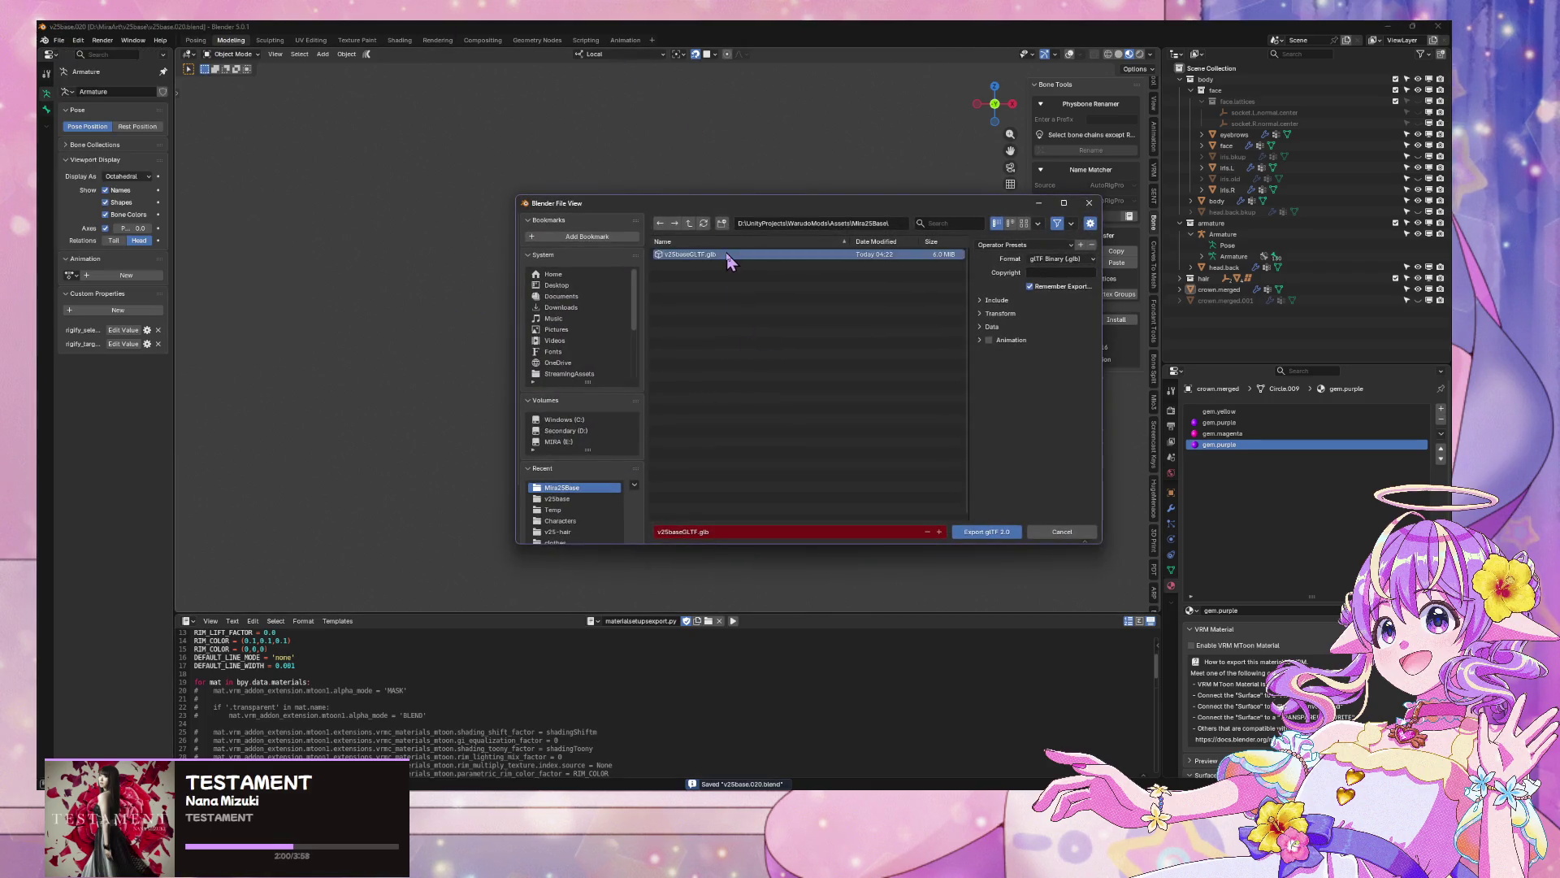
double_click(727, 255)
Check the avatar in Warudo, then select the Character prefab in Unity
key("alt+Tab")
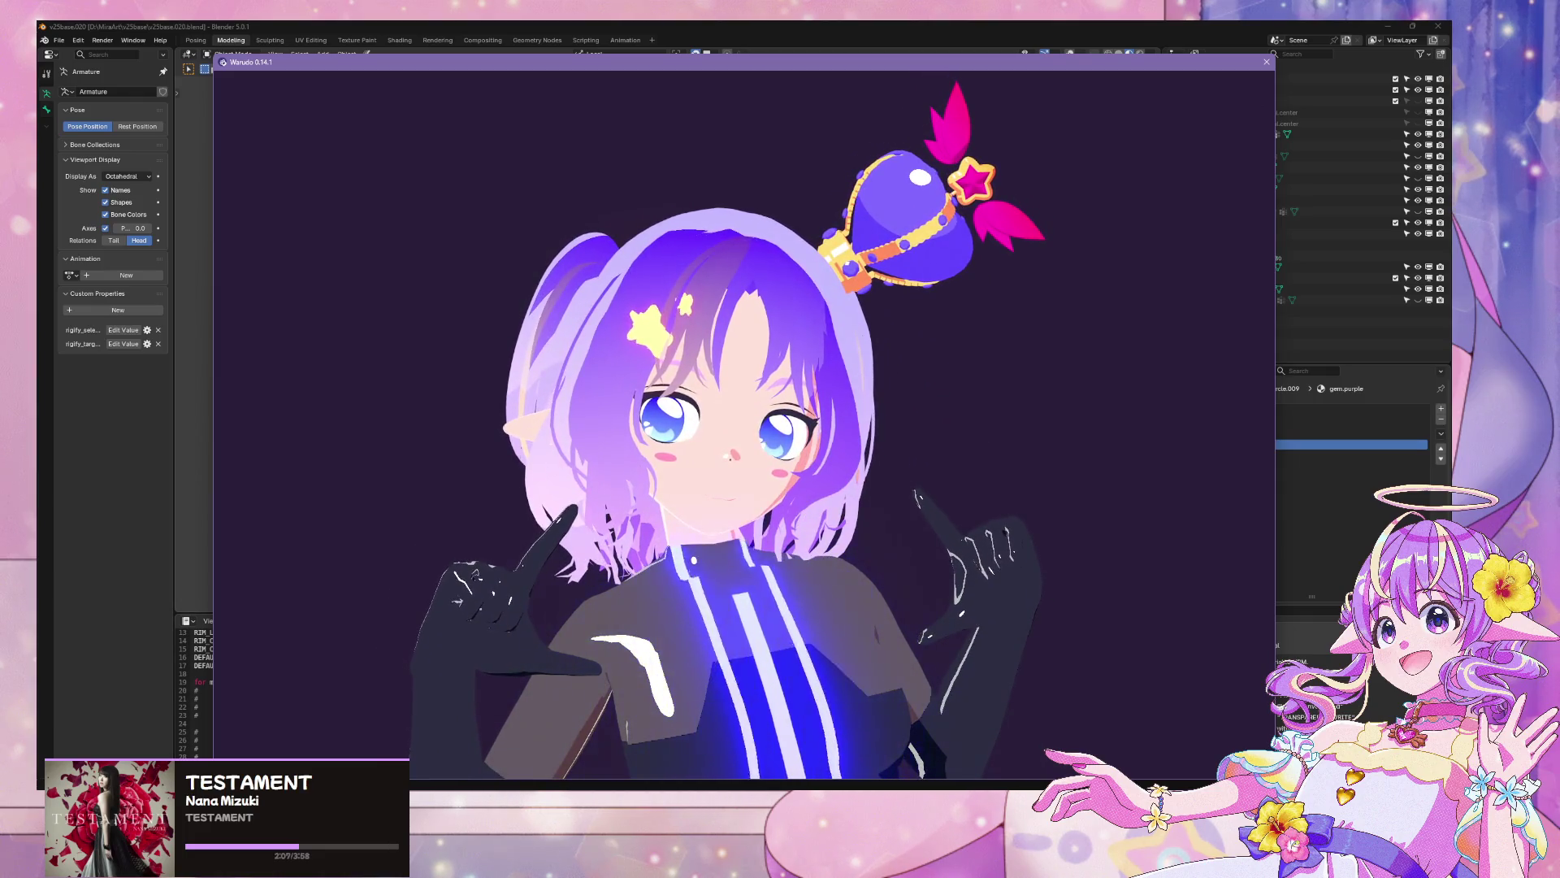
key("alt+Tab")
left_click(229, 545)
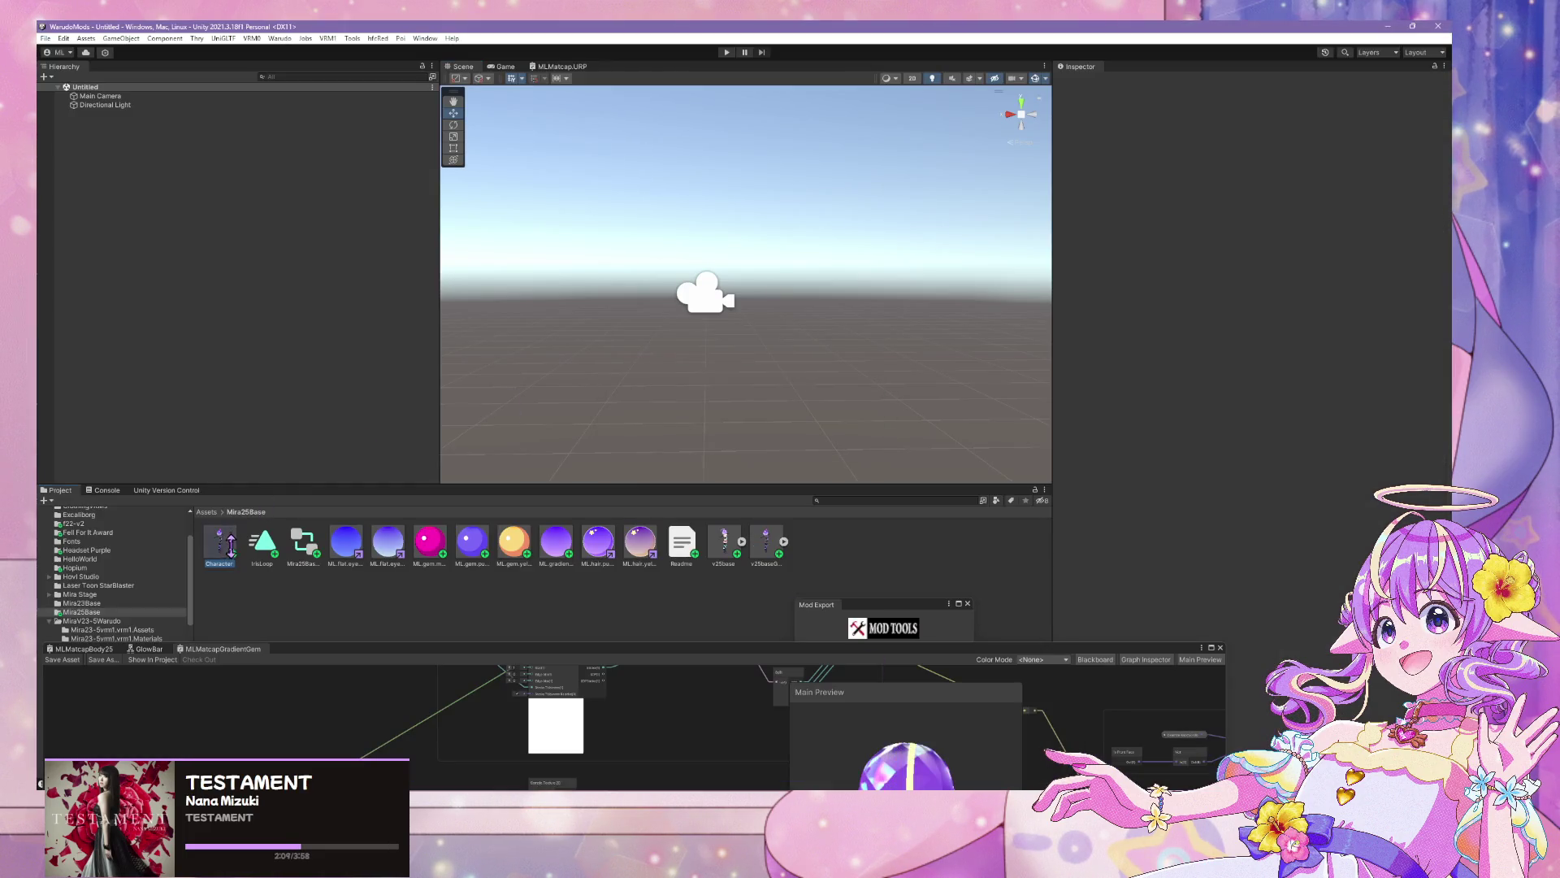
Place the Character prefab in the scene, run Warudo > Build Mod, and return from the preview
left_click_drag(235, 258, 236, 258)
scroll(704, 265, "down", 3)
scroll(703, 264, "up", 3)
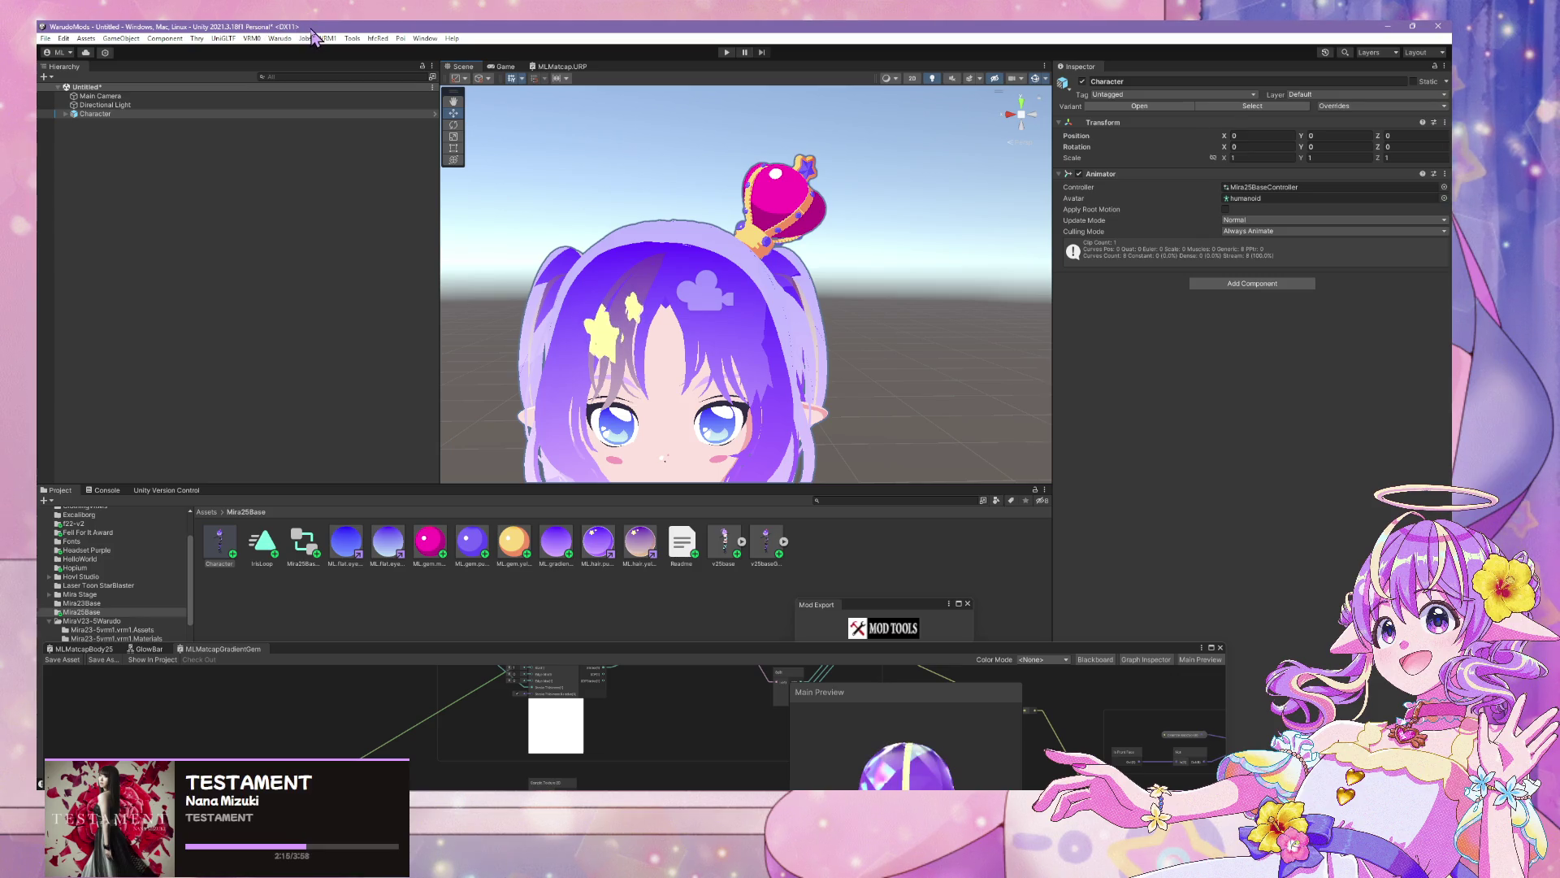
left_click(425, 39)
mouse_move(279, 38)
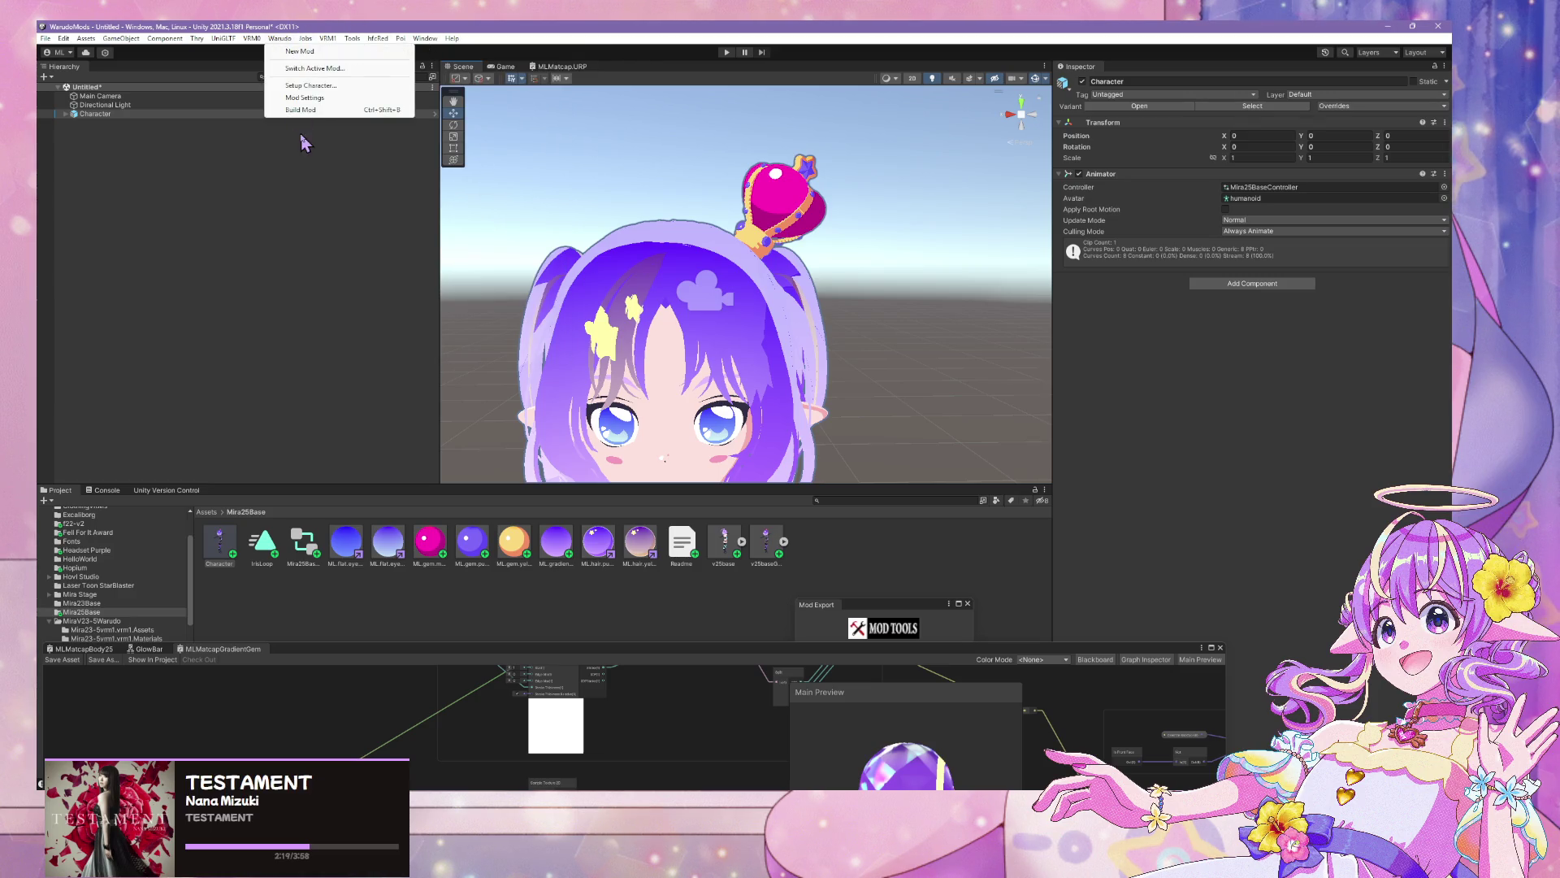
left_click(300, 109)
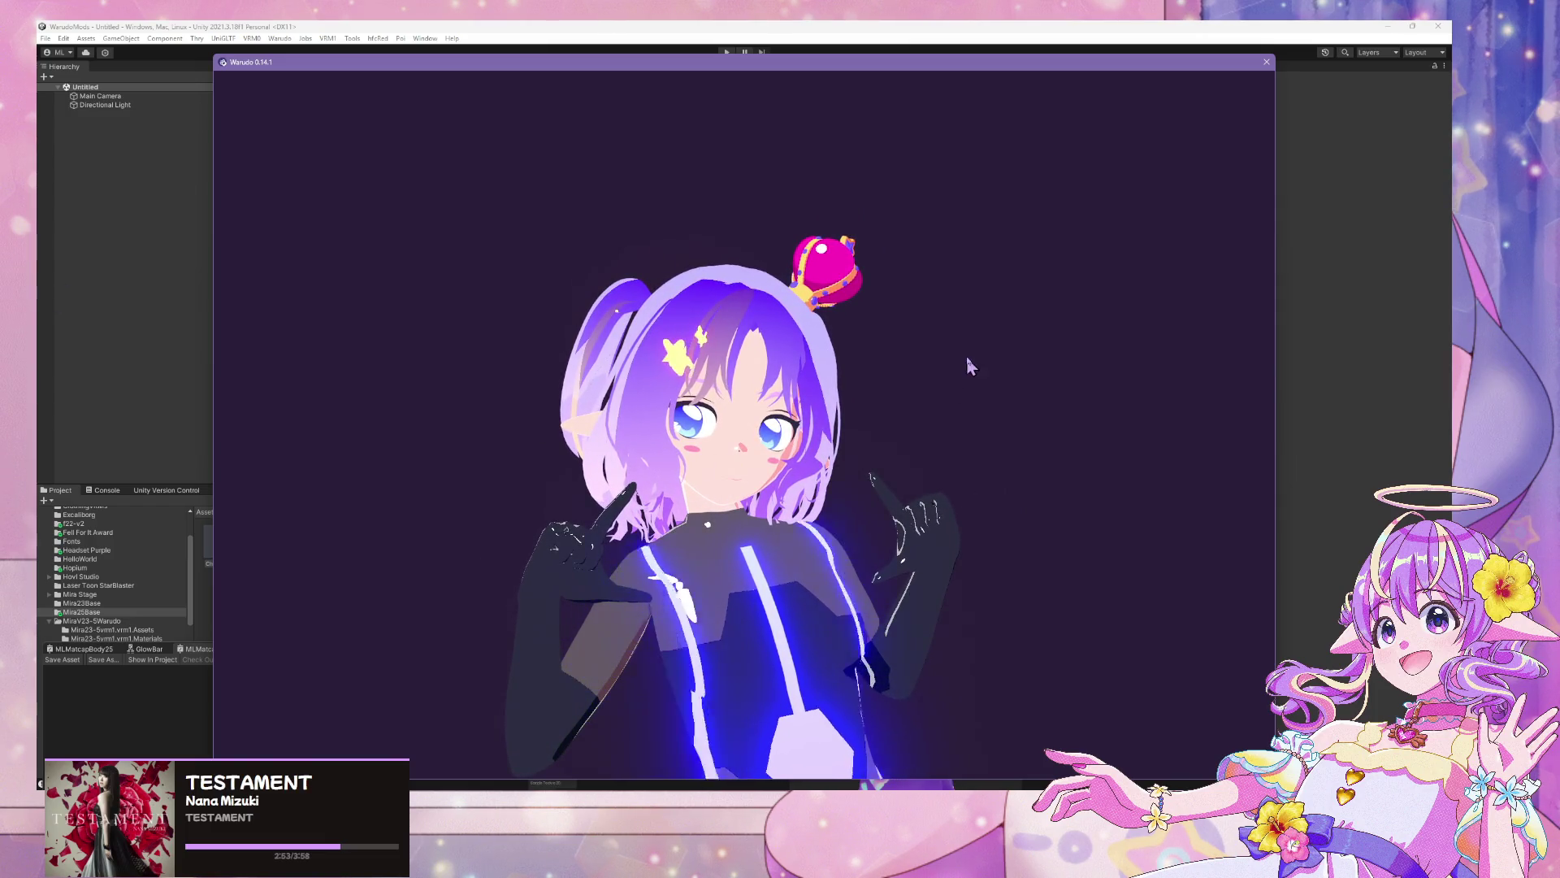
left_click(672, 30)
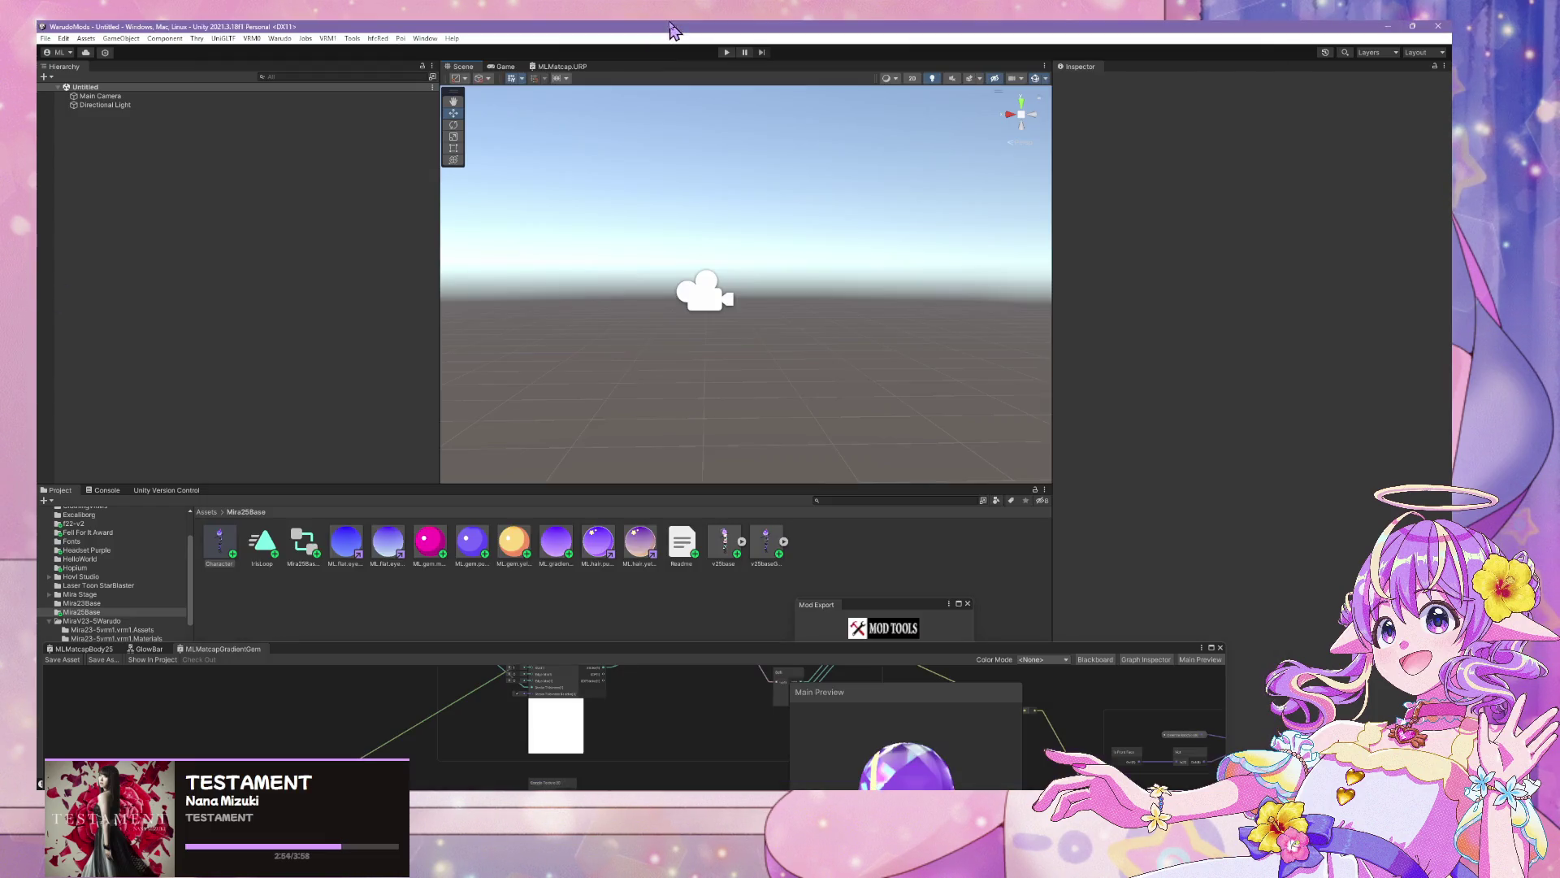
Set the gem materials' main gradient colour to purple 6500FF
left_click(432, 543)
left_click(505, 542, "shift")
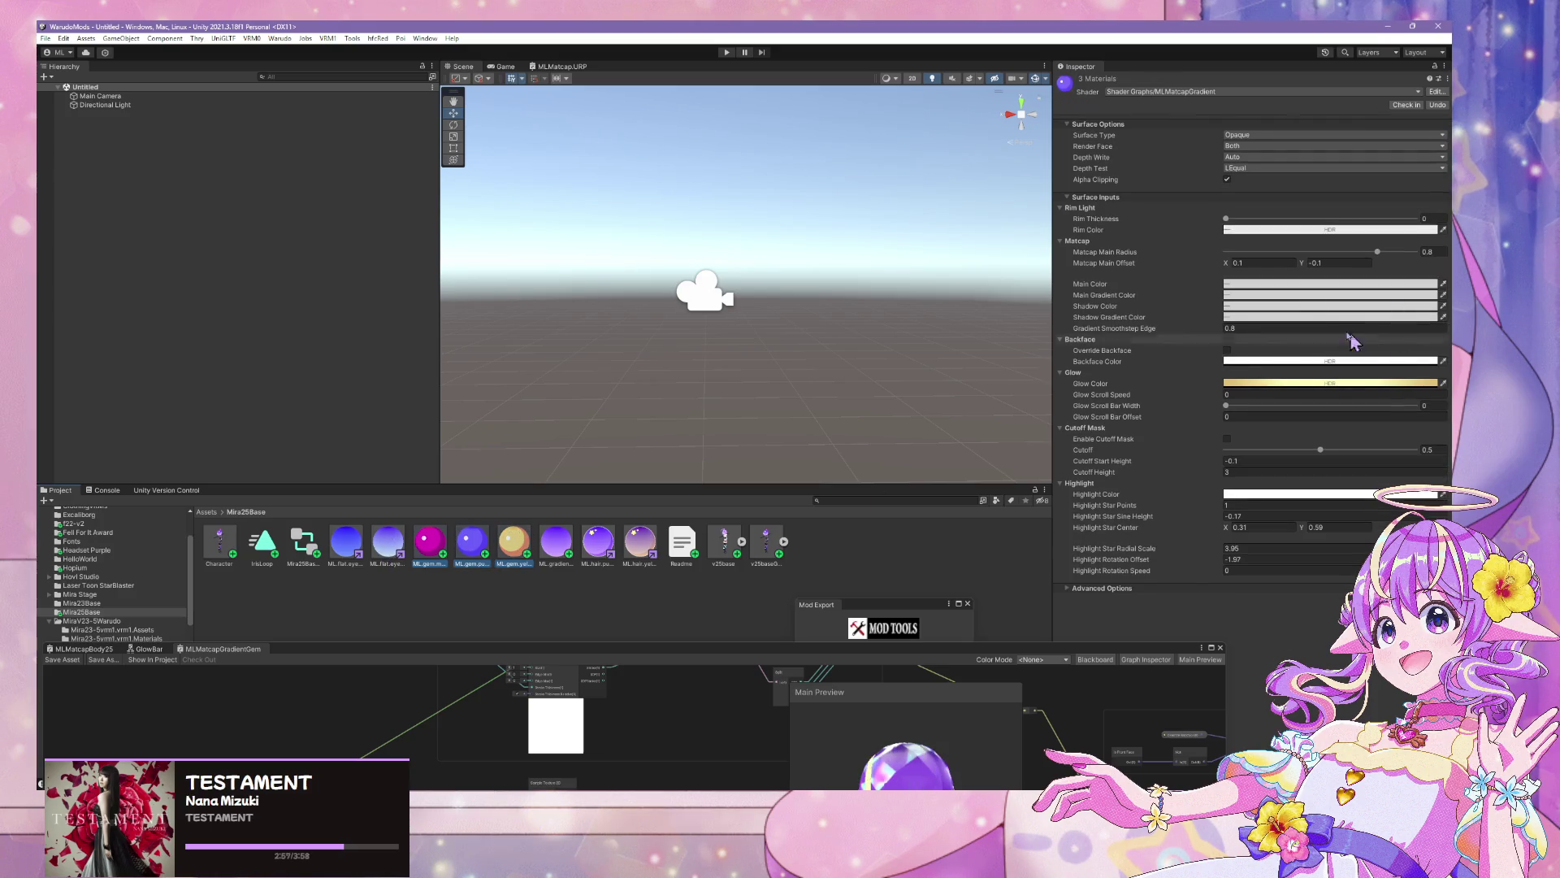
left_click(1289, 296)
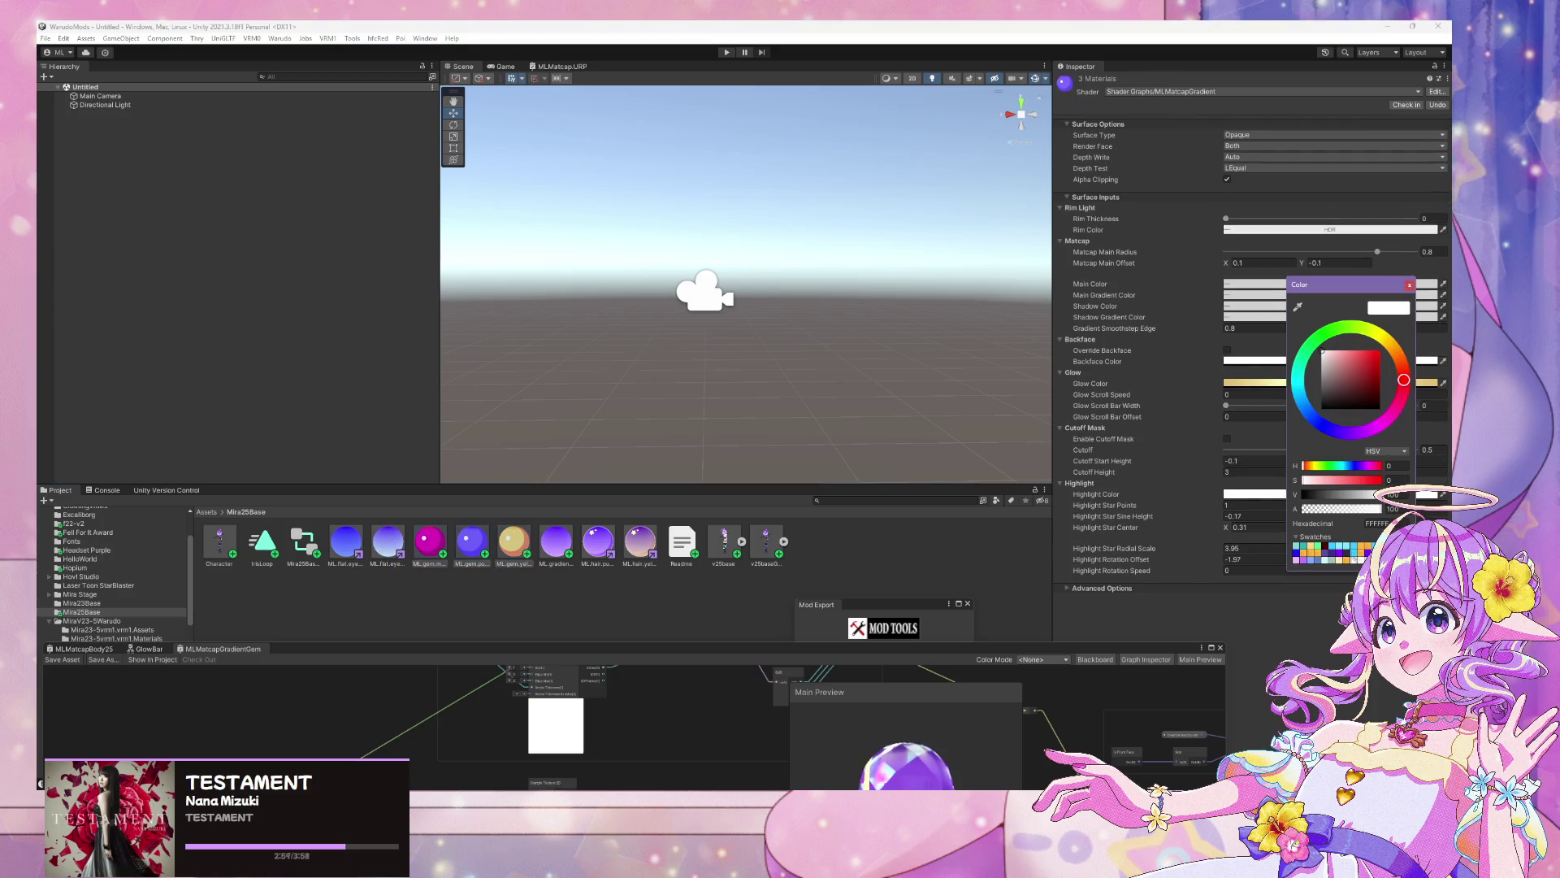
type("6500FF")
left_click(1410, 284)
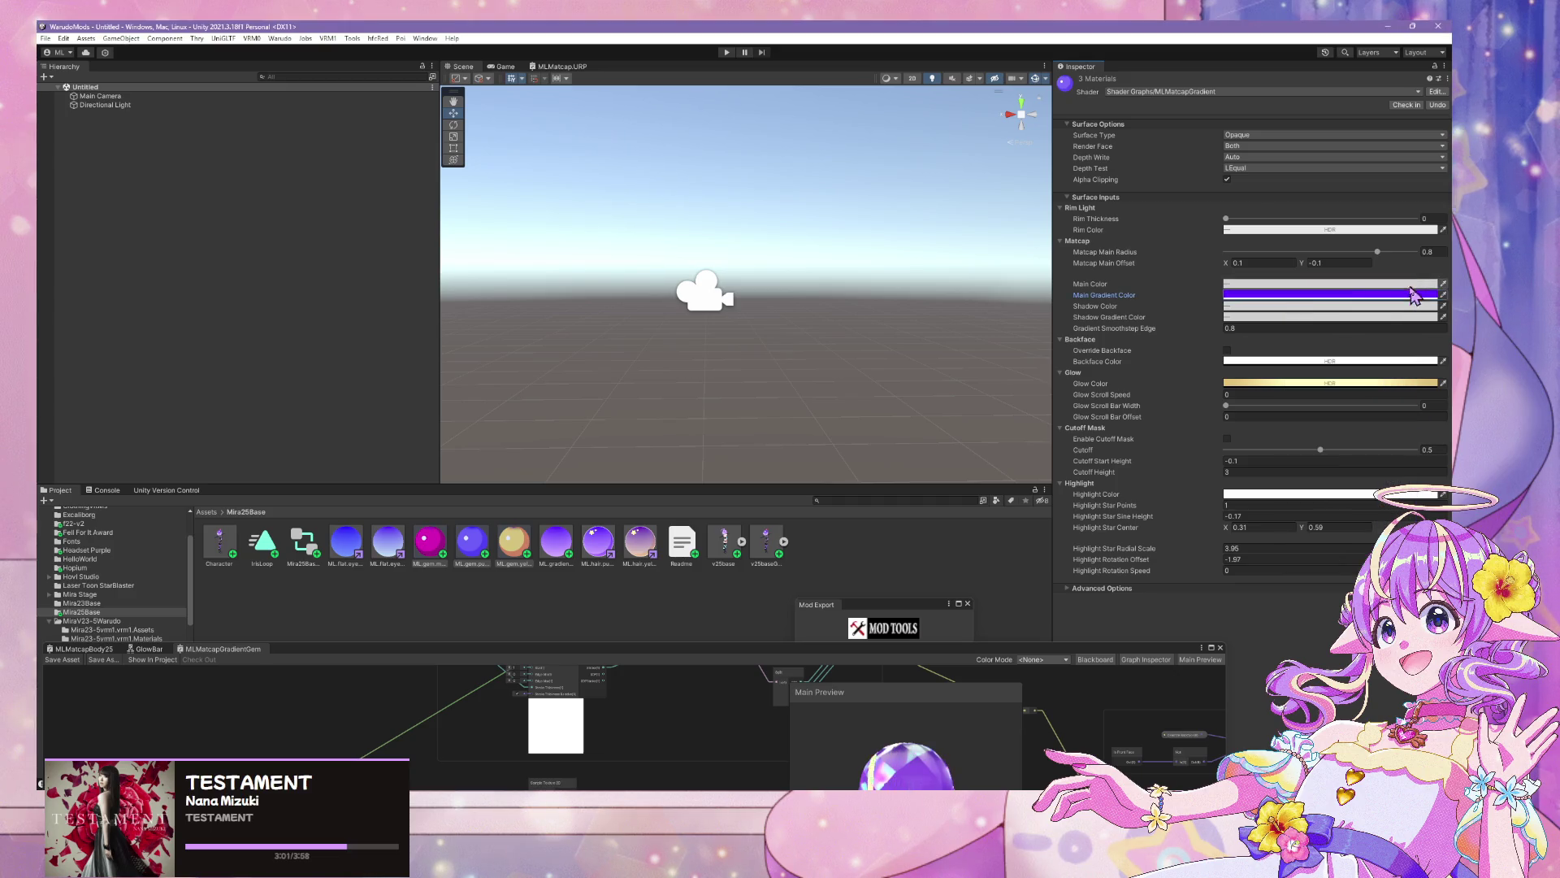
Place the Character prefab again, select the three gem materials and look down on the crown
left_click_drag(218, 543, 183, 266)
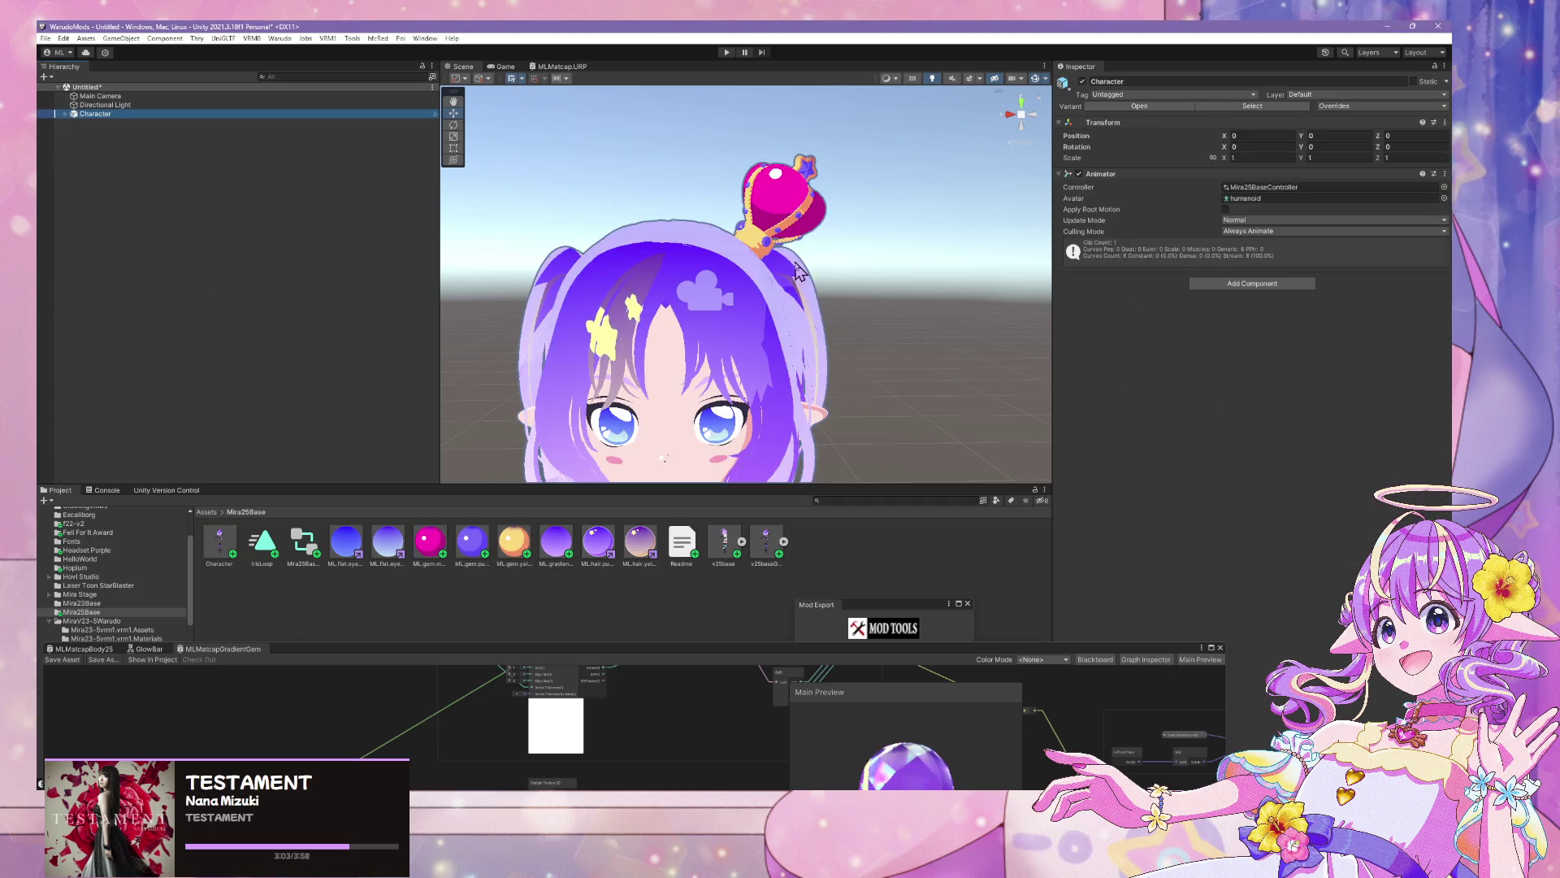
left_click(798, 256)
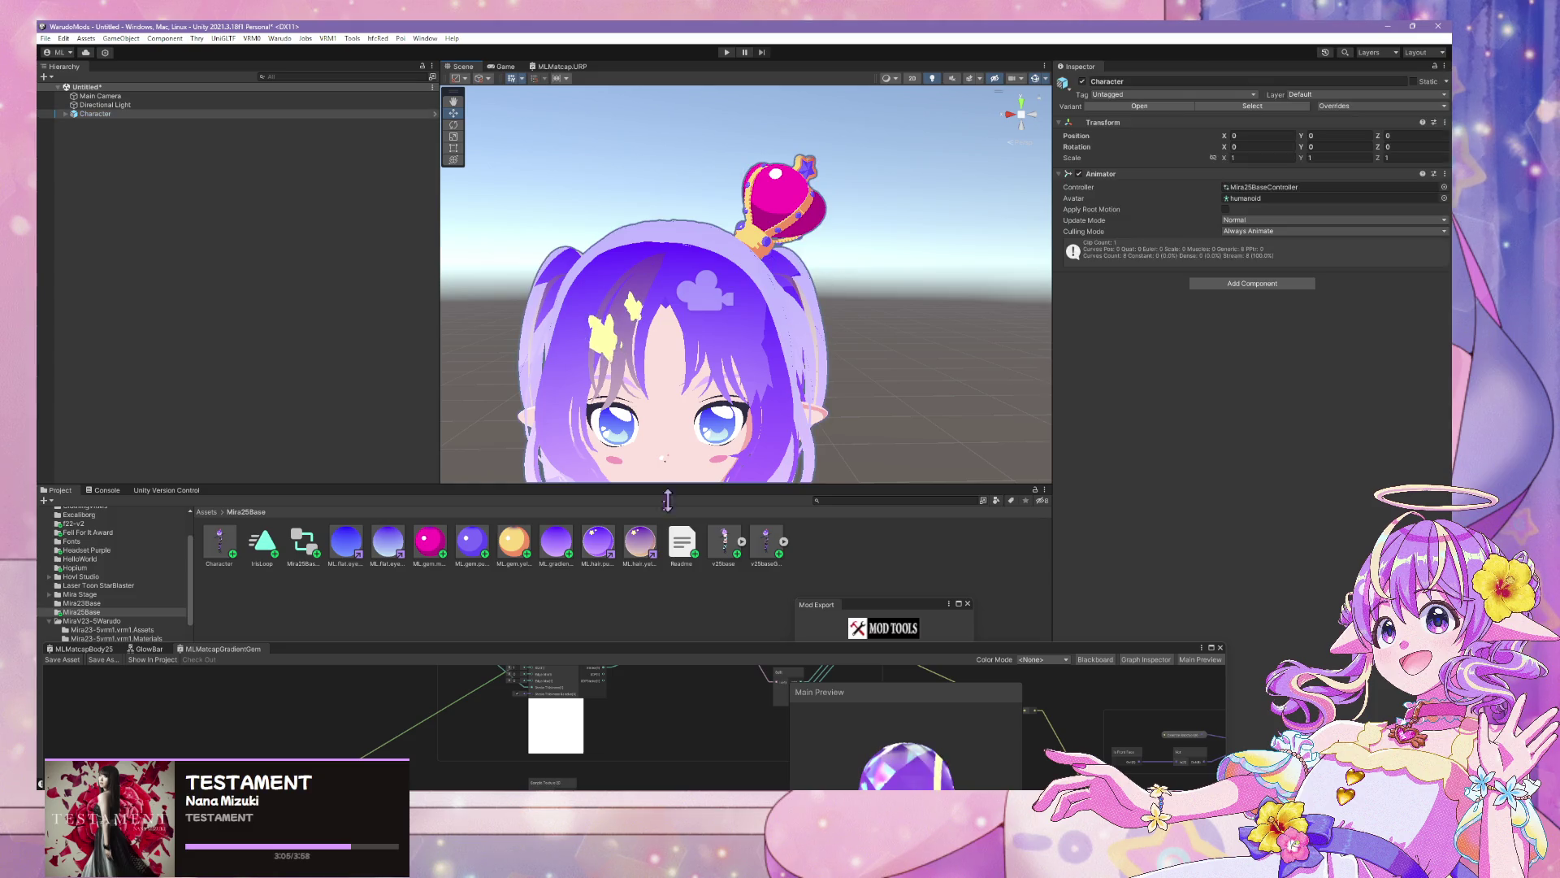
left_click(430, 543)
left_click(472, 543, "ctrl")
left_click(514, 543, "ctrl")
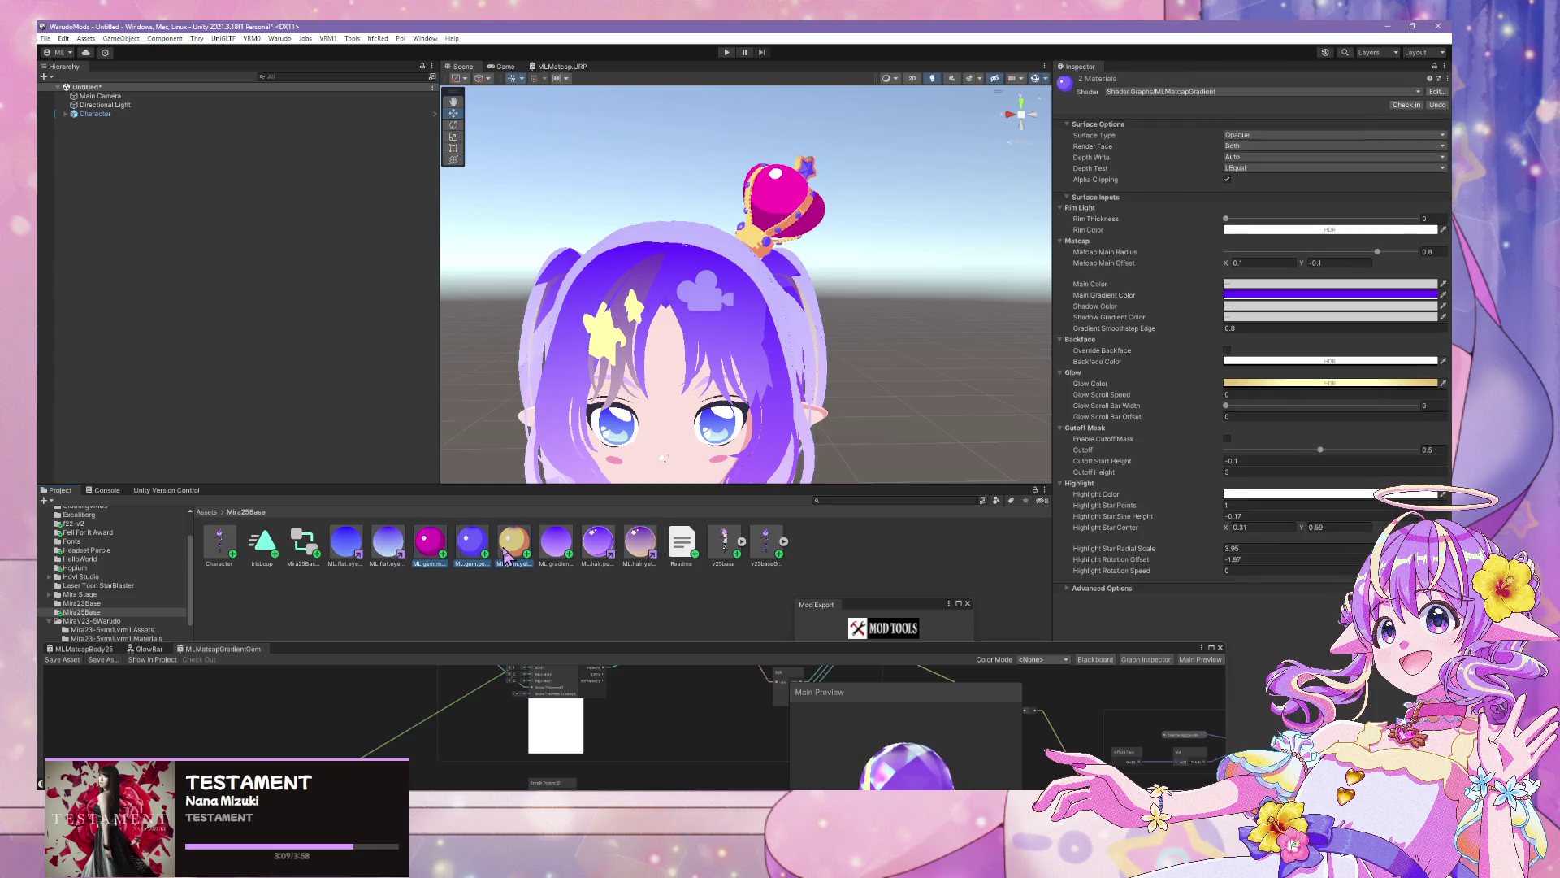
mouse_move(951, 260)
left_mouse_down()
mouse_move(763, 272)
mouse_move(757, 236)
mouse_move(686, 300)
mouse_move(767, 307)
mouse_move(720, 311)
left_mouse_up()
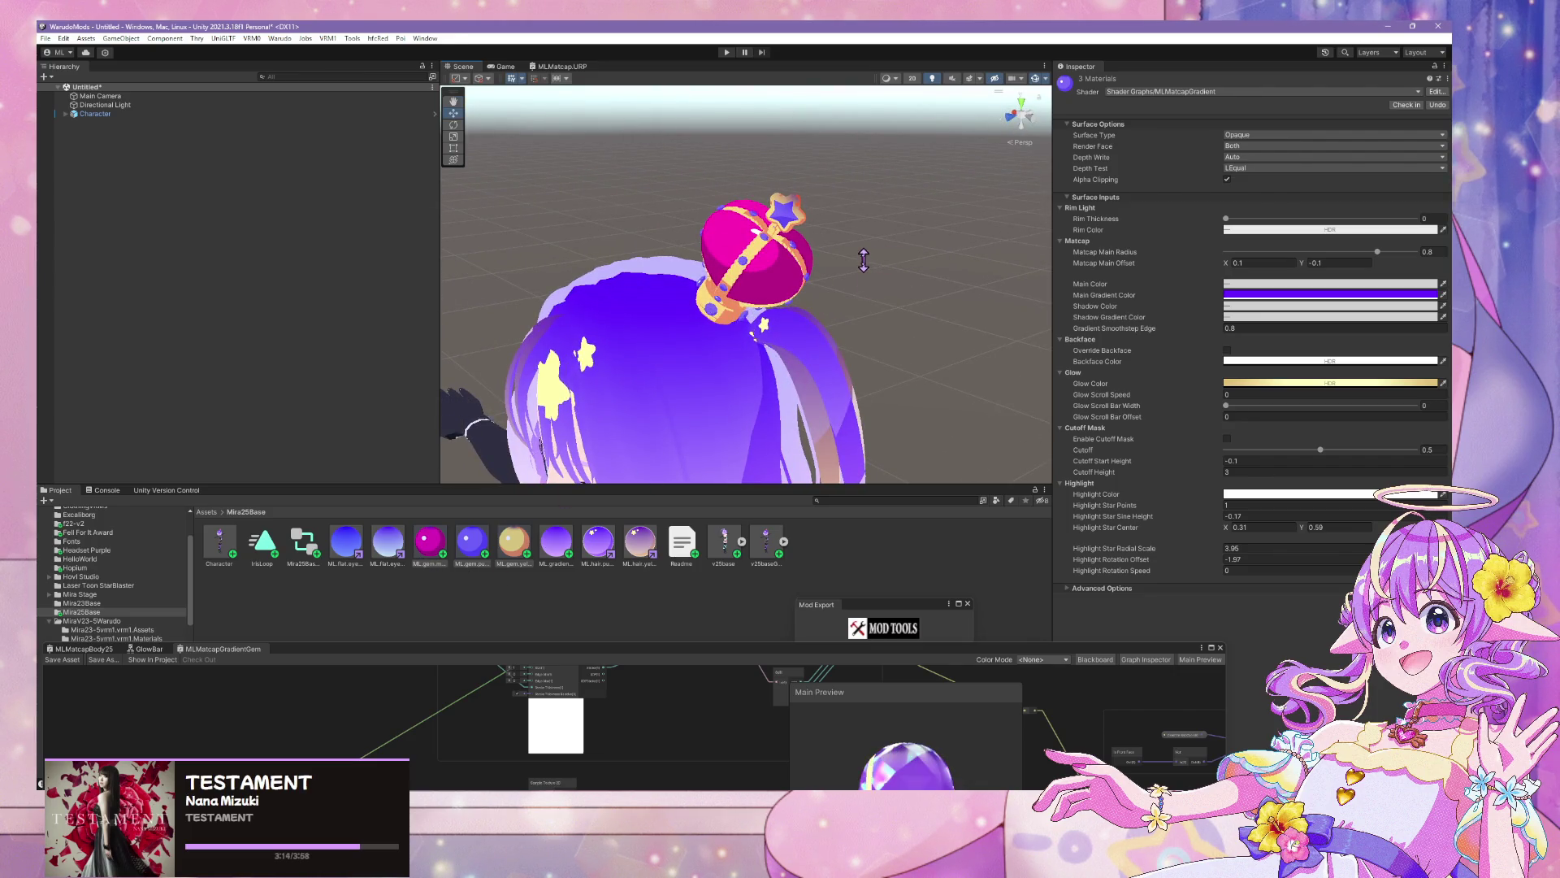
Undo the last three changes, re-add the Character prefab to the scene and save it
key("ctrl+z")
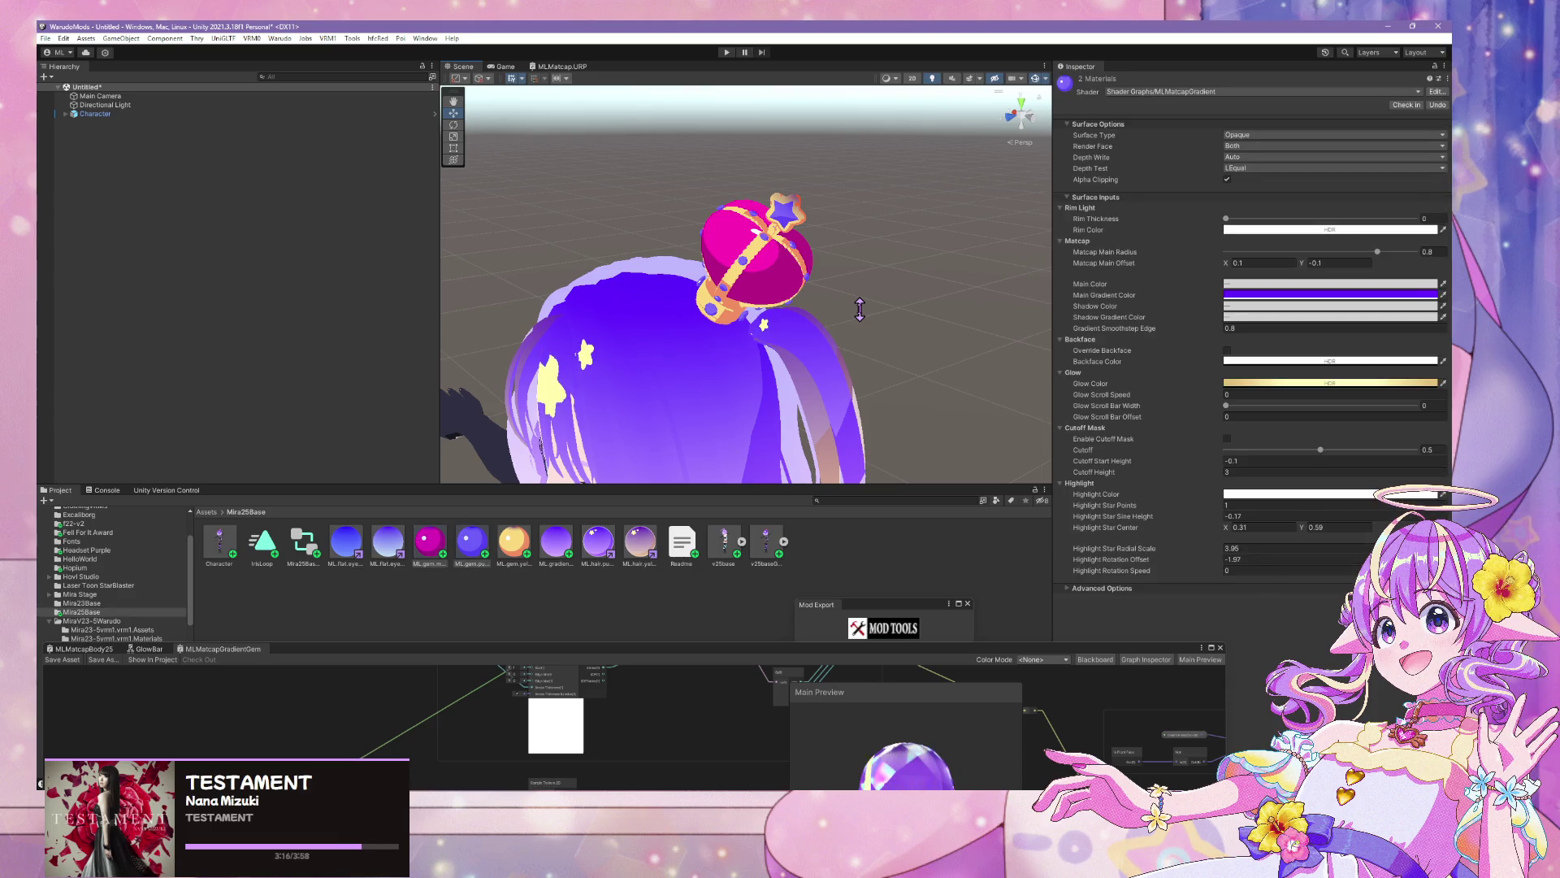
key("ctrl+z")
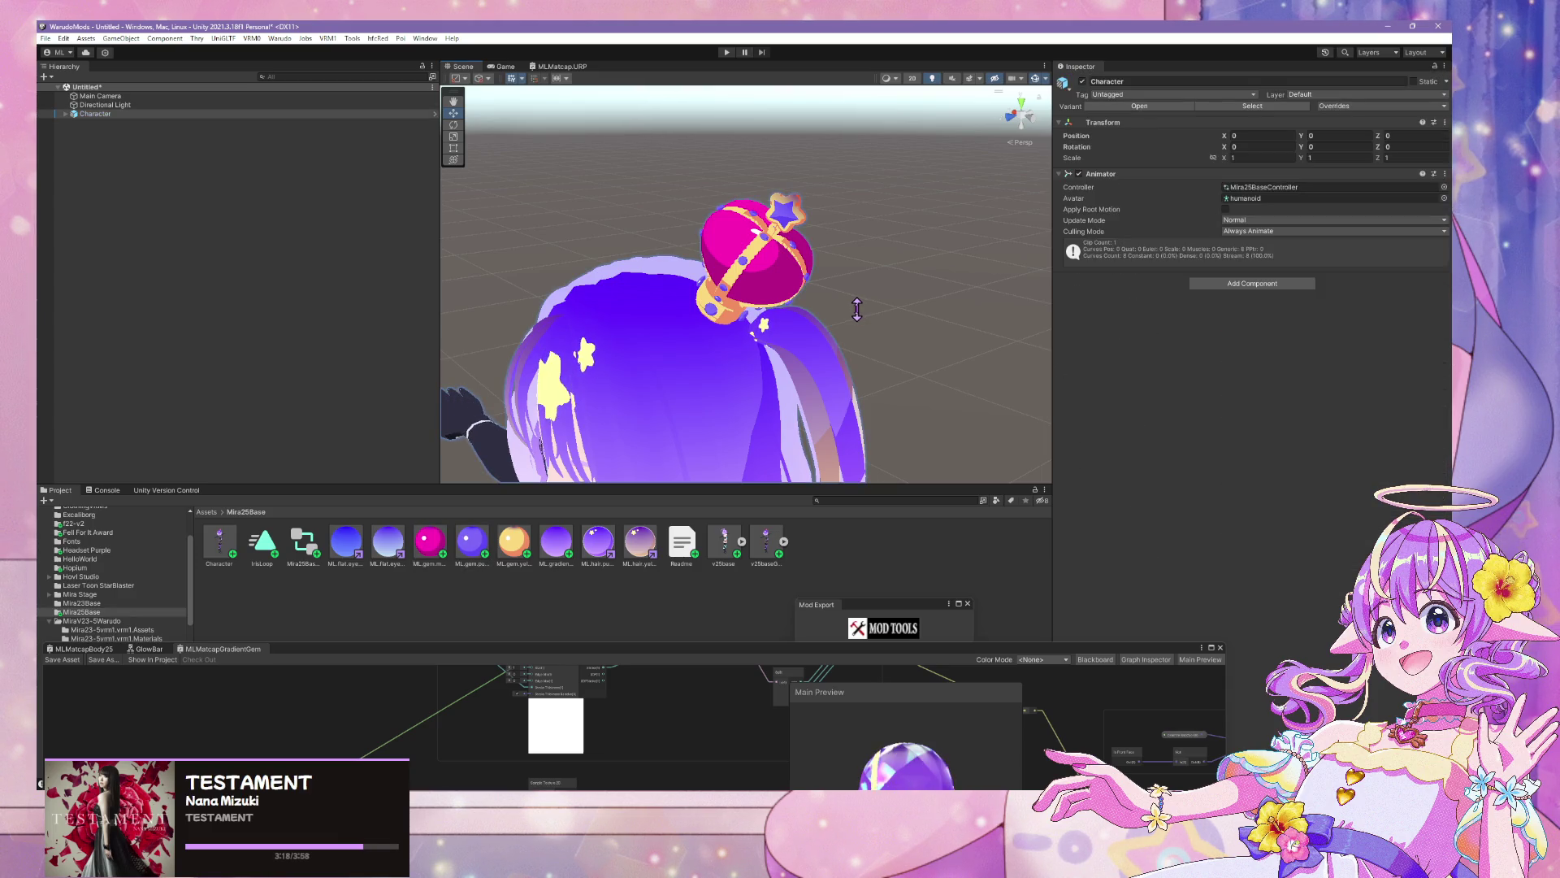
key("ctrl+z")
key("ctrl+z")
key("ctrl+z")
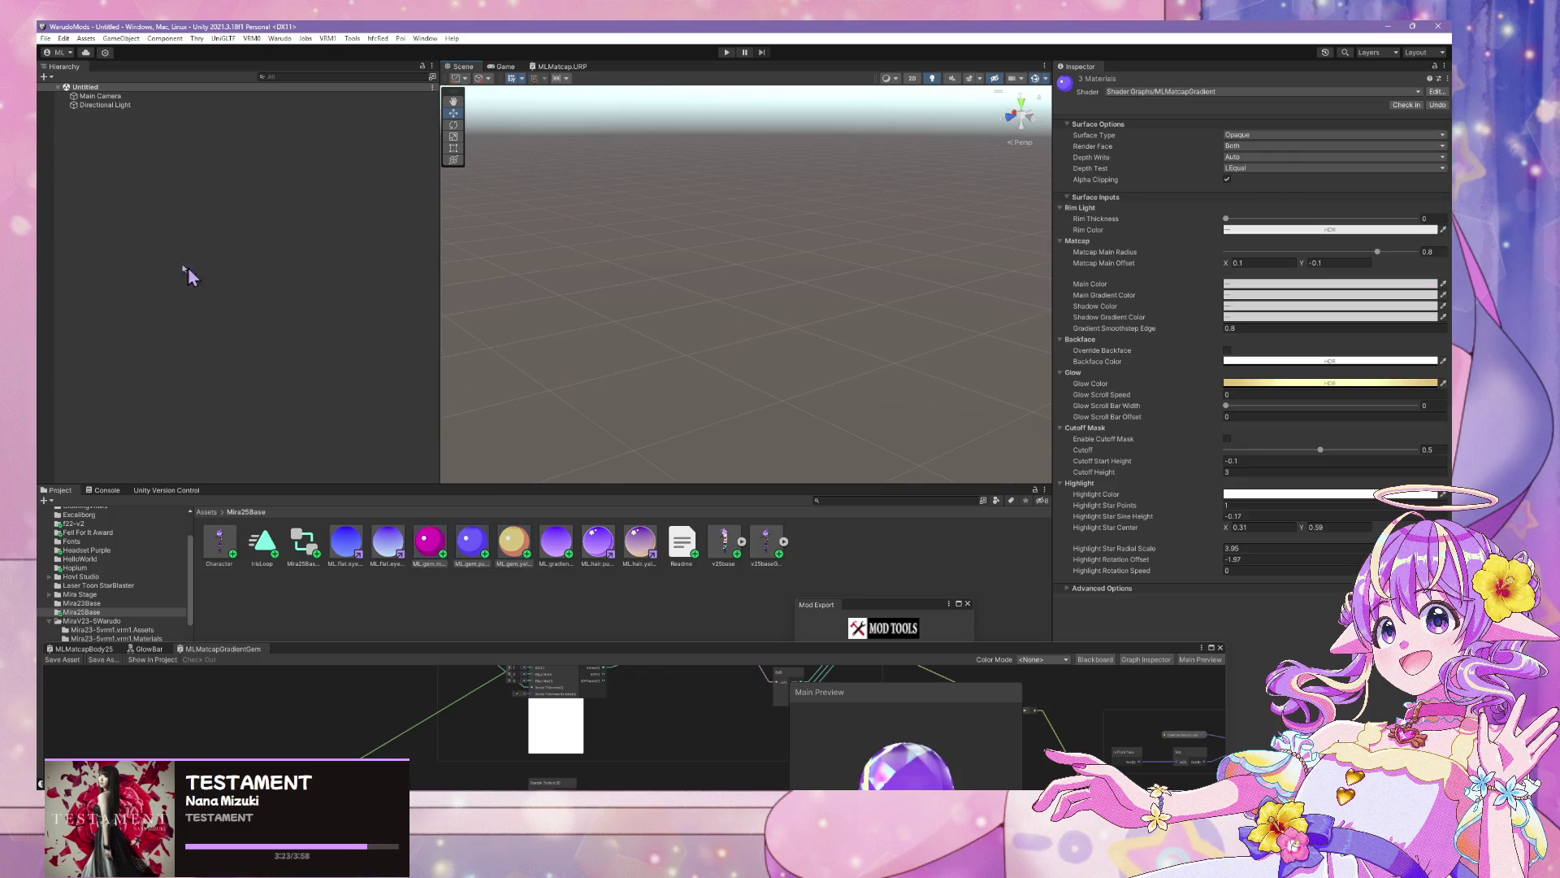
left_click_drag(219, 542, 162, 309)
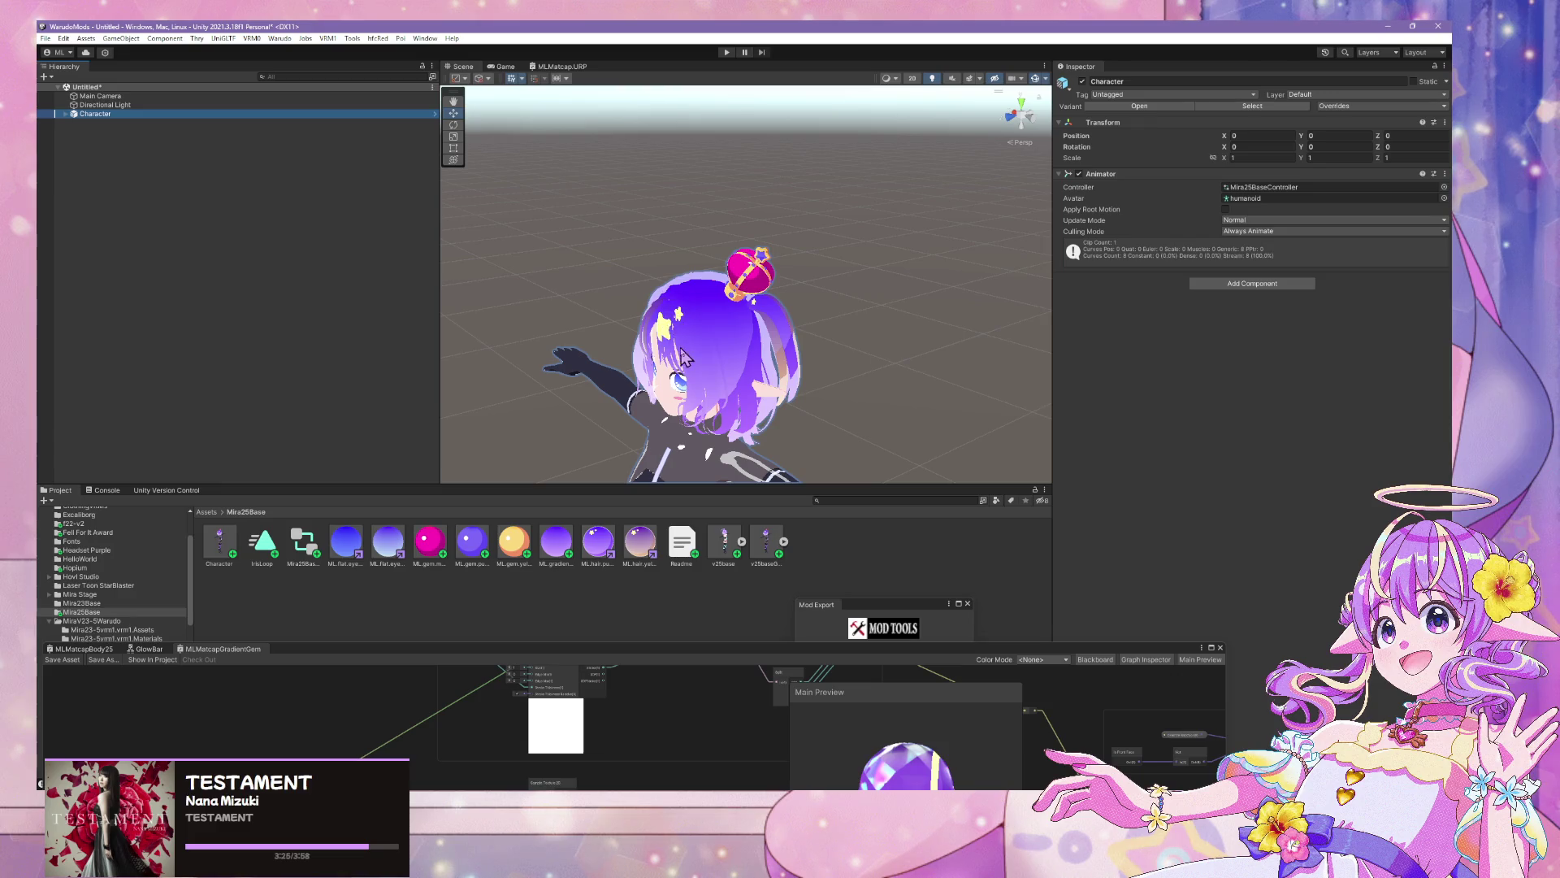
key("ctrl+s")
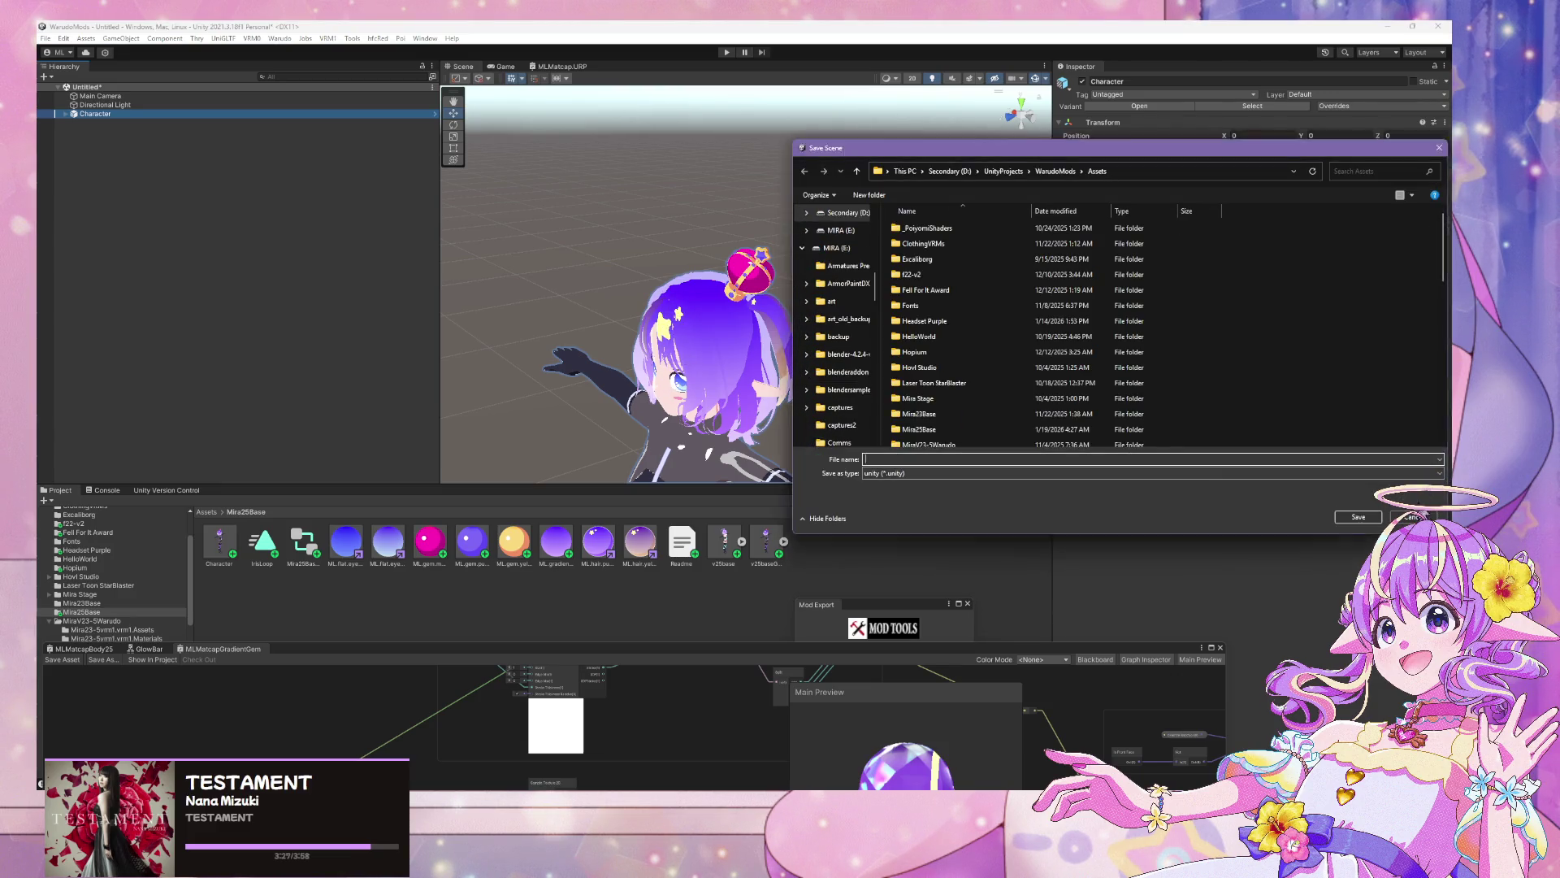
Dismiss the save prompt, select the crown up close, and bring up the Warudo preview
left_click(1413, 517)
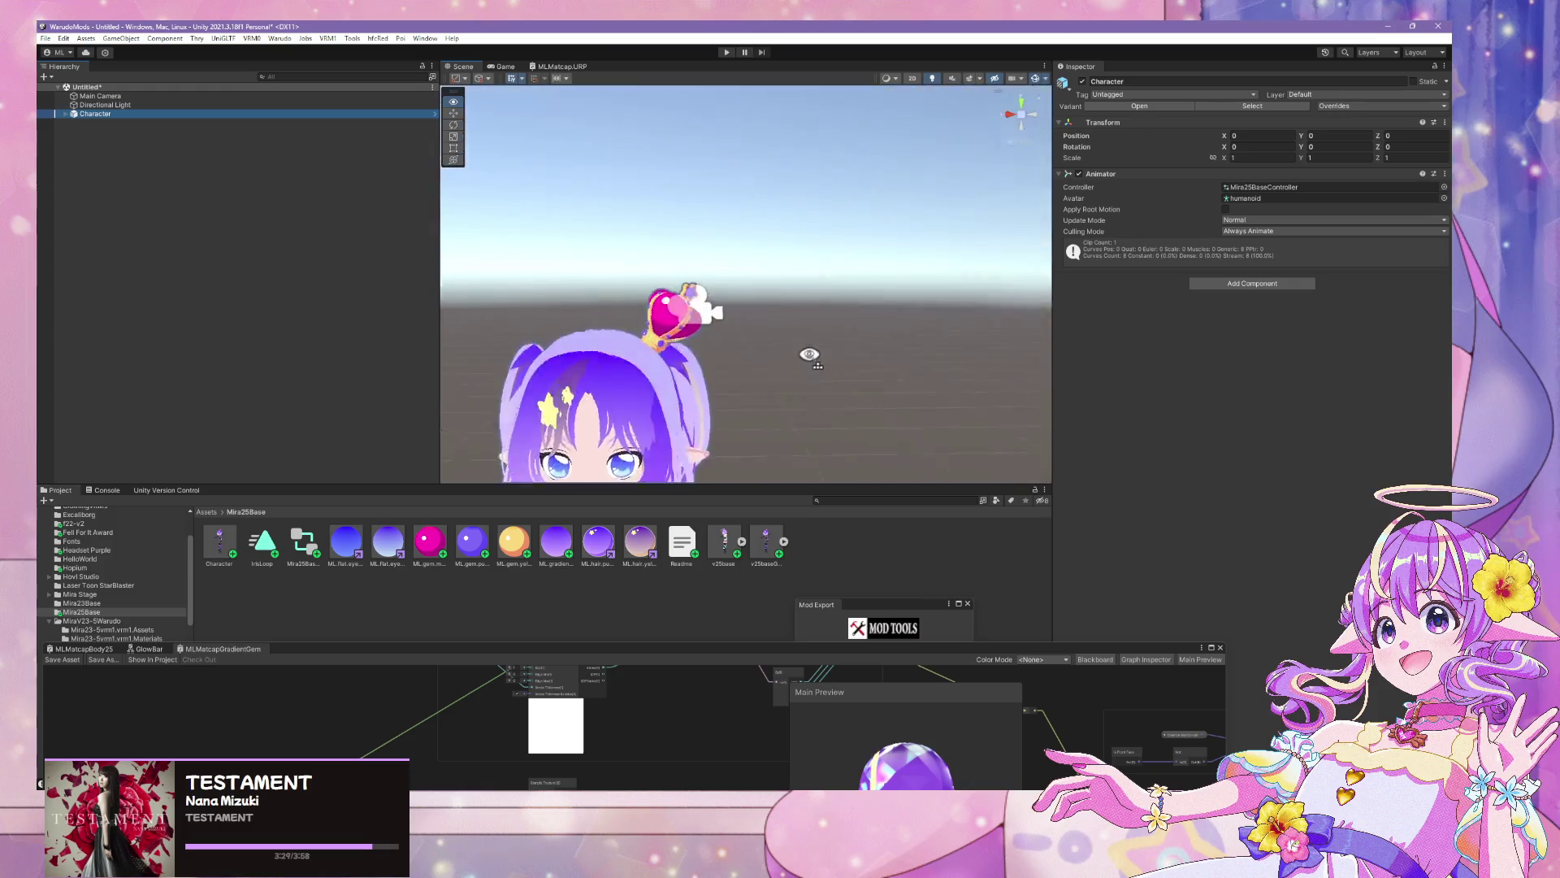
mouse_move(810, 355)
left_mouse_down()
mouse_move(803, 325)
mouse_move(832, 320)
mouse_move(751, 335)
left_mouse_up()
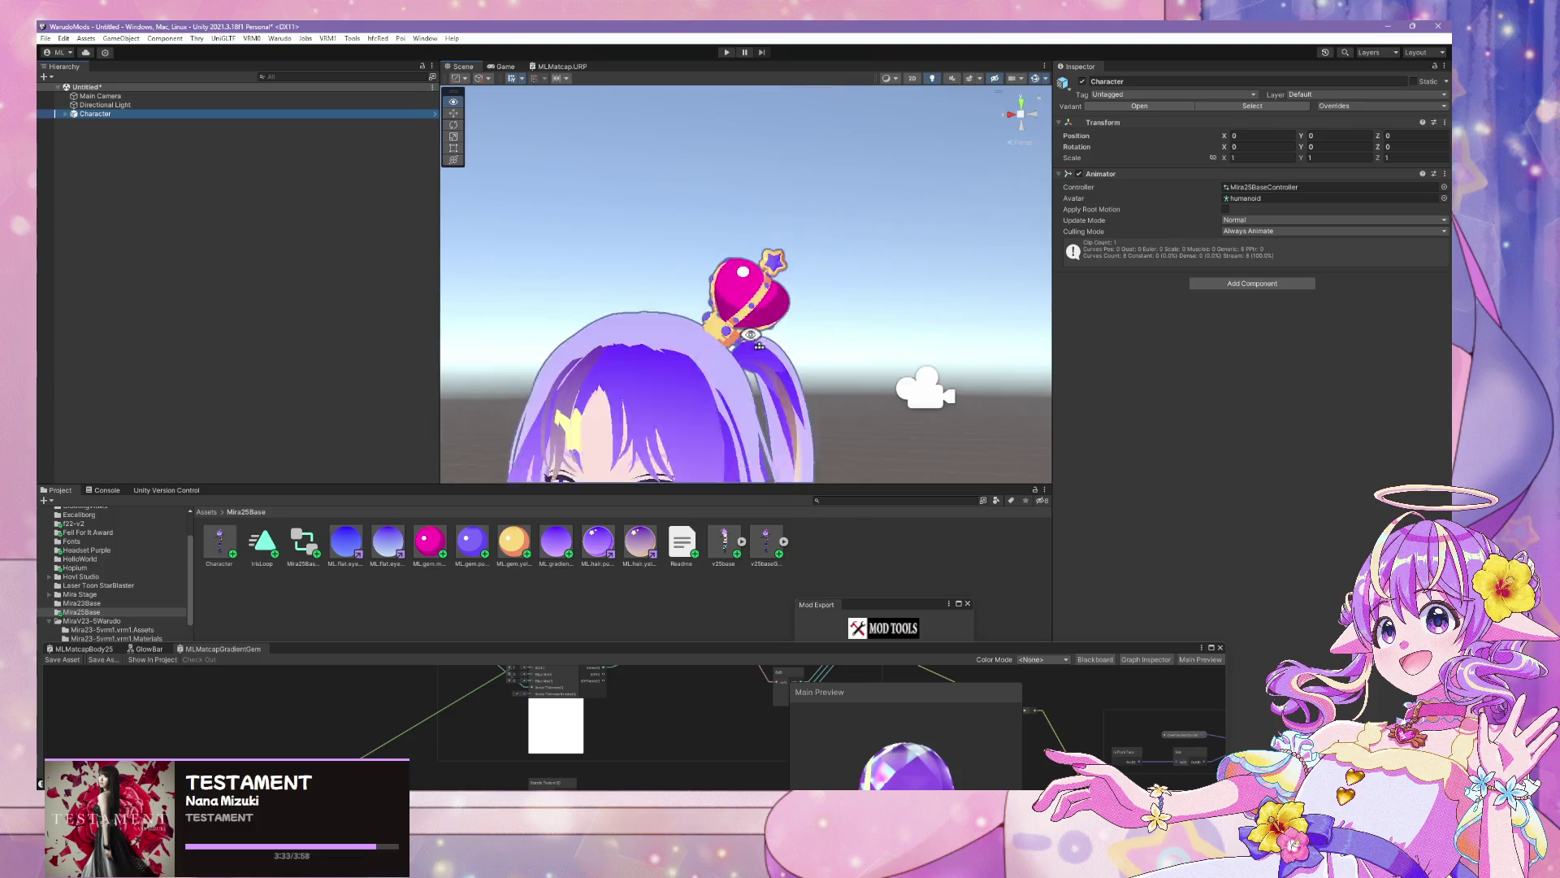
scroll(759, 343, "up", 2)
left_click(762, 335)
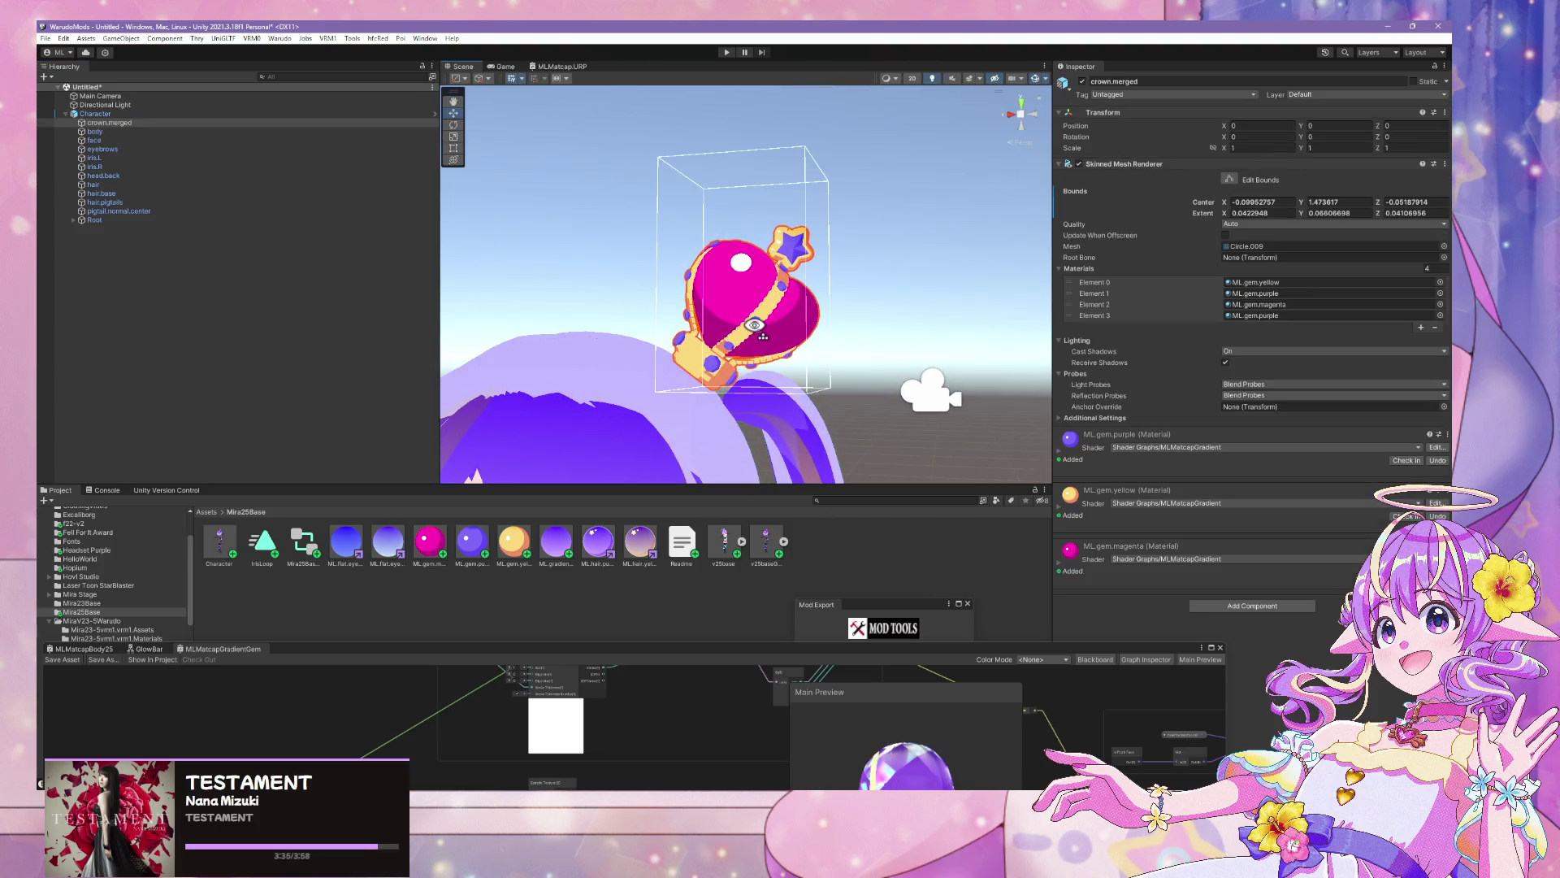
key("alt+Tab")
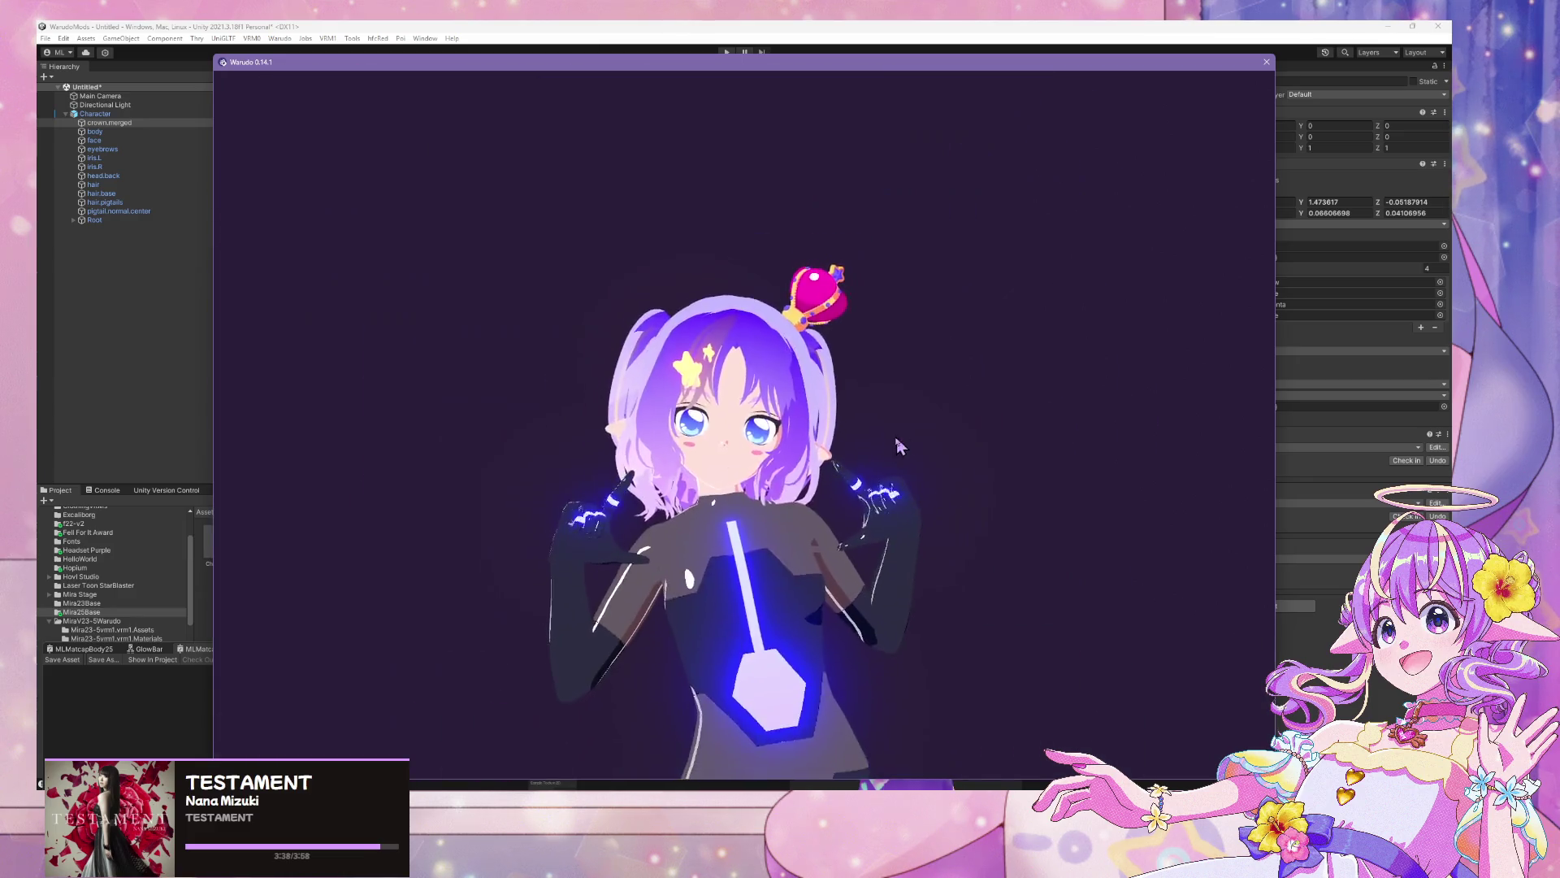
Orbit and zoom the Warudo camera down onto the crown, then return to Unity
mouse_move(898, 446)
left_mouse_down()
mouse_move(728, 543)
mouse_move(902, 446)
left_mouse_up()
scroll(904, 453, "up", 5)
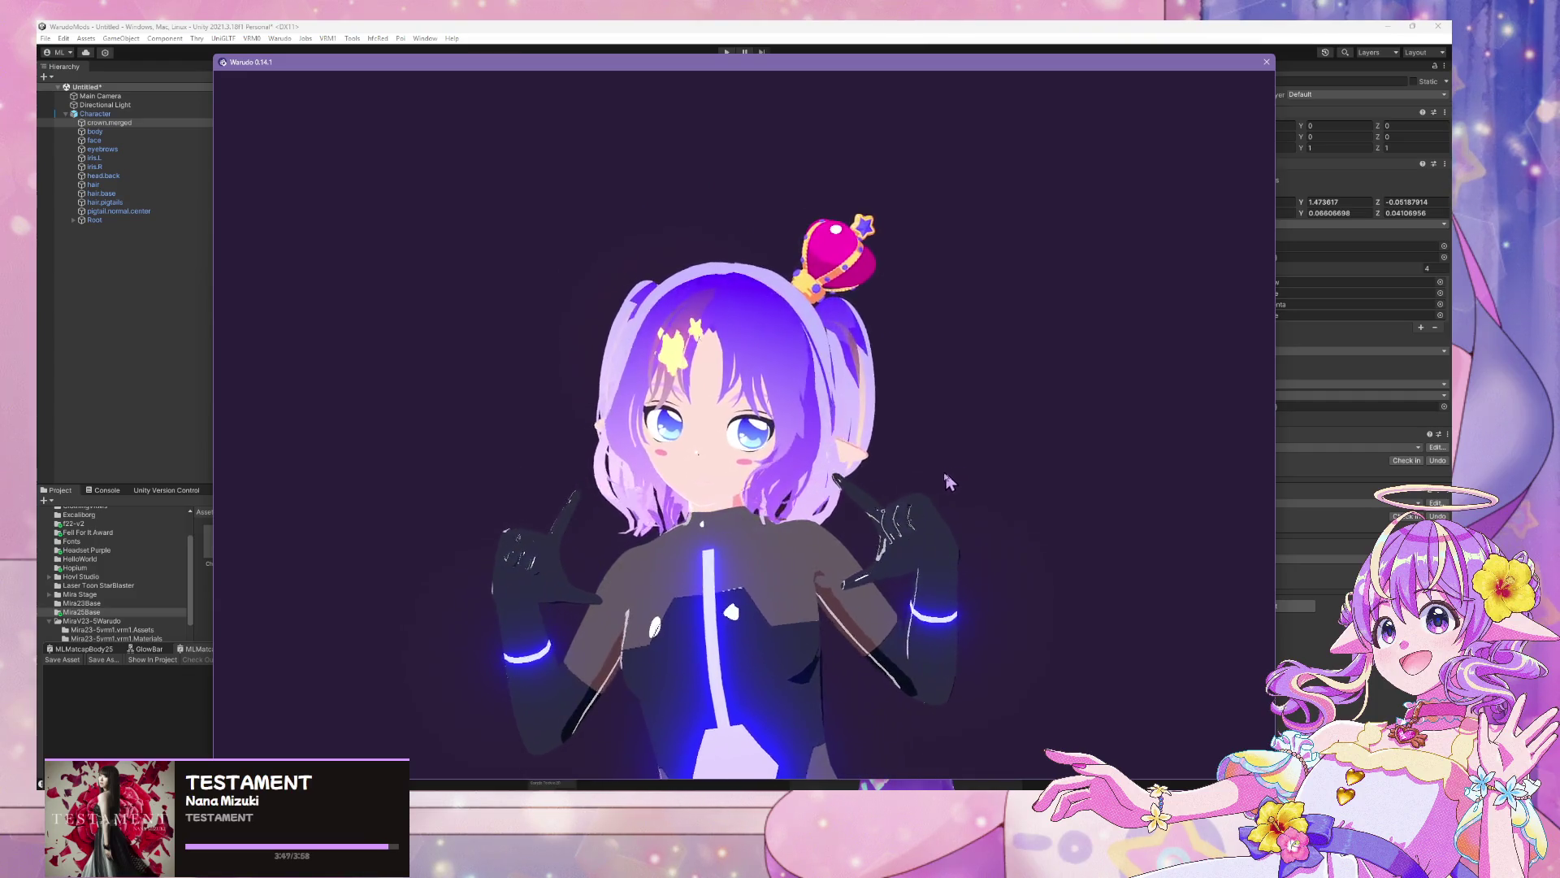
left_click(810, 25)
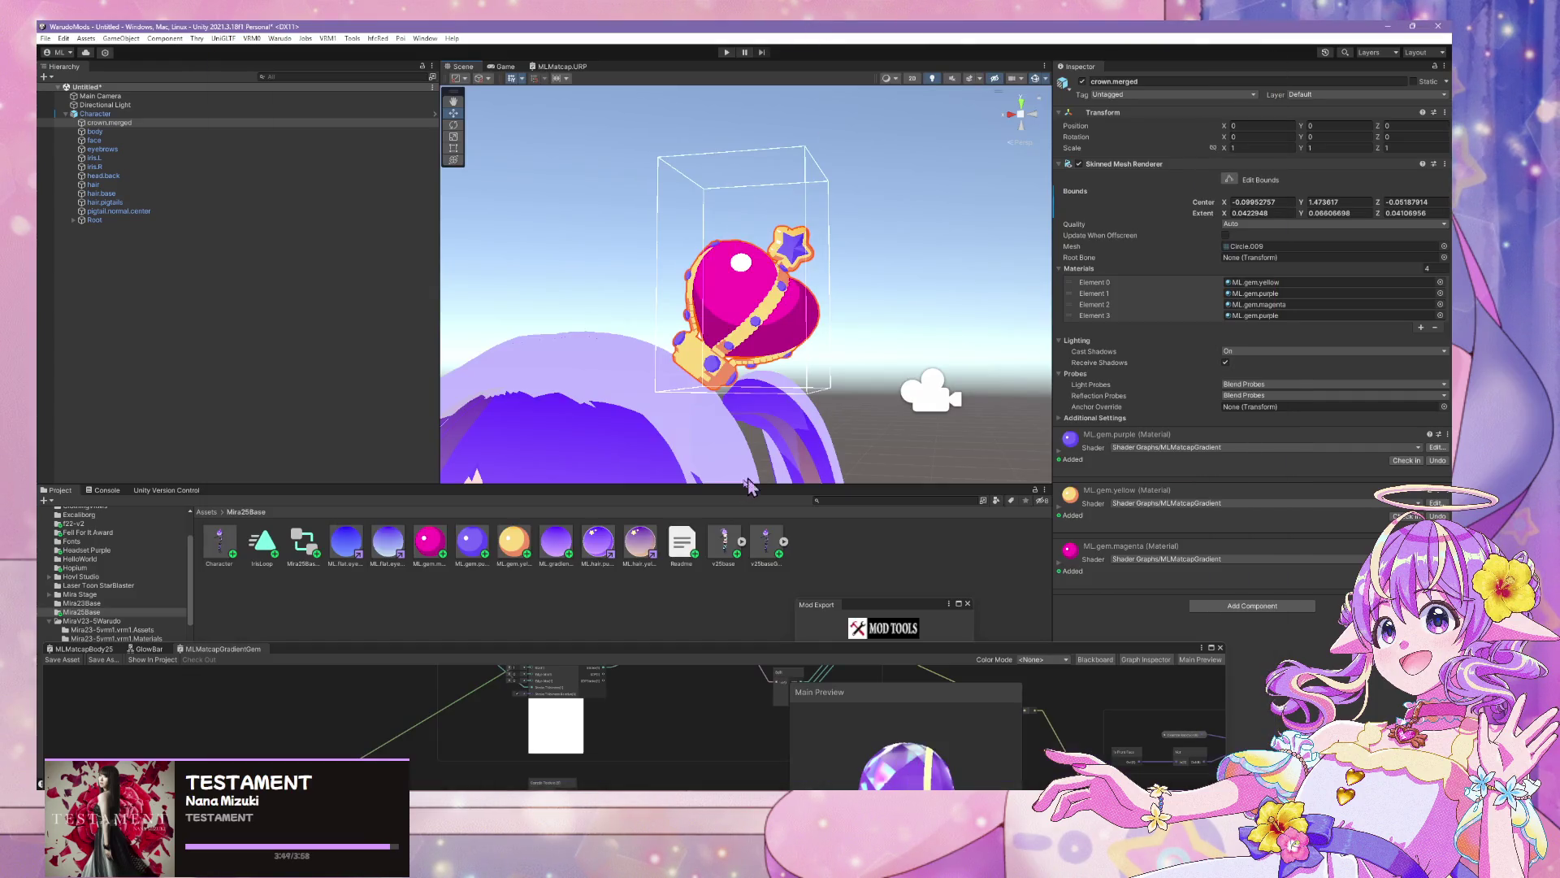
Select the crown mesh and inspect its second material slot without changing it
left_click(747, 358)
left_click(747, 358)
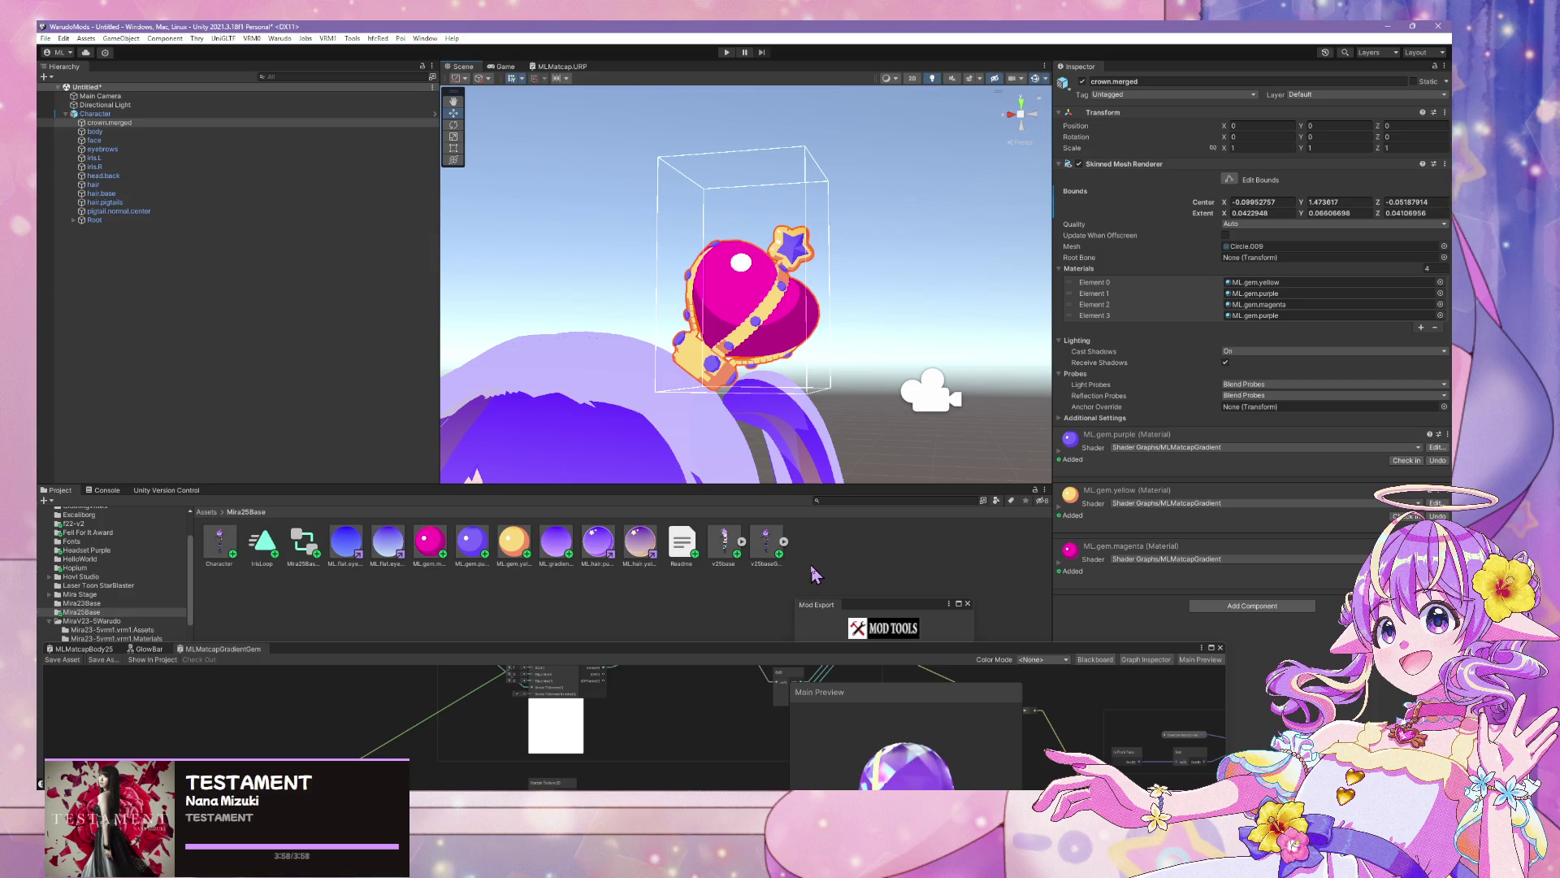
left_click(778, 317)
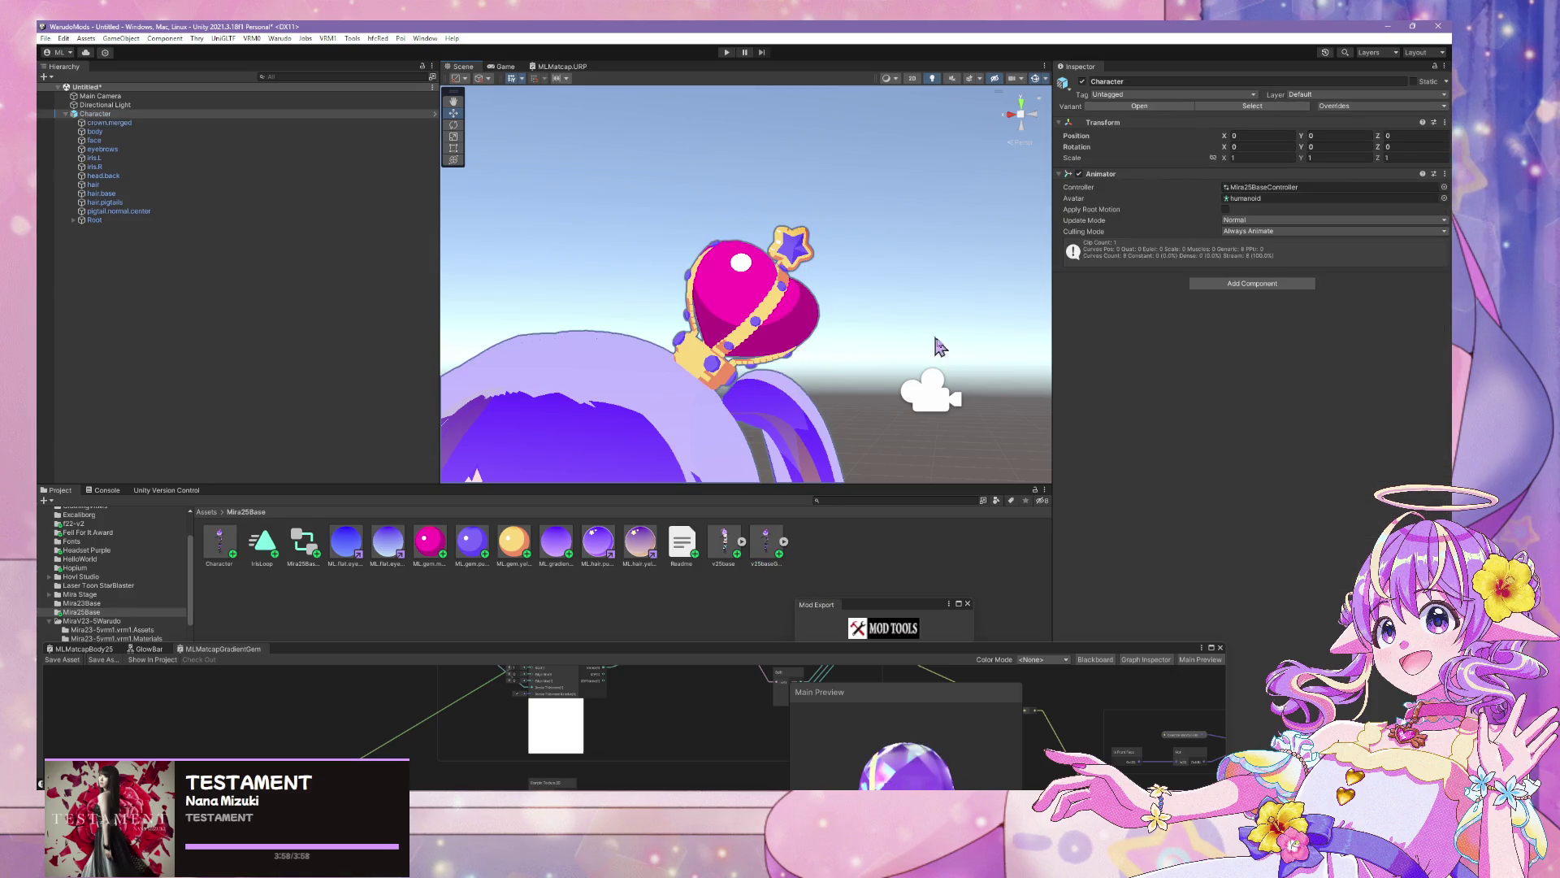
left_click(746, 331)
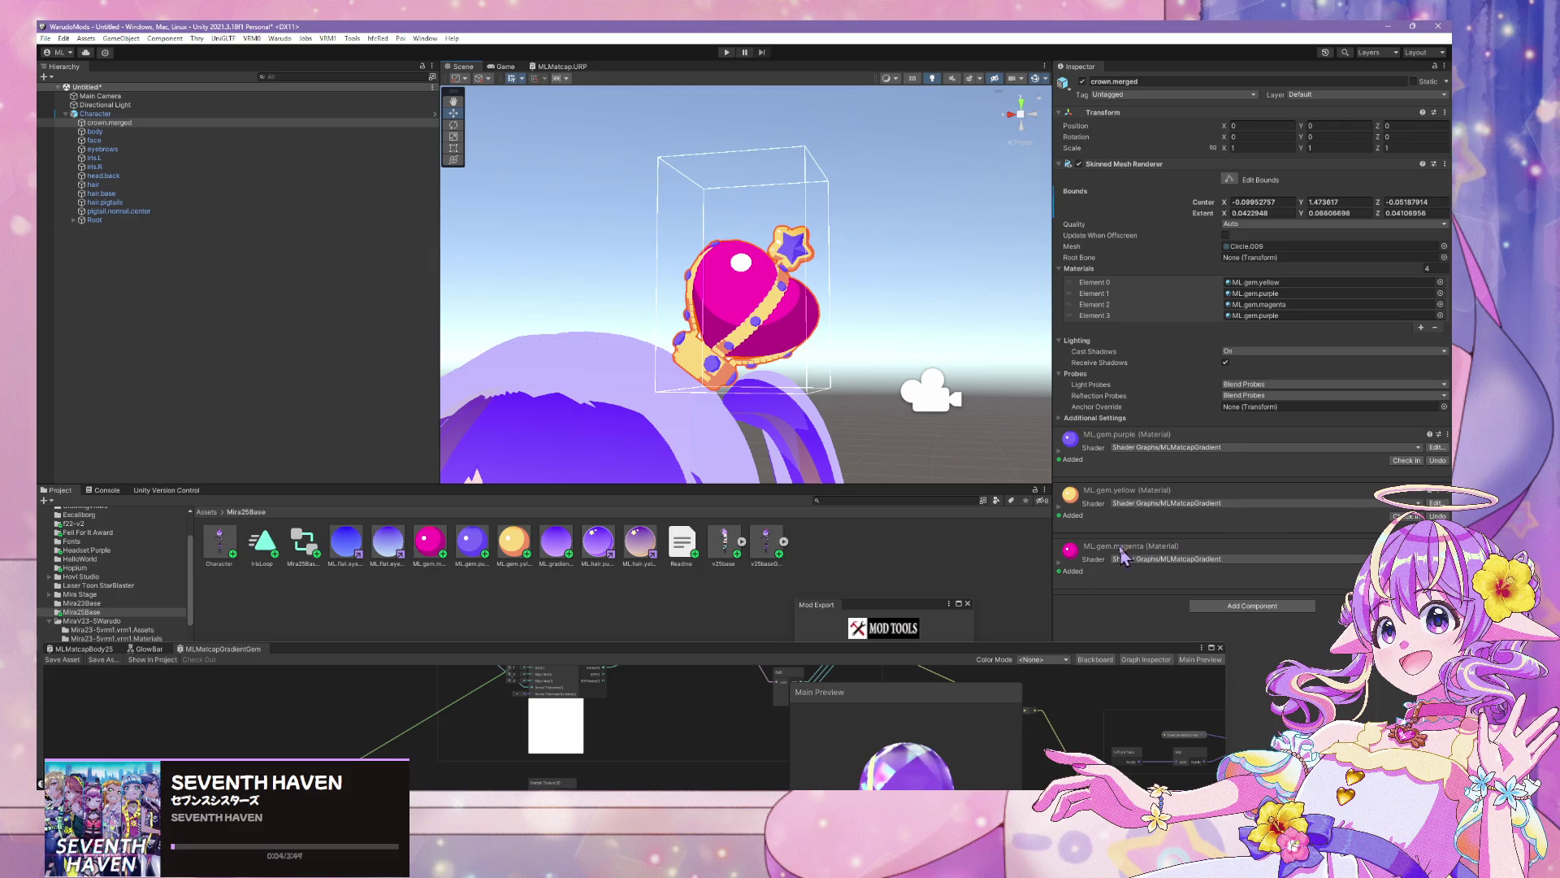
left_click(1439, 294)
left_click_drag(1412, 294, 1071, 403)
left_click(1100, 393)
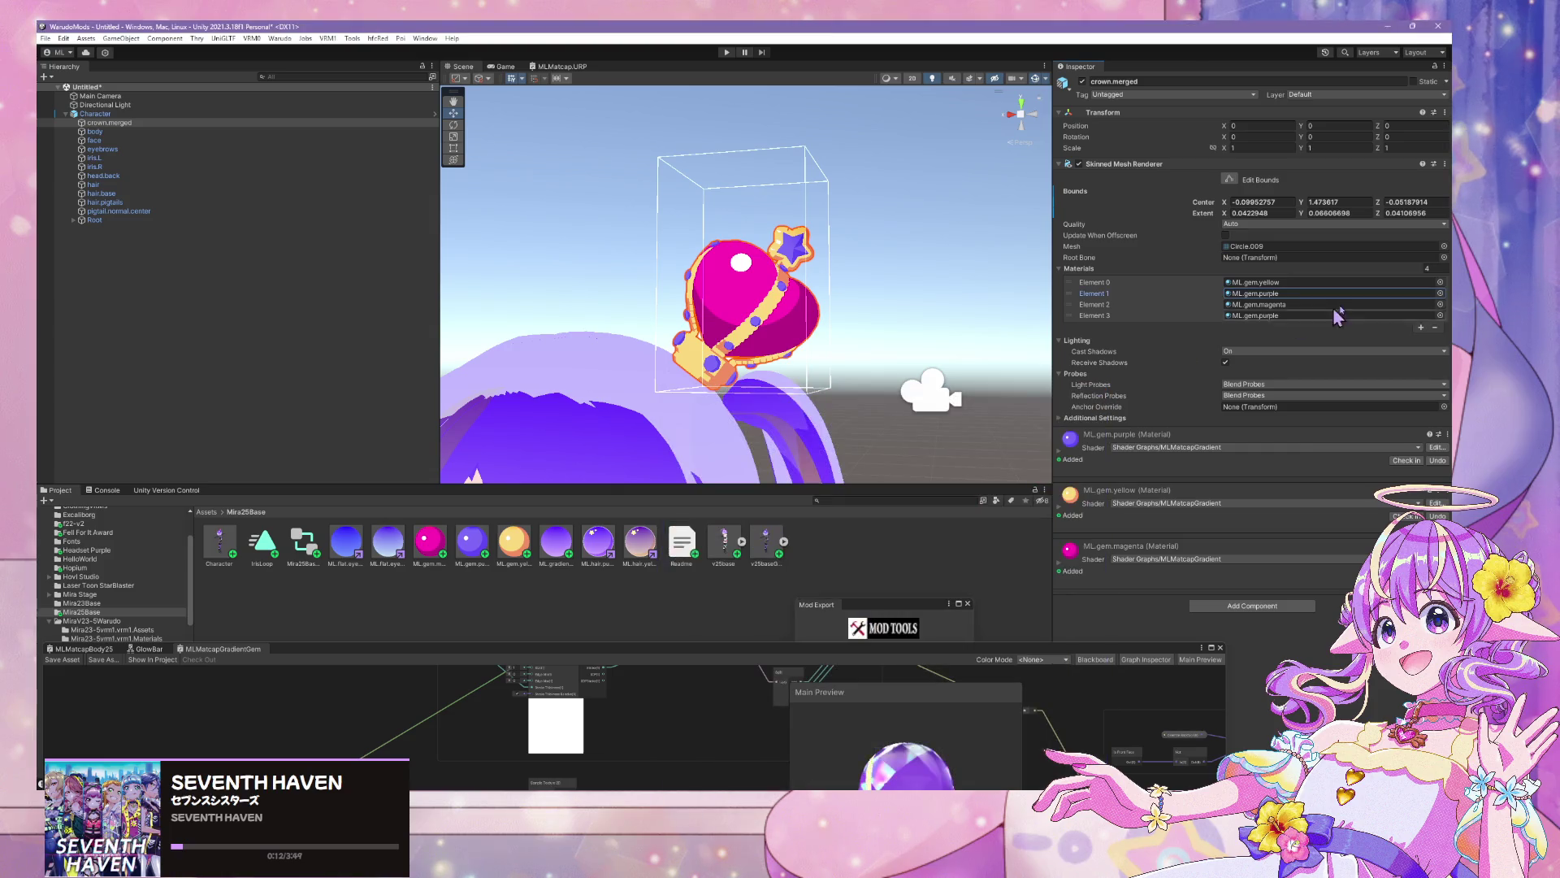
Assign ML.gem.purple to the crown's magenta slot and select the three gem materials
left_click(1440, 303)
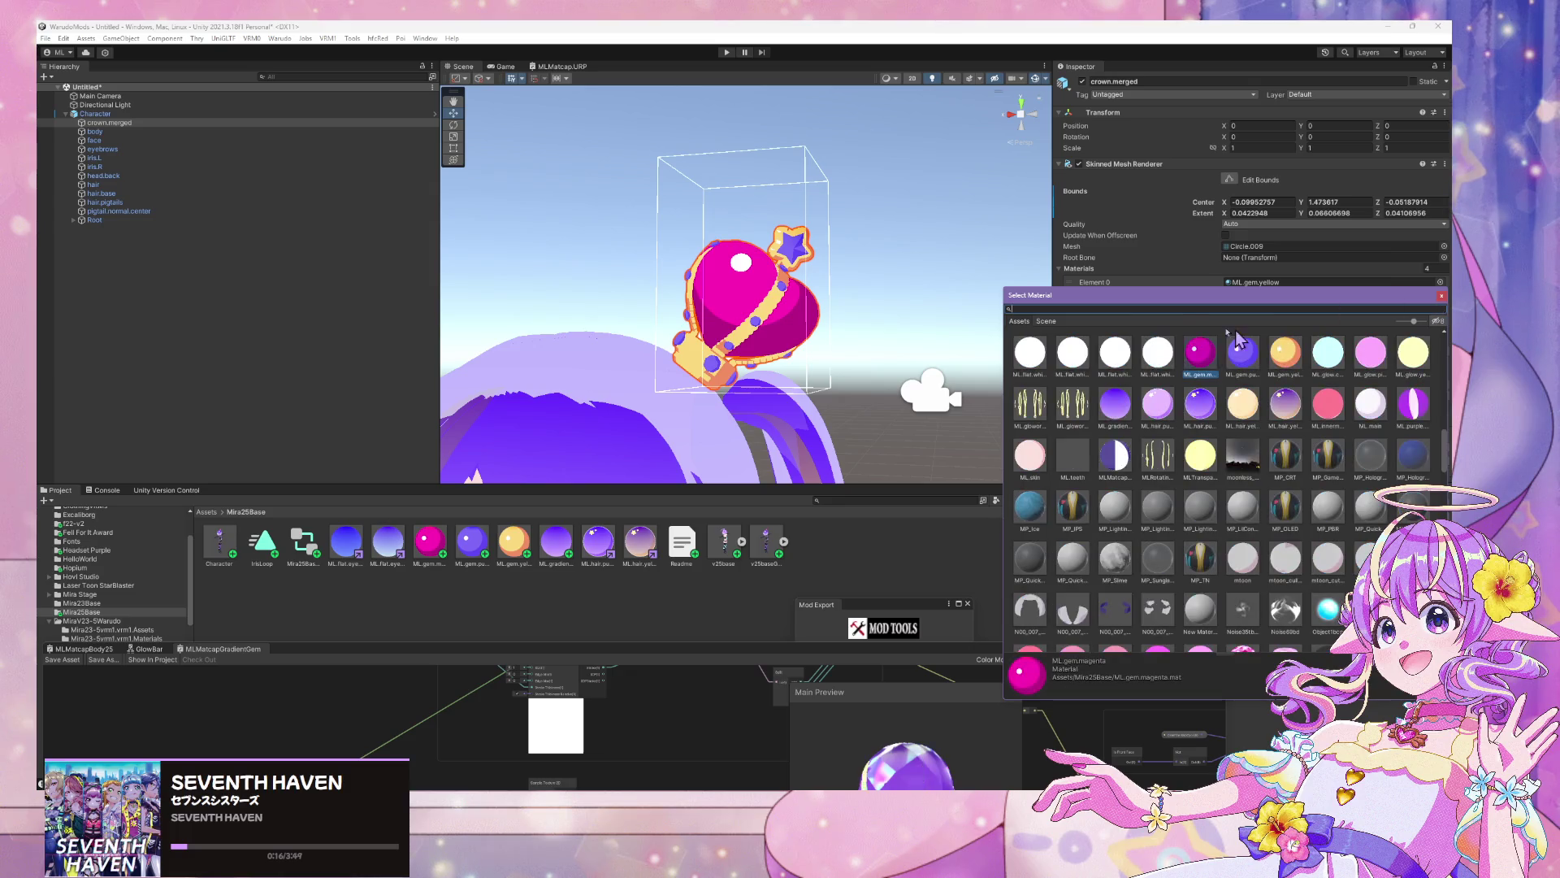
left_click(1242, 353)
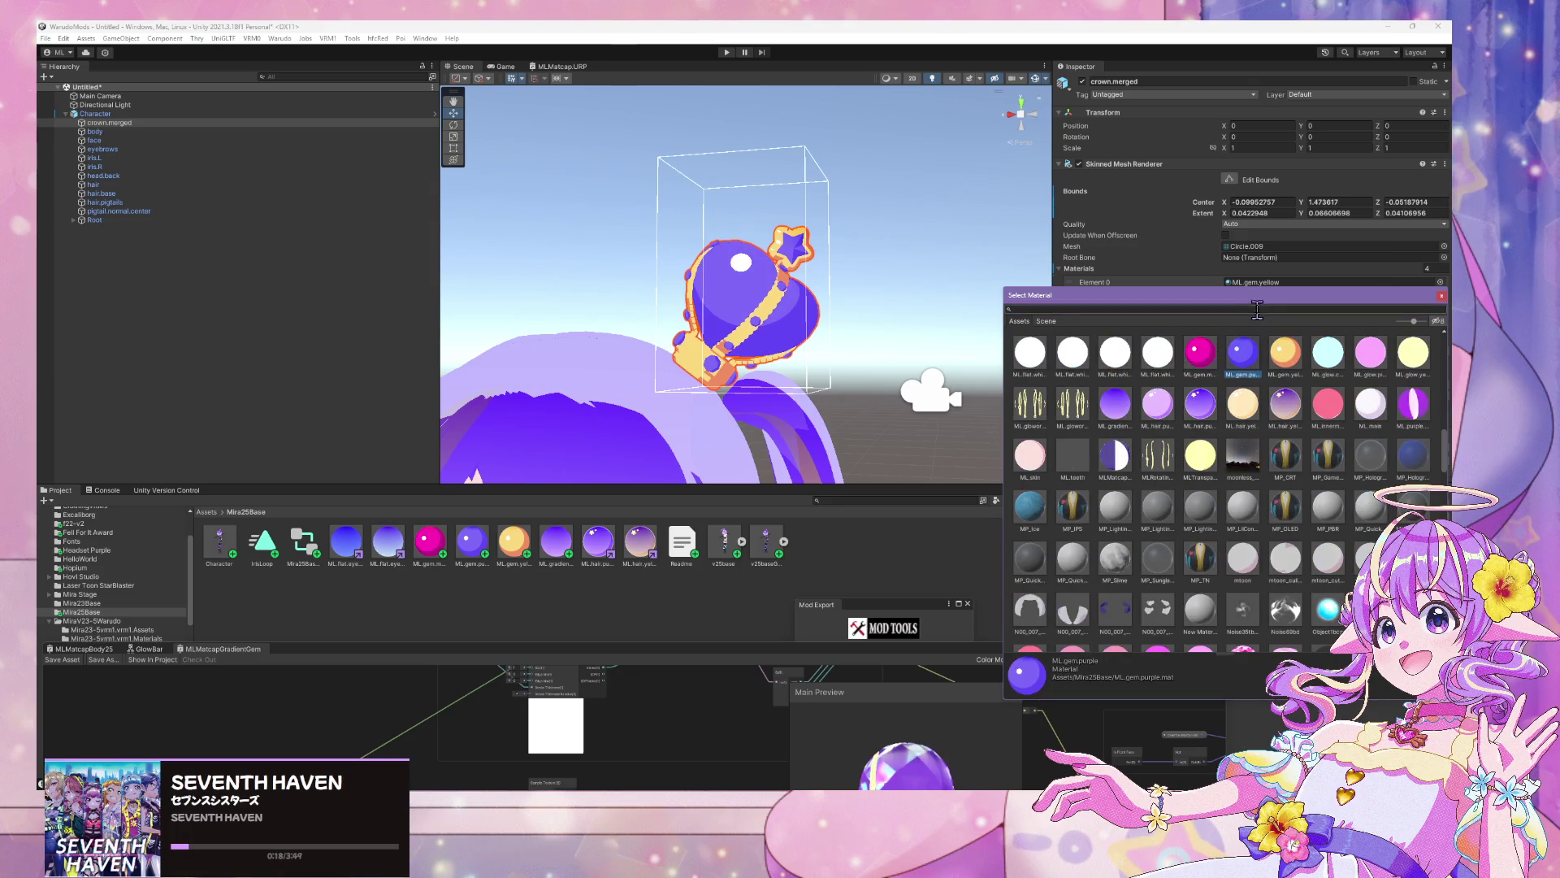
mouse_move(1267, 295)
left_mouse_down()
mouse_move(1091, 391)
mouse_move(1099, 432)
mouse_move(929, 409)
left_mouse_up()
left_click_drag(845, 290, 847, 318)
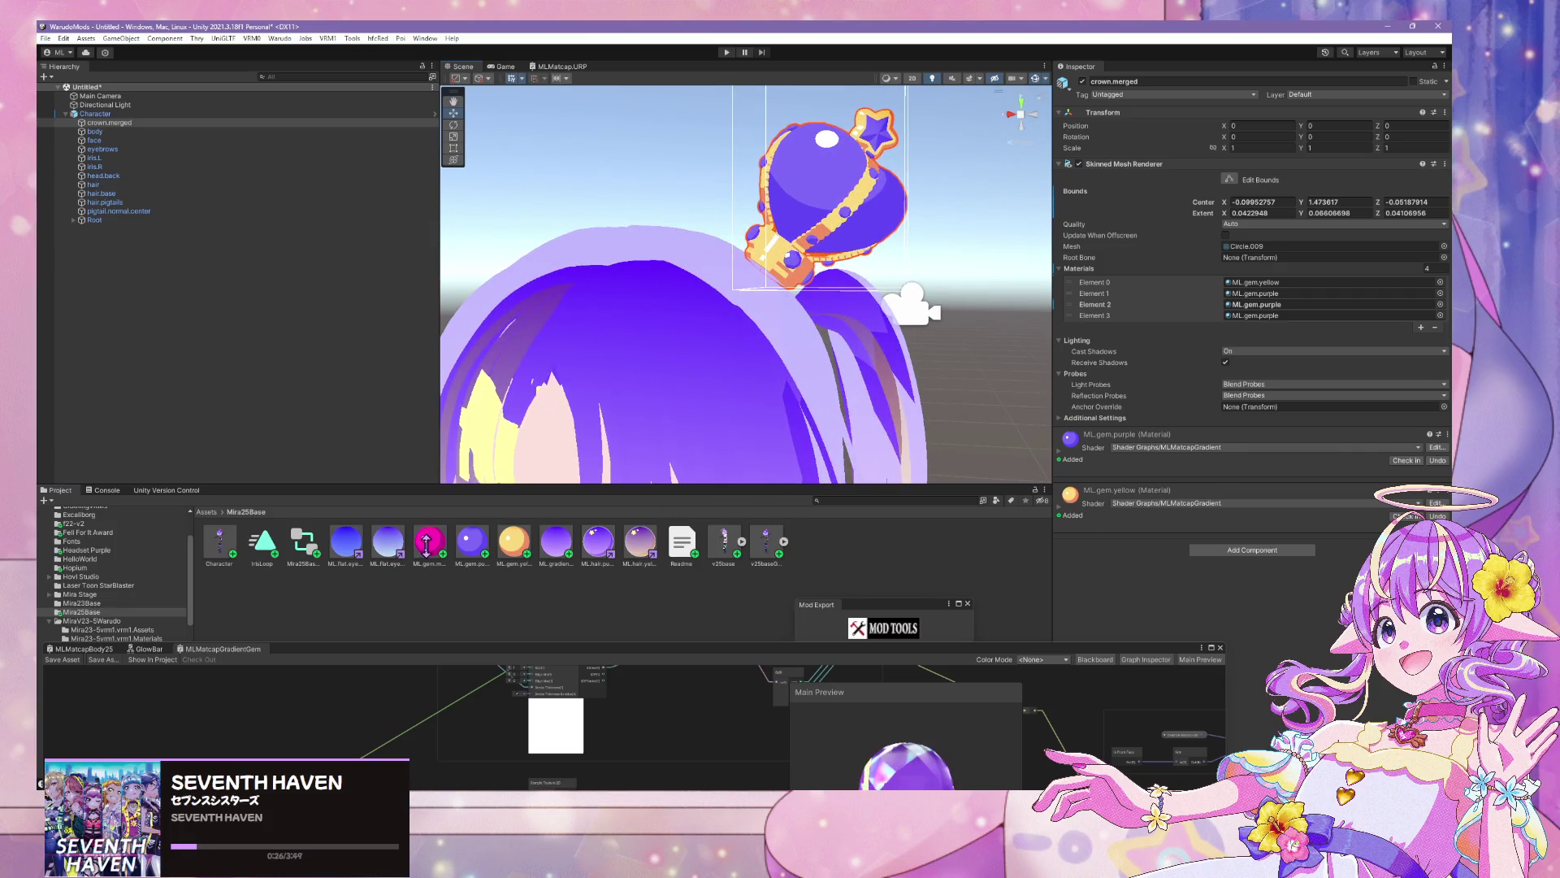
left_click_drag(410, 528, 524, 569)
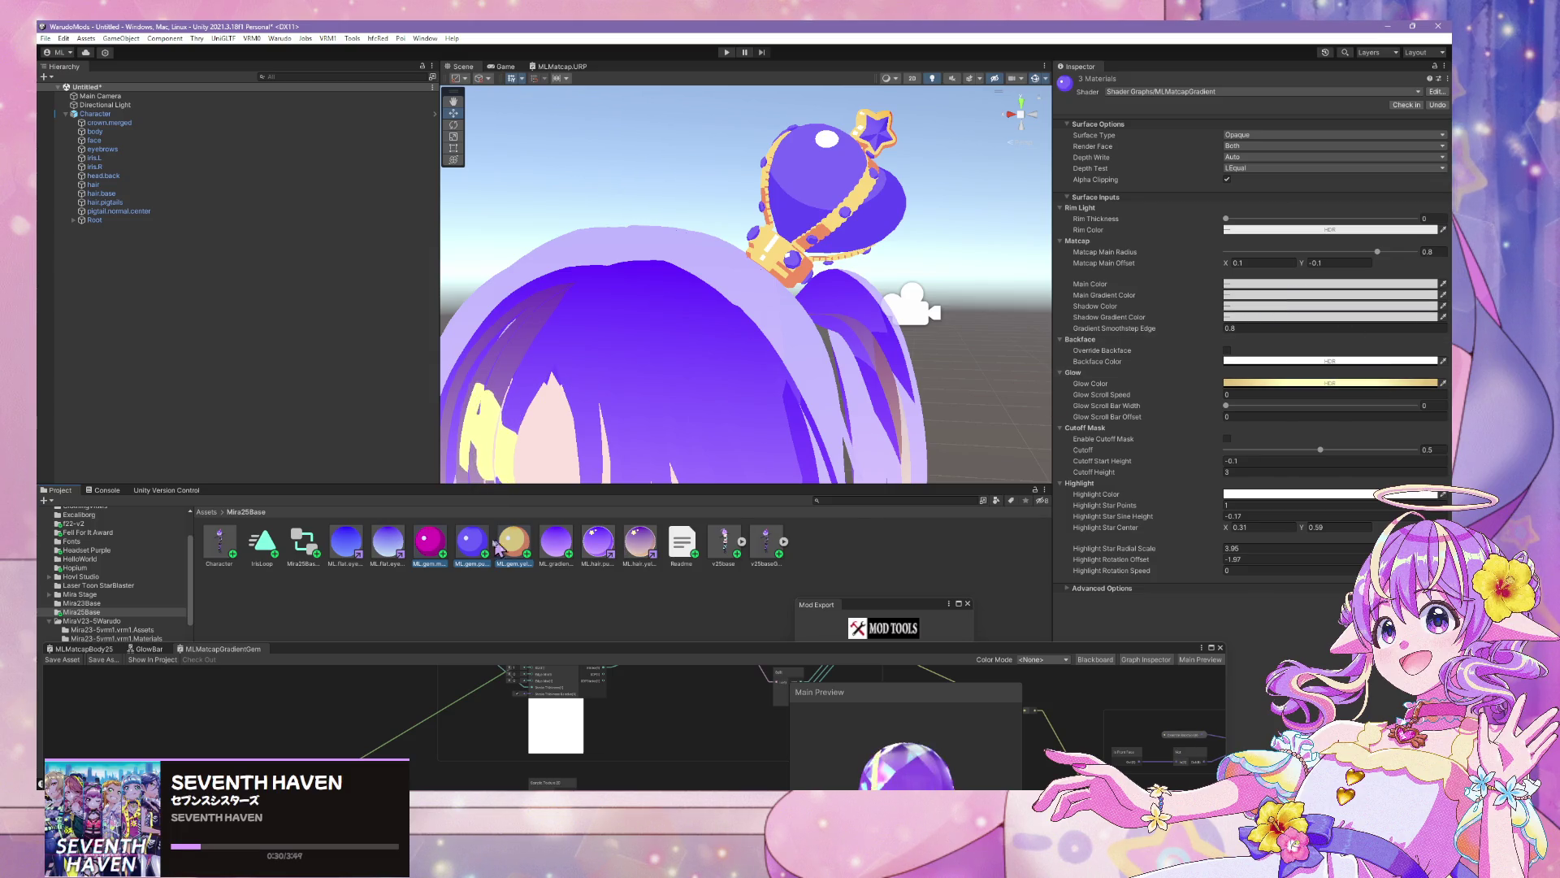
Select ML.gem.purple and compare its colours against the pink and yellow gem materials
left_click(478, 562)
left_click(474, 557)
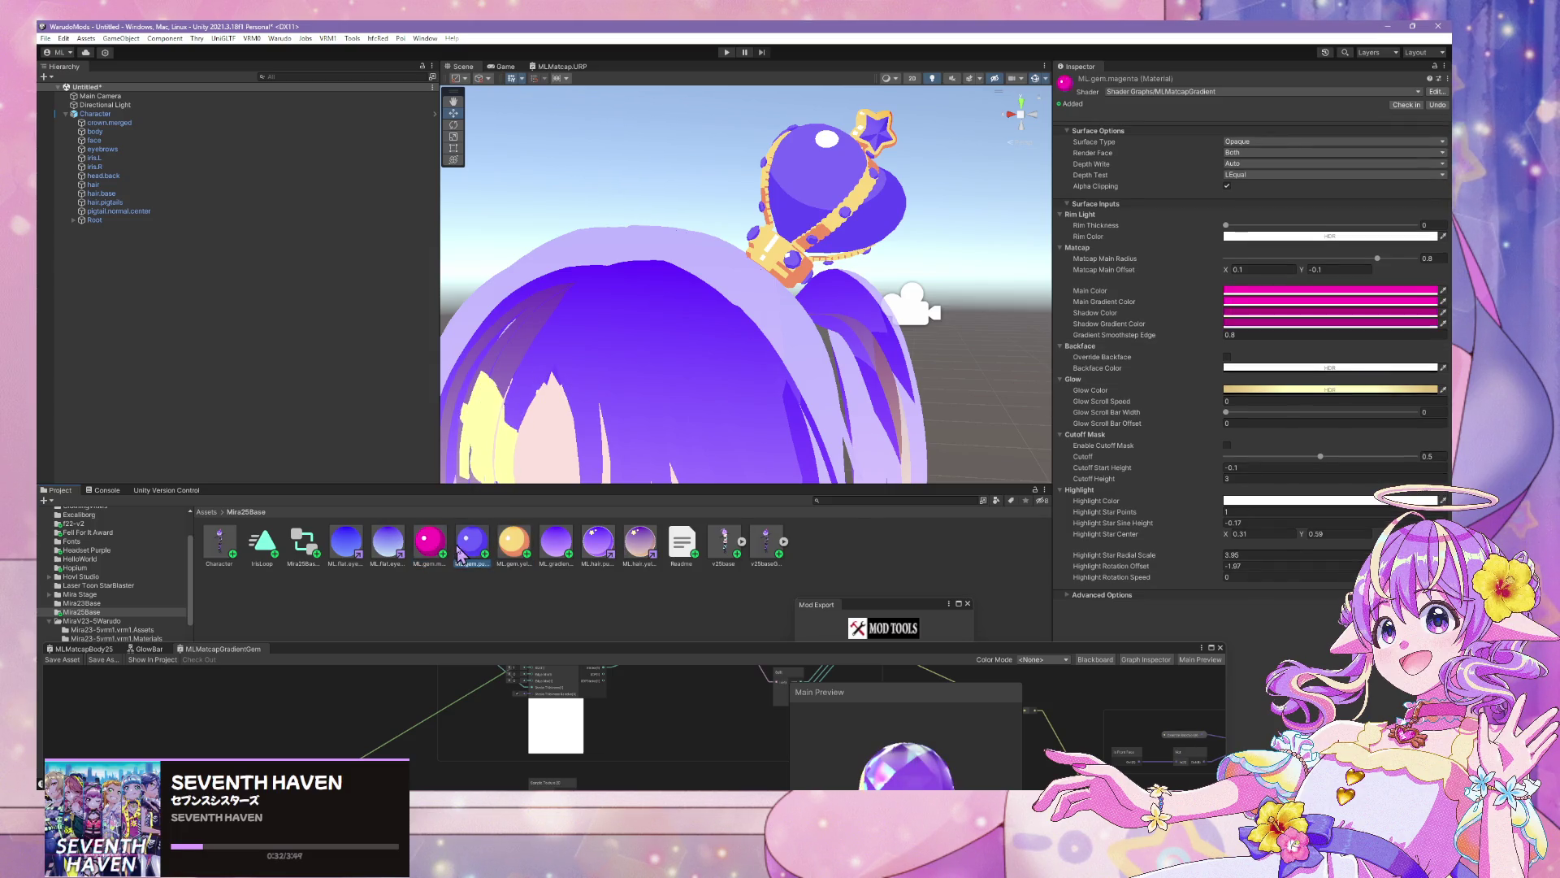
left_click(514, 557)
left_click(474, 556)
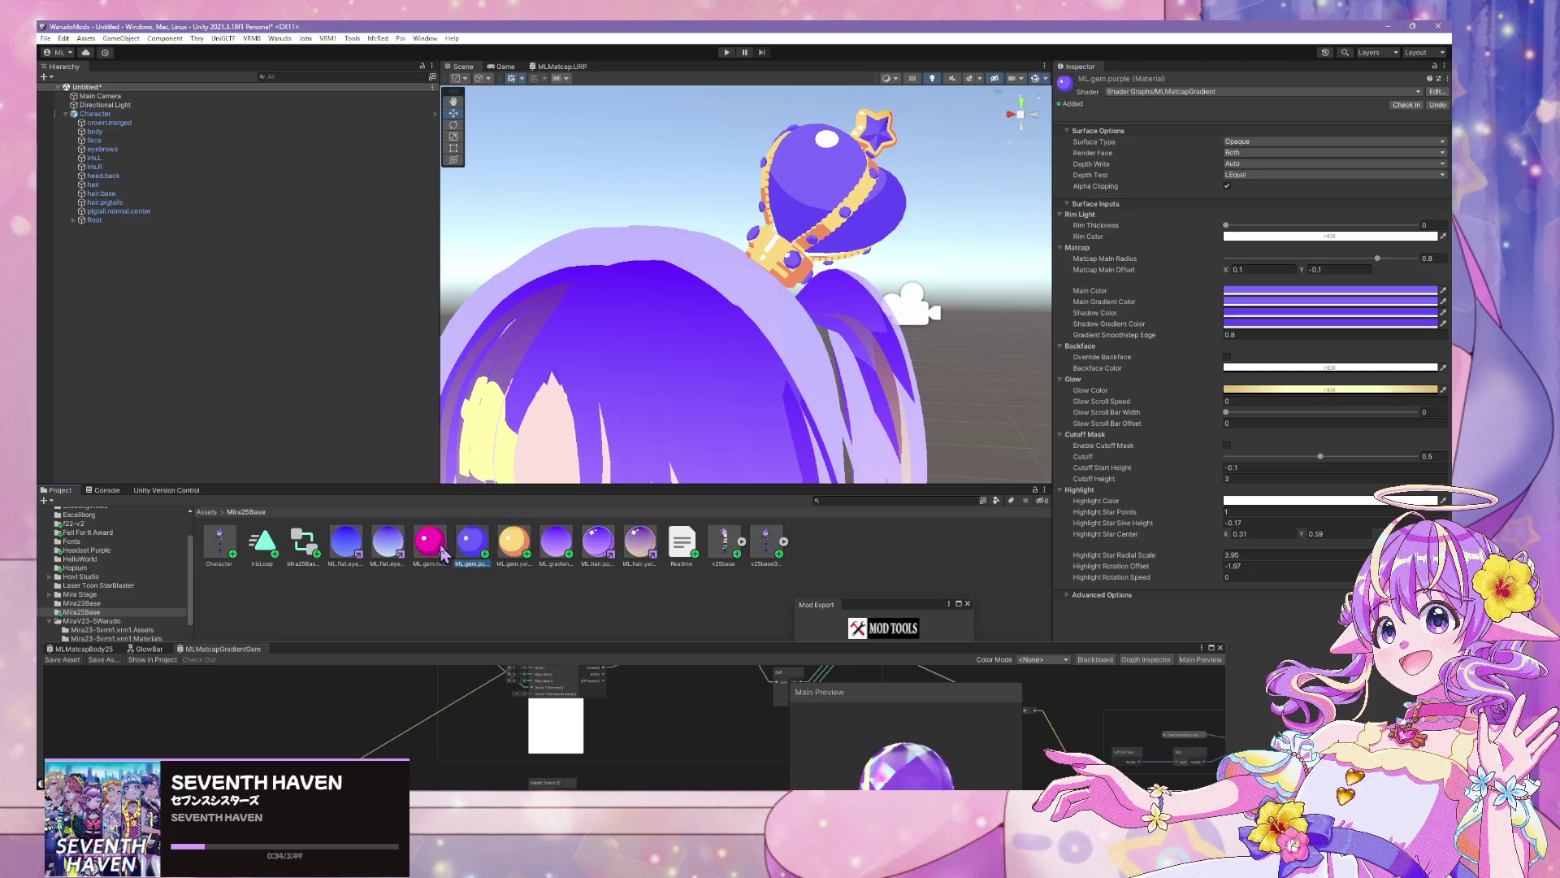
left_click(1233, 302)
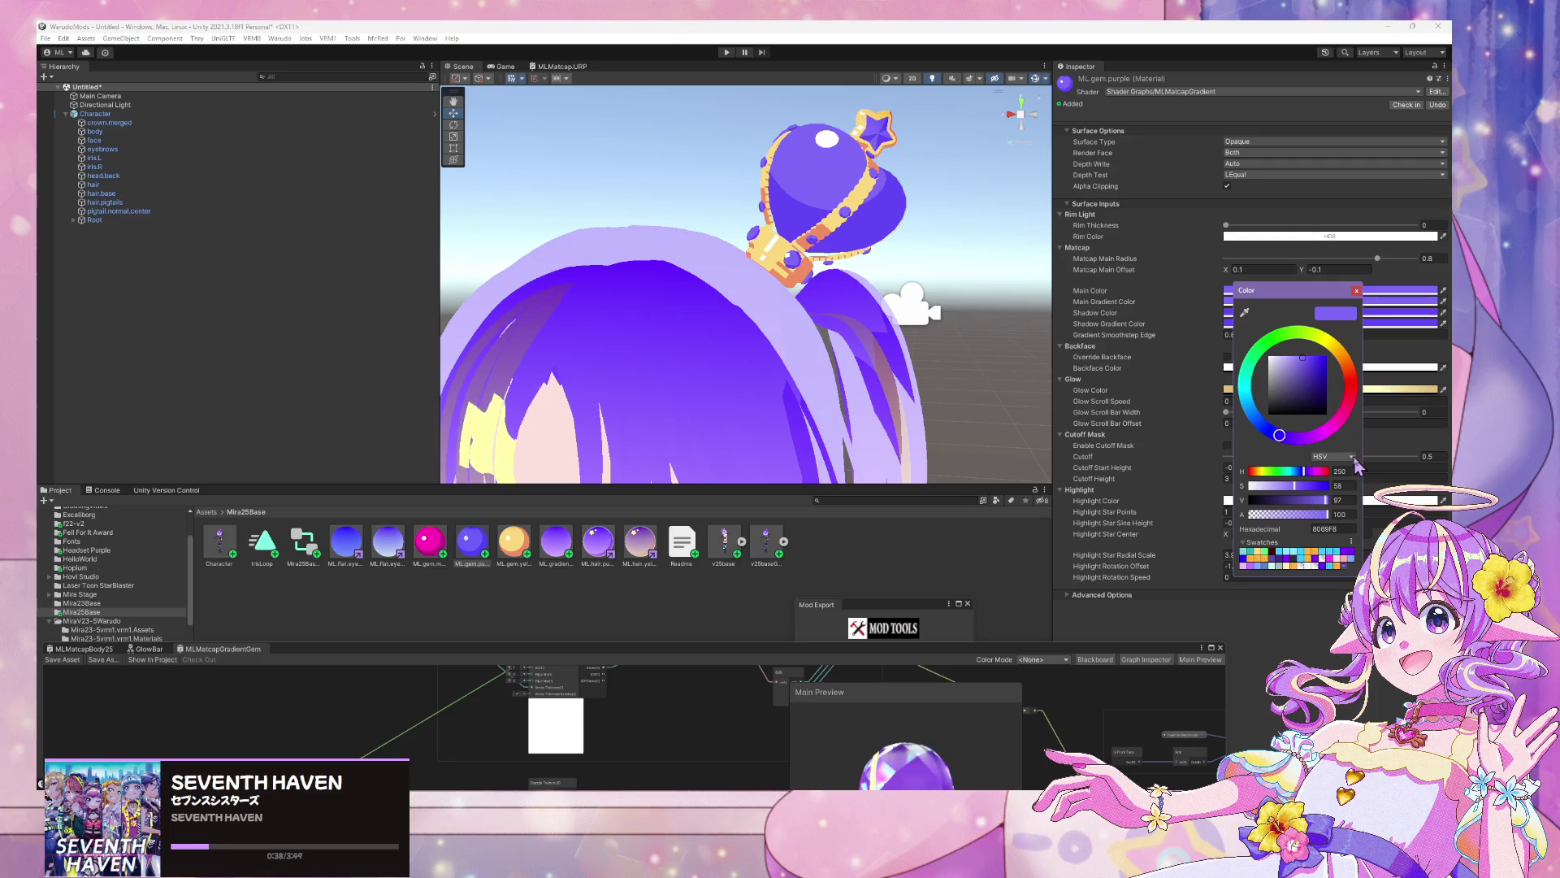
key("Escape")
scroll(869, 358, "down", 10)
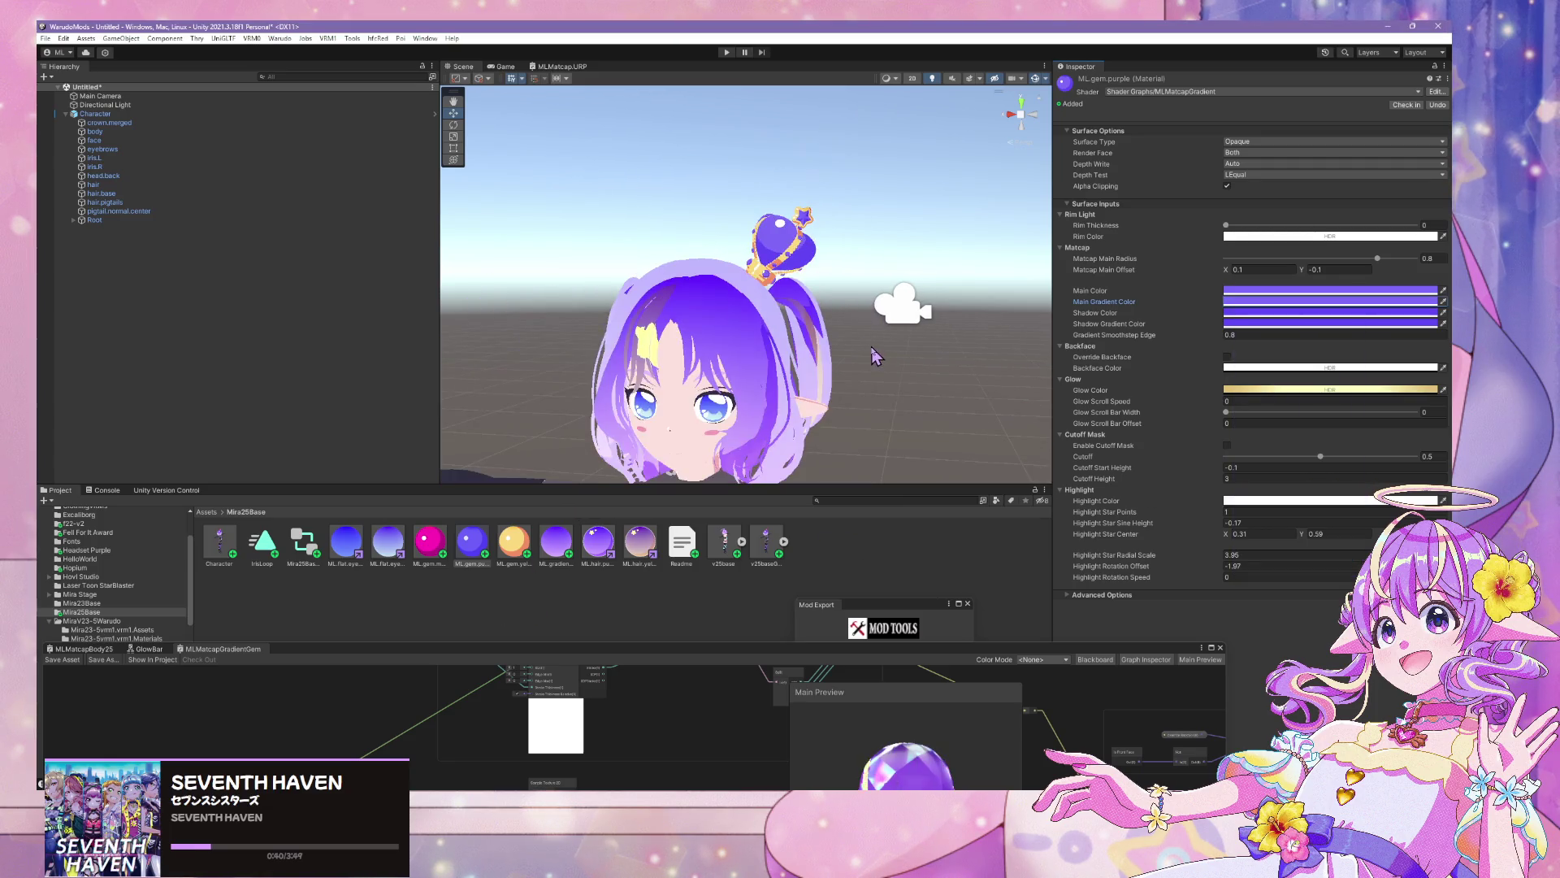
mouse_move(874, 352)
left_mouse_down()
mouse_move(895, 364)
mouse_move(910, 342)
left_mouse_up()
scroll(896, 364, "up", 10)
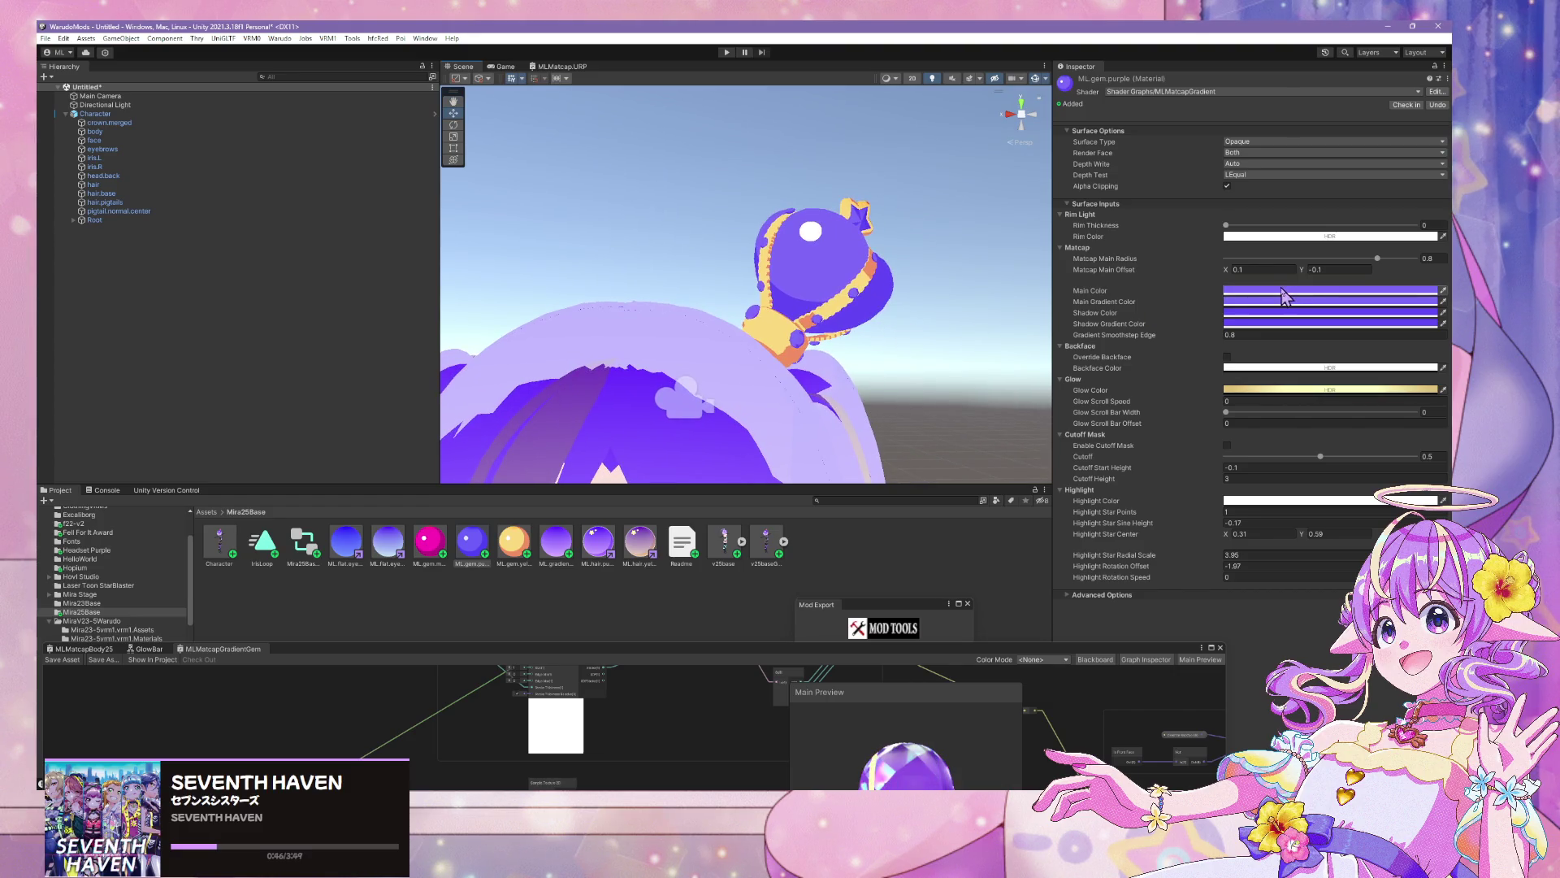
Trial a light blue main colour and gradient colour (196) on ML.gem.purple
left_click(1284, 295)
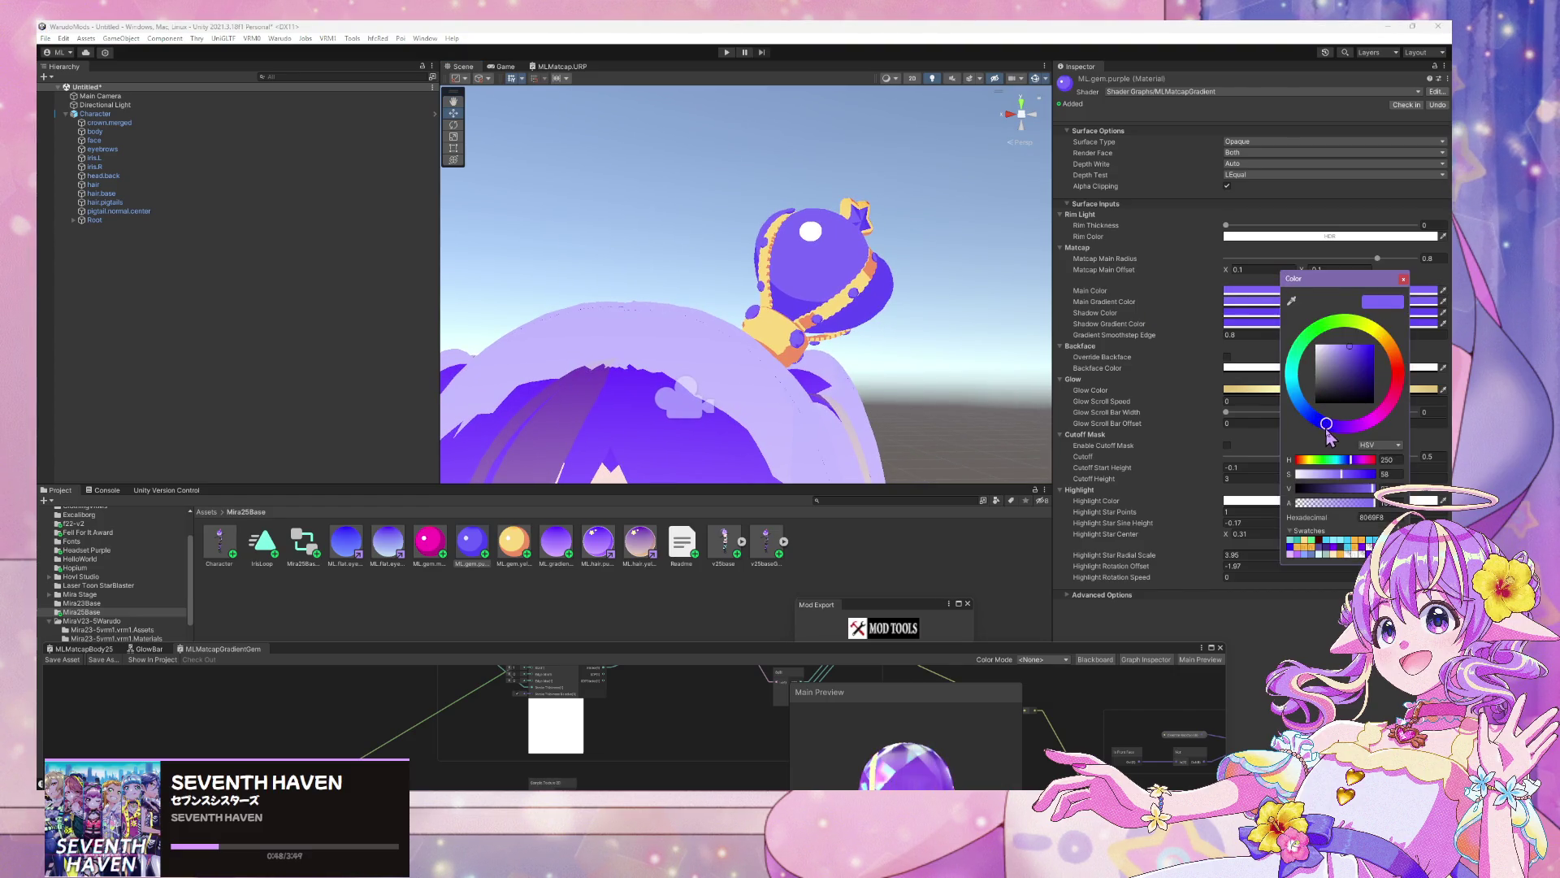
left_click_drag(1329, 430, 1284, 398)
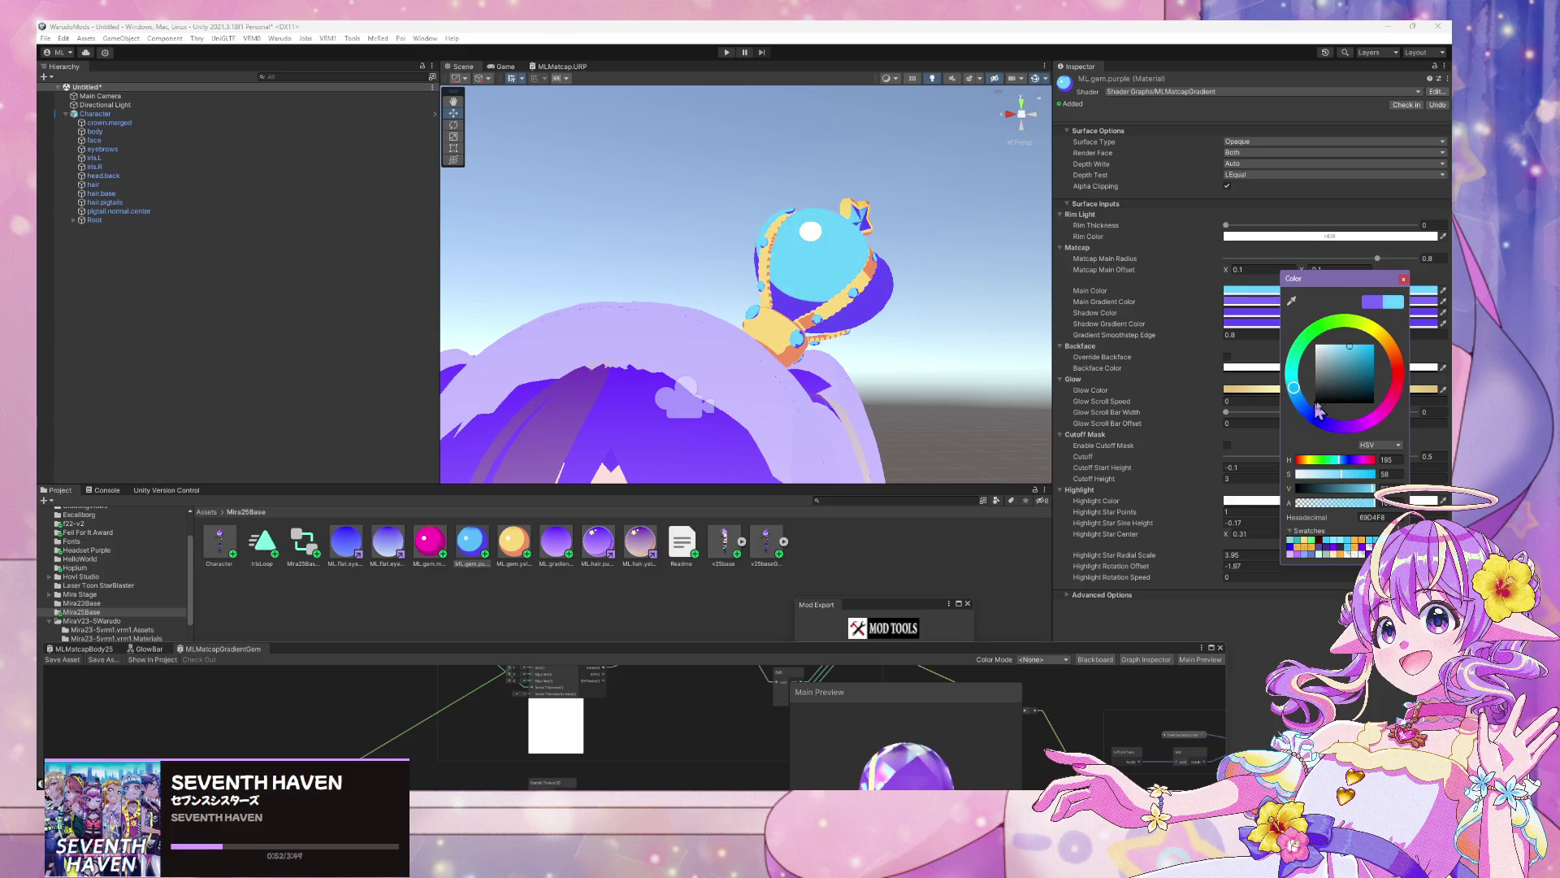
left_click(1429, 302)
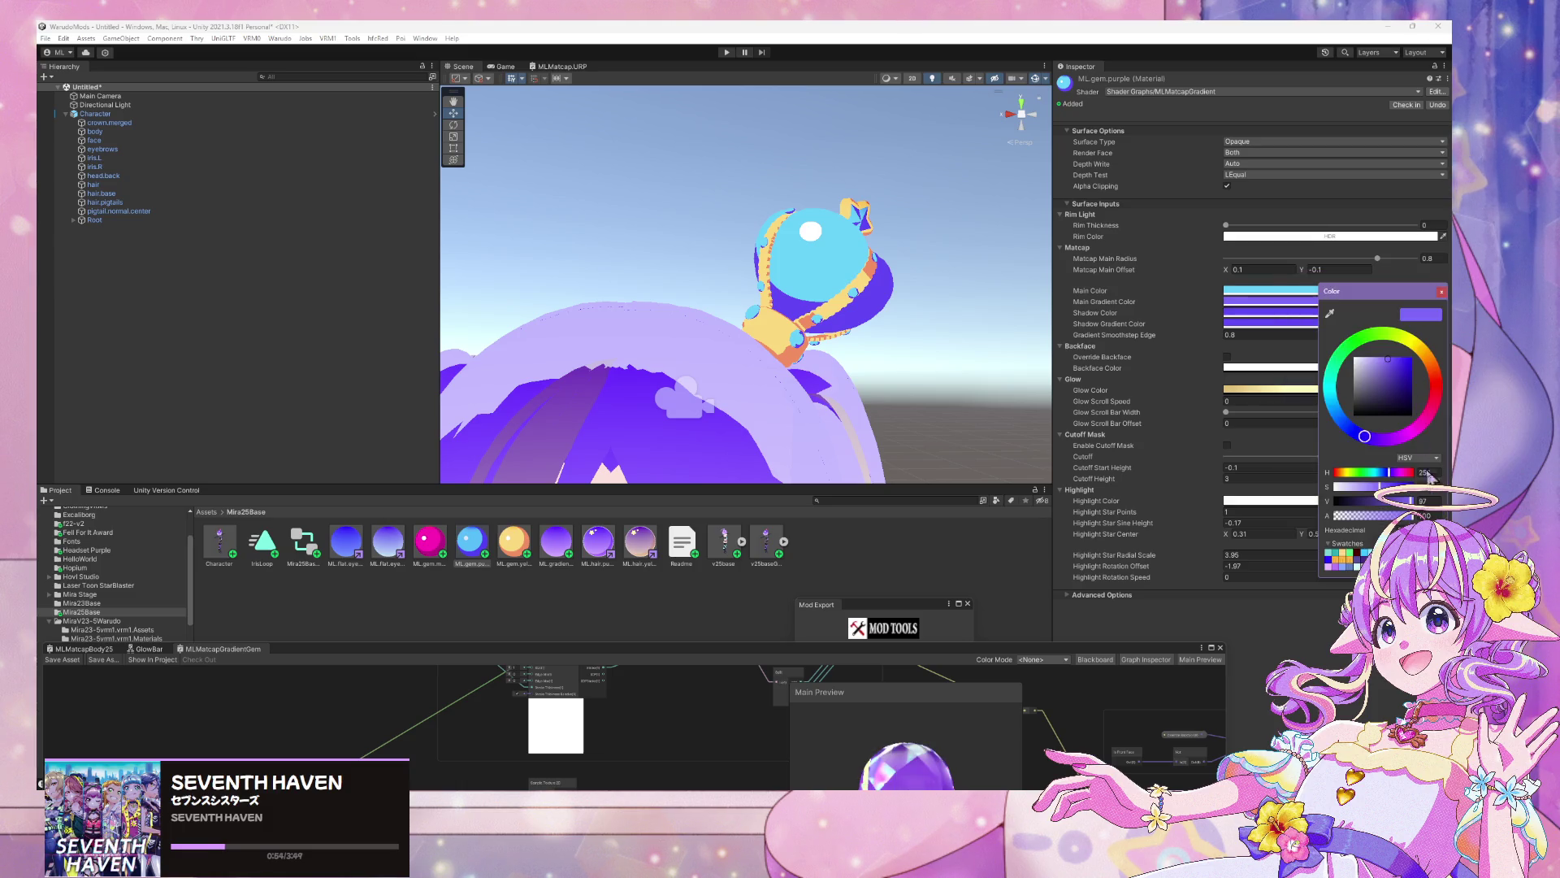
left_click(1442, 292)
left_click(1391, 291)
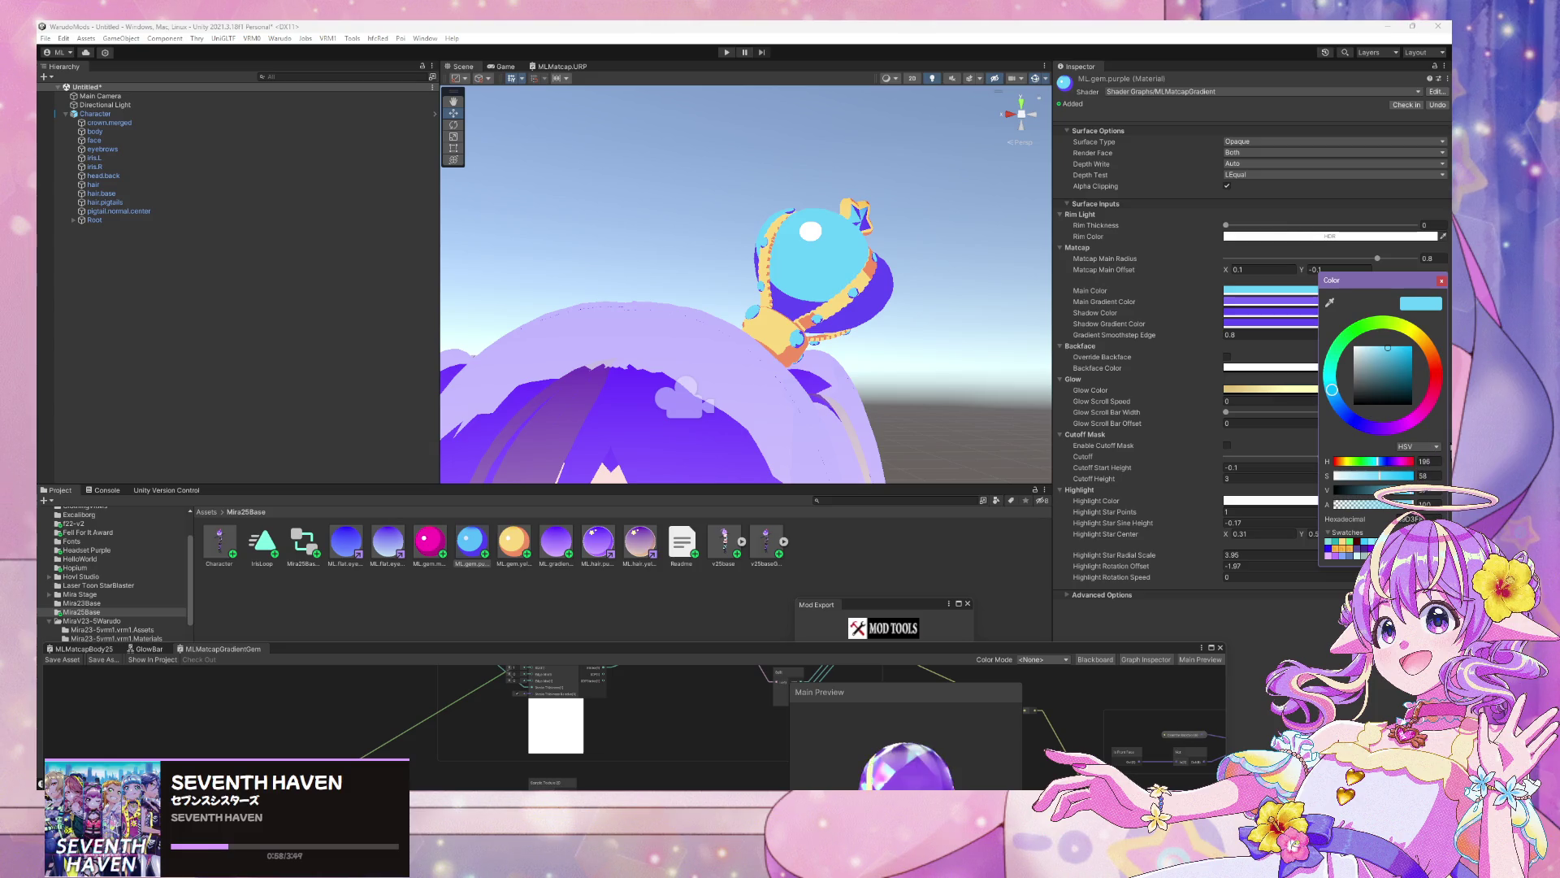
left_click(1442, 282)
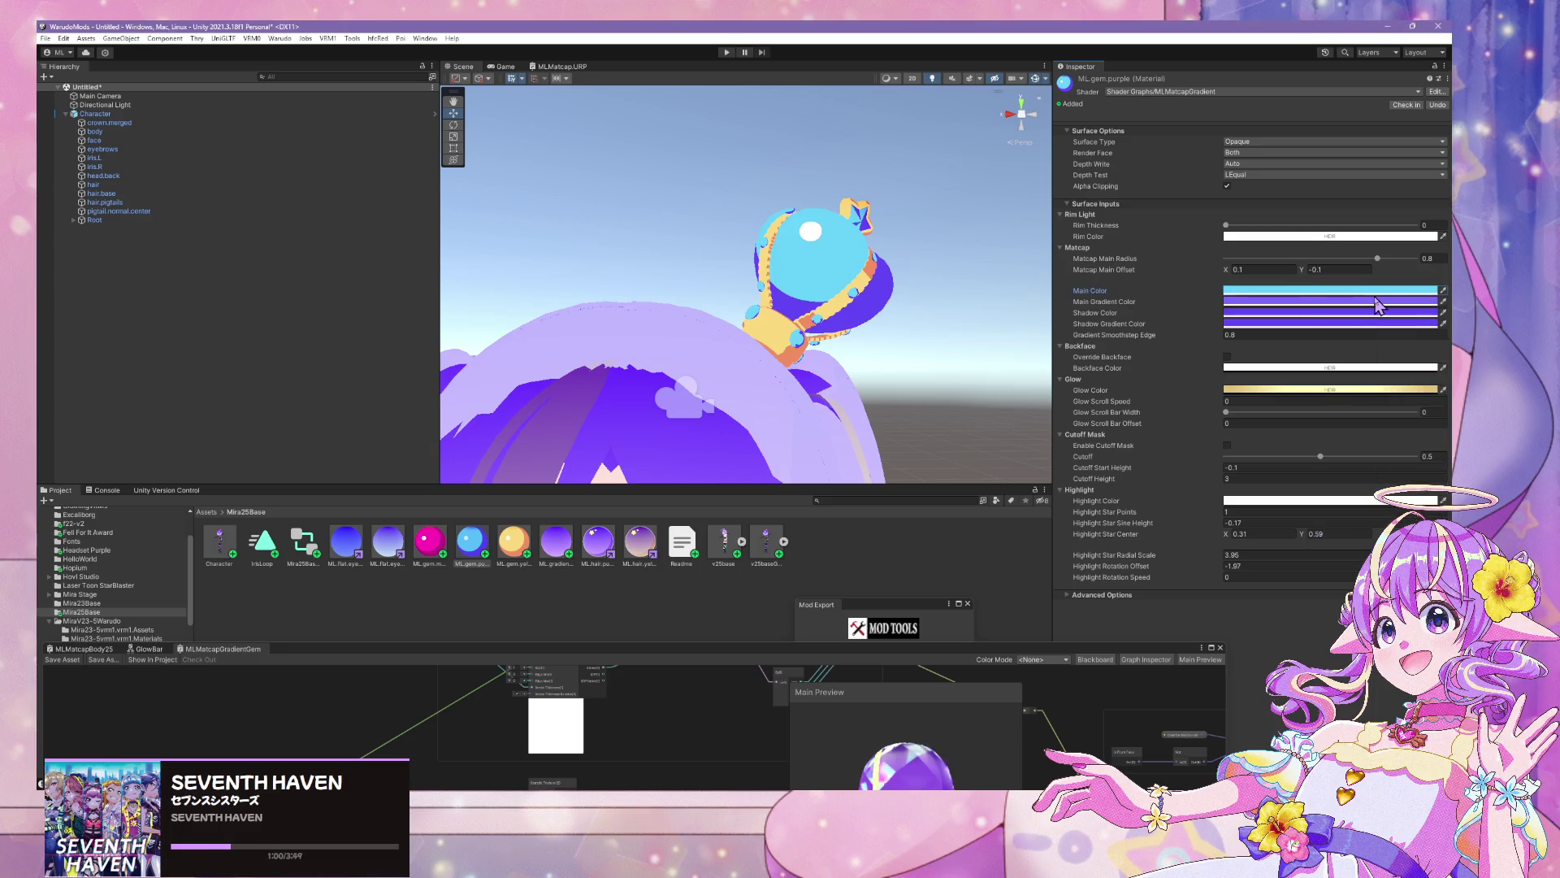
left_click(1376, 302)
type("196")
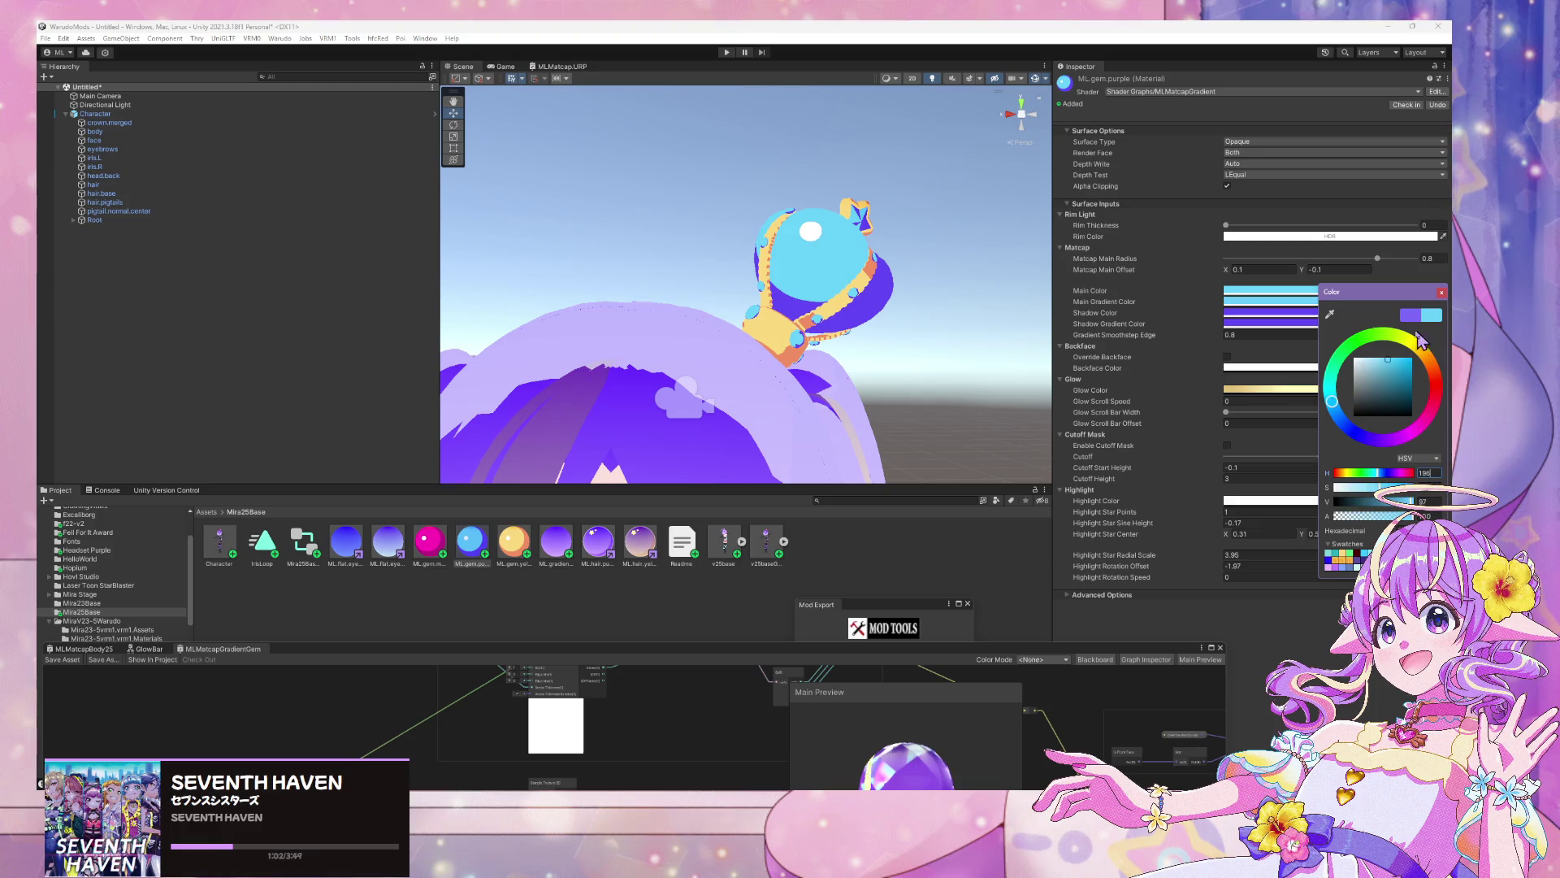
left_click(1441, 292)
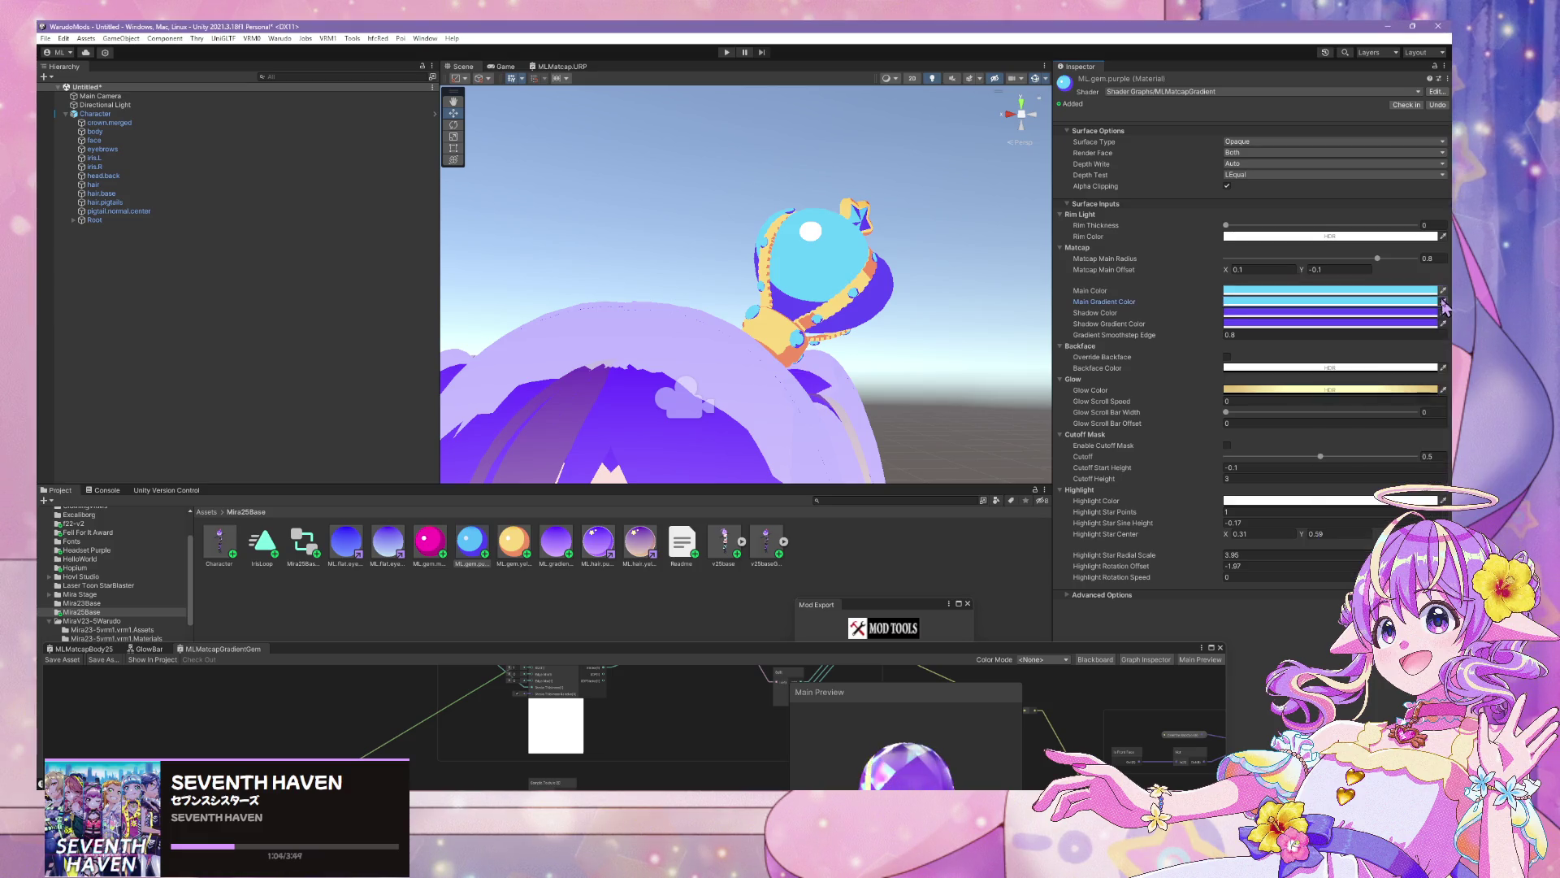
Set ML.gem.purple's shadow and shadow gradient colours to light blue 196 as well
left_click(1433, 313)
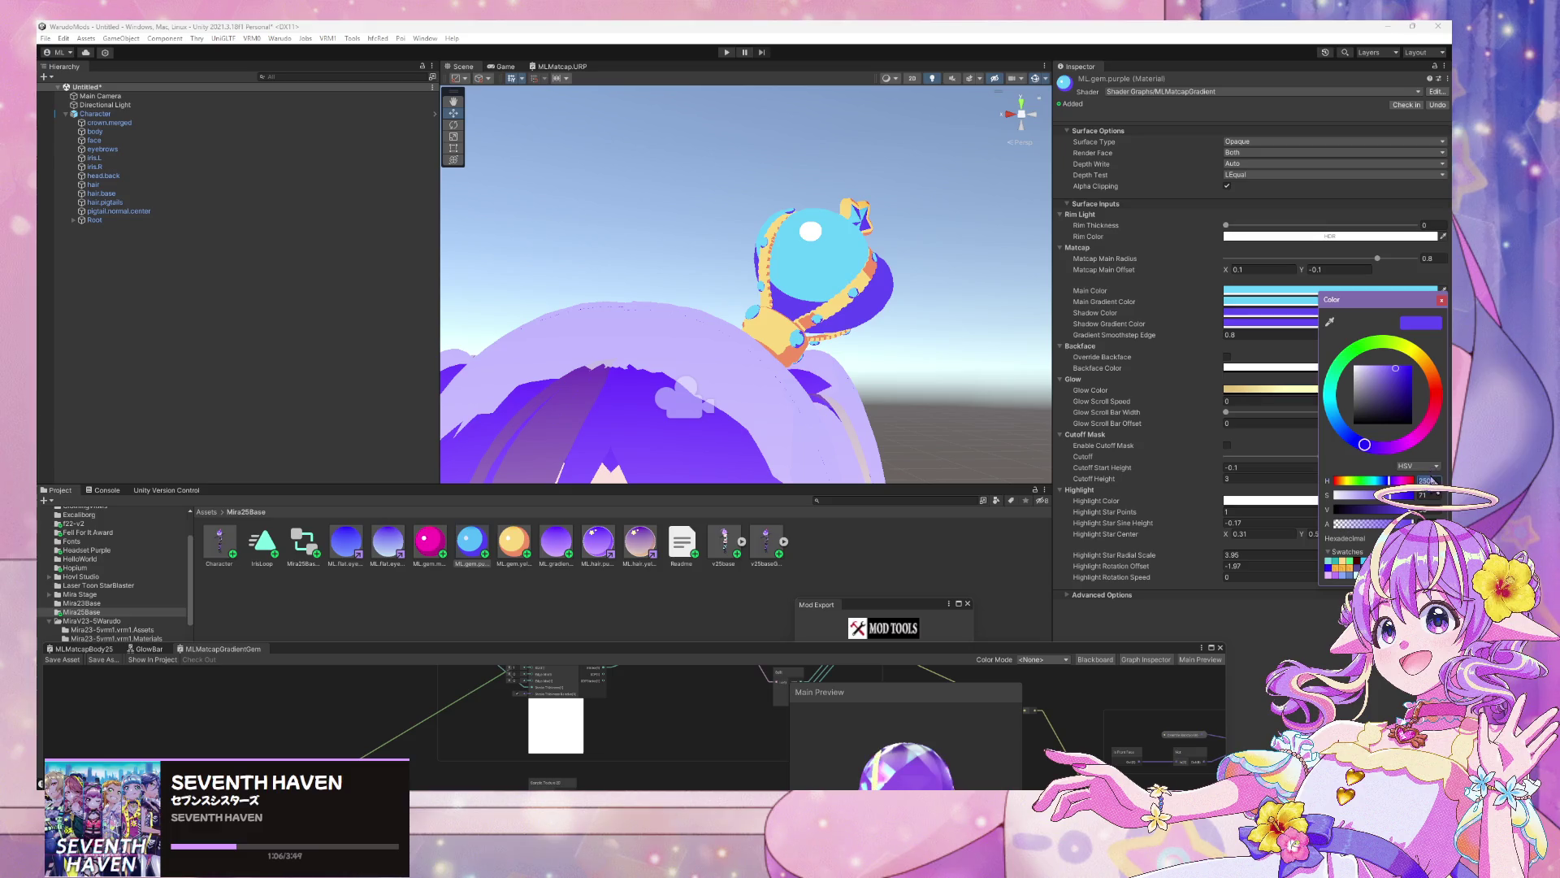
type("196")
left_click(1442, 300)
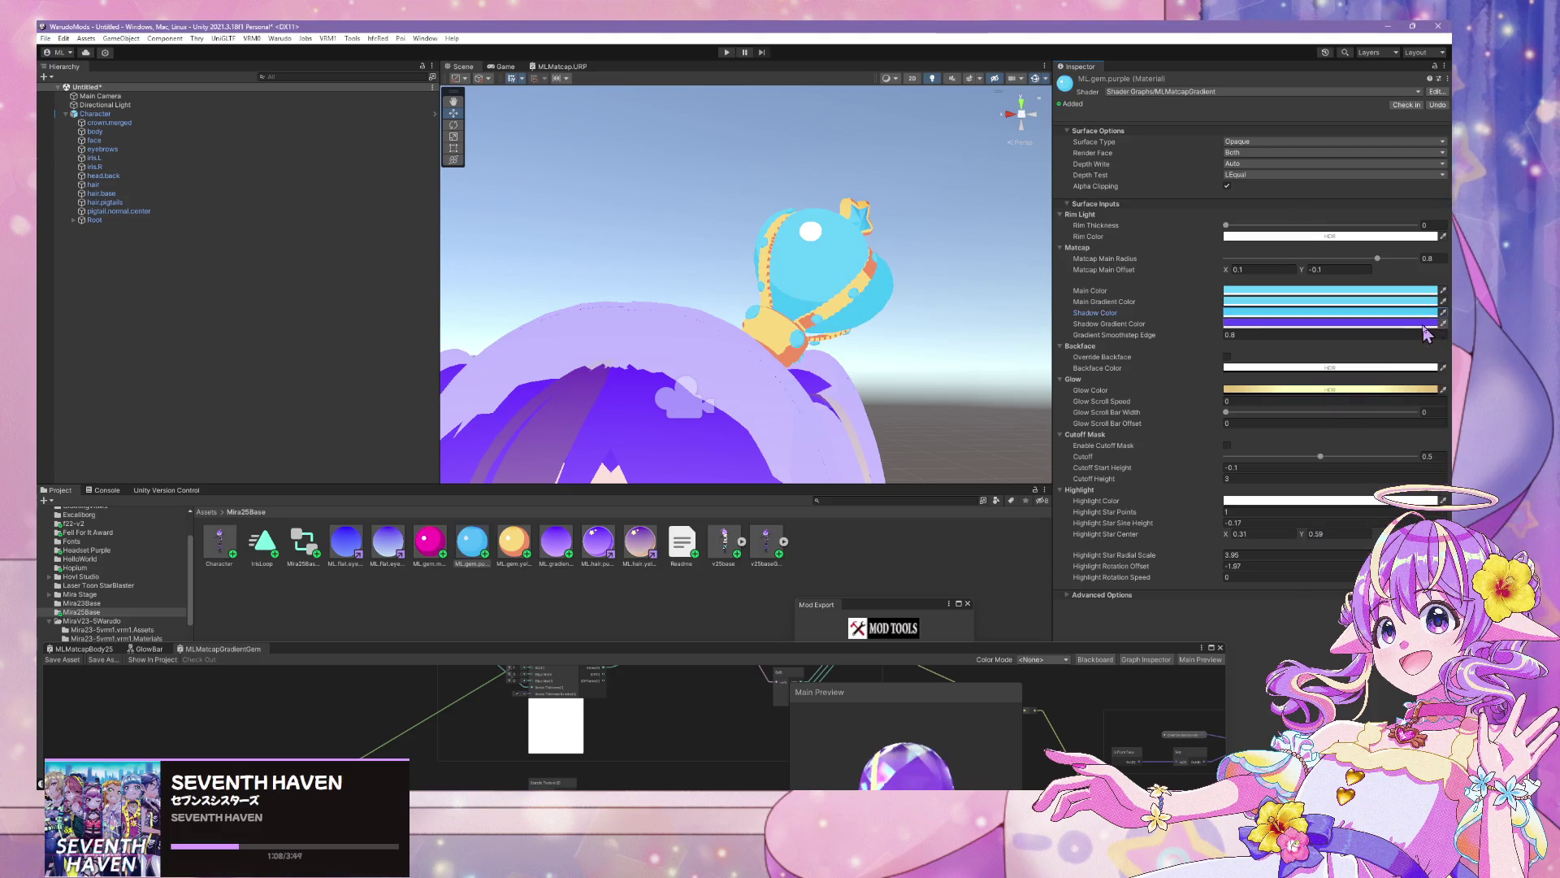
left_click(1424, 324)
type("196")
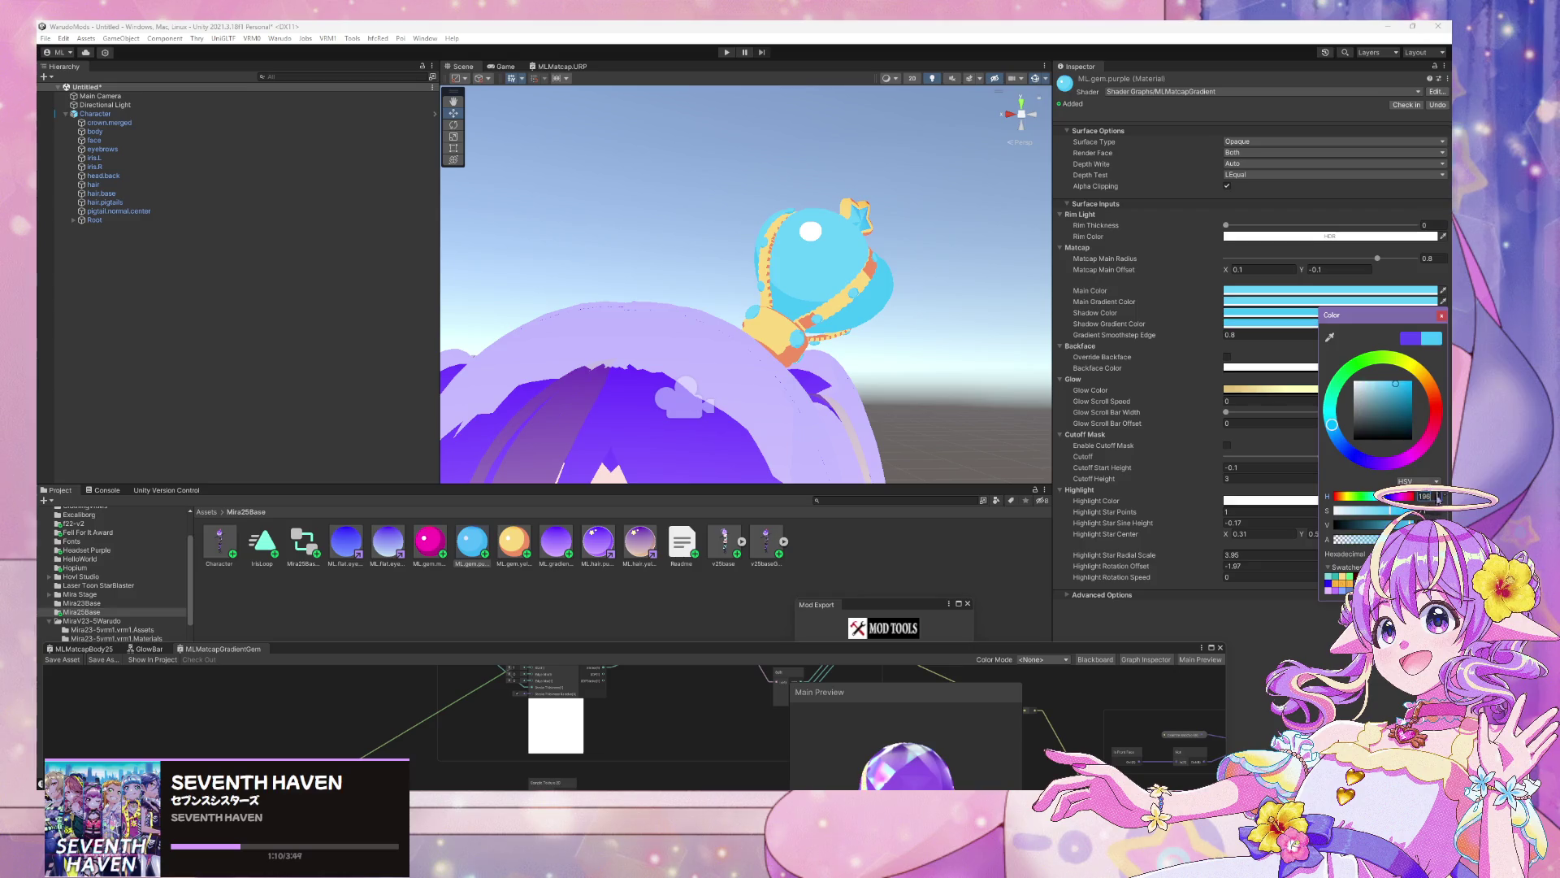
left_click(1442, 316)
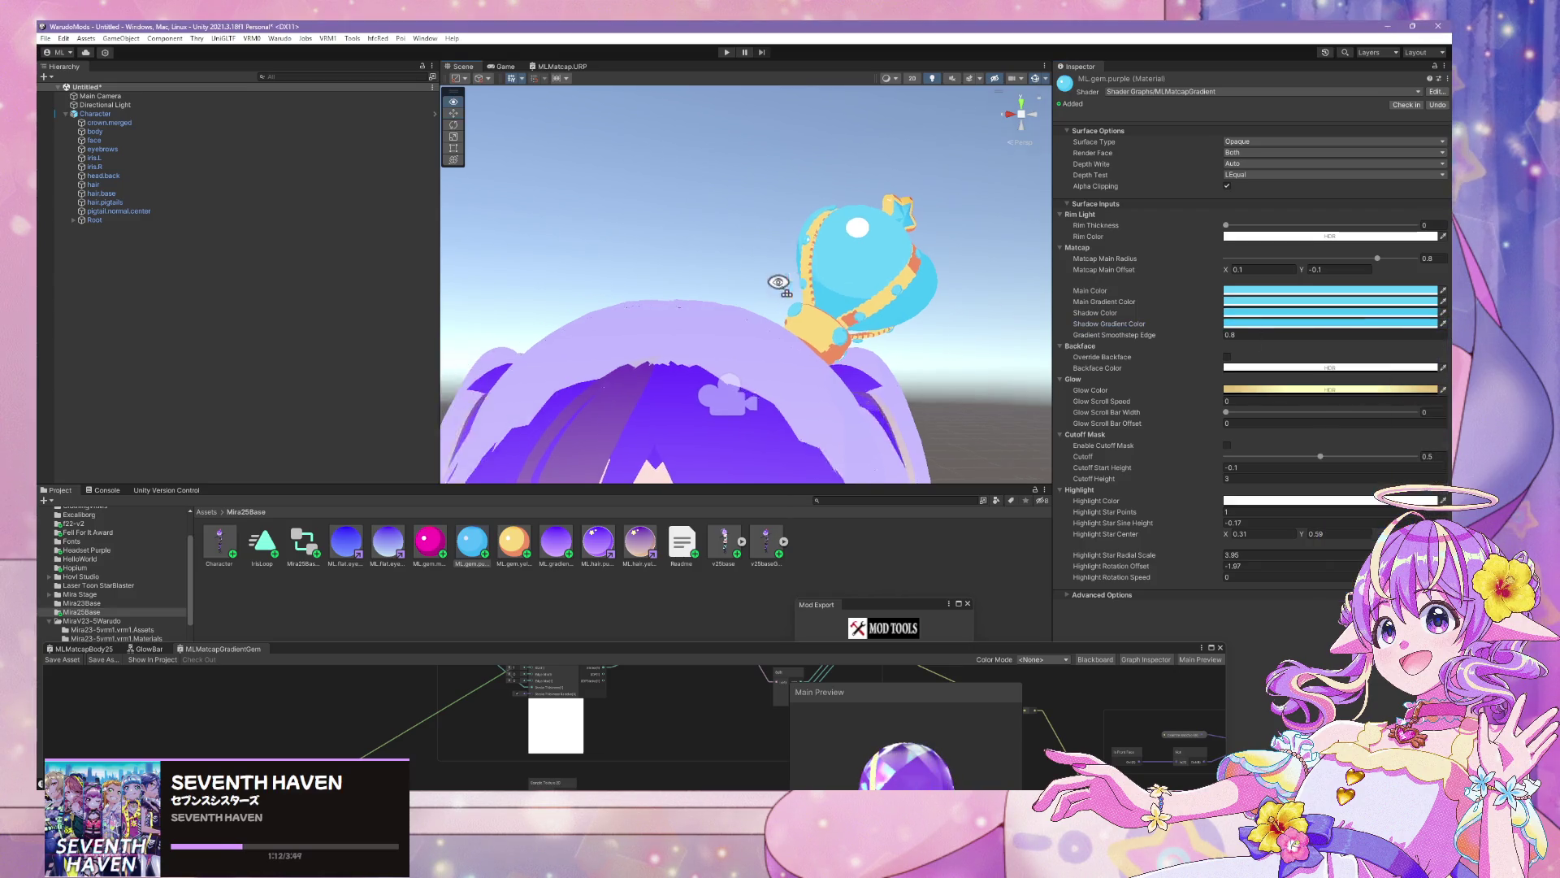
mouse_move(755, 293)
left_mouse_down()
mouse_move(772, 285)
mouse_move(738, 286)
mouse_move(791, 289)
left_mouse_up()
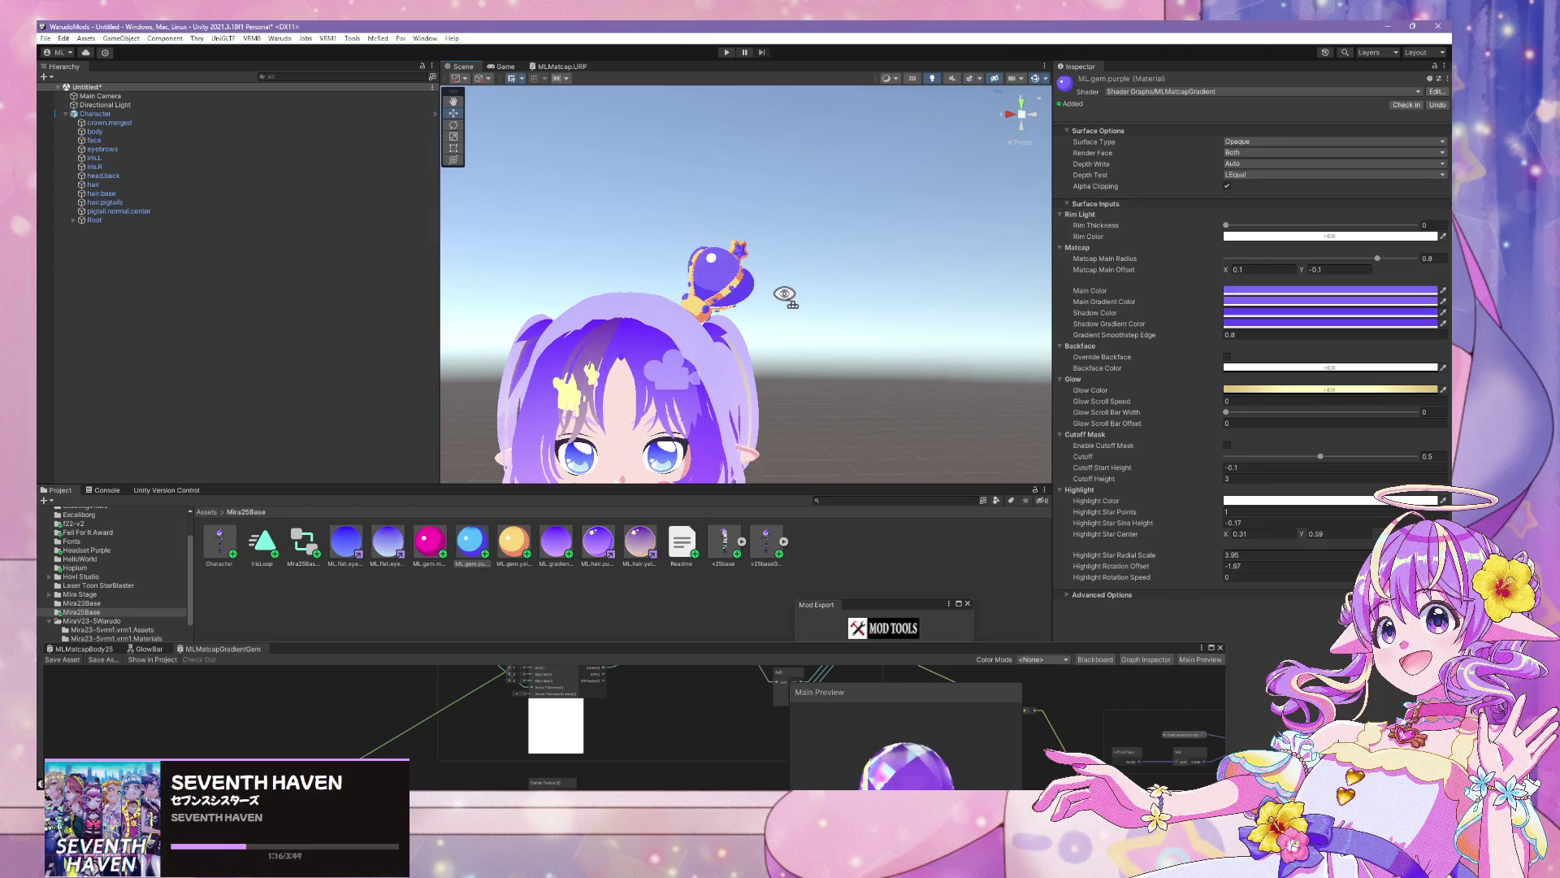
Step between the magenta and purple gem colours, ending on magenta, then select the crown
key("Right")
key("Left")
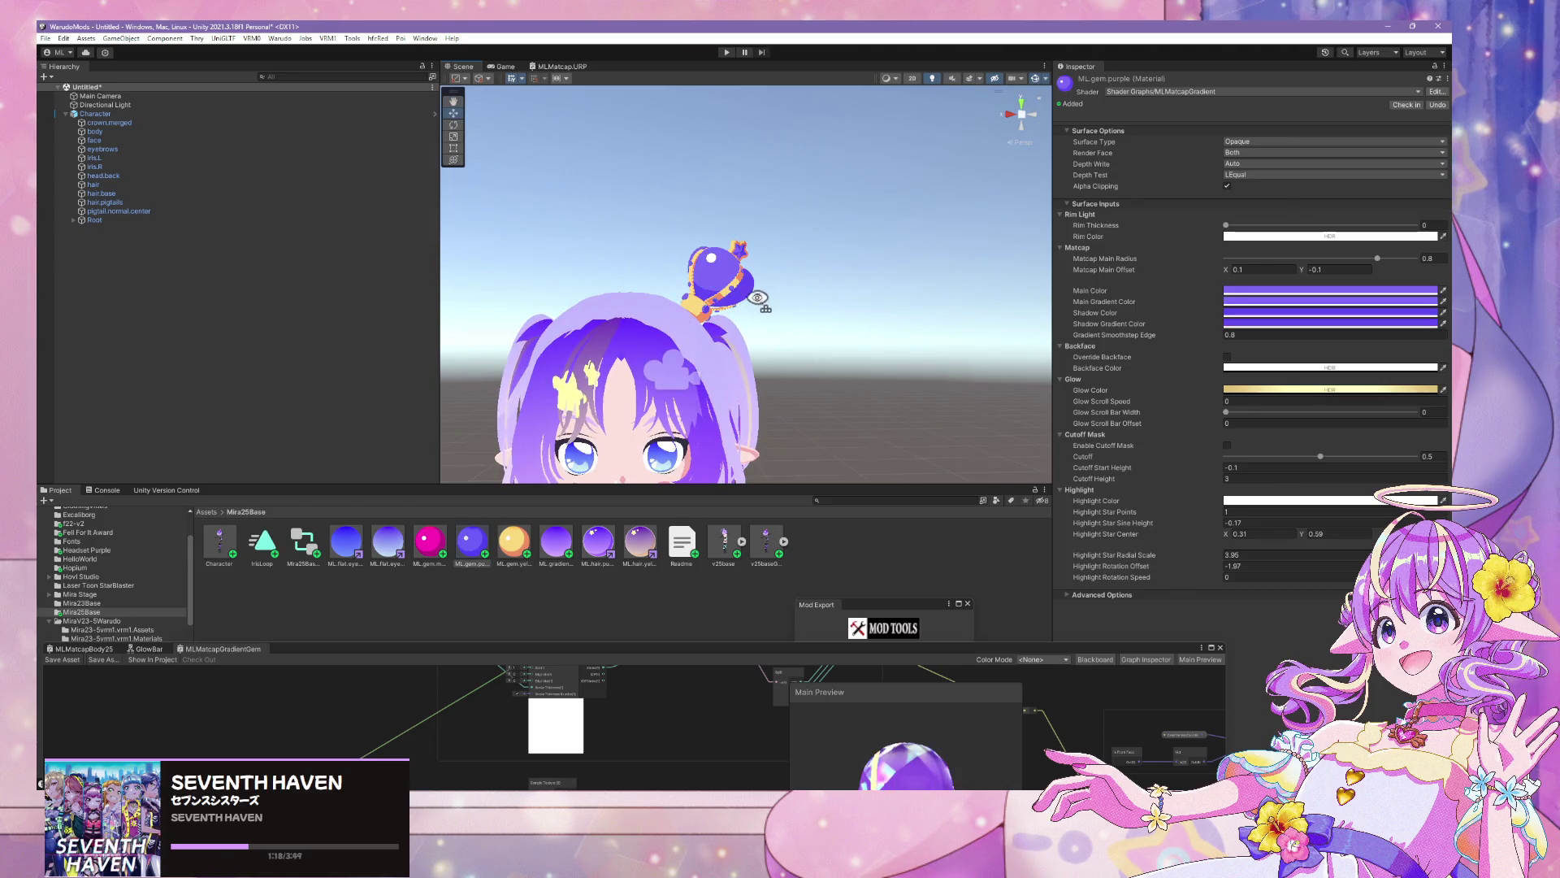
mouse_move(784, 295)
left_mouse_down()
mouse_move(757, 297)
mouse_move(818, 273)
left_mouse_up()
key("Left")
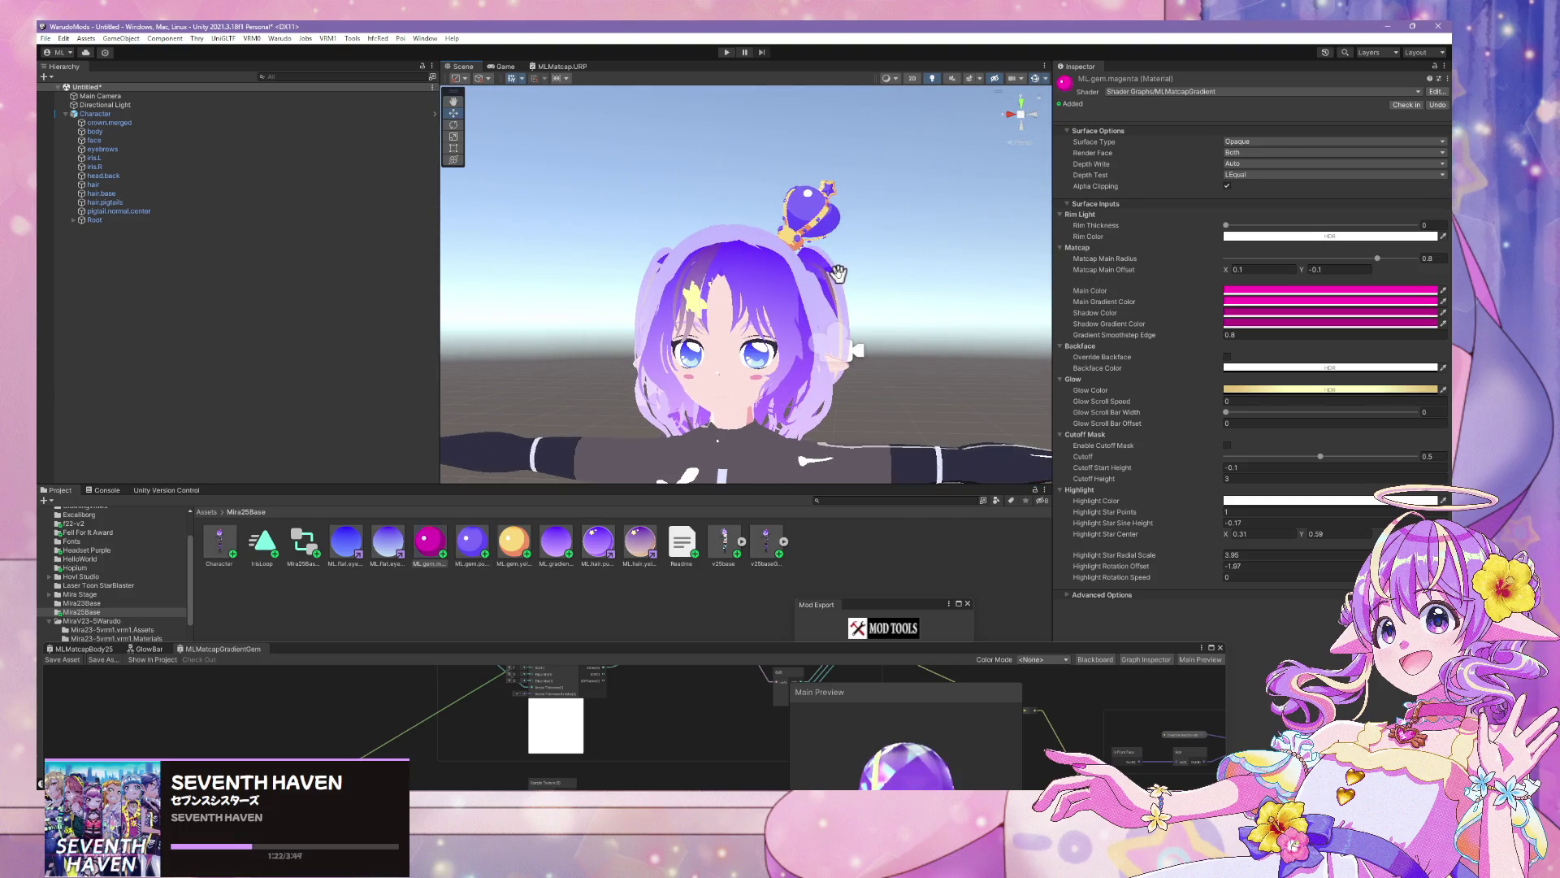
key("Right")
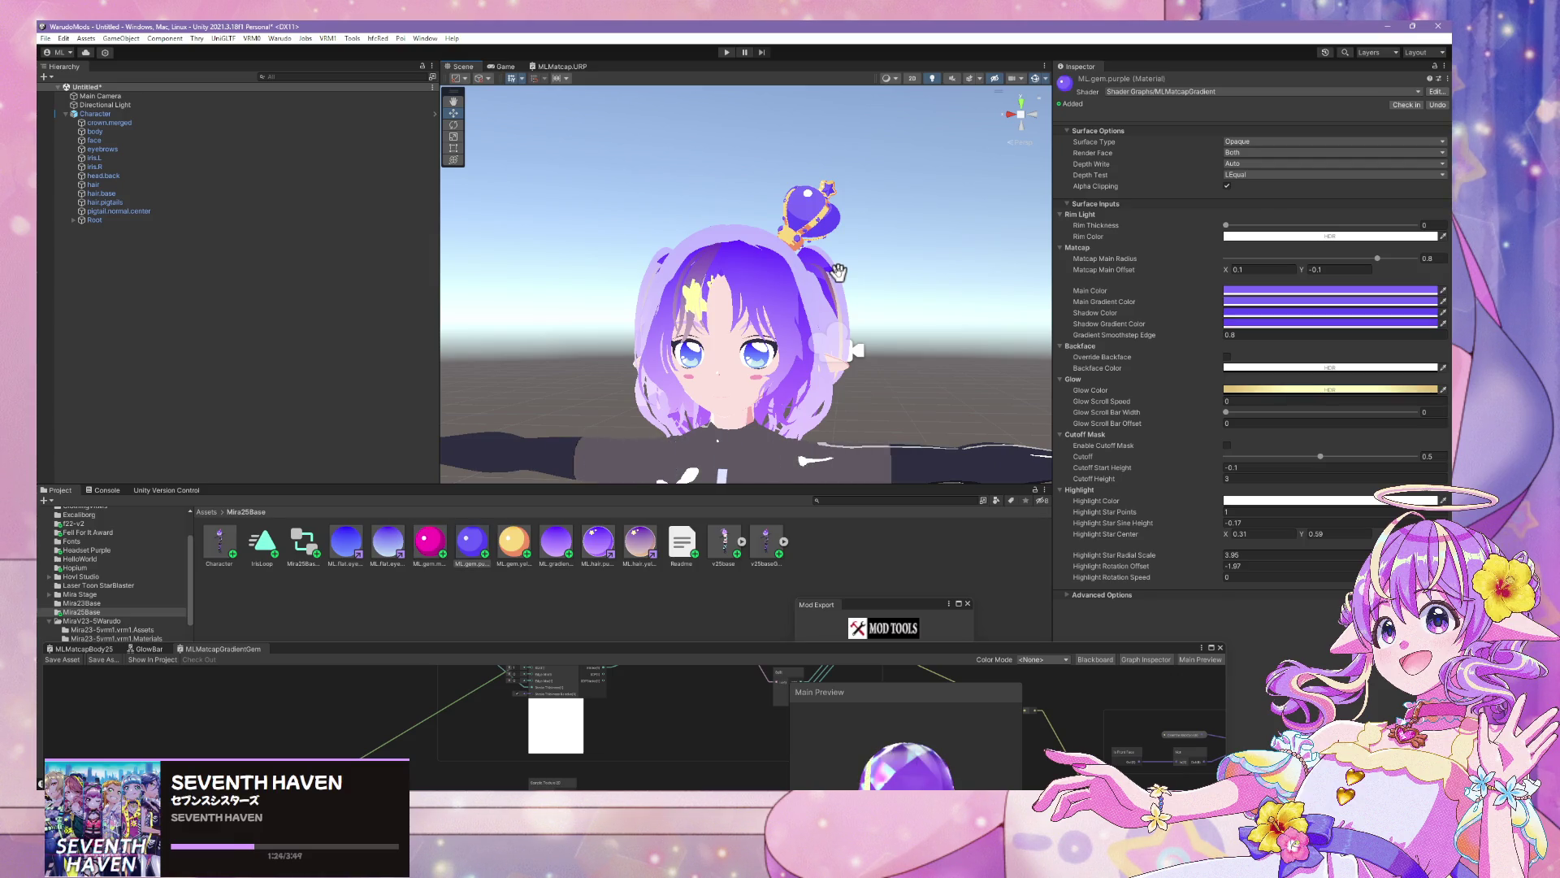
key("Left")
left_click(838, 272)
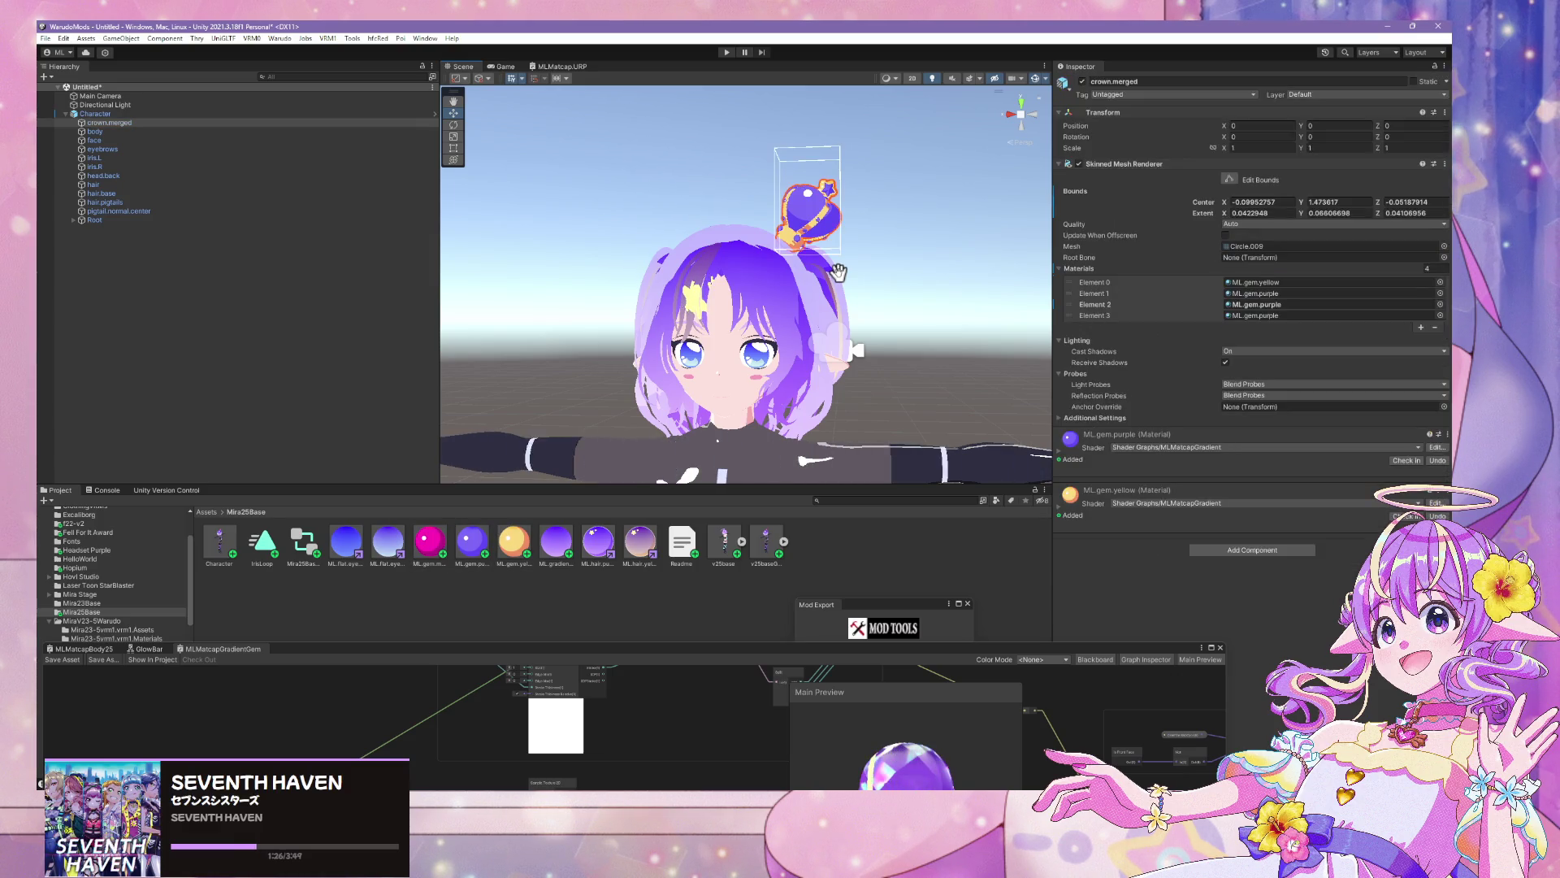
Deselect the crown, frame the character's face, and build the avatar mod from the Warudo menu
left_click(853, 267)
mouse_move(867, 254)
left_mouse_down()
mouse_move(982, 272)
mouse_move(1045, 251)
mouse_move(915, 260)
left_mouse_up()
scroll(916, 260, "up", 5)
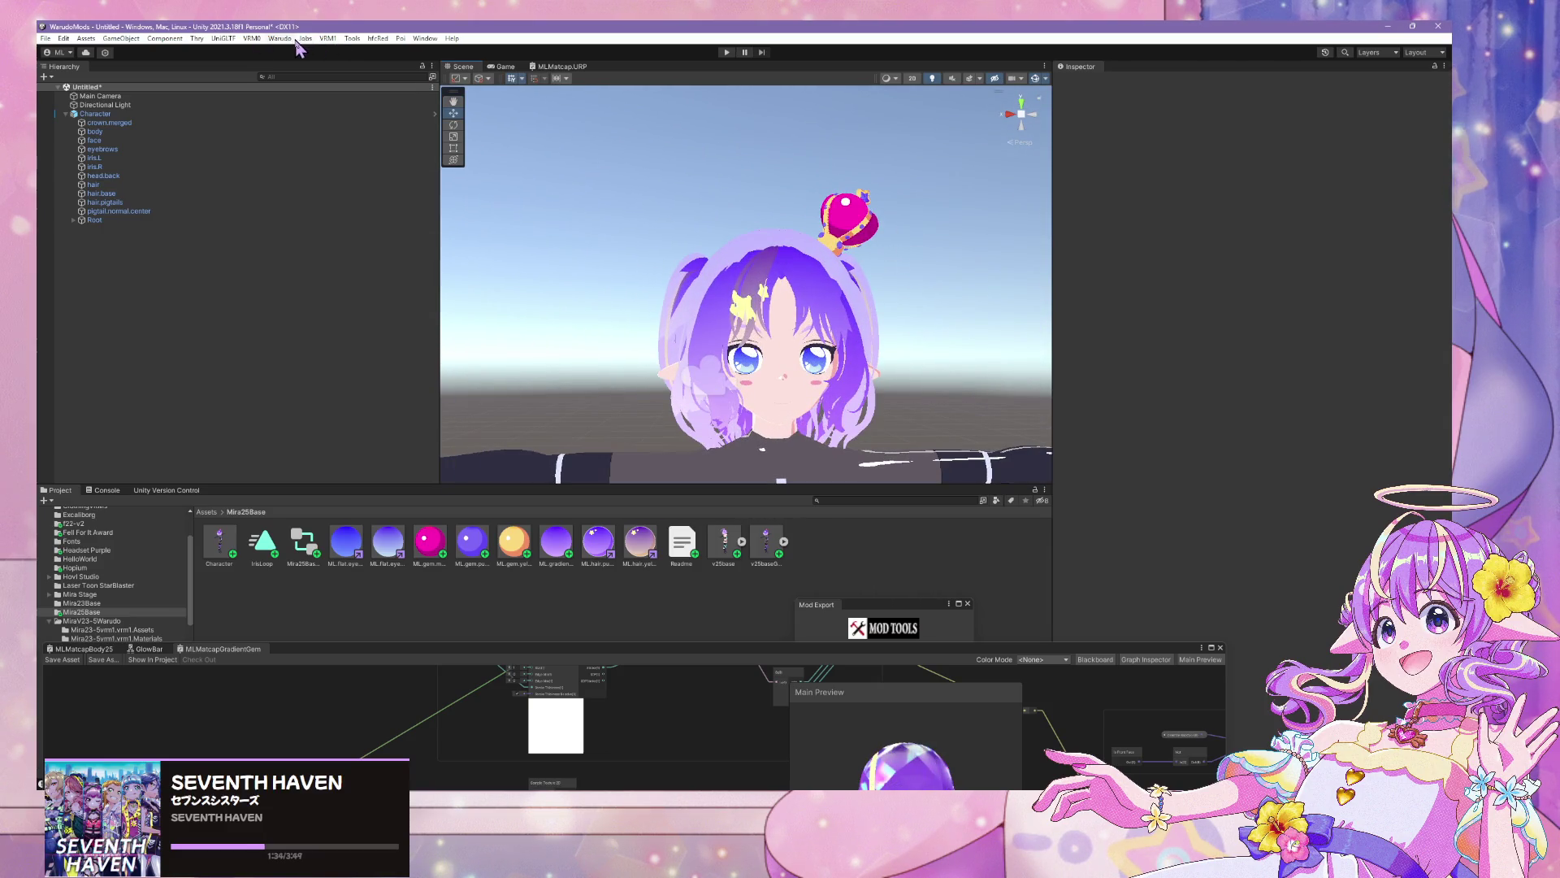
left_click(296, 44)
left_click(358, 110)
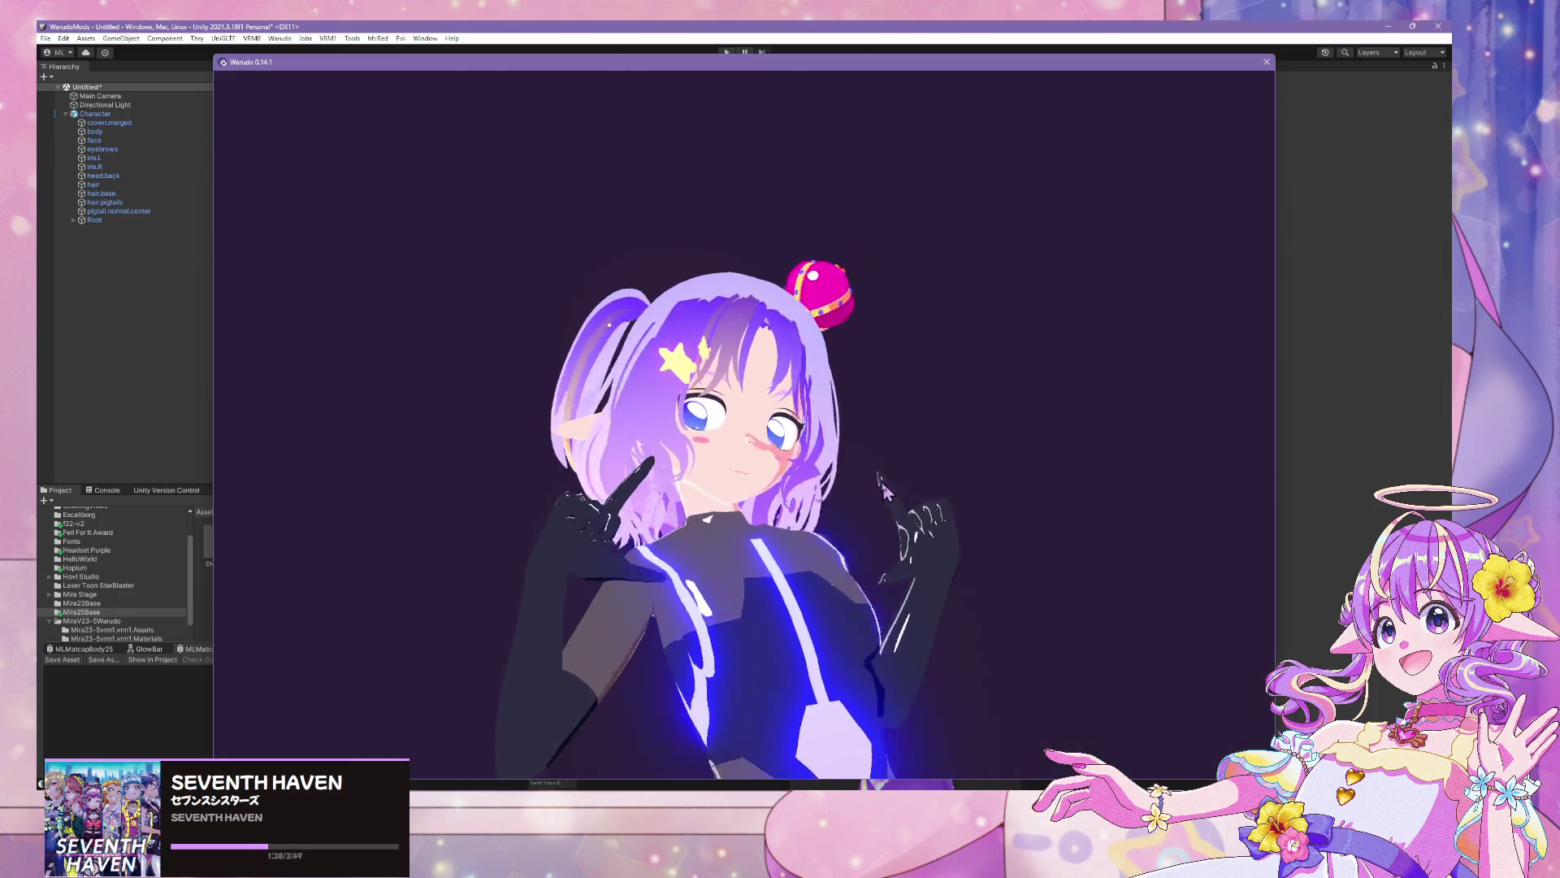
Orbit the Warudo camera to view the crowned avatar from the sides and back
mouse_move(881, 496)
left_mouse_down()
mouse_move(1246, 529)
mouse_move(622, 461)
mouse_move(505, 429)
mouse_move(331, 484)
mouse_move(522, 475)
left_mouse_up()
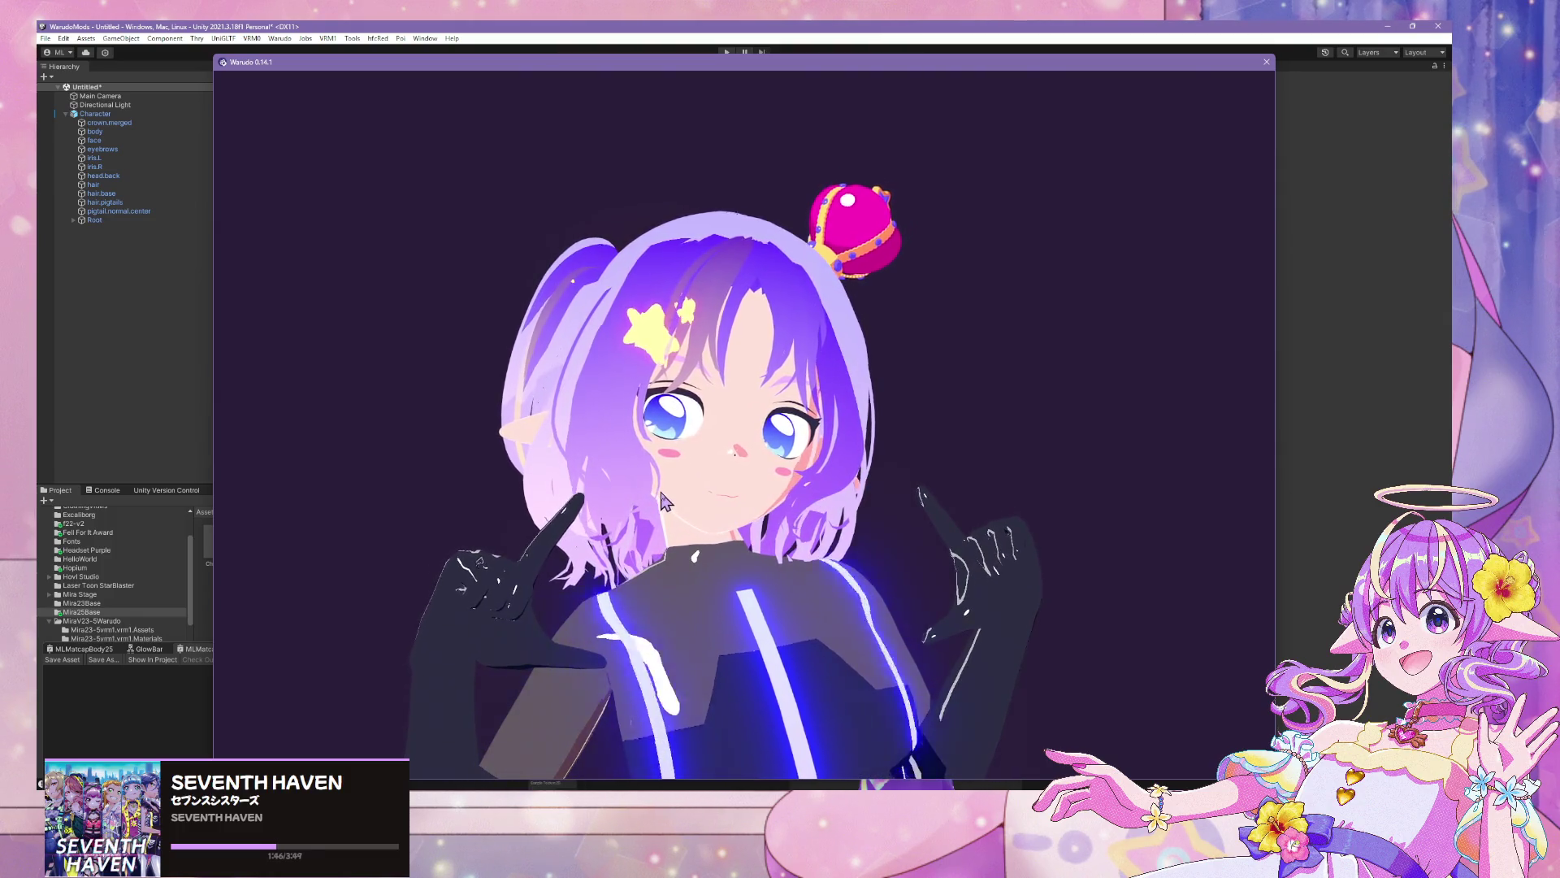
mouse_move(645, 512)
left_mouse_down()
mouse_move(926, 525)
mouse_move(529, 477)
mouse_move(501, 556)
left_mouse_up()
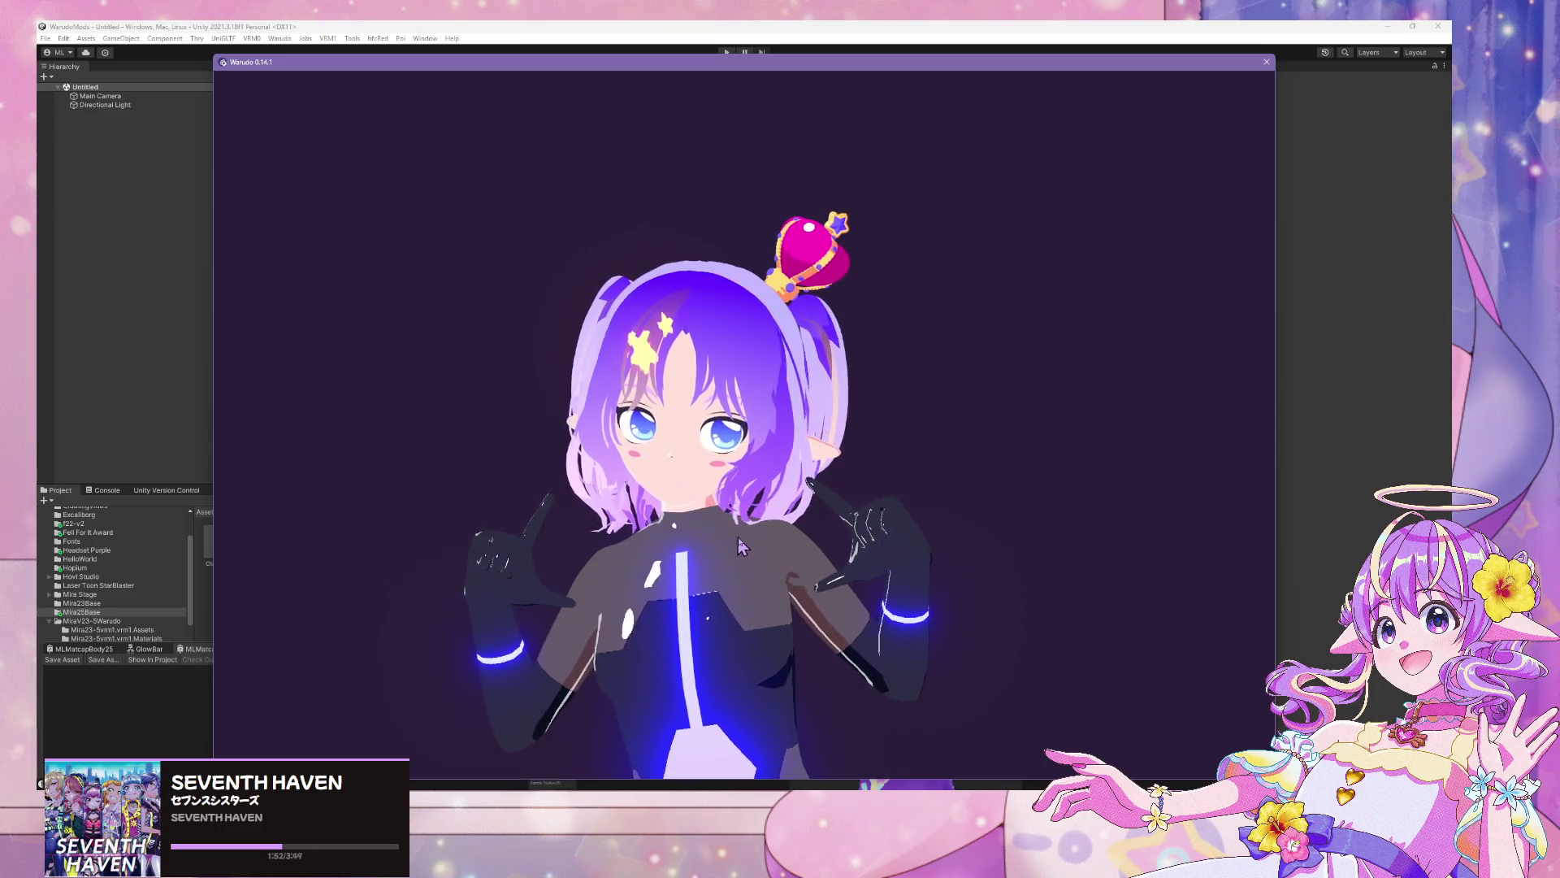
left_click_drag(892, 575, 571, 538)
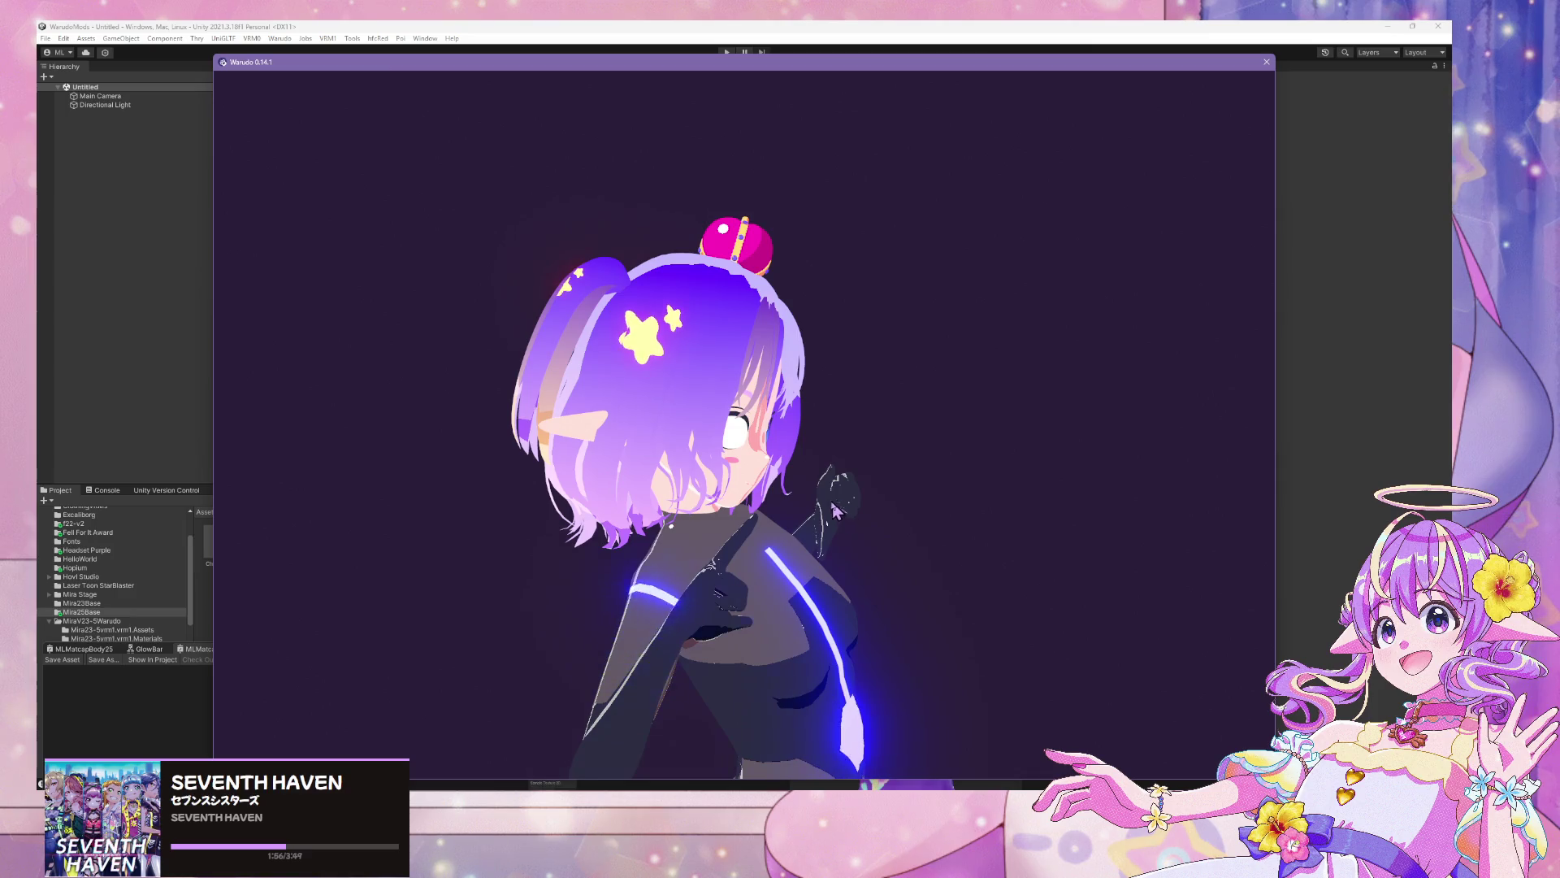
mouse_move(836, 511)
left_mouse_down()
mouse_move(784, 498)
mouse_move(276, 524)
mouse_move(1002, 539)
mouse_move(918, 540)
mouse_move(1041, 523)
left_mouse_up()
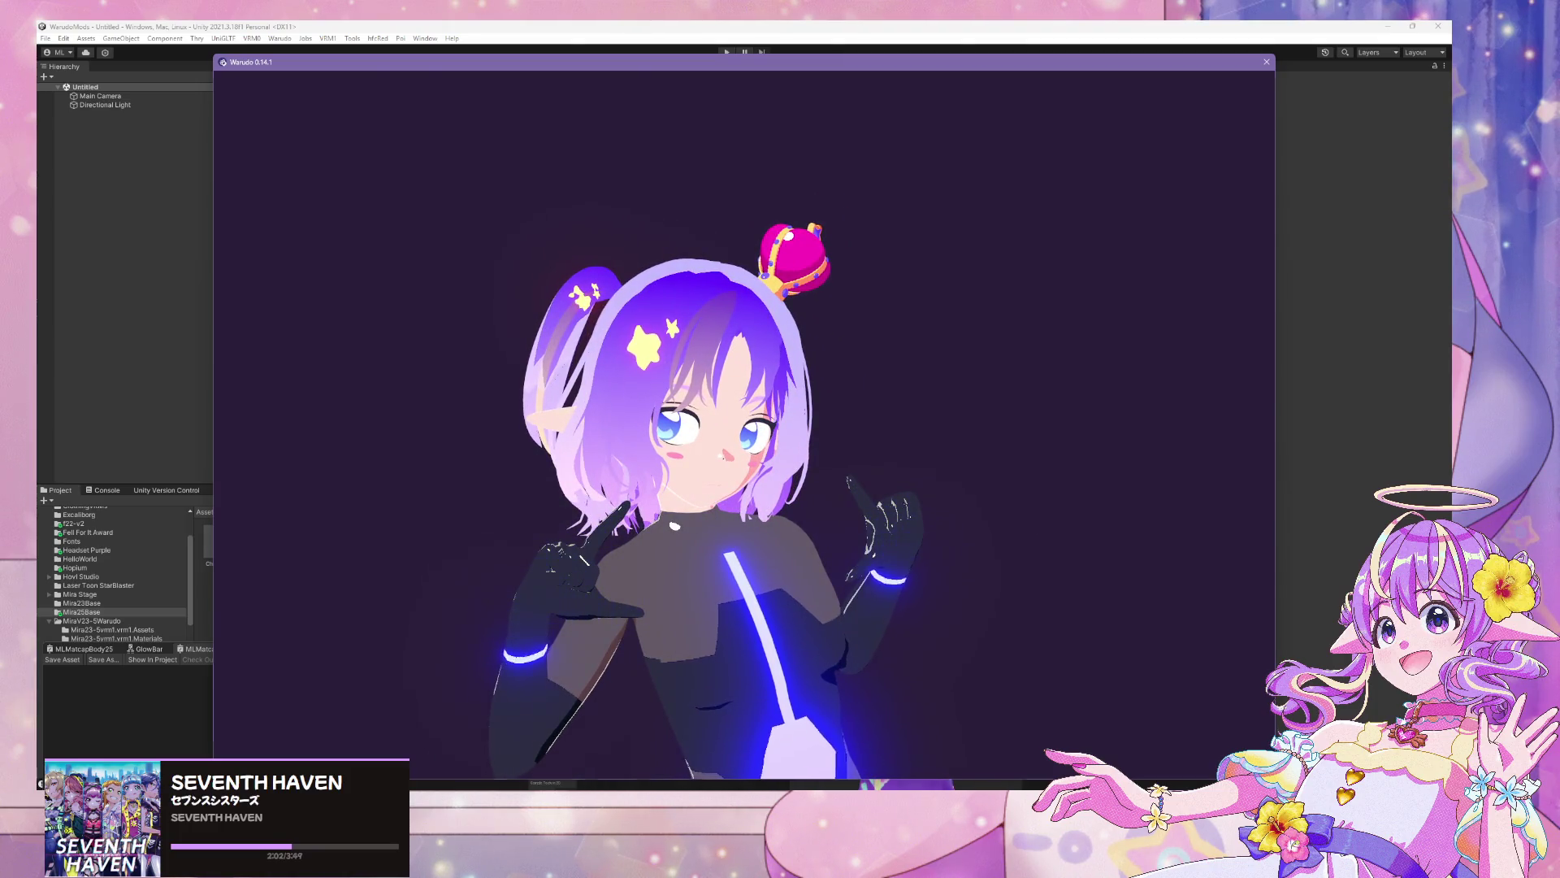
Preview Expression16 on the avatar, view the crown from above, then switch back to Blender
key("alt+Tab")
left_click(1056, 455)
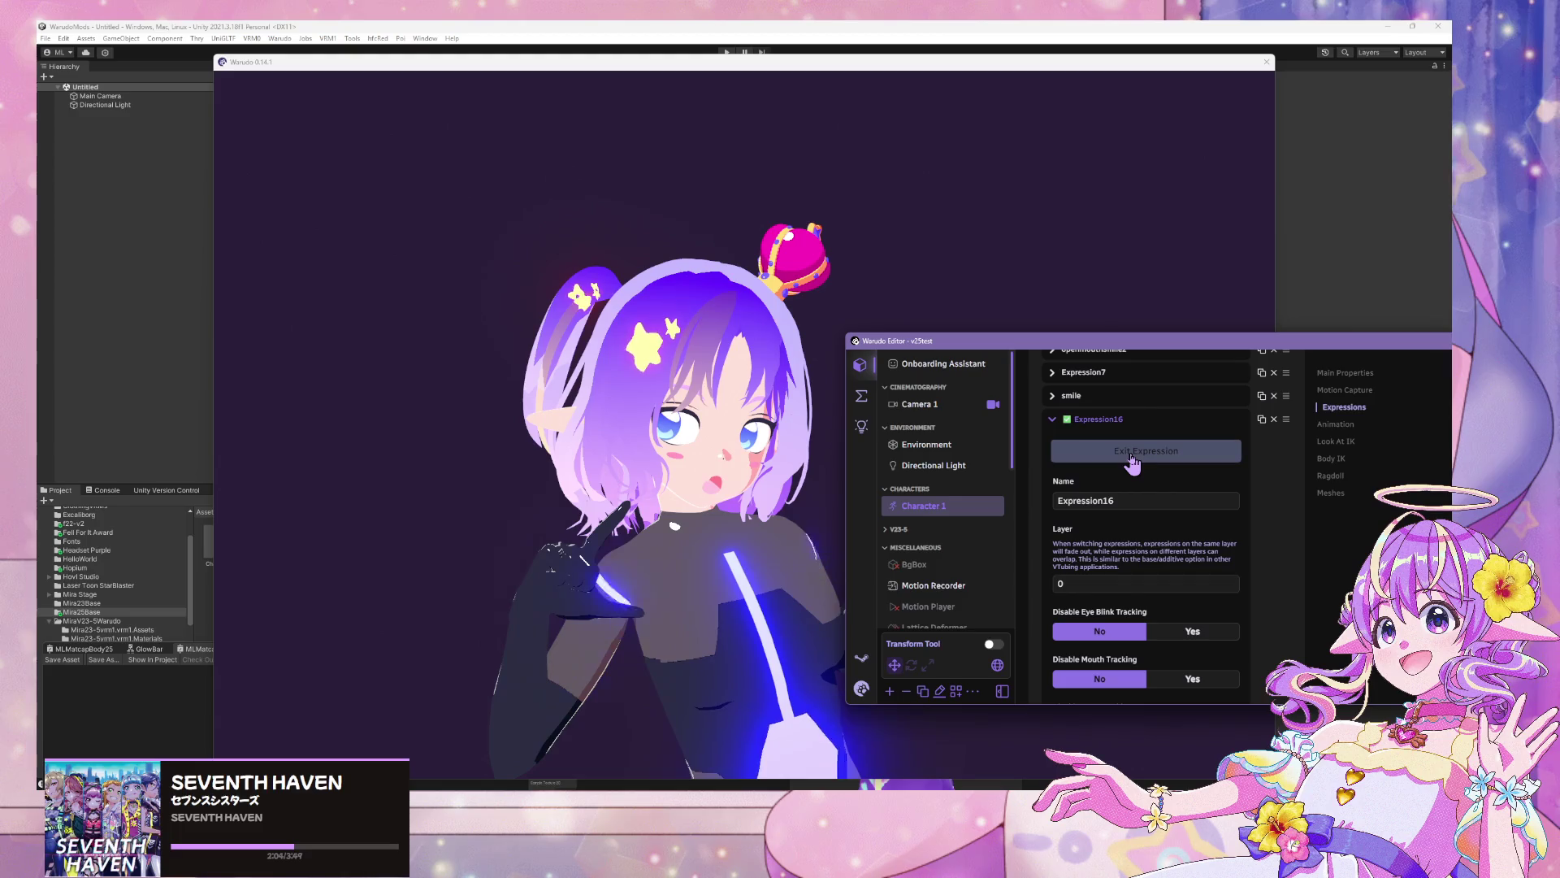
left_click(615, 449)
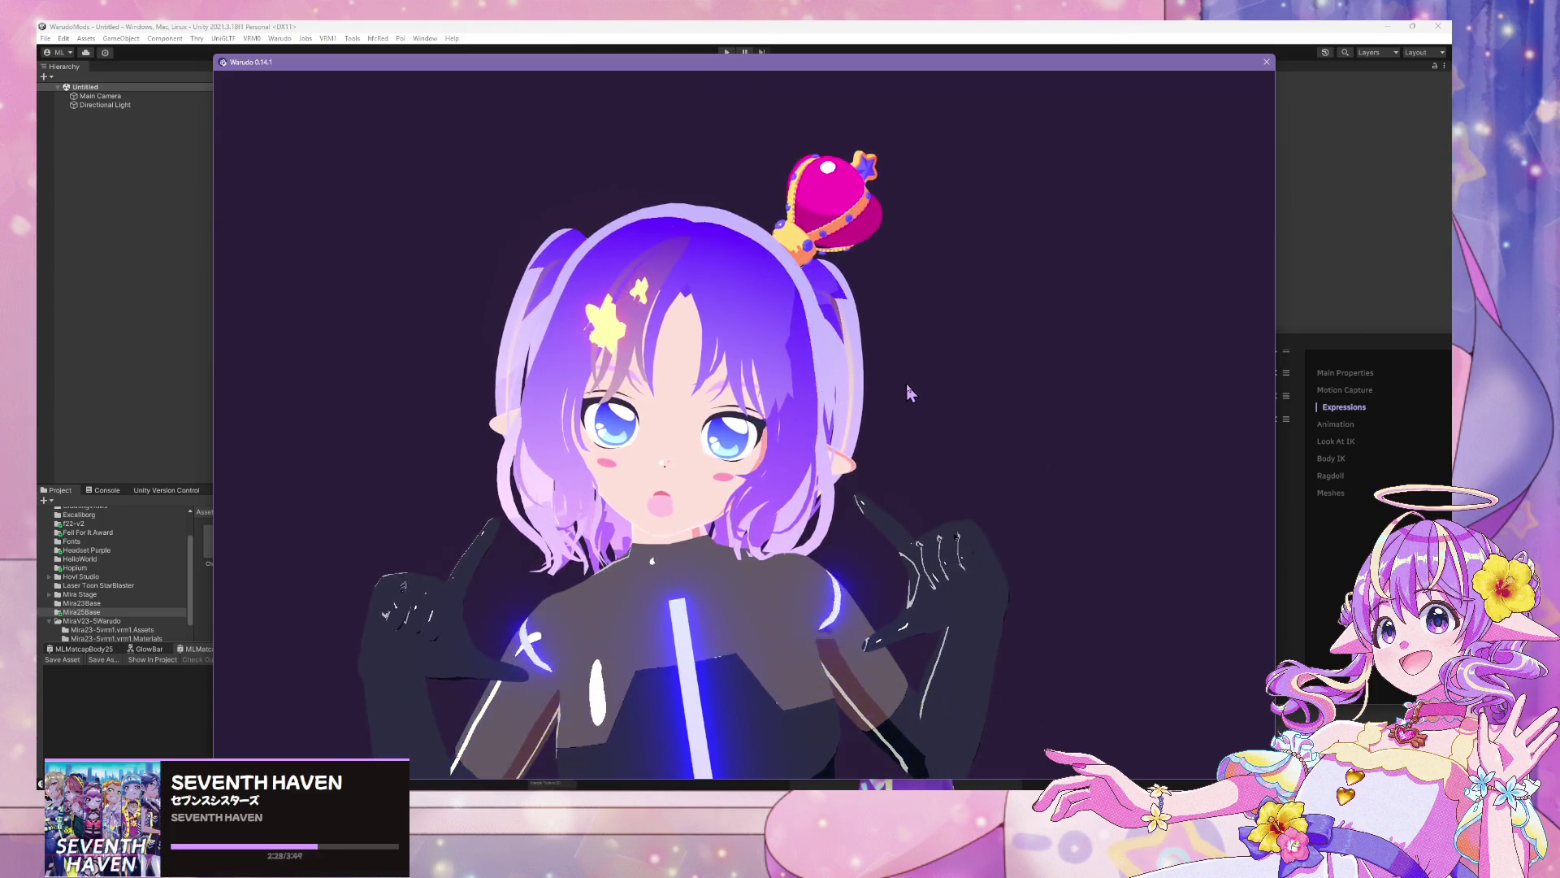
mouse_move(905, 382)
left_mouse_down()
mouse_move(887, 590)
mouse_move(581, 460)
mouse_move(926, 442)
mouse_move(881, 423)
mouse_move(942, 397)
left_mouse_up()
mouse_move(796, 783)
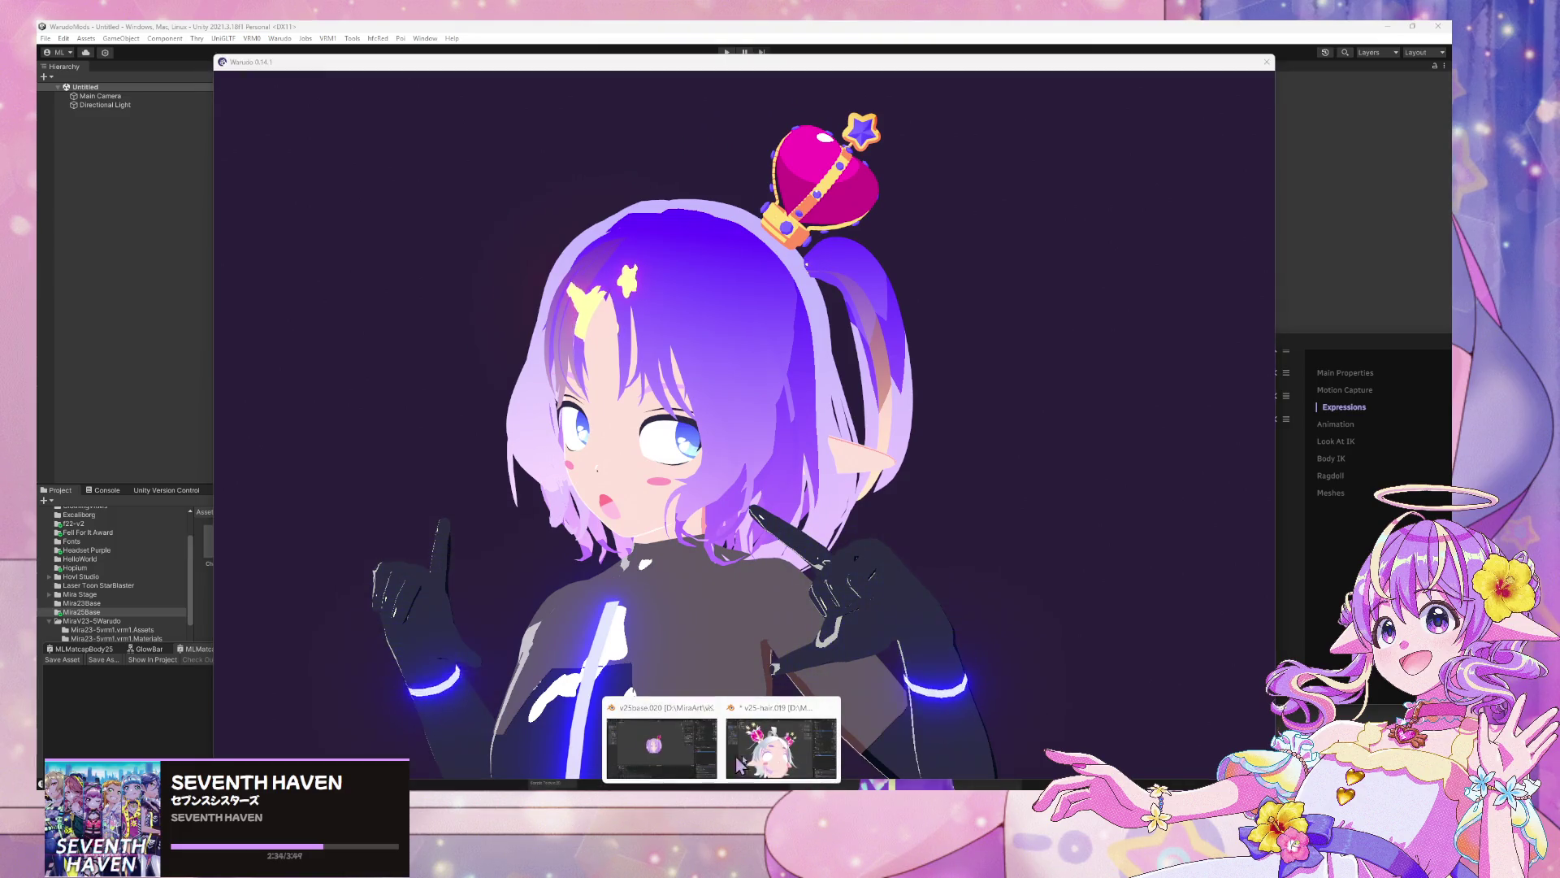
left_click(780, 736)
Select the crown and scale it along its height (Z) axis
scroll(764, 347, "up", 3)
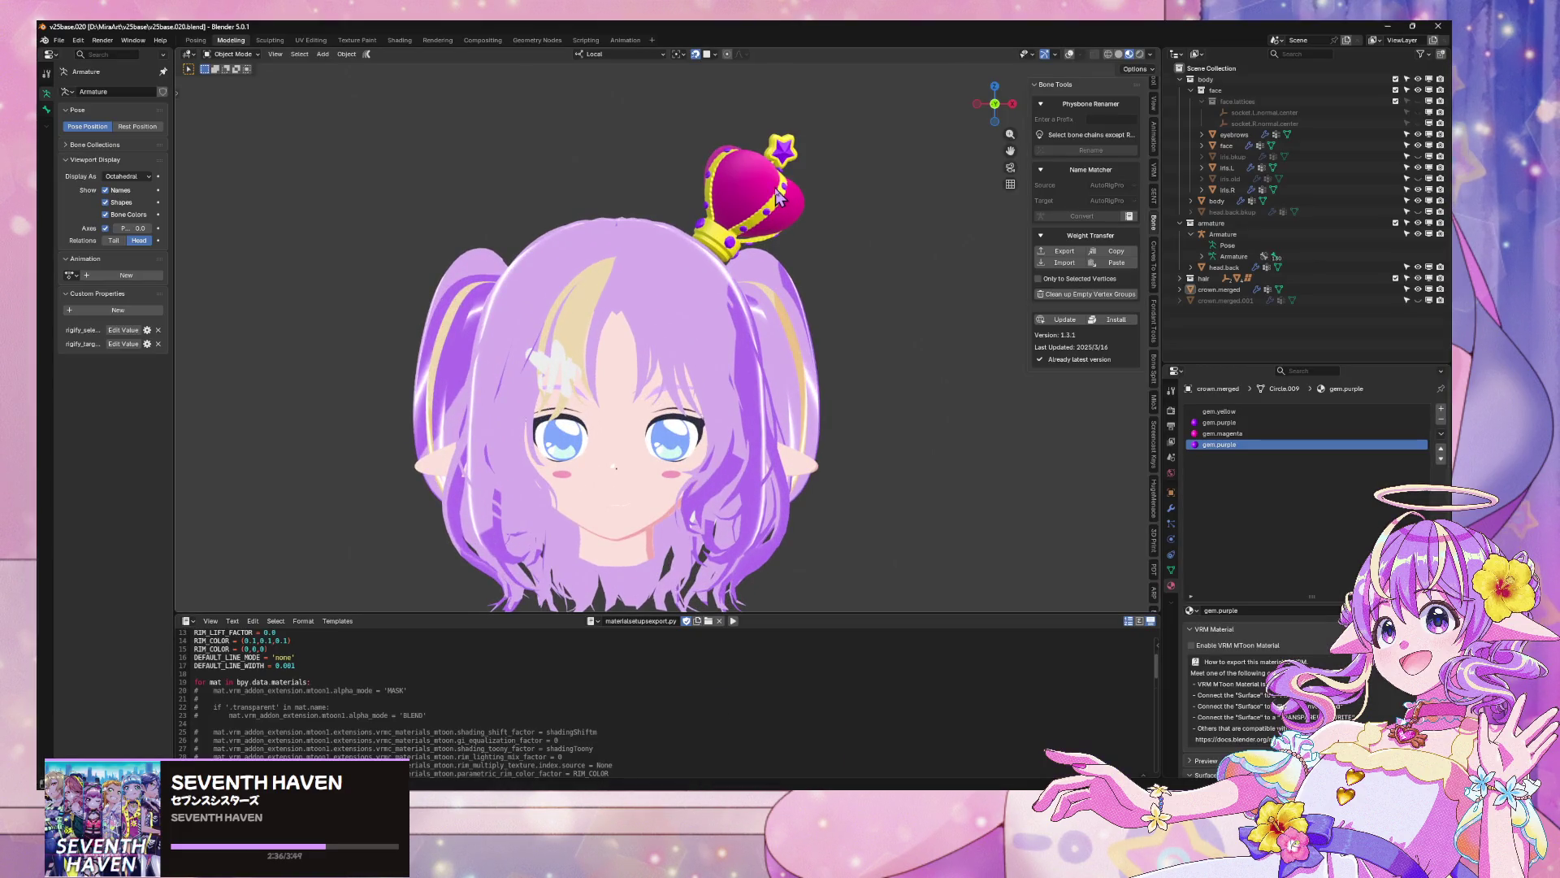
left_click_drag(779, 198, 805, 378)
left_click(805, 377)
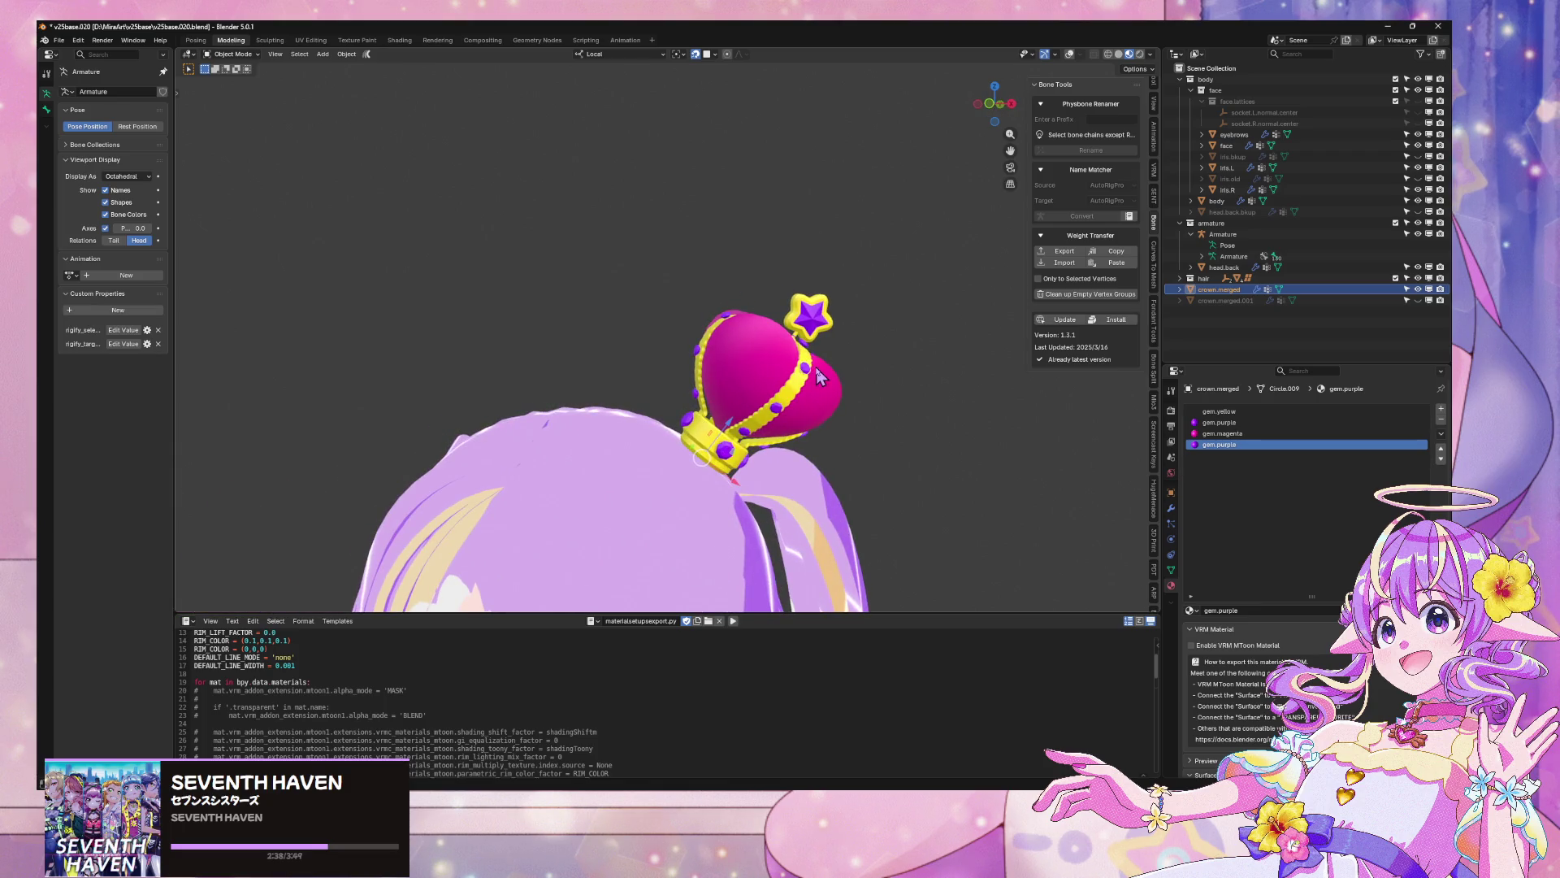
key("s")
key("z")
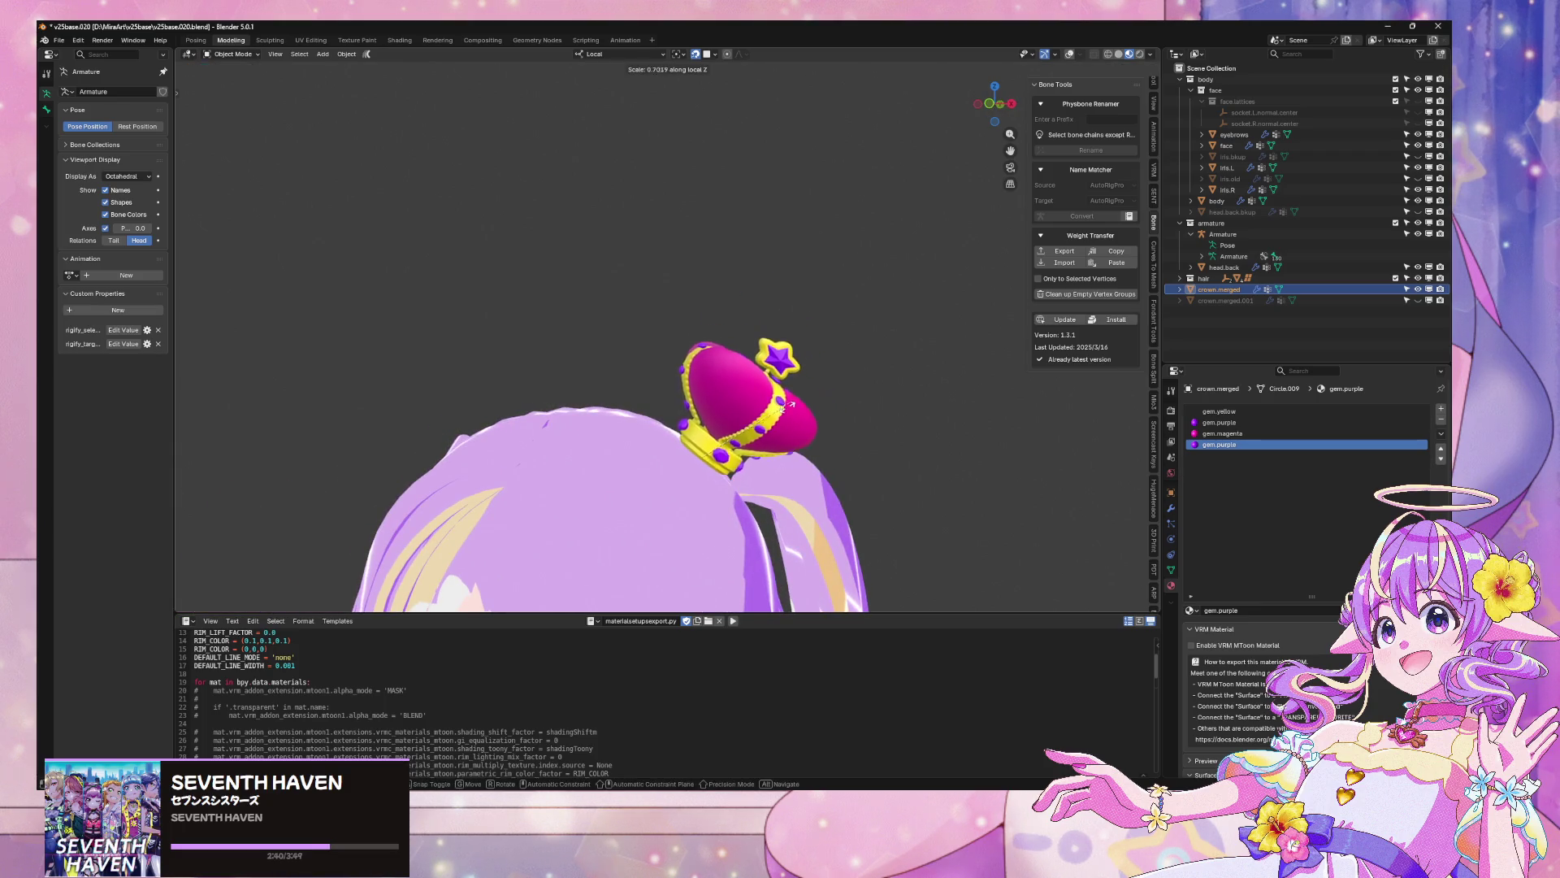
left_click(798, 403)
Scale the crown up uniformly to 1.202
mouse_move(797, 404)
left_mouse_down()
mouse_move(838, 421)
mouse_move(883, 392)
mouse_move(845, 370)
mouse_move(732, 404)
mouse_move(817, 365)
mouse_move(958, 345)
mouse_move(847, 335)
mouse_move(854, 317)
left_mouse_up()
scroll(810, 341, "down", 3)
key("s")
left_click(820, 341)
In front view, move the crown slightly down and left on the avatar's head
left_click(992, 103)
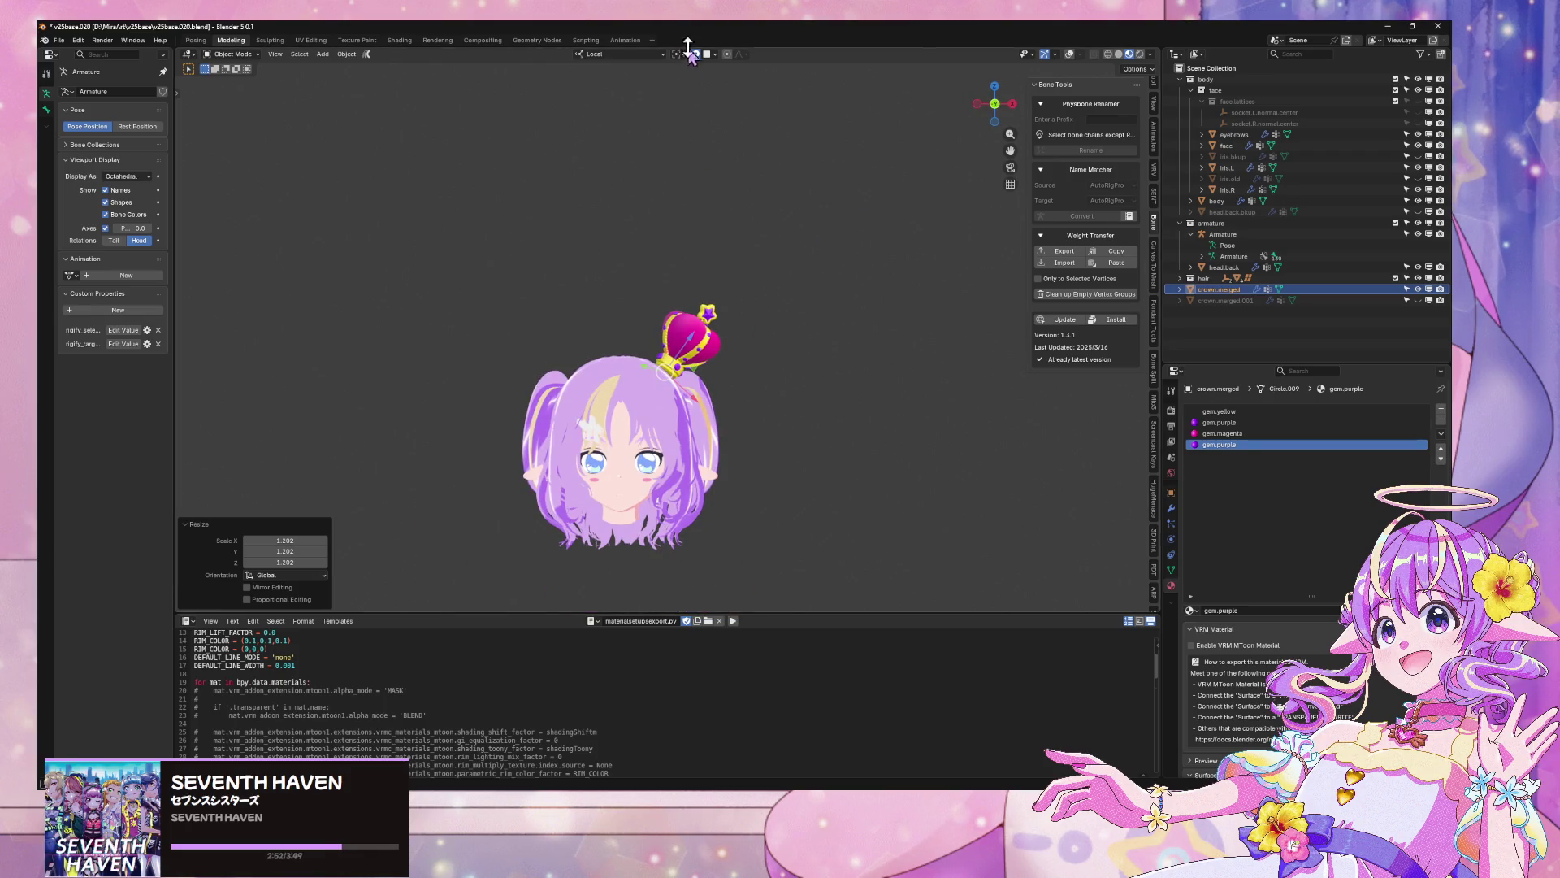
key("g")
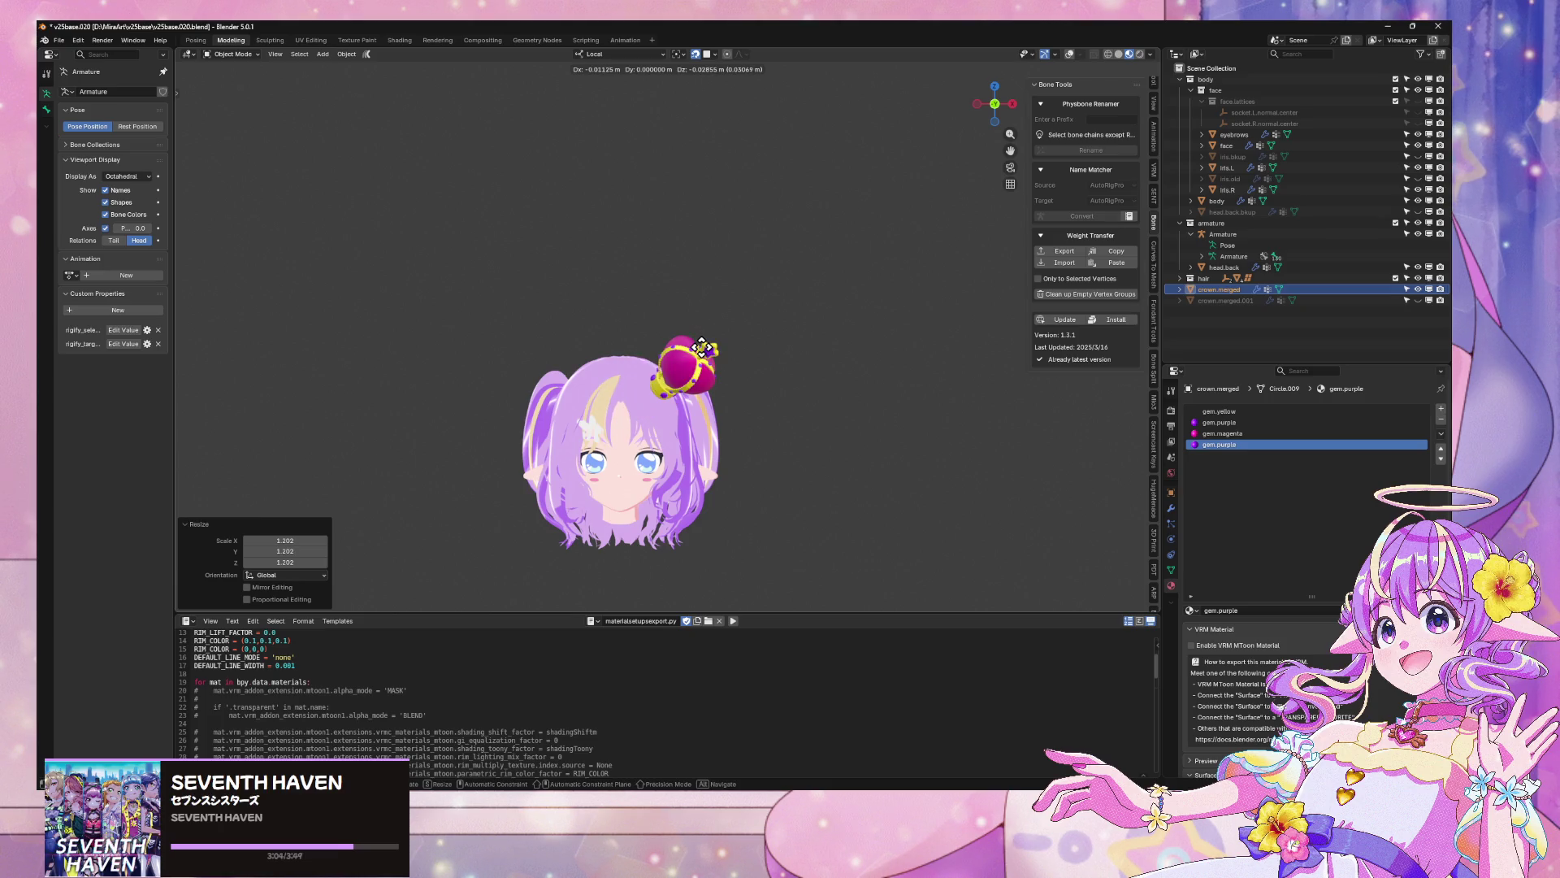
left_click(702, 348)
scroll(743, 323, "up", 5)
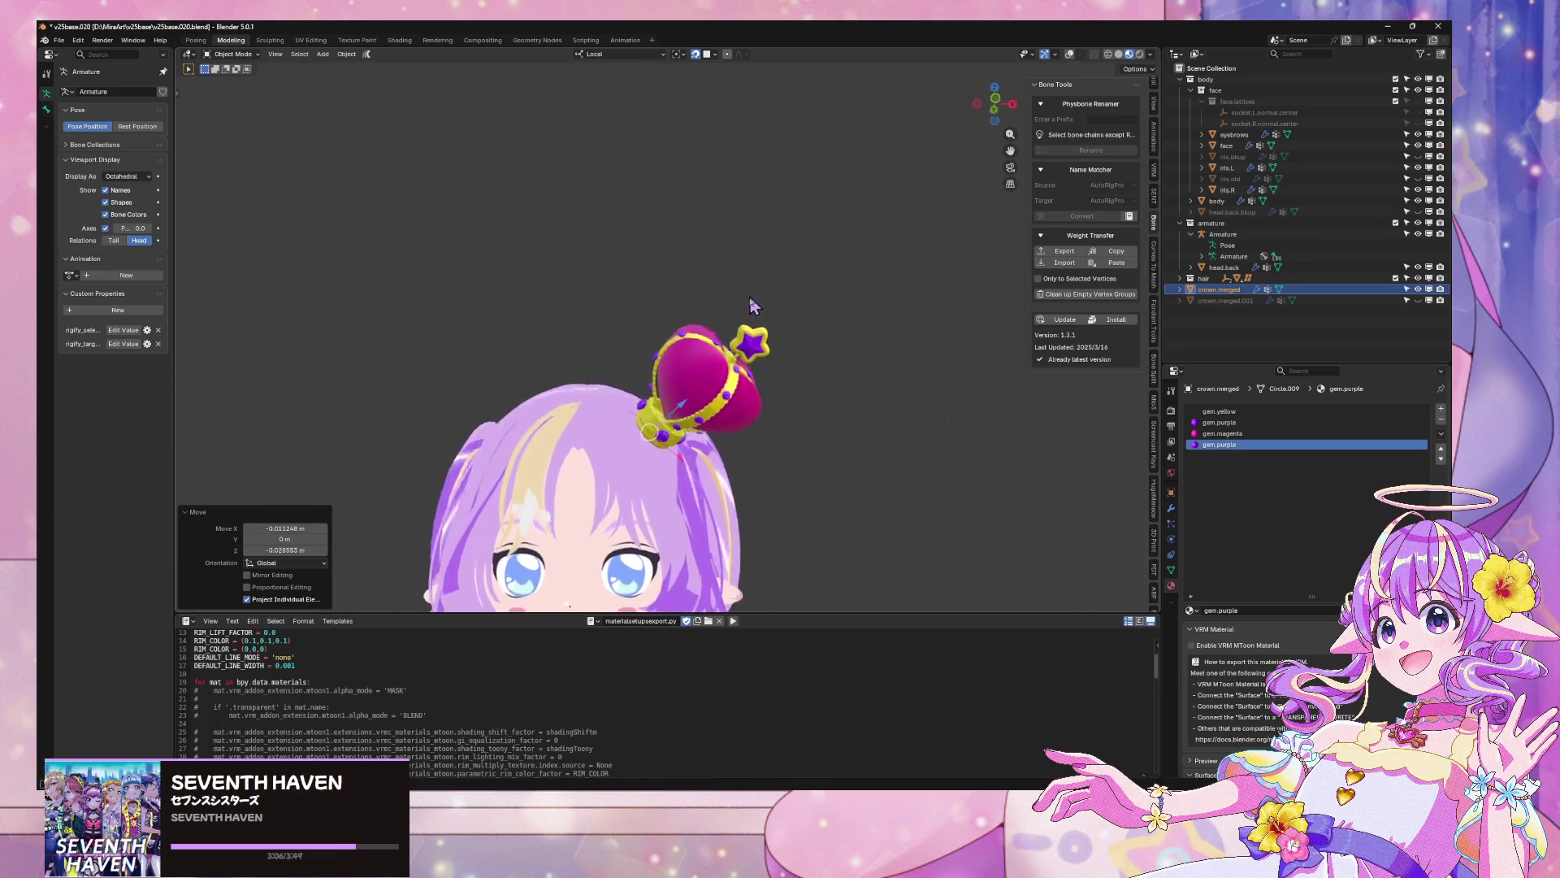
mouse_move(825, 378)
left_mouse_down()
mouse_move(886, 367)
mouse_move(769, 313)
left_mouse_up()
key("g")
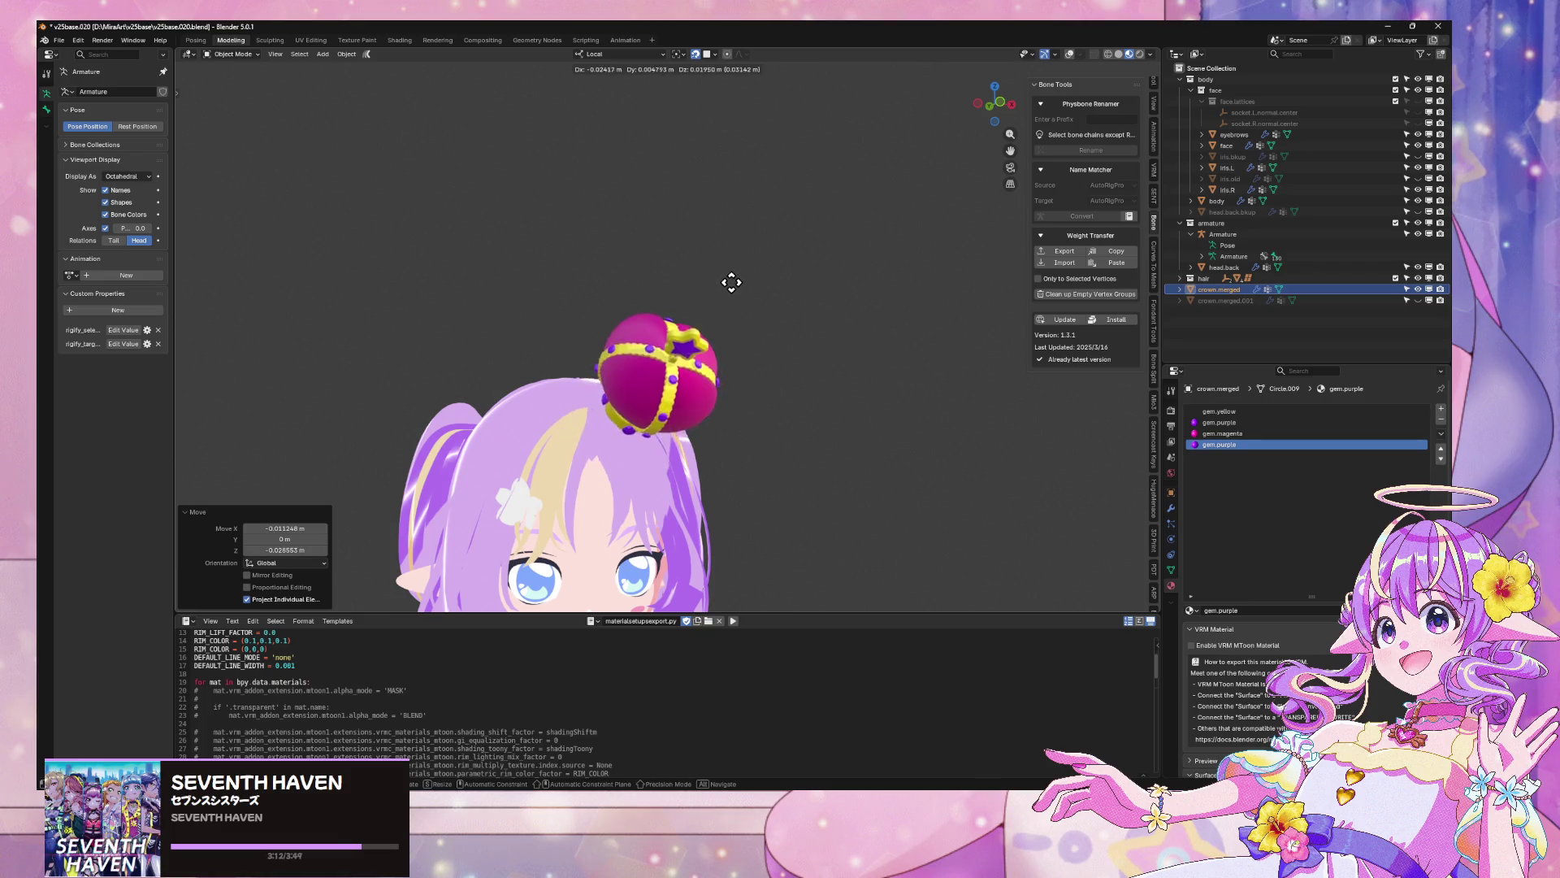
Confirm the crown's adjusted position on the head
left_click(736, 284)
scroll(737, 291, "down", 4)
scroll(777, 262, "up", 6)
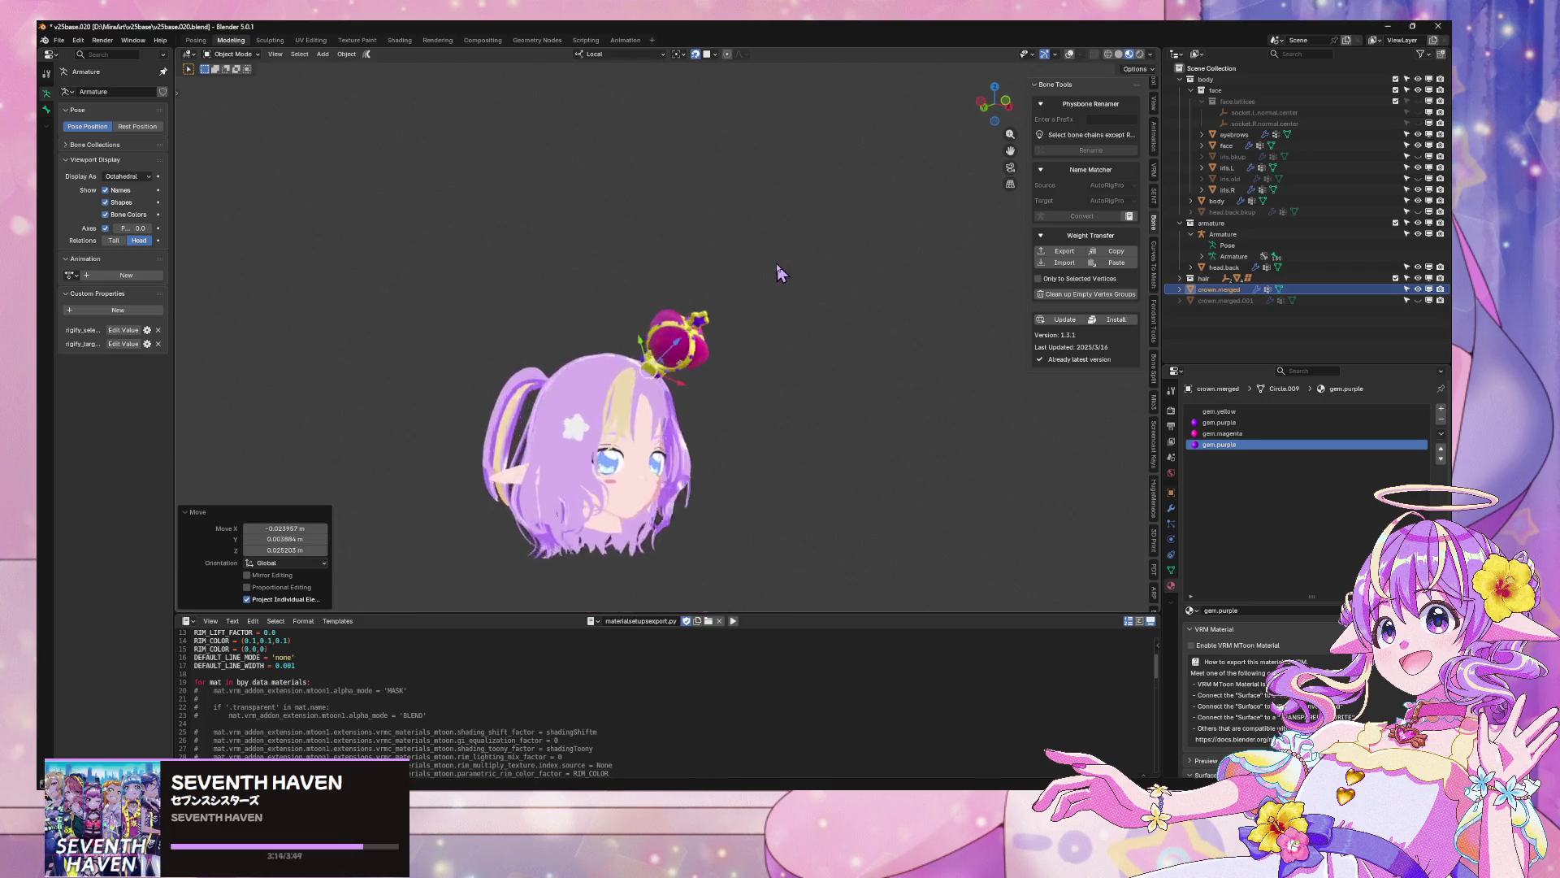
key("g")
right_click(812, 305)
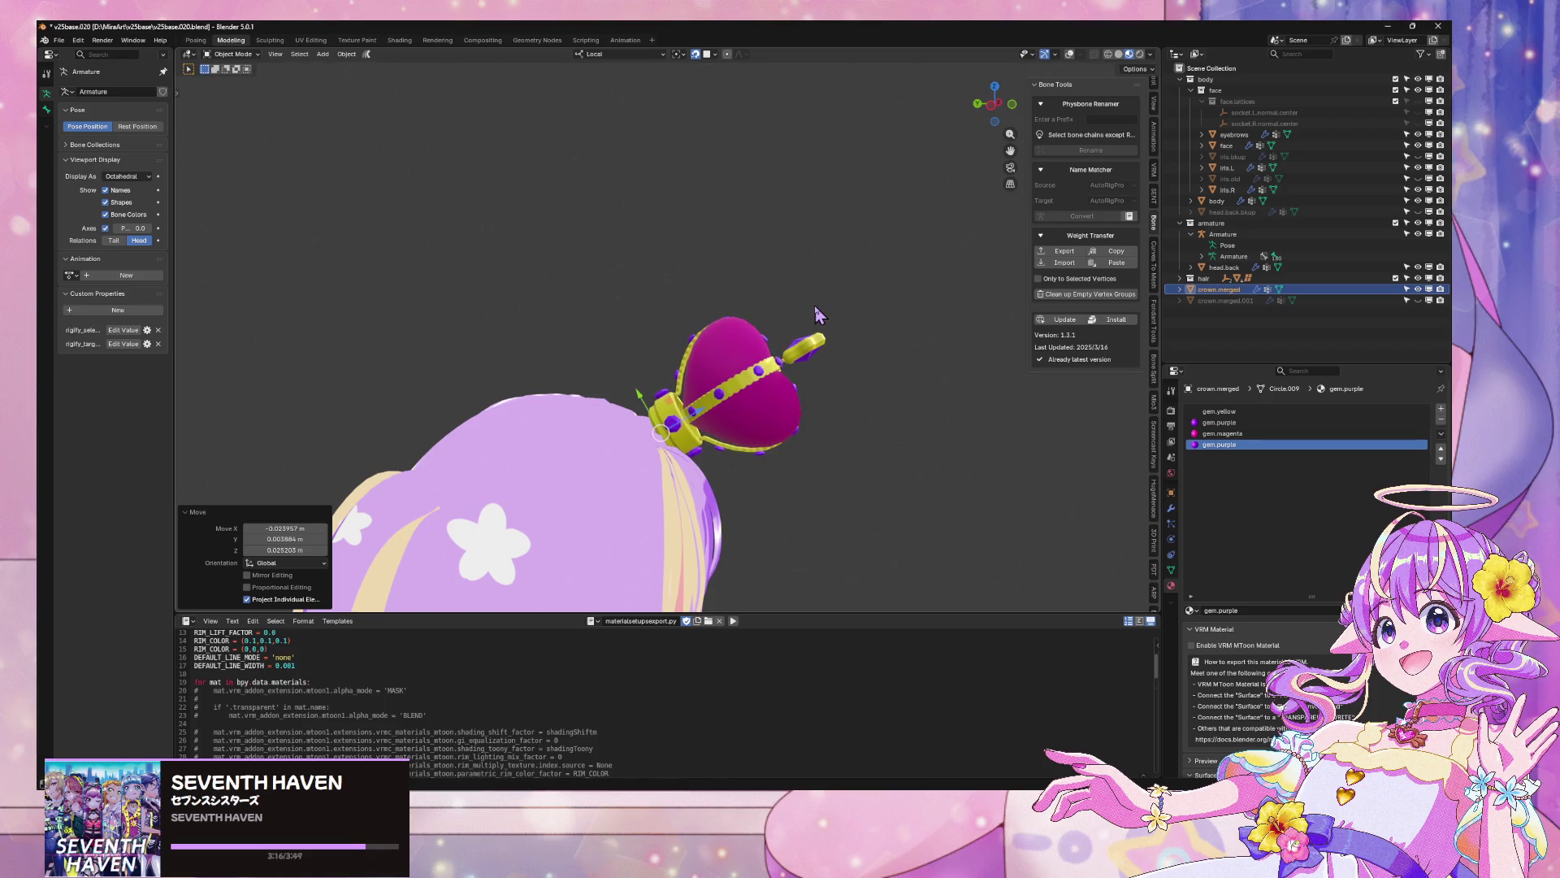
Tilt the crown upright by -27.3° on its local X axis, then slightly on local Y
key("r")
key("x")
key("x")
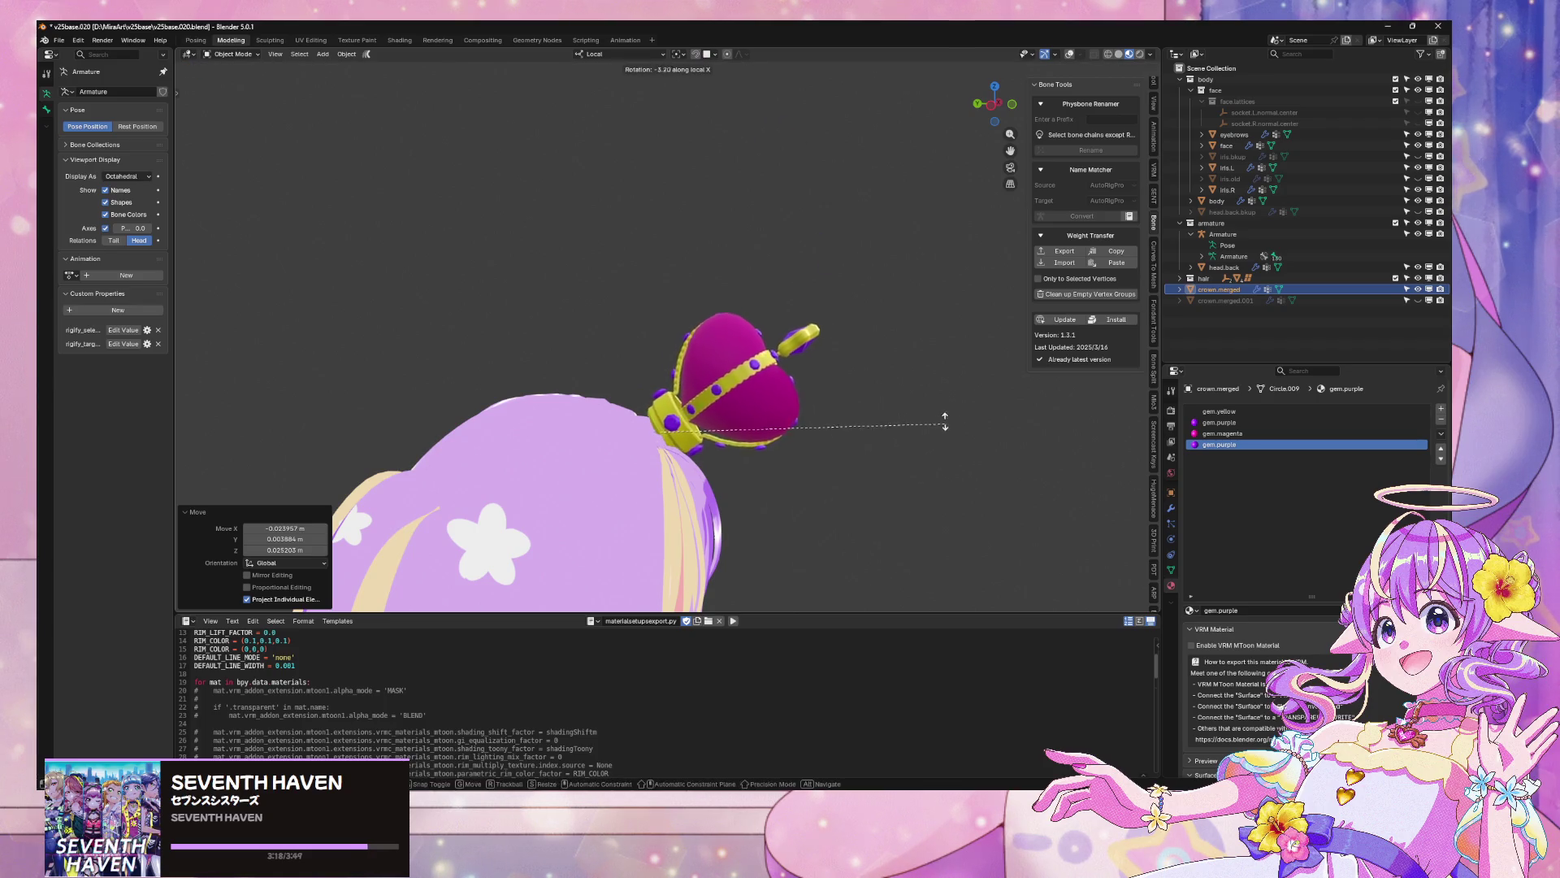
left_click(892, 341)
scroll(808, 305, "up", 2)
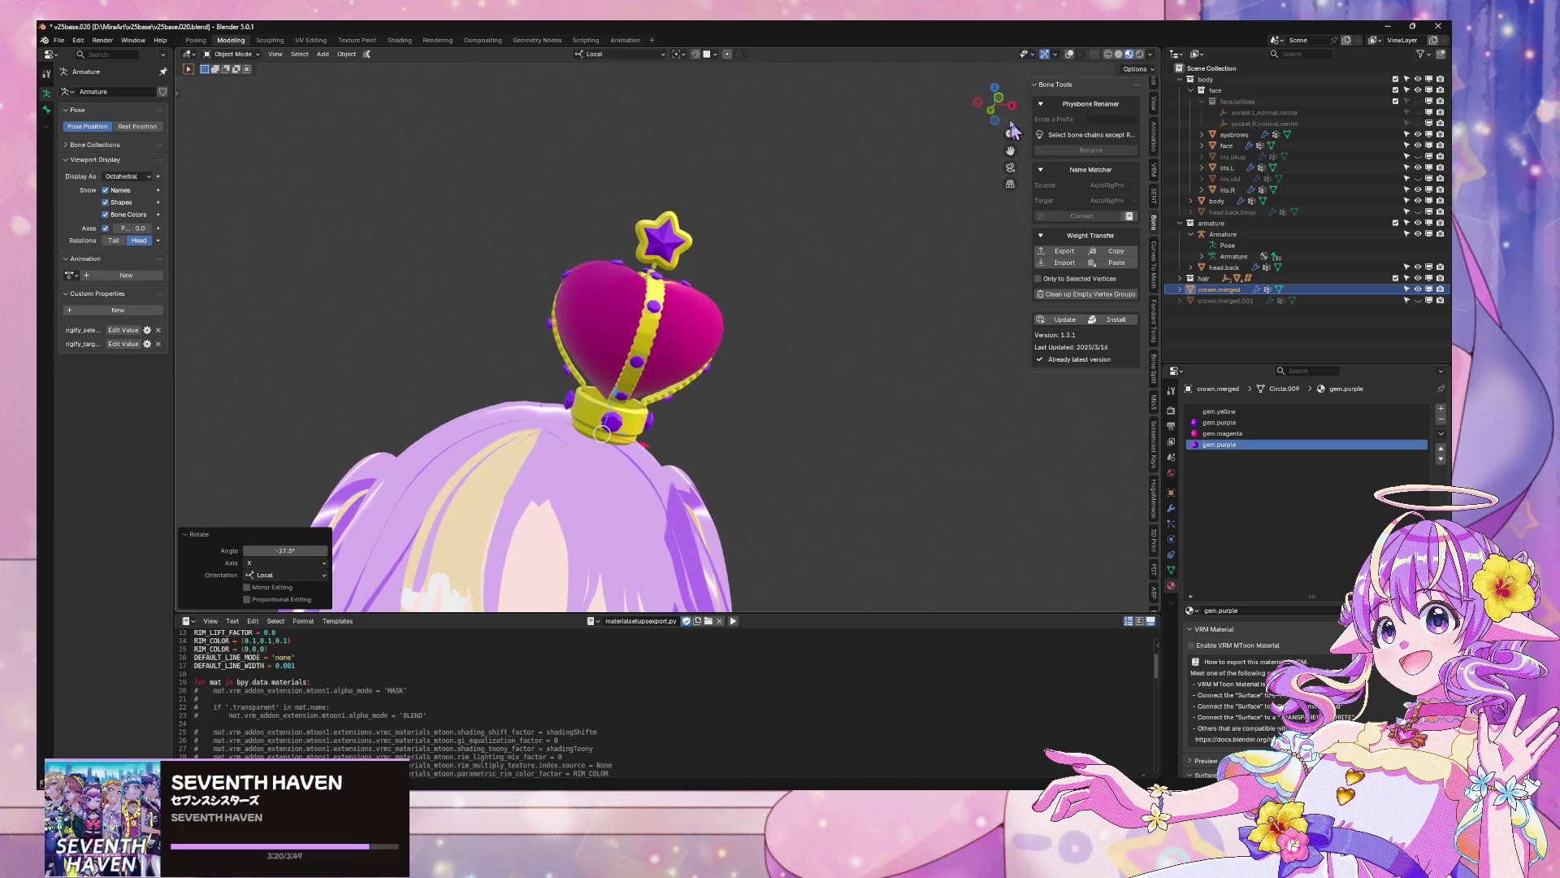
mouse_move(1013, 131)
left_mouse_down()
mouse_move(977, 228)
mouse_move(928, 264)
left_mouse_up()
scroll(890, 318, "up", 5)
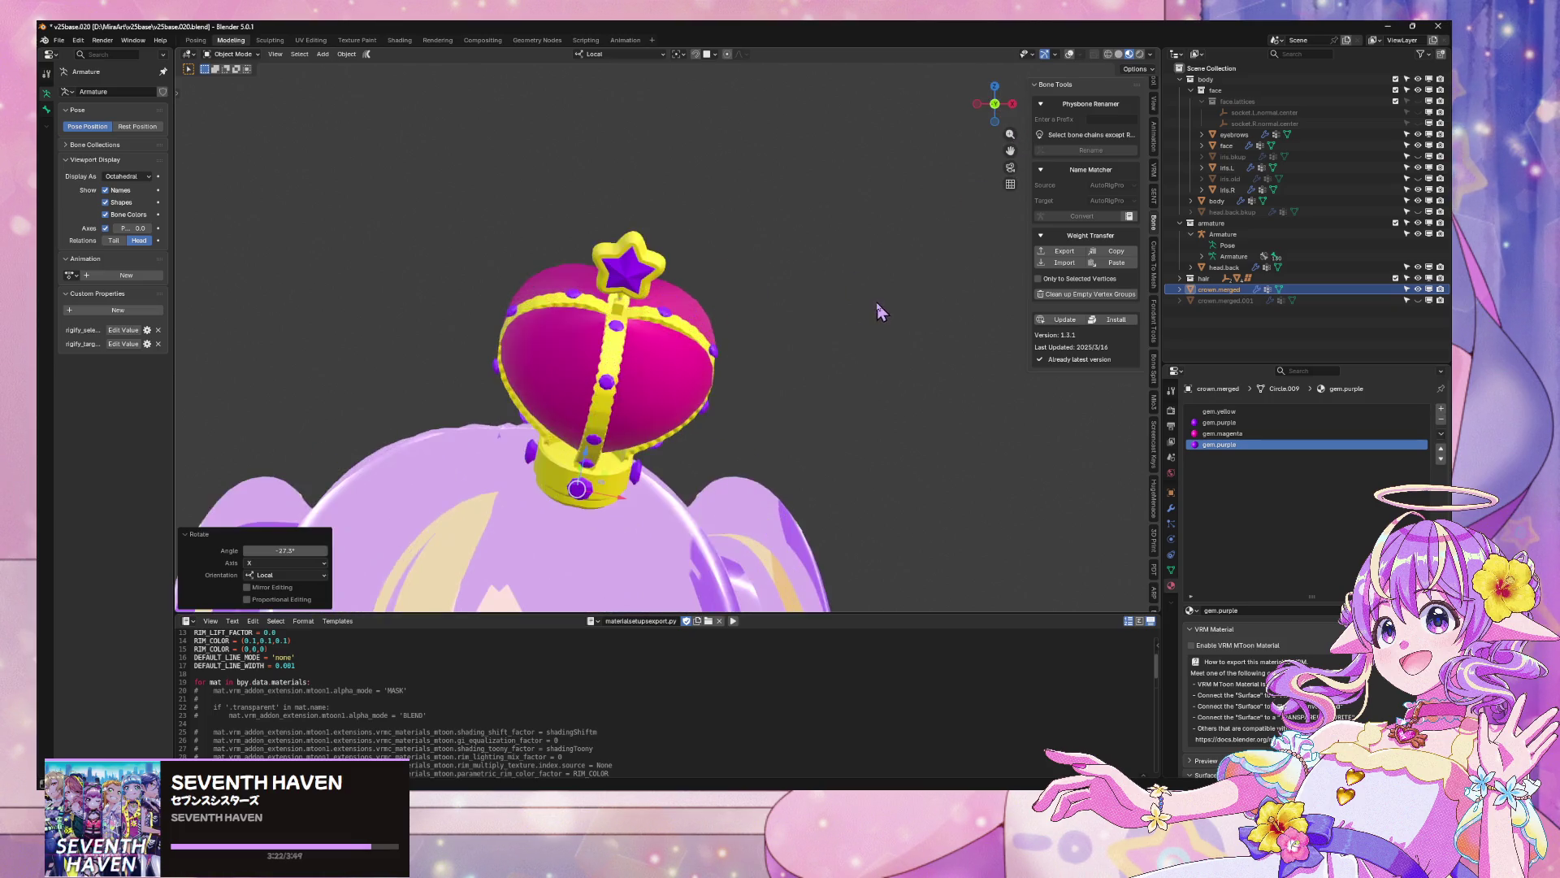
left_click_drag(826, 406, 843, 208)
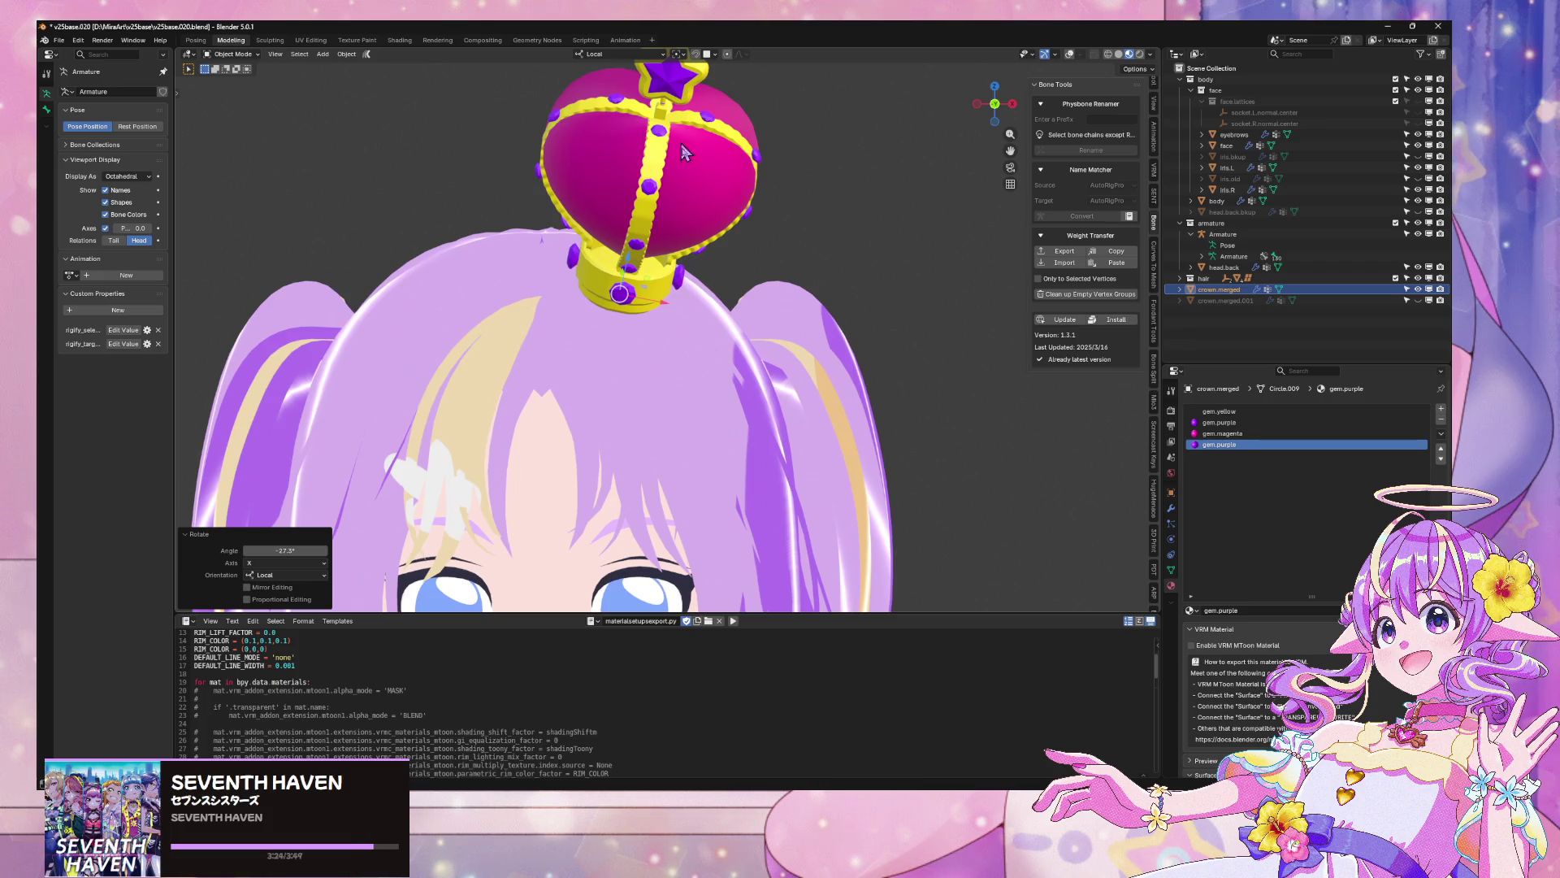
key("y")
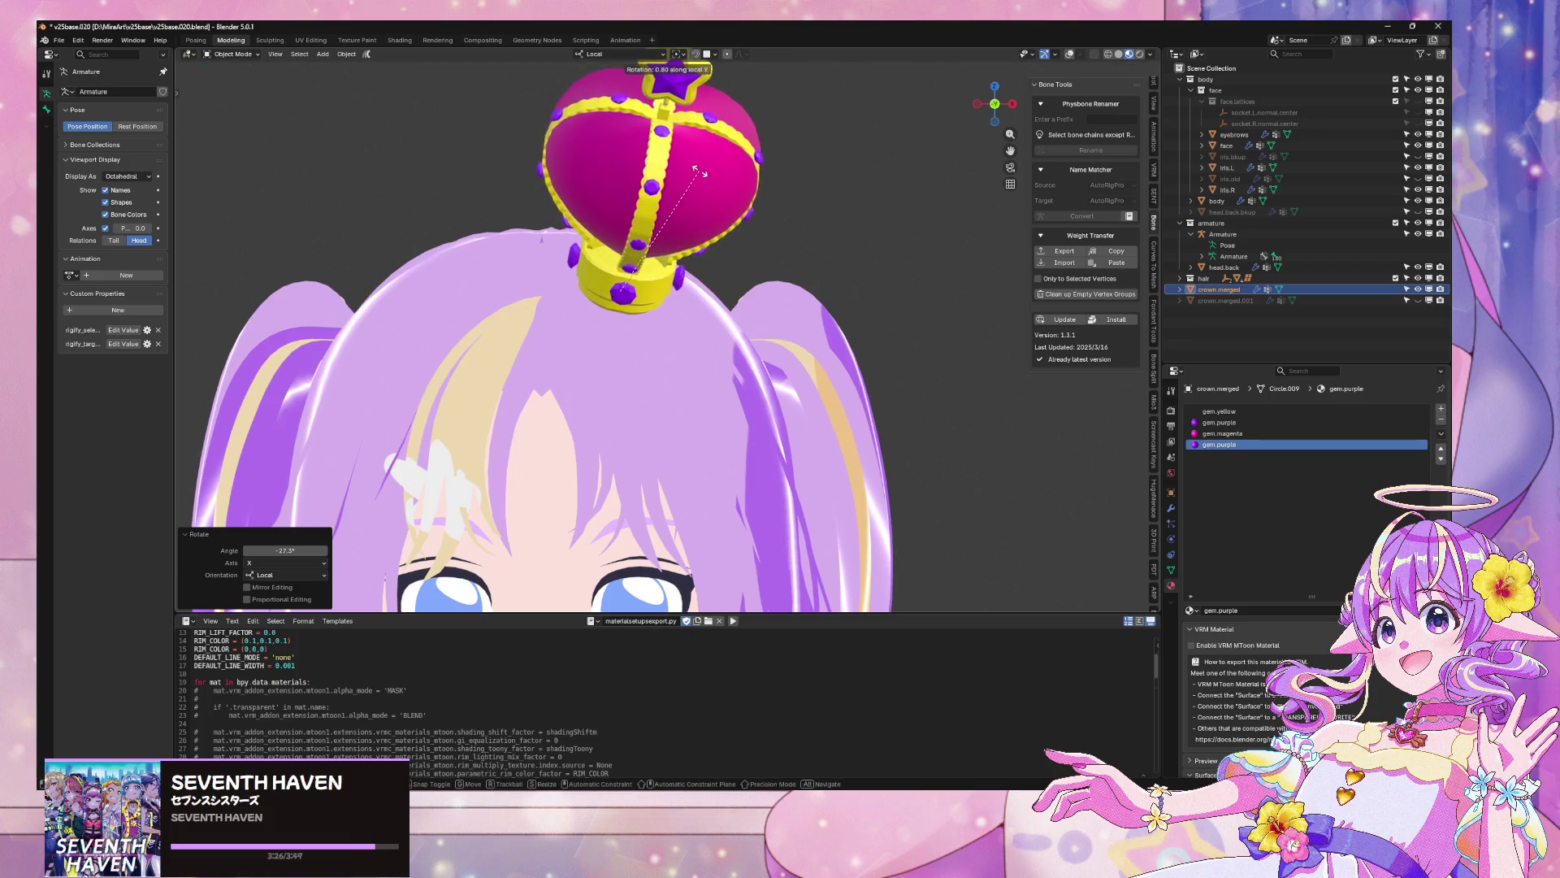
left_click(746, 175)
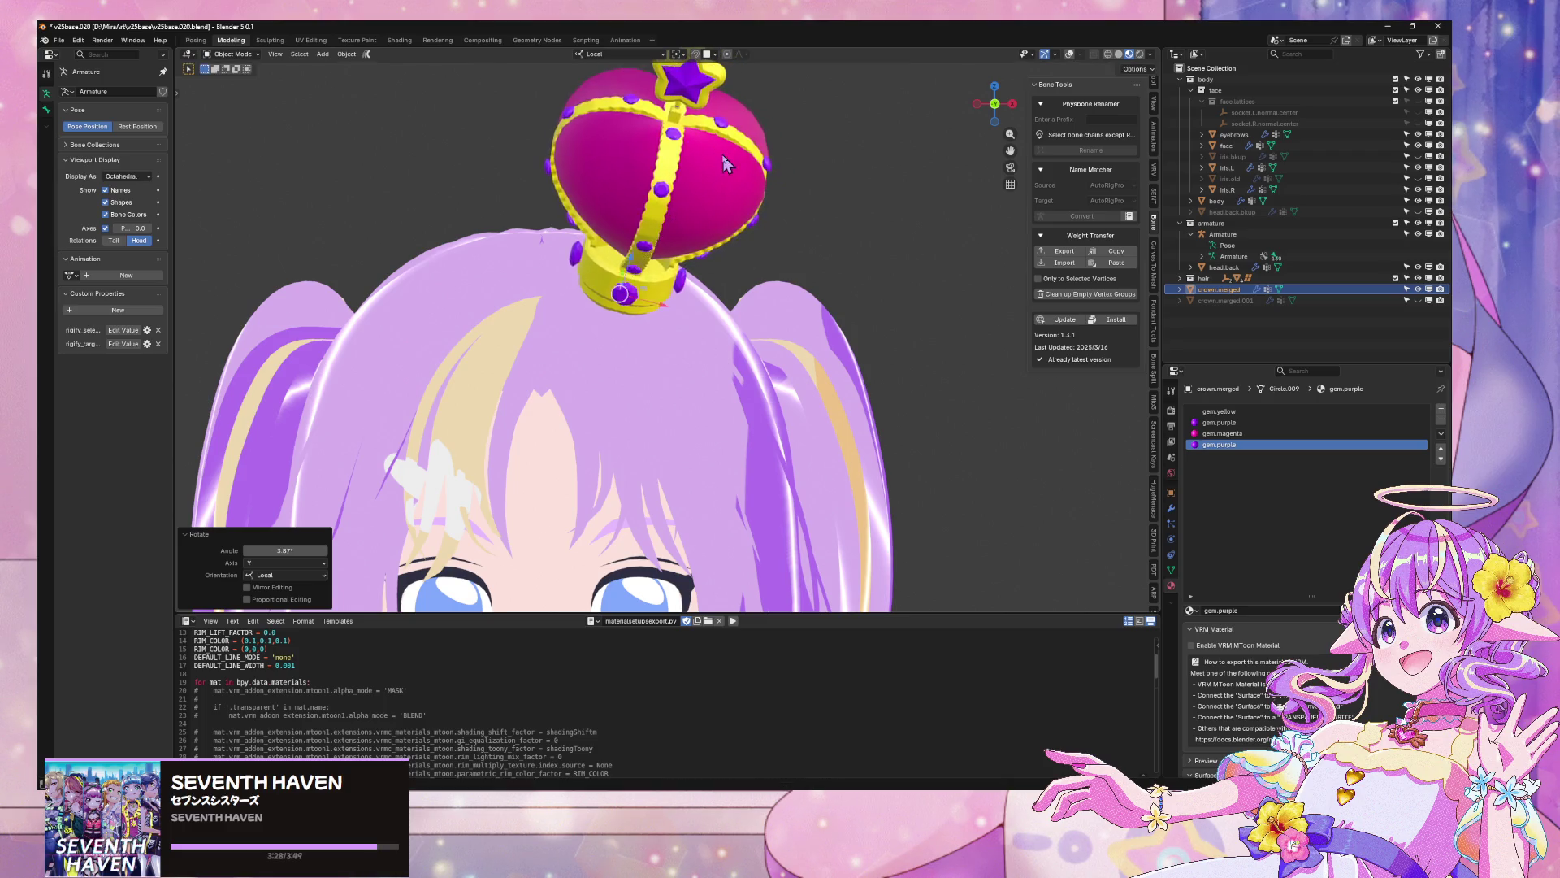
Shift the crown slightly along the Y axis, checking it from behind and the front
scroll(747, 177, "down", 5)
scroll(749, 185, "up", 3)
left_click_drag(801, 226, 675, 232)
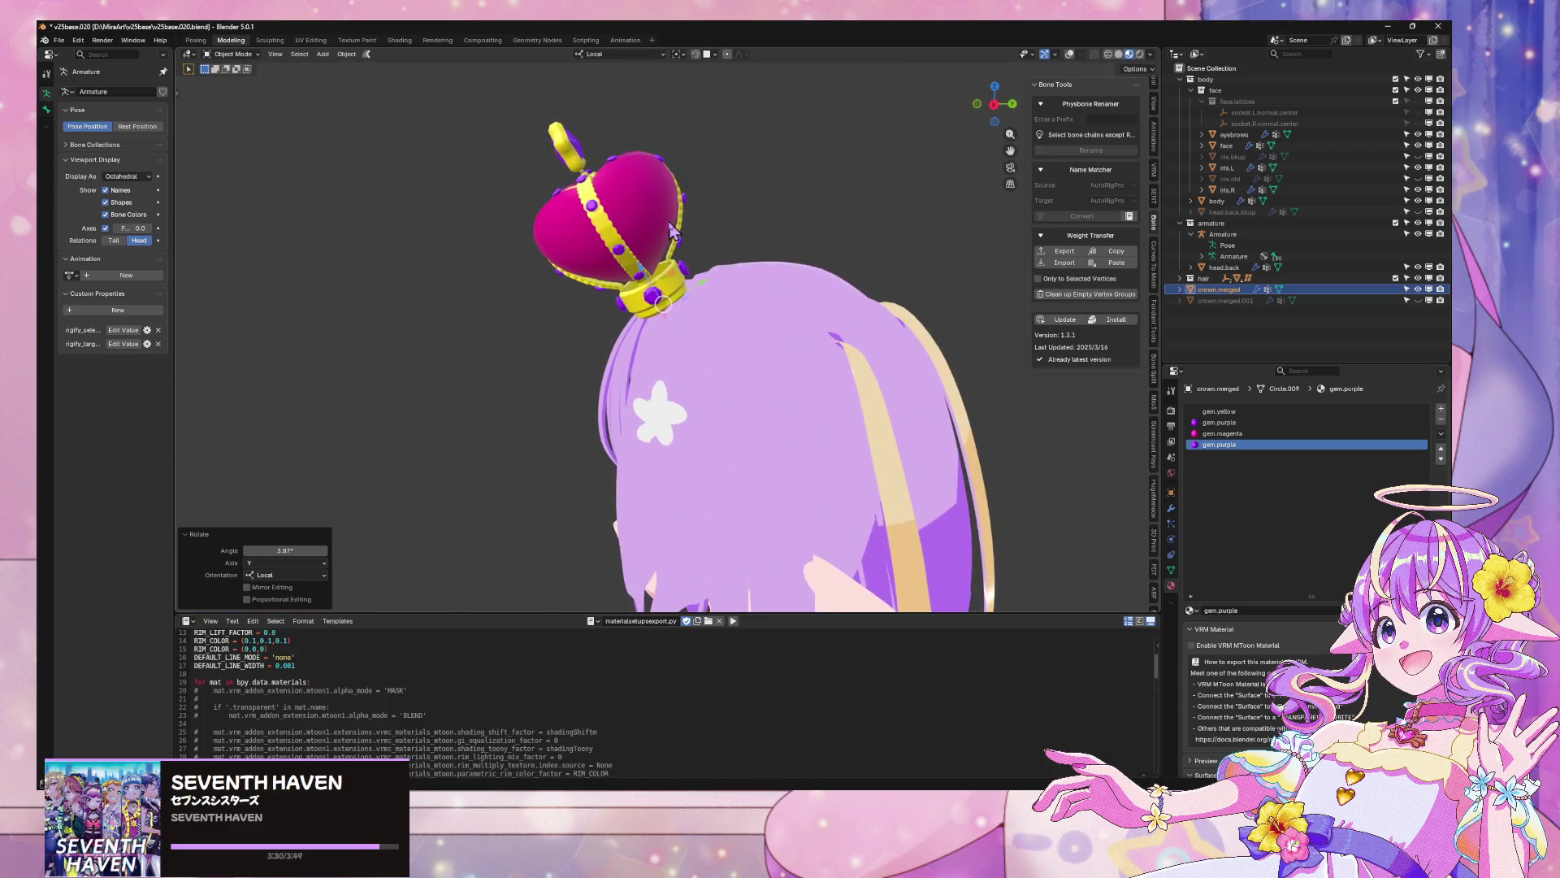
key("g")
key("y")
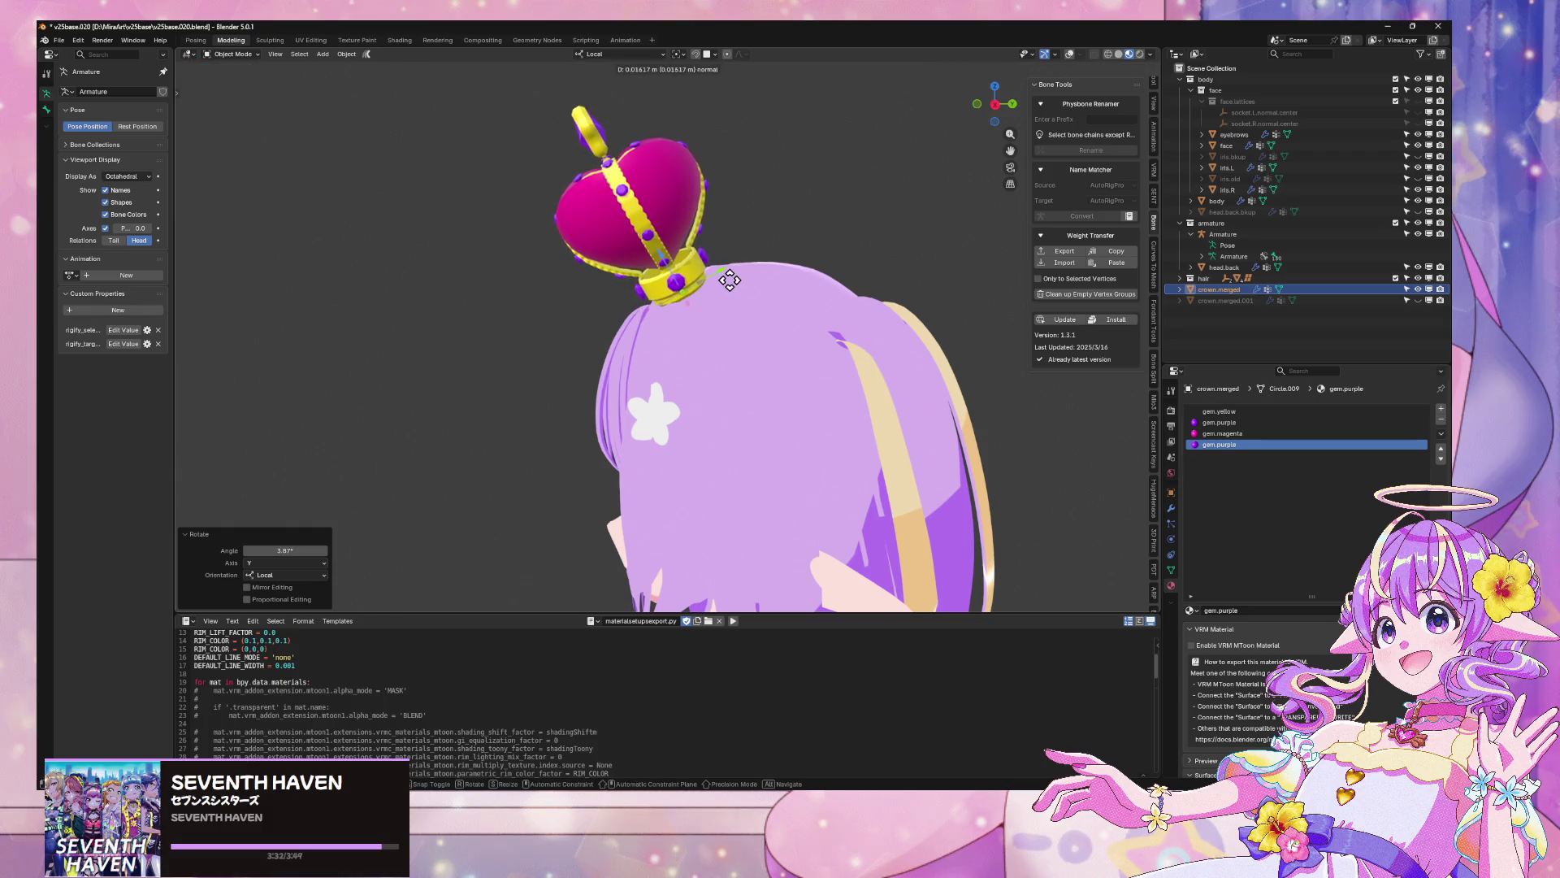
left_click(744, 283)
mouse_move(744, 283)
left_mouse_down()
mouse_move(848, 264)
mouse_move(940, 165)
left_mouse_up()
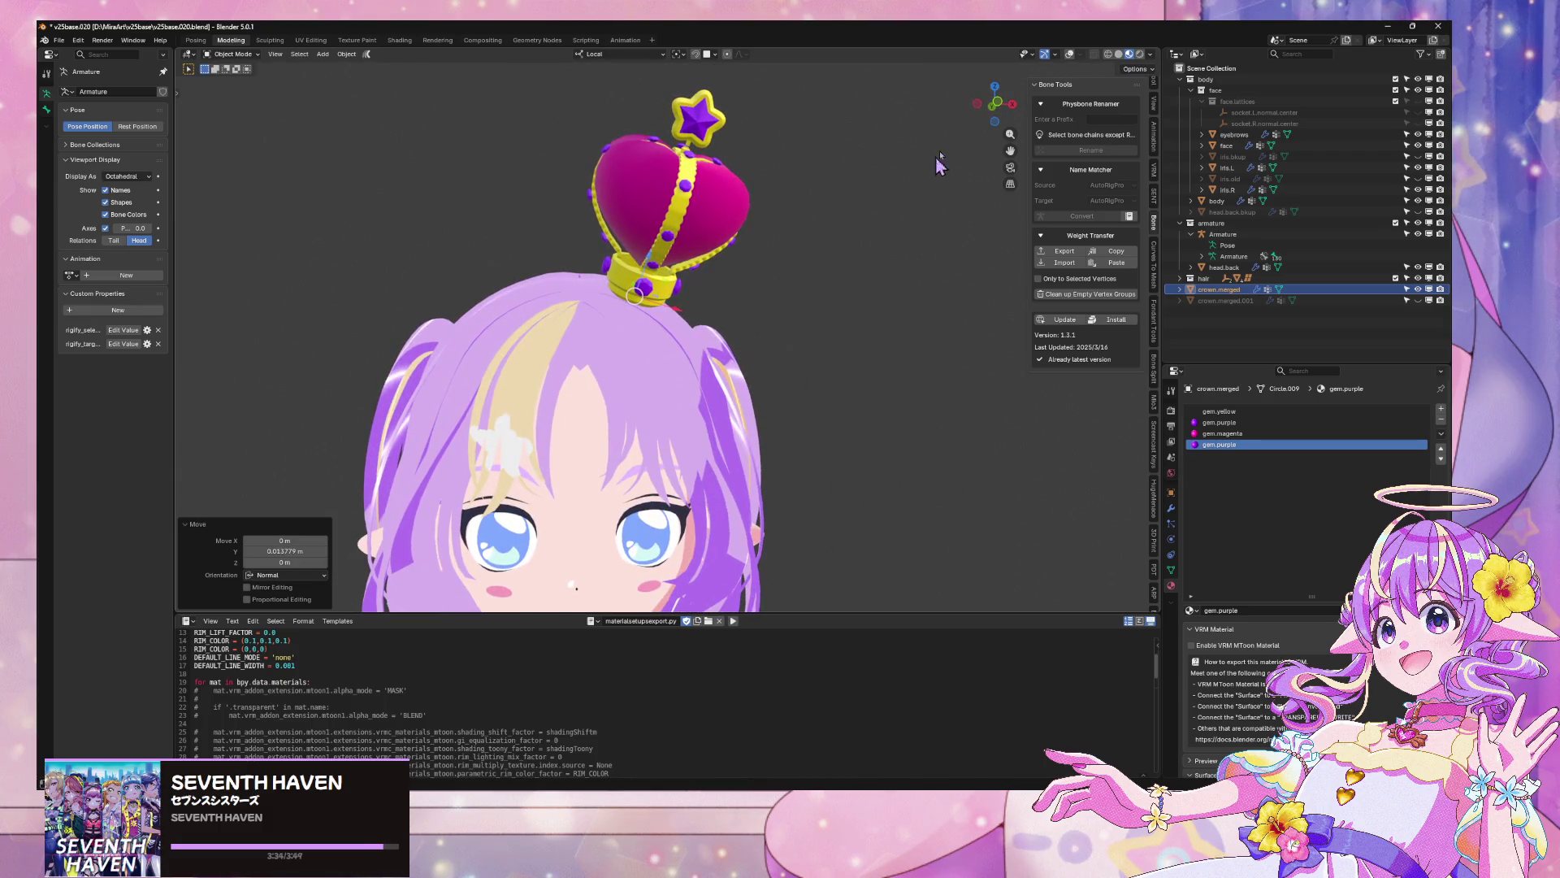
left_click(995, 104)
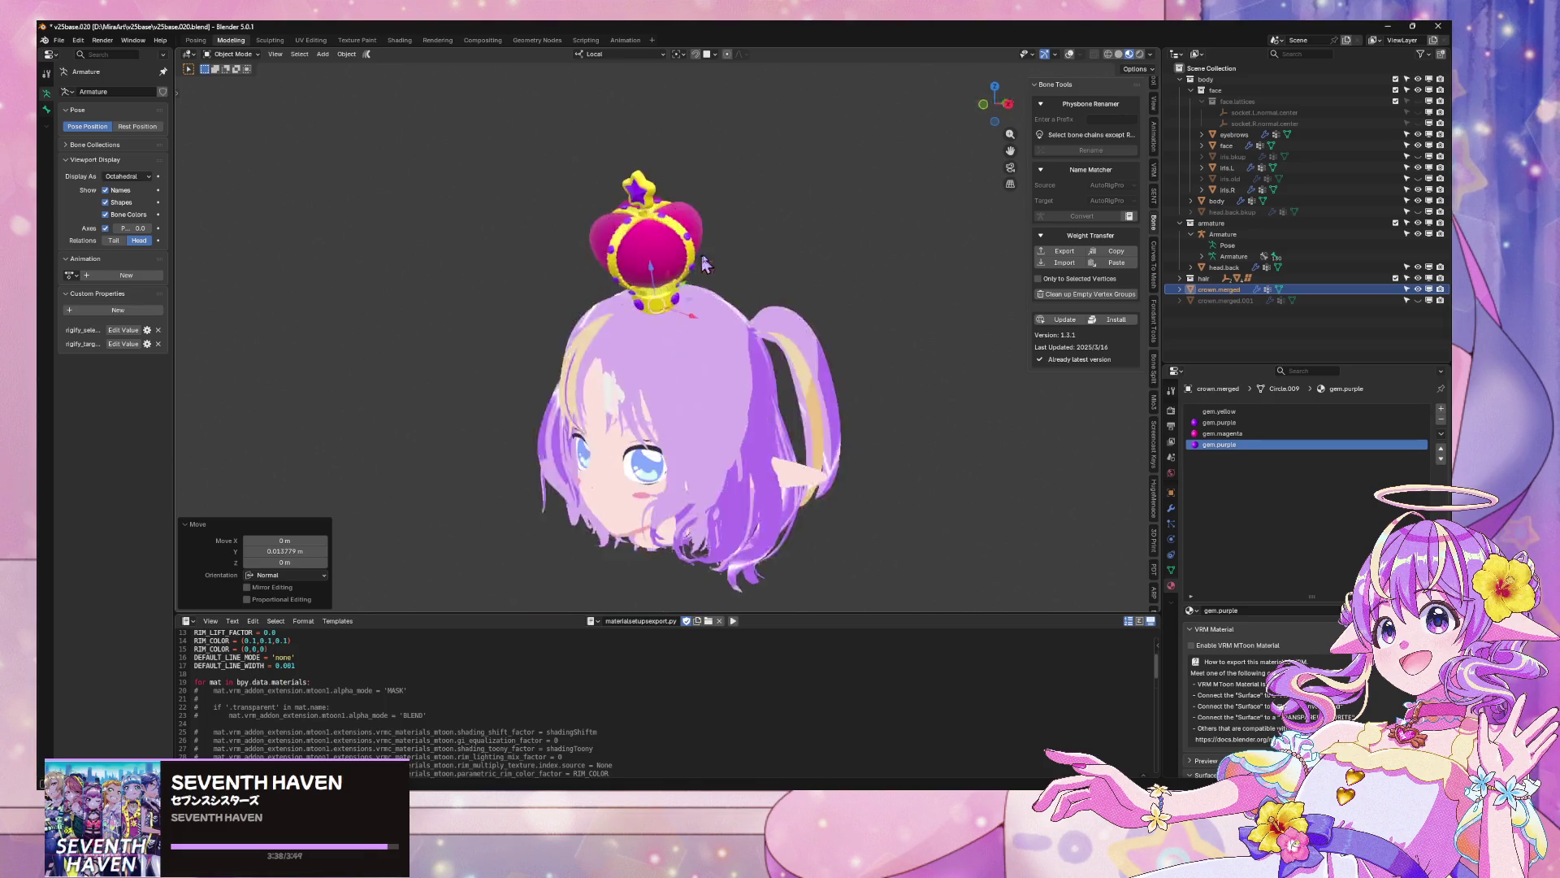
Move the crown along its local Y axis to sit on top of the head
key("g")
right_click(641, 265)
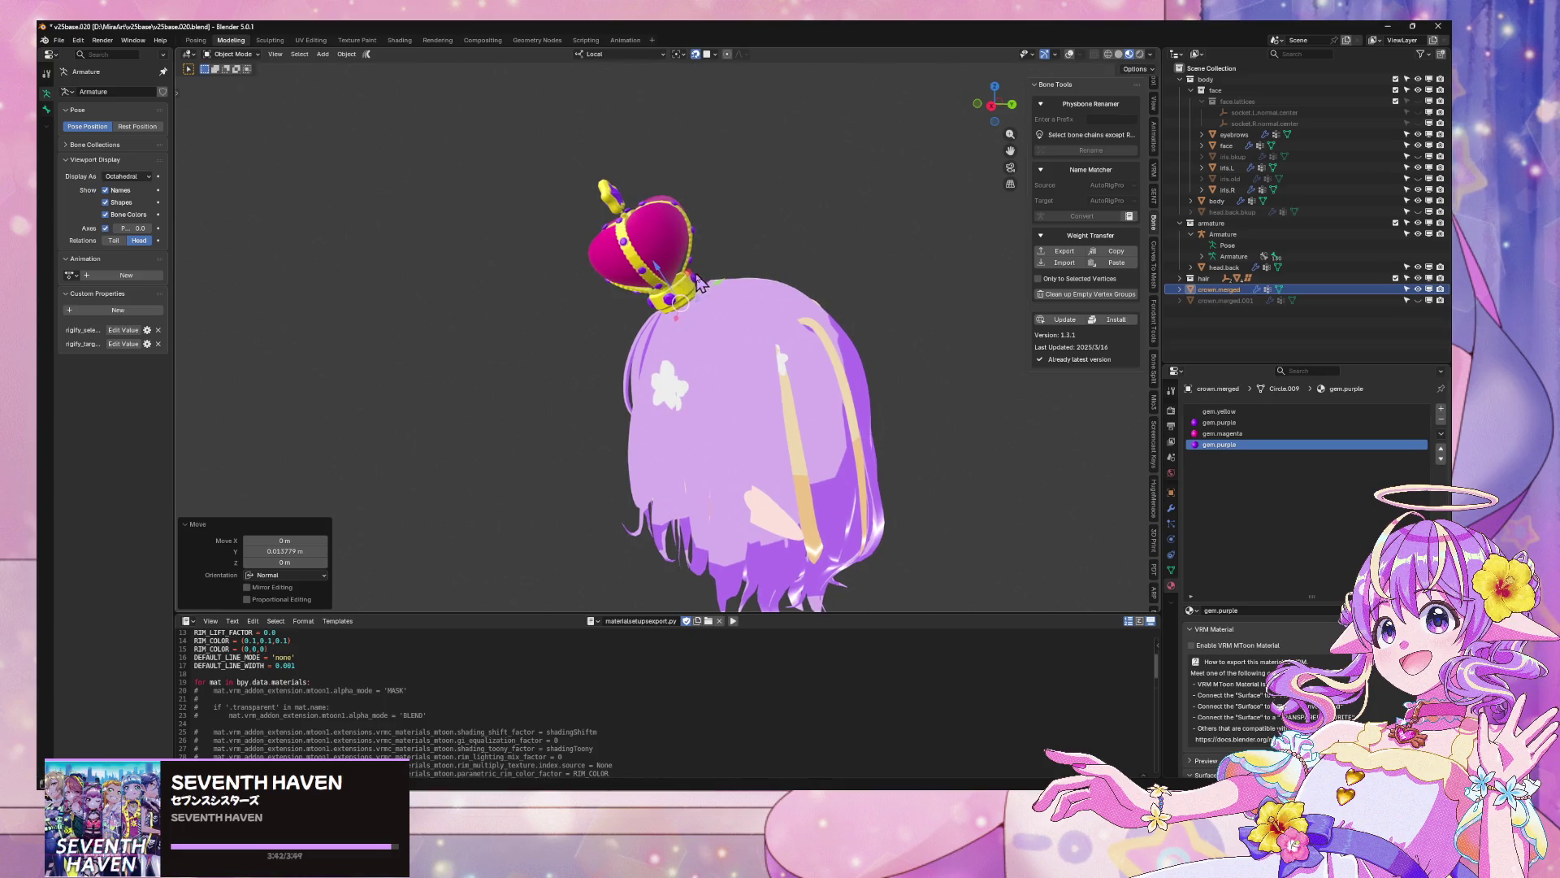
key("g")
key("x")
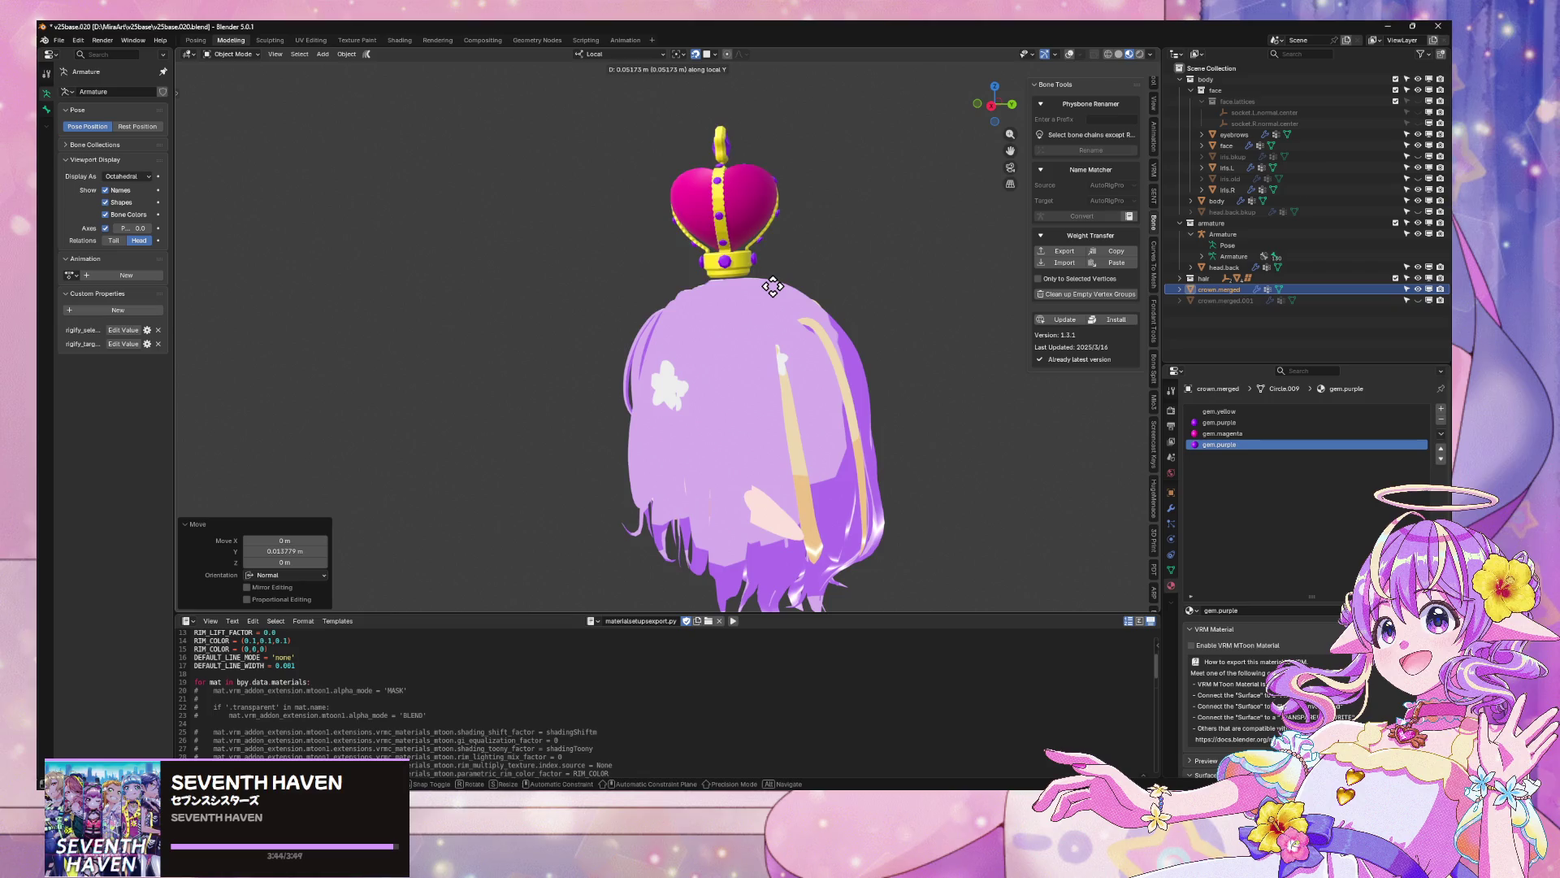
key("y")
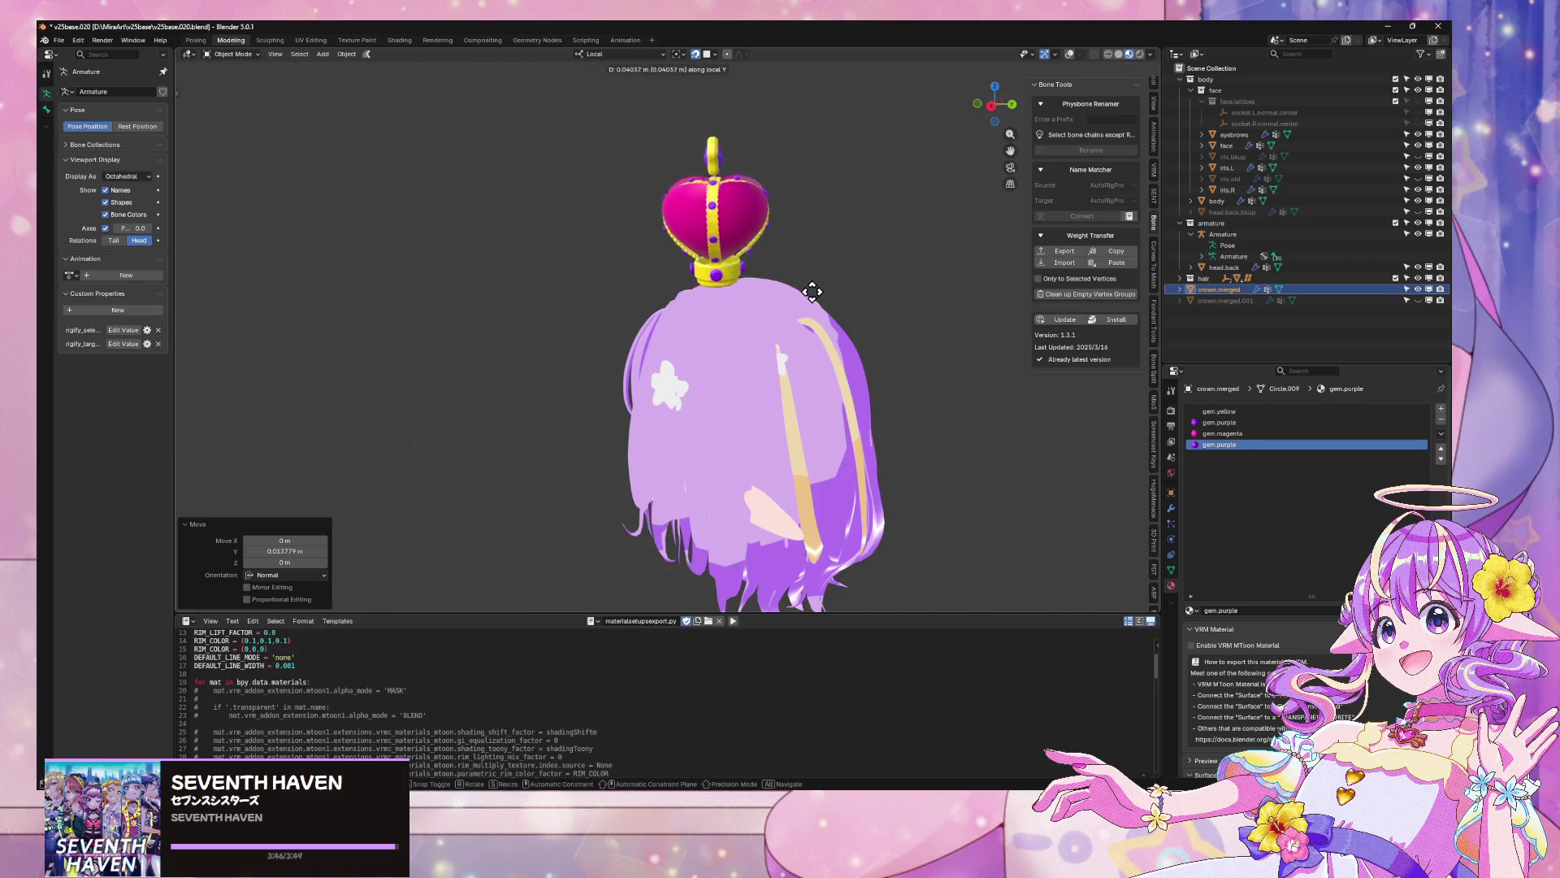
left_click(813, 293)
Check the upright crown from an exact front view and orbit around the head
key("KP_1")
scroll(959, 277, "up", 5)
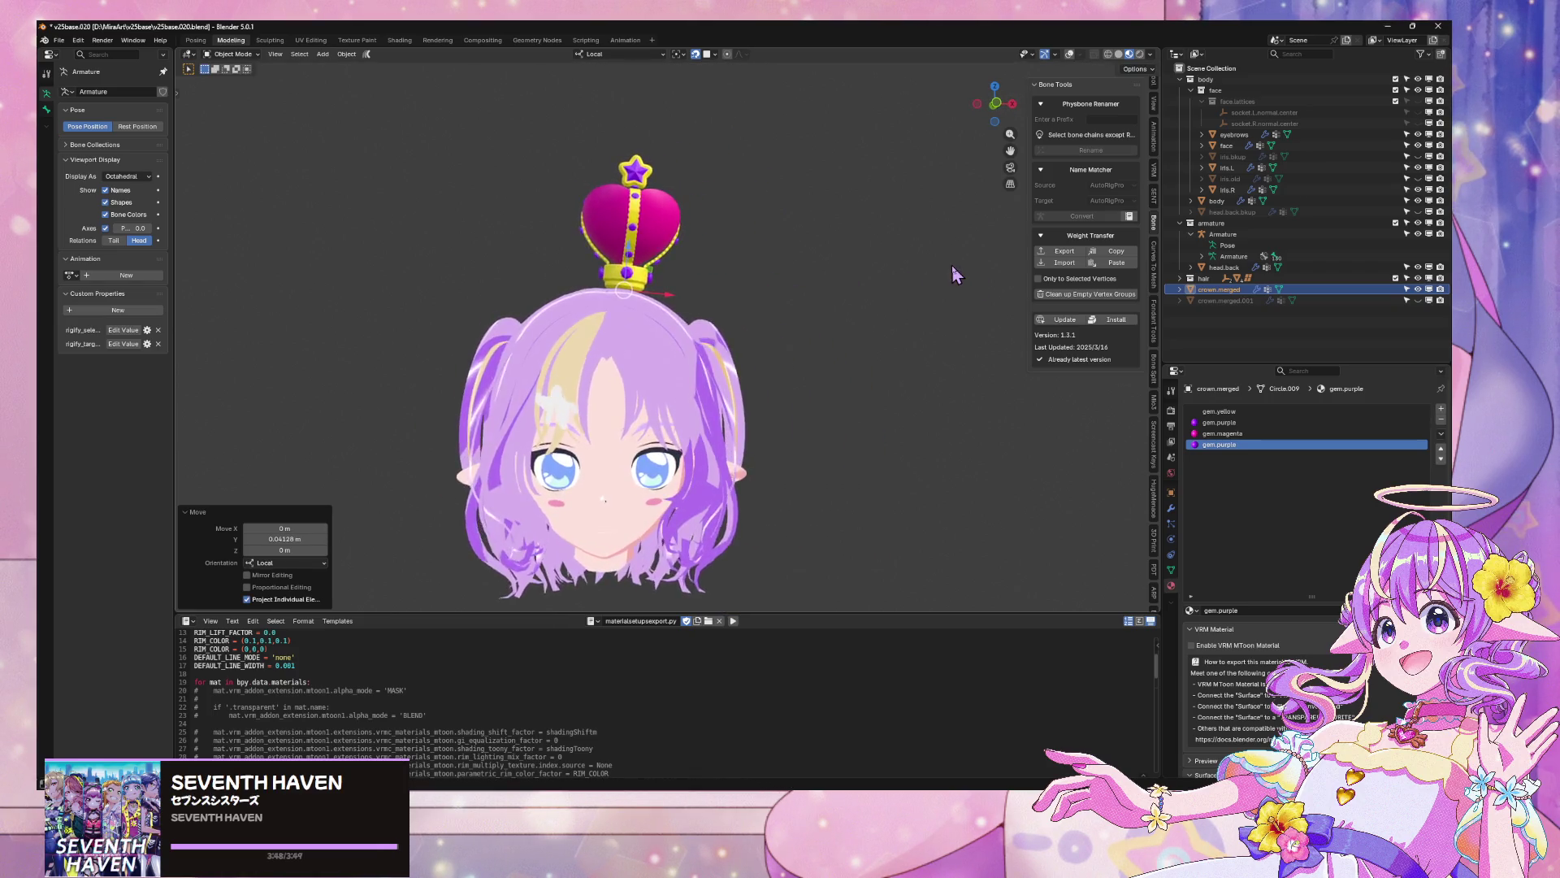
left_click(997, 106)
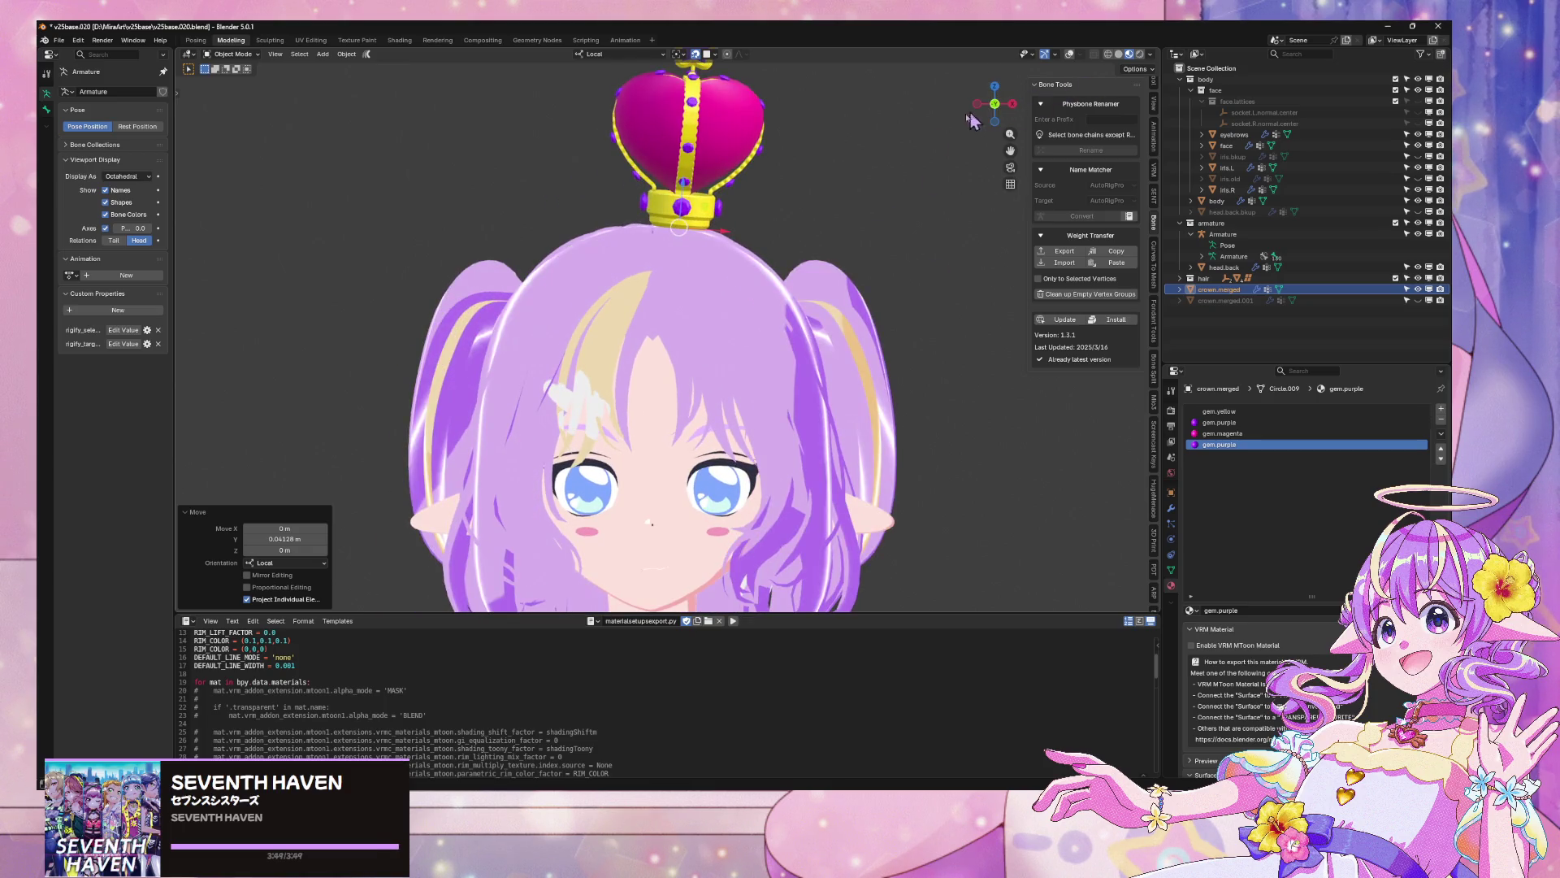
key("g")
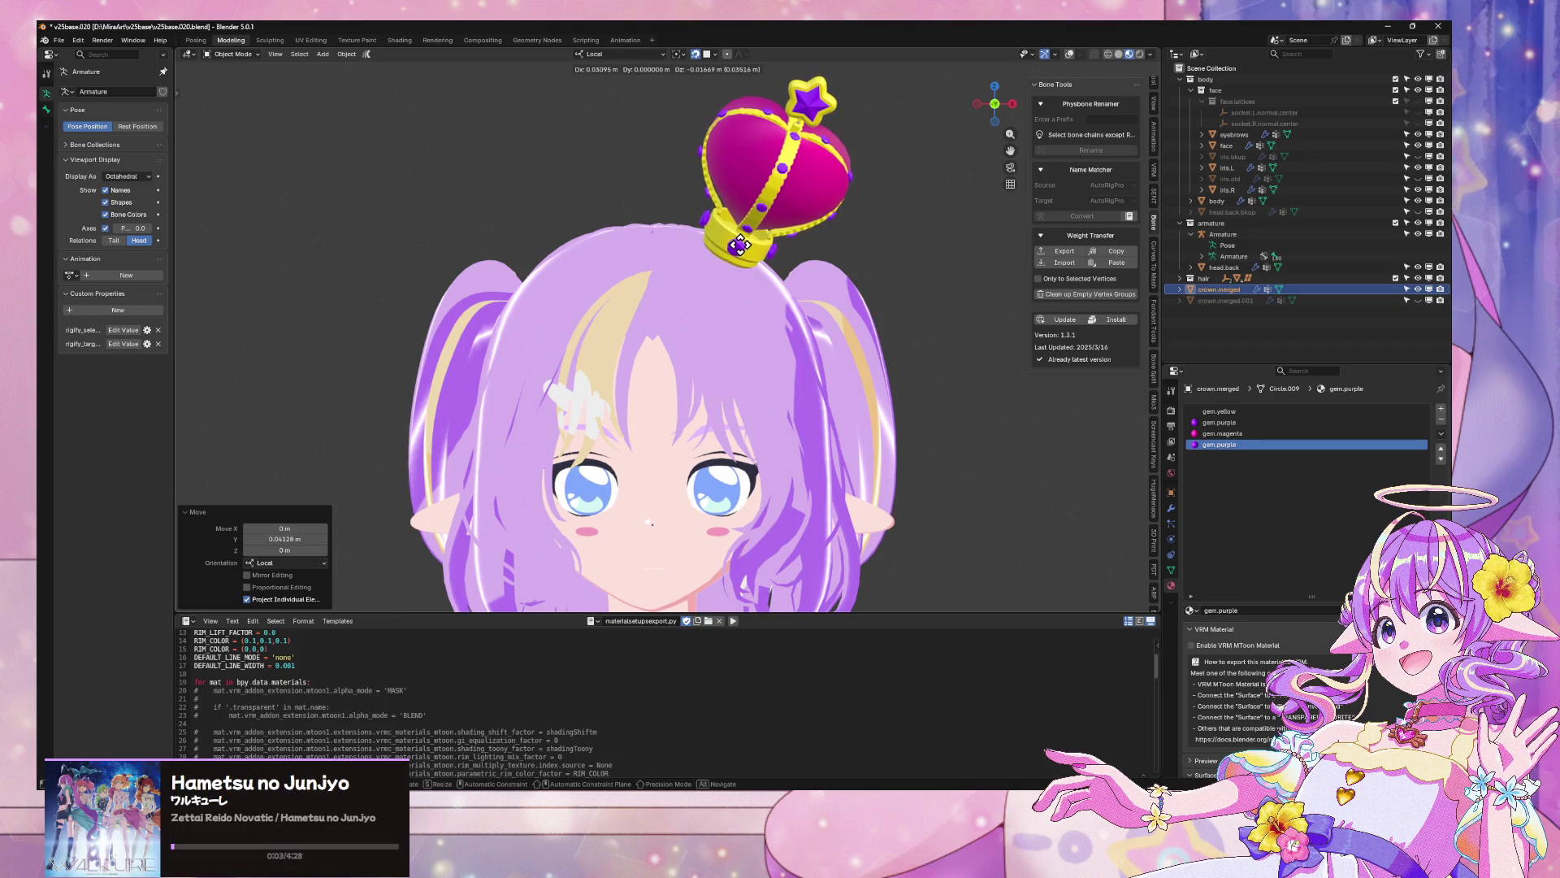
key("Escape")
scroll(923, 244, "down", 5)
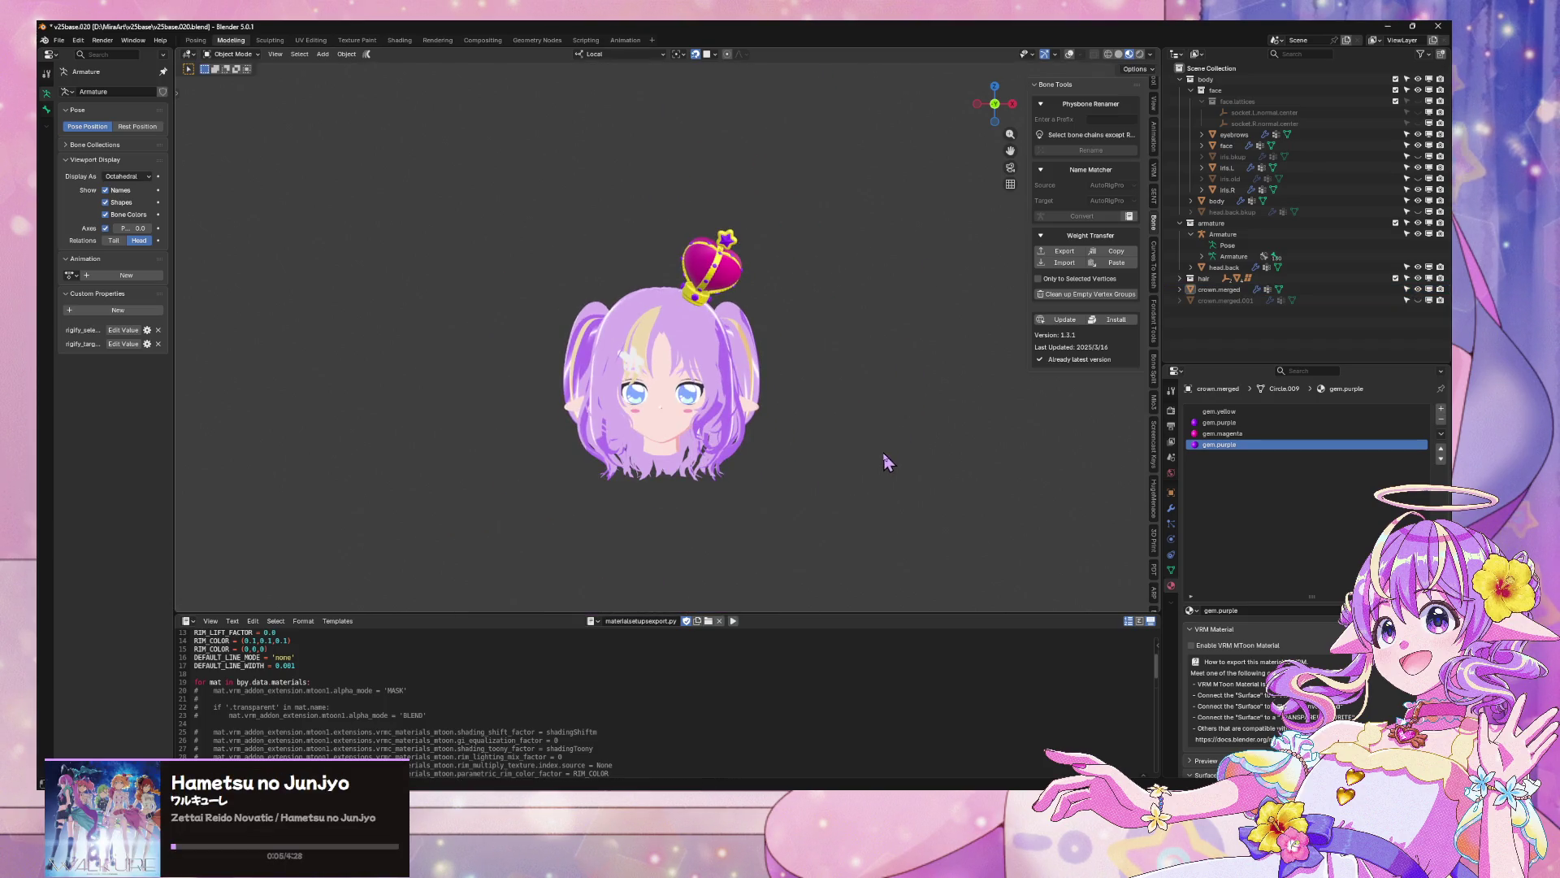
mouse_move(858, 388)
left_mouse_down()
mouse_move(811, 390)
mouse_move(808, 363)
mouse_move(839, 341)
mouse_move(829, 328)
left_mouse_up()
Save the scene as v25base.020.blend
scroll(839, 342, "up", 3)
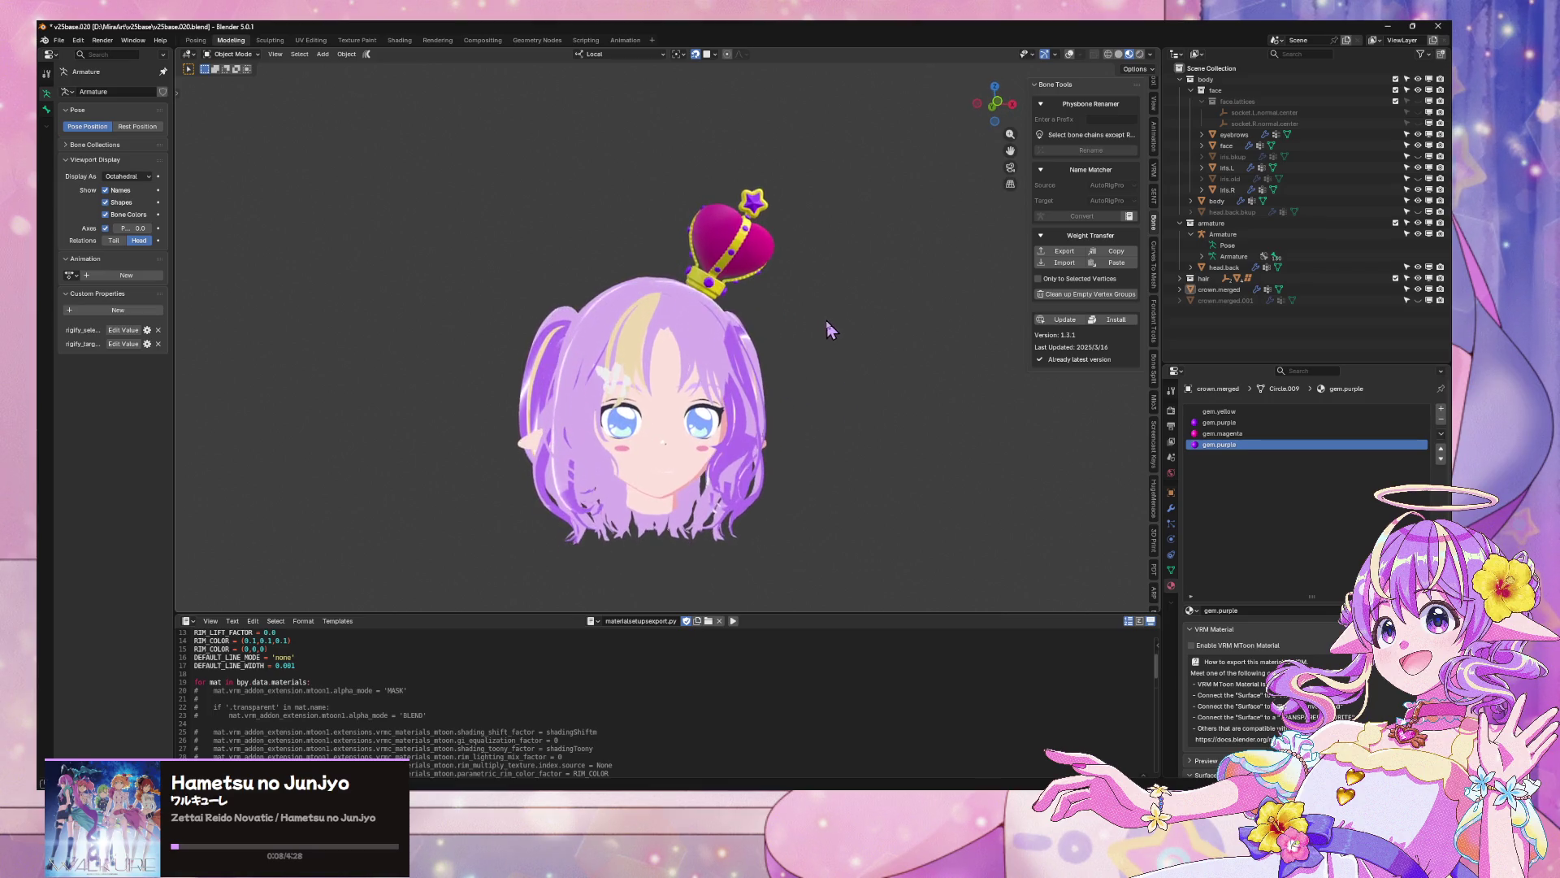
left_click(58, 40)
left_click(81, 134)
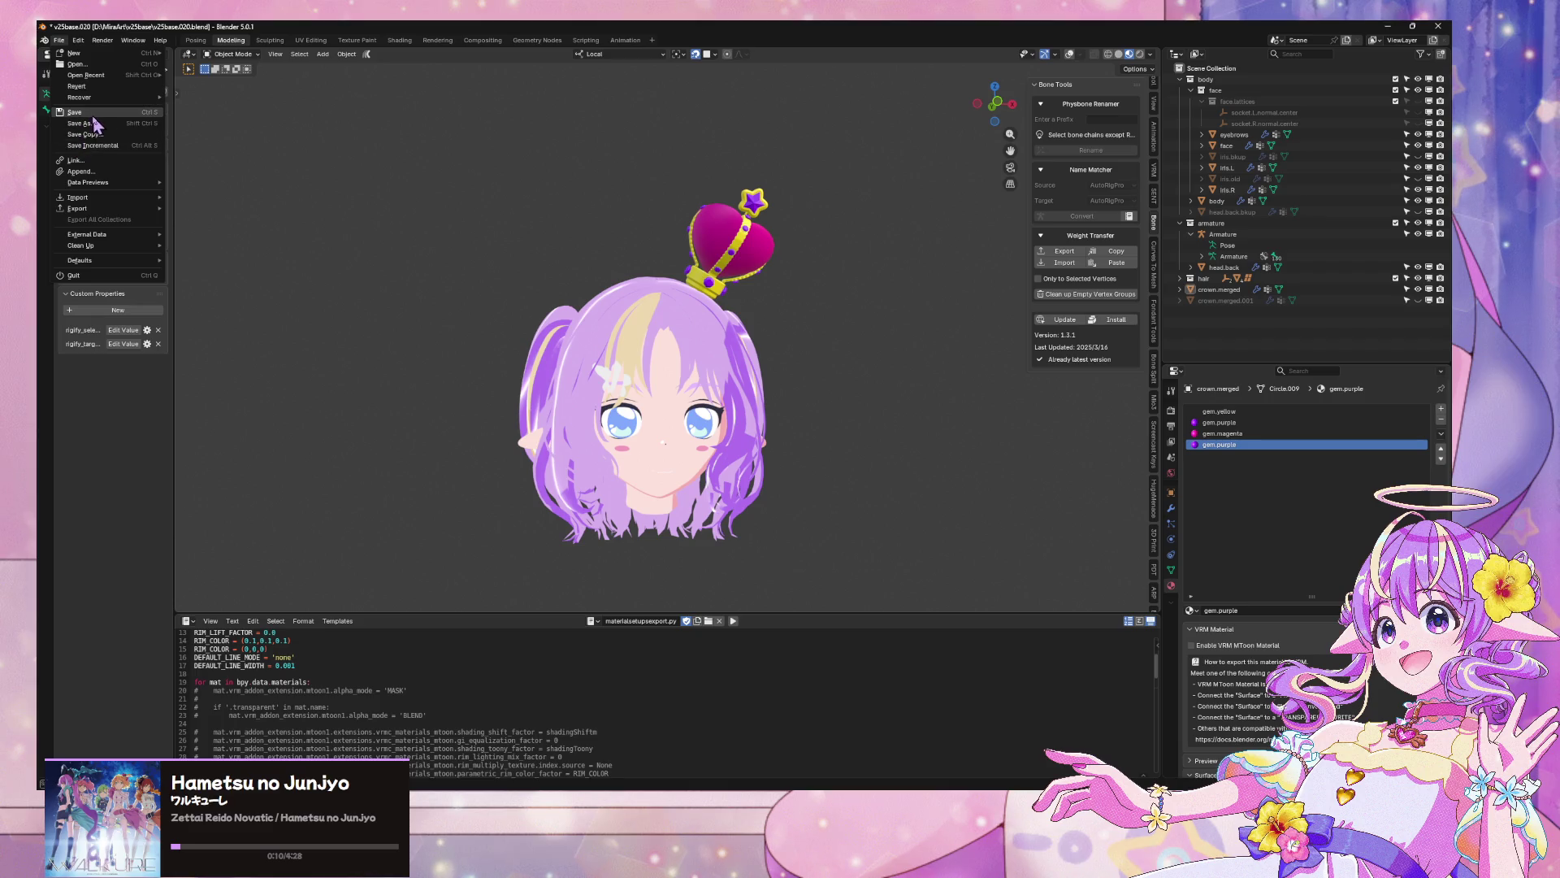
Export the avatar with its crown as a glTF 2.0 file
left_click(62, 42)
mouse_move(114, 209)
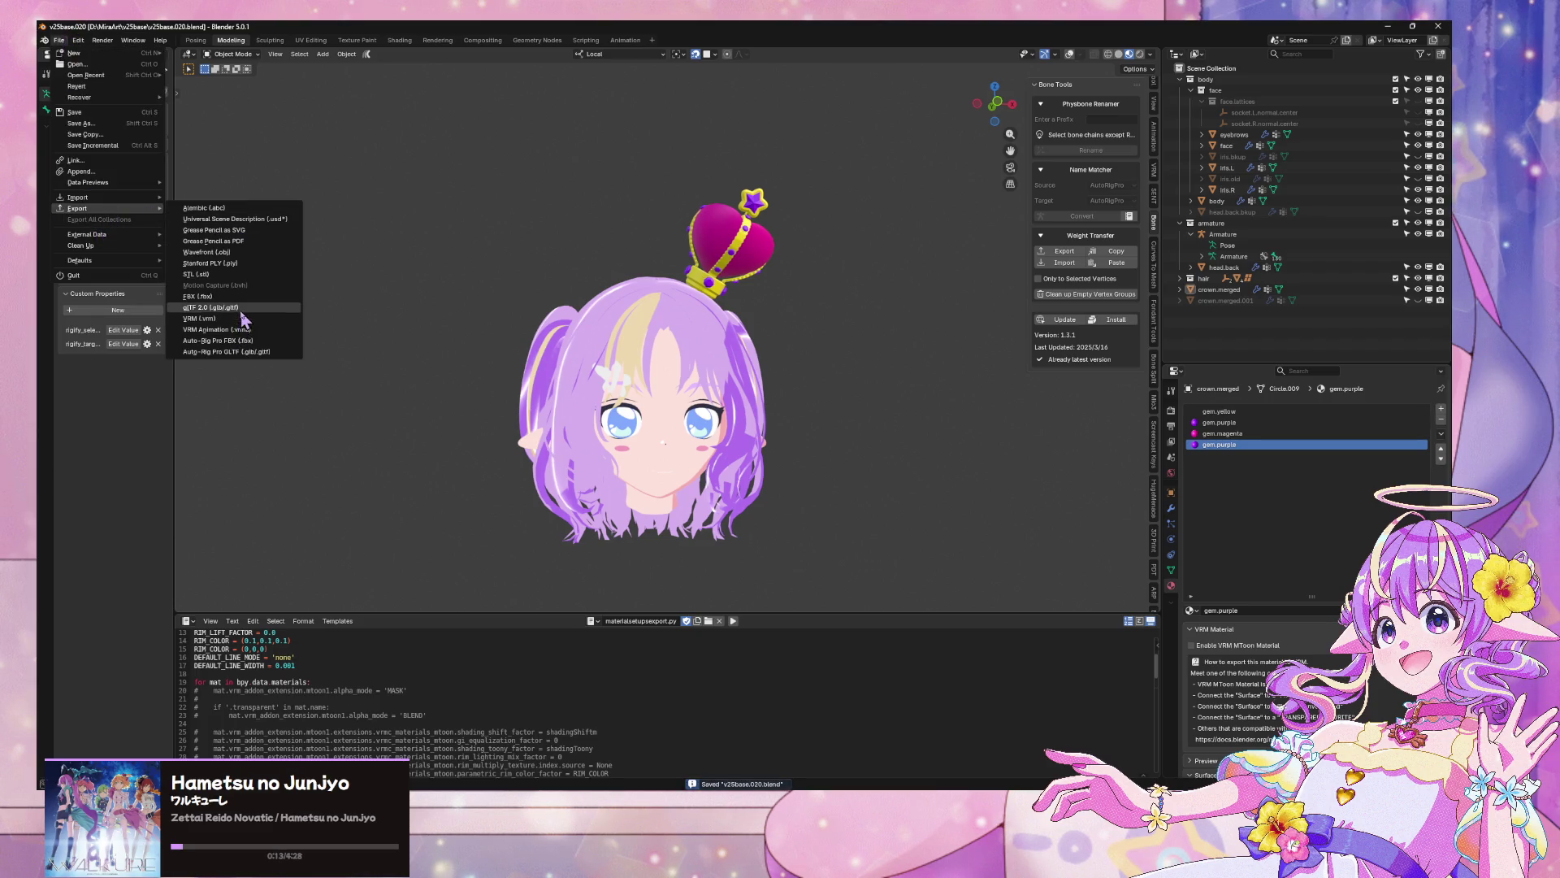
left_click(241, 312)
double_click(706, 259)
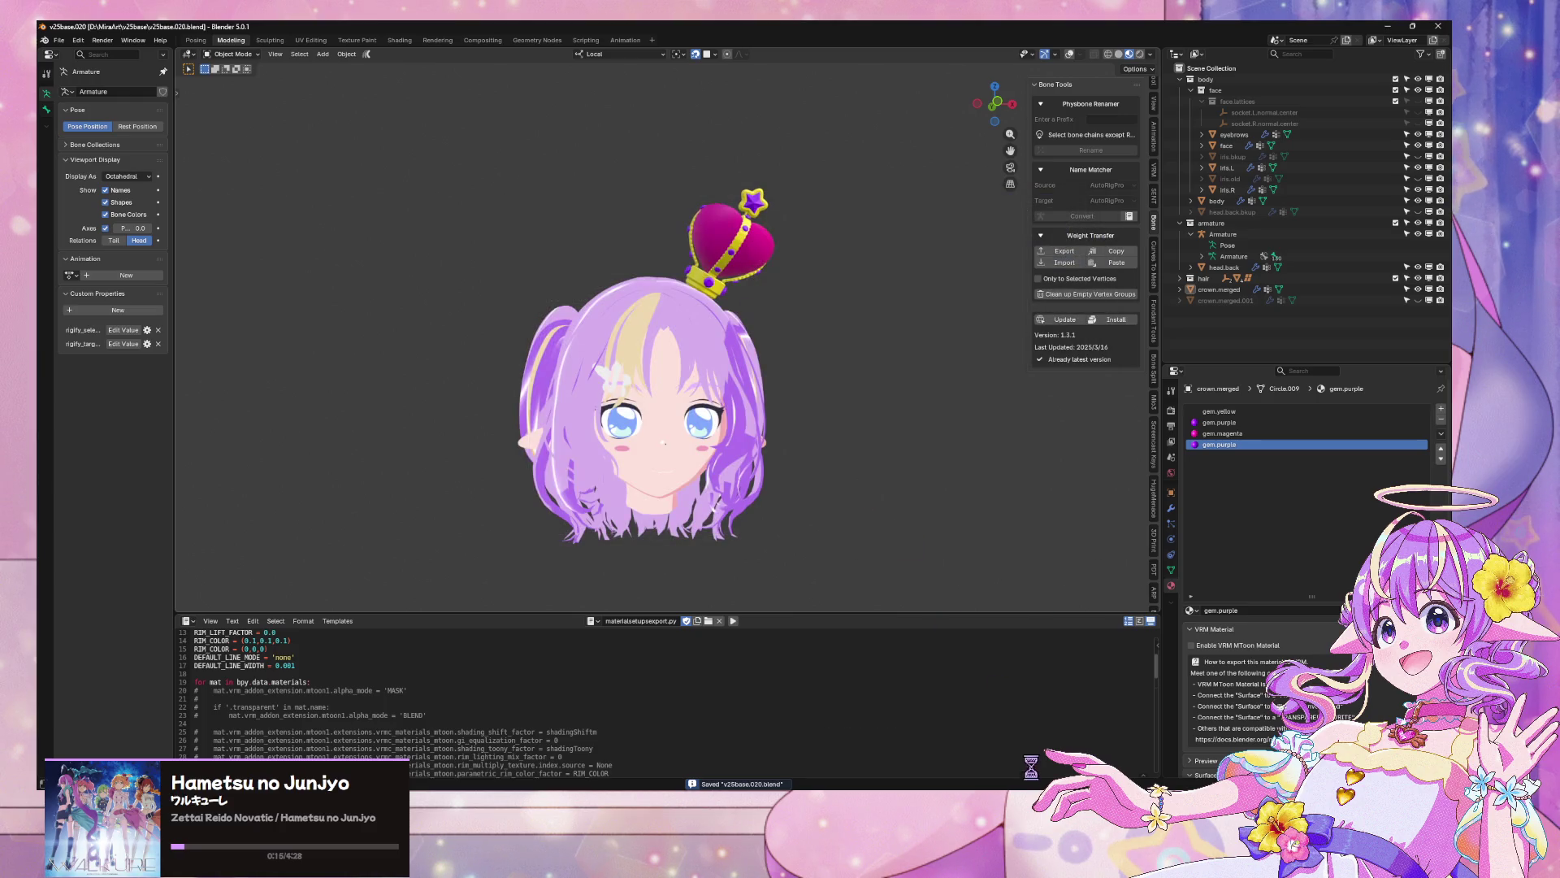
key("alt+Tab")
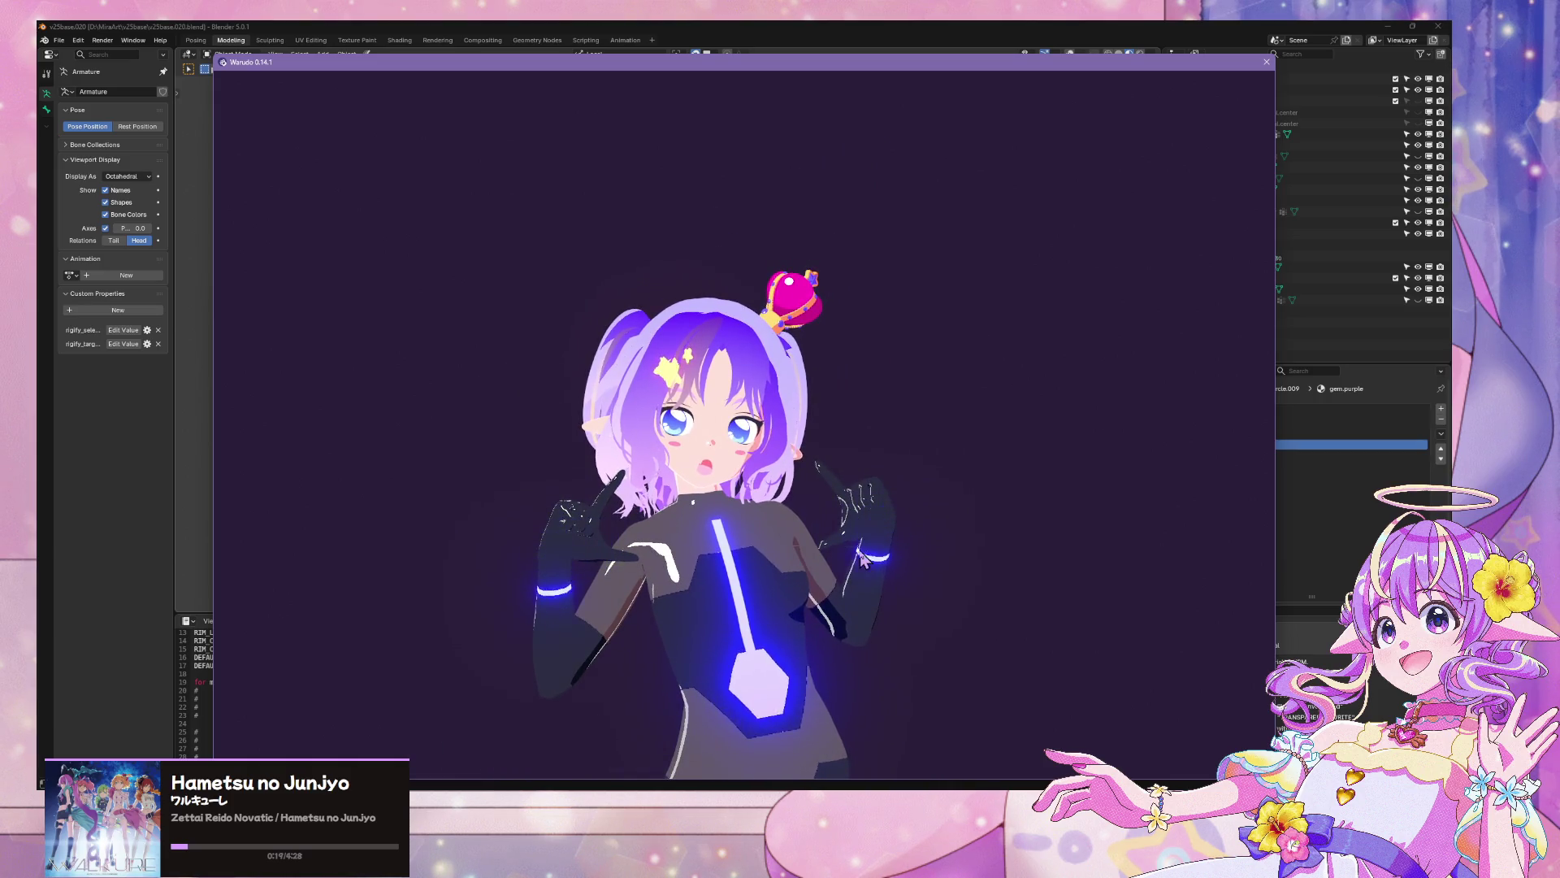
Turn the avatar in Warudo to inspect the crown from behind
mouse_move(860, 549)
left_mouse_down()
mouse_move(172, 543)
mouse_move(978, 585)
mouse_move(835, 516)
left_mouse_up()
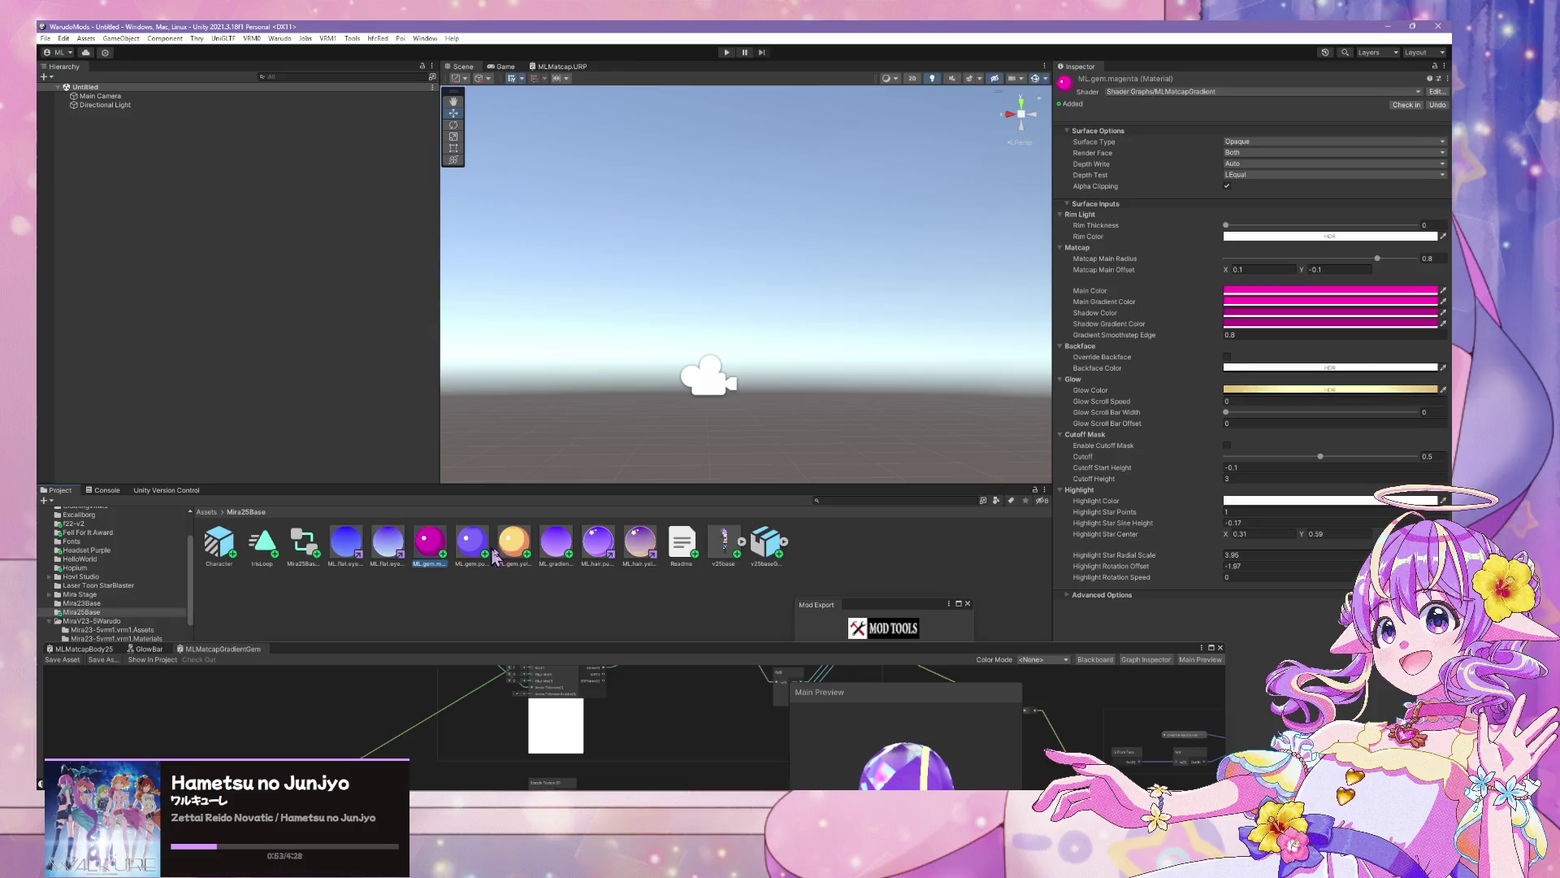
Select the three ML.gem materials together and give them one shared Rim Color
left_click(605, 557)
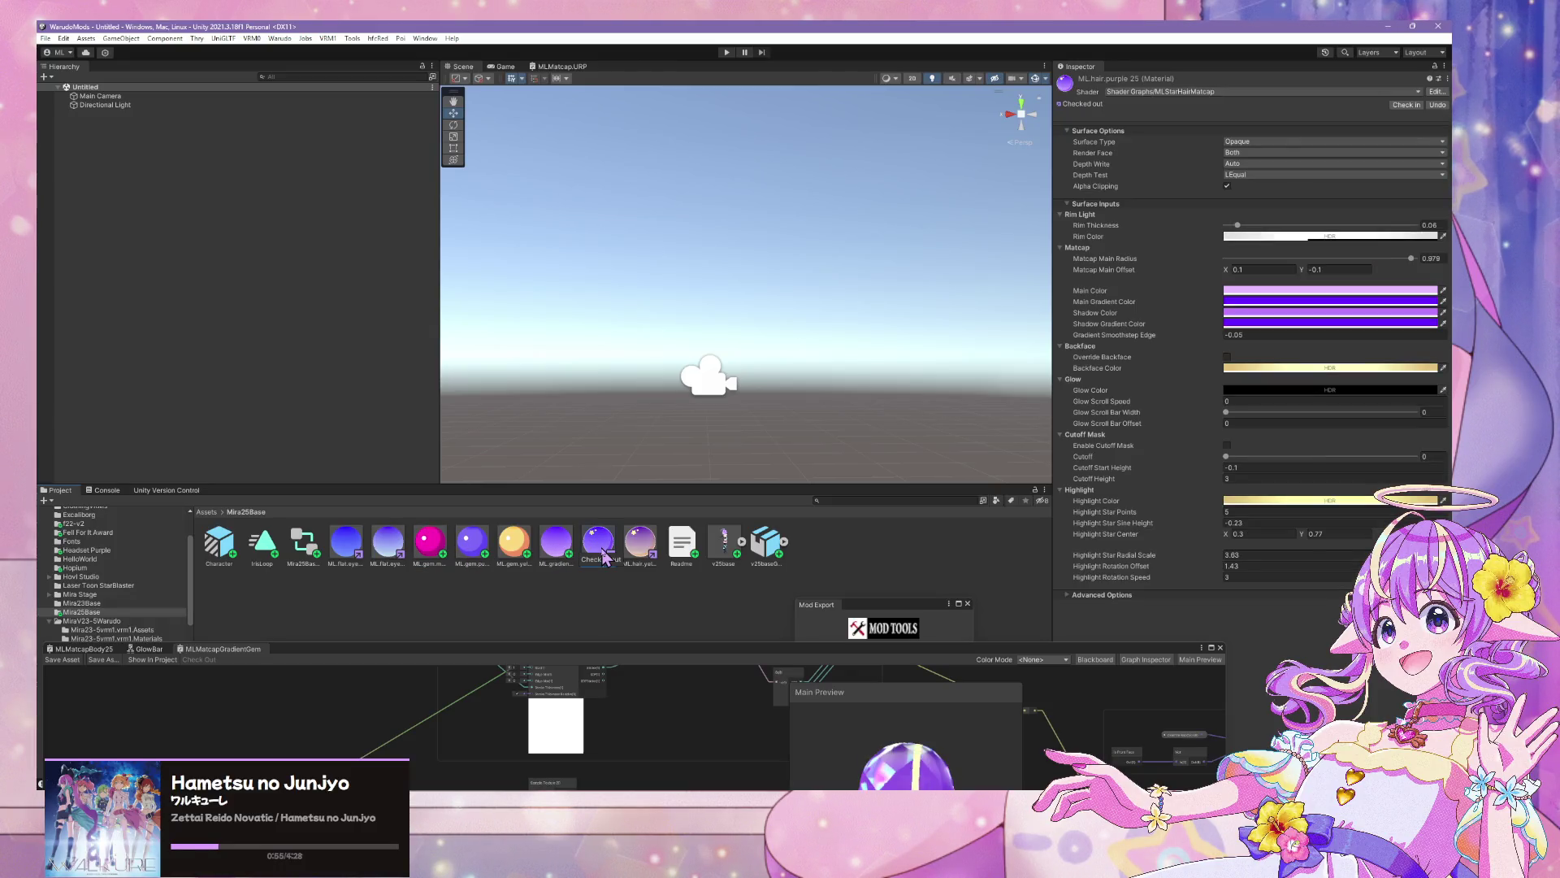
key("Tab")
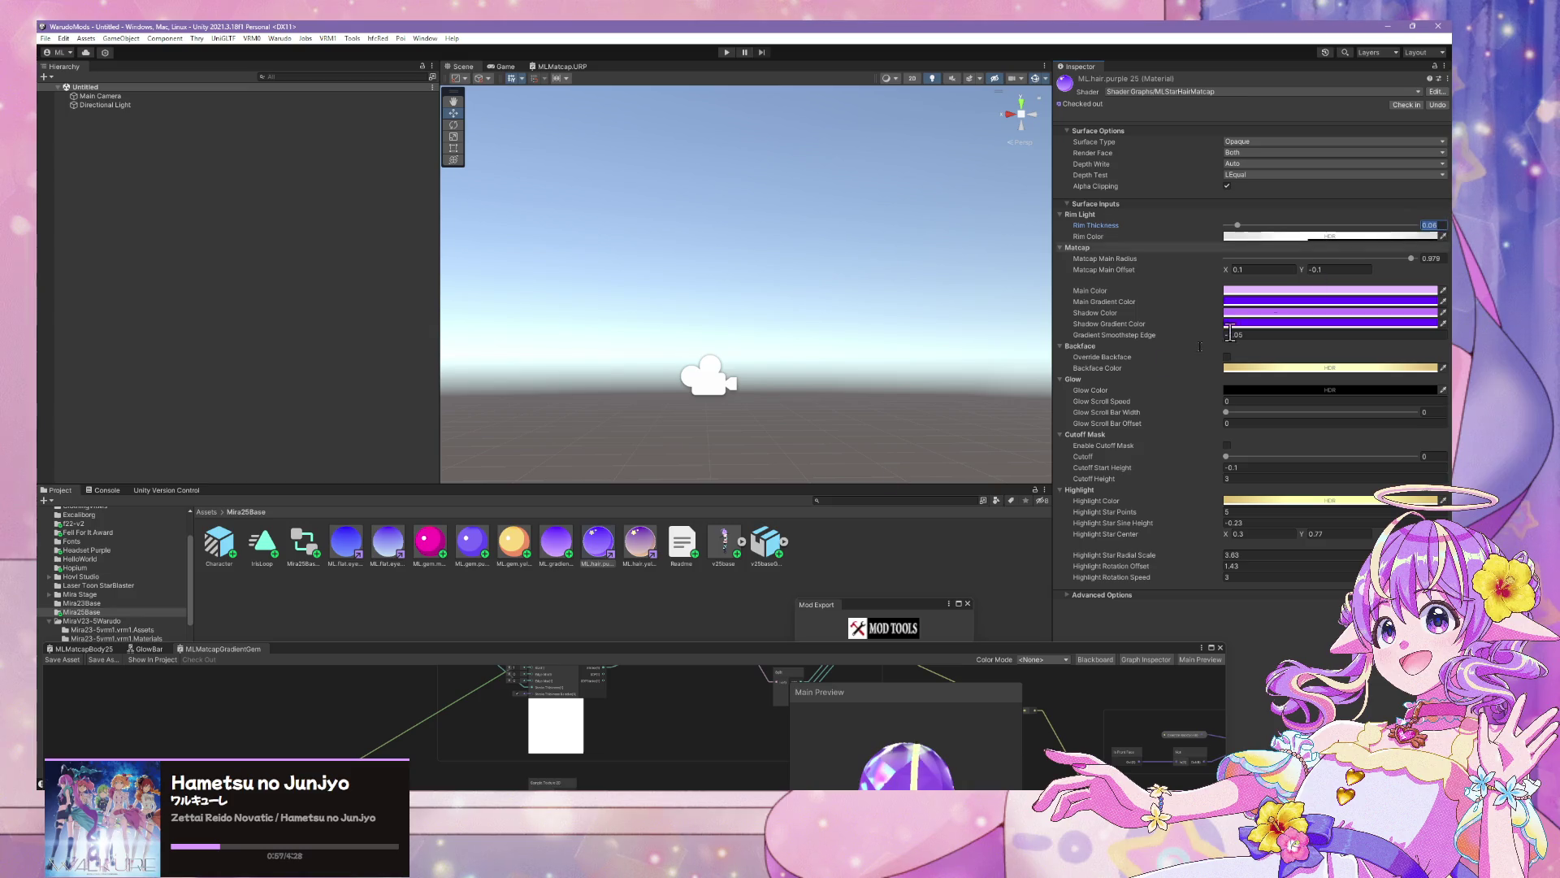
left_click(430, 540)
left_click(514, 540, "shift")
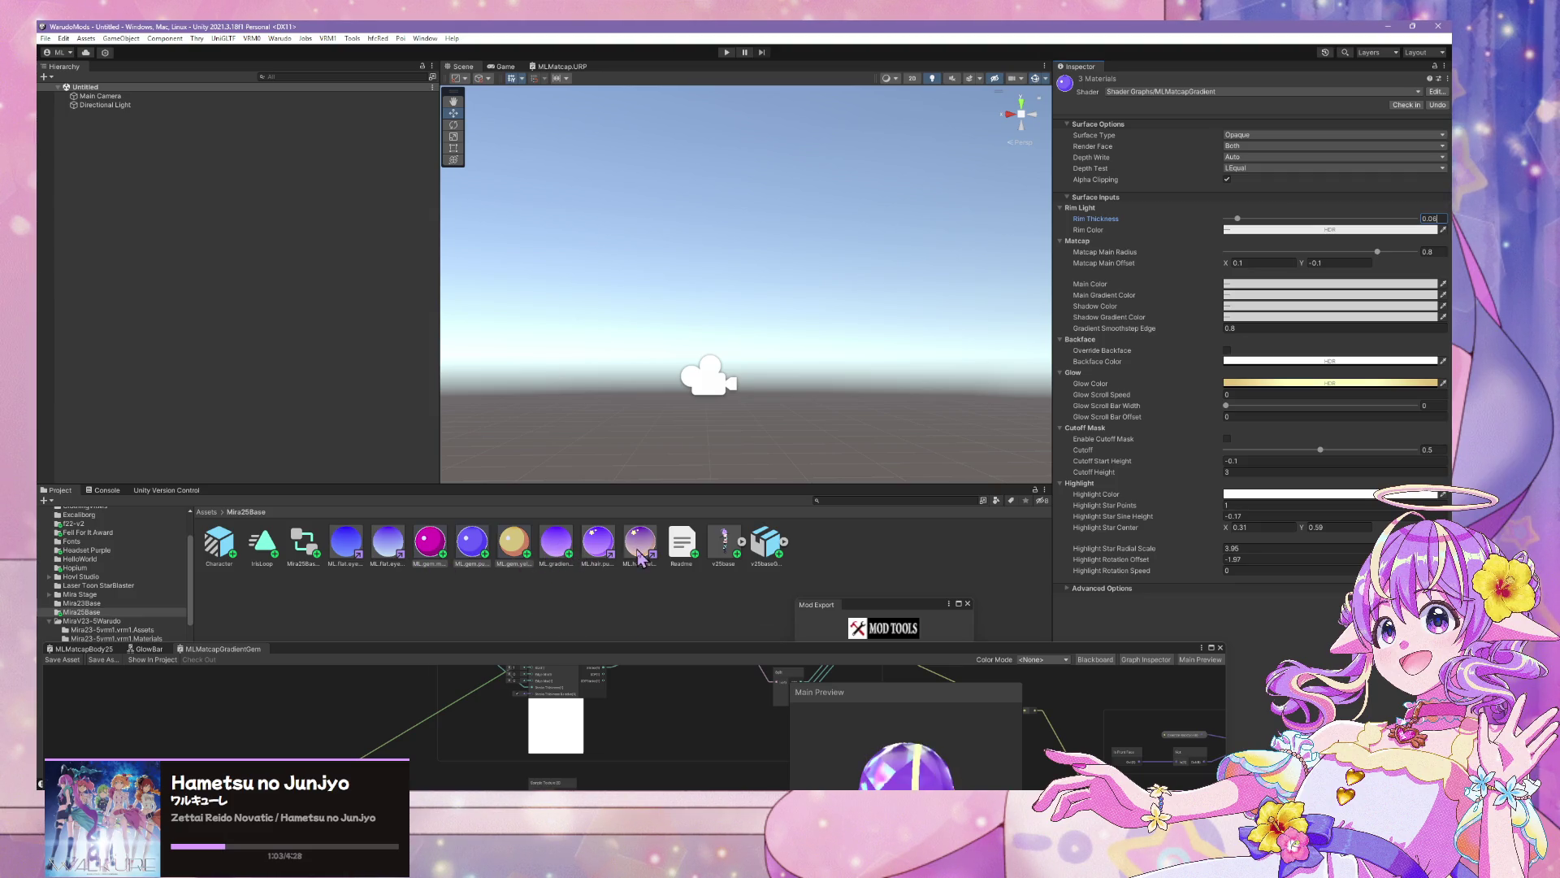
left_click(429, 552)
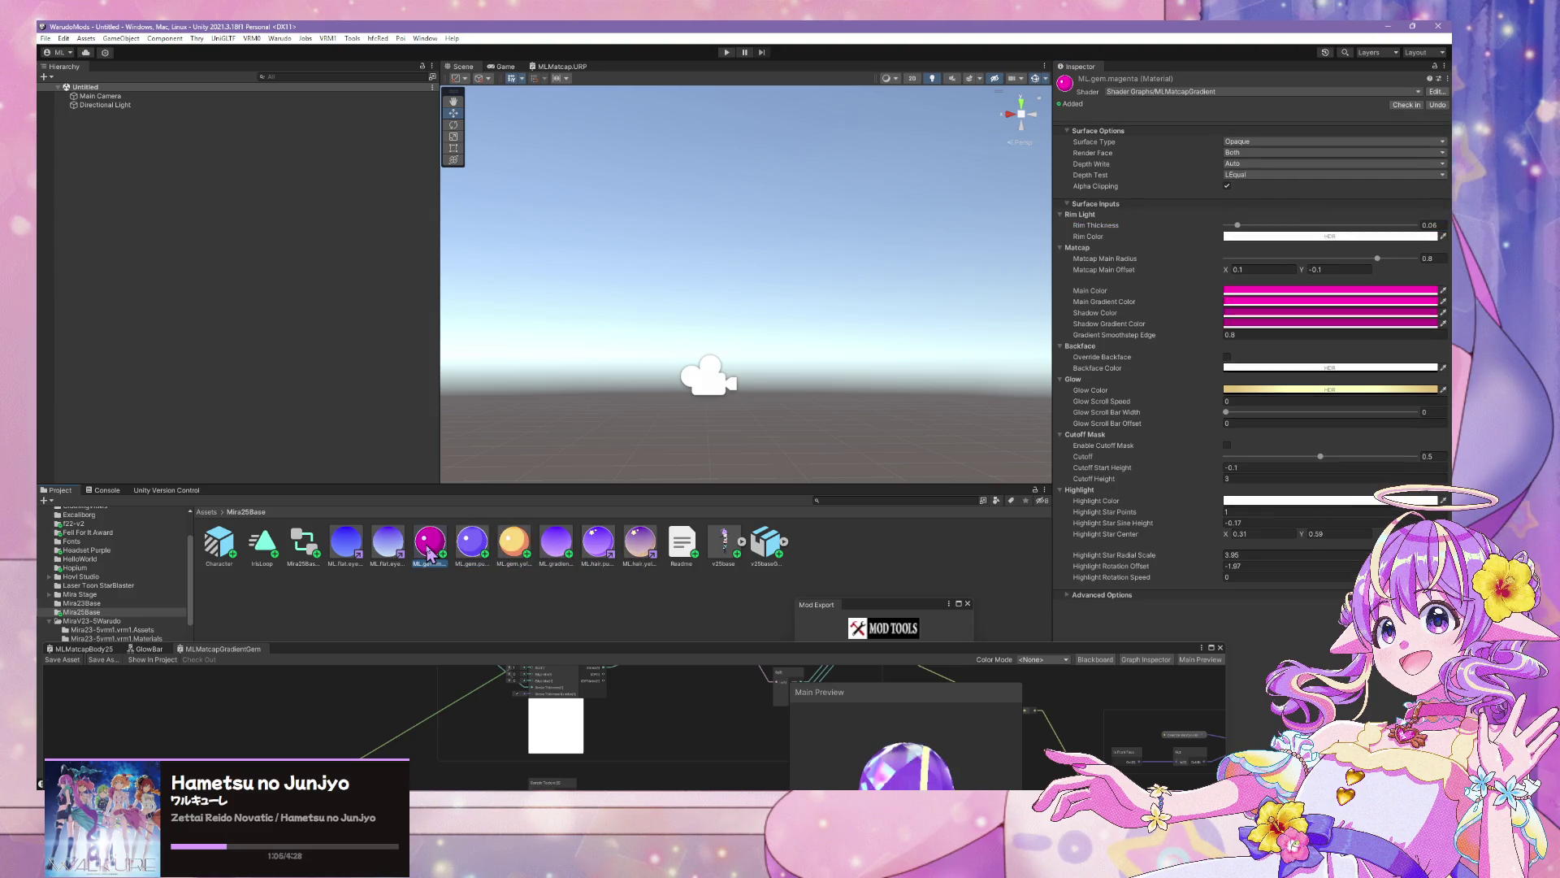
key("ctrl+z")
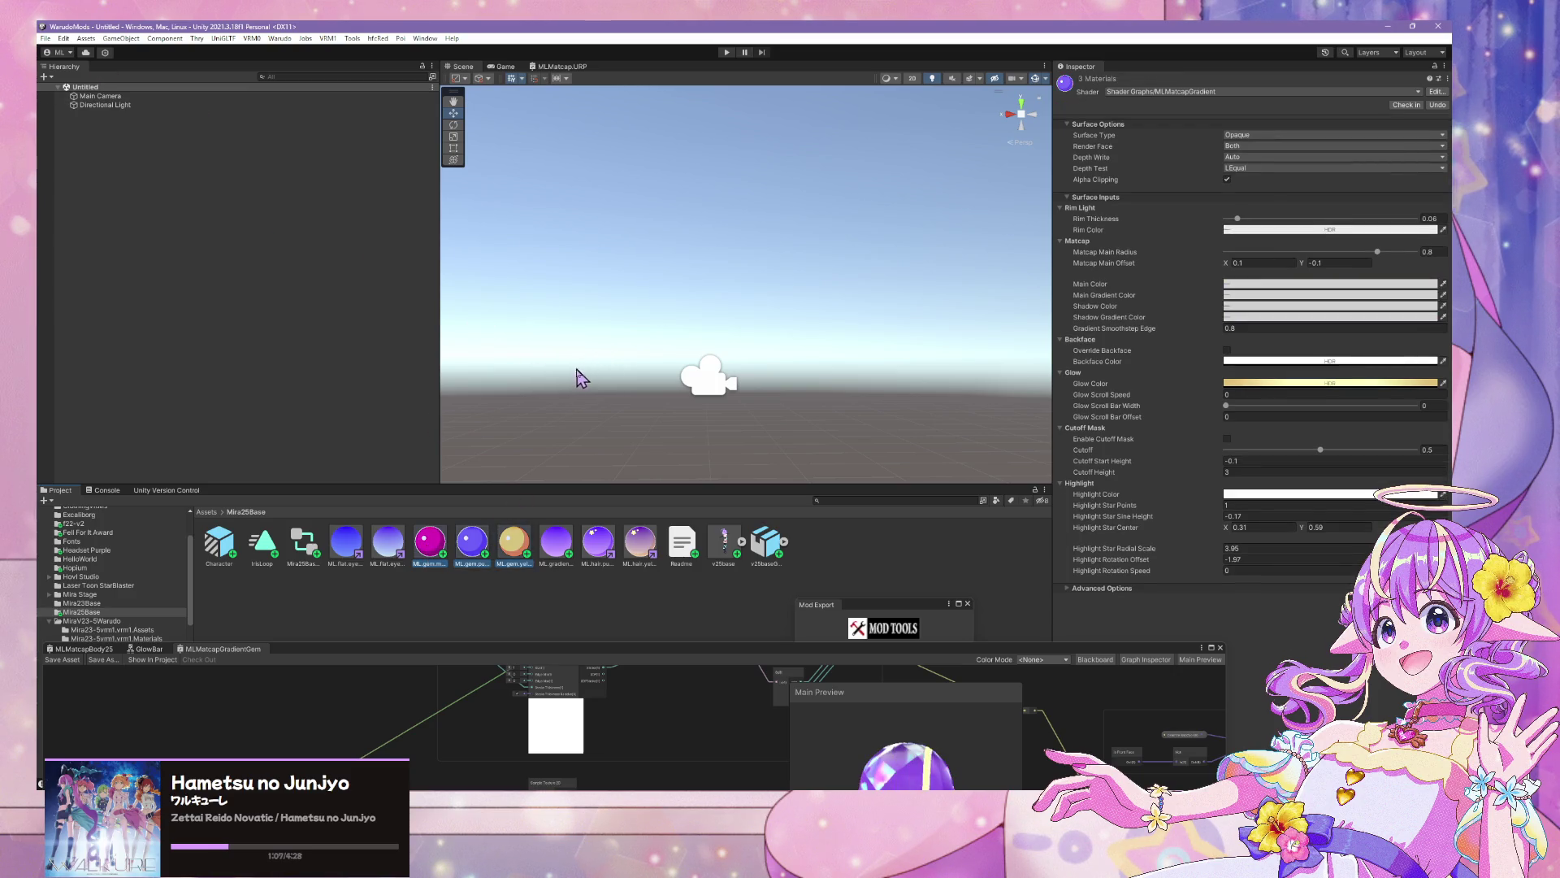
left_click(429, 543)
key("ctrl+z")
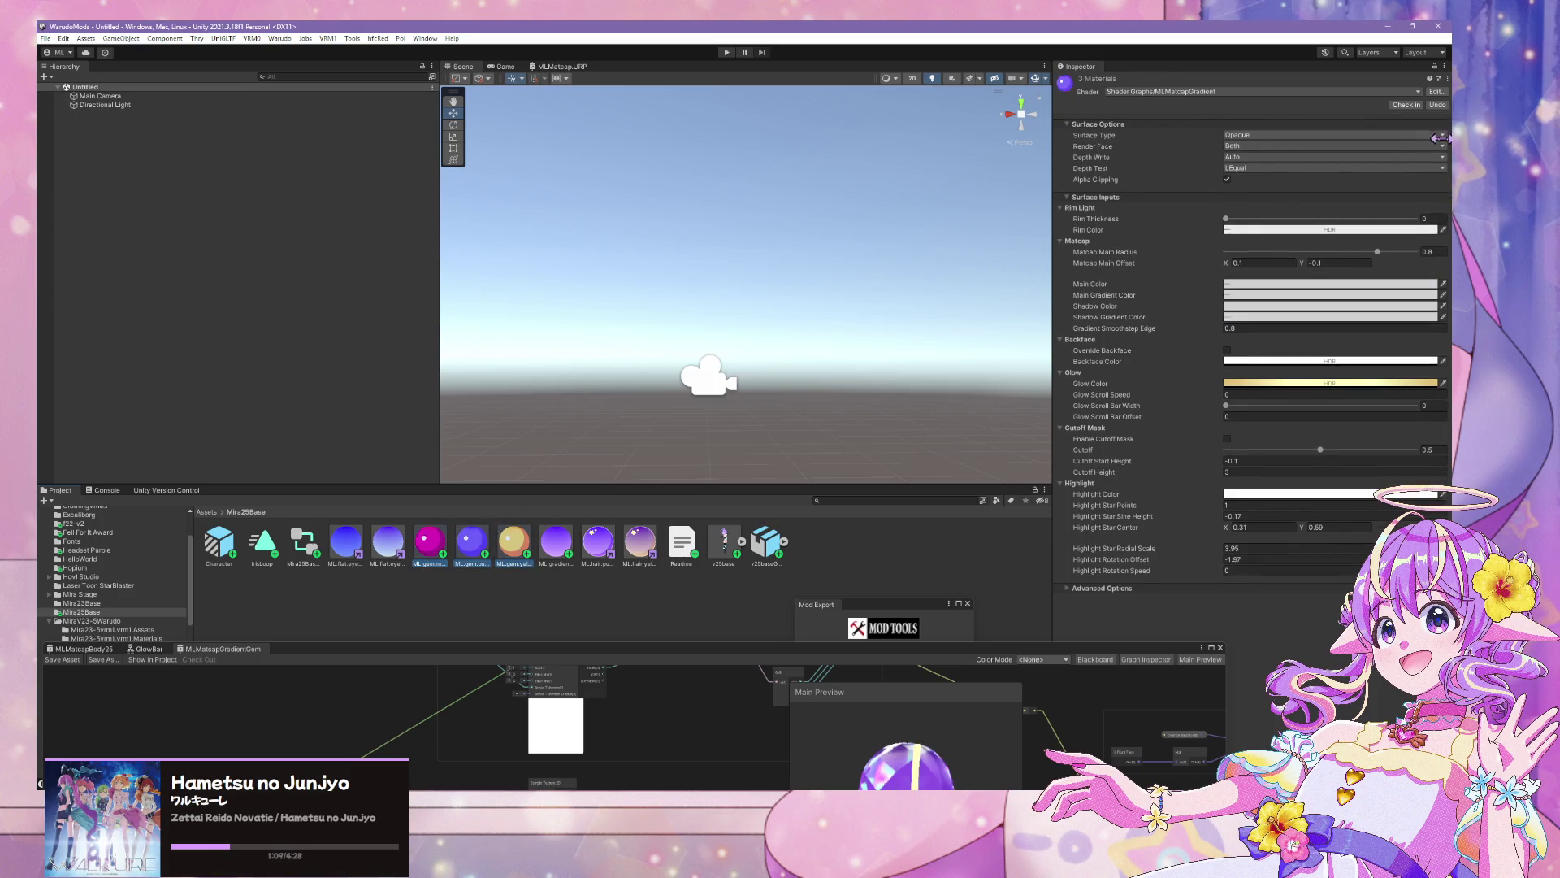
left_click(1432, 228)
left_click(1447, 221)
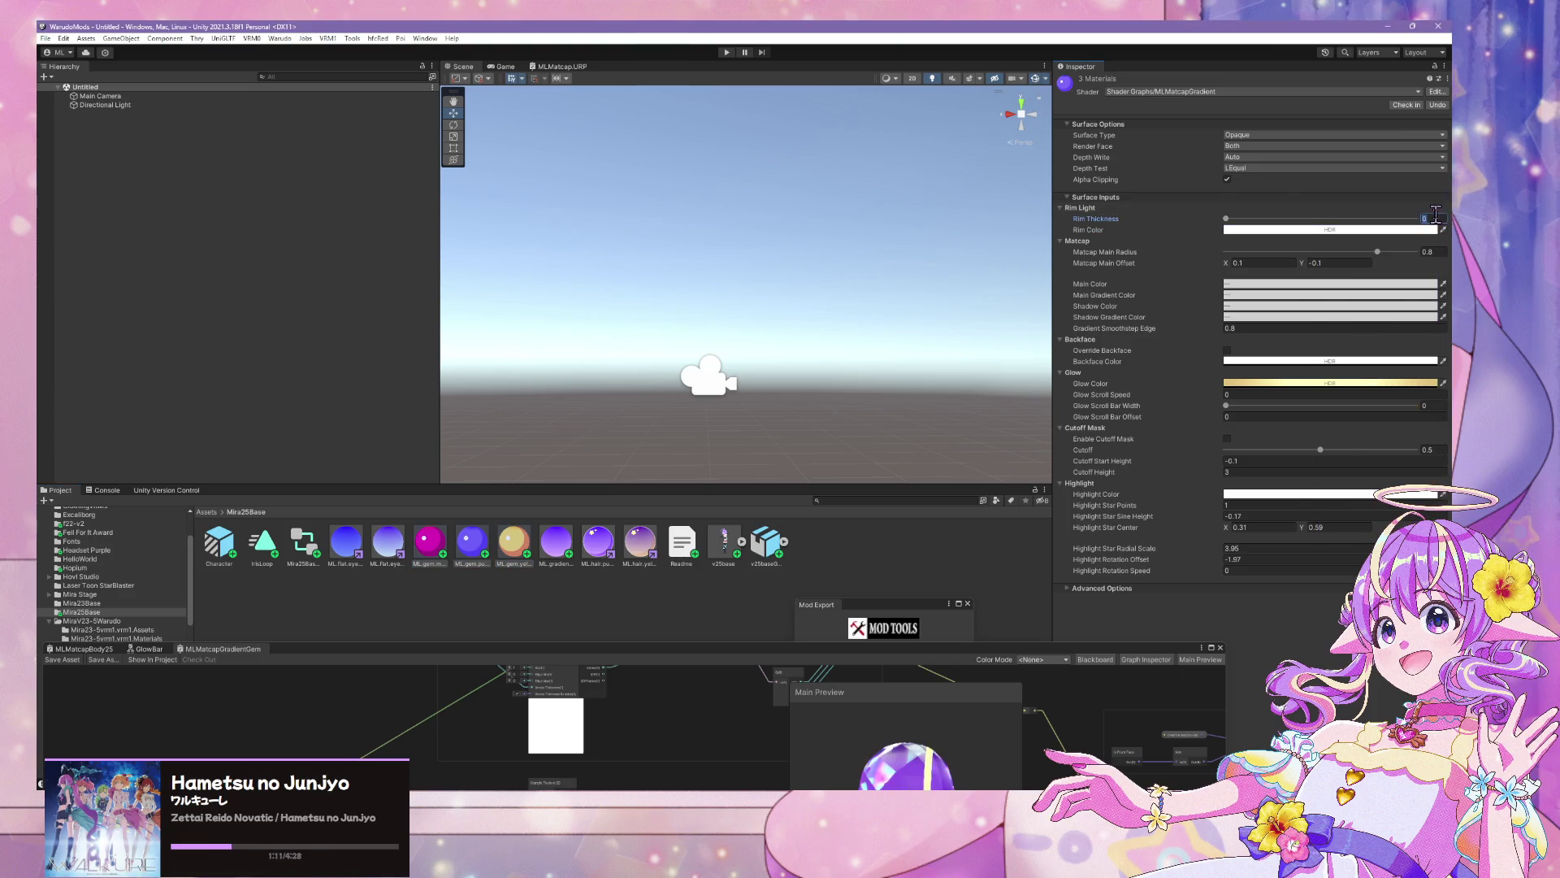
Adjust the Rim Color of the ML.hair.purple material in the HDR picker
left_click(602, 552)
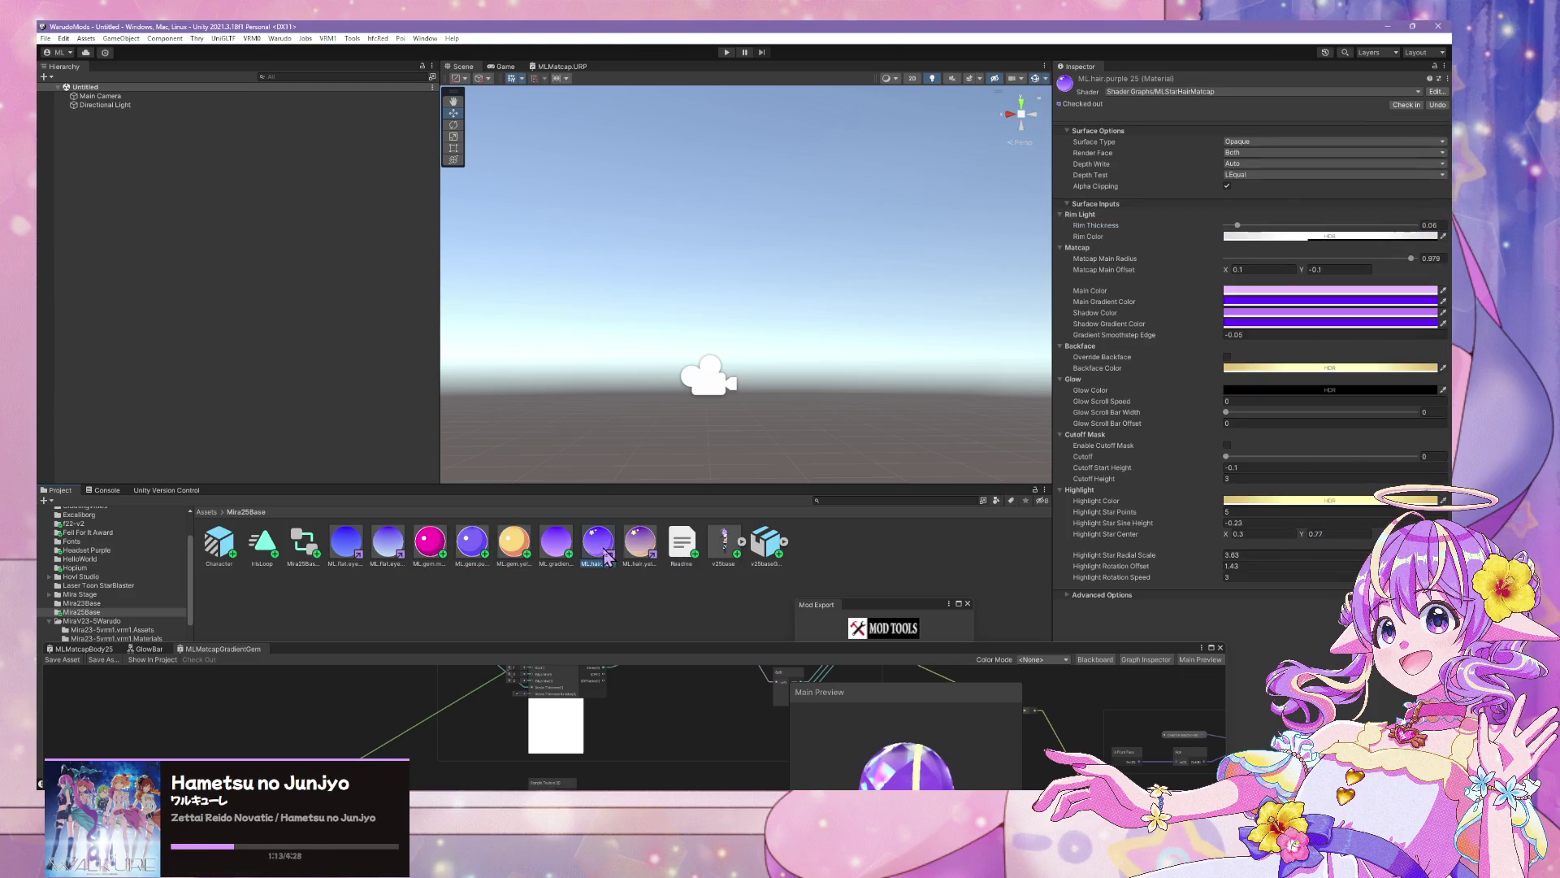
left_click(1408, 236)
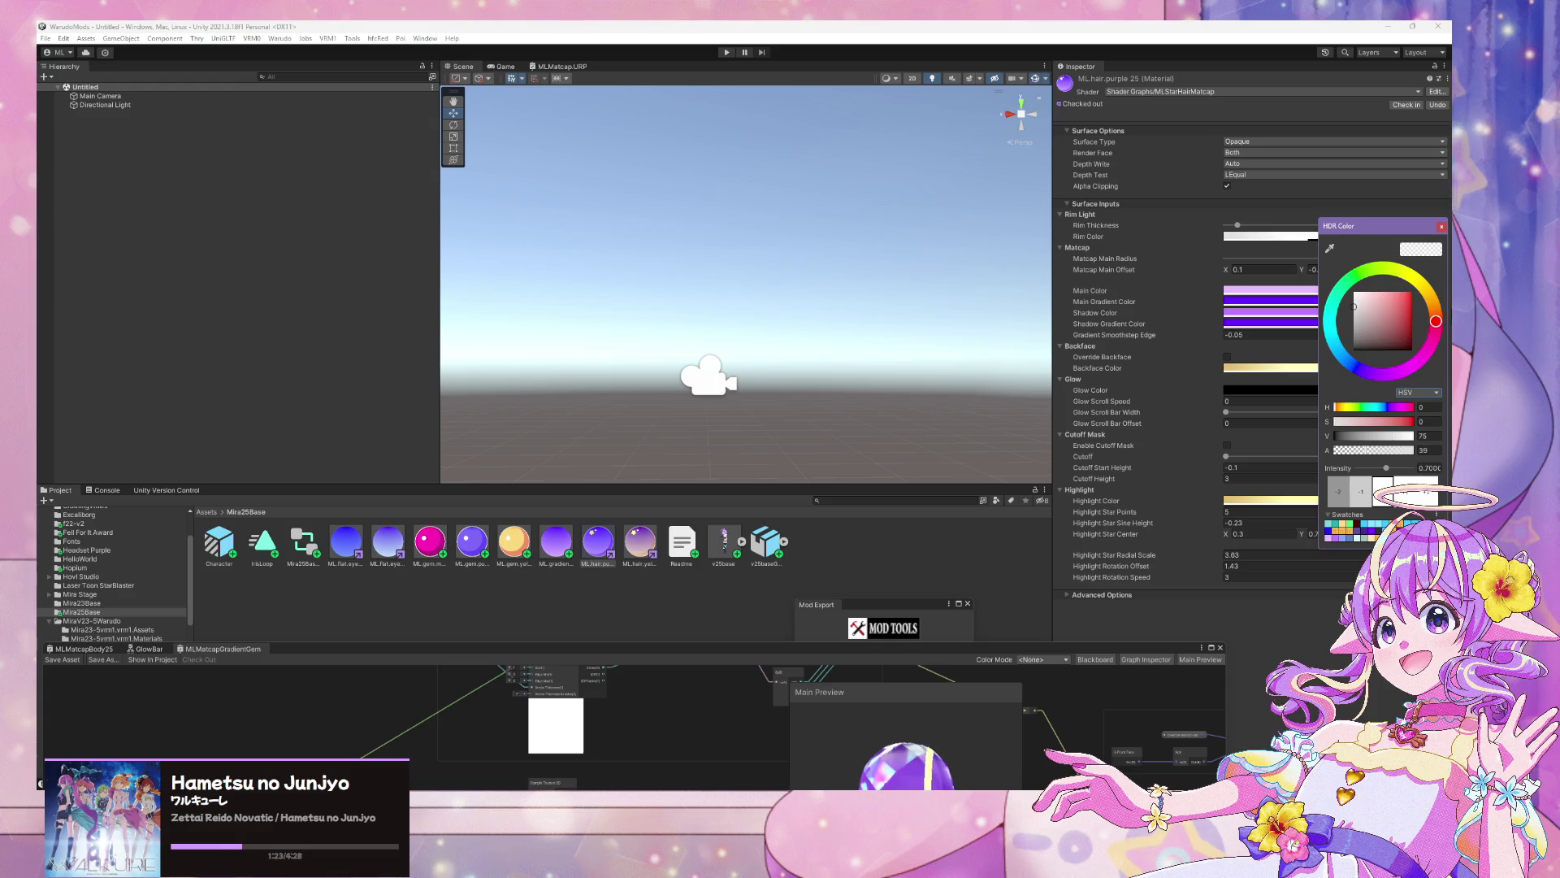
left_click(1442, 228)
Reselect the three gem materials and set their colour to light grey (value 75, alpha 39)
left_click(429, 540)
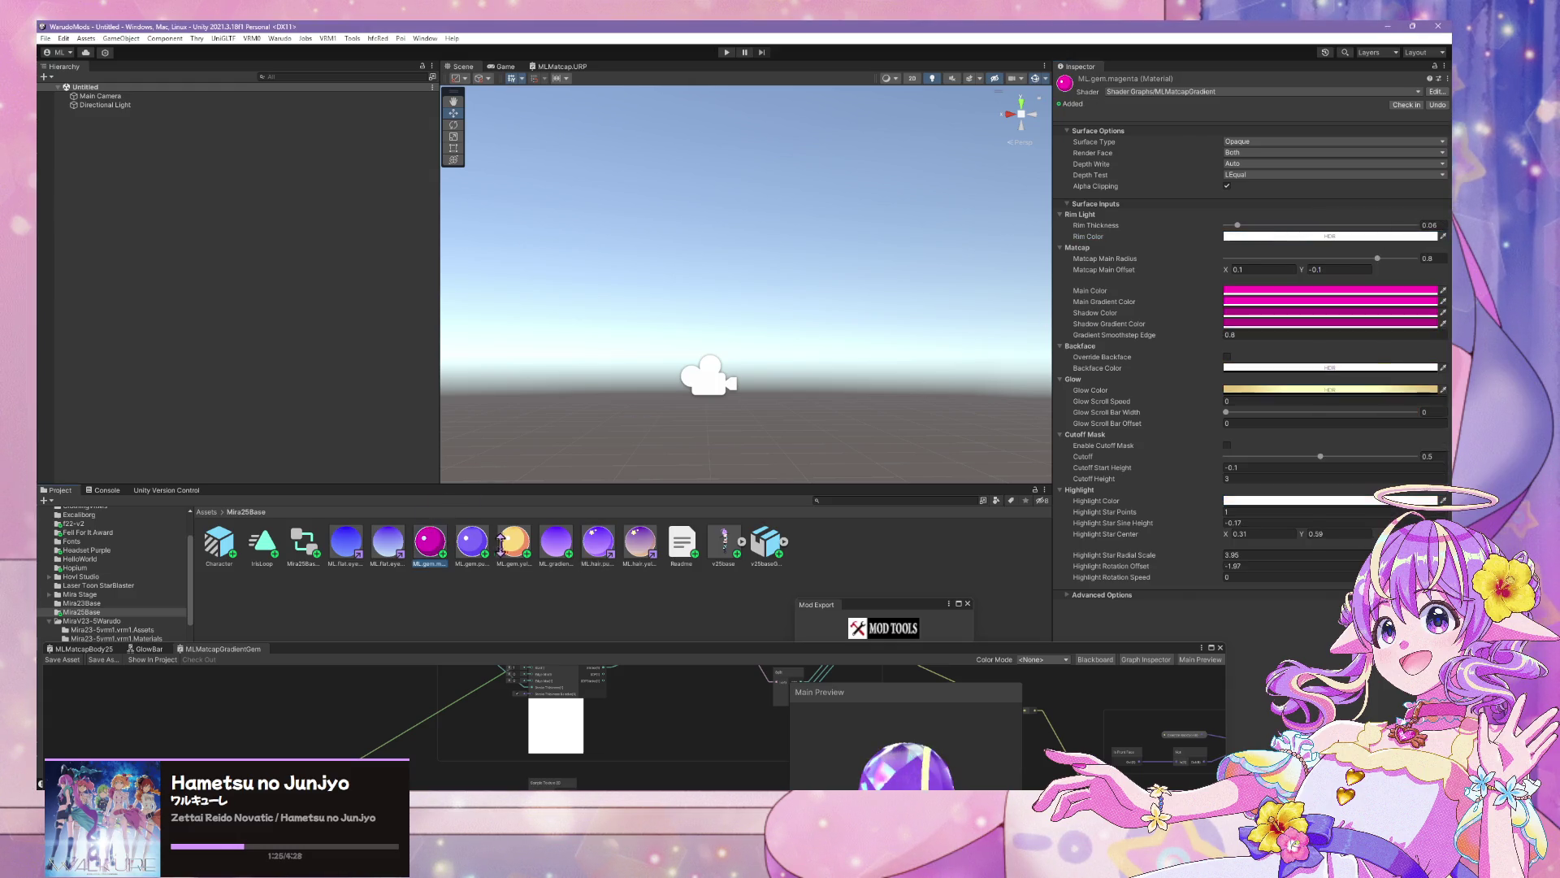
left_click(513, 540, "shift")
left_click(1410, 231)
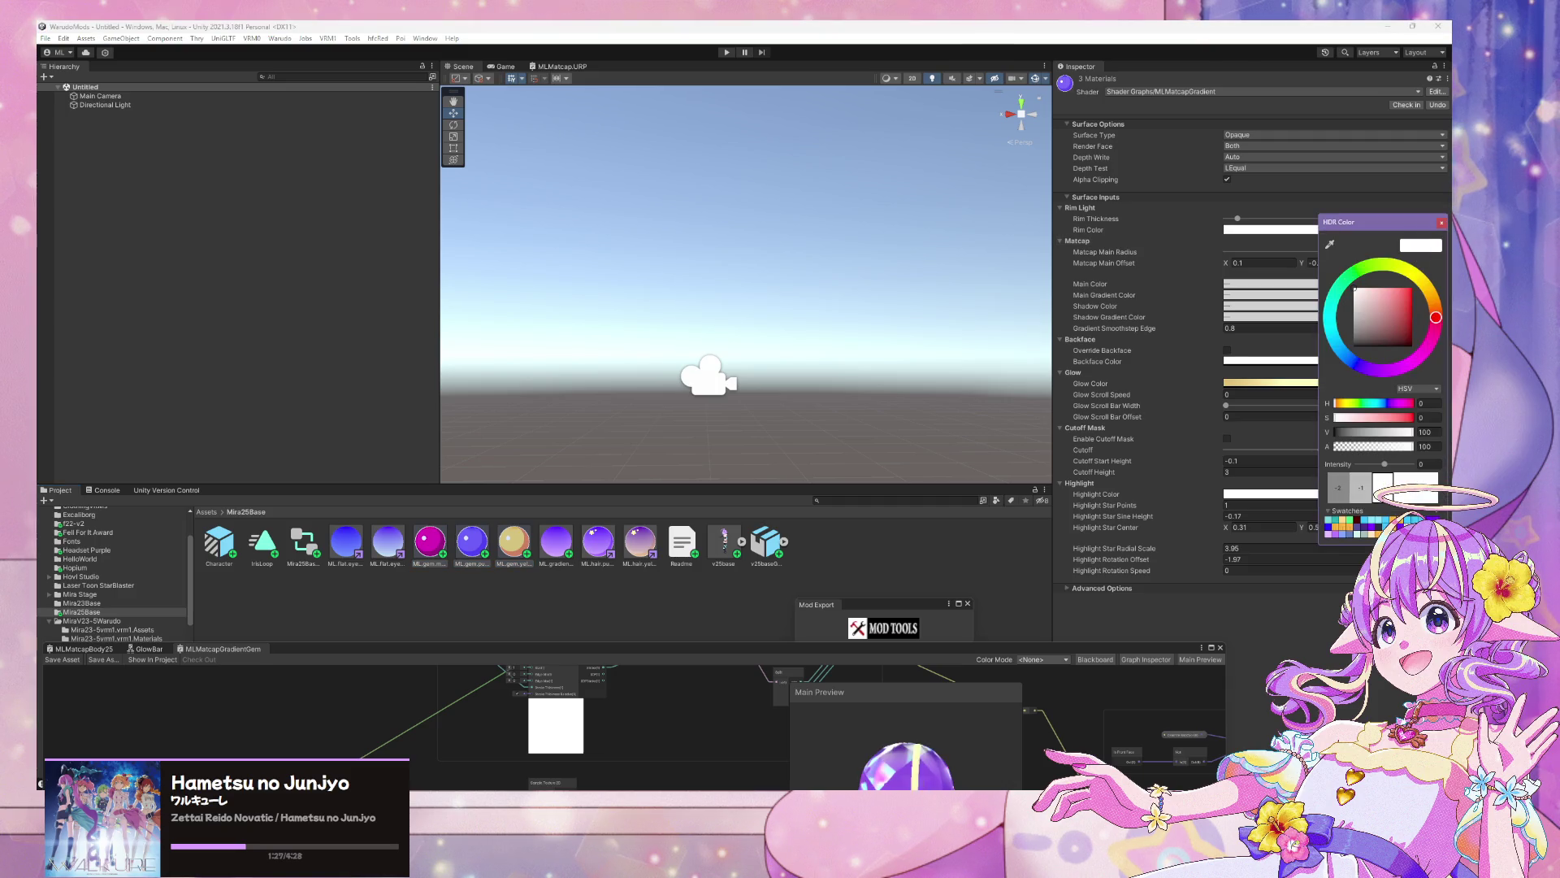
left_click(1442, 224)
left_click(138, 613)
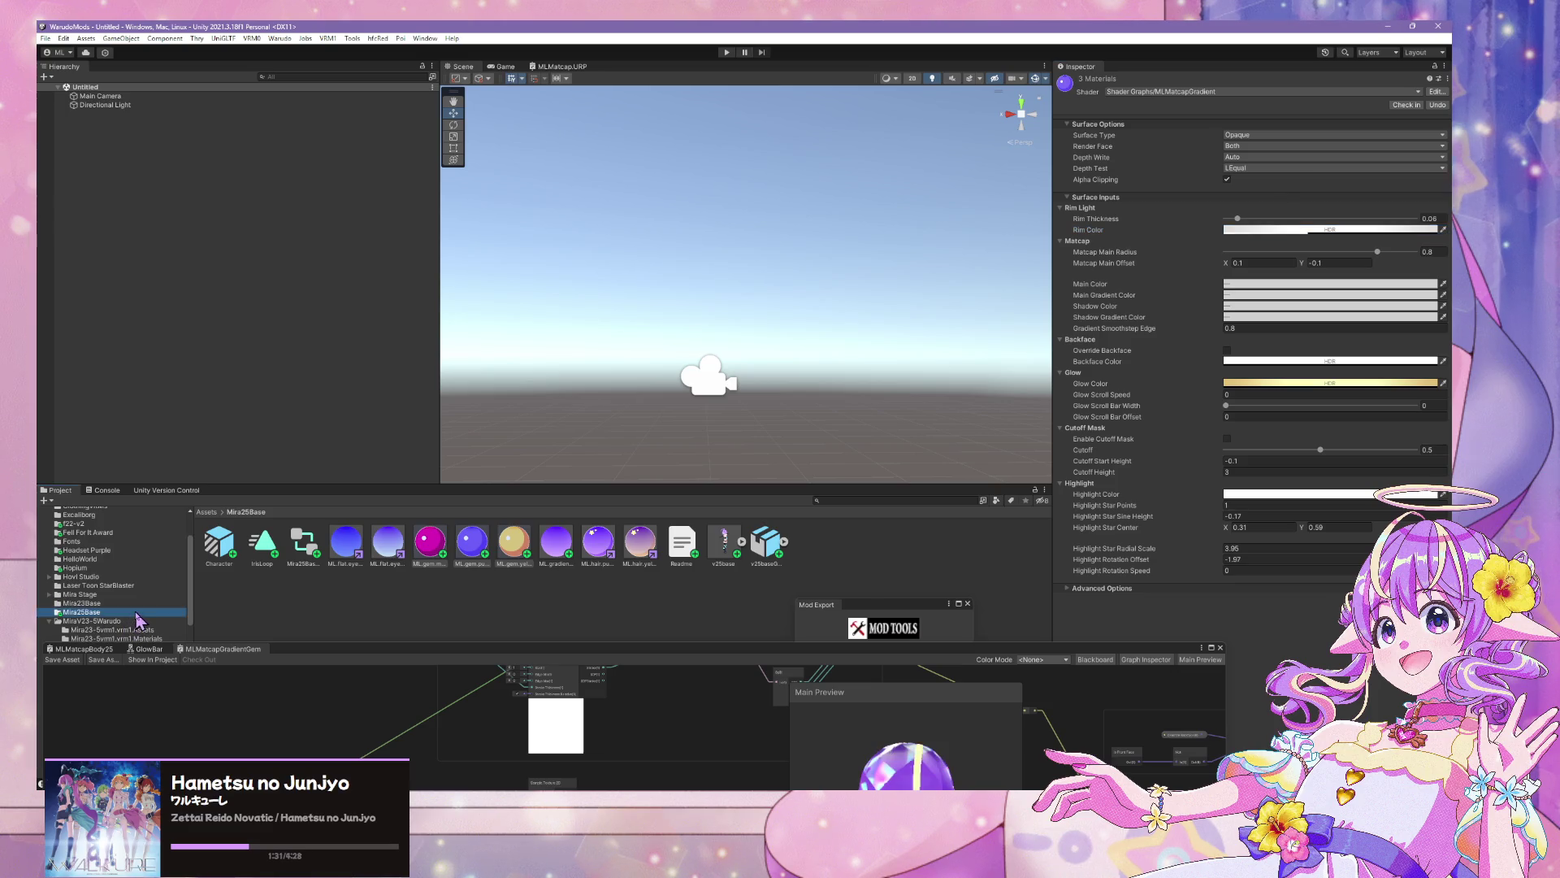
Place the Character prefab in the scene, frame it, and inspect the body's skin material
left_click_drag(236, 272, 236, 272)
key("f")
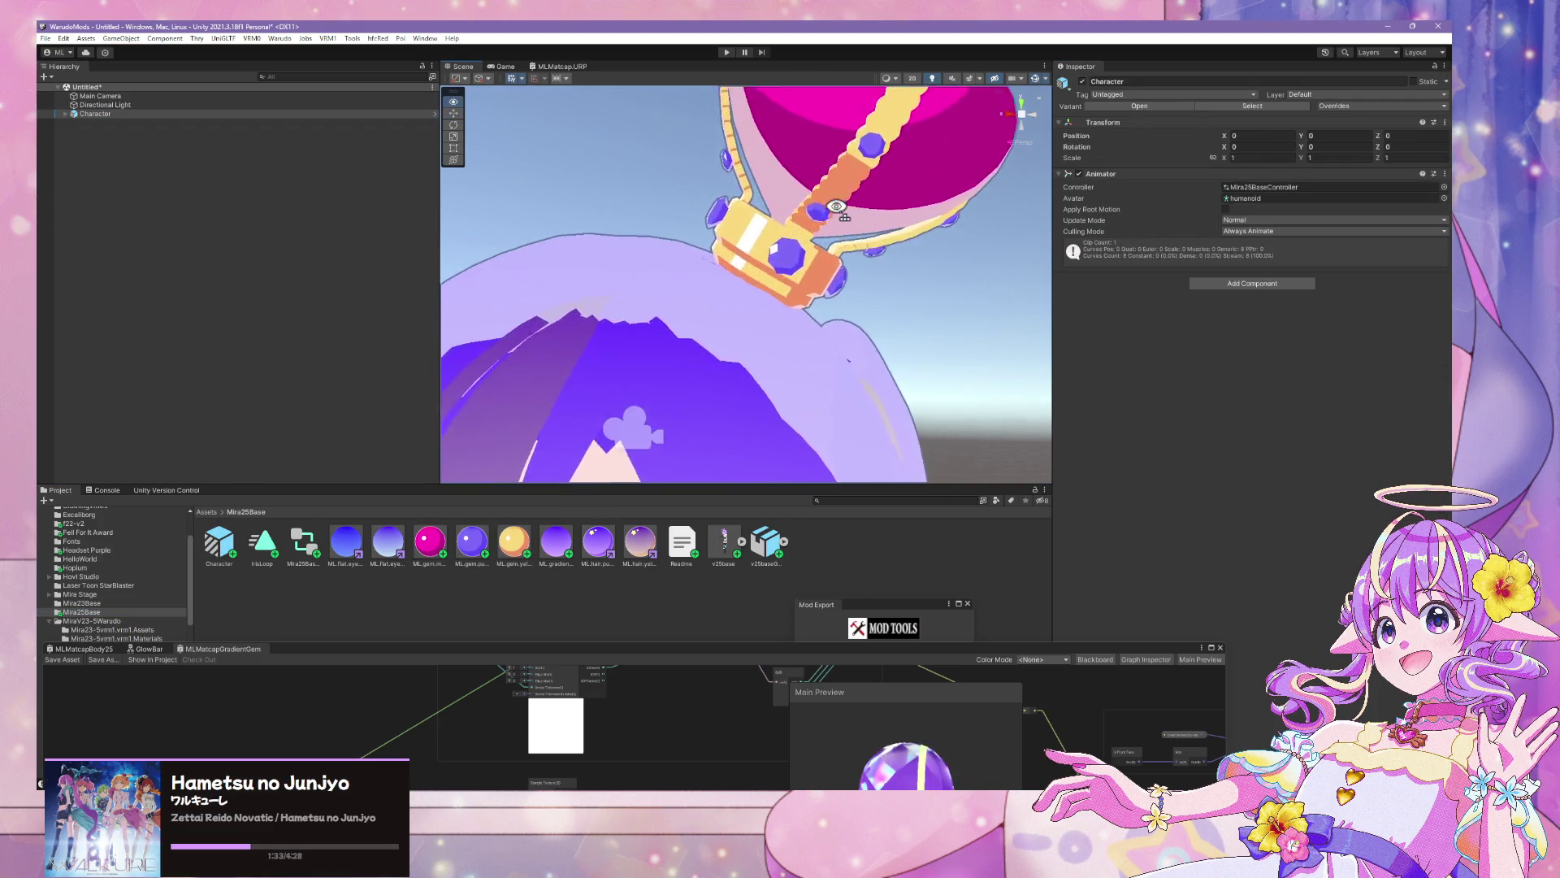
scroll(859, 188, "up", 5)
scroll(845, 198, "down", 8)
scroll(835, 209, "up", 3)
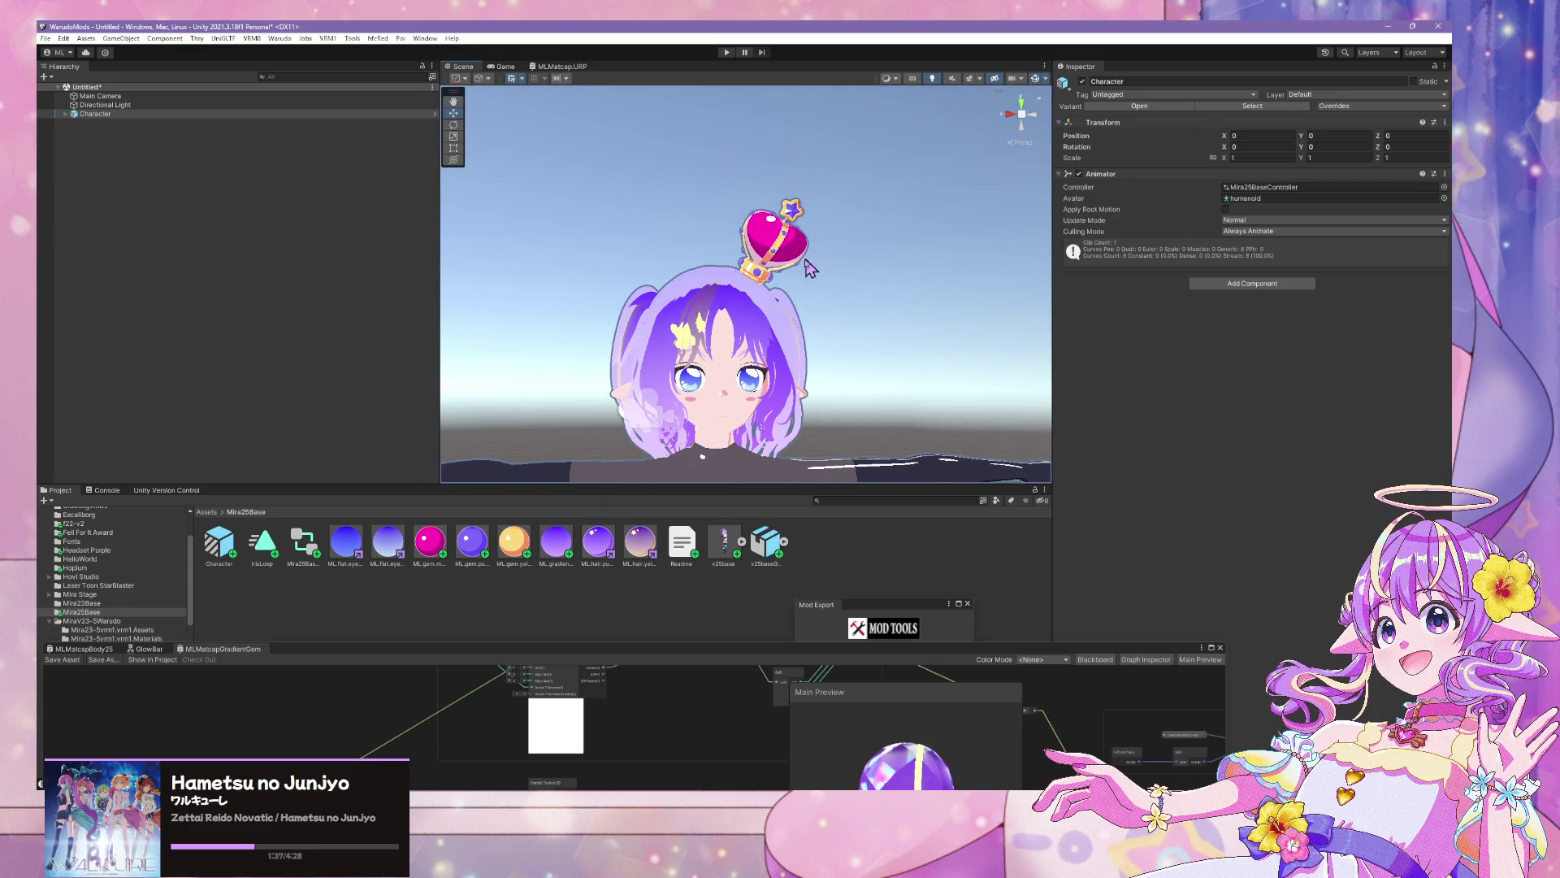
scroll(759, 358, "down", 4)
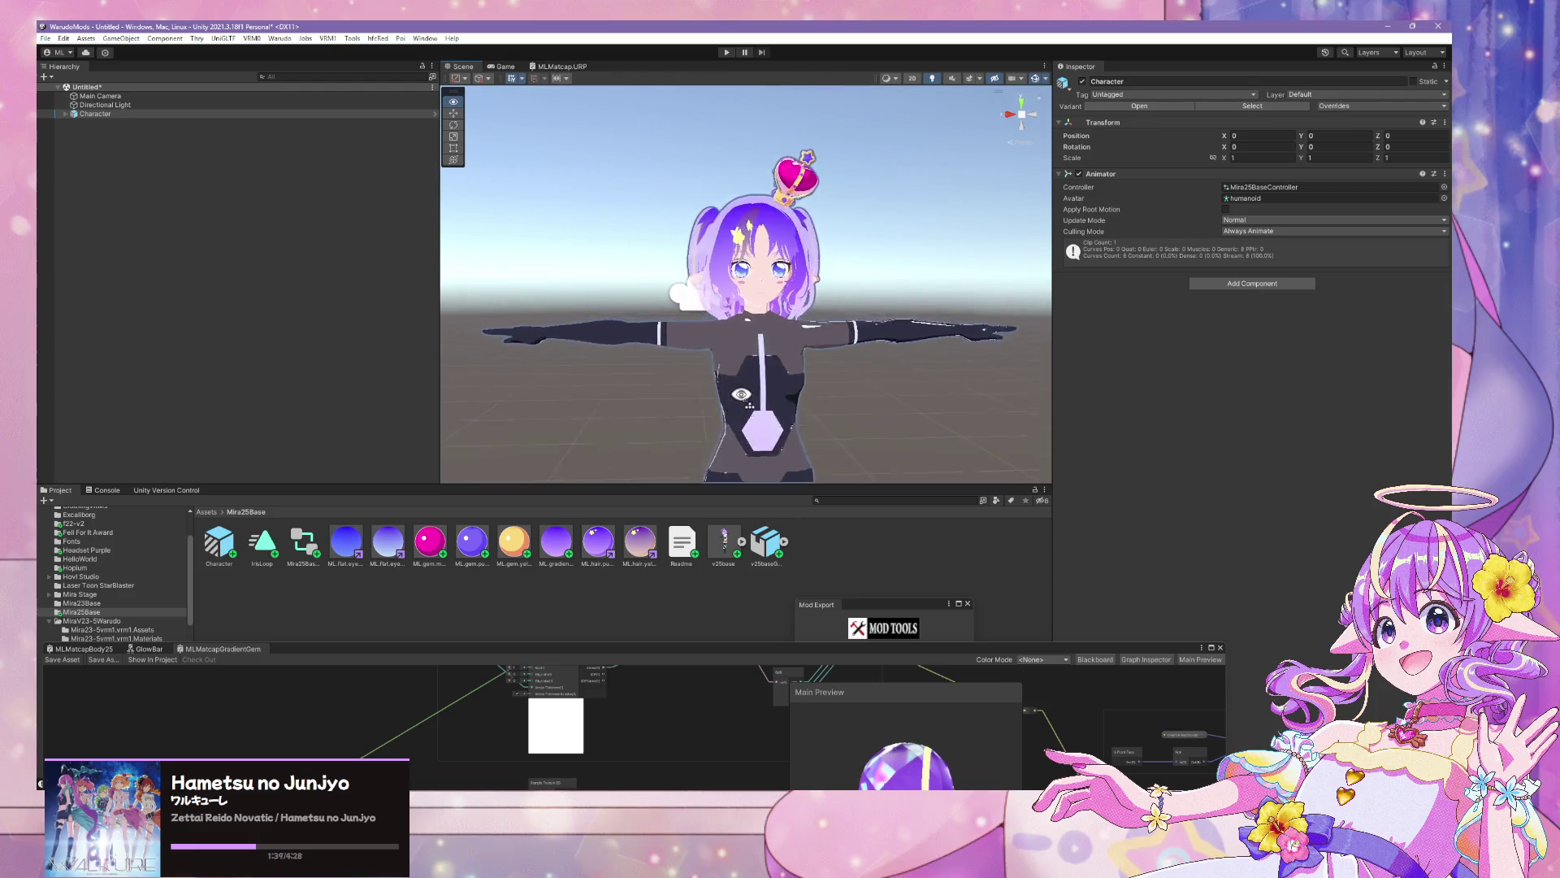
scroll(780, 374, "up", 4)
left_click(801, 392)
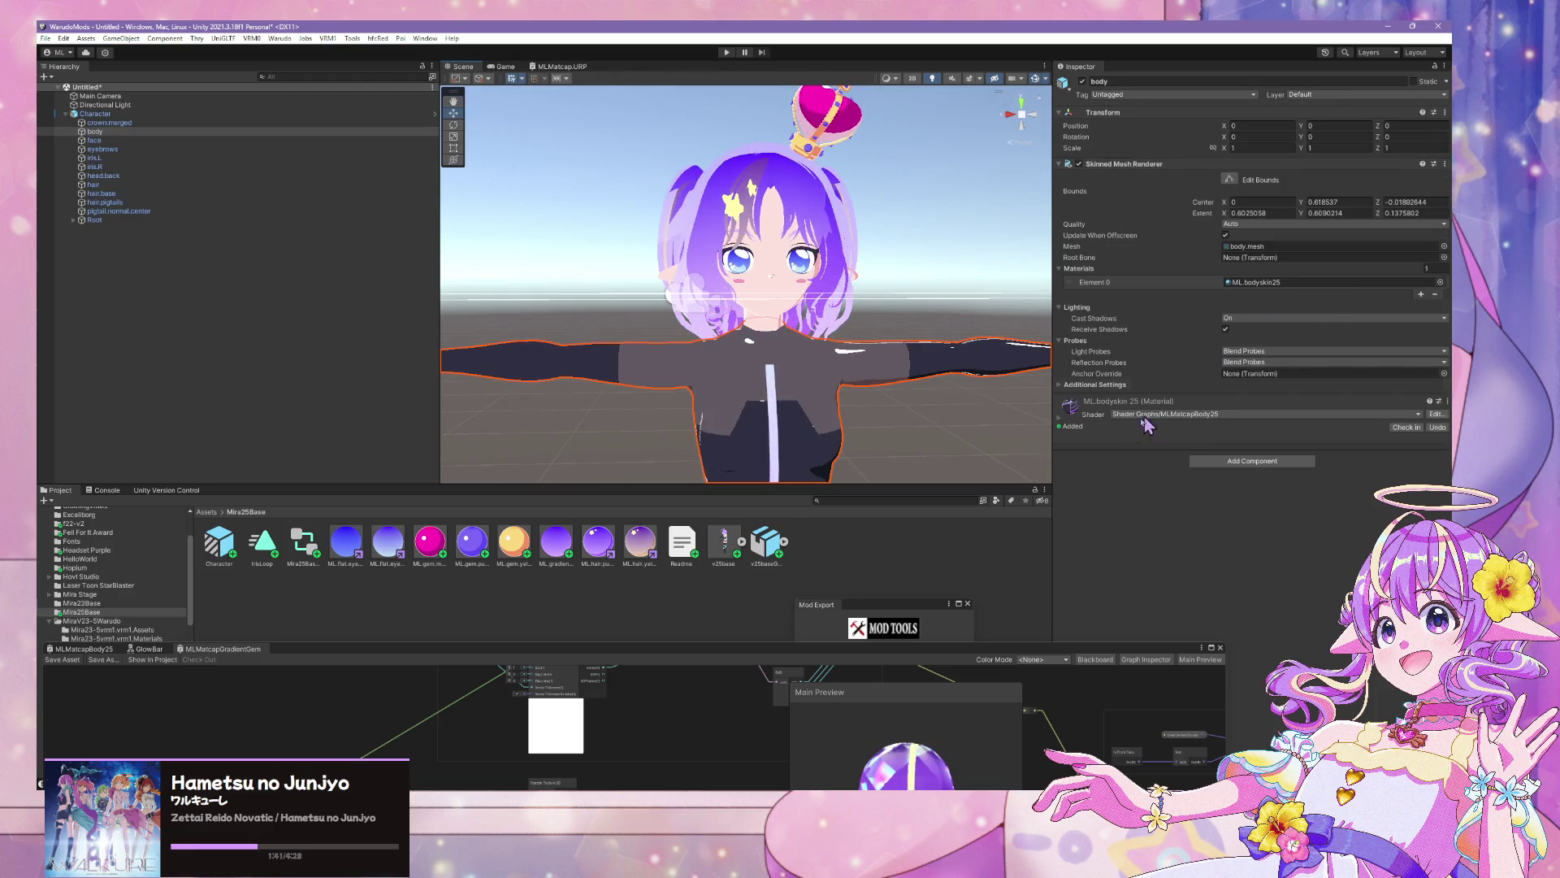
left_click(1065, 406)
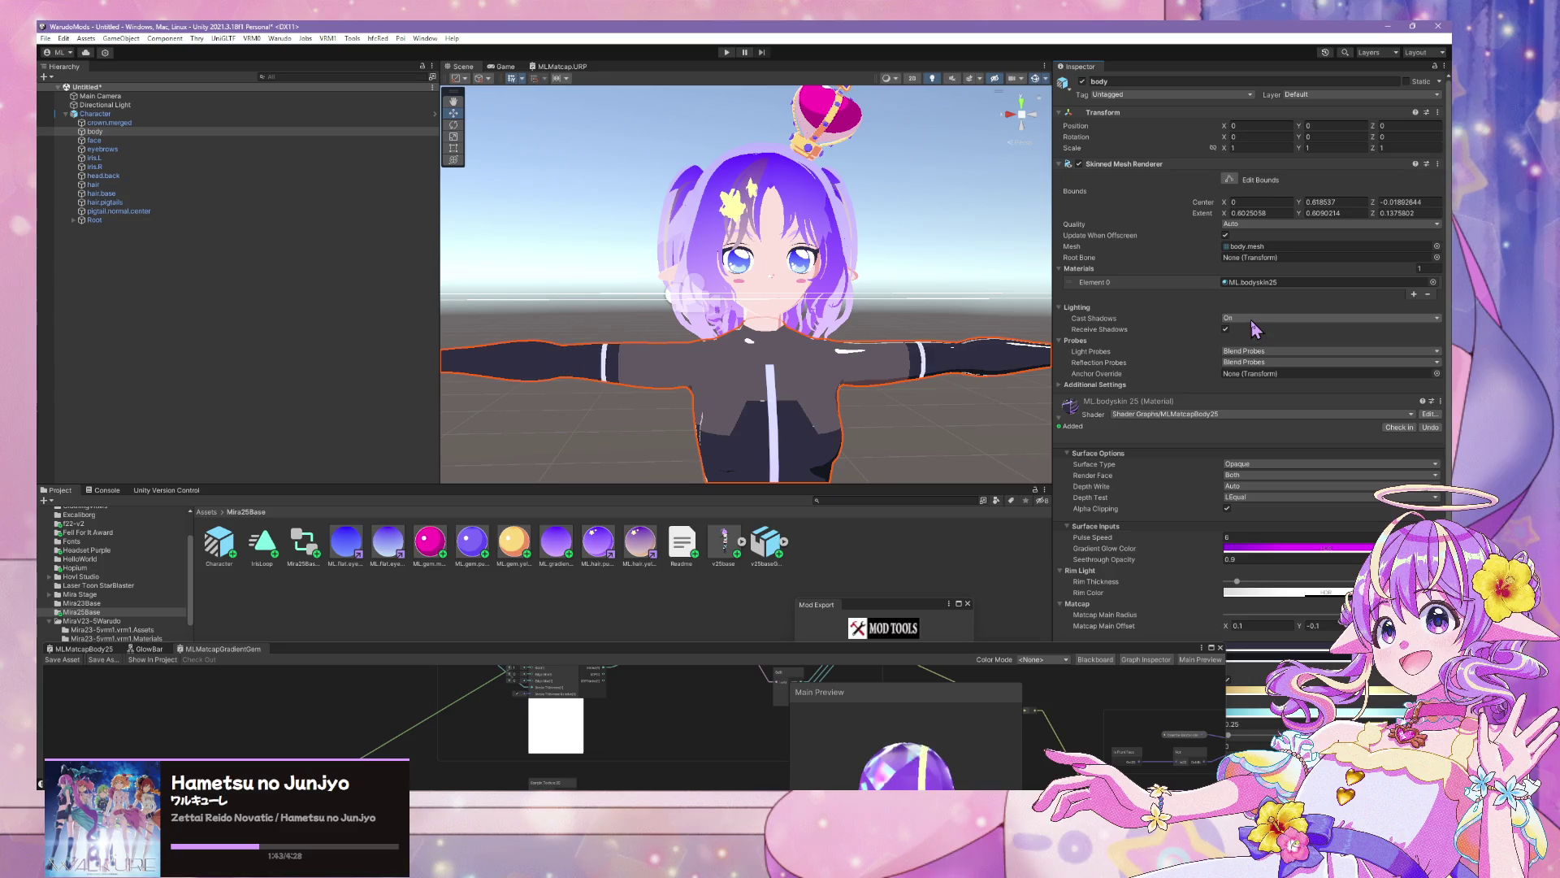
Give ML.hair.purple 25 a light grey rim colour (value 75, alpha 39), then reselect the three gem materials
left_click(430, 541)
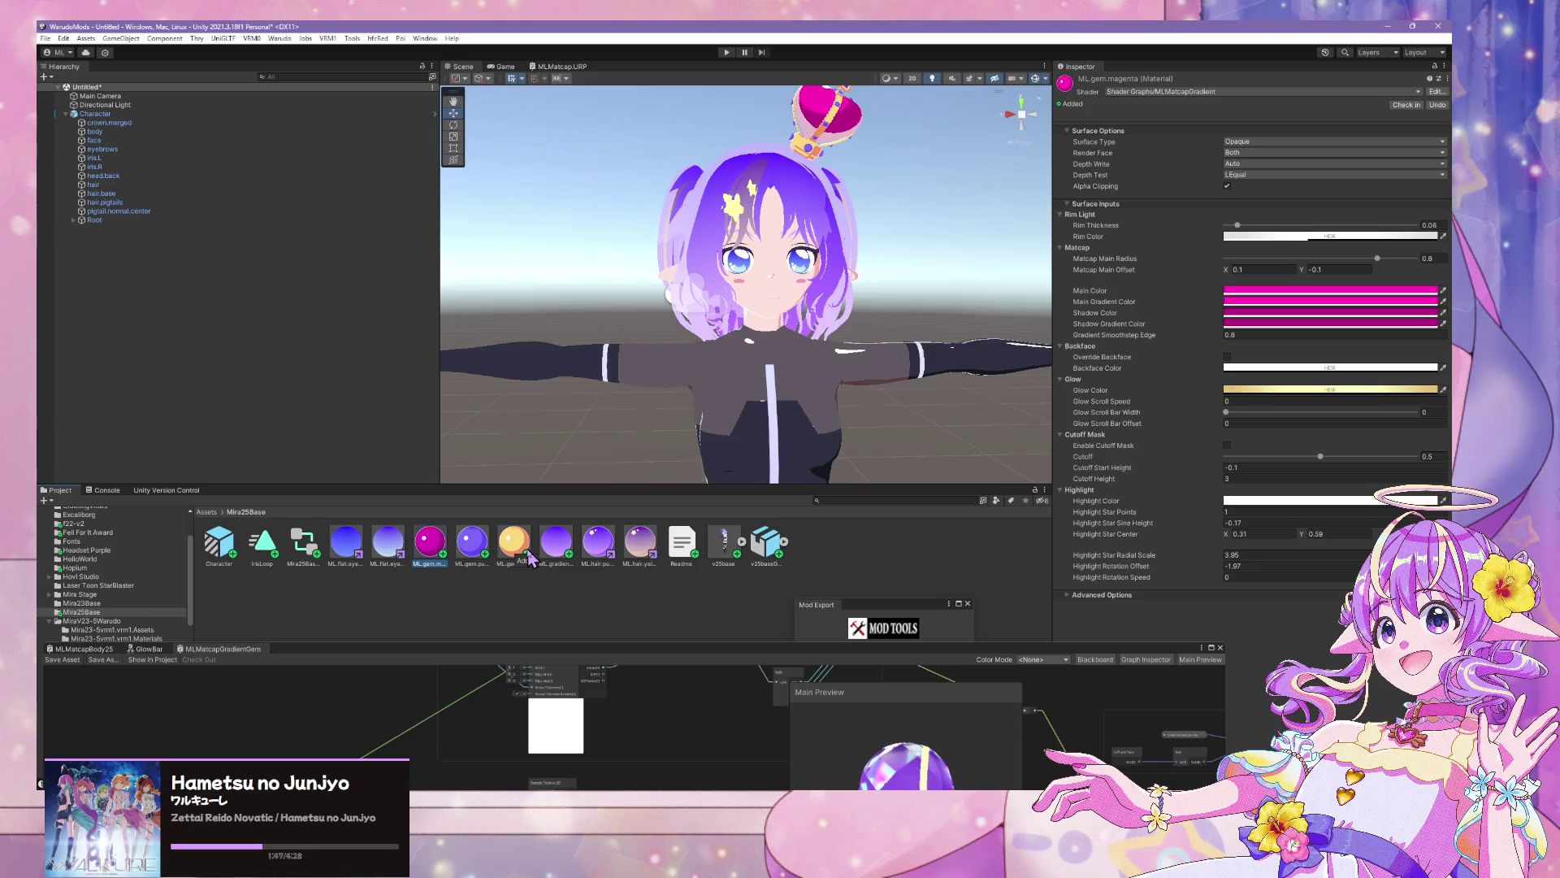
left_click(1345, 235)
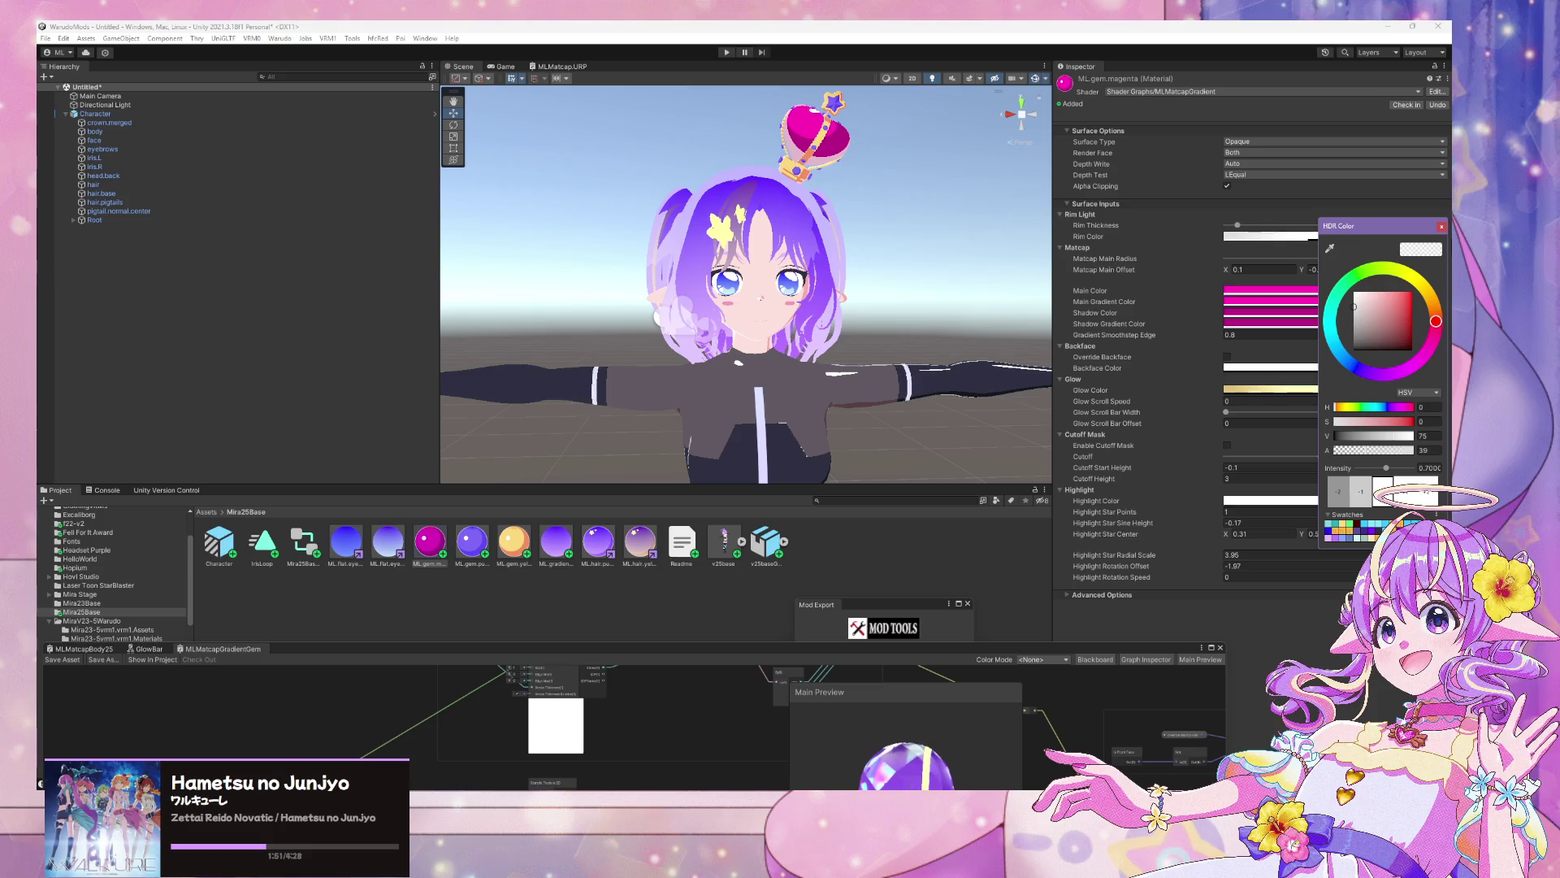
left_click(606, 555)
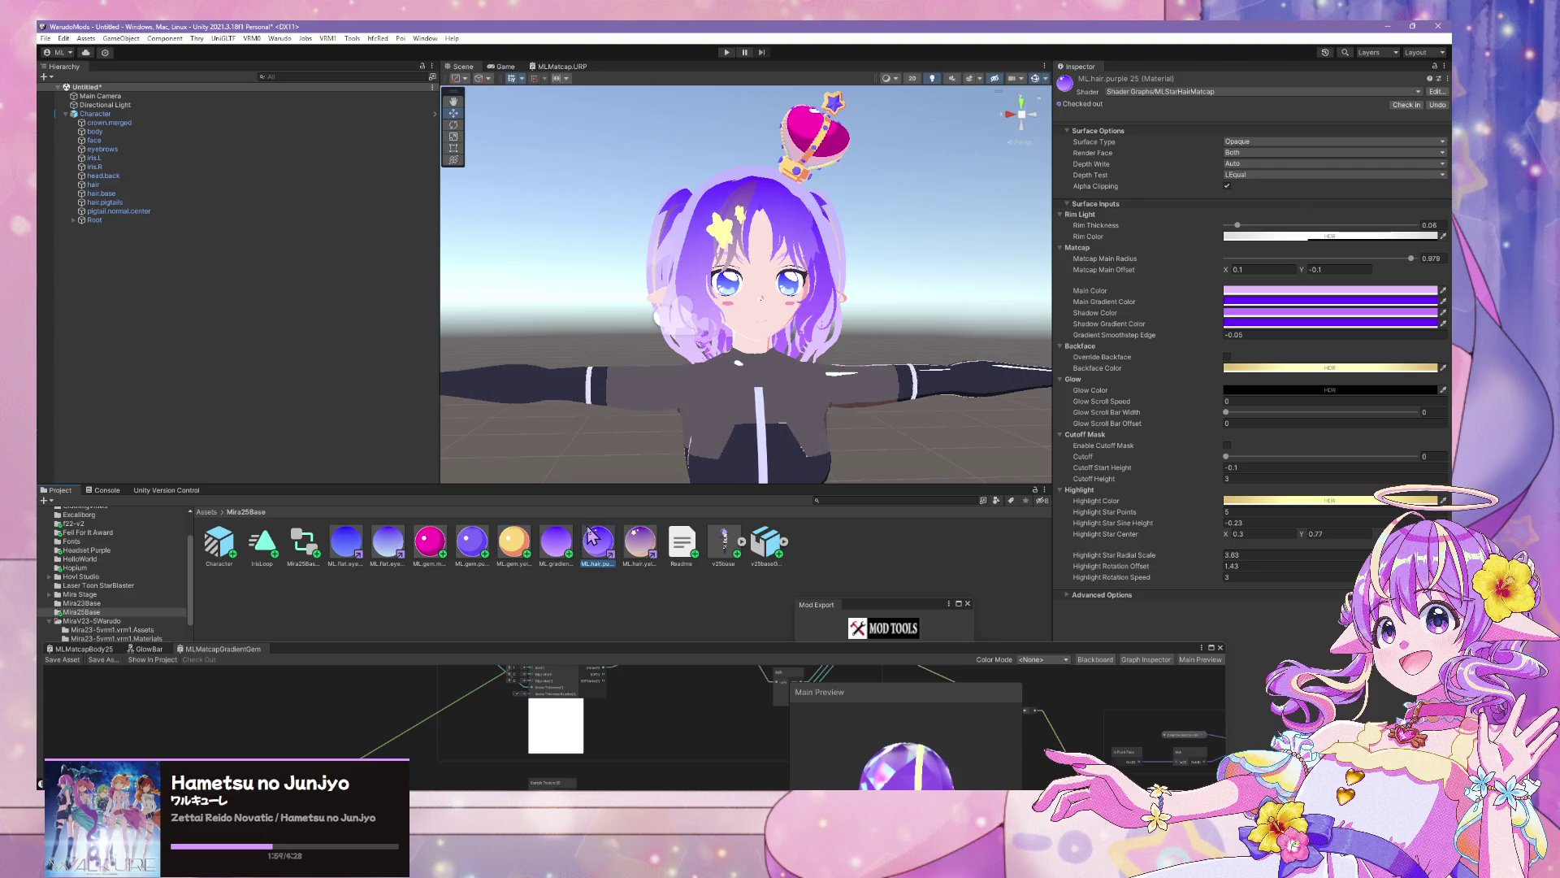
left_click(1290, 237)
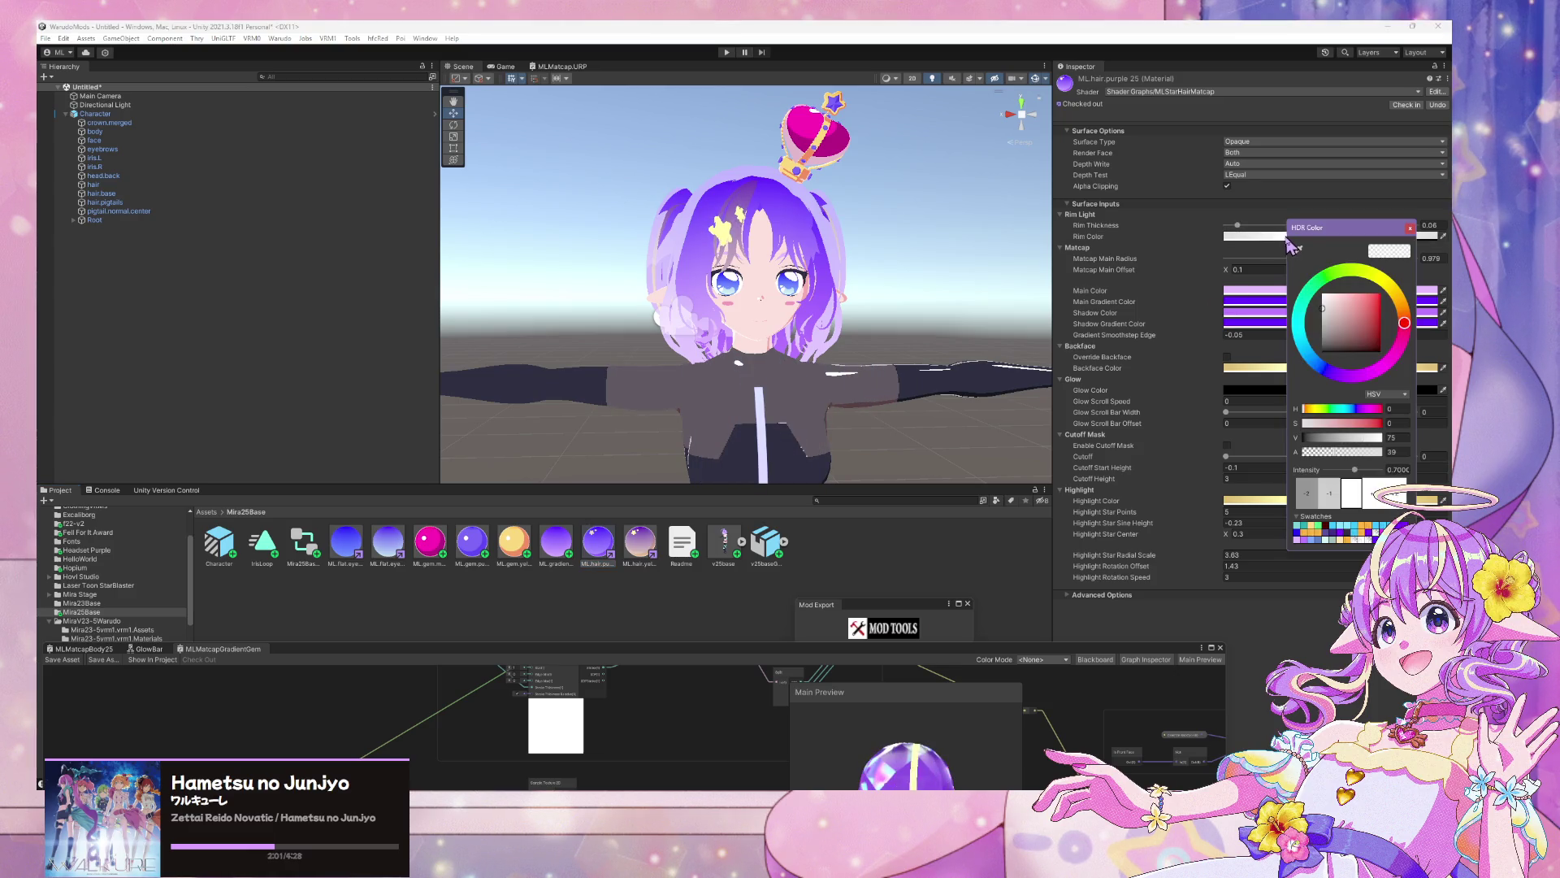
left_click(1412, 229)
mouse_move(819, 267)
left_mouse_down()
mouse_move(821, 212)
mouse_move(841, 204)
mouse_move(810, 275)
mouse_move(840, 234)
left_mouse_up()
left_click(430, 543)
left_click(513, 543, "shift")
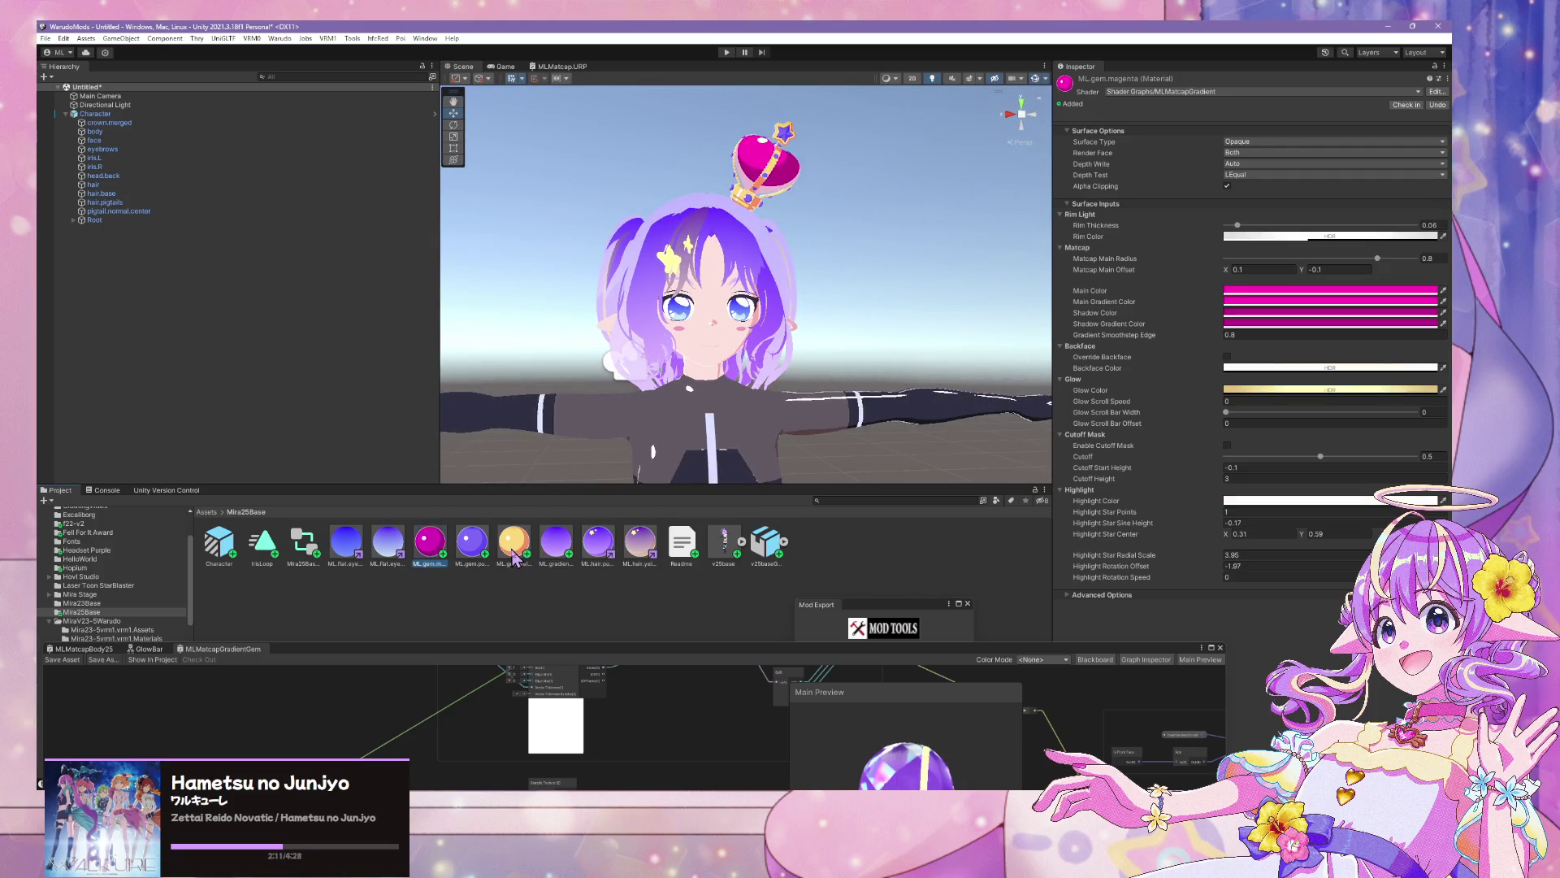
Keep only the three gem materials selected and set their rim thickness to 0.16
left_click(592, 559, "ctrl")
left_click(655, 556, "ctrl")
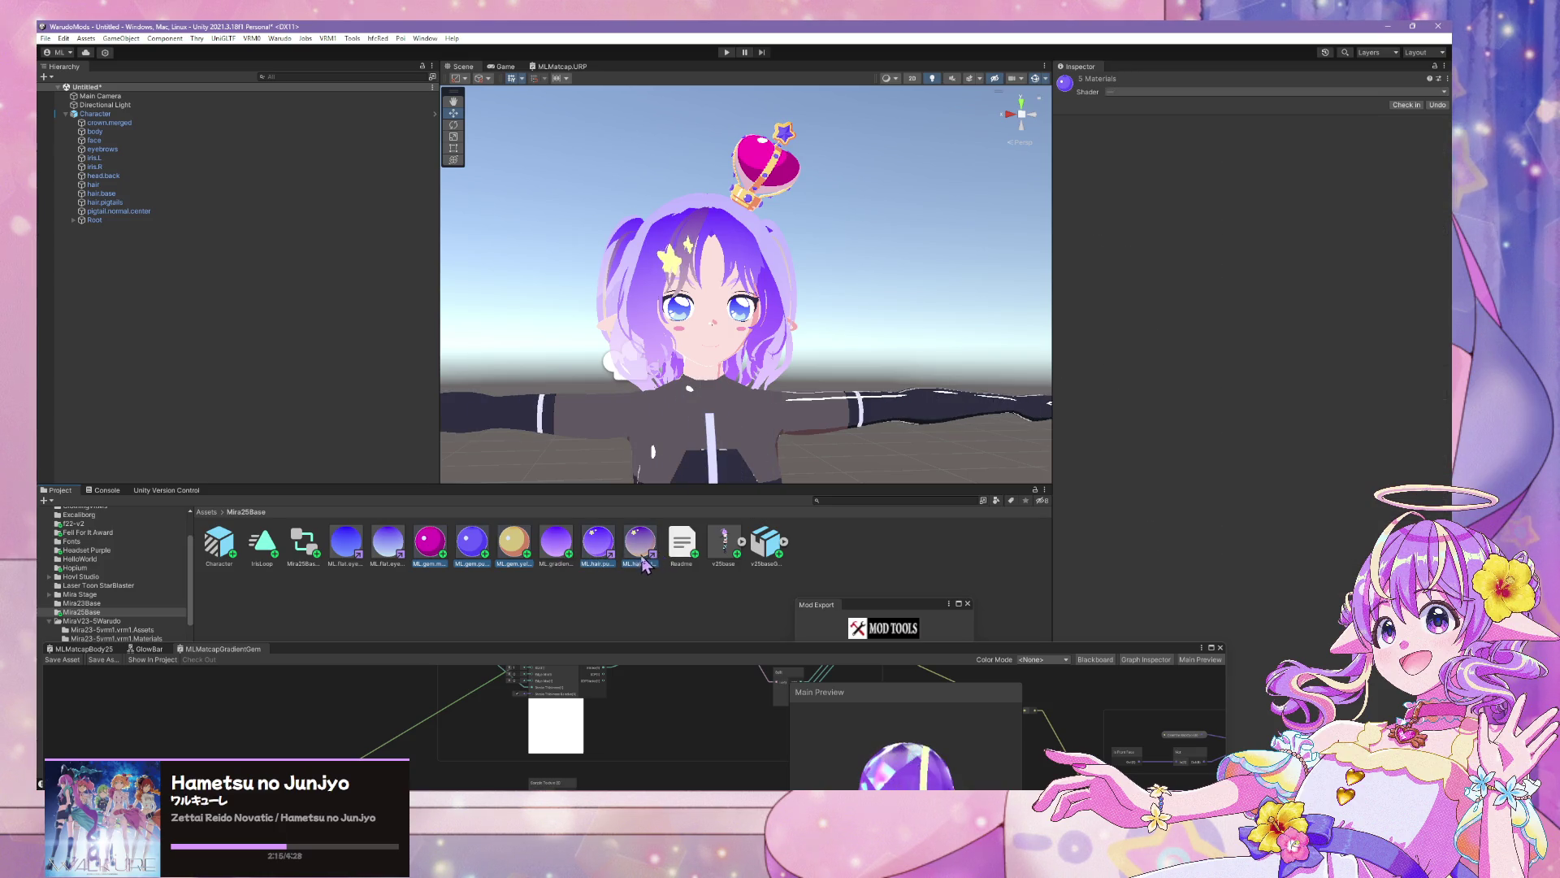
left_click(640, 543, "ctrl")
left_click(598, 543, "ctrl")
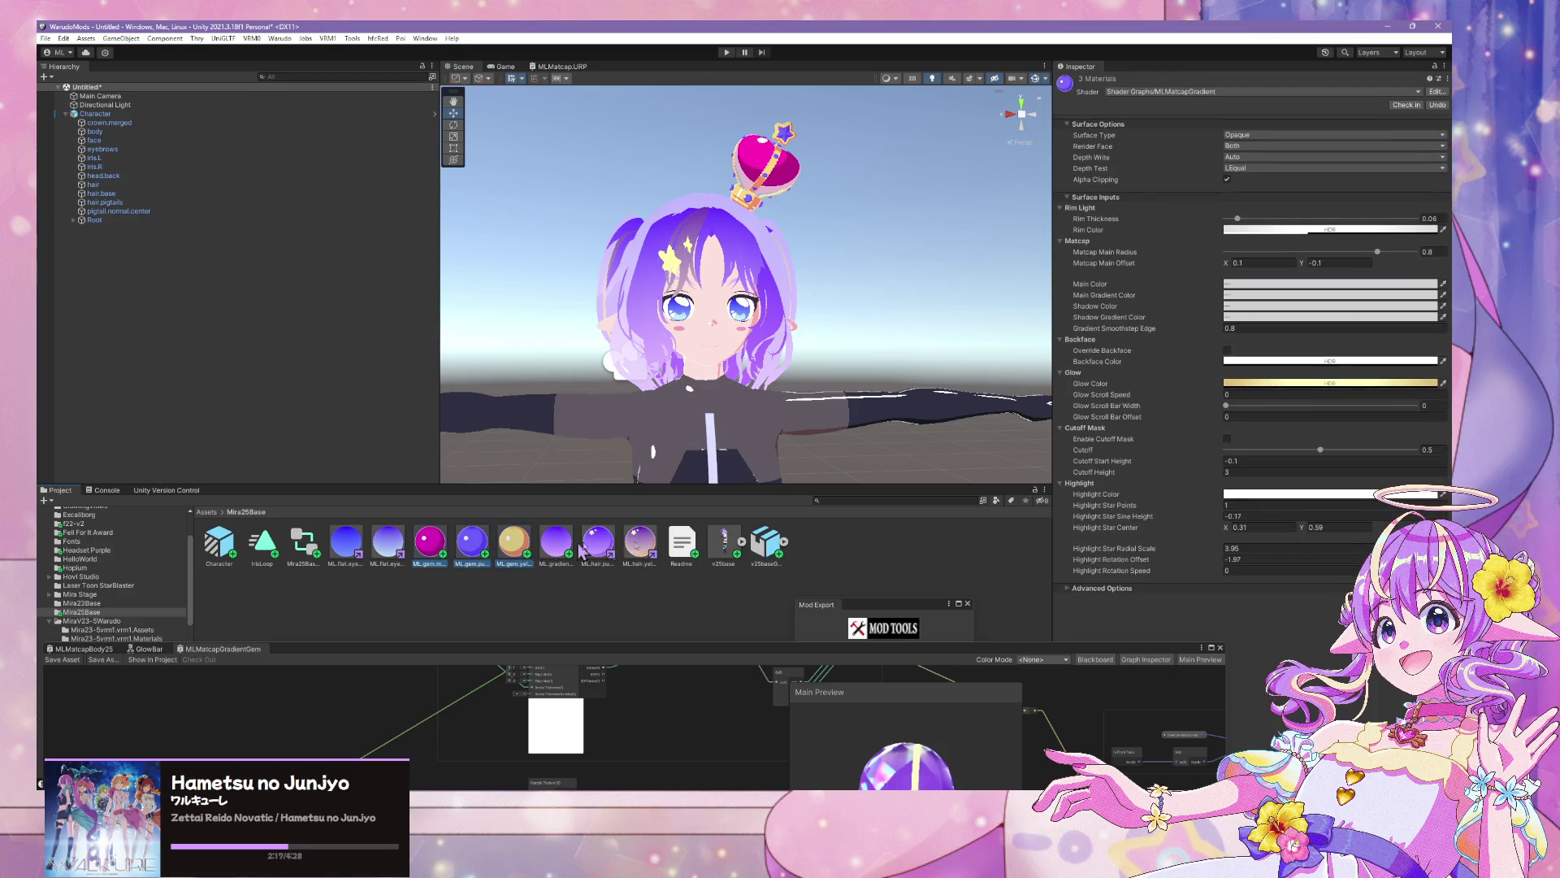
left_click(1221, 221)
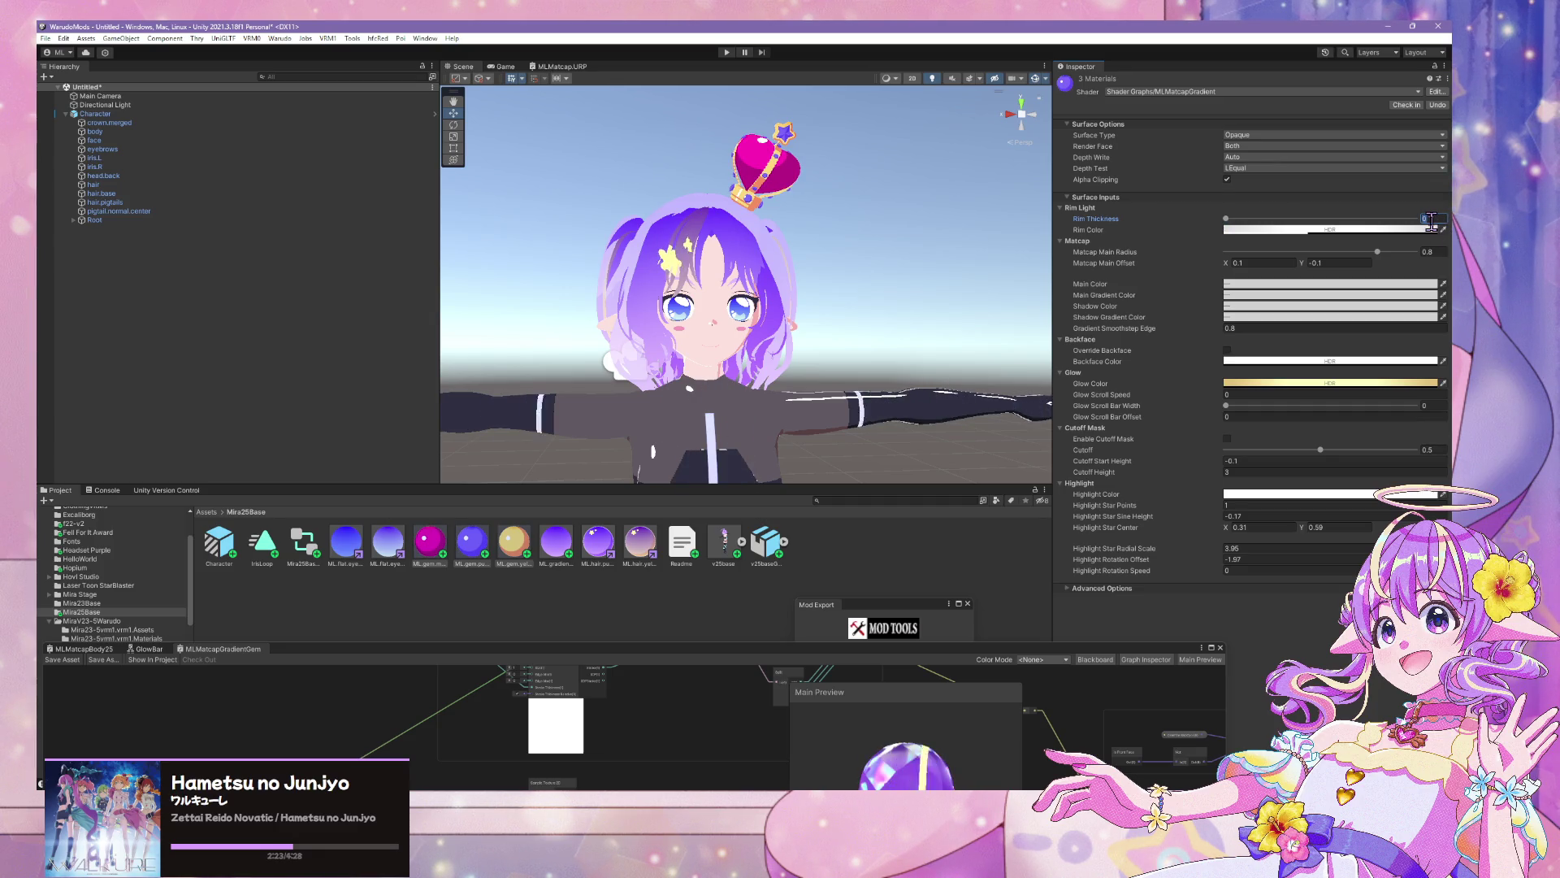
type(".1")
type("6")
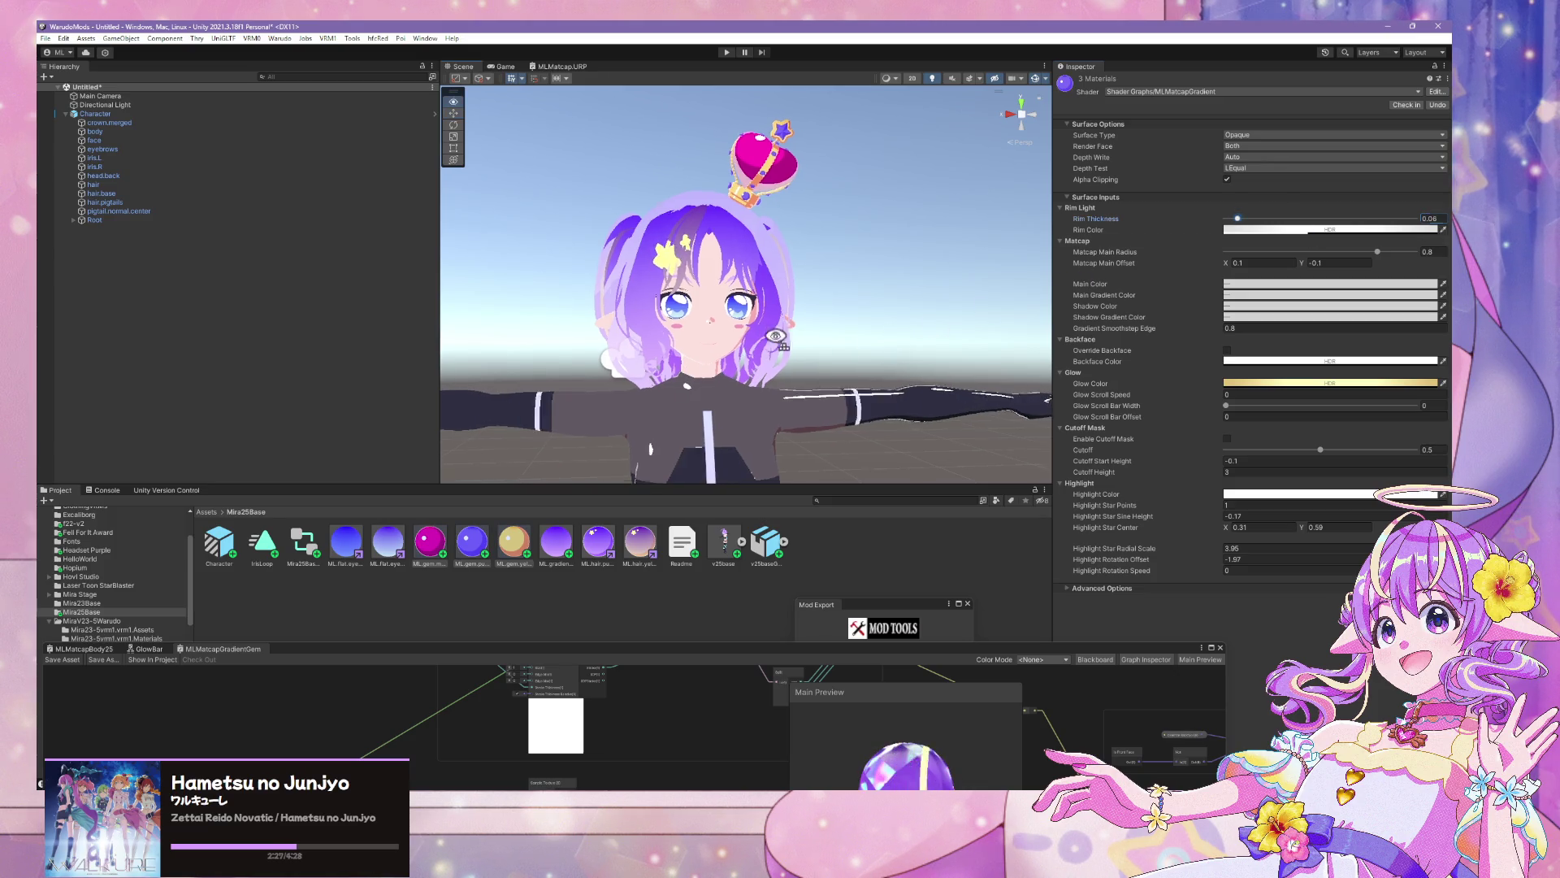
scroll(705, 372, "up", 3)
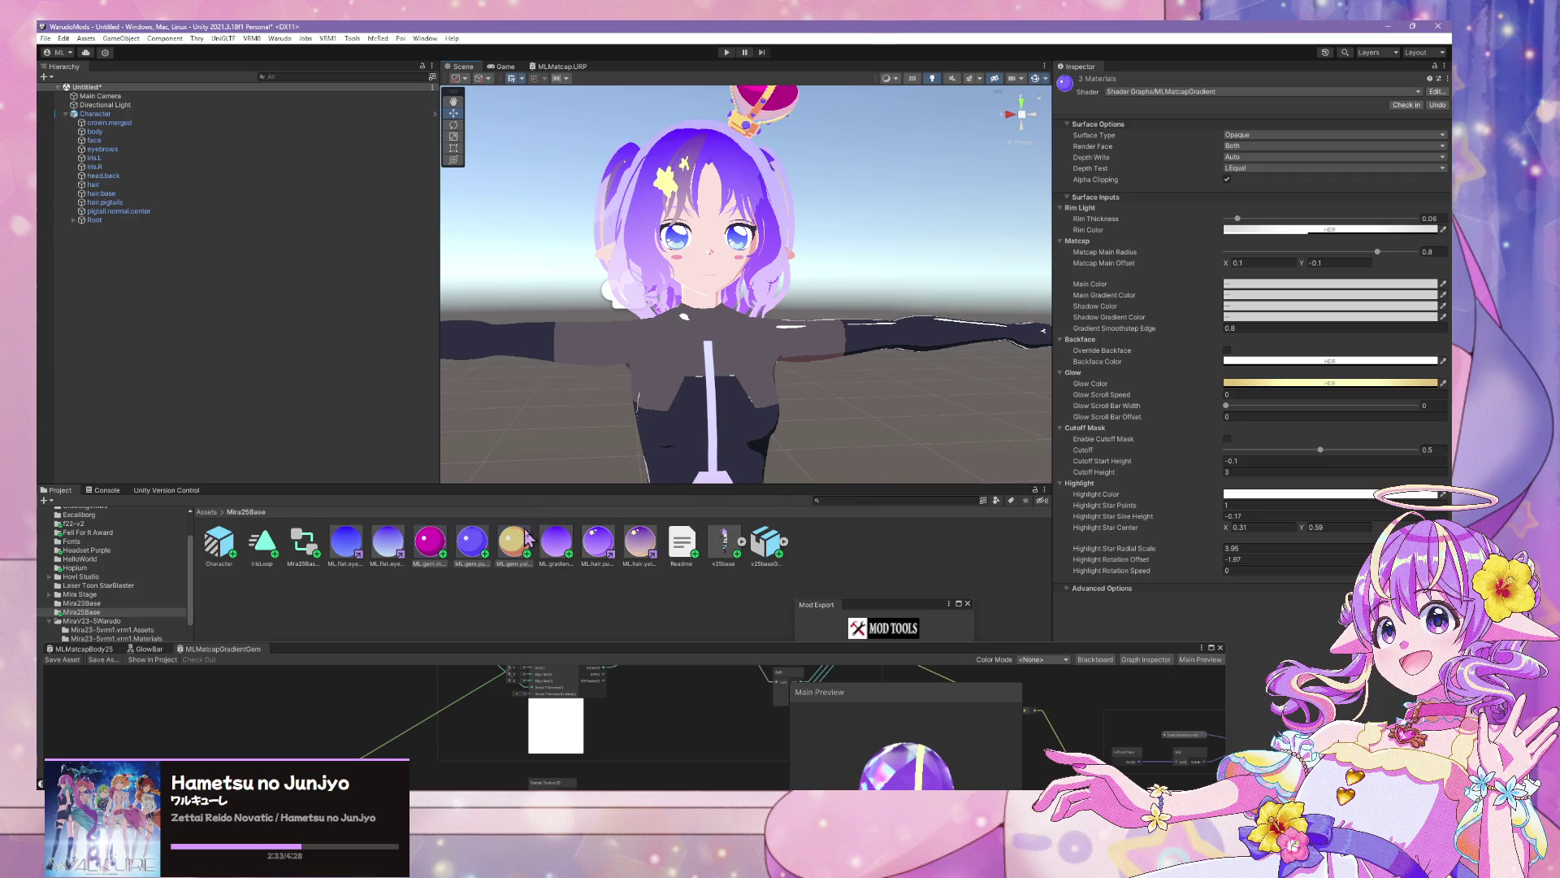
Compare the gem settings against the ML.hair.purple 25 and ML.hair.yellow 25 materials
left_click(605, 550)
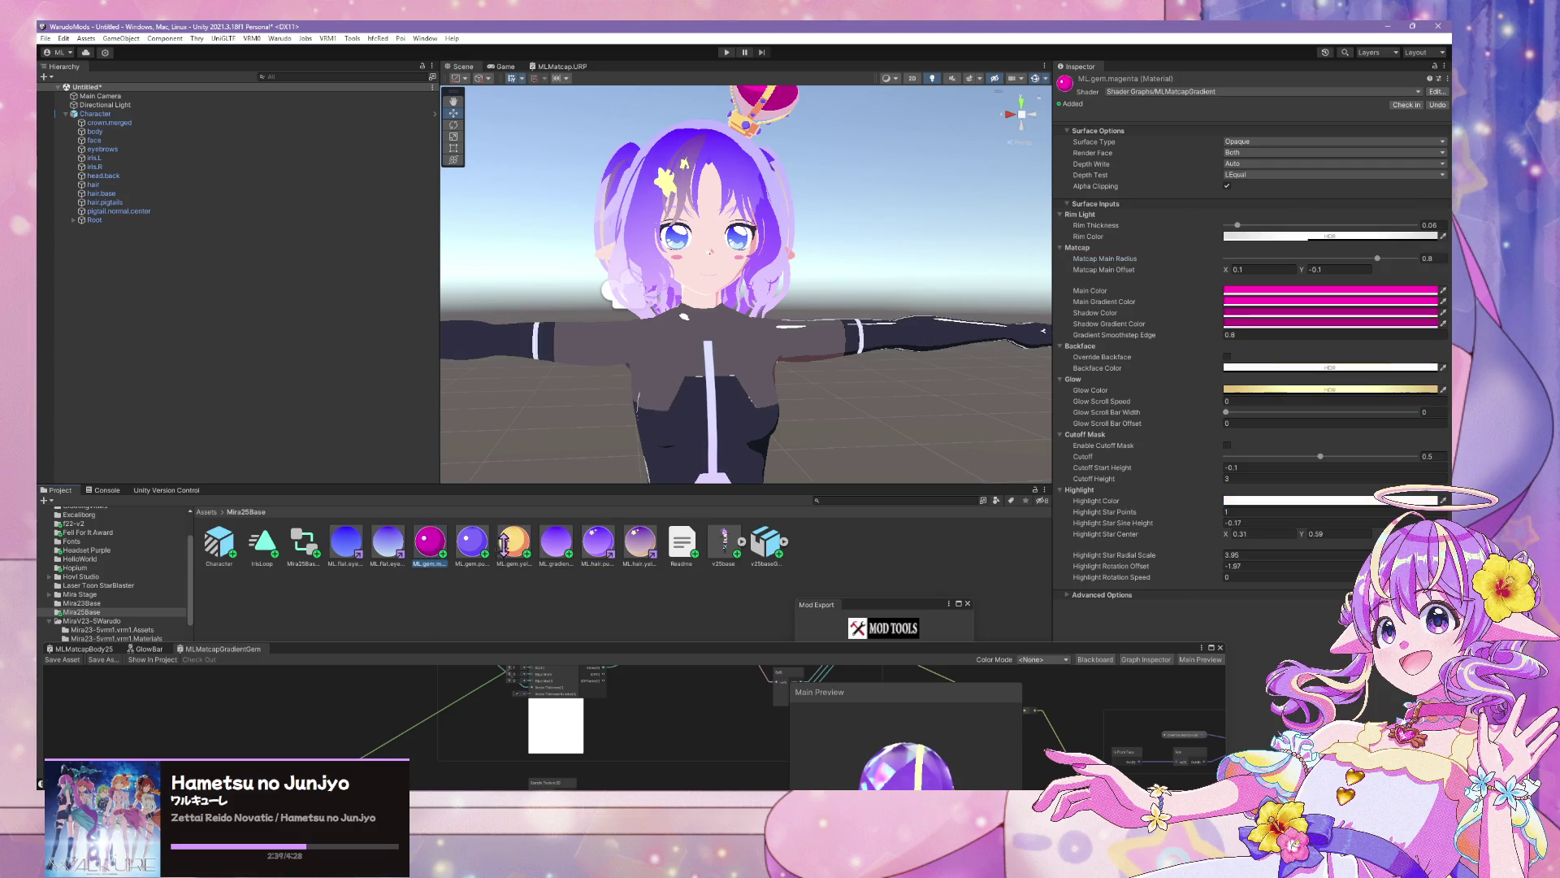
key("ctrl+z")
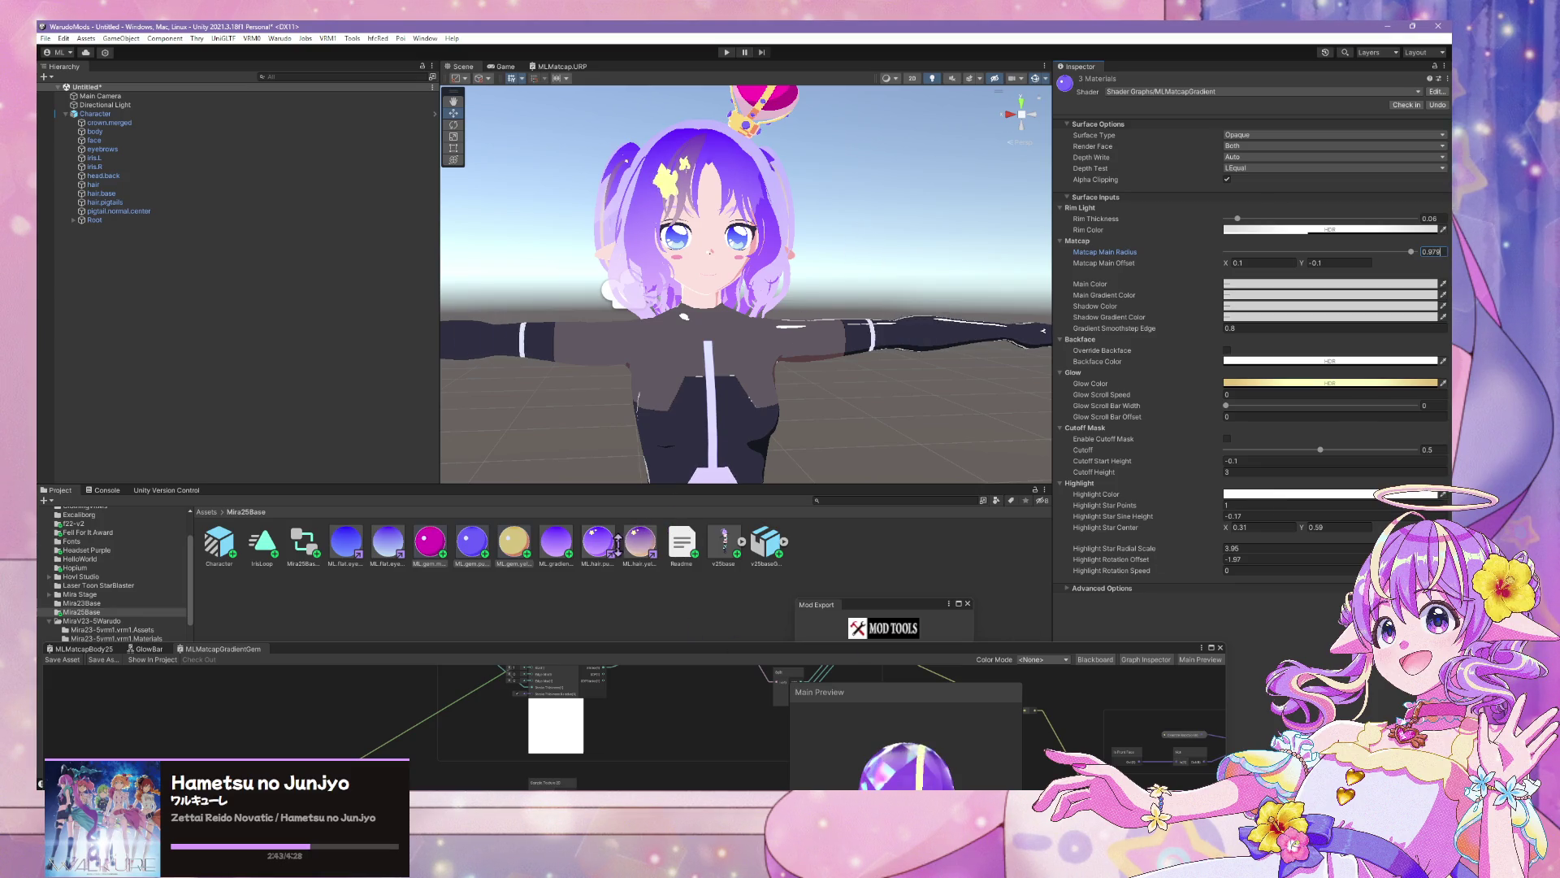
left_click(618, 543)
left_click(639, 543)
left_click(599, 543)
left_click(631, 543)
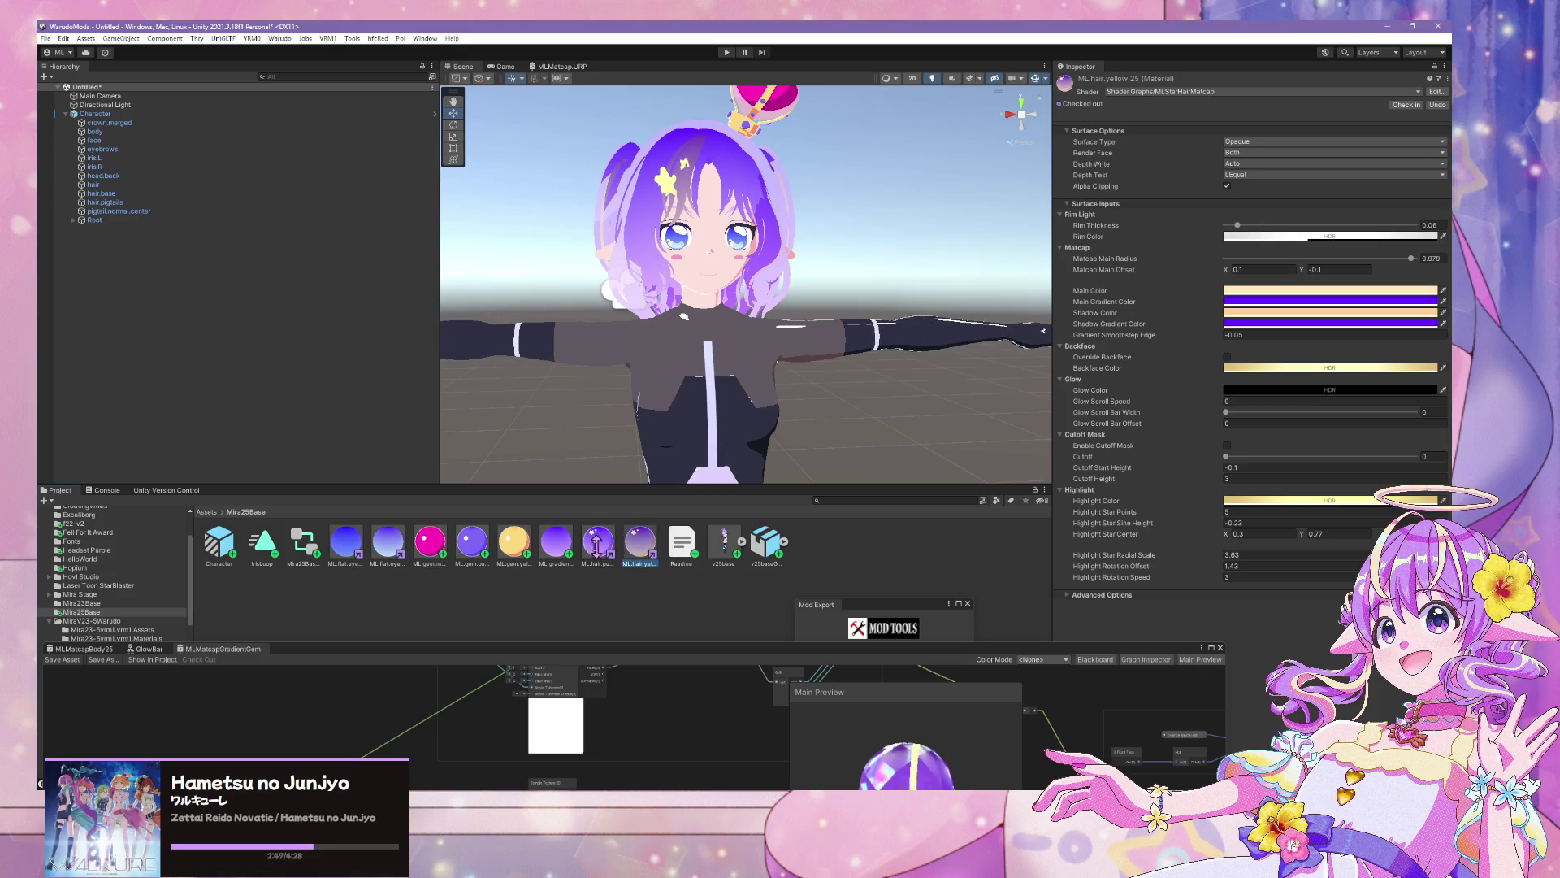
left_click(430, 542)
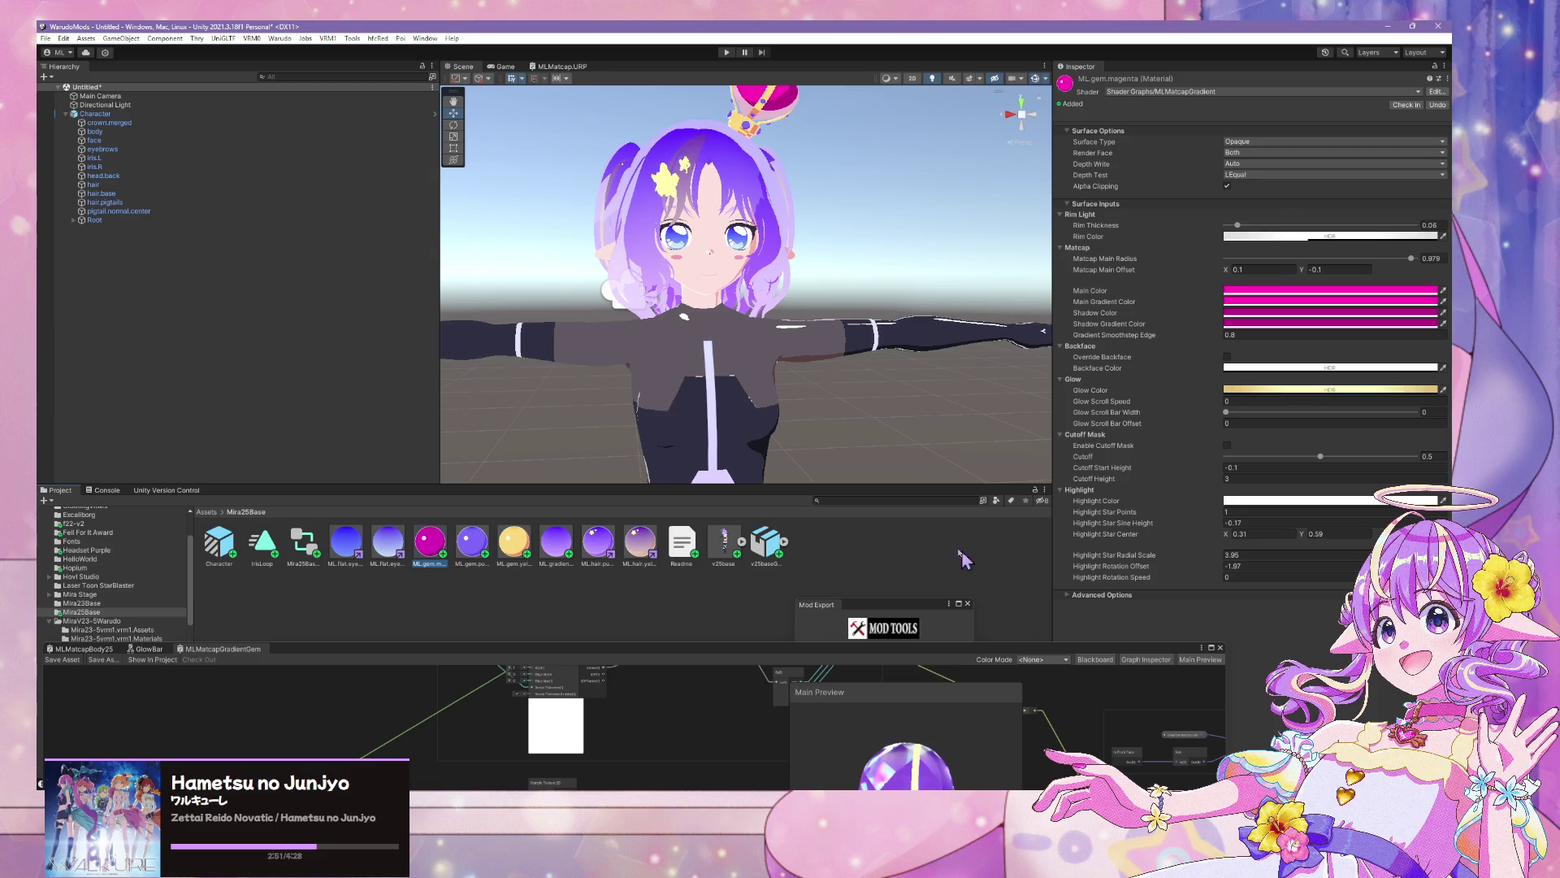
Reselect all three gem materials and open their shared Rim Color picker
scroll(693, 328, "up", 5)
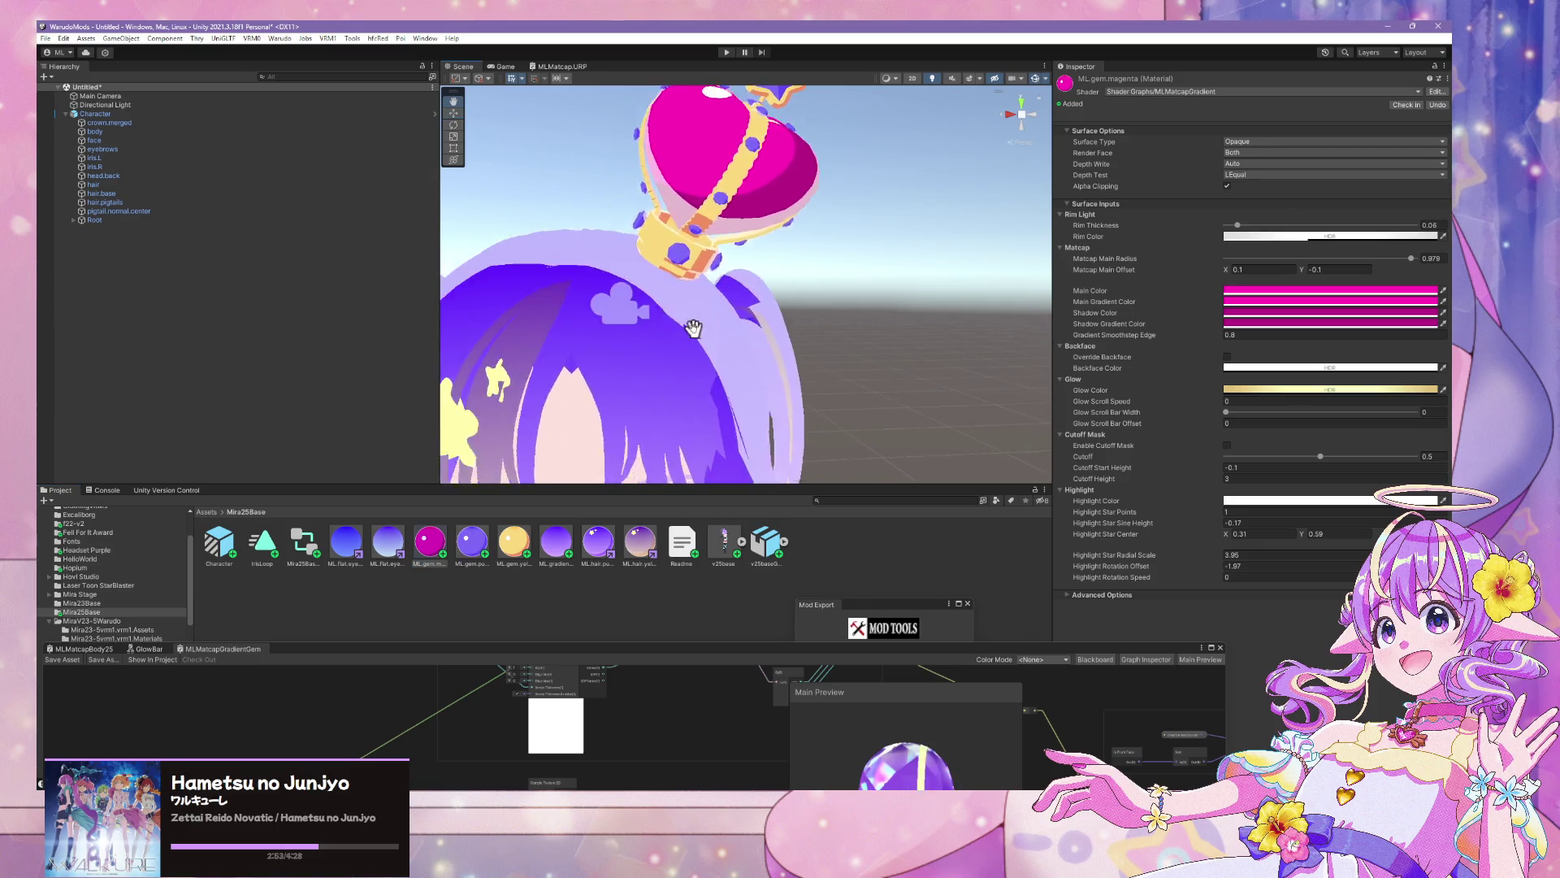
left_click_drag(693, 328, 766, 351)
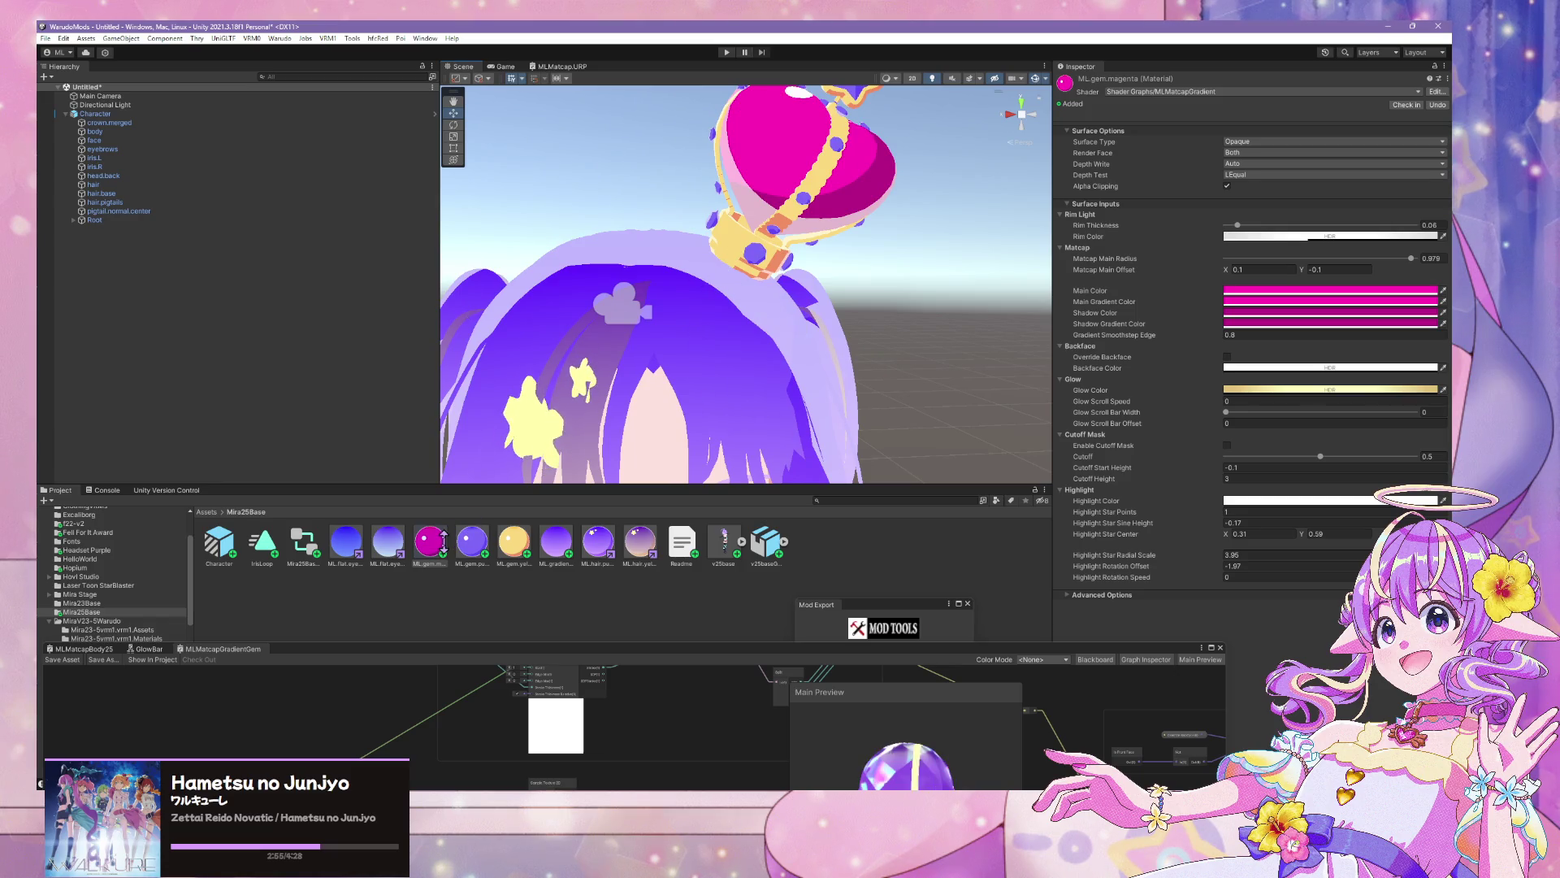
left_click(513, 540, "shift")
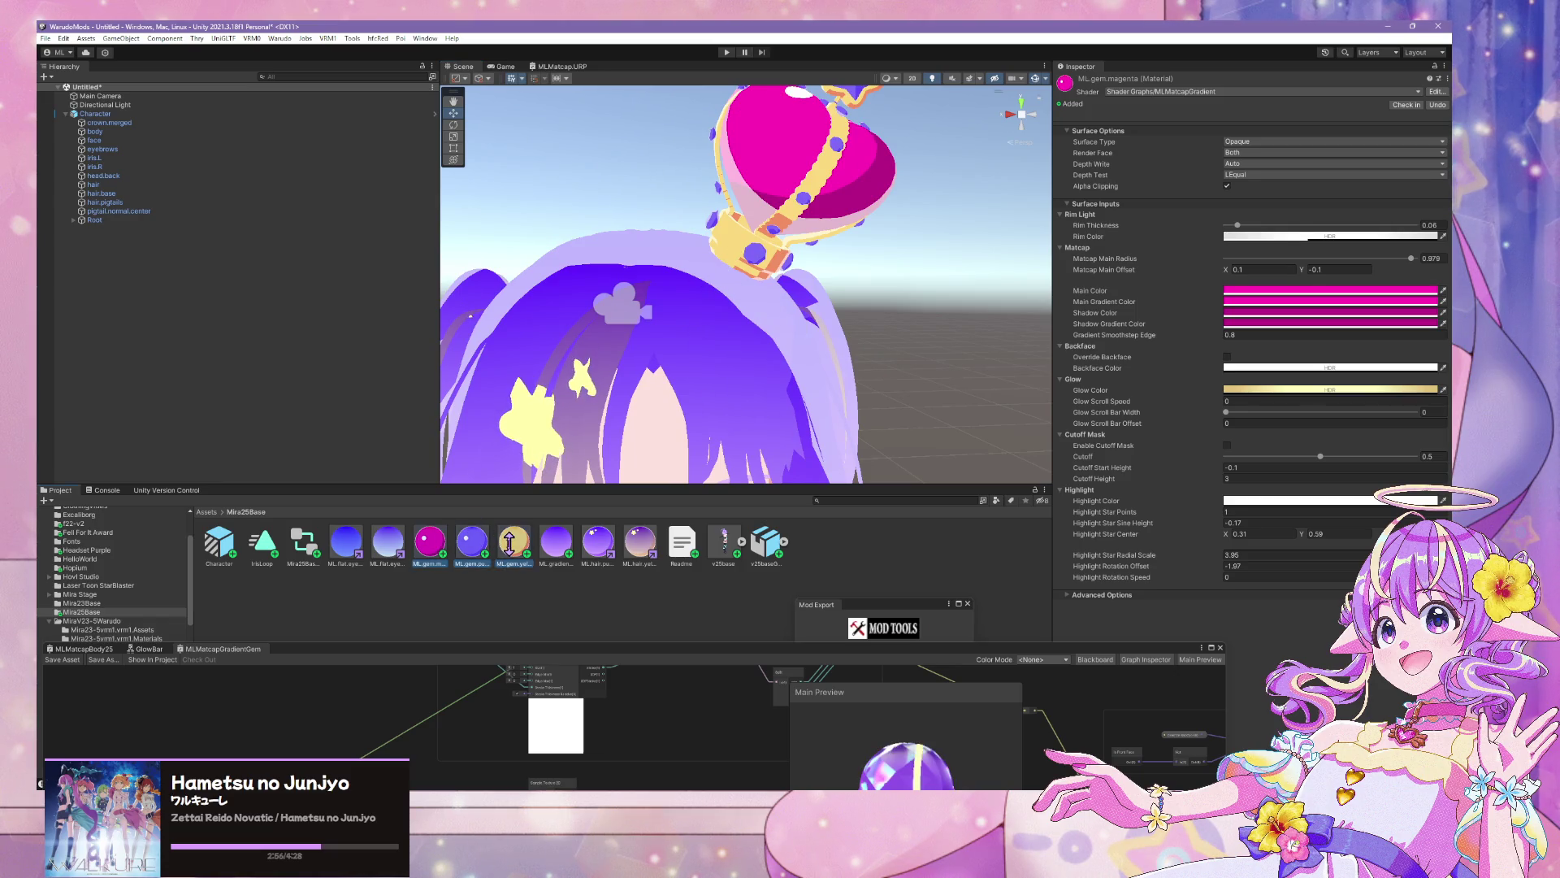
left_click(1421, 231)
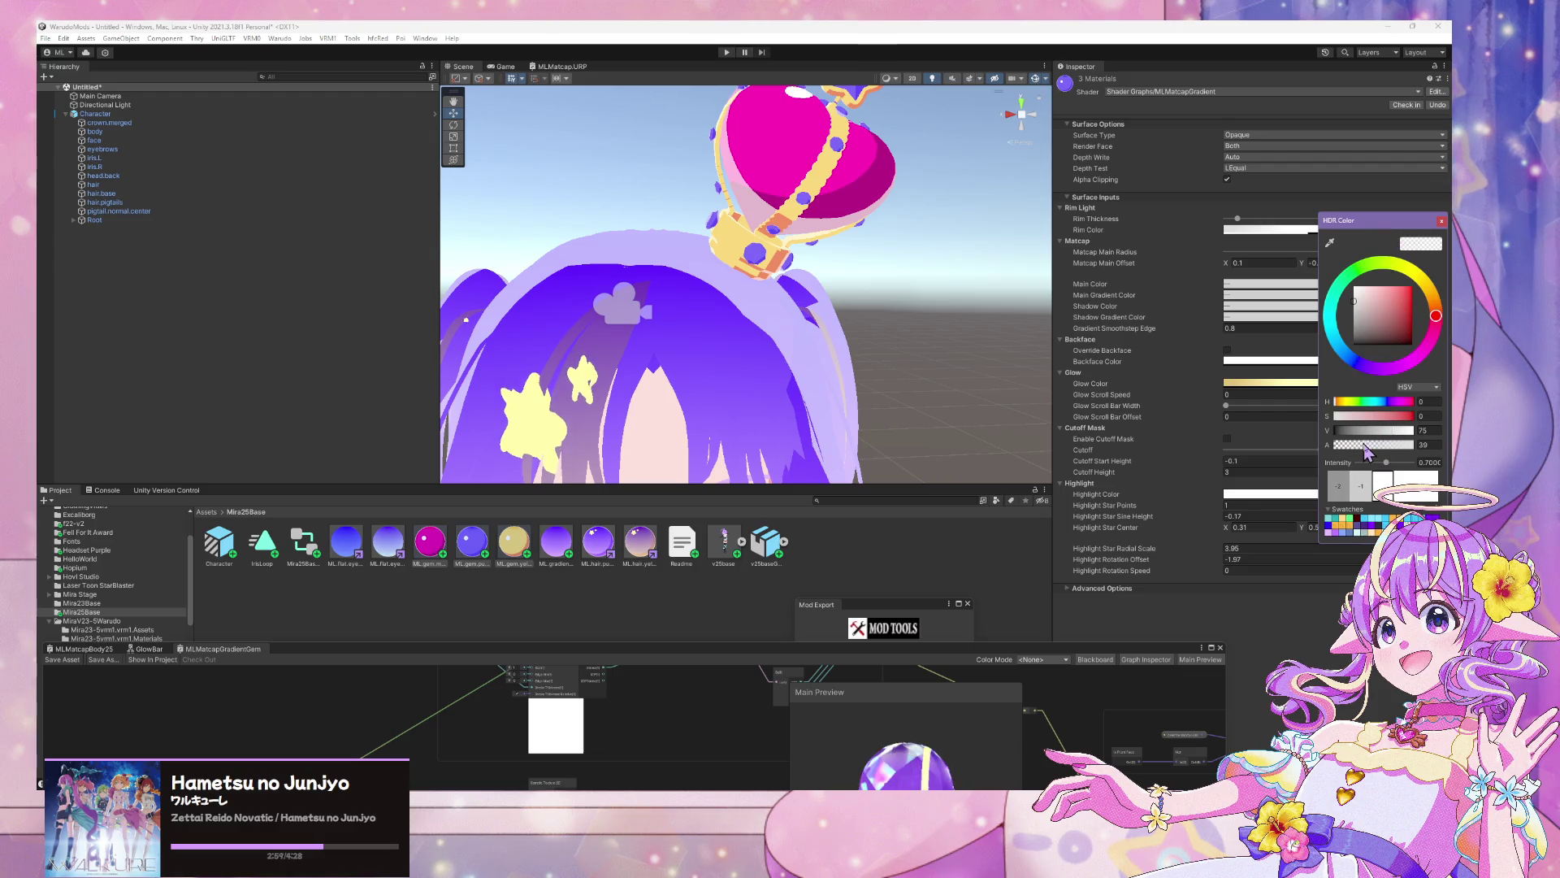